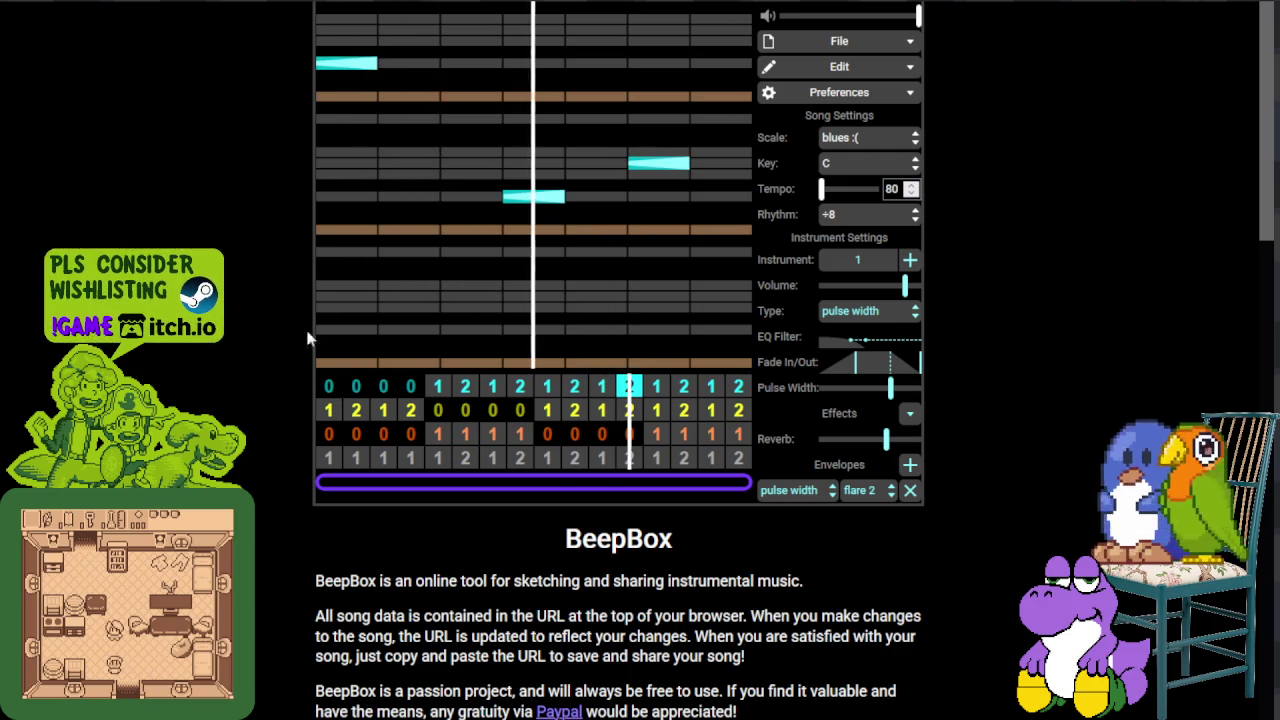
# Halt the playing BeepBox song with the Space key.
pyautogui.press('space')
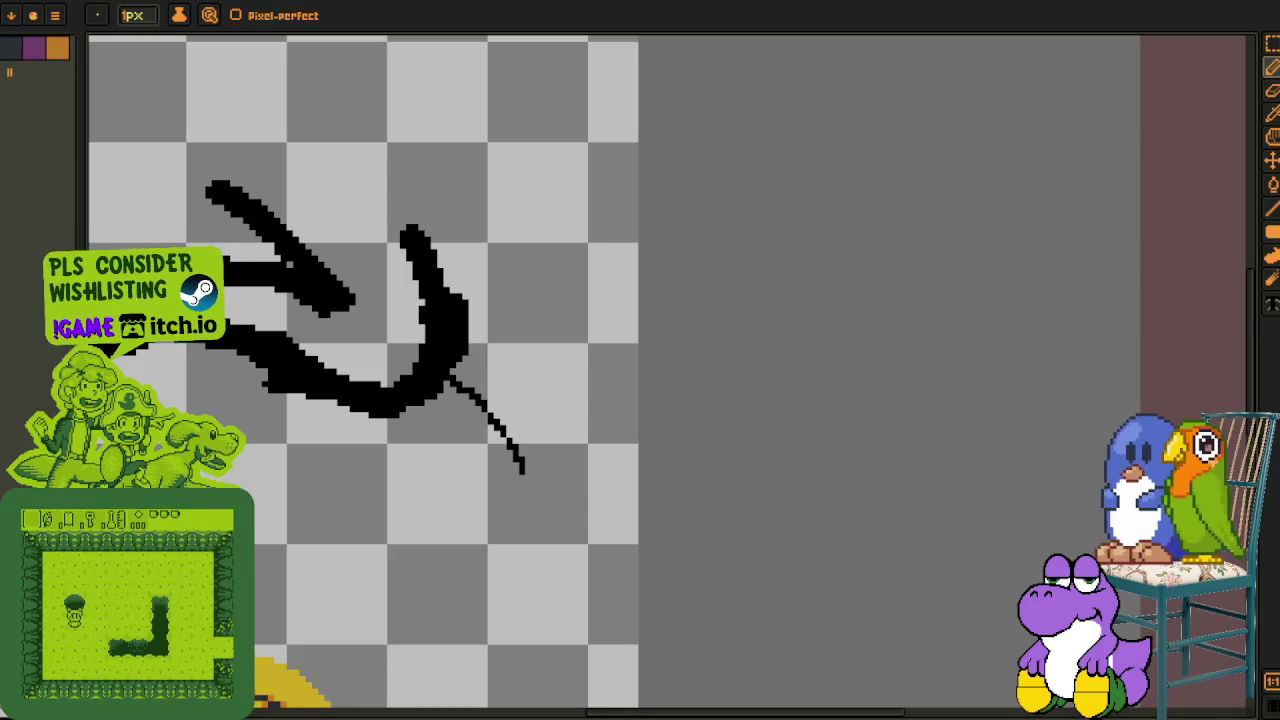
# Lasso-select the looped stroke, move it to the right and commit it.
pyautogui.scroll(-3, 410, 402)
pyautogui.scroll(1, 410, 402)
pyautogui.scroll(2, 410, 402)
pyautogui.scroll(1, 410, 402)
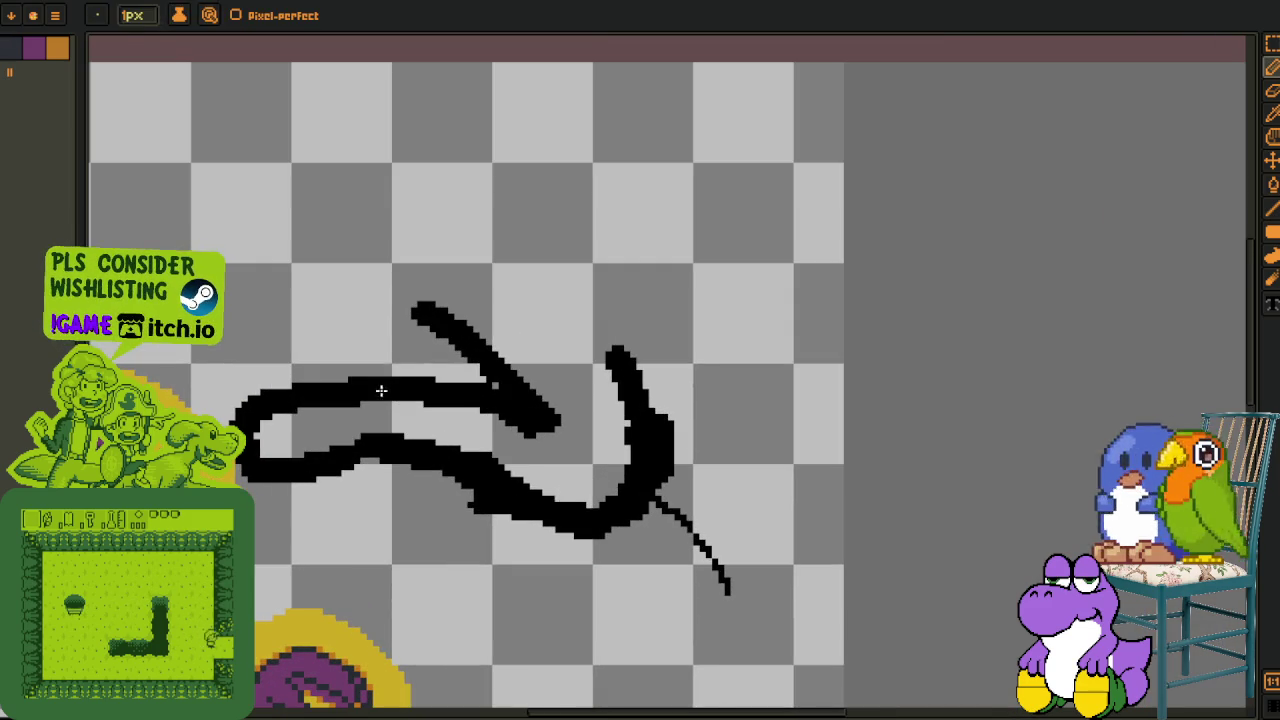
pyautogui.press('i')
pyautogui.scroll(1, 410, 402)
pyautogui.press('m')
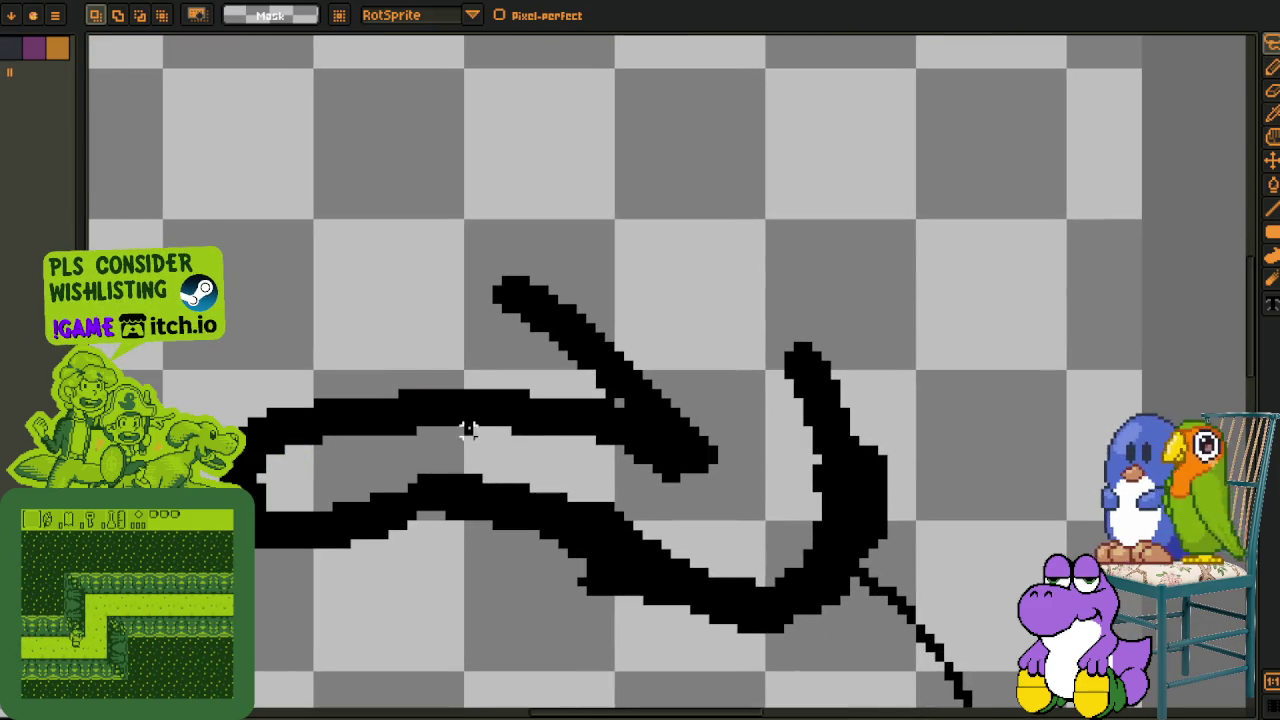
pyautogui.moveTo(457, 423); pyautogui.dragTo(526, 423)
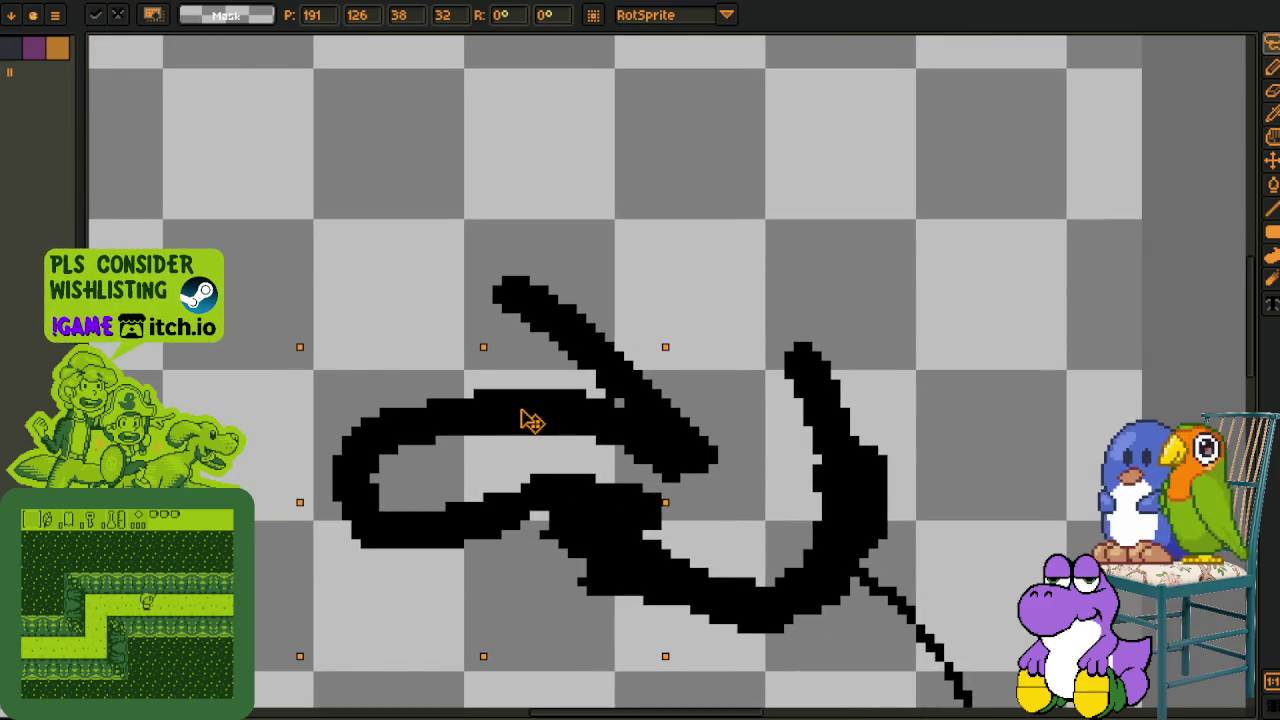
pyautogui.press('Return')
# Erase the stray pixels inside the lower loop with the 1px eraser.
pyautogui.scroll(-1, 508, 528)
pyautogui.scroll(1, 471, 491)
pyautogui.press('e')
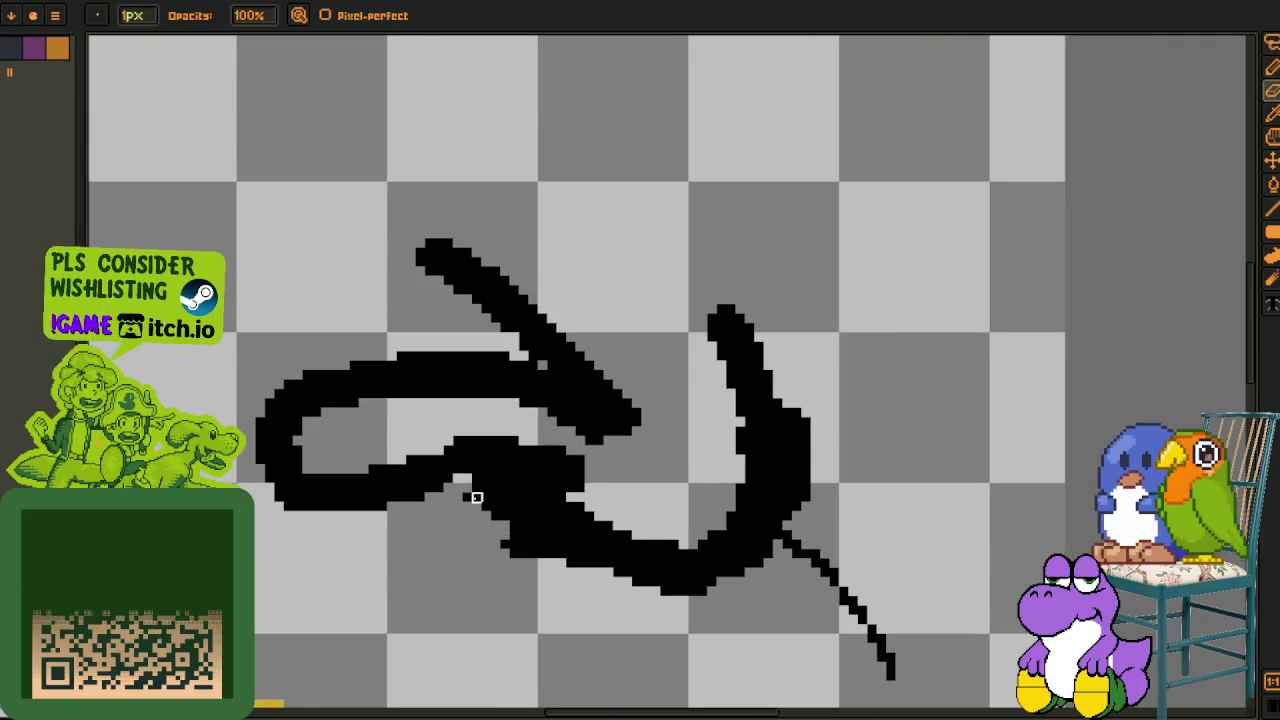
pyautogui.moveTo(471, 491); pyautogui.dragTo(535, 555)
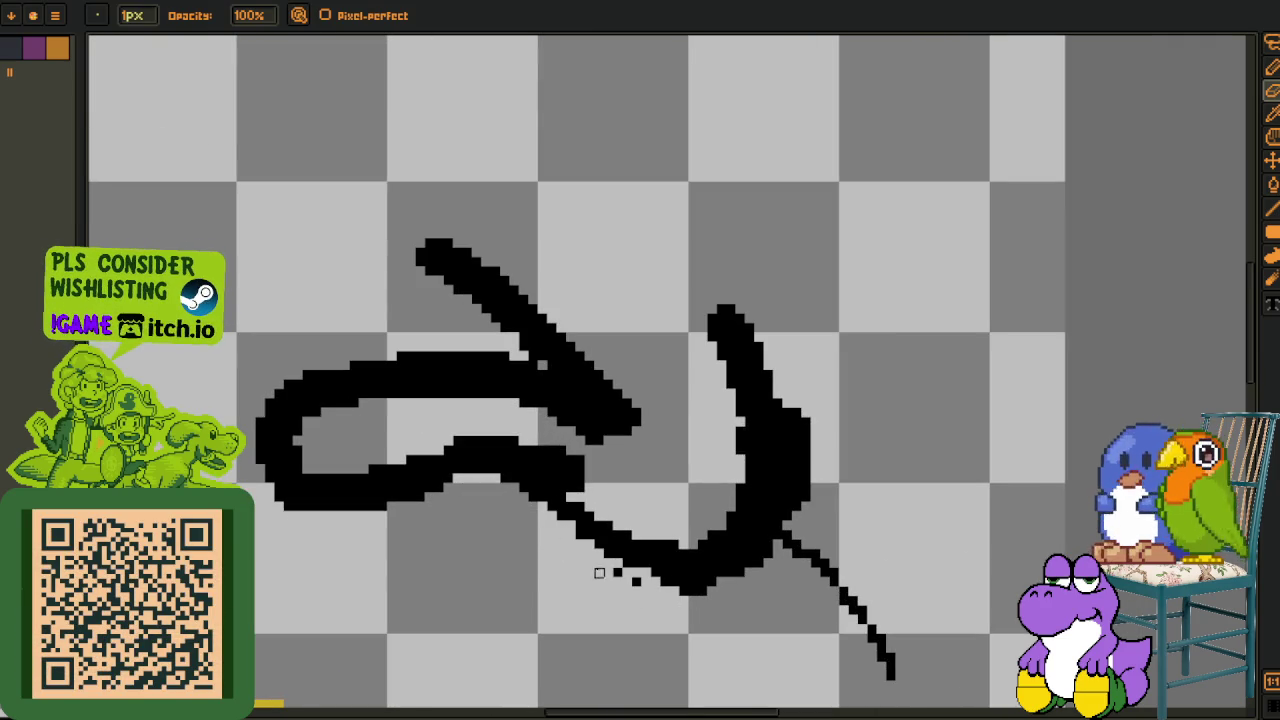
pyautogui.scroll(-2, 606, 526)
pyautogui.scroll(1, 543, 446)
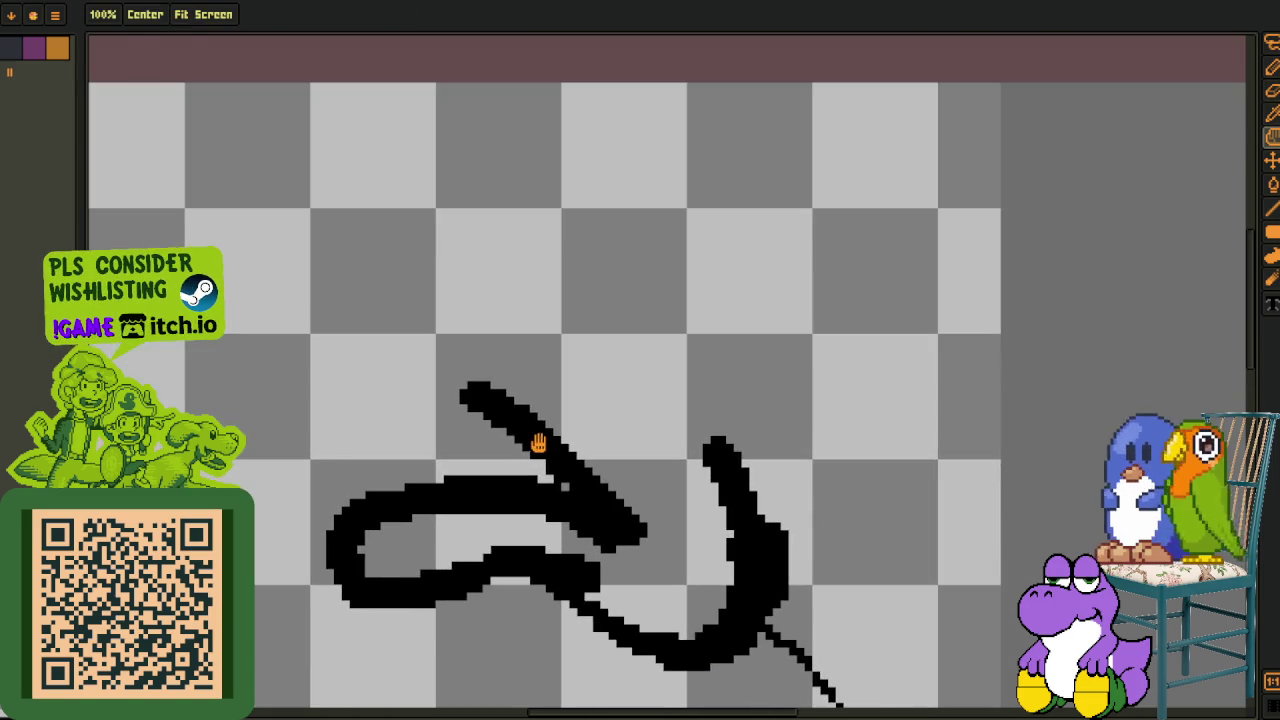
pyautogui.moveTo(524, 440); pyautogui.dragTo(524, 454)
pyautogui.scroll(1, 500, 420)
pyautogui.press('b')
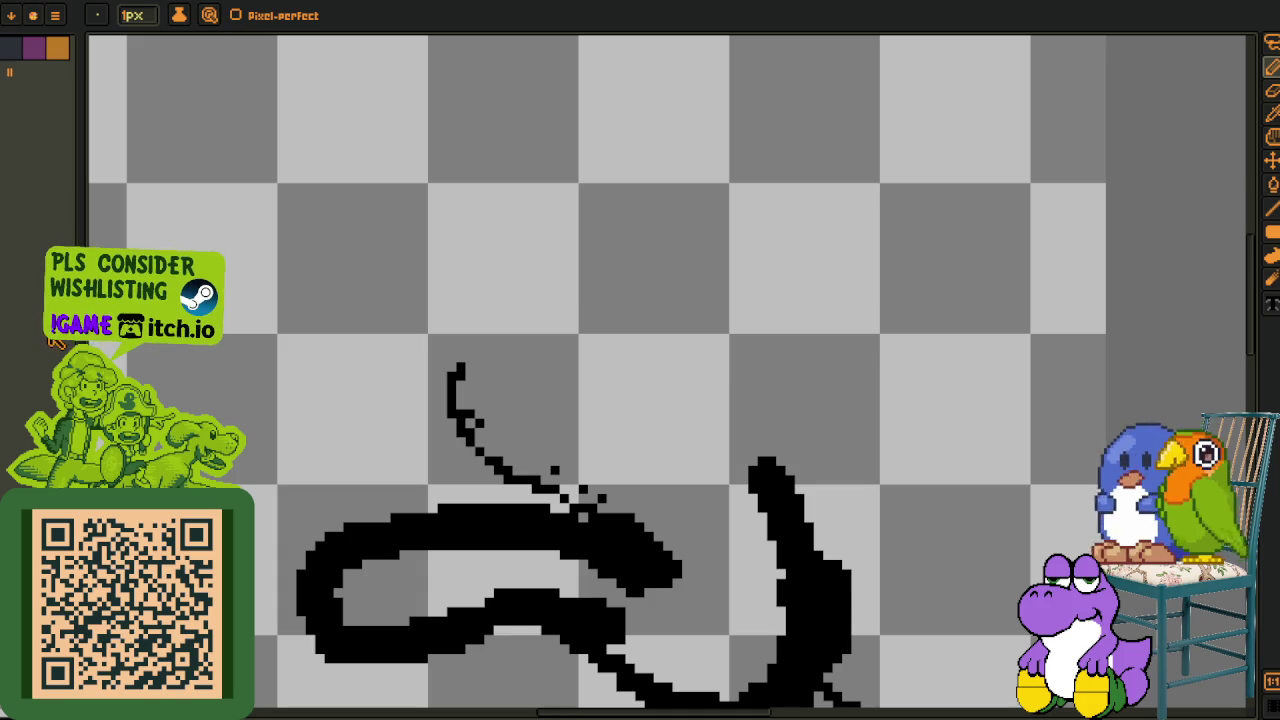
# Remove the stroke's thin downward branch and extend the diagonal tail down-right.
pyautogui.scroll(-1, 682, 532)
pyautogui.scroll(3, 682, 532)
pyautogui.hotkey('ctrl', 'z')
pyautogui.hotkey('ctrl', 'z')
pyautogui.scroll(-3, 714, 521)
pyautogui.moveTo(771, 491); pyautogui.dragTo(541, 431)
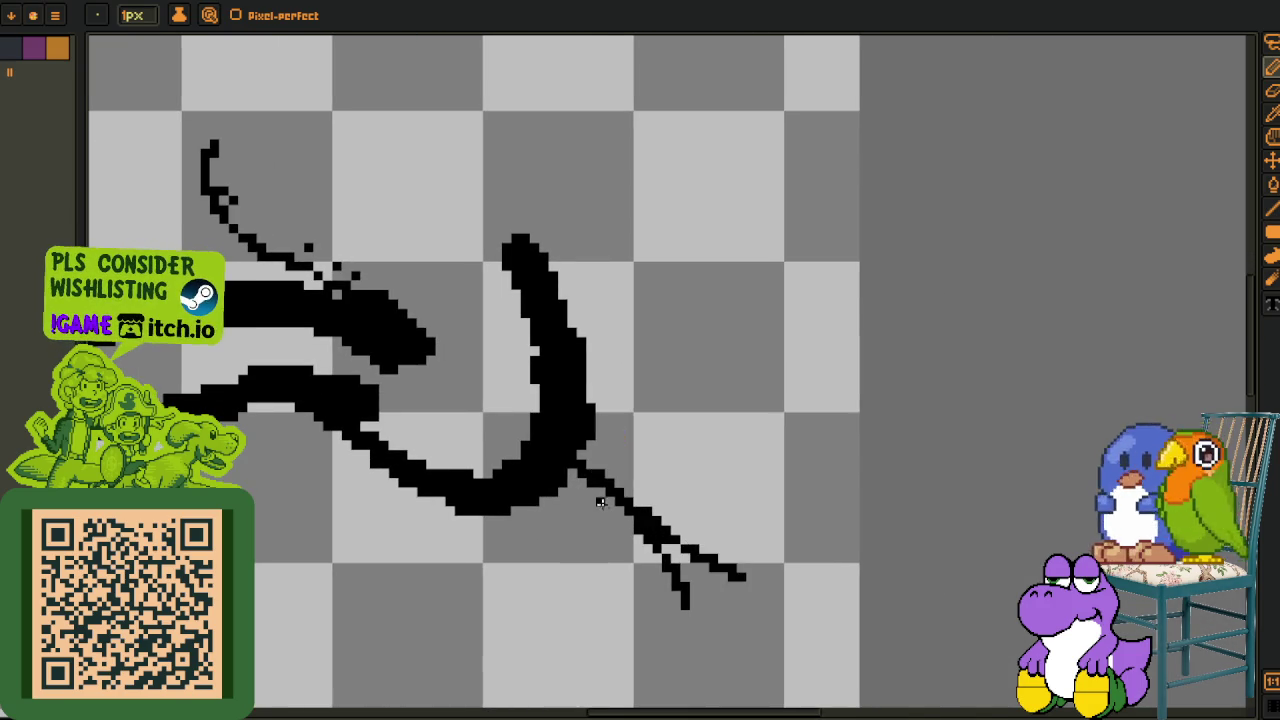
pyautogui.scroll(2, 600, 510)
pyautogui.hotkey('ctrl', 'z')
pyautogui.scroll(1, 577, 446)
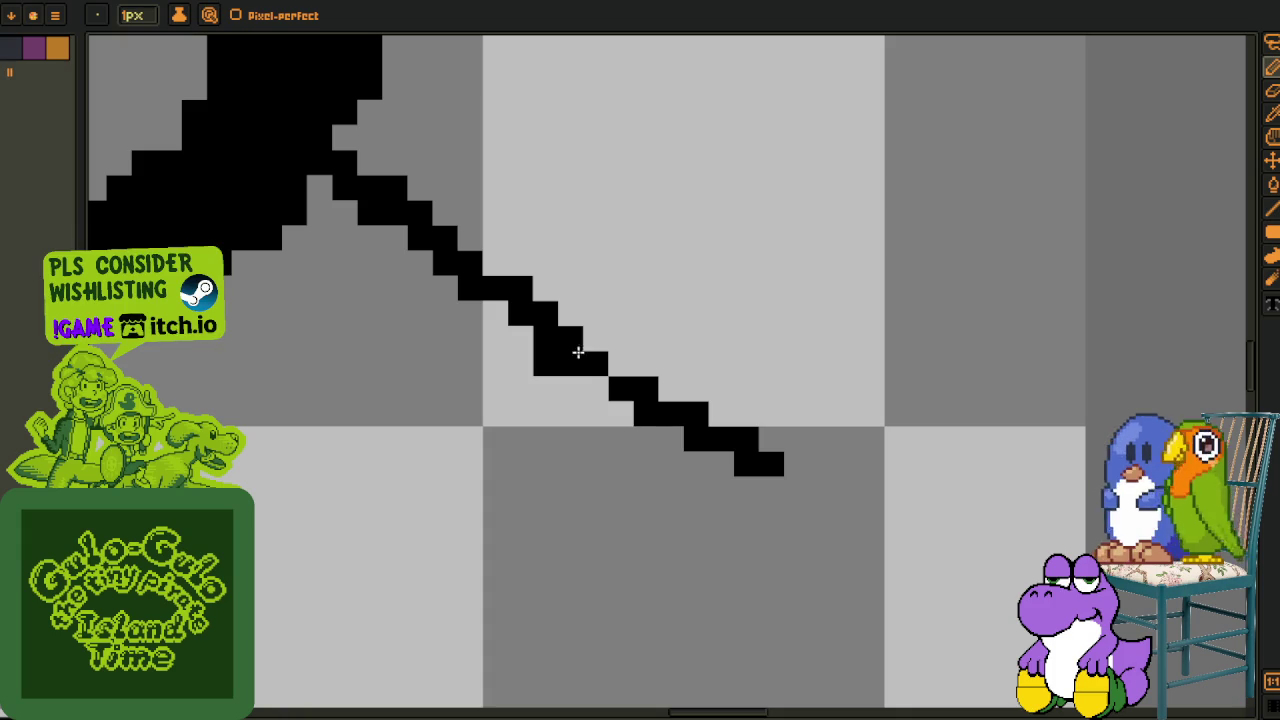
pyautogui.moveTo(590, 364); pyautogui.dragTo(831, 563)
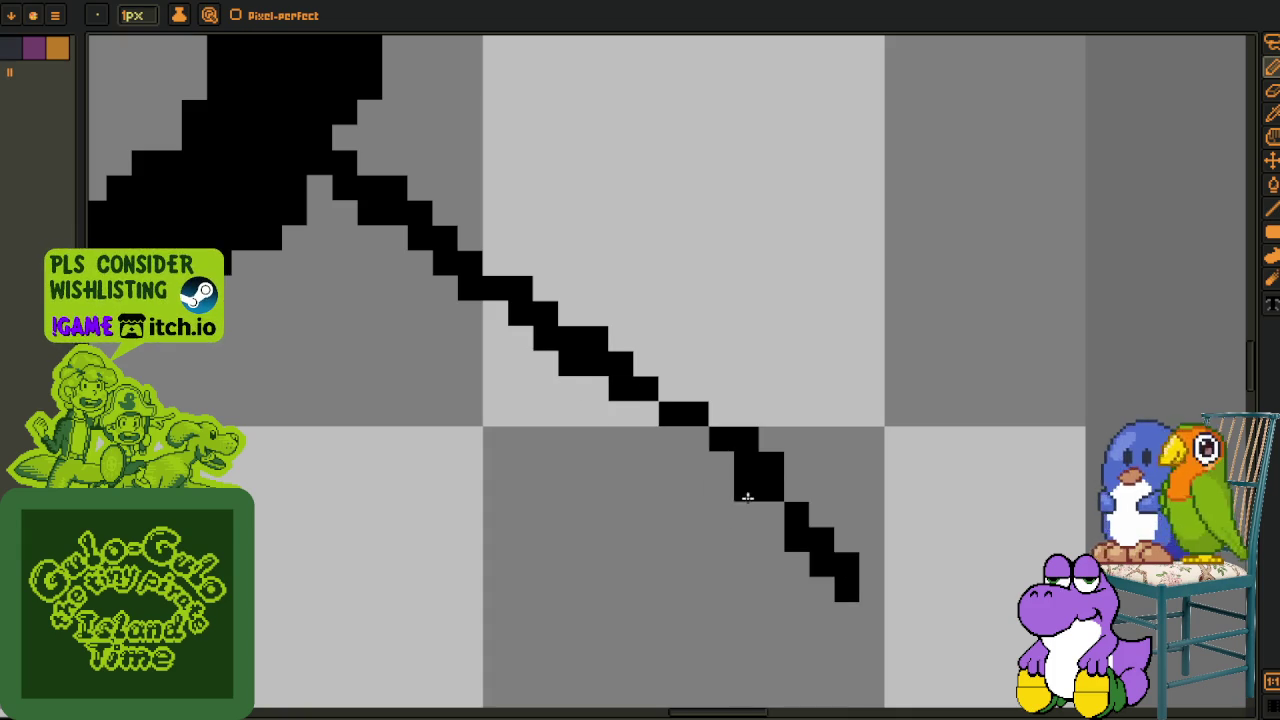
# Extend the thin top line into a long diagonal running down-right.
pyautogui.scroll(-4, 720, 480)
pyautogui.scroll(2, 700, 449)
pyautogui.scroll(2, 646, 502)
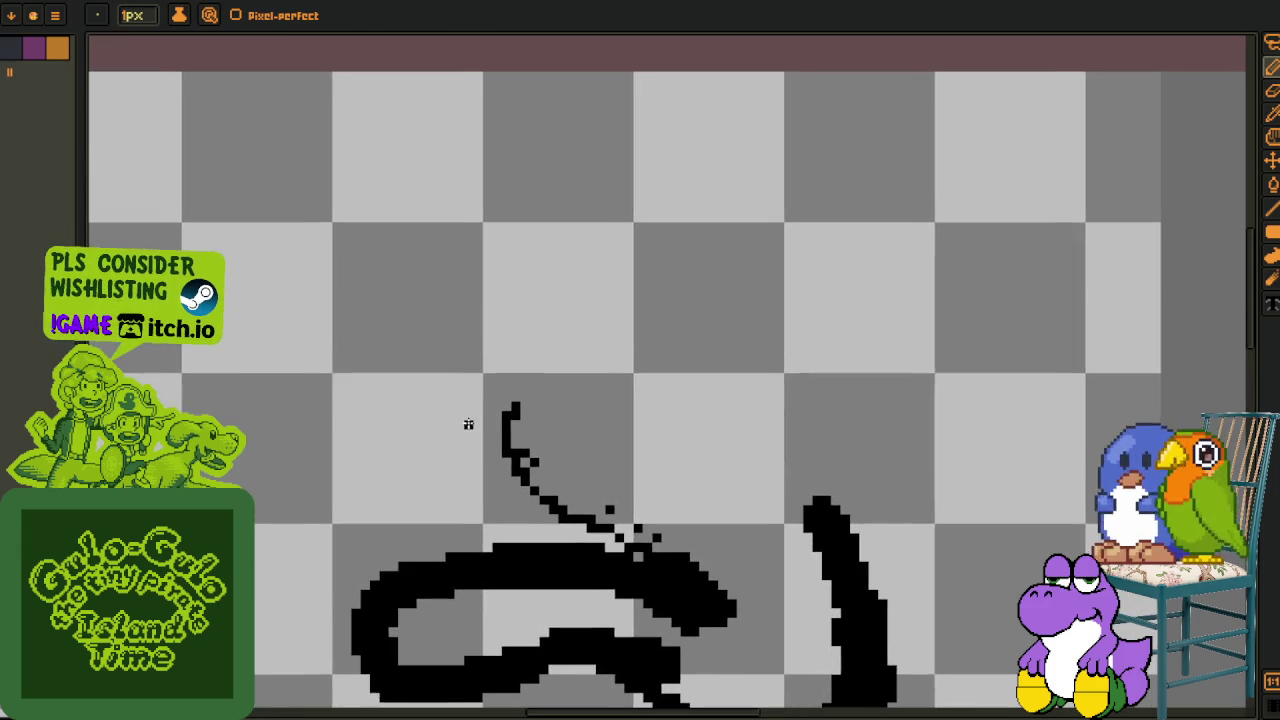
pyautogui.scroll(1, 593, 451)
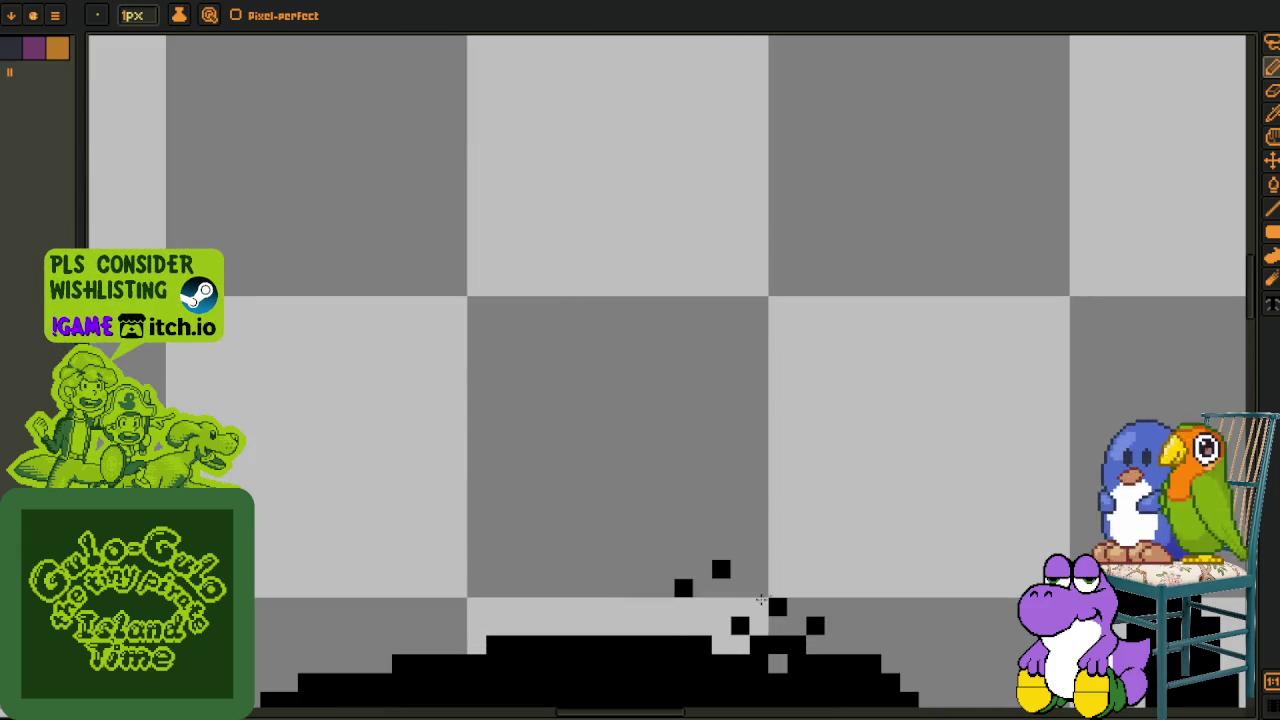
pyautogui.scroll(-2, 661, 569)
pyautogui.scroll(1, 649, 513)
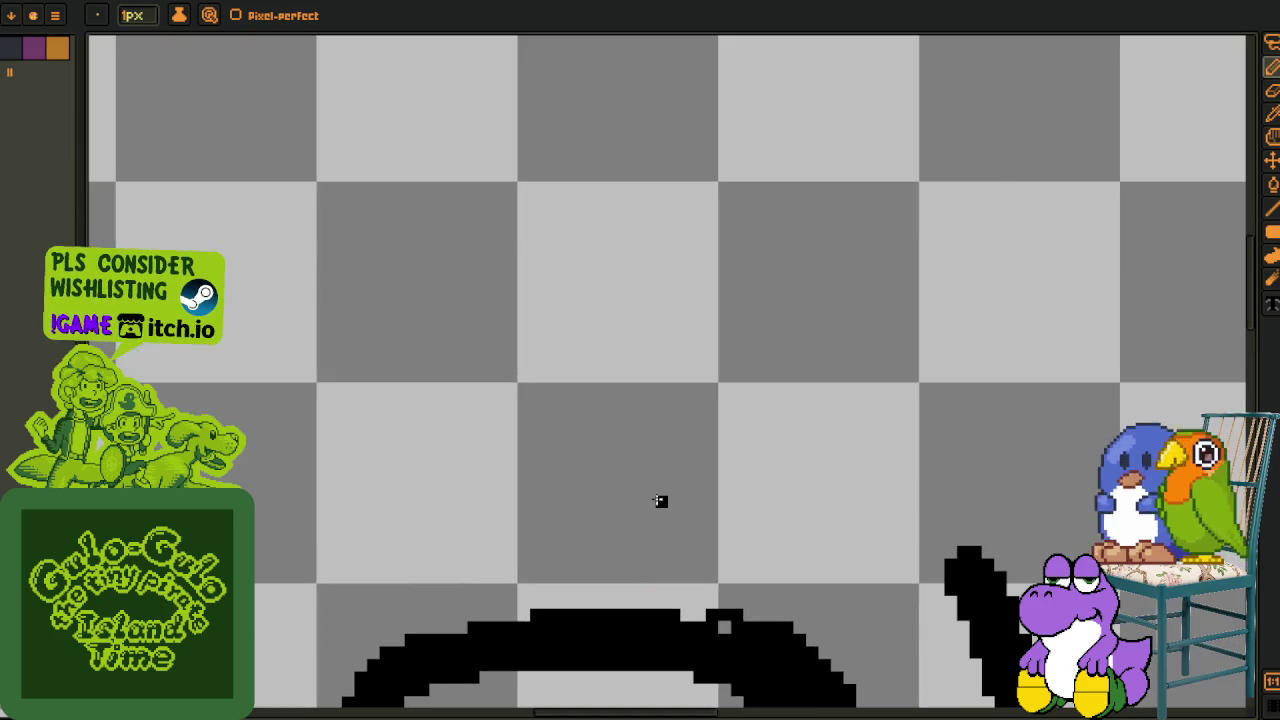
pyautogui.scroll(-2, 736, 377)
pyautogui.scroll(1, 593, 441)
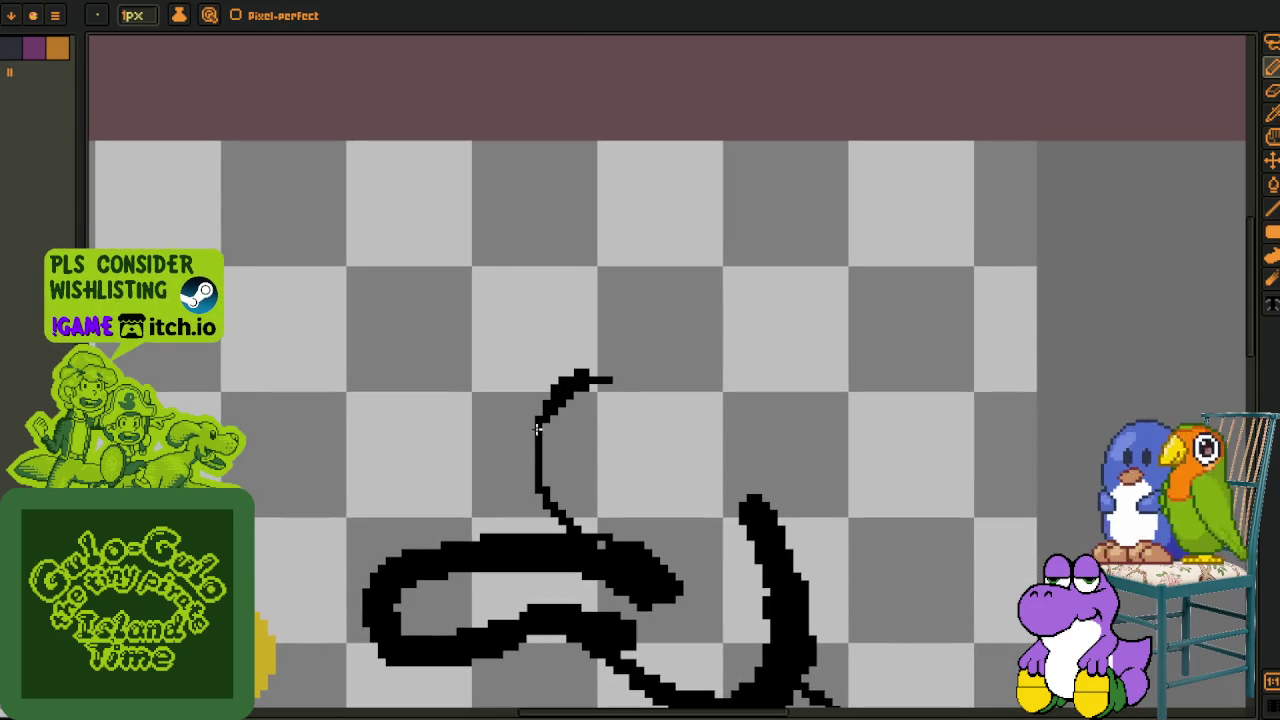
pyautogui.scroll(-1, 600, 360)
pyautogui.scroll(1, 530, 335)
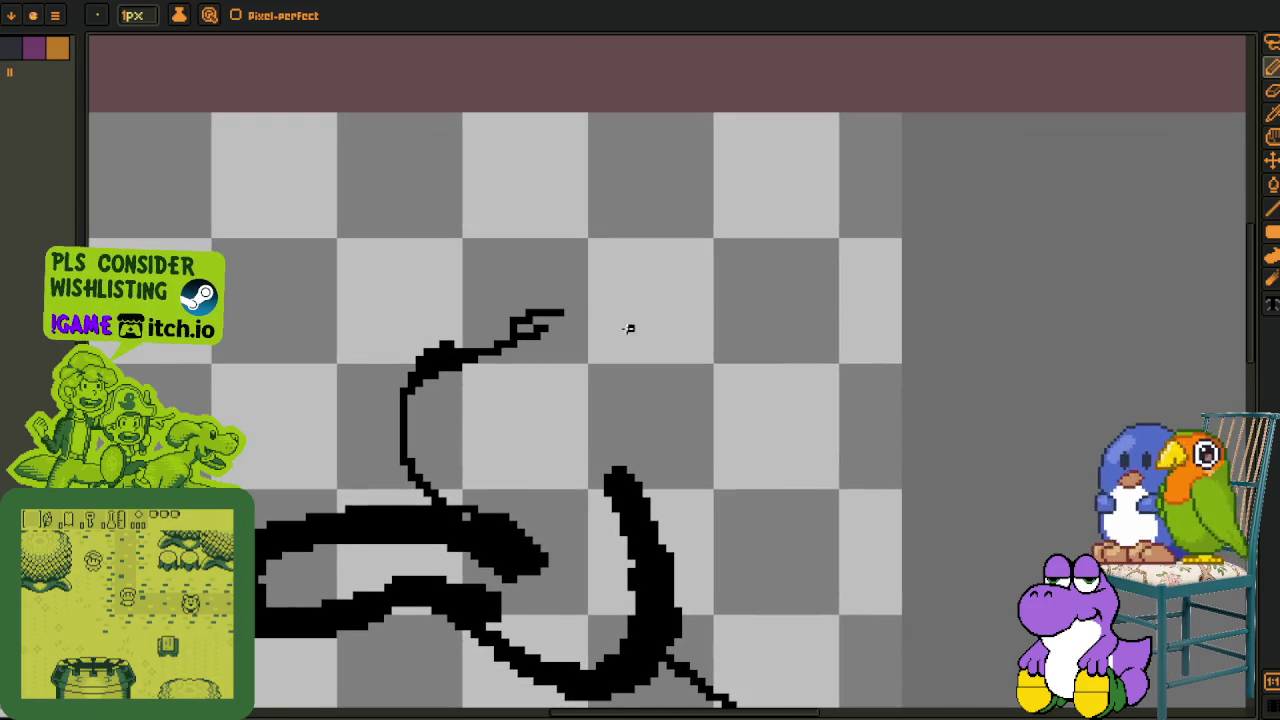
pyautogui.moveTo(669, 316); pyautogui.dragTo(748, 391)
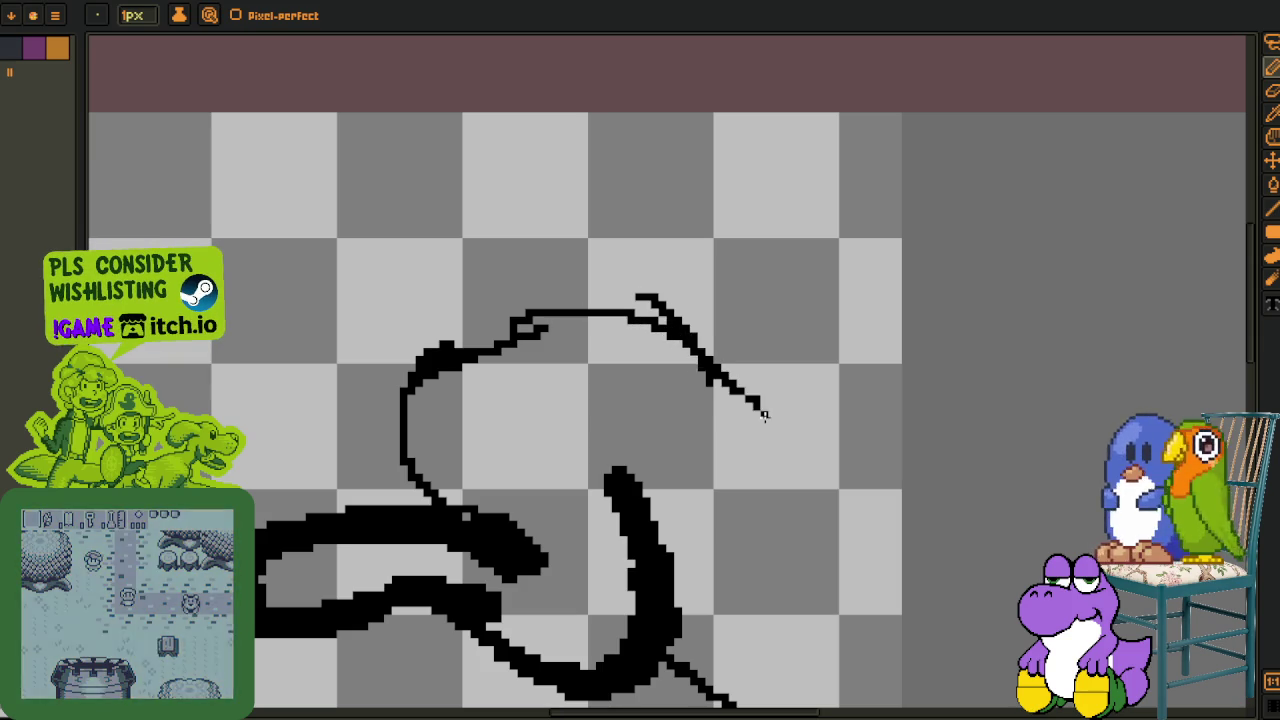
pyautogui.hscroll(2, 748, 391)
pyautogui.moveTo(600, 358); pyautogui.dragTo(735, 500)
# Draw a second stroke along the top curve to form the arching head.
pyautogui.scroll(1, 466, 343)
pyautogui.hscroll(-2, 466, 343)
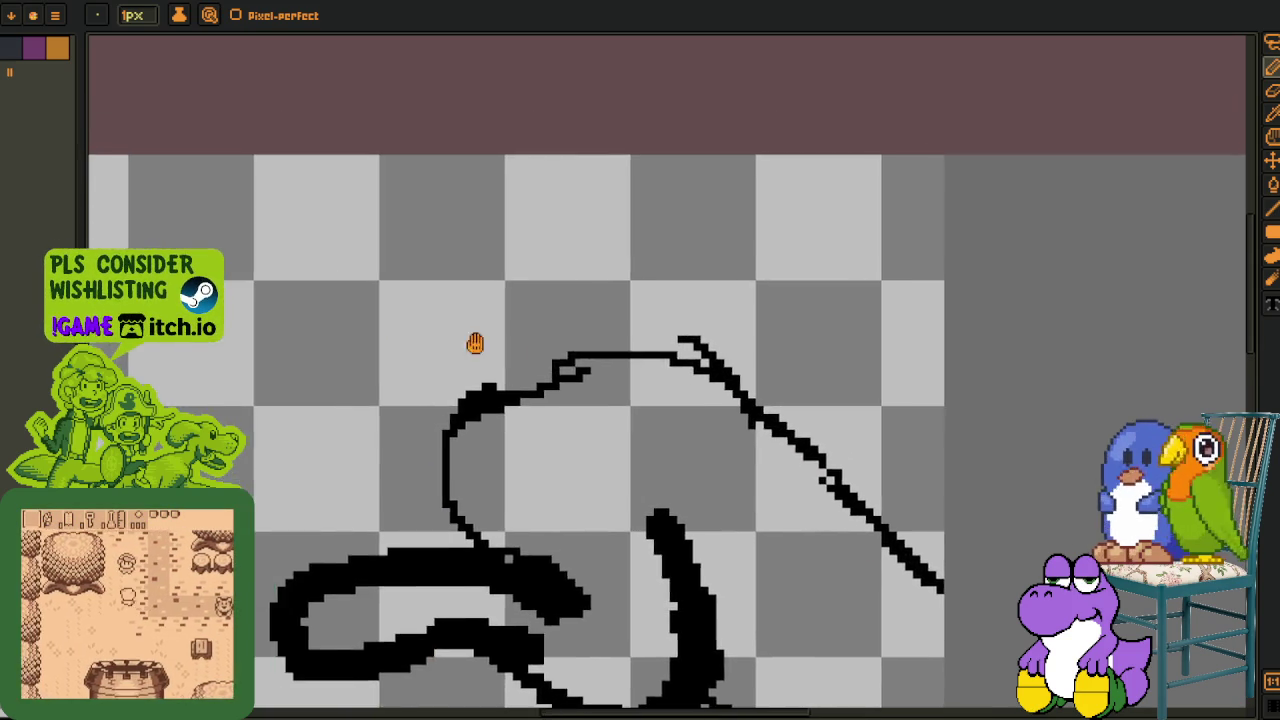
pyautogui.scroll(1, 466, 343)
pyautogui.scroll(-1, 579, 508)
pyautogui.scroll(-1, 579, 508)
pyautogui.scroll(-1, 563, 420)
pyautogui.scroll(2, 605, 445)
pyautogui.moveTo(605, 445); pyautogui.dragTo(845, 380)
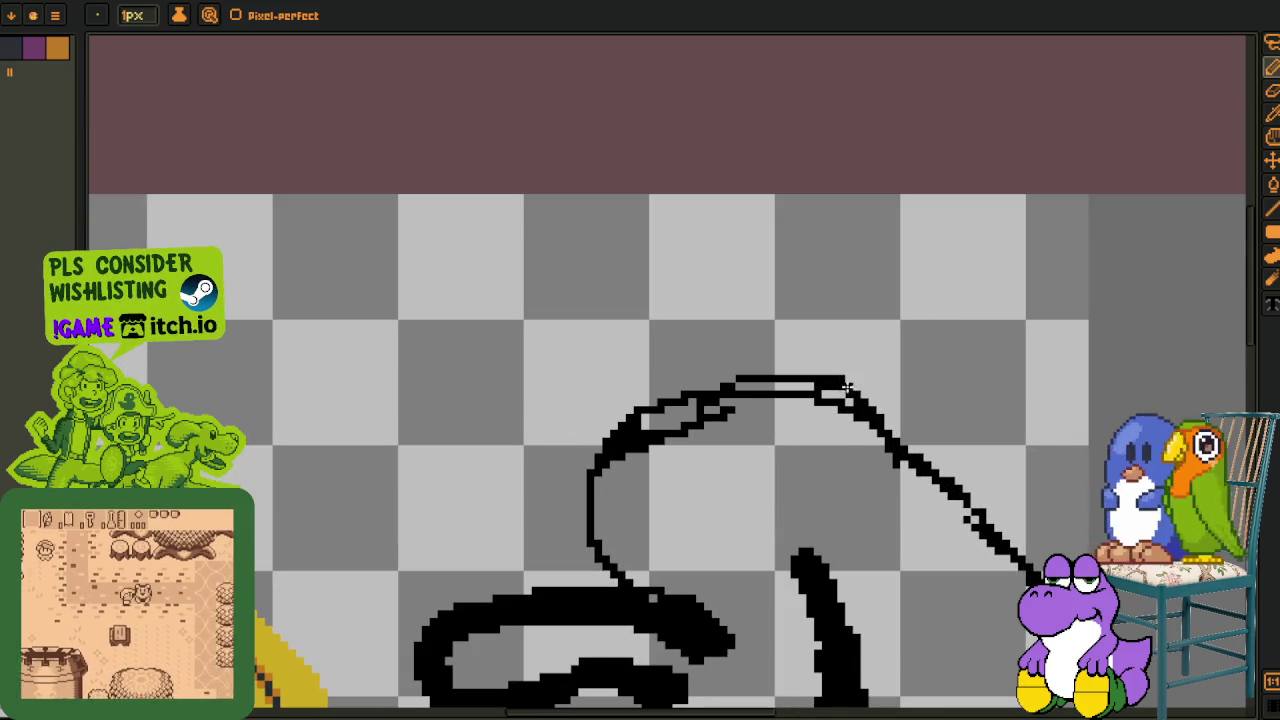
pyautogui.hscroll(-1, 663, 386)
# Bring up the working areas map and dock it beside the sketch.
pyautogui.press('v')
pyautogui.hotkey('ctrl', 'Tab')
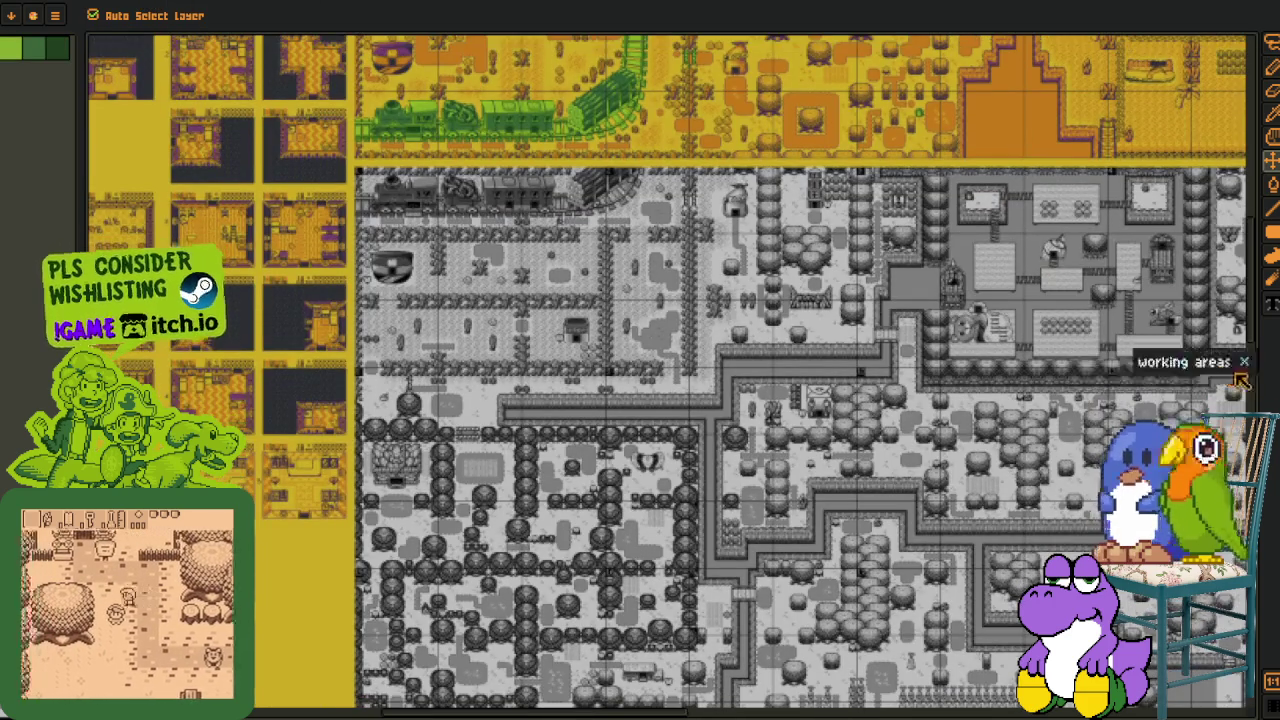
pyautogui.moveTo(1115, 303); pyautogui.dragTo(1230, 290)
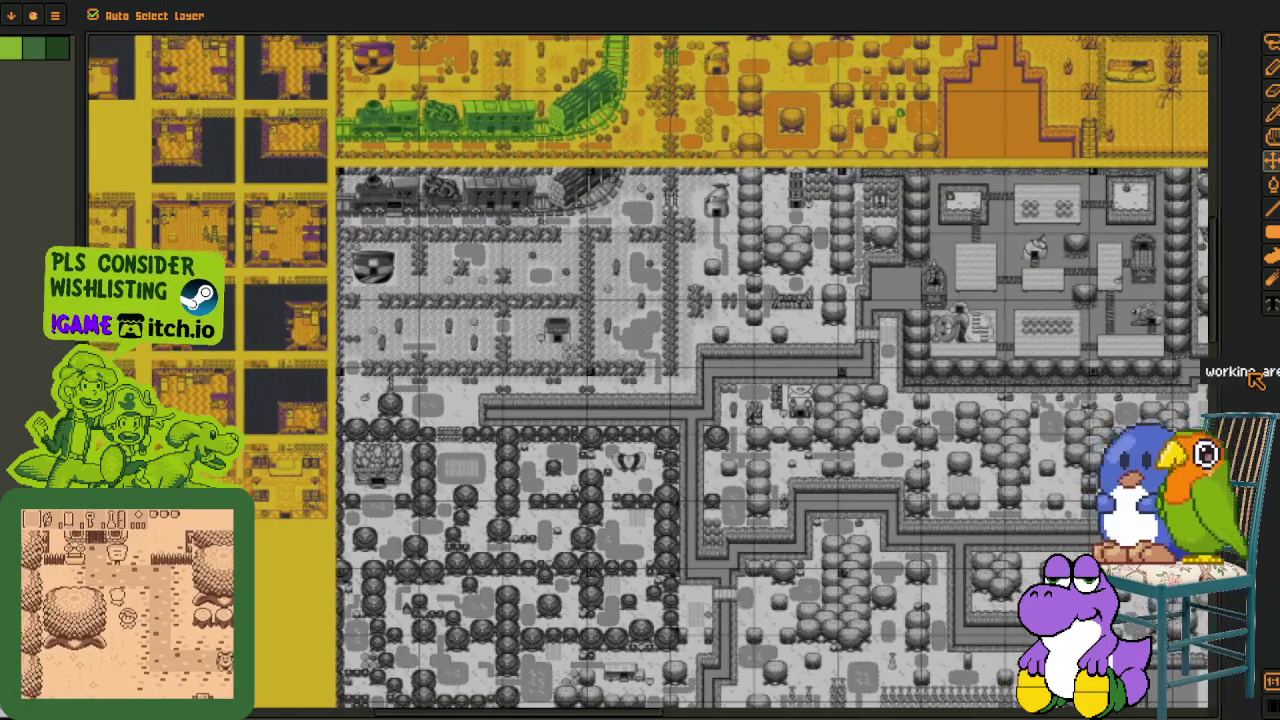
# Pan and zoom the docked map onto the pixel-art dog portrait.
pyautogui.moveTo(925, 325)
pyautogui.mouseDown()
pyautogui.moveTo(1077, 351)
pyautogui.moveTo(1037, 306)
pyautogui.moveTo(953, 305)
pyautogui.moveTo(1020, 366)
pyautogui.moveTo(1068, 320)
pyautogui.moveTo(1035, 370)
pyautogui.mouseUp()
pyautogui.scroll(2, 1035, 370)
pyautogui.scroll(1, 1035, 370)
pyautogui.scroll(1, 1035, 370)
pyautogui.scroll(2, 1035, 370)
pyautogui.scroll(2, 1148, 155)
pyautogui.moveTo(1148, 155); pyautogui.dragTo(1125, 340)
pyautogui.scroll(2, 1158, 262)
pyautogui.scroll(-1, 1158, 262)
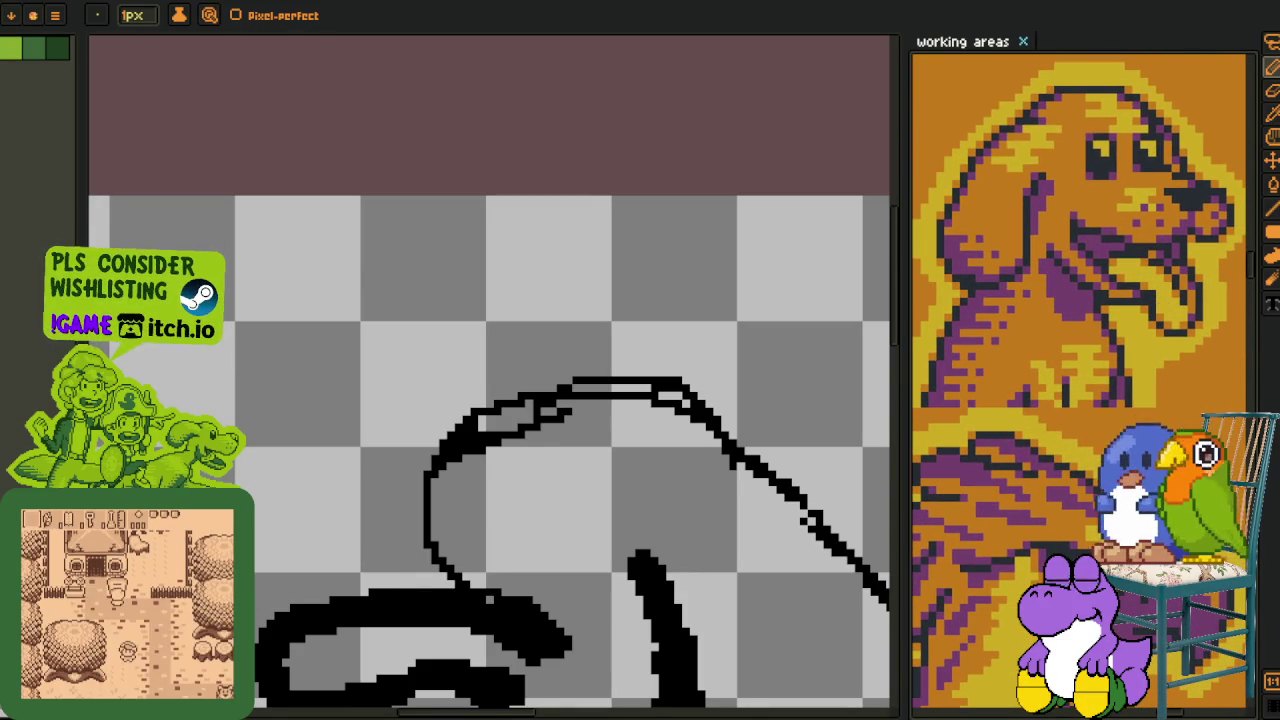
# Save the sketch with Ctrl+S.
pyautogui.hotkey('ctrl', 's')
pyautogui.scroll(1, 668, 333)
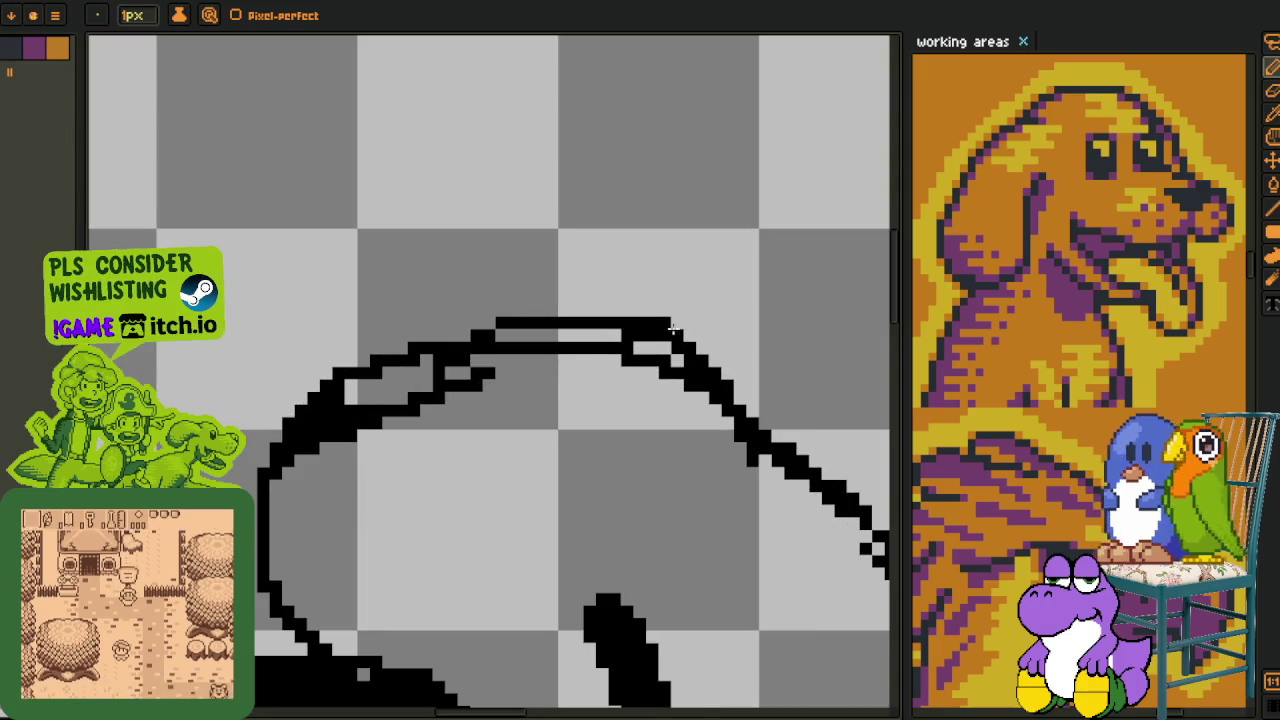
pyautogui.hotkey('ctrl', 's')
pyautogui.scroll(-2, 540, 360)
pyautogui.scroll(2, 577, 393)
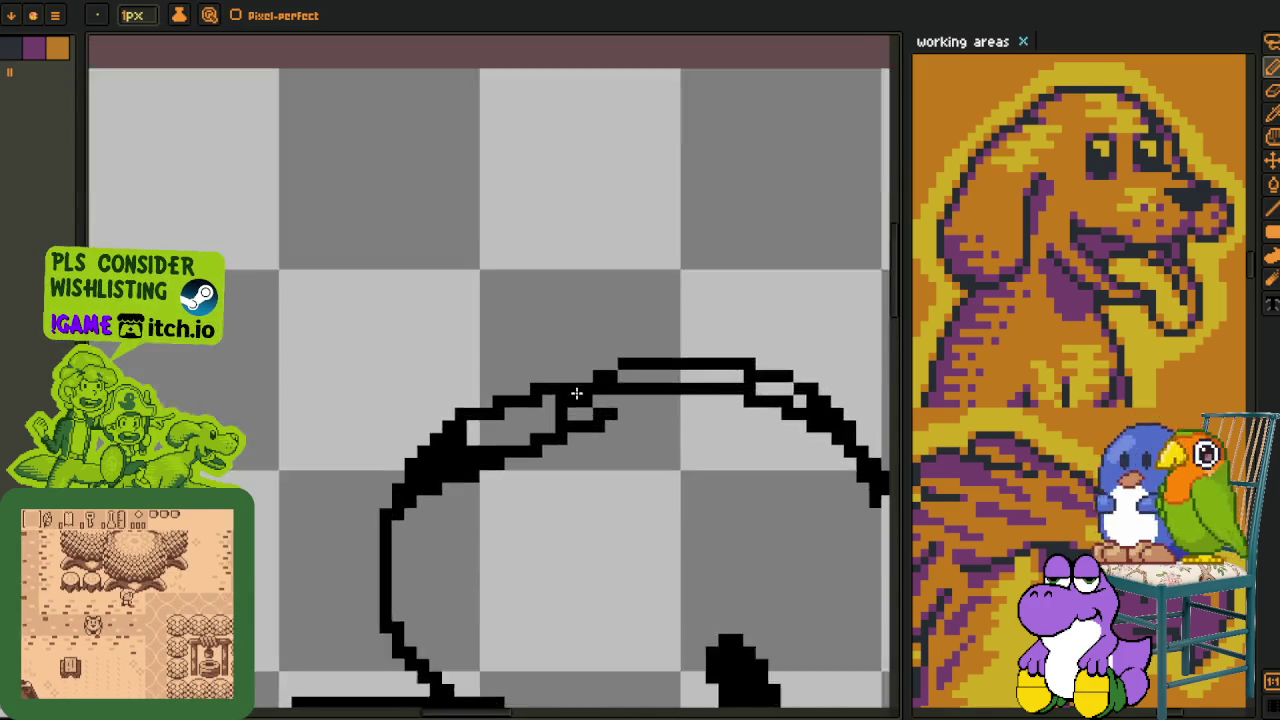
pyautogui.scroll(1, 577, 393)
pyautogui.scroll(-2, 460, 410)
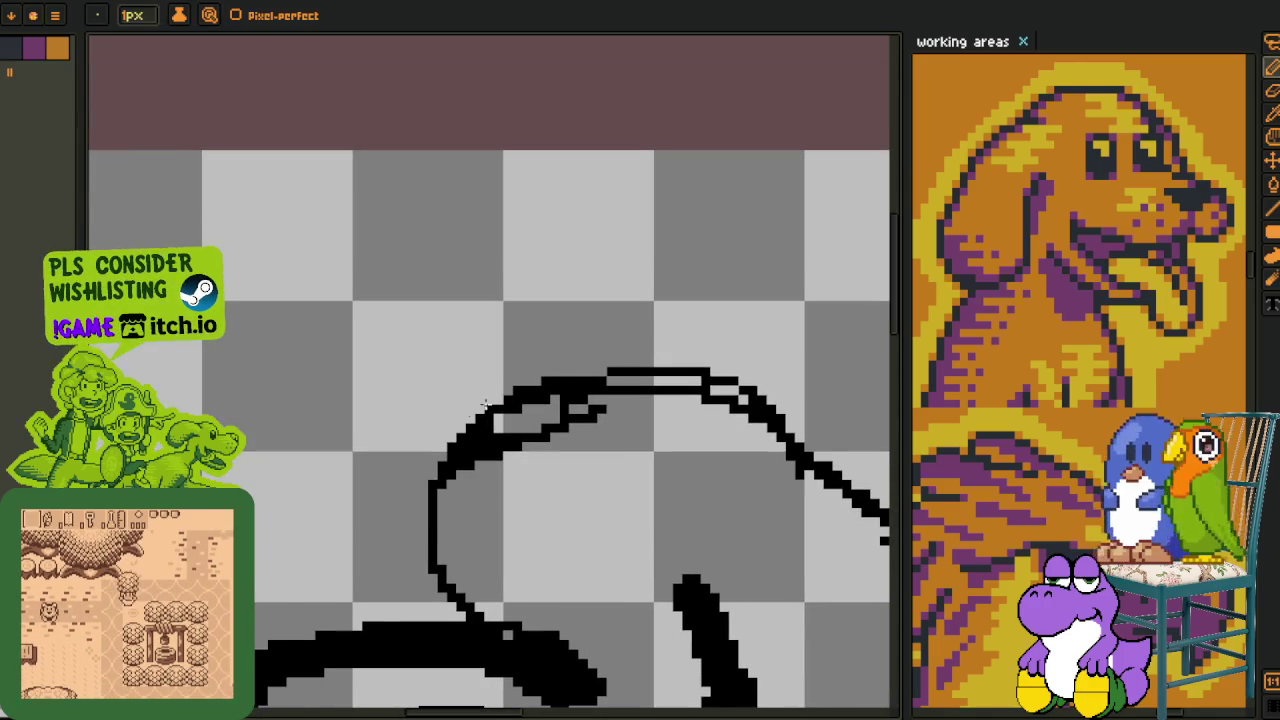
# Draw a short, thickened hooked curve left of the head.
pyautogui.moveTo(394, 352); pyautogui.dragTo(398, 315)
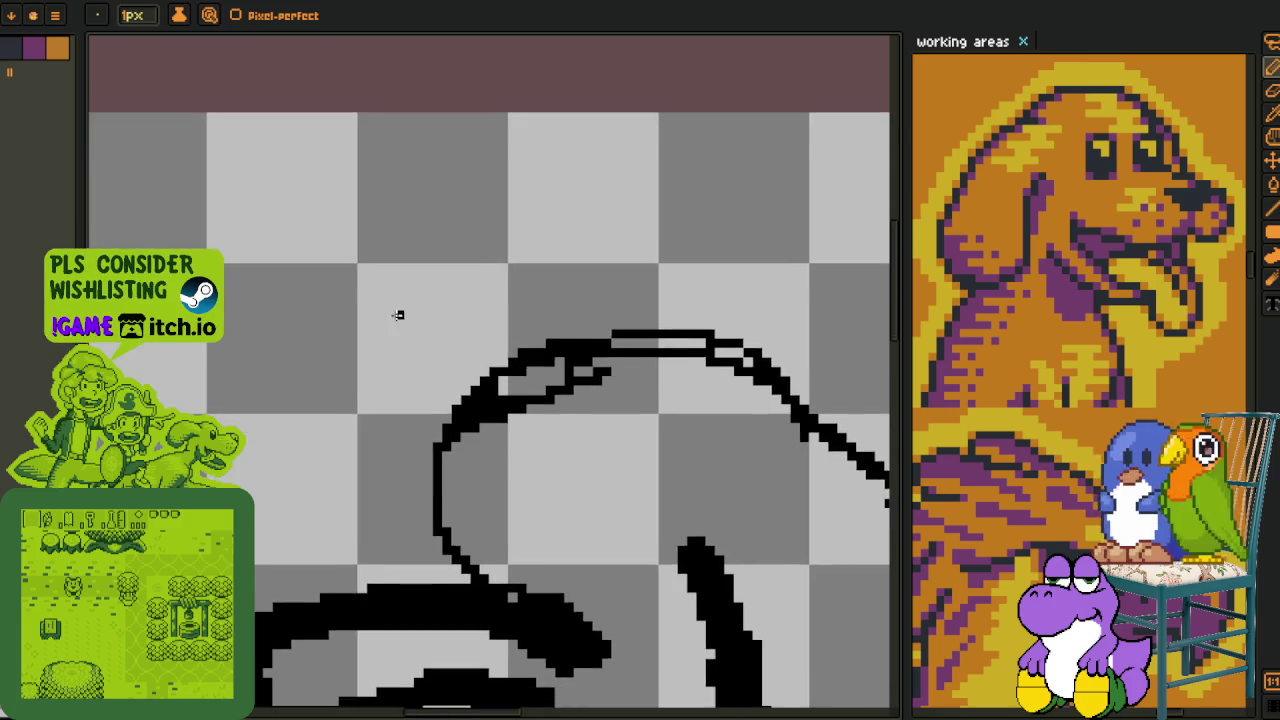
pyautogui.scroll(-2, 398, 315)
pyautogui.scroll(1, 306, 372)
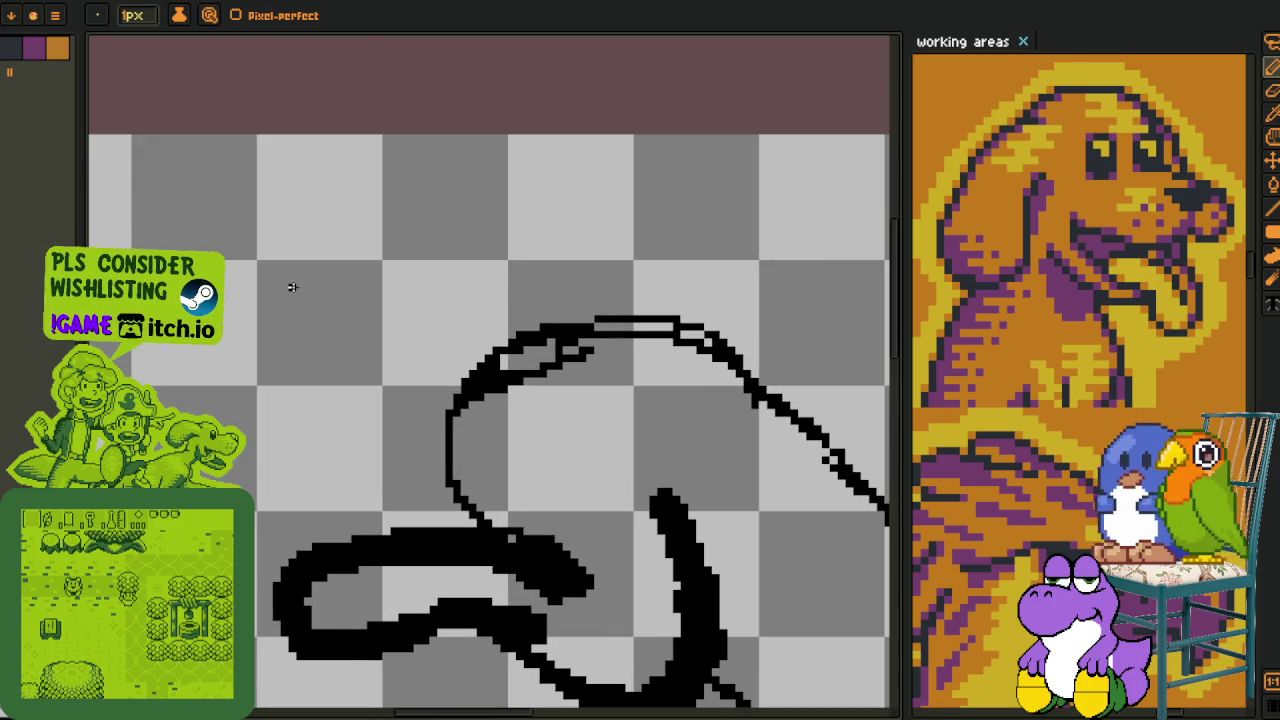
pyautogui.moveTo(316, 304); pyautogui.dragTo(386, 329)
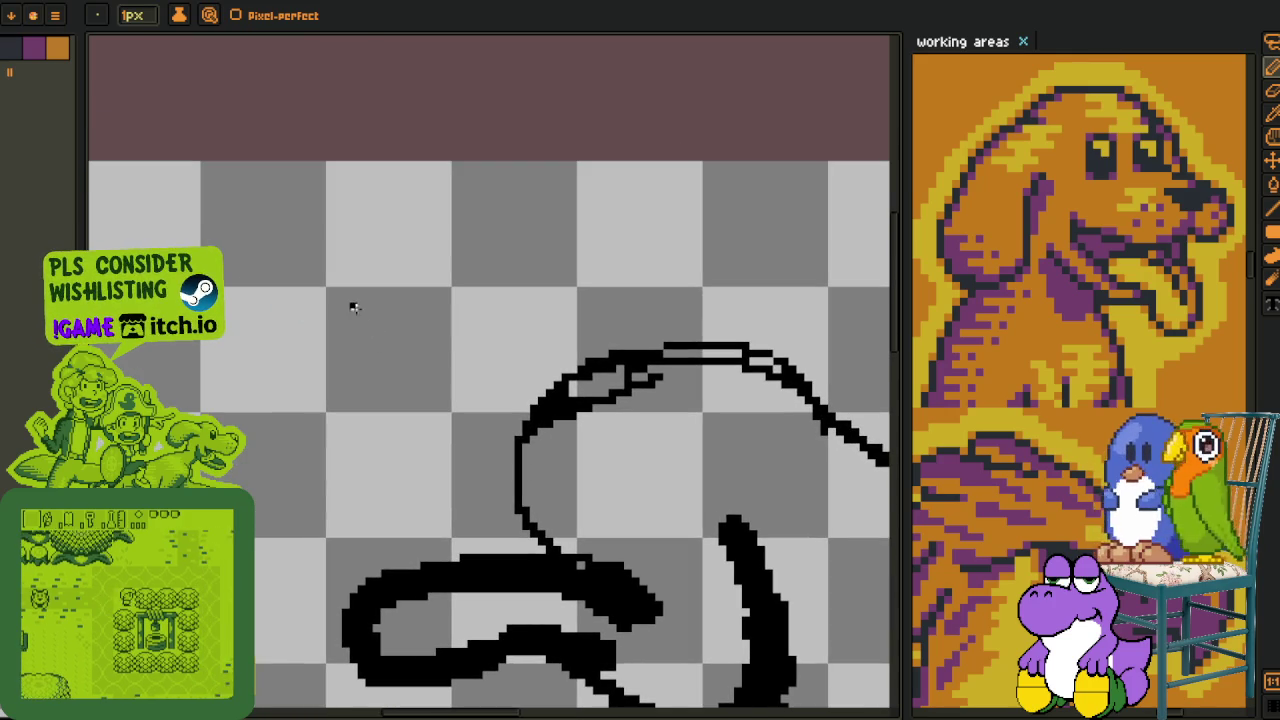
pyautogui.moveTo(272, 288); pyautogui.dragTo(318, 360)
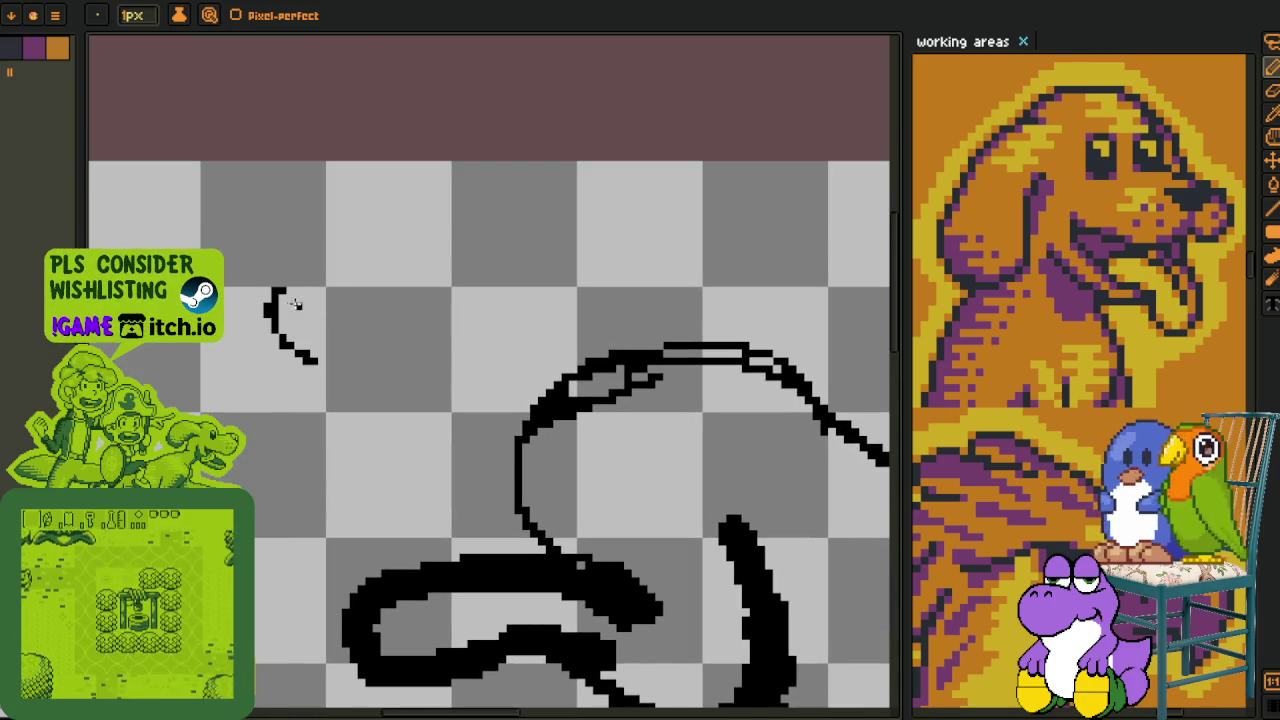
pyautogui.moveTo(272, 288); pyautogui.dragTo(356, 378)
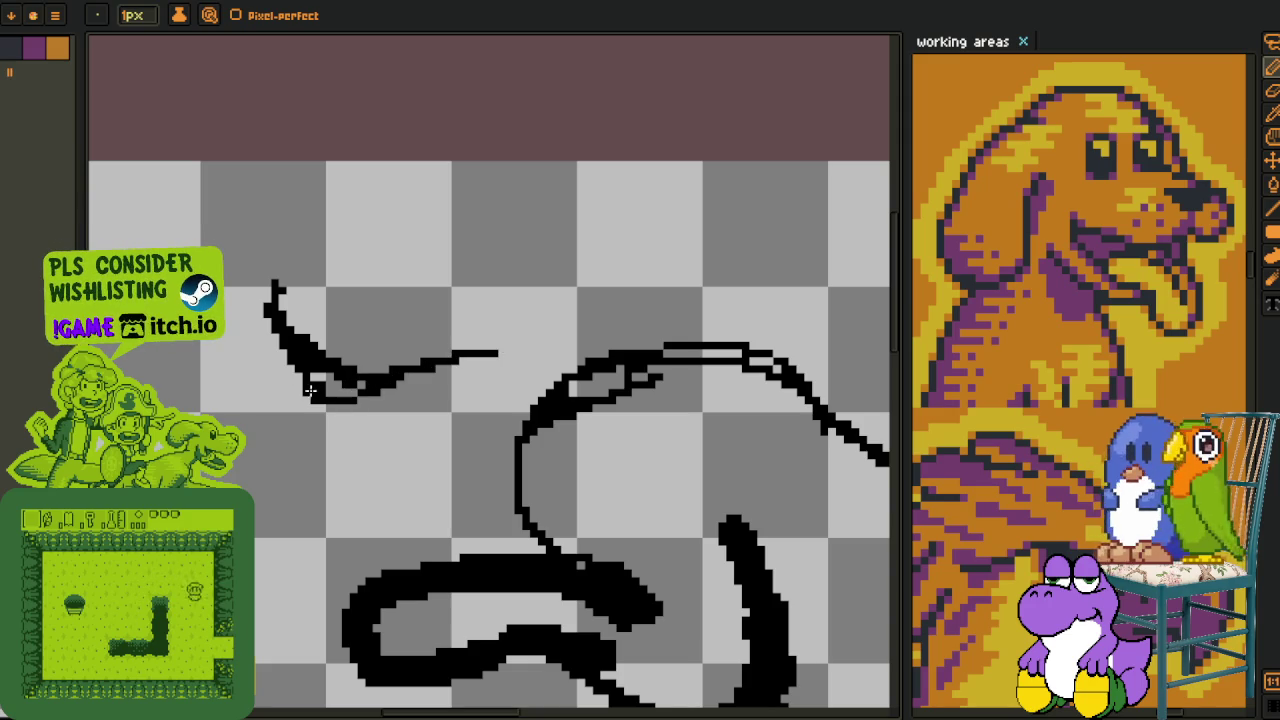
pyautogui.moveTo(361, 348); pyautogui.dragTo(305, 389)
pyautogui.scroll(-2, 292, 287)
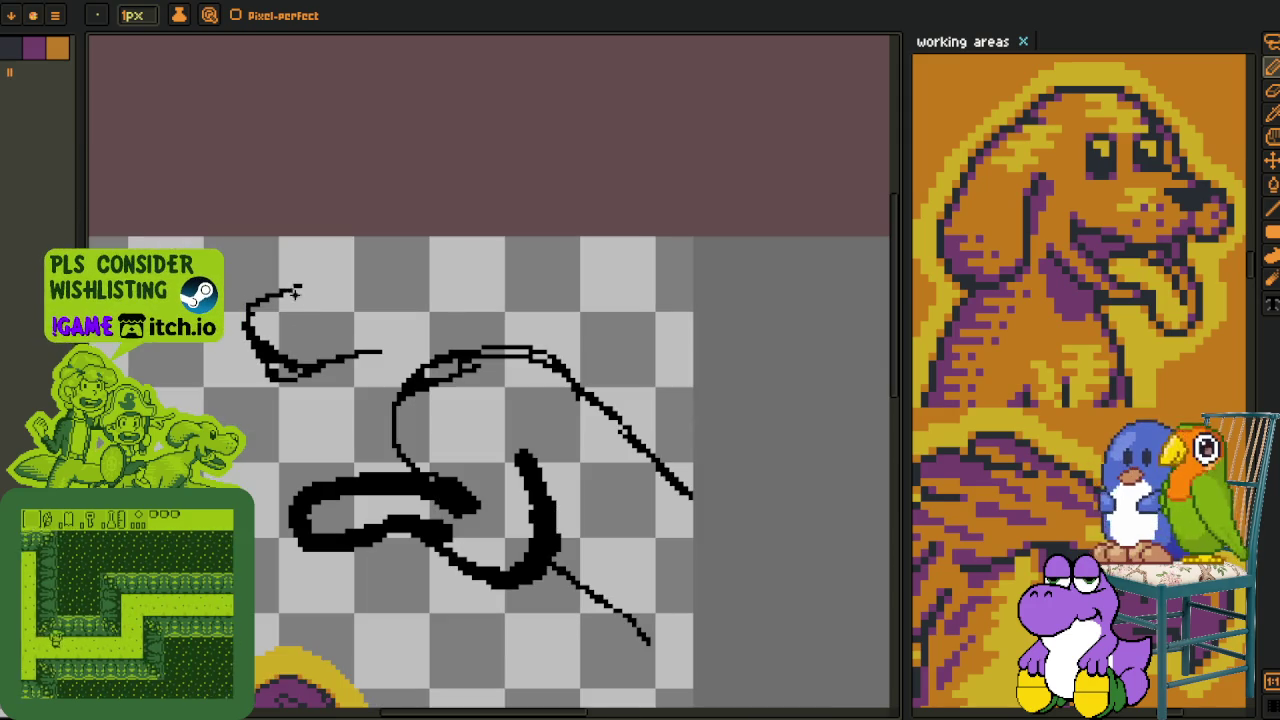
# Rectangle-select the whole sketch and nudge it slightly.
pyautogui.press('m')
pyautogui.moveTo(195, 182); pyautogui.dragTo(829, 600)
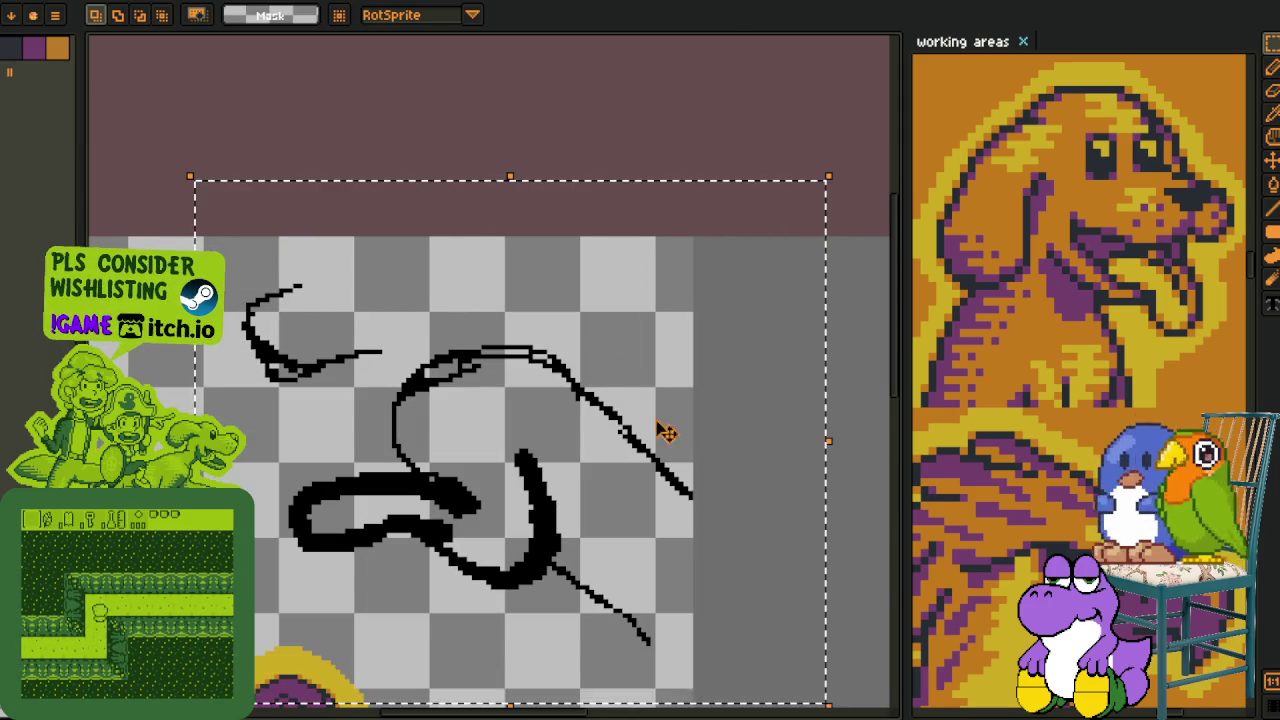
pyautogui.scroll(2, 233, 300)
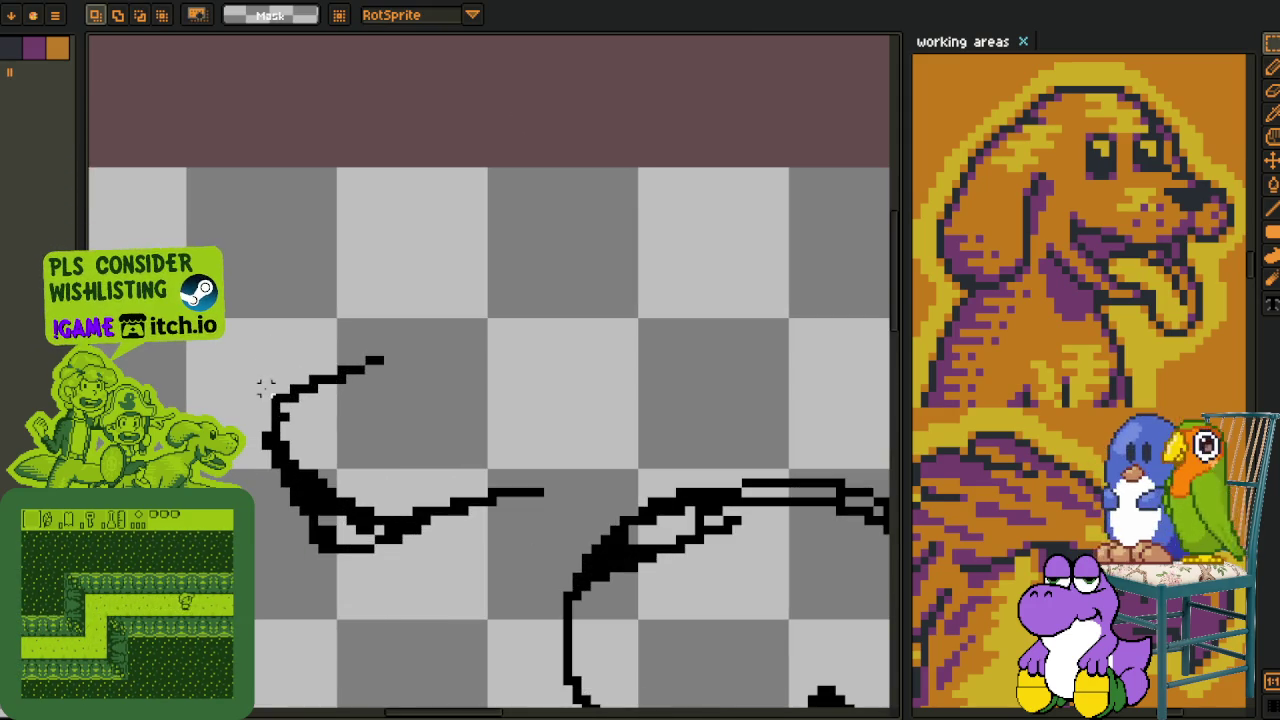
pyautogui.scroll(2, 265, 387)
# With the 1px pencil, draw a vertical ear stroke and a horizontal stroke extending right.
pyautogui.press('b')
pyautogui.moveTo(255, 451); pyautogui.dragTo(253, 345)
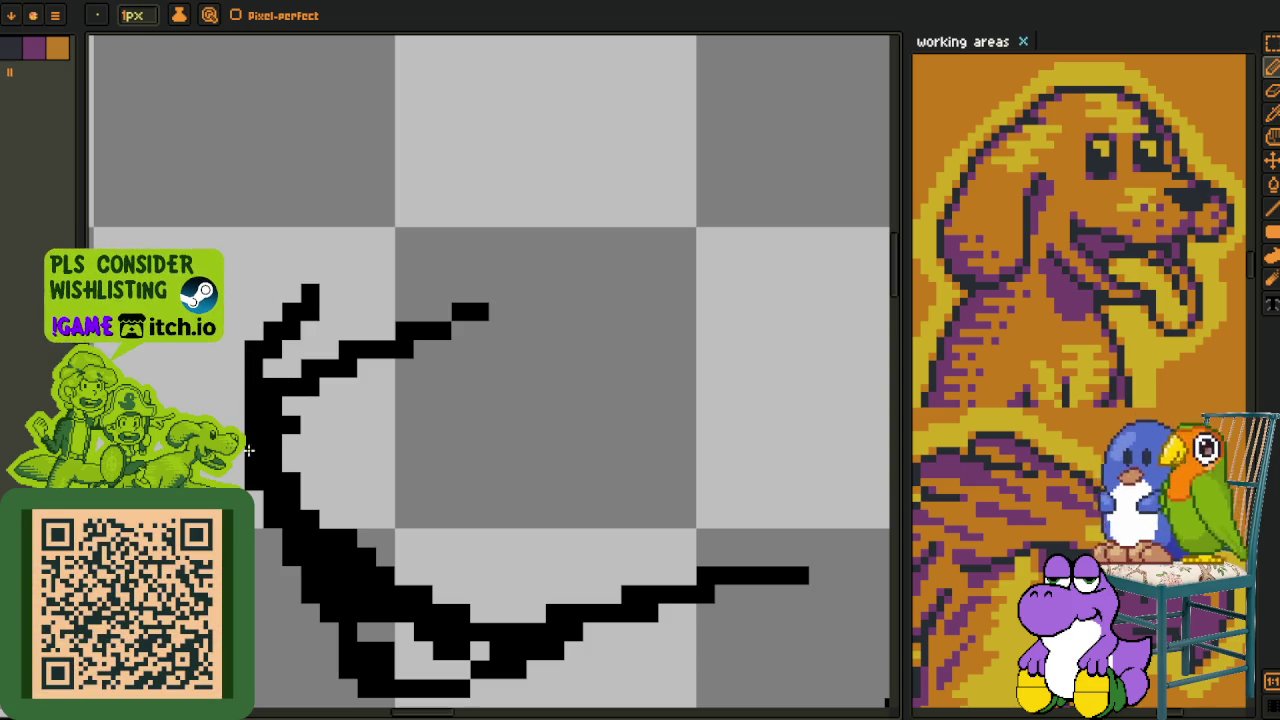
pyautogui.moveTo(428, 286); pyautogui.dragTo(614, 290)
pyautogui.scroll(-2, 500, 323)
pyautogui.scroll(1, 410, 497)
pyautogui.moveTo(587, 471); pyautogui.dragTo(530, 521)
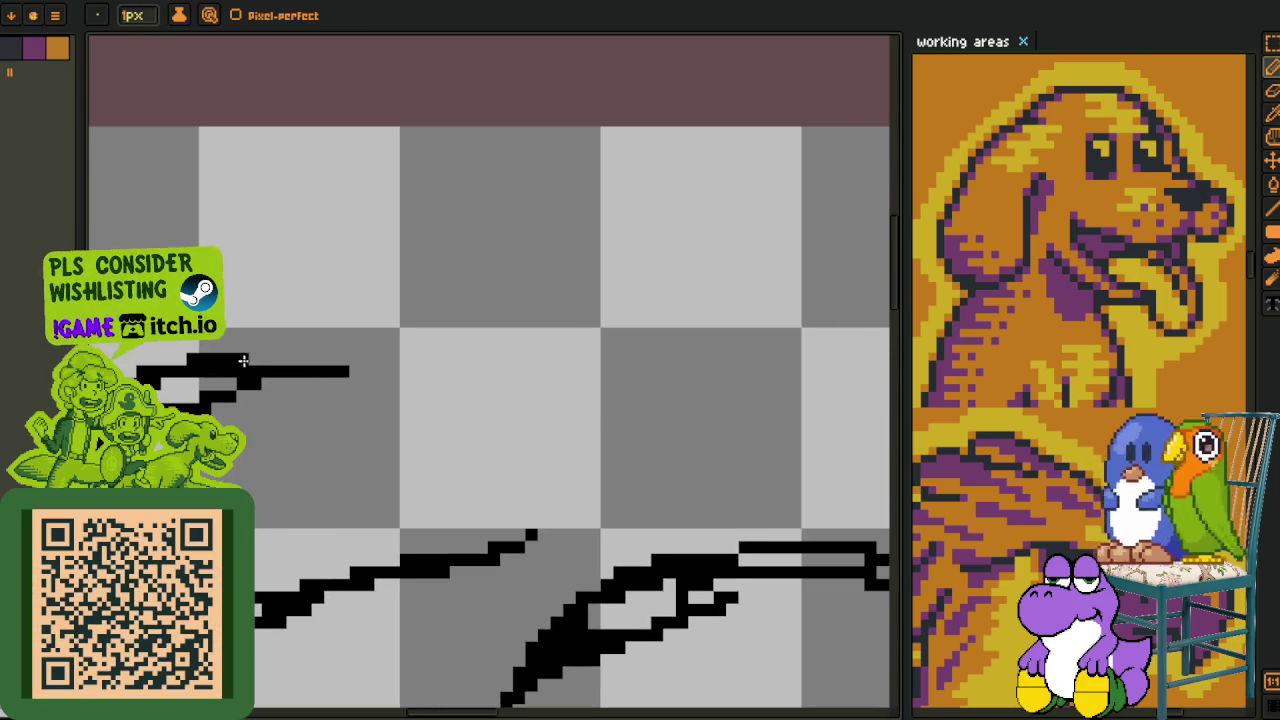
pyautogui.moveTo(485, 357); pyautogui.dragTo(467, 411)
pyautogui.scroll(-1, 441, 346)
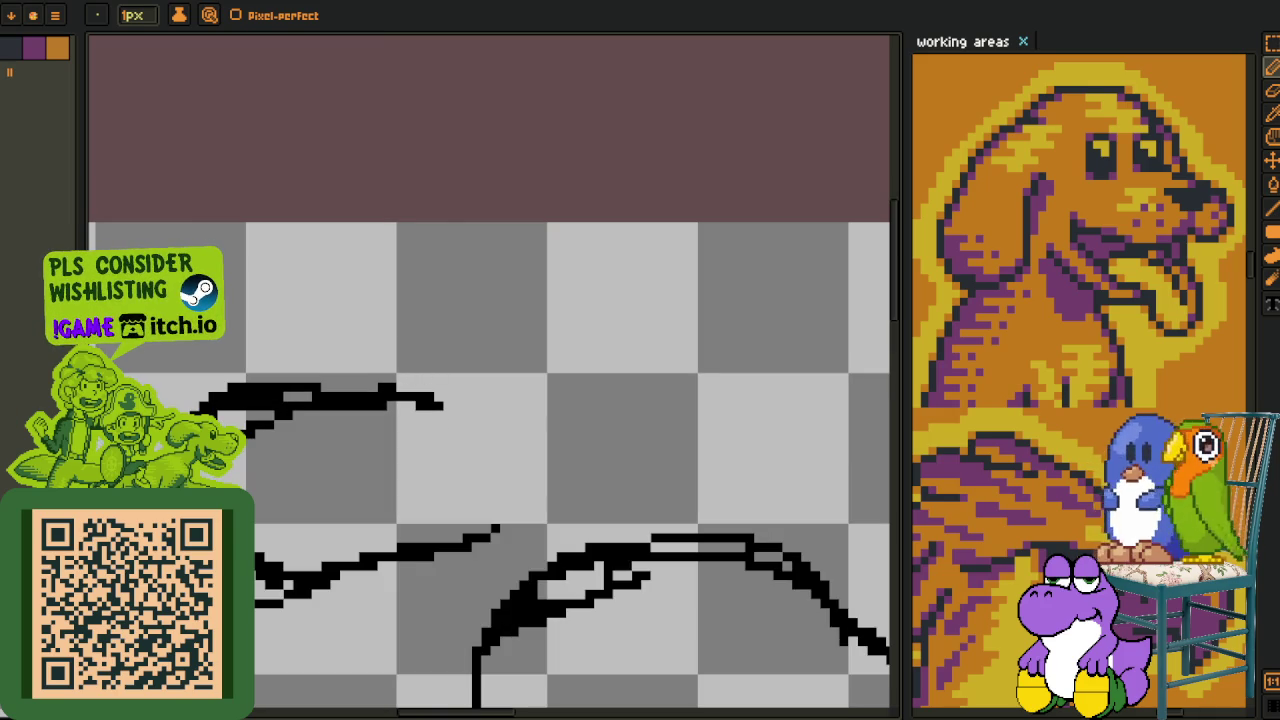
pyautogui.scroll(-1, 405, 345)
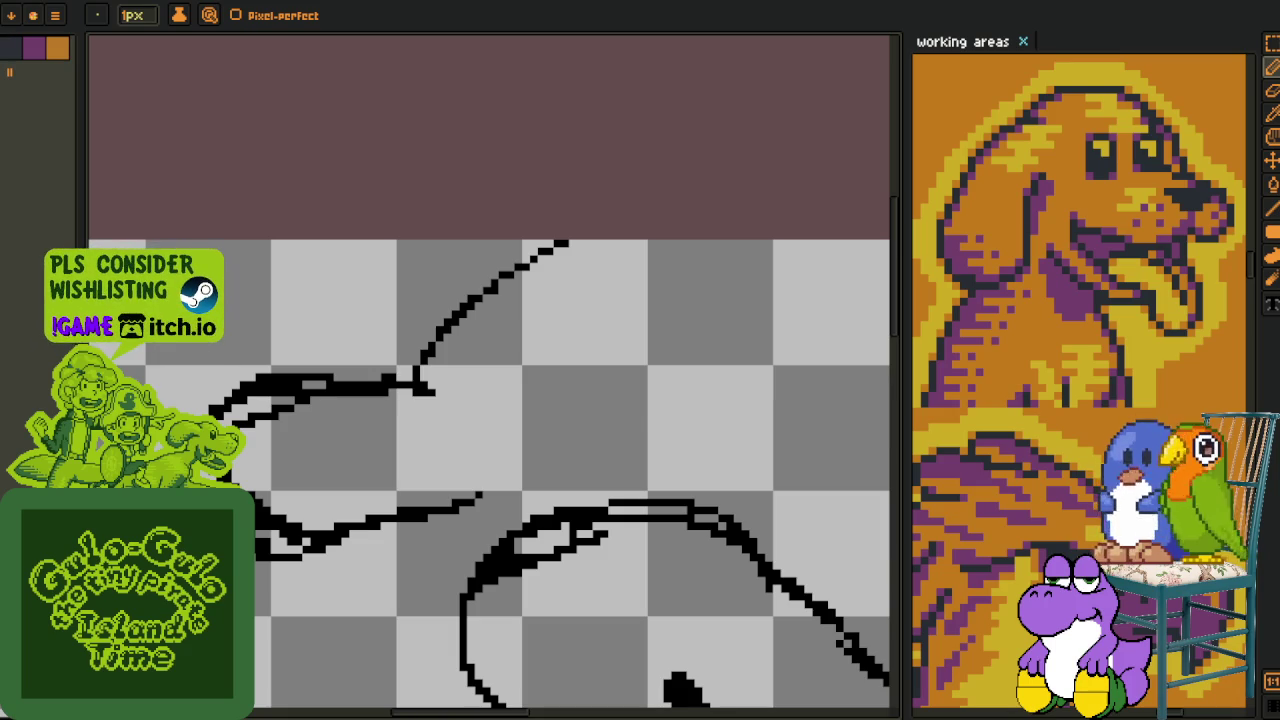
# Show the layers timeline and cycle open documents to the Gulo-Gulo banner artwork.
pyautogui.scroll(1, 580, 416)
pyautogui.press('i')
pyautogui.press('b')
pyautogui.press('Tab')
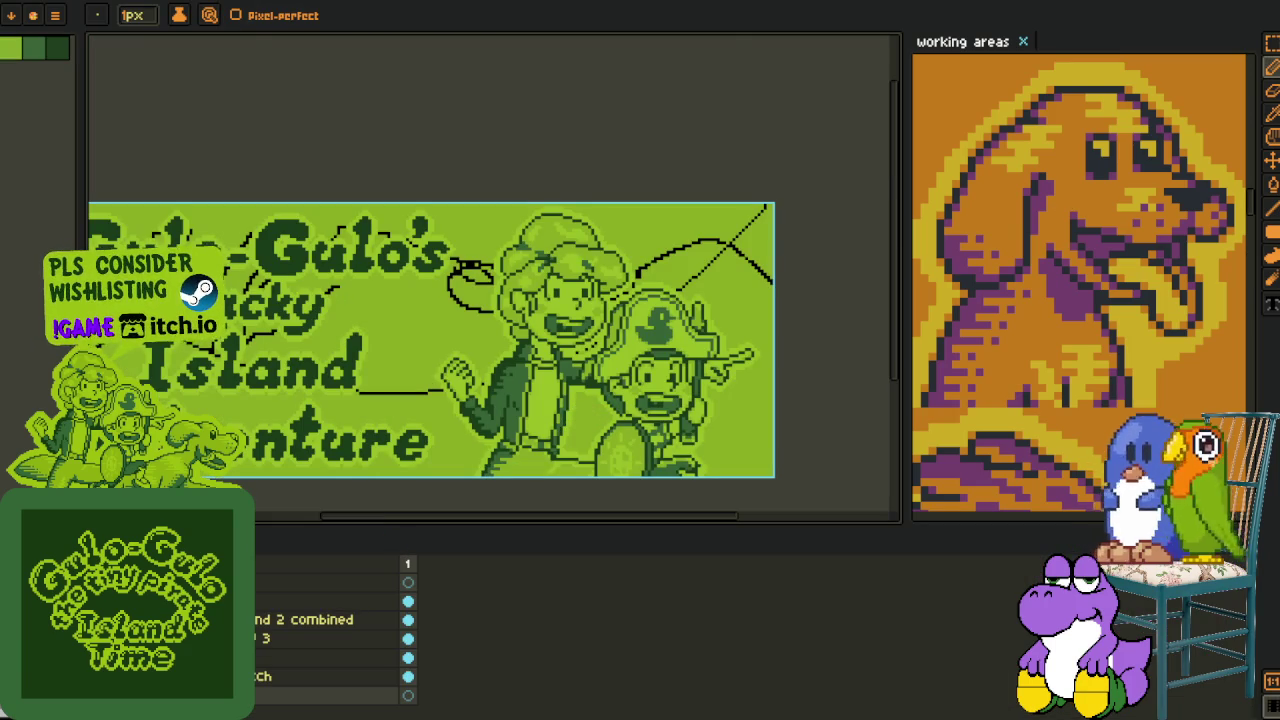
pyautogui.hotkey('ctrl', 'Tab')
pyautogui.press('i')
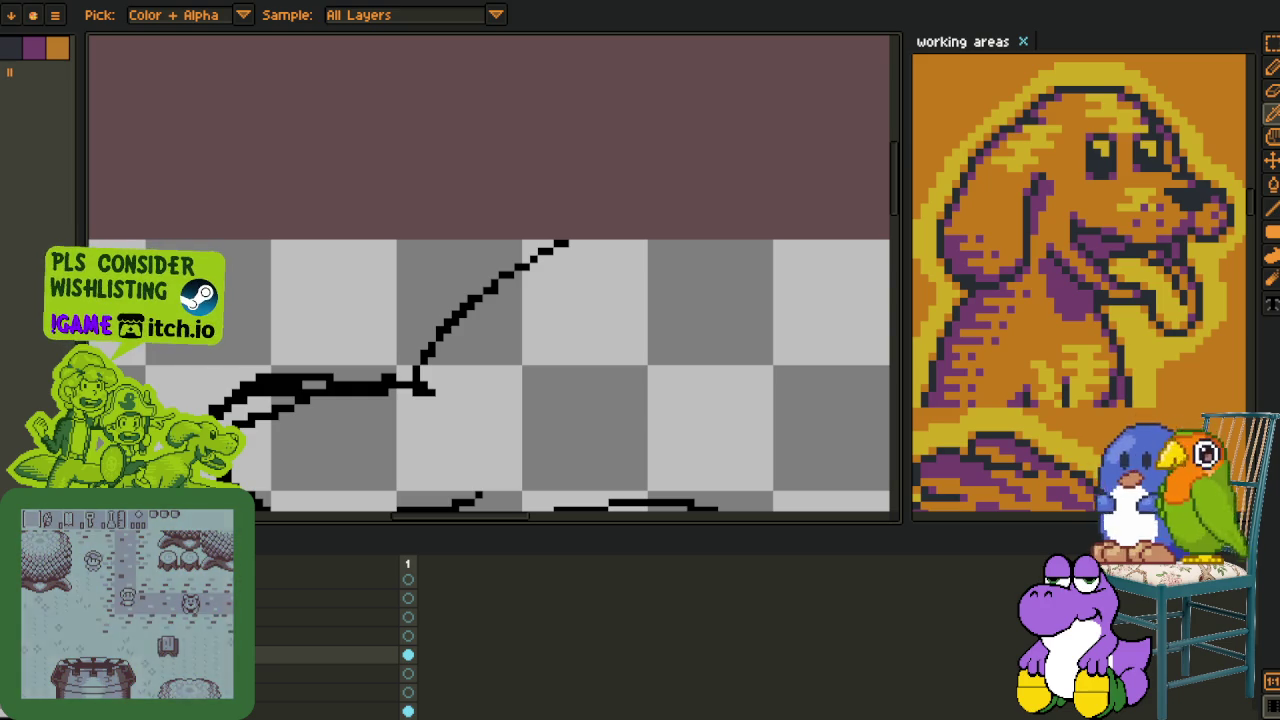
pyautogui.press('b')
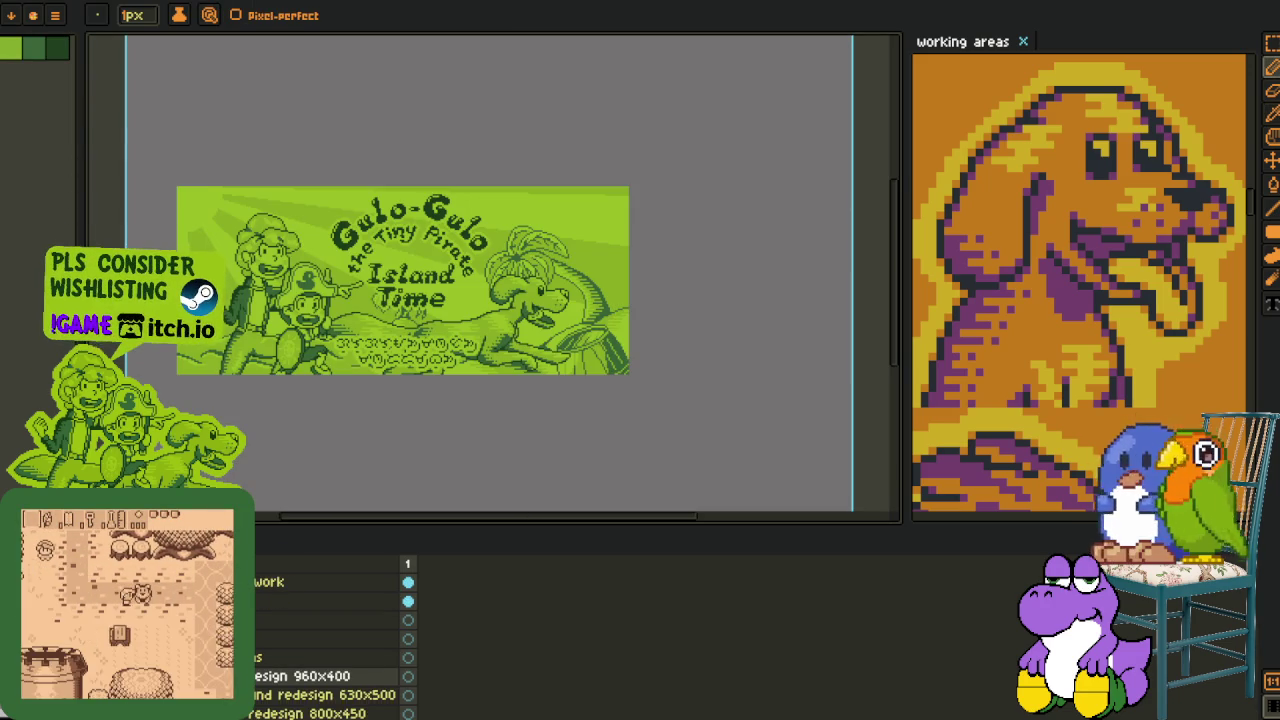
# Browse the layer list down so only the running dog shows.
pyautogui.scroll(-3, 330, 640)
pyautogui.scroll(-2, 330, 640)
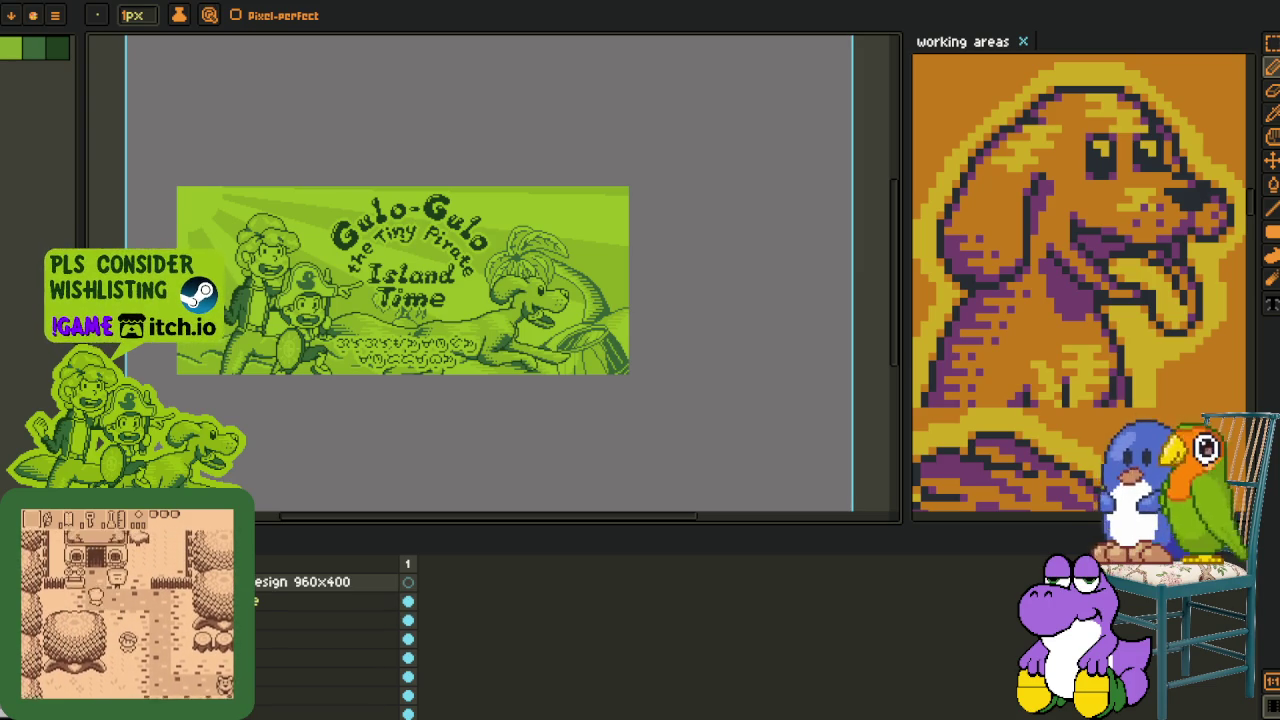
pyautogui.scroll(-2, 330, 640)
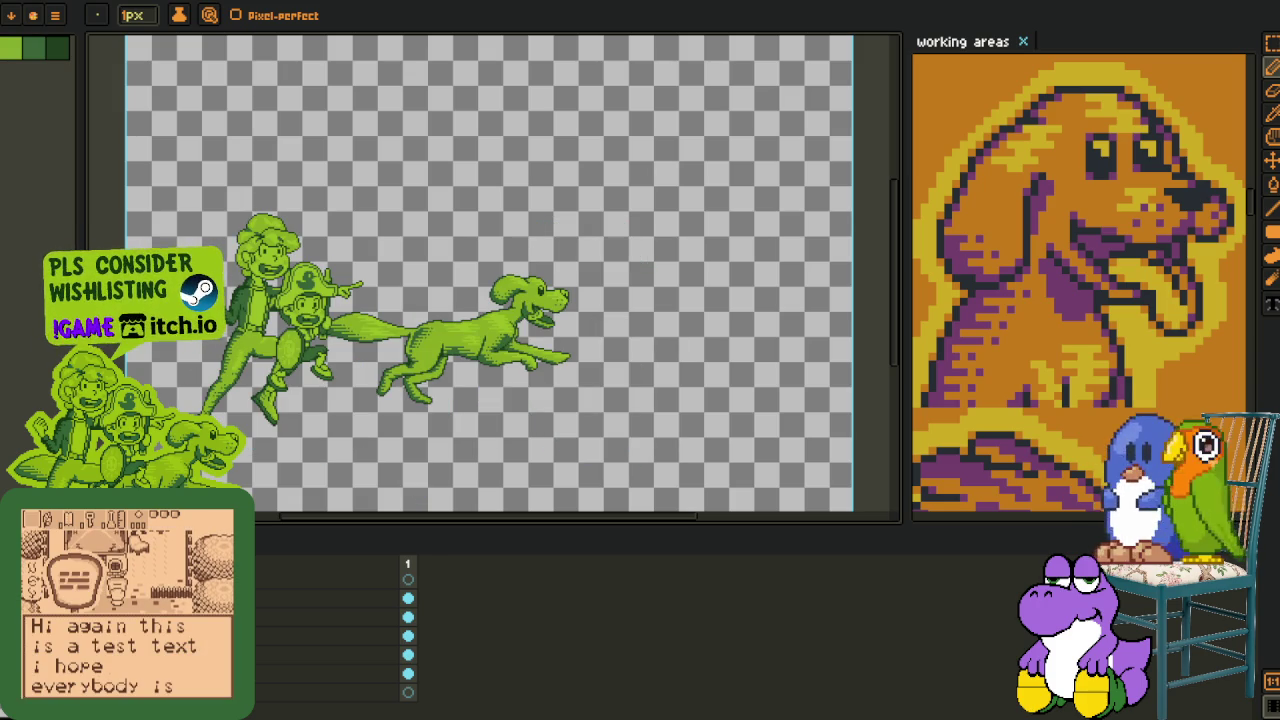
pyautogui.scroll(-3, 330, 640)
pyautogui.scroll(-1, 330, 640)
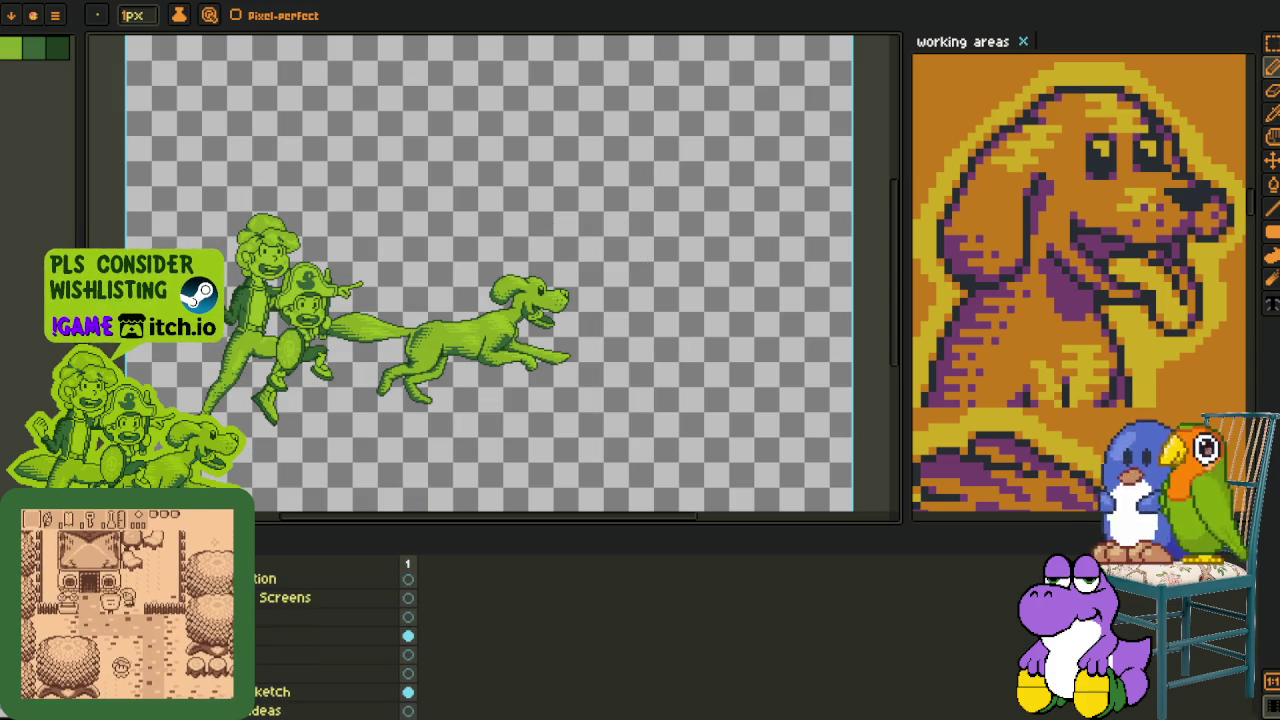
pyautogui.scroll(-1, 330, 640)
pyautogui.scroll(-1, 330, 640)
pyautogui.scroll(-1, 330, 640)
pyautogui.scroll(-1, 330, 640)
pyautogui.scroll(-3, 330, 640)
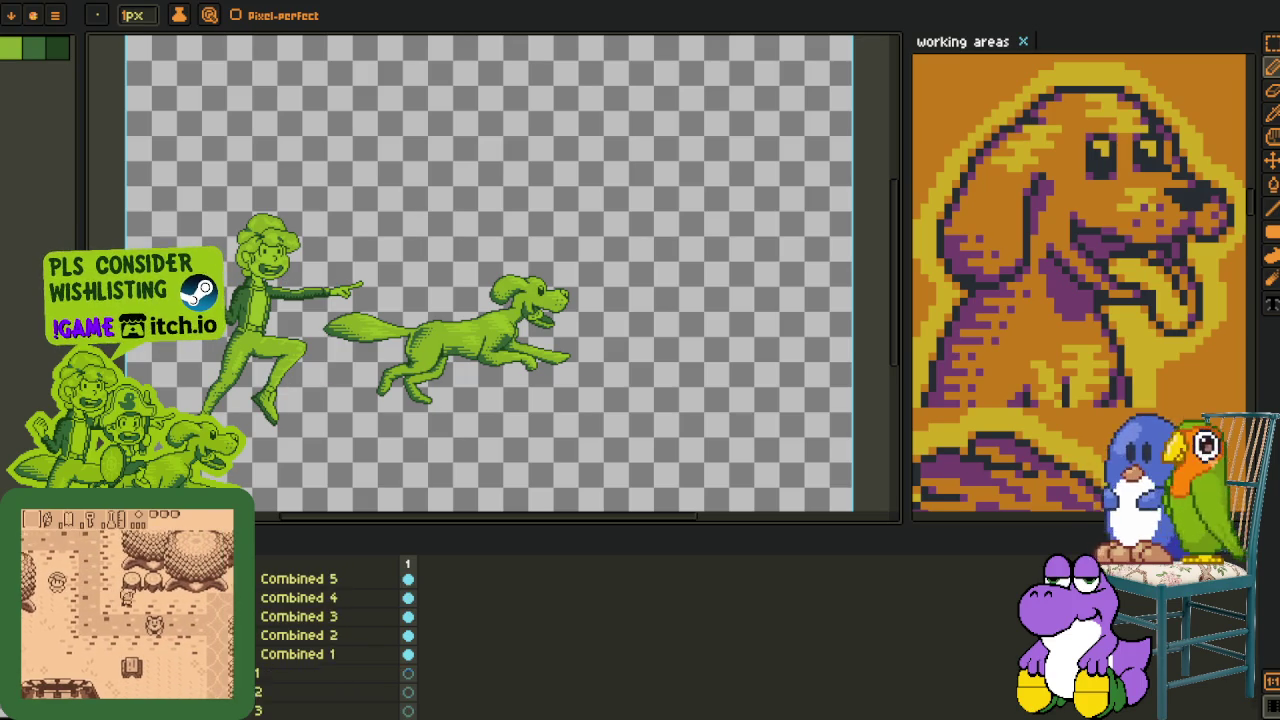
pyautogui.scroll(-1, 330, 640)
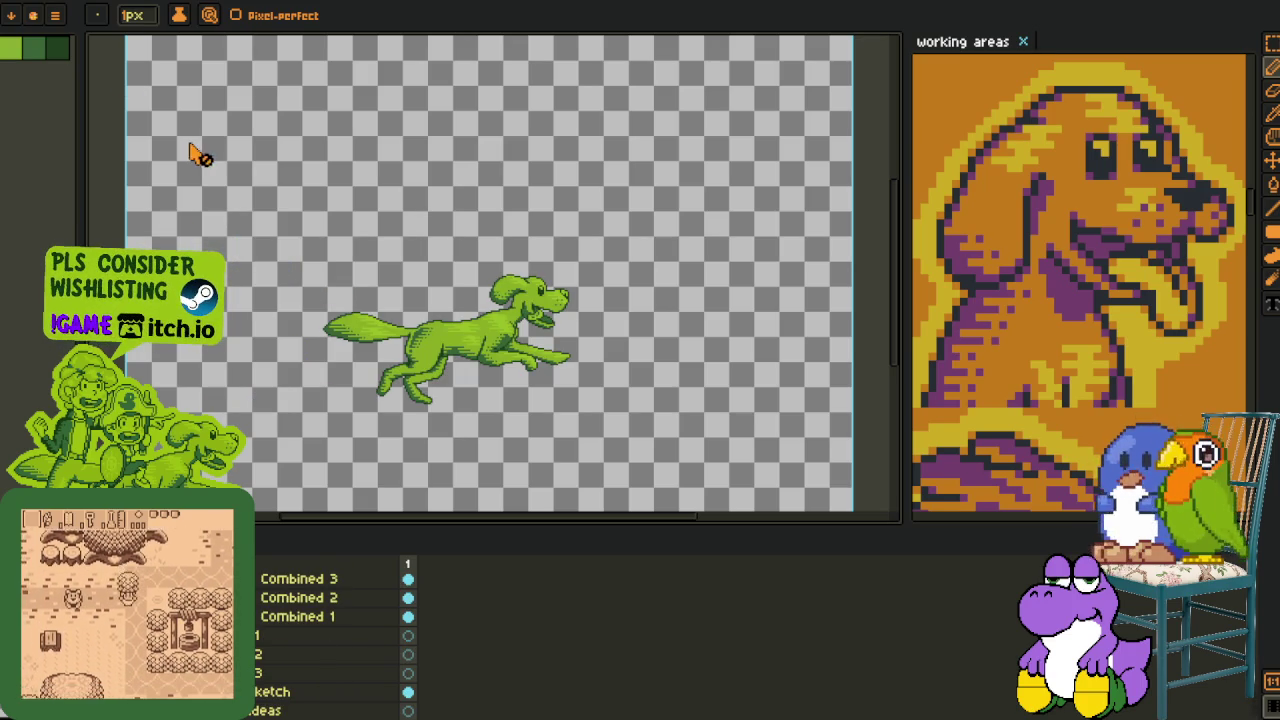
pyautogui.click(15, 0)
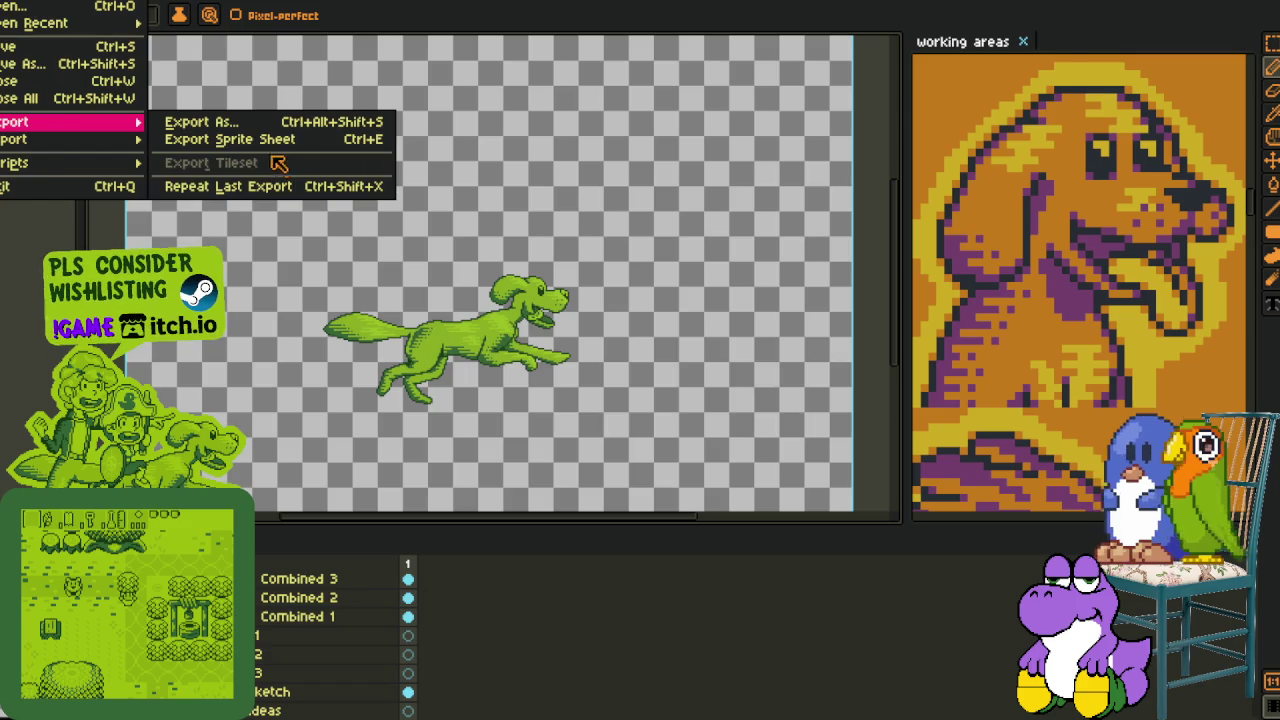
# Export a sprite sheet of the running dog as a new document.
pyautogui.click(279, 146)
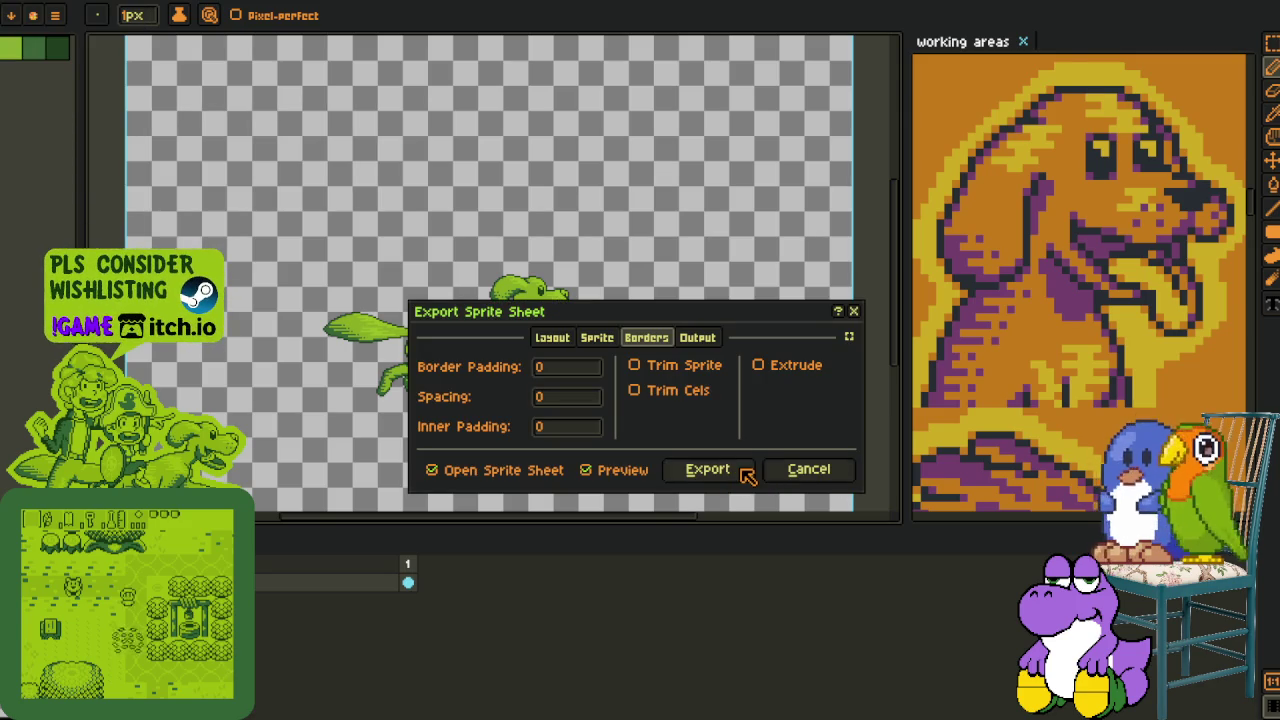
pyautogui.click(708, 469)
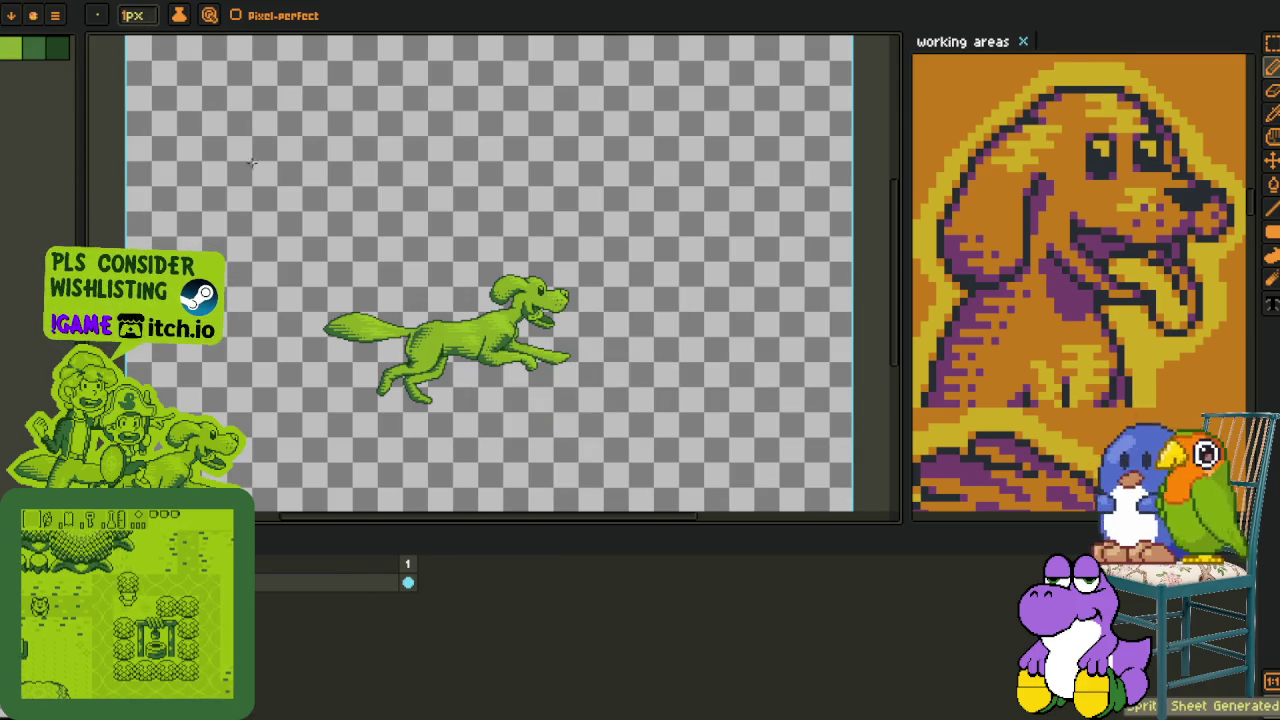
pyautogui.scroll(-2, 257, 182)
pyautogui.scroll(2, 257, 182)
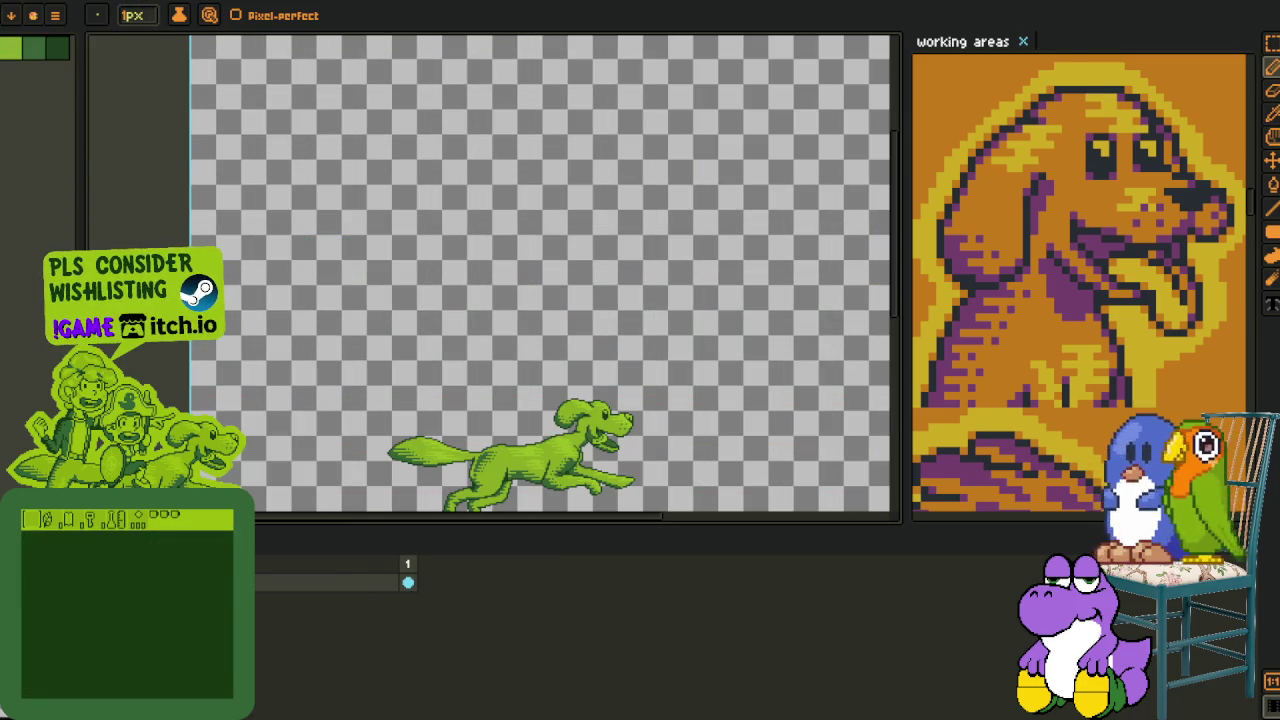
# Trim the sprite canvas down to the dog.
pyautogui.hotkey('alt', 's')
pyautogui.click(148, 143)
pyautogui.scroll(1, 404, 172)
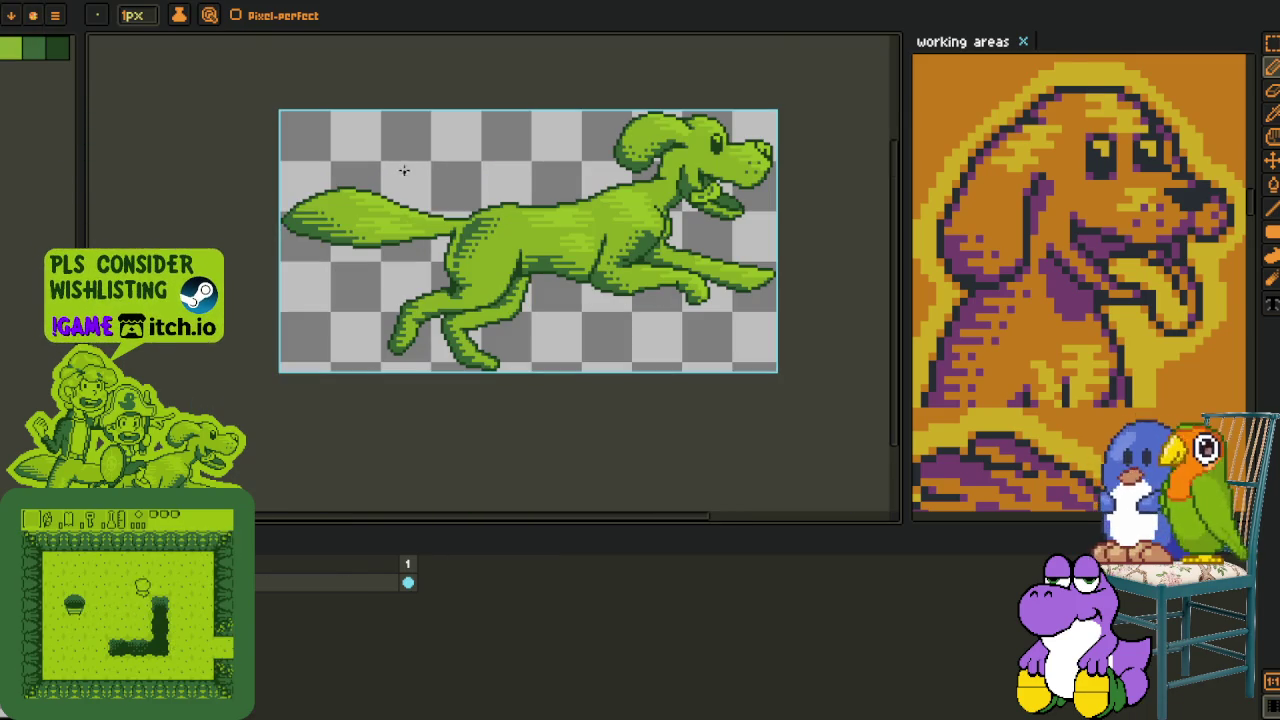
pyautogui.moveTo(298, 100); pyautogui.dragTo(276, 164)
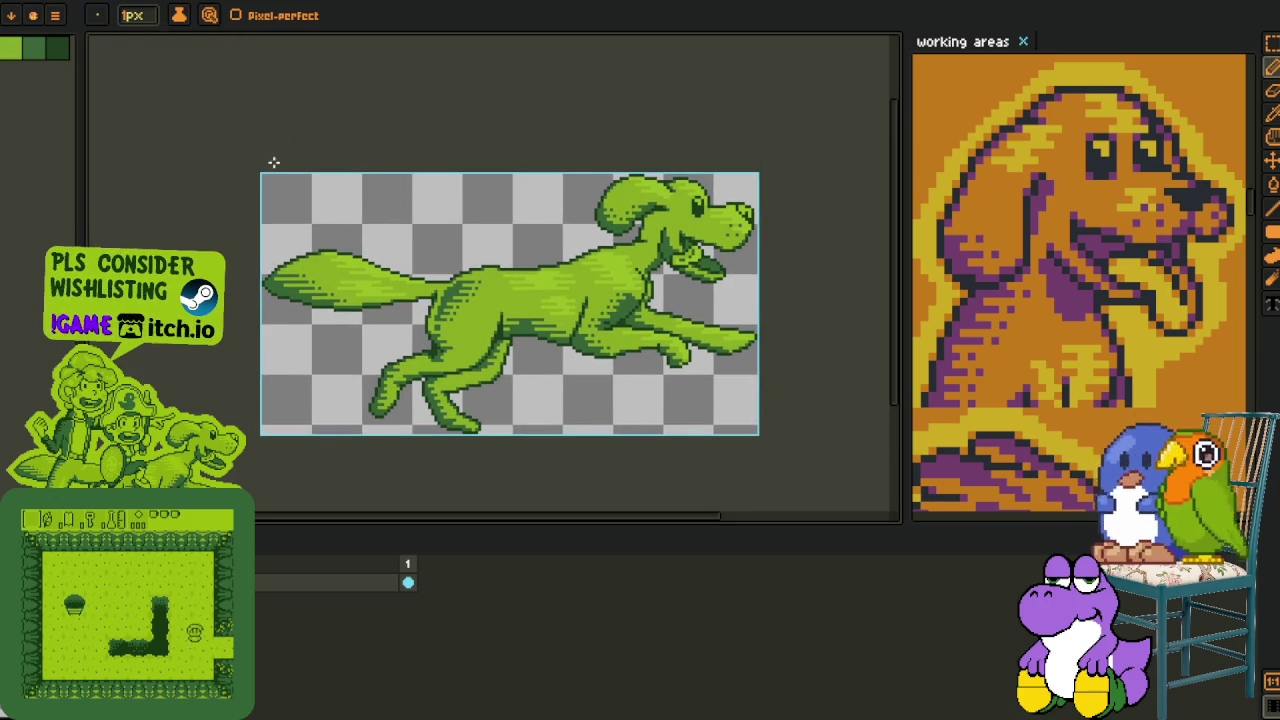
# Flip the whole dog horizontally to face left and return to the sketch.
pyautogui.hotkey('ctrl', 'a')
pyautogui.hotkey('shift', 'h')
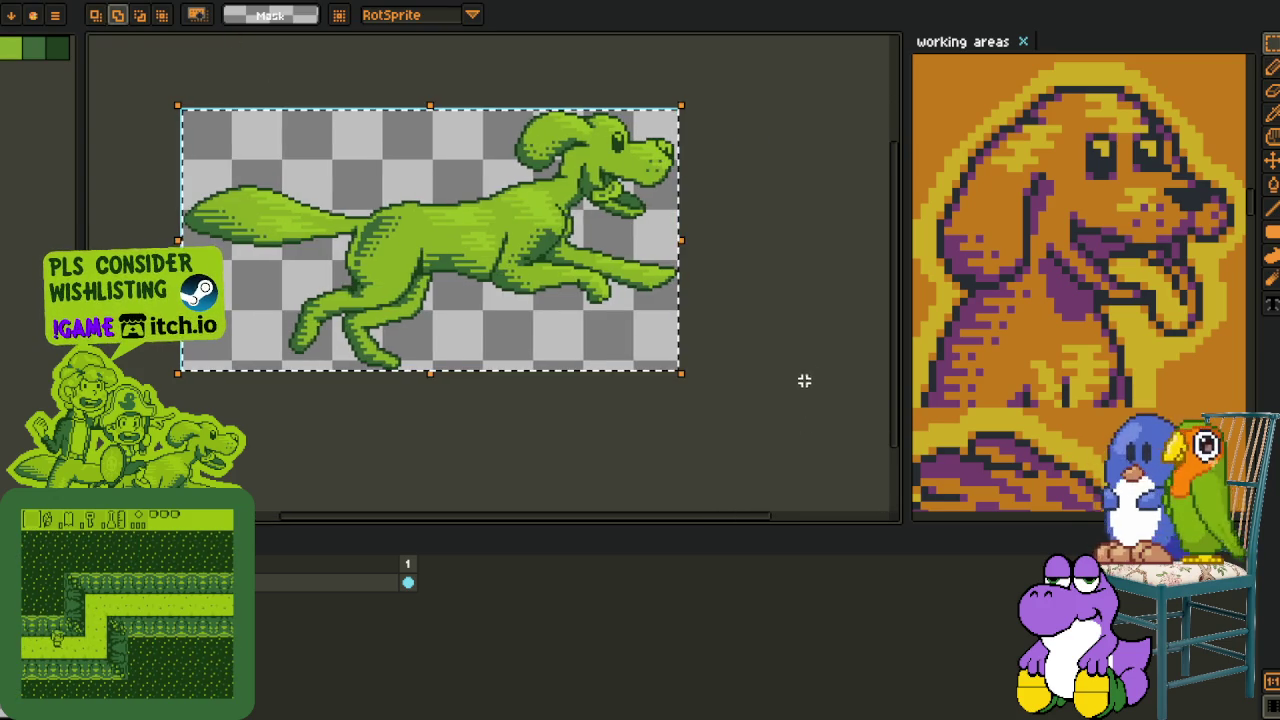
pyautogui.press('Return')
pyautogui.hotkey('ctrl', 'Tab')
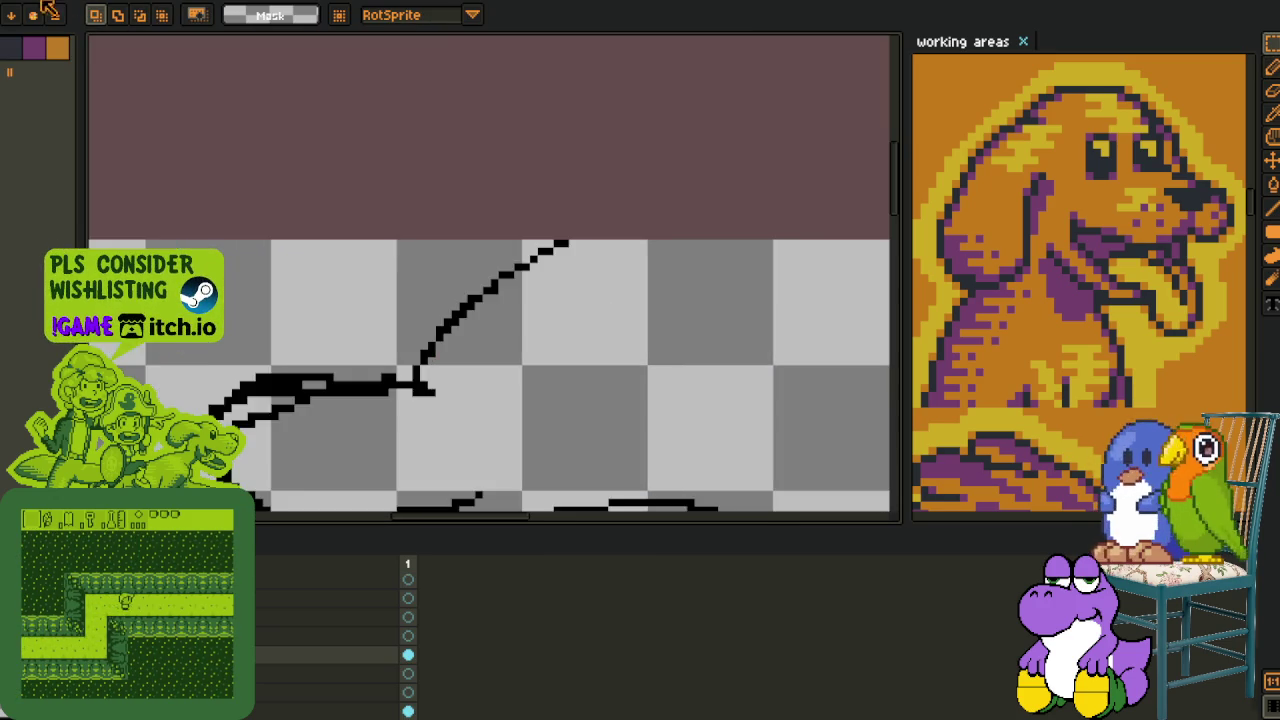
# Add a new empty layer to the sketch.
pyautogui.scroll(-3, 376, 290)
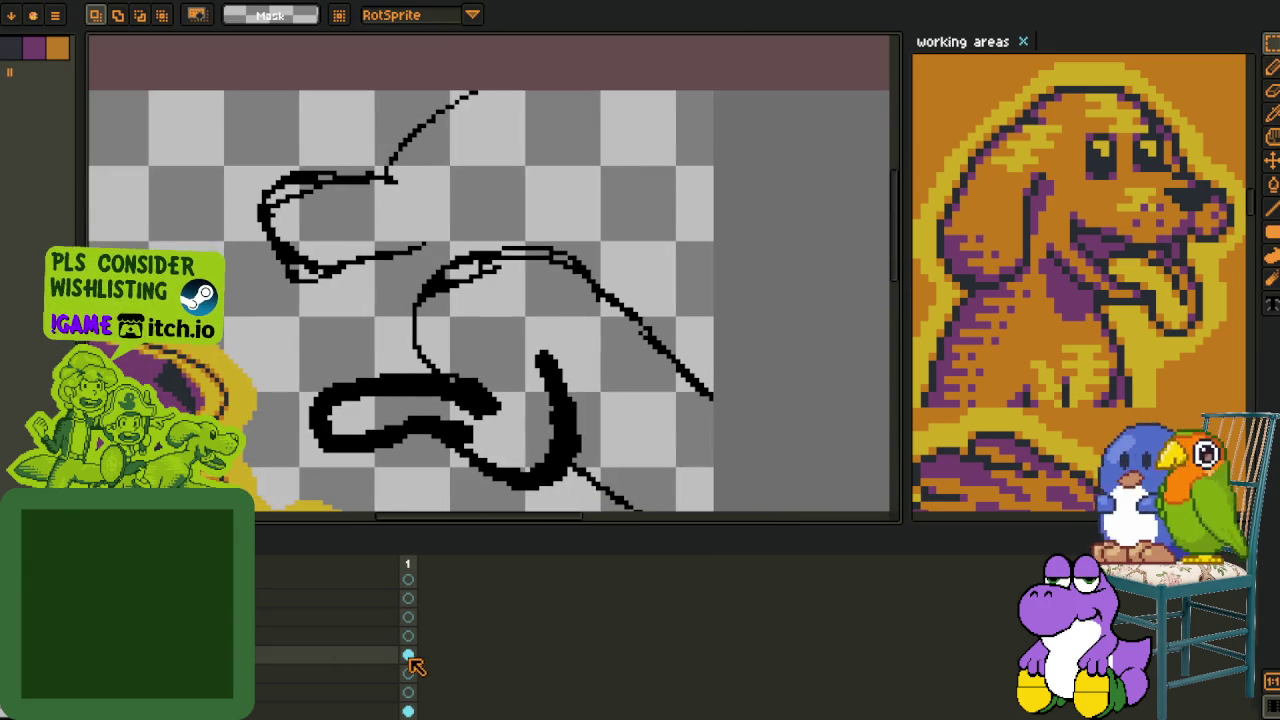
pyautogui.rightClick(341, 657)
pyautogui.moveTo(398, 621)
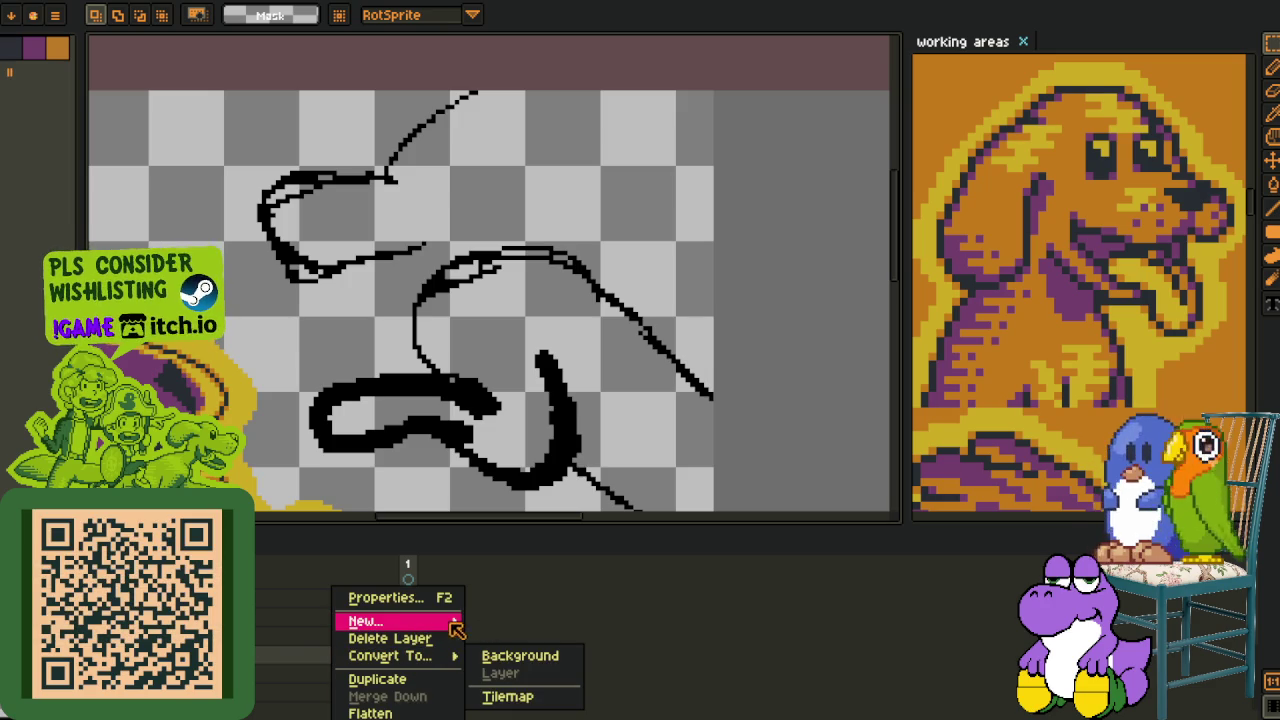
pyautogui.click(497, 621)
pyautogui.scroll(-2, 377, 363)
pyautogui.scroll(-2, 377, 363)
# Paste and position the green dog, undo it, then dock the header artwork beside the working areas.
pyautogui.hotkey('ctrl', 'v')
pyautogui.moveTo(266, 223); pyautogui.dragTo(484, 370)
pyautogui.scroll(2, 450, 365)
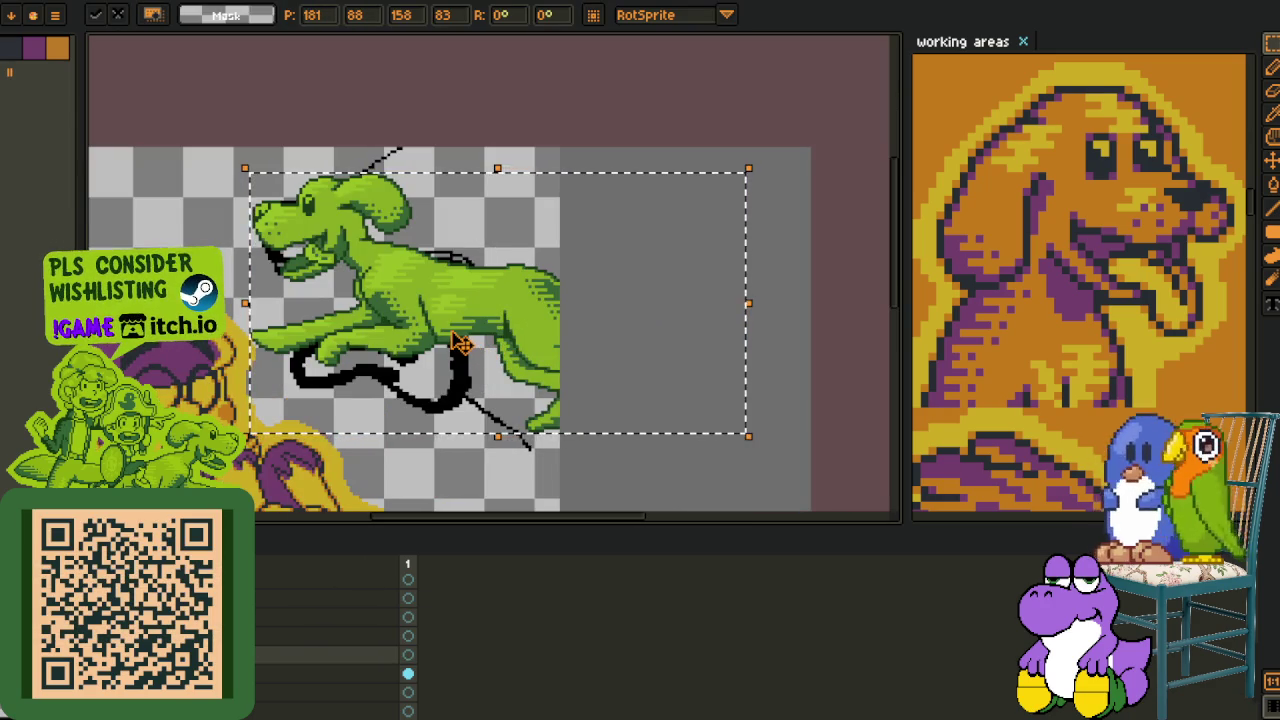
pyautogui.scroll(-2, 460, 343)
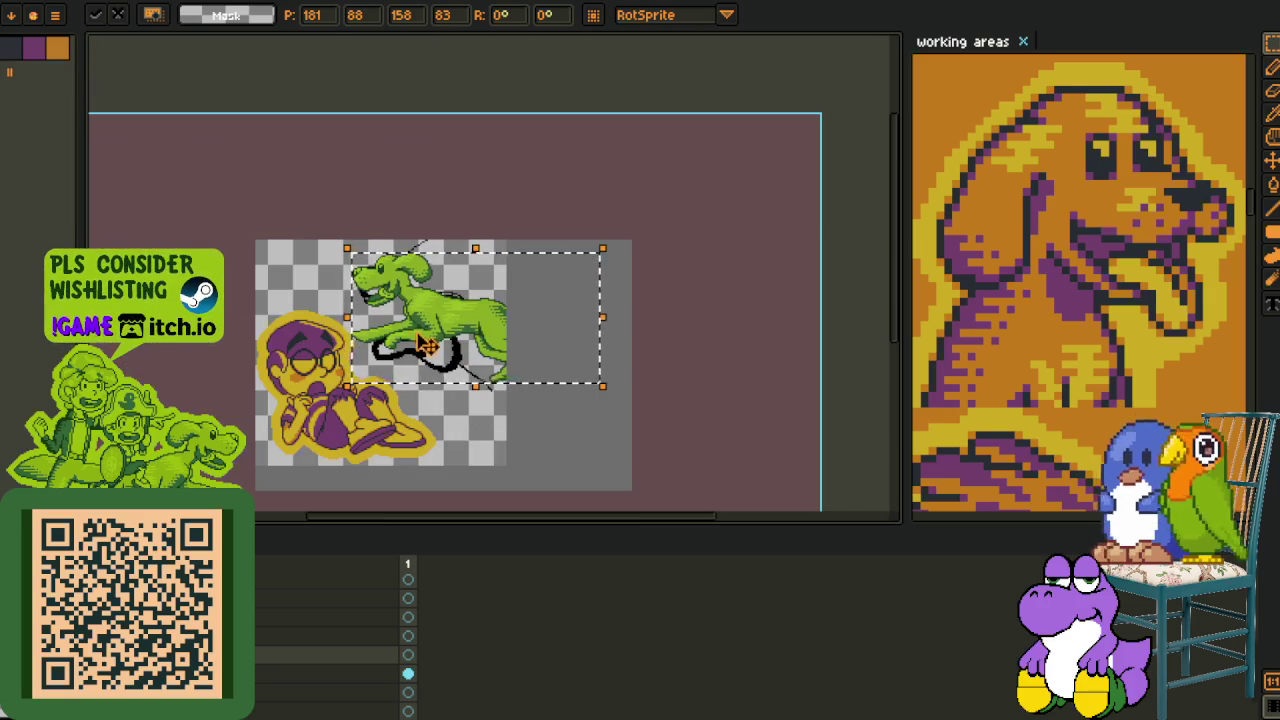
pyautogui.moveTo(428, 342); pyautogui.dragTo(400, 376)
pyautogui.hotkey('ctrl', 'z')
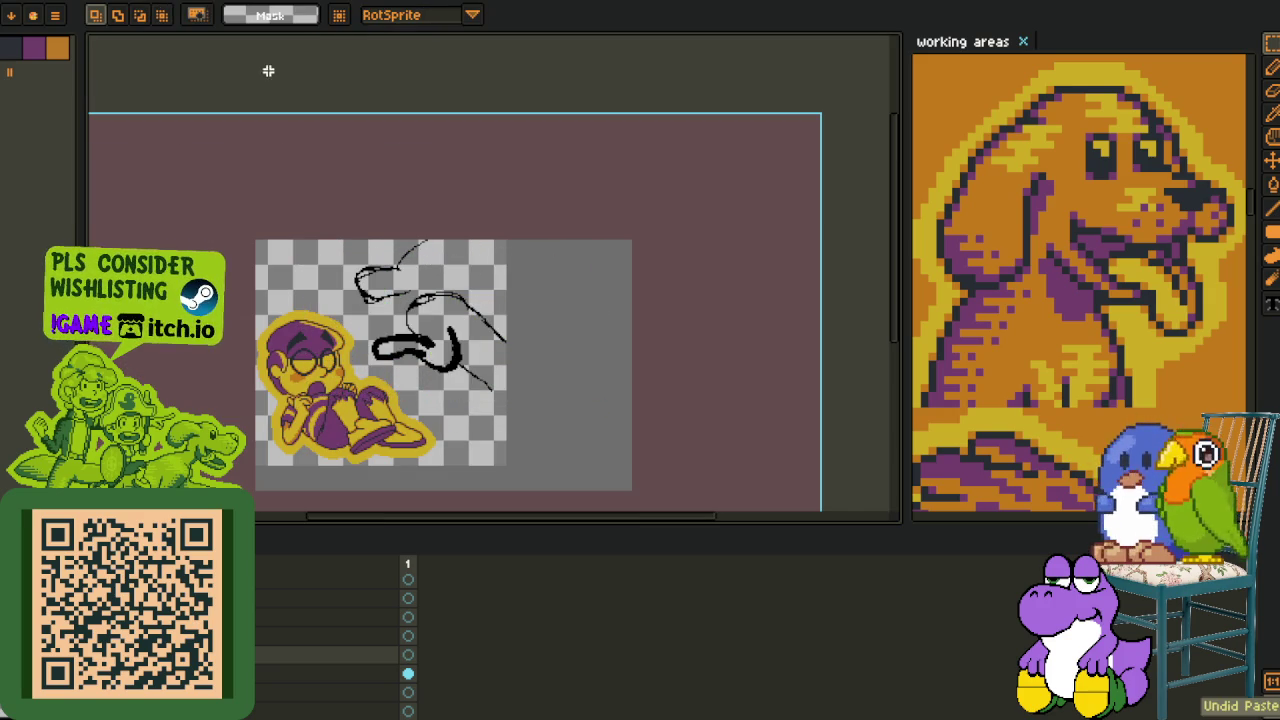
pyautogui.moveTo(178, 4)
pyautogui.mouseDown()
pyautogui.moveTo(800, 100)
pyautogui.moveTo(870, 369)
pyautogui.moveTo(975, 514)
pyautogui.moveTo(997, 486)
pyautogui.mouseUp()
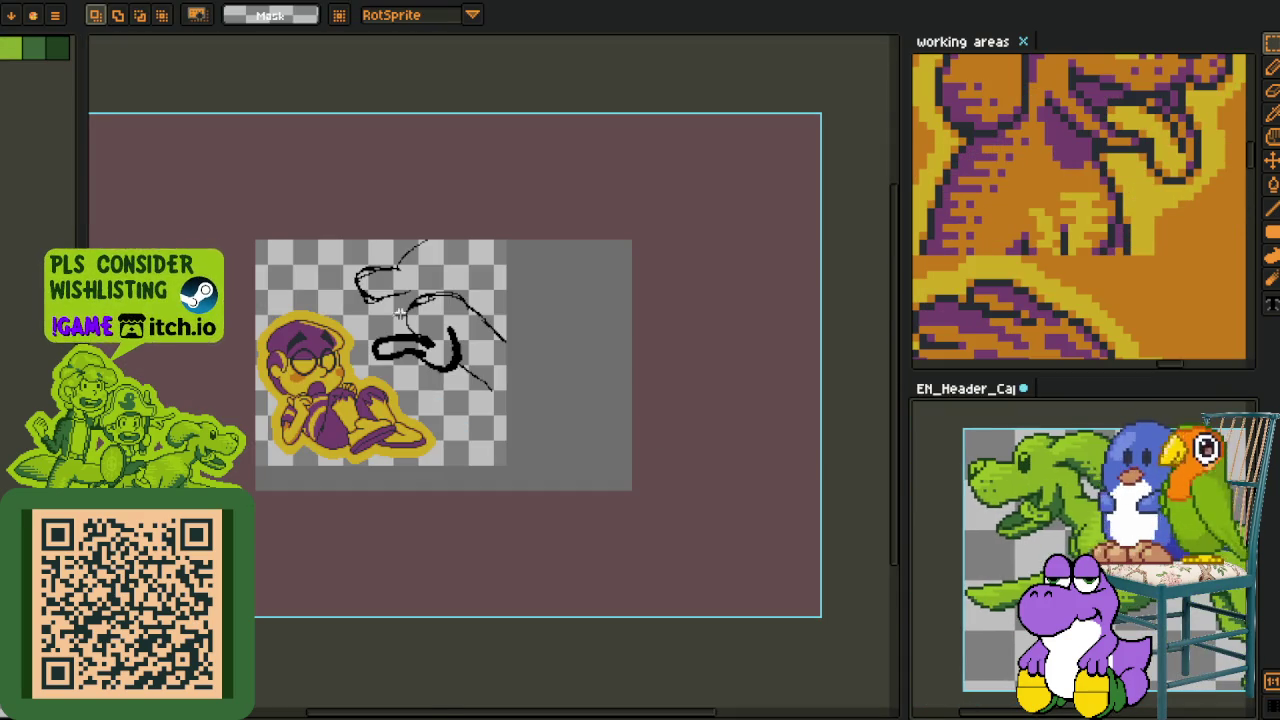
# Lasso-select the head and body loop strokes and shift them right to the canvas edge.
pyautogui.scroll(3, 412, 281)
pyautogui.scroll(1, 412, 285)
pyautogui.scroll(1, 418, 308)
pyautogui.scroll(1, 410, 310)
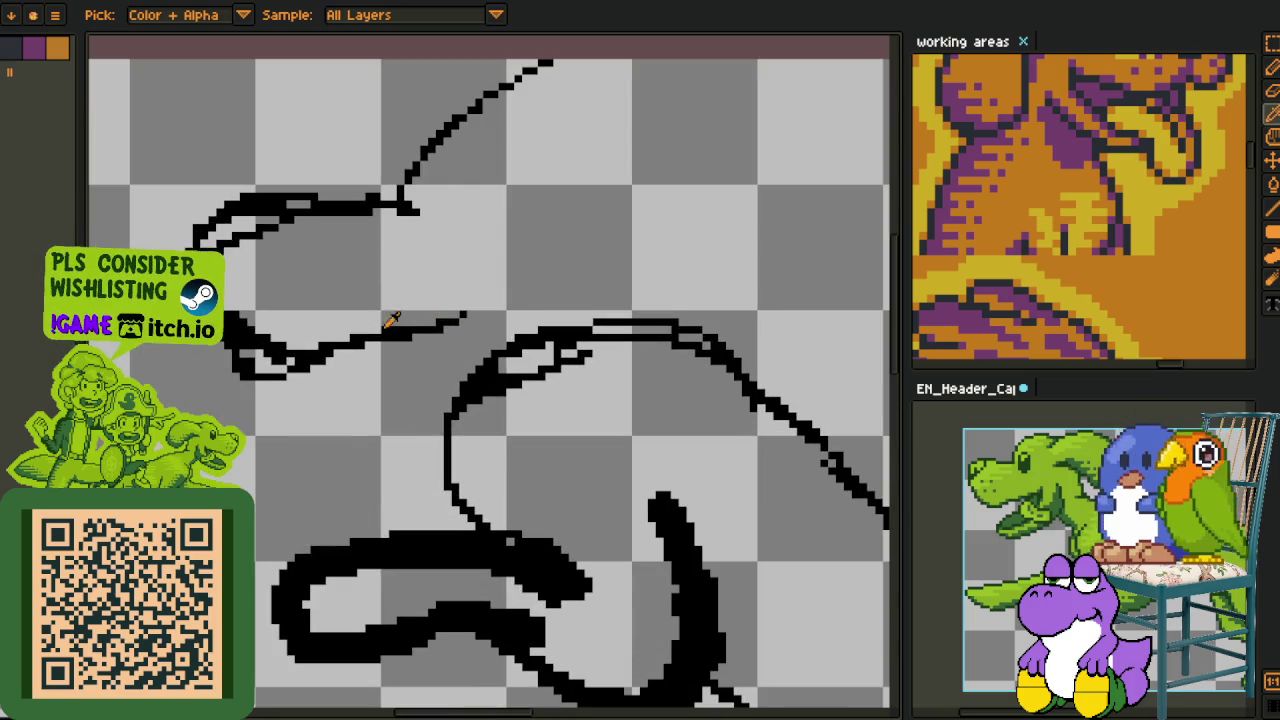
pyautogui.scroll(-2, 366, 349)
pyautogui.scroll(-1, 405, 237)
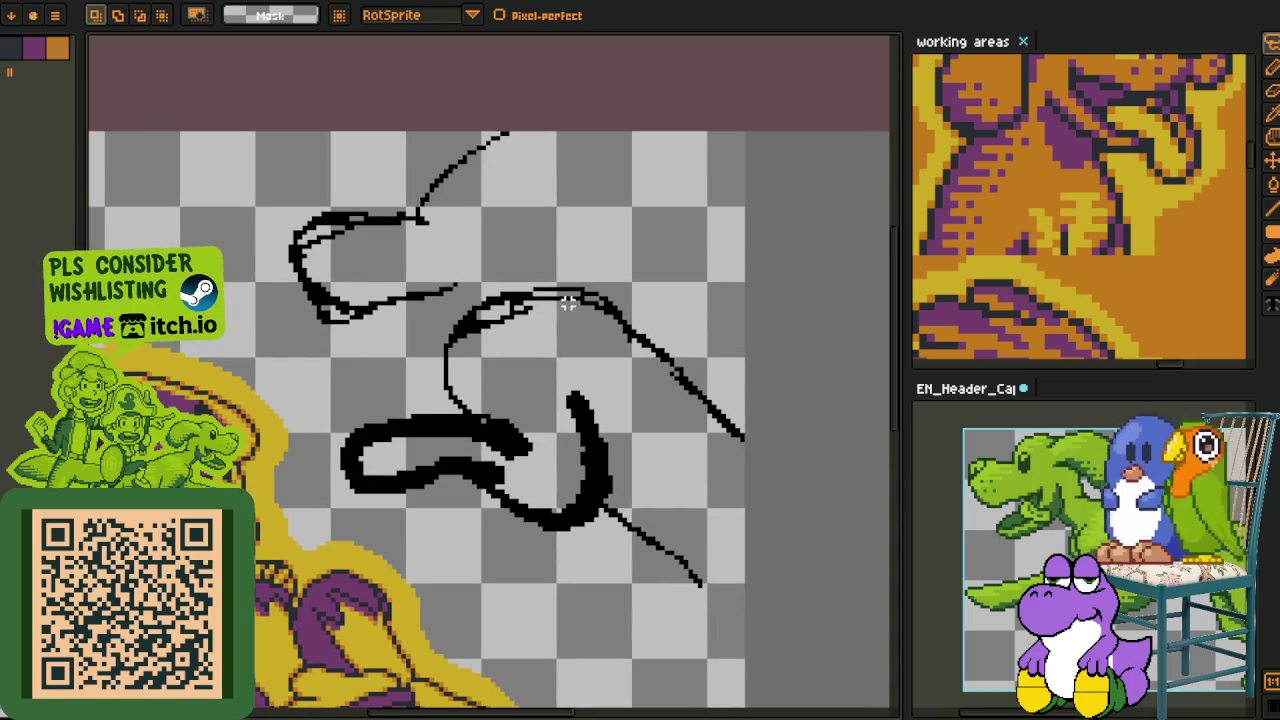
pyautogui.moveTo(290, 435); pyautogui.dragTo(400, 428)
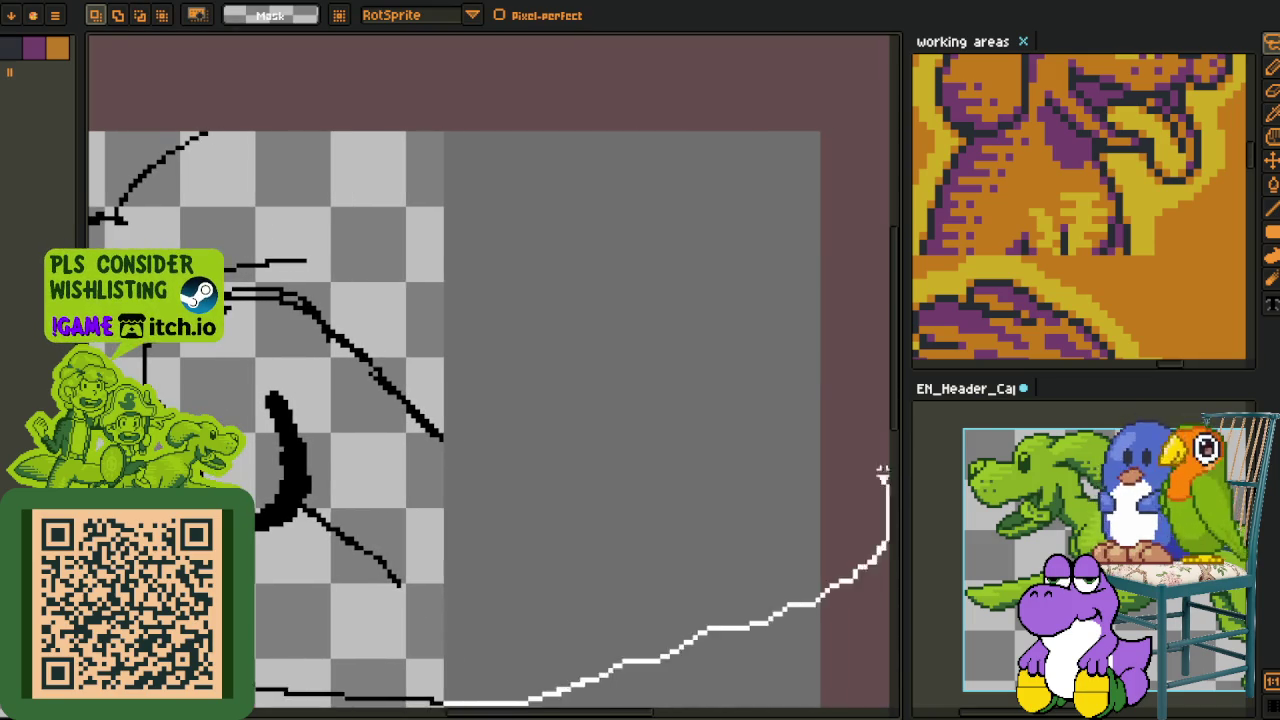
pyautogui.press('Tab')
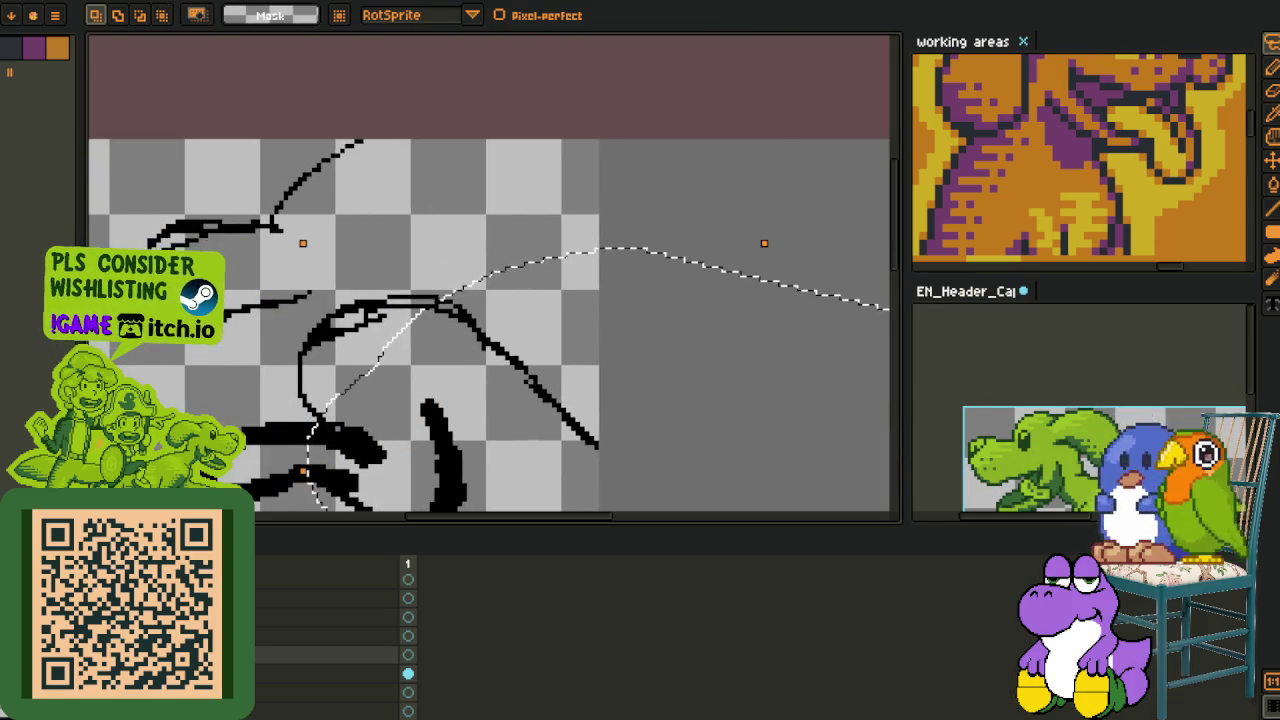
pyautogui.moveTo(370, 428); pyautogui.dragTo(494, 422)
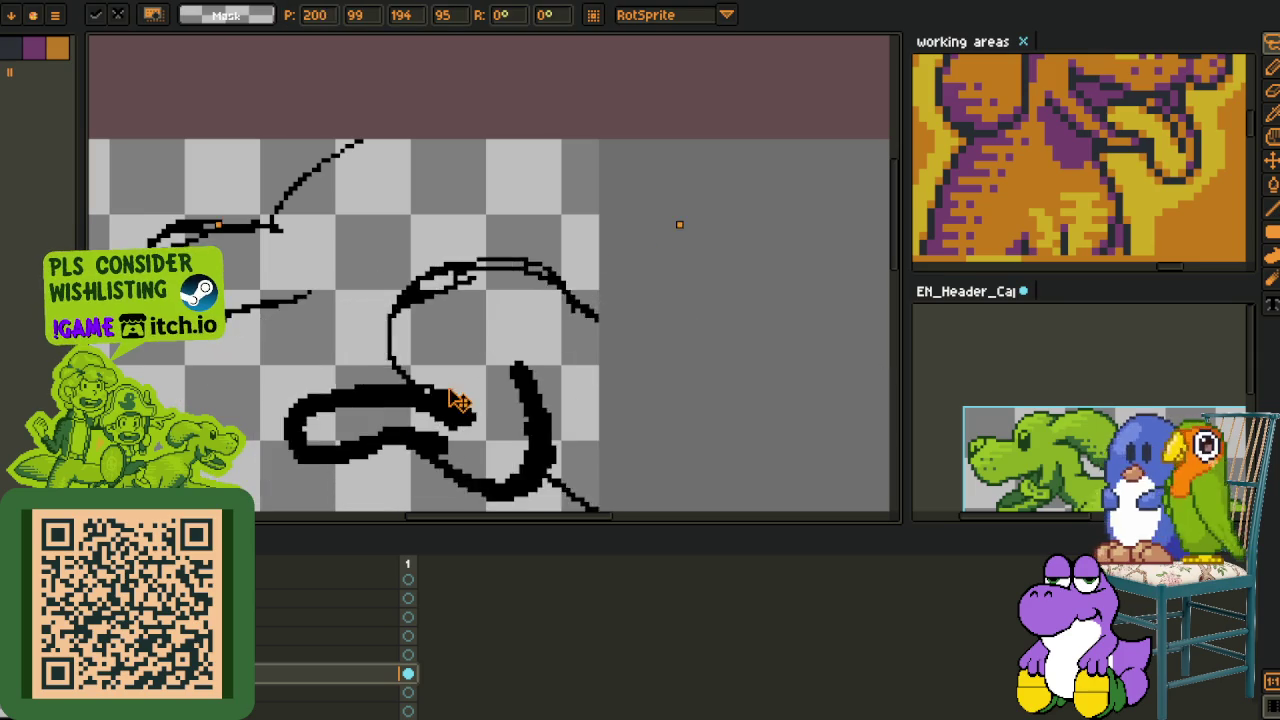
pyautogui.press('Return')
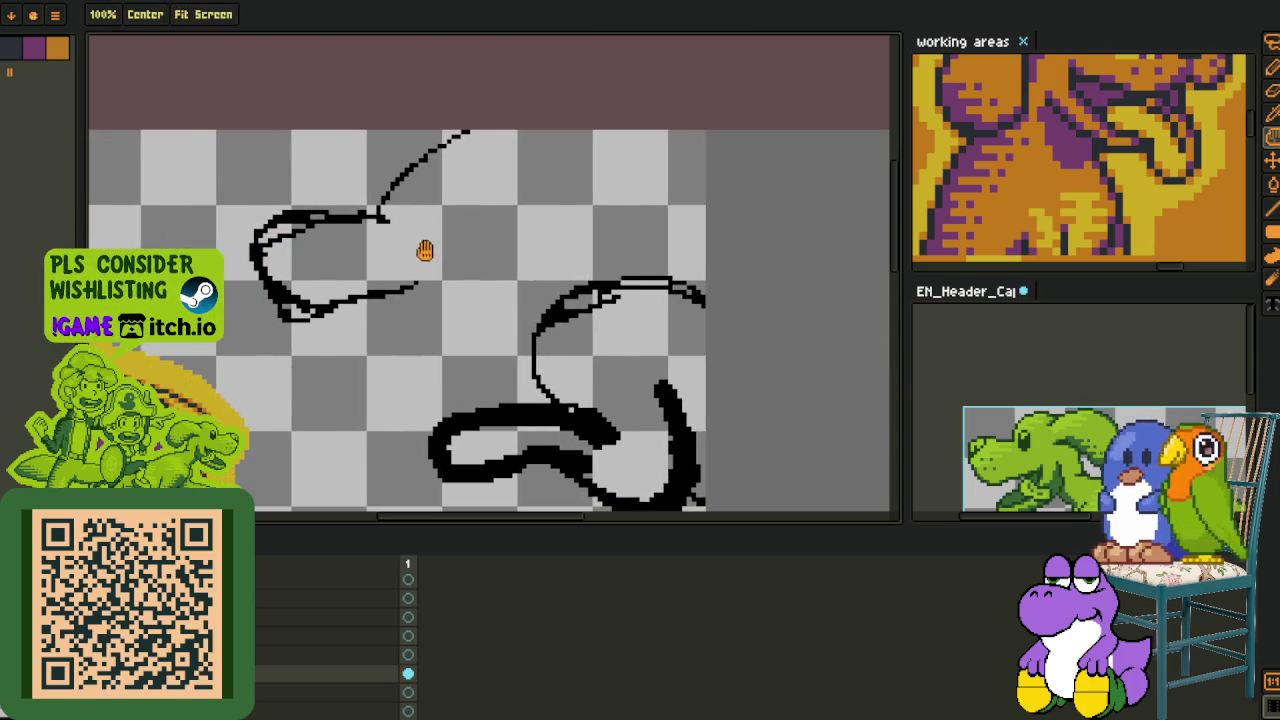
pyautogui.press('Tab')
pyautogui.scroll(1, 347, 278)
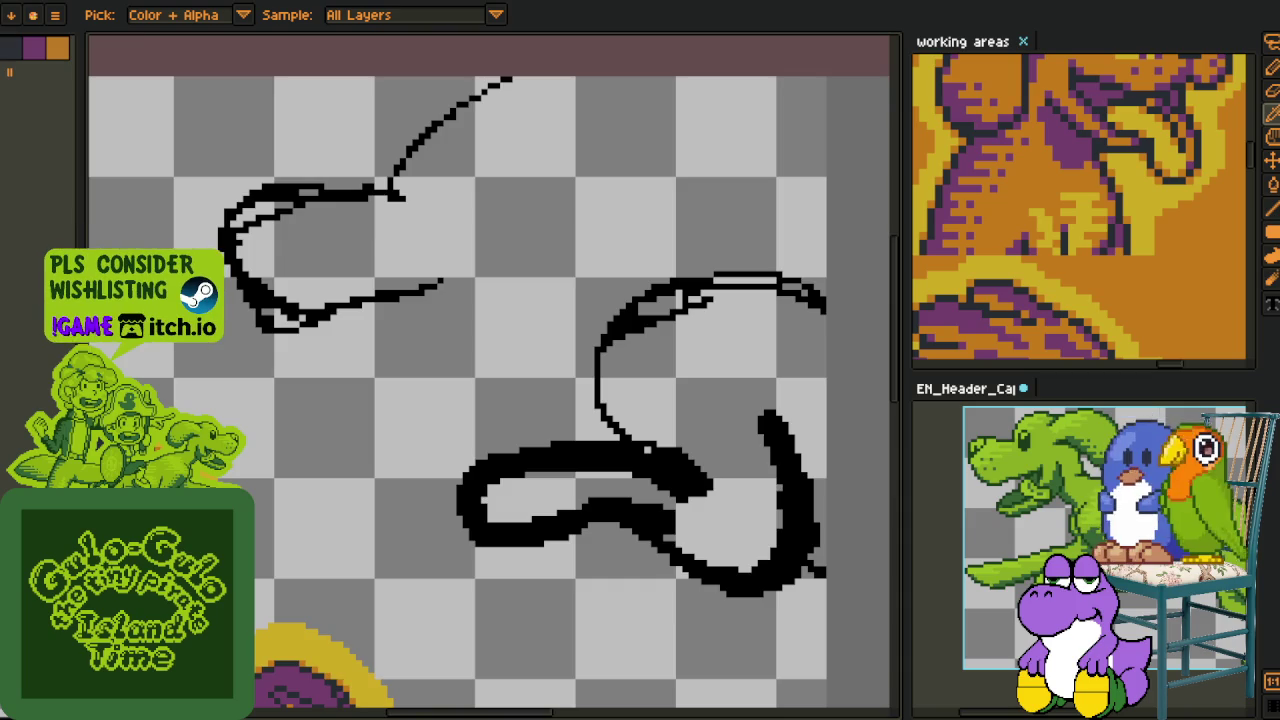
# Draw the loop's diagonal sides under the head with the 1px pencil, erasing the messy zig-zags.
pyautogui.scroll(1, 362, 246)
pyautogui.press('b')
pyautogui.scroll(1, 391, 296)
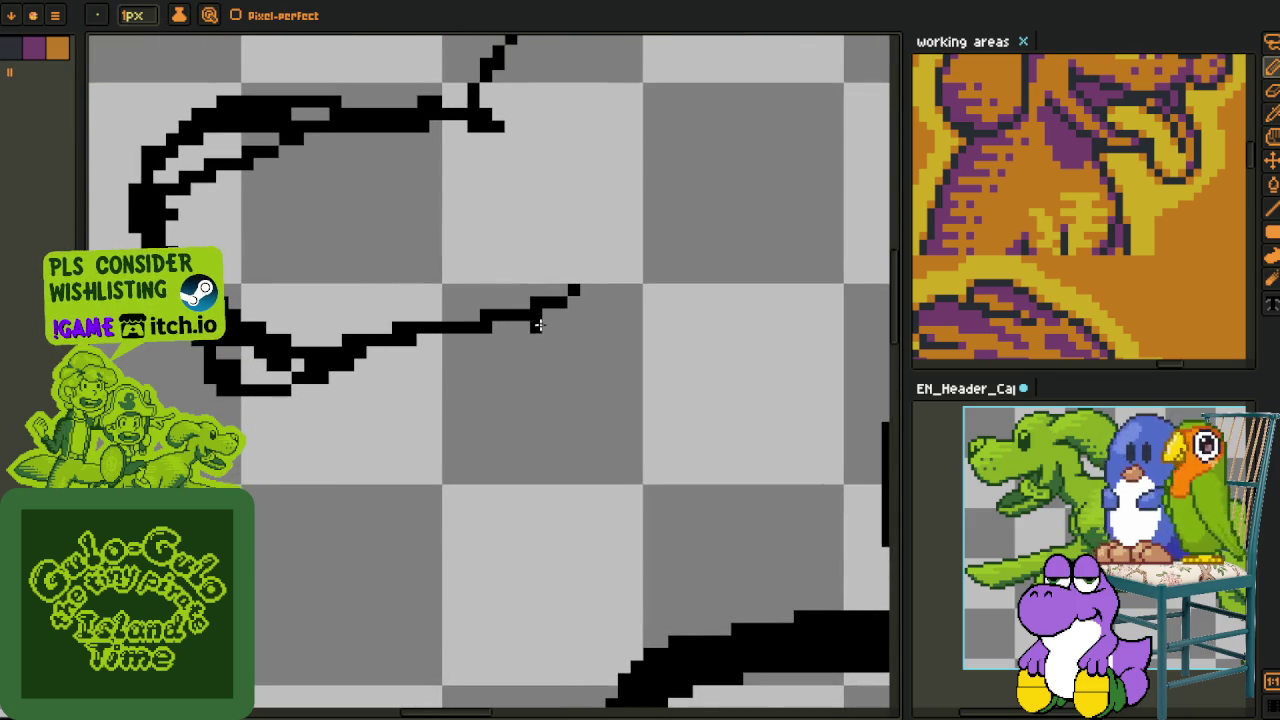
pyautogui.moveTo(460, 352)
pyautogui.mouseDown()
pyautogui.moveTo(347, 440)
pyautogui.moveTo(295, 453)
pyautogui.mouseUp()
pyautogui.scroll(-1, 364, 390)
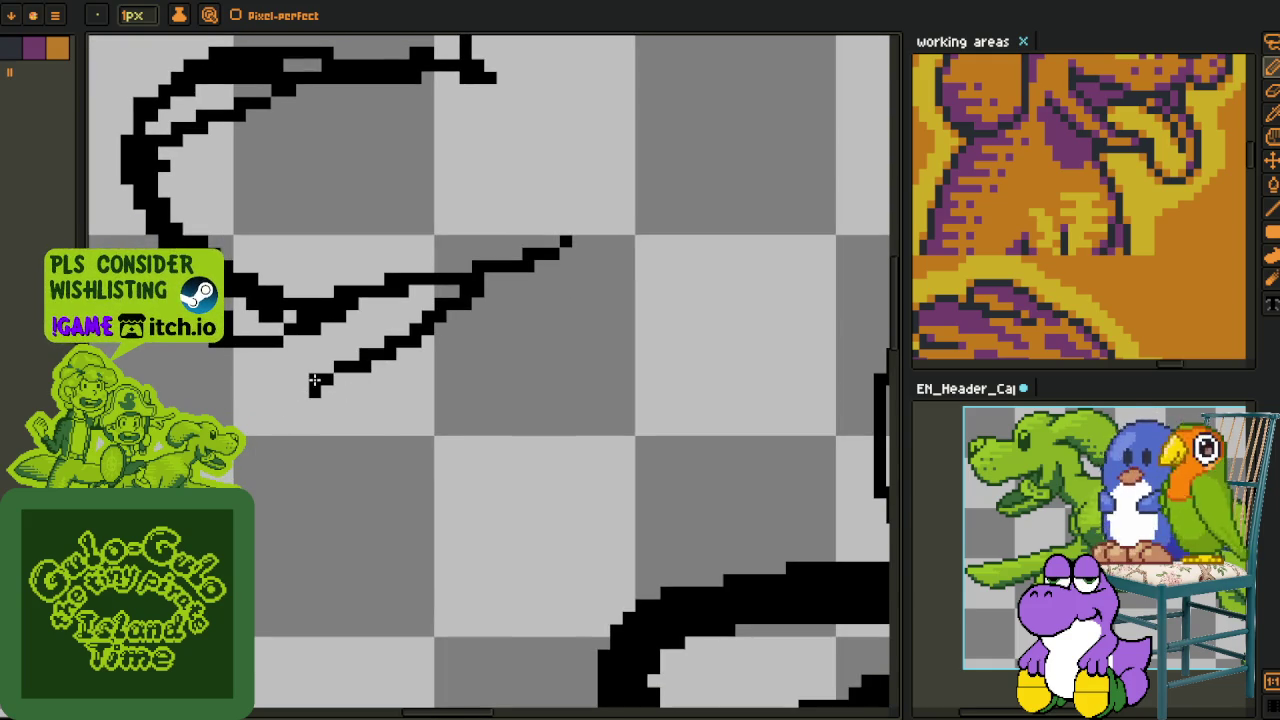
pyautogui.moveTo(314, 381); pyautogui.dragTo(400, 442)
pyautogui.scroll(-1, 466, 451)
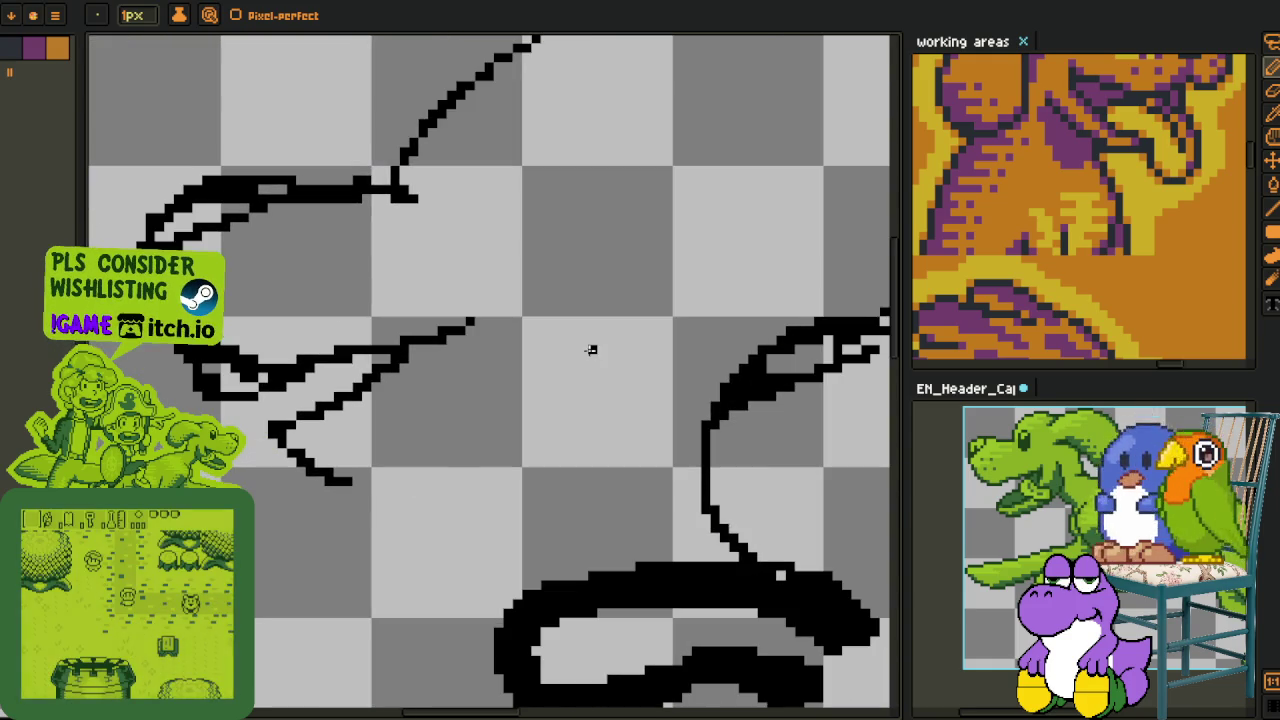
pyautogui.moveTo(586, 366); pyautogui.dragTo(384, 490)
pyautogui.moveTo(420, 352)
pyautogui.mouseDown()
pyautogui.moveTo(345, 372)
pyautogui.moveTo(286, 420)
pyautogui.moveTo(330, 470)
pyautogui.moveTo(398, 465)
pyautogui.mouseUp()
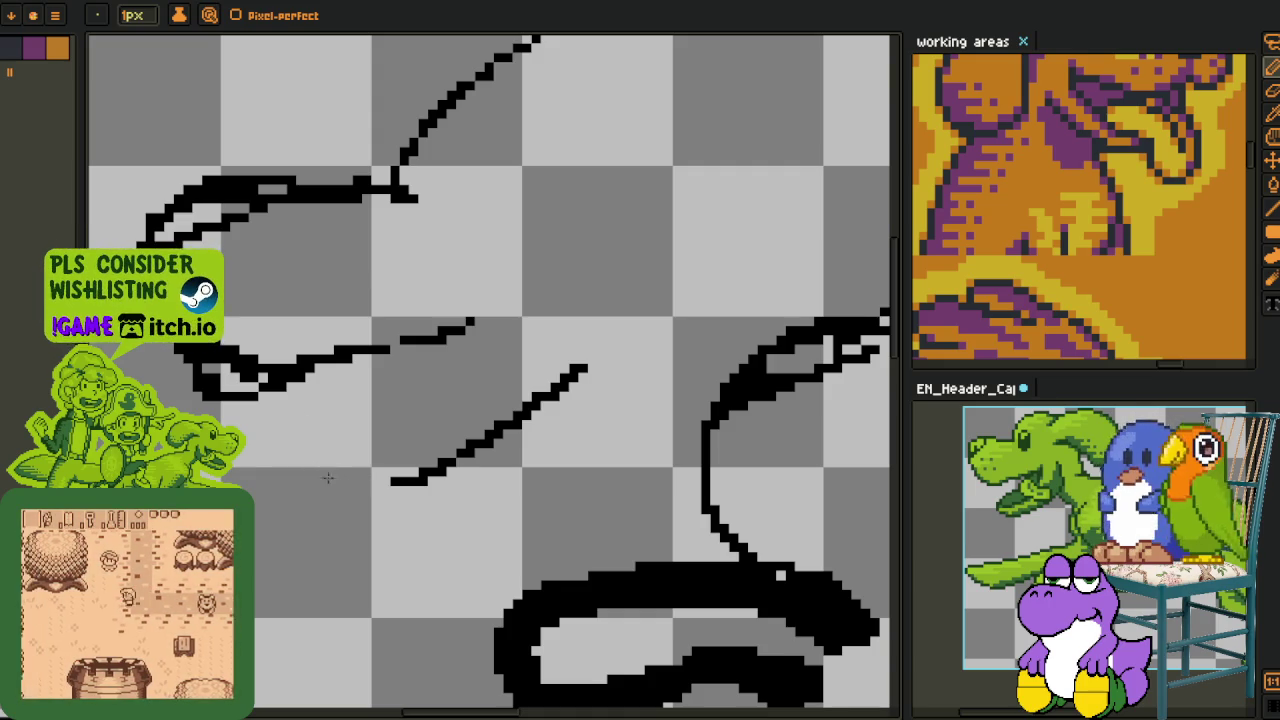
pyautogui.moveTo(430, 340); pyautogui.dragTo(318, 444)
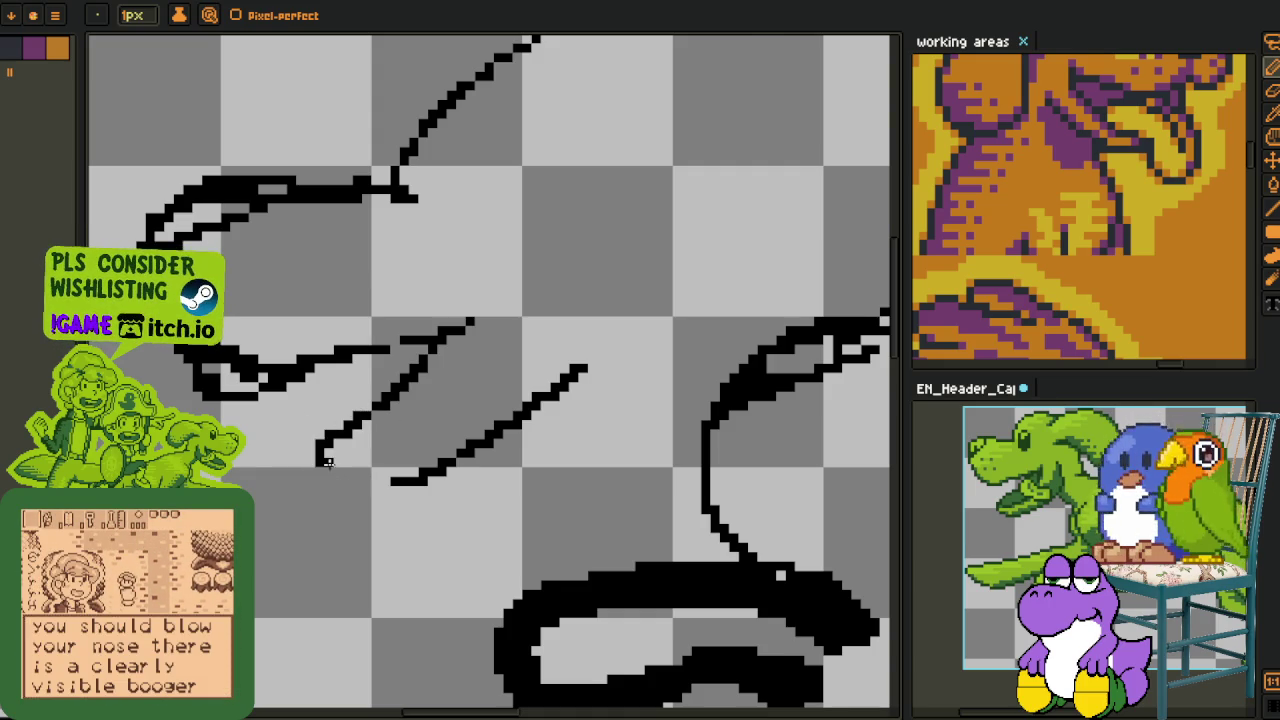
# Add the flat loop bottom, fill gaps, join it to the upper line and remove stray pixels.
pyautogui.scroll(1, 318, 450)
pyautogui.moveTo(400, 502)
pyautogui.mouseDown()
pyautogui.moveTo(492, 500)
pyautogui.moveTo(539, 424)
pyautogui.mouseUp()
pyautogui.click(497, 488)
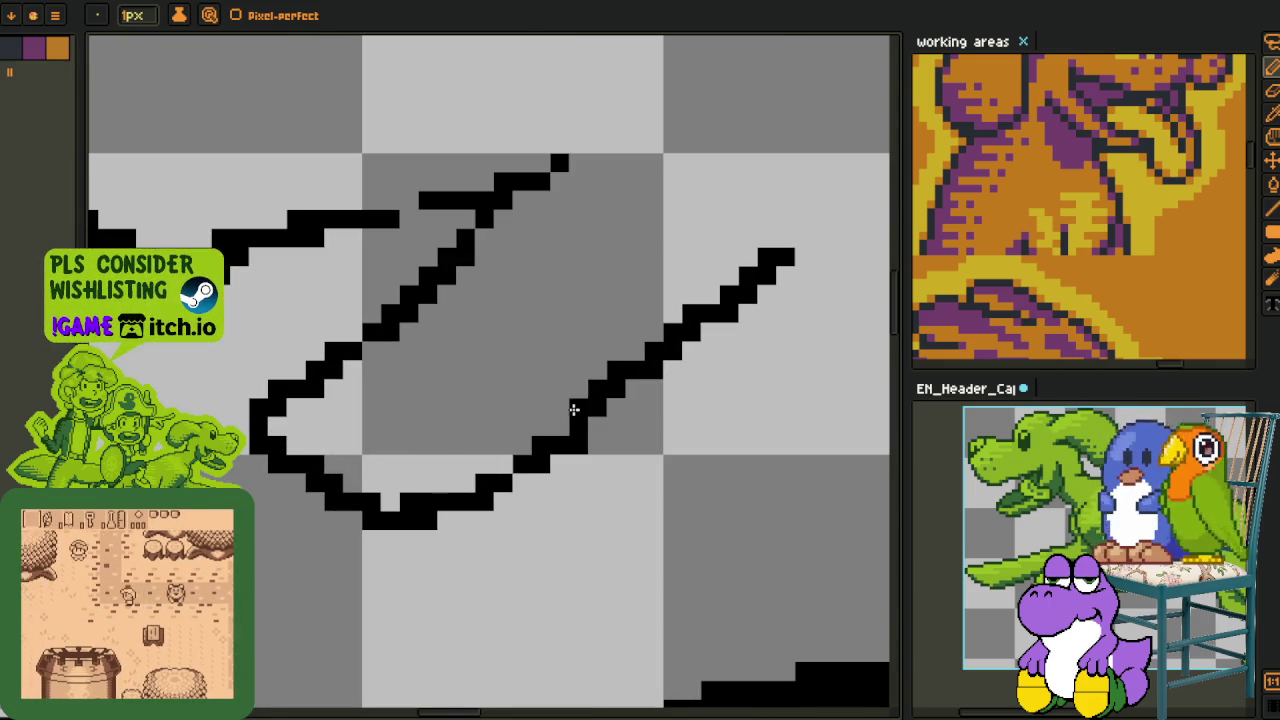
pyautogui.moveTo(620, 410); pyautogui.dragTo(659, 368)
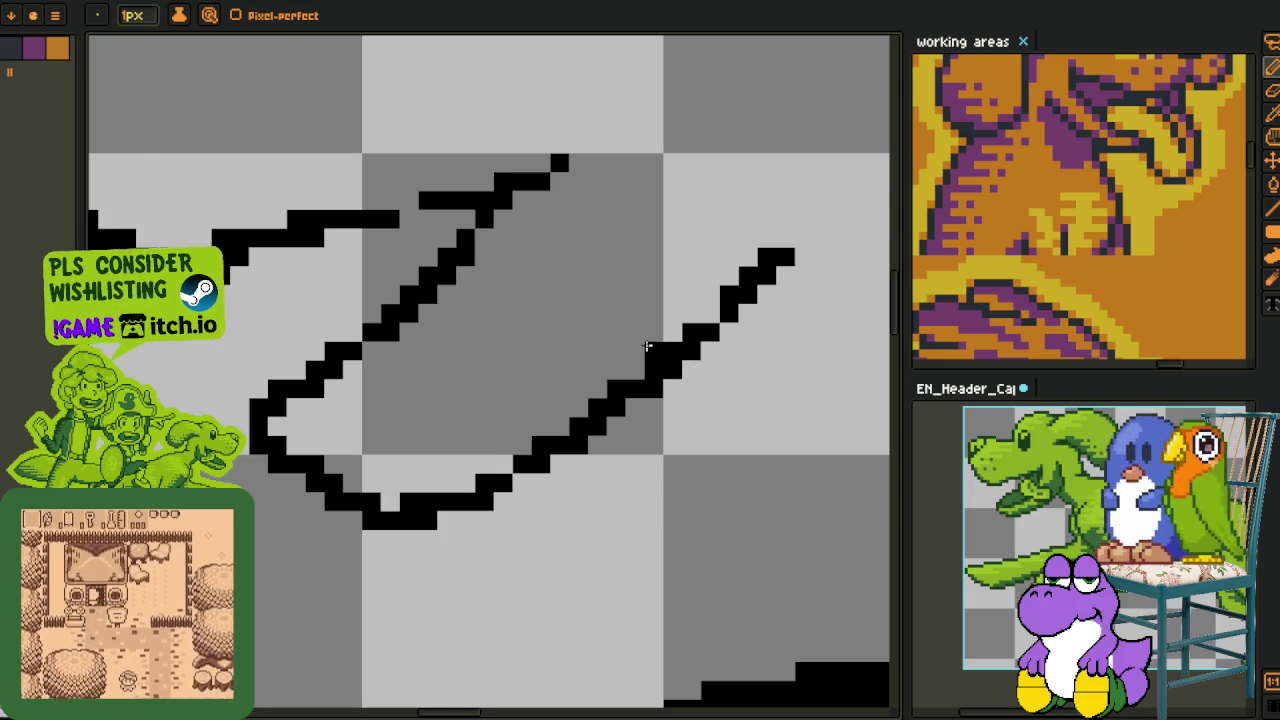
pyautogui.moveTo(473, 433); pyautogui.dragTo(459, 469)
pyautogui.click(375, 520)
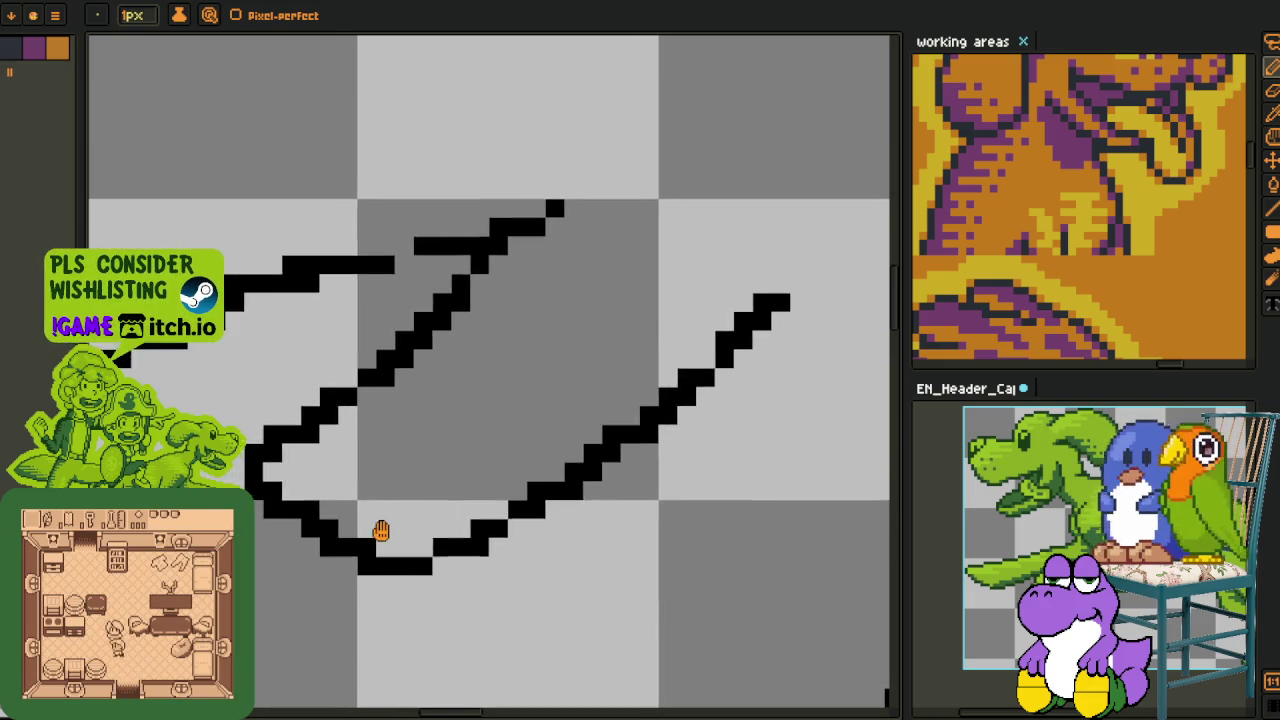
pyautogui.scroll(1, 427, 510)
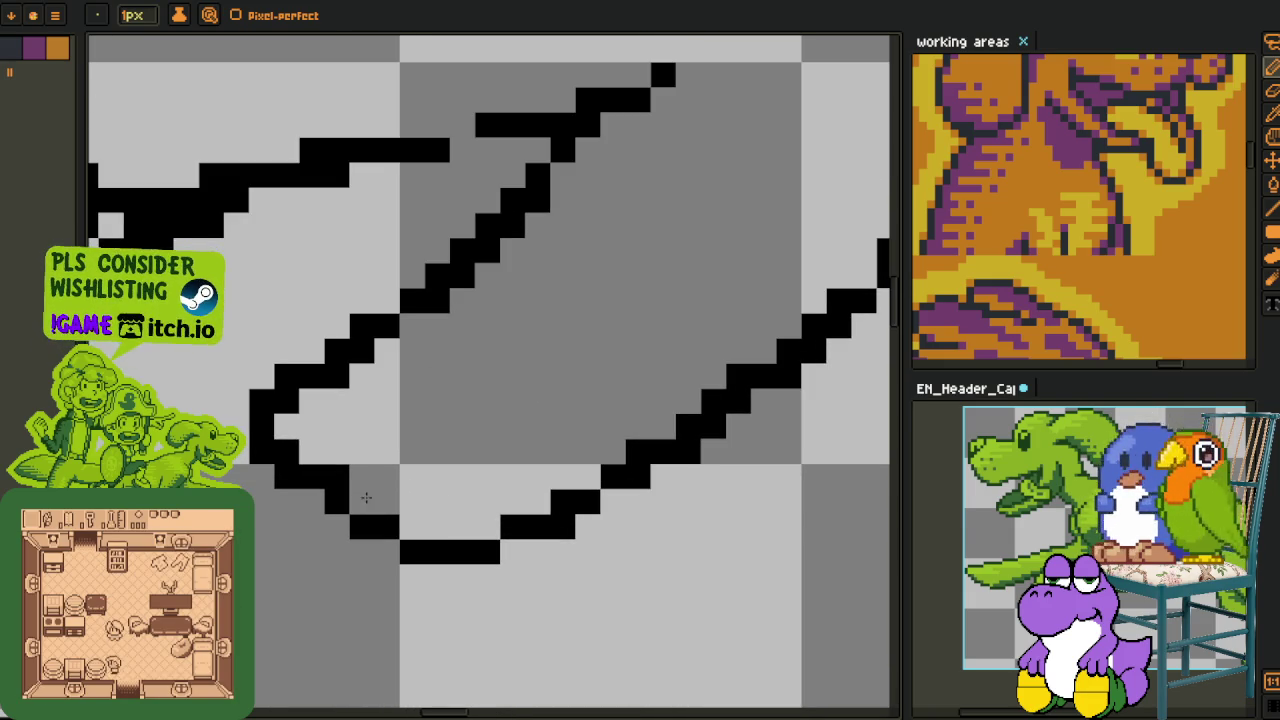
pyautogui.moveTo(301, 462); pyautogui.dragTo(317, 497)
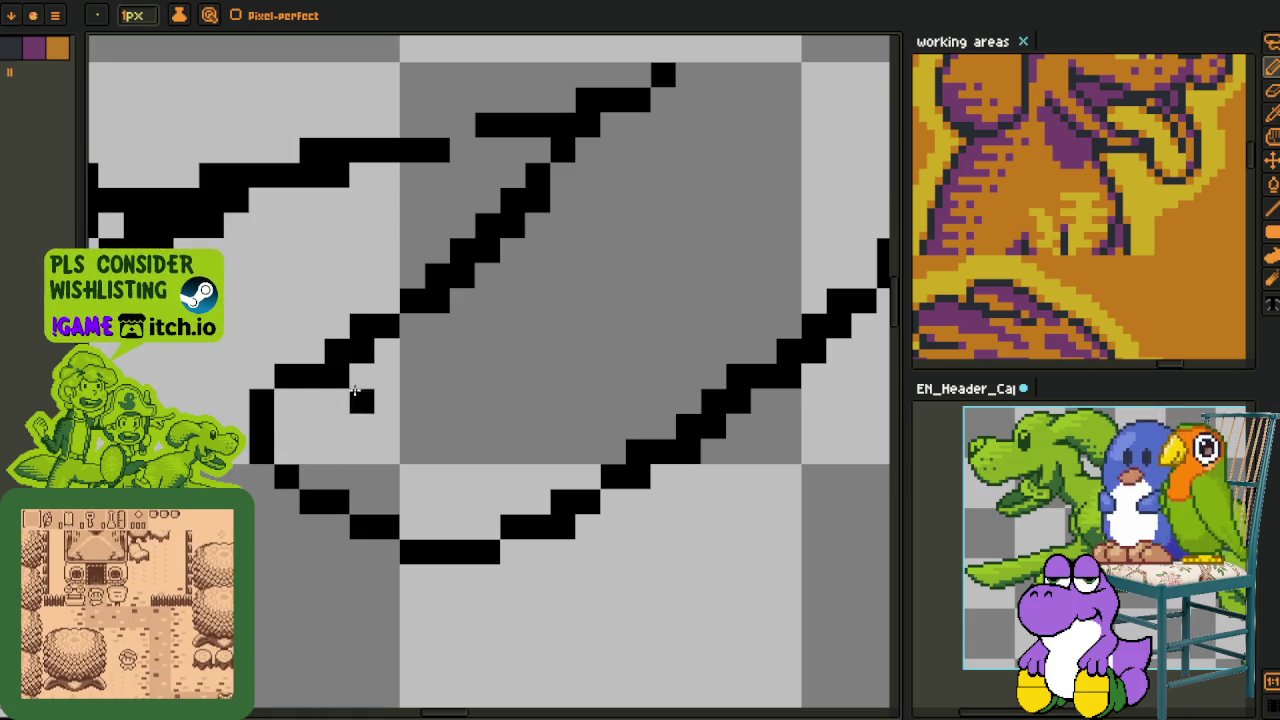
pyautogui.scroll(3, 352, 392)
pyautogui.rightClick(362, 522)
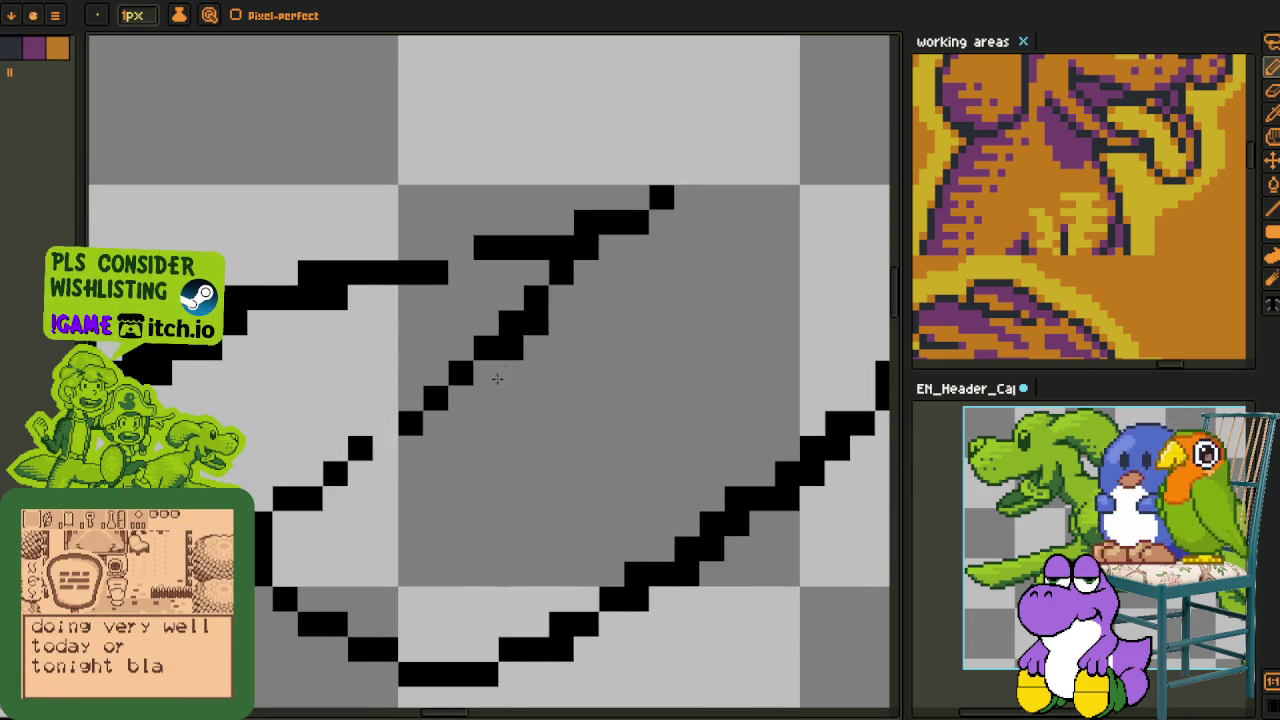
pyautogui.scroll(-1, 398, 424)
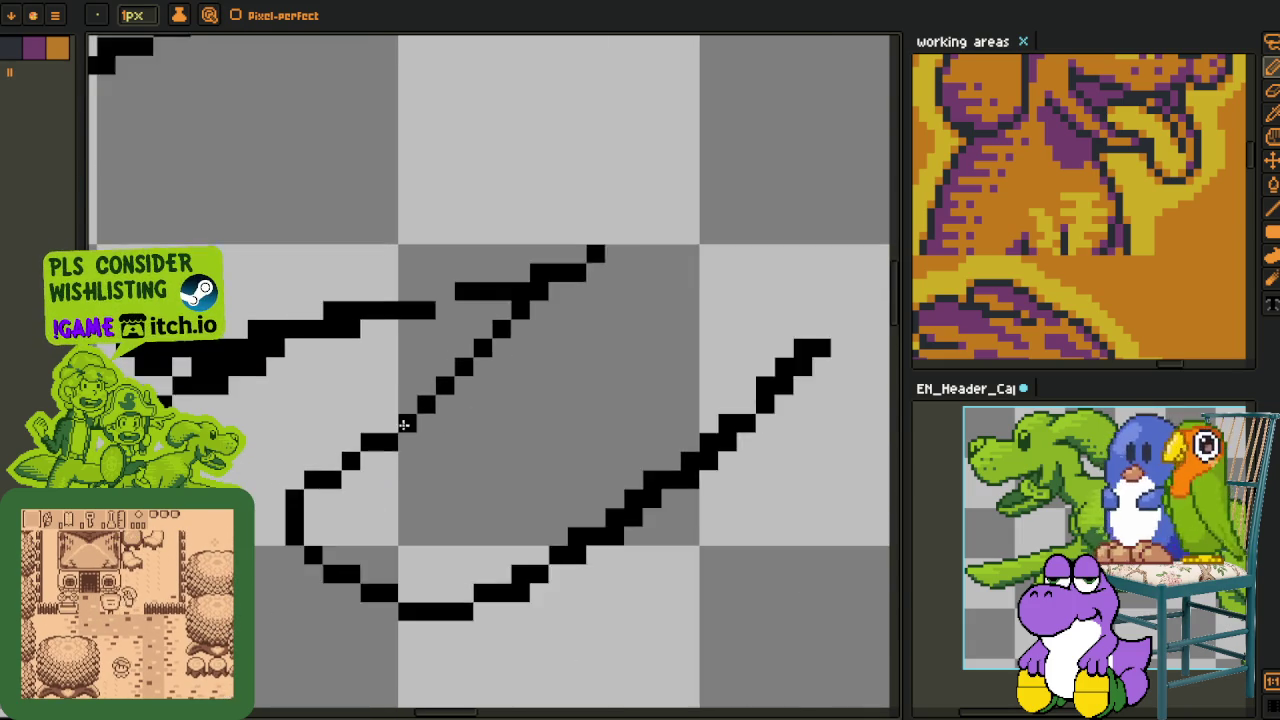
# Thicken the diagonal below the head, reshape its staircase step and erase stray pixels beside it.
pyautogui.scroll(-1, 466, 420)
pyautogui.scroll(1, 449, 426)
pyautogui.scroll(1, 450, 363)
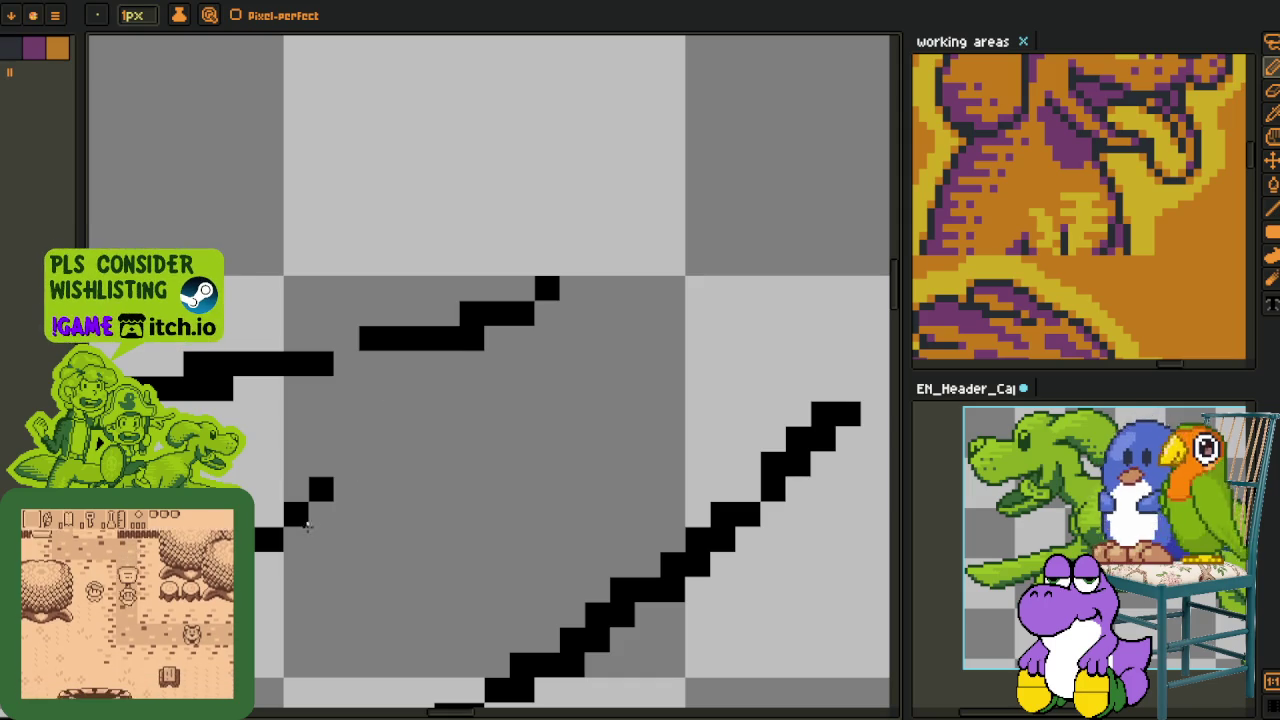
pyautogui.moveTo(450, 363); pyautogui.dragTo(308, 502)
pyautogui.moveTo(497, 389)
pyautogui.mouseDown()
pyautogui.moveTo(294, 539)
pyautogui.moveTo(477, 310)
pyautogui.mouseUp()
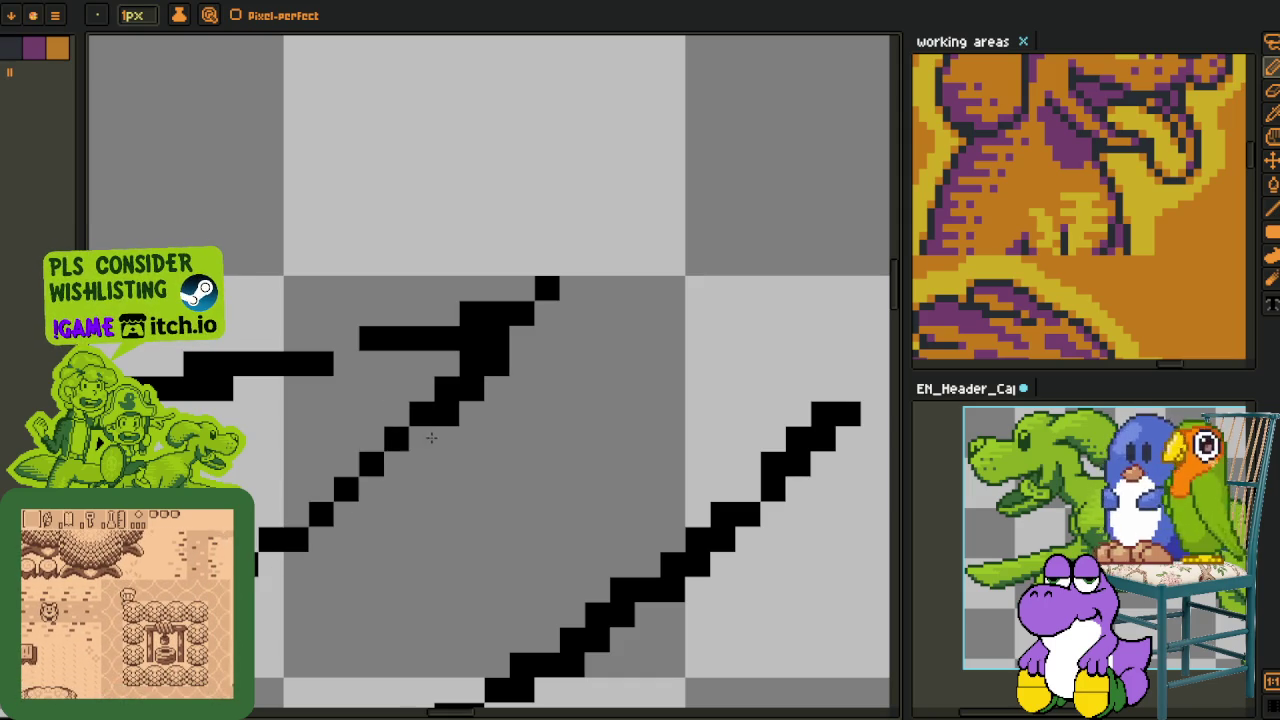
pyautogui.scroll(-1, 477, 310)
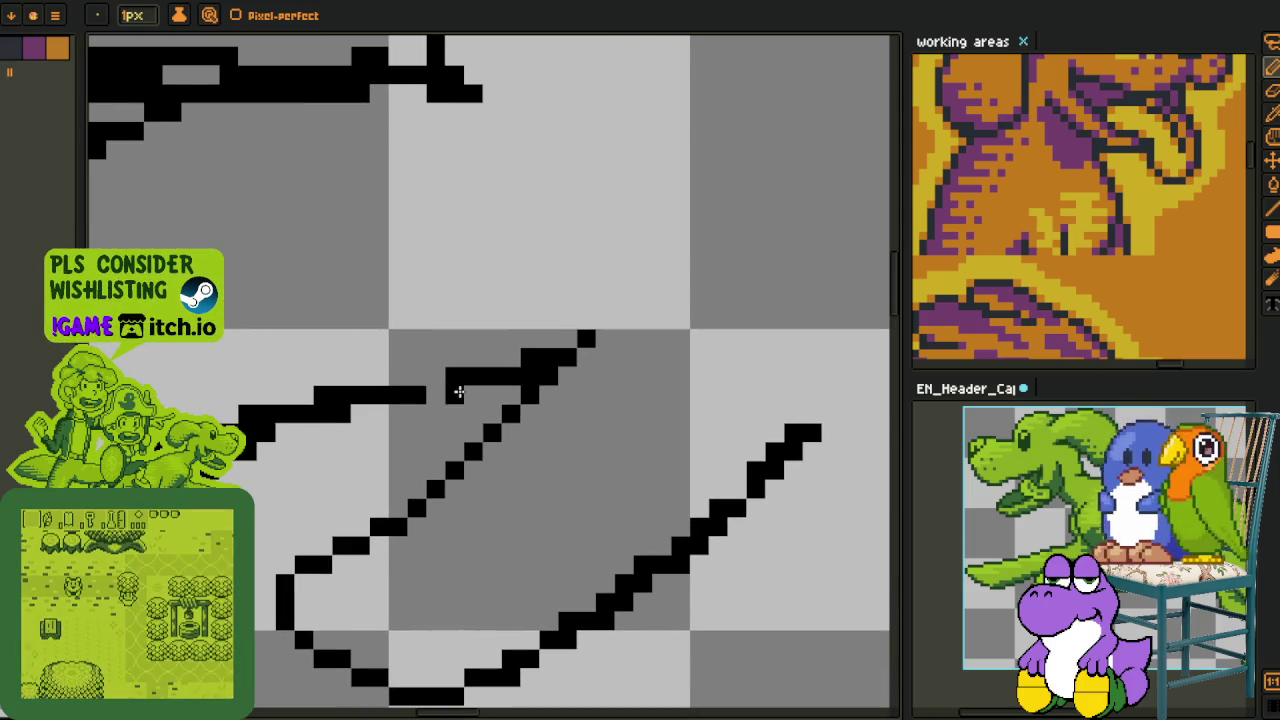
pyautogui.hscroll(-2, 432, 398)
pyautogui.hscroll(-3, 394, 408)
pyautogui.moveTo(415, 455)
pyautogui.mouseDown()
pyautogui.moveTo(400, 484)
pyautogui.moveTo(278, 501)
pyautogui.moveTo(346, 429)
pyautogui.moveTo(409, 420)
pyautogui.moveTo(268, 427)
pyautogui.moveTo(240, 340)
pyautogui.mouseUp()
pyautogui.scroll(2, 278, 501)
pyautogui.moveTo(270, 380); pyautogui.dragTo(250, 340)
pyautogui.moveTo(267, 460); pyautogui.dragTo(329, 542)
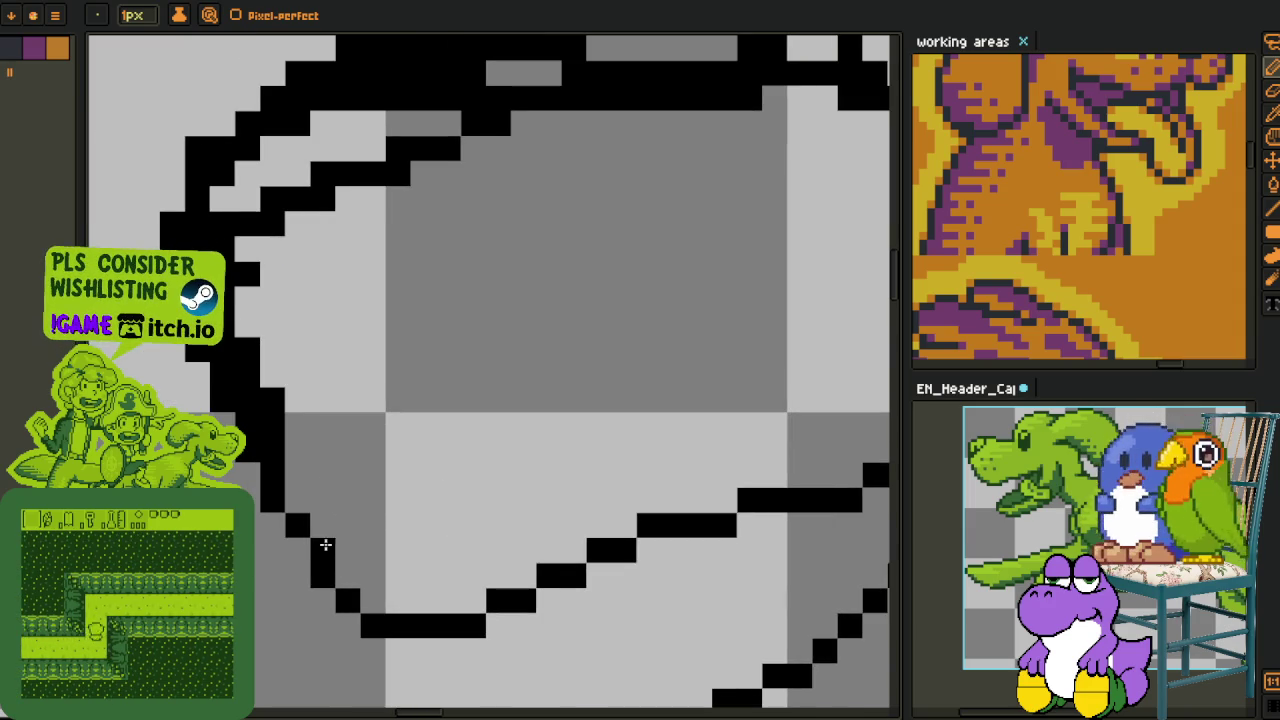
# Erase the lower diagonal and thick top bar, then clean up individual stray pixels.
pyautogui.moveTo(271, 374)
pyautogui.mouseDown()
pyautogui.moveTo(323, 514)
pyautogui.moveTo(278, 412)
pyautogui.moveTo(262, 407)
pyautogui.moveTo(252, 335)
pyautogui.moveTo(214, 438)
pyautogui.mouseUp()
pyautogui.moveTo(214, 380); pyautogui.dragTo(225, 354)
pyautogui.moveTo(293, 411)
pyautogui.mouseDown()
pyautogui.moveTo(470, 345)
pyautogui.moveTo(531, 300)
pyautogui.moveTo(800, 308)
pyautogui.mouseUp()
pyautogui.moveTo(576, 296)
pyautogui.mouseDown()
pyautogui.moveTo(372, 298)
pyautogui.moveTo(415, 325)
pyautogui.mouseUp()
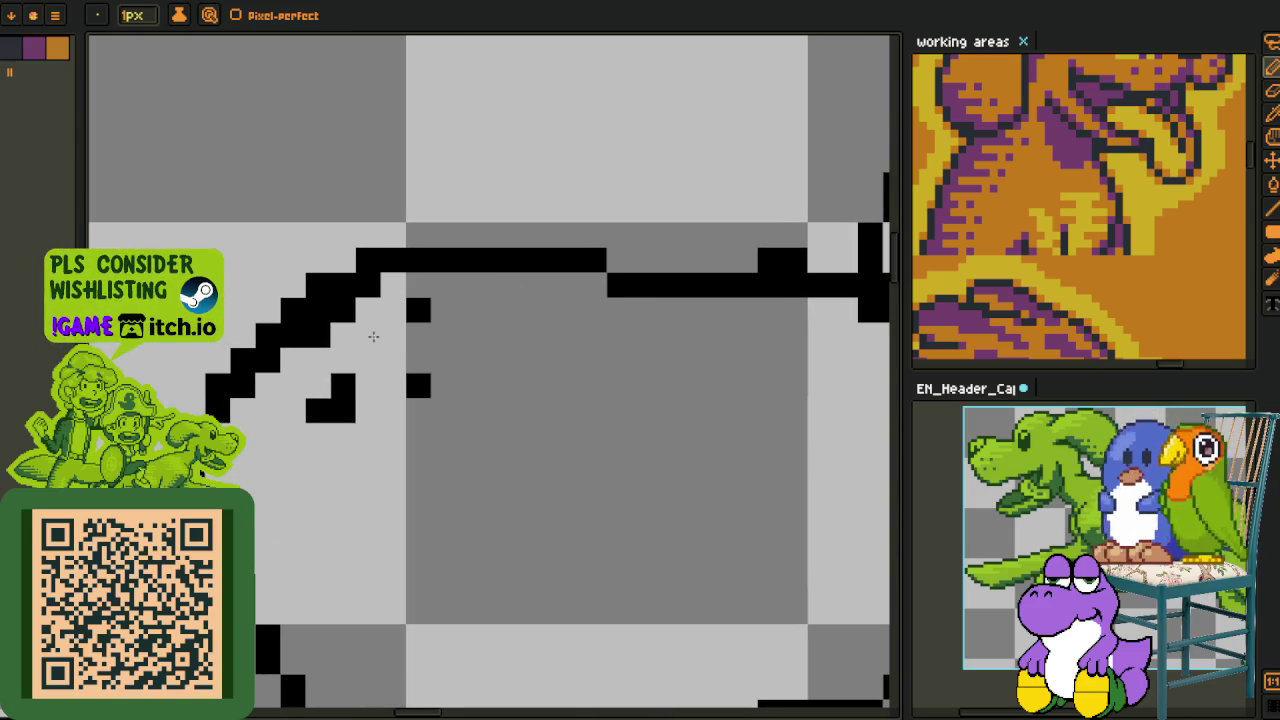
pyautogui.moveTo(415, 386); pyautogui.dragTo(318, 410)
pyautogui.click(418, 310)
pyautogui.click(343, 386)
pyautogui.click(343, 333)
pyautogui.moveTo(332, 329)
pyautogui.mouseDown()
pyautogui.moveTo(268, 392)
pyautogui.moveTo(264, 436)
pyautogui.mouseUp()
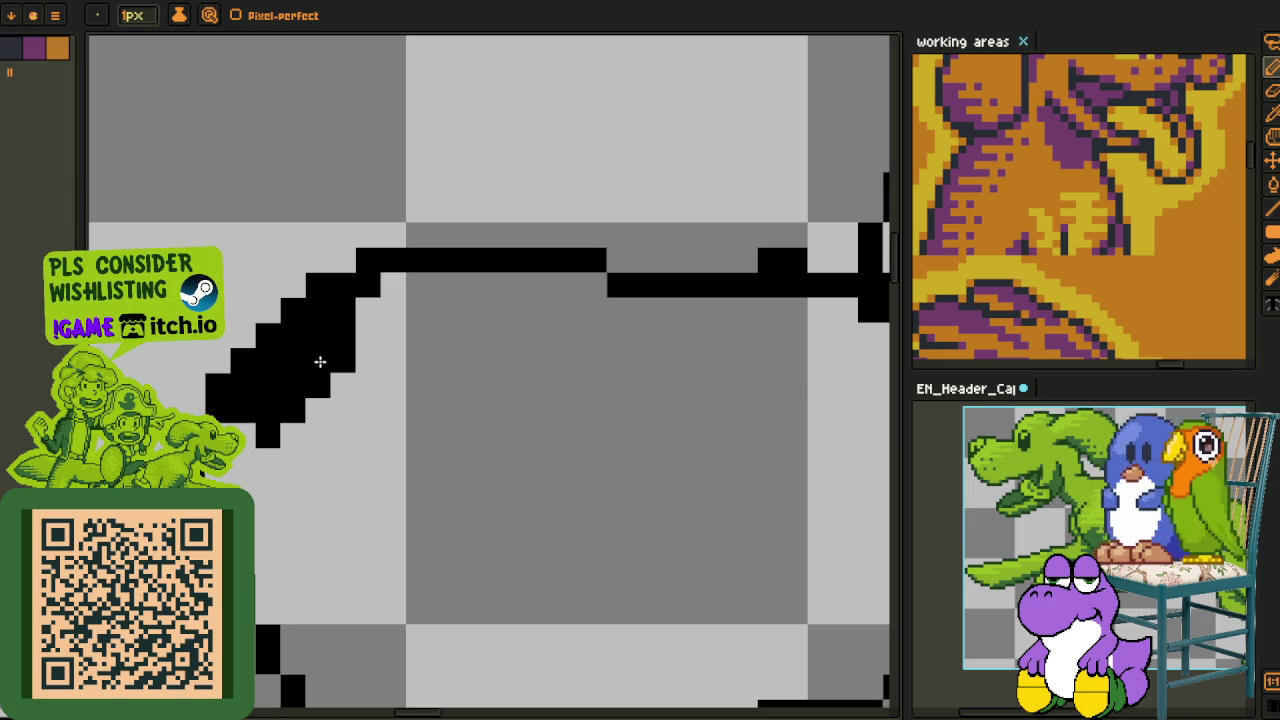
# Undo a trial curve and fill in the eye's lower-left and top edges.
pyautogui.scroll(-4, 316, 367)
pyautogui.scroll(3, 329, 377)
pyautogui.moveTo(418, 318)
pyautogui.mouseDown()
pyautogui.moveTo(397, 314)
pyautogui.moveTo(414, 290)
pyautogui.moveTo(338, 411)
pyautogui.moveTo(396, 328)
pyautogui.moveTo(363, 297)
pyautogui.moveTo(351, 380)
pyautogui.moveTo(284, 409)
pyautogui.mouseUp()
pyautogui.hotkey('ctrl', 'z')
pyautogui.scroll(-4, 471, 334)
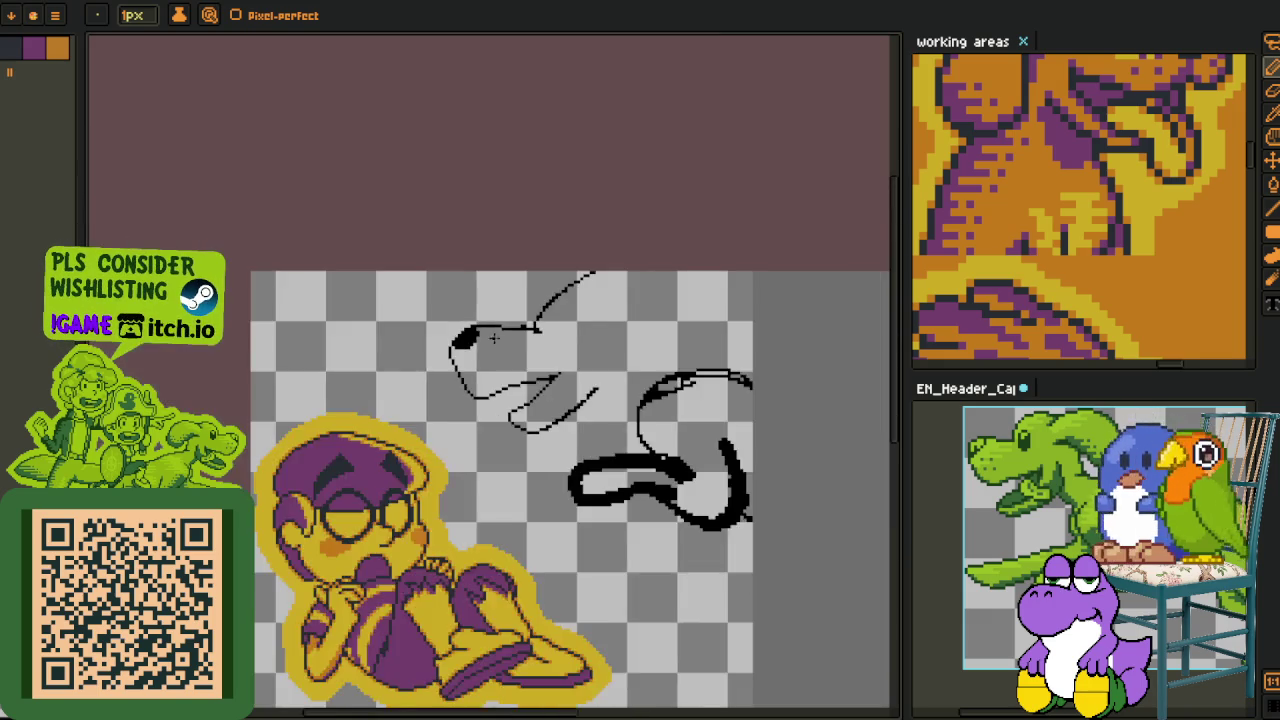
pyautogui.scroll(2, 476, 349)
pyautogui.scroll(1, 463, 349)
pyautogui.scroll(2, 423, 323)
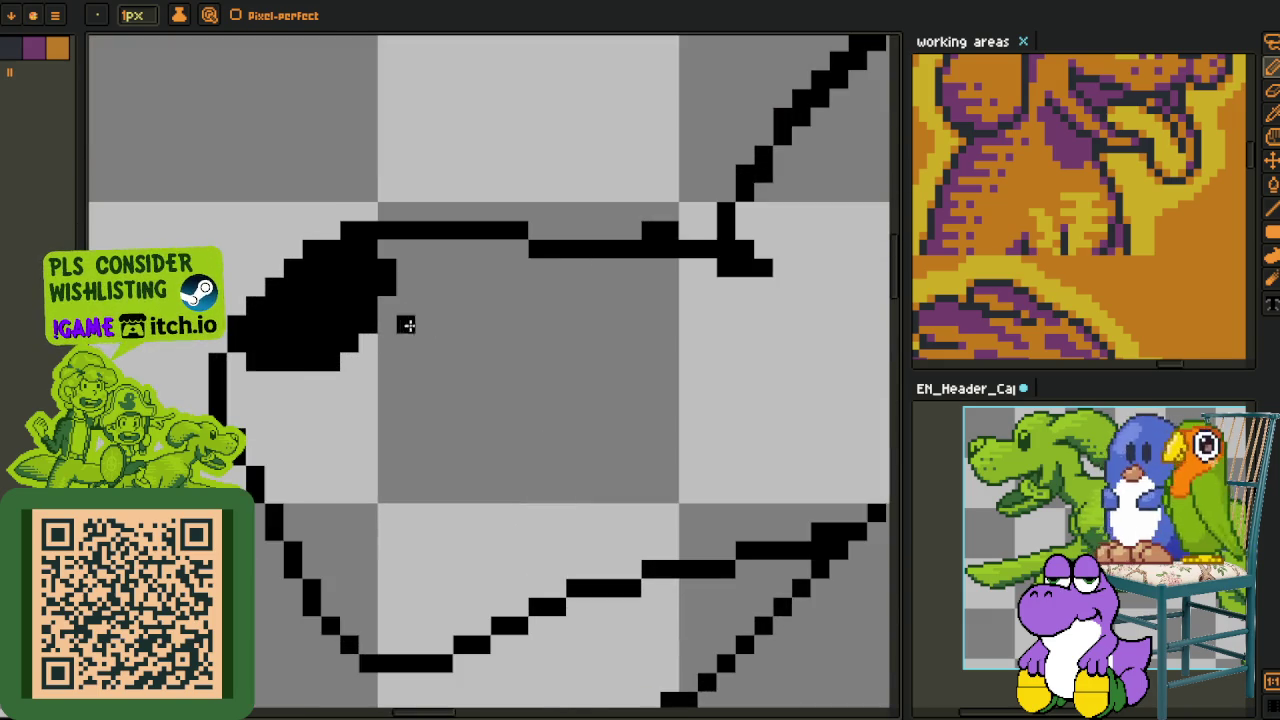
pyautogui.scroll(1, 276, 381)
pyautogui.moveTo(240, 392)
pyautogui.mouseDown()
pyautogui.moveTo(297, 378)
pyautogui.moveTo(214, 380)
pyautogui.mouseUp()
pyautogui.moveTo(448, 228)
pyautogui.mouseDown()
pyautogui.moveTo(436, 204)
pyautogui.moveTo(415, 231)
pyautogui.mouseUp()
pyautogui.moveTo(470, 302)
pyautogui.mouseDown()
pyautogui.moveTo(408, 398)
pyautogui.moveTo(426, 388)
pyautogui.moveTo(344, 412)
pyautogui.mouseUp()
# Erase the stray diagonal and black block, then draw the head curve up to the canvas top.
pyautogui.scroll(-2, 340, 288)
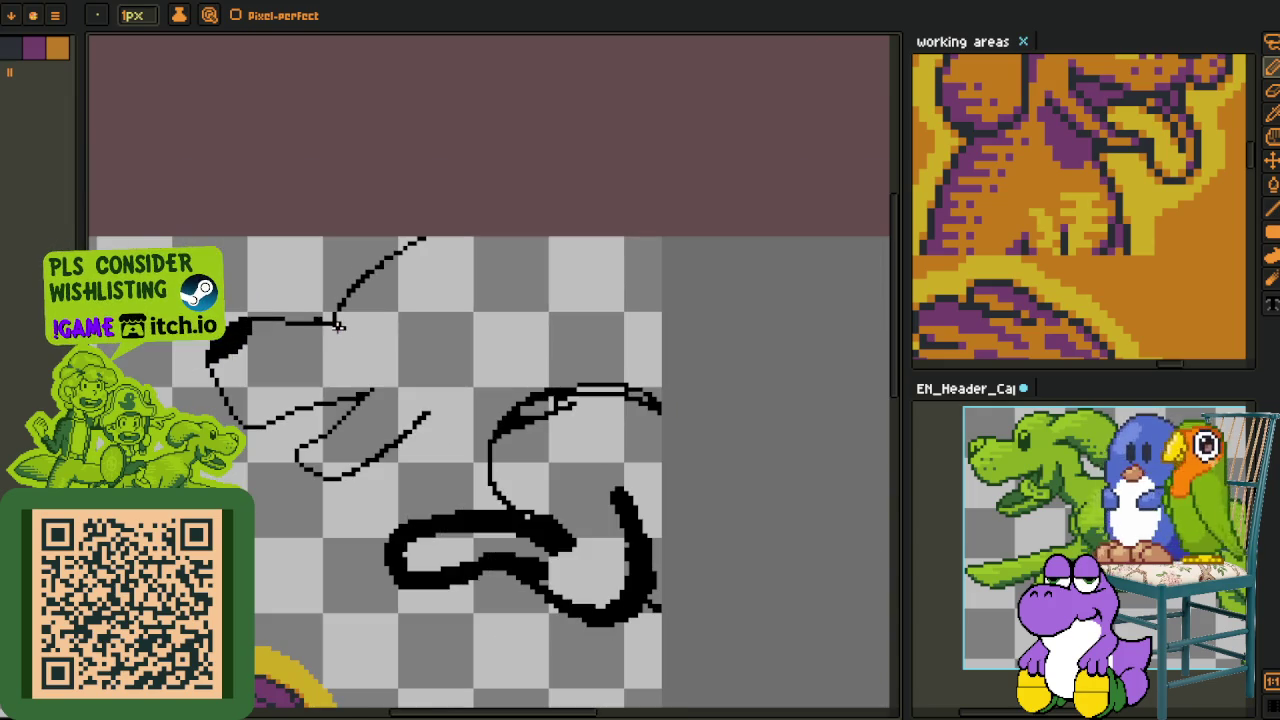
pyautogui.scroll(-2, 371, 375)
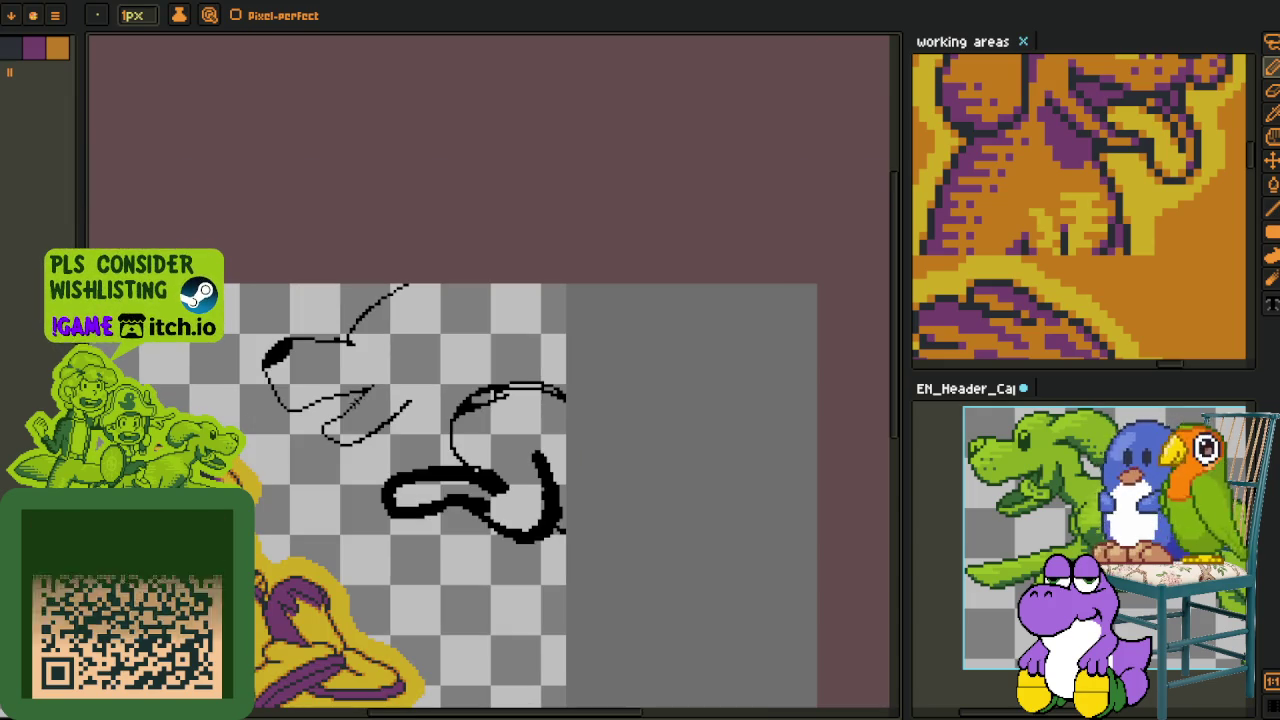
pyautogui.scroll(3, 330, 370)
pyautogui.scroll(2, 330, 370)
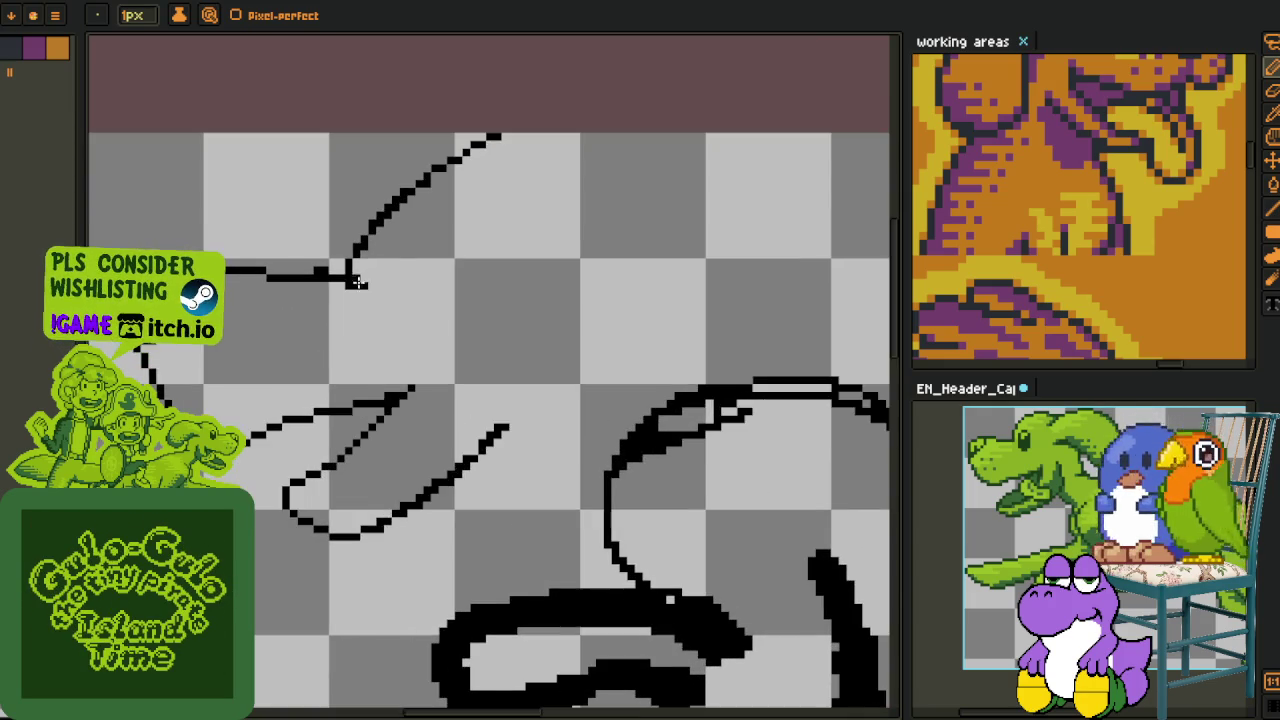
pyautogui.scroll(2, 318, 358)
pyautogui.moveTo(320, 360); pyautogui.dragTo(566, 143)
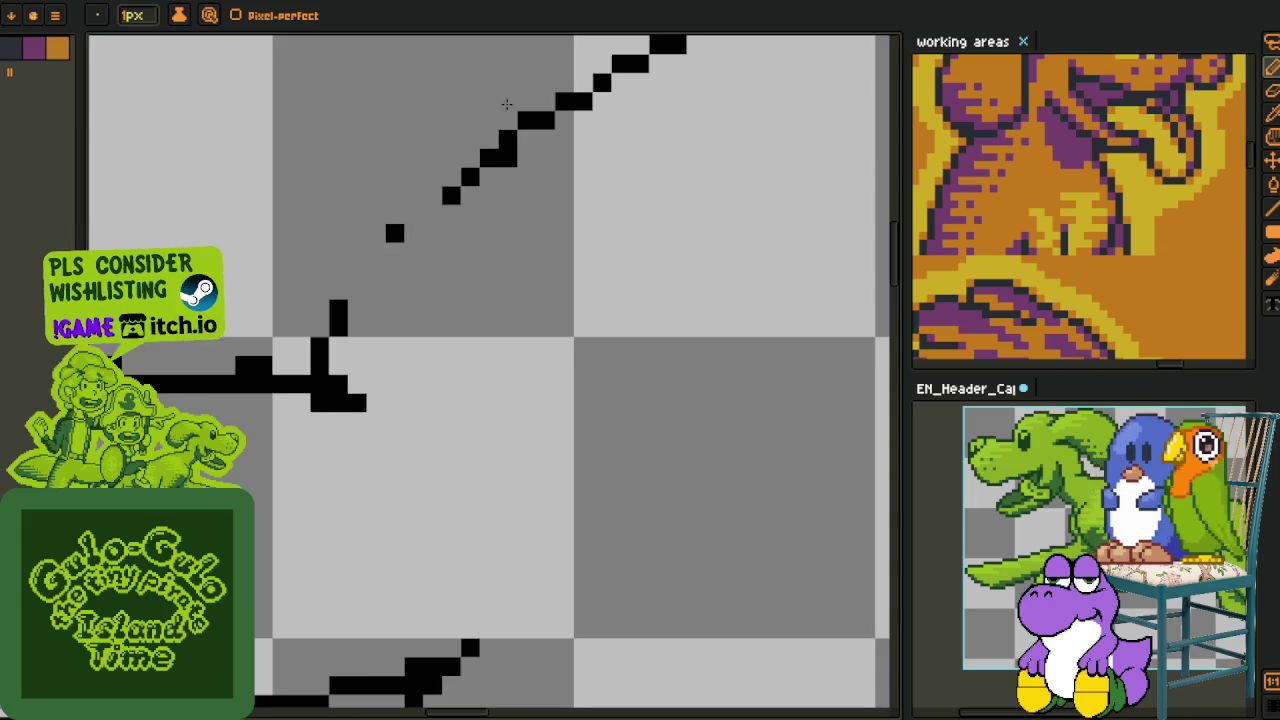
pyautogui.moveTo(263, 358); pyautogui.dragTo(225, 397)
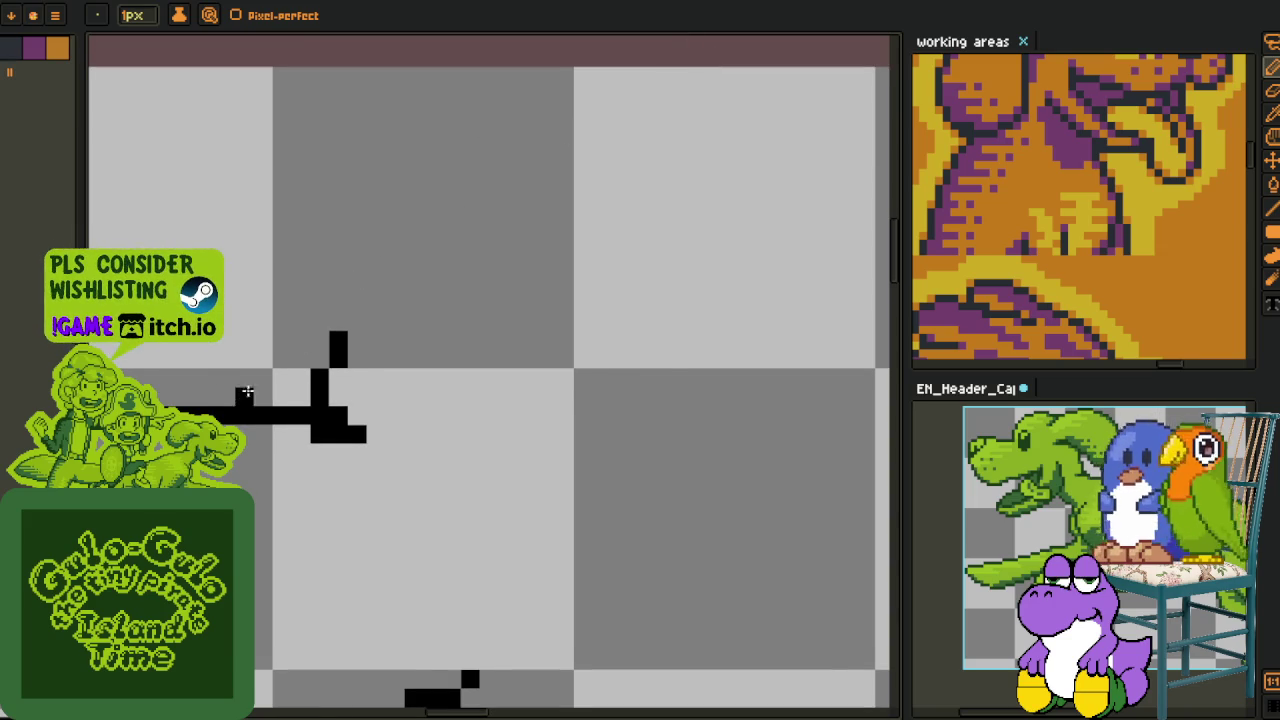
pyautogui.scroll(-1, 338, 344)
pyautogui.moveTo(329, 334); pyautogui.dragTo(378, 452)
pyautogui.moveTo(376, 393); pyautogui.dragTo(518, 257)
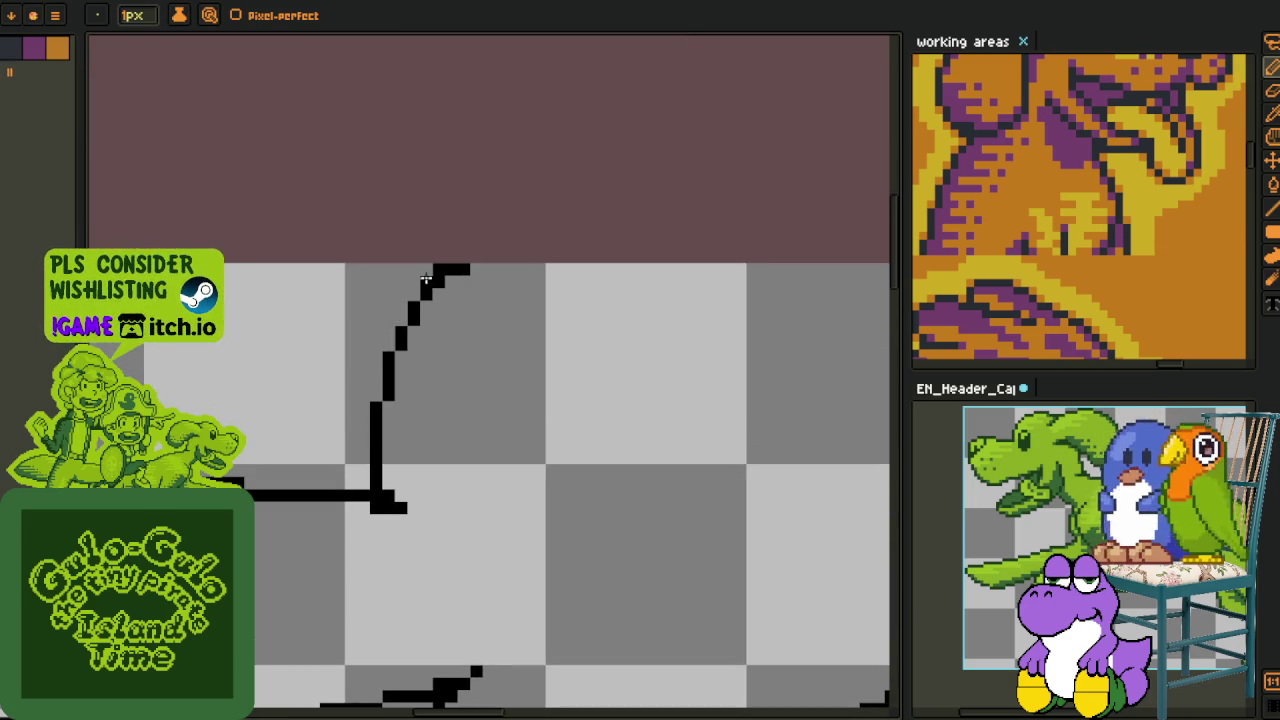
pyautogui.scroll(-2, 459, 269)
pyautogui.scroll(1, 403, 305)
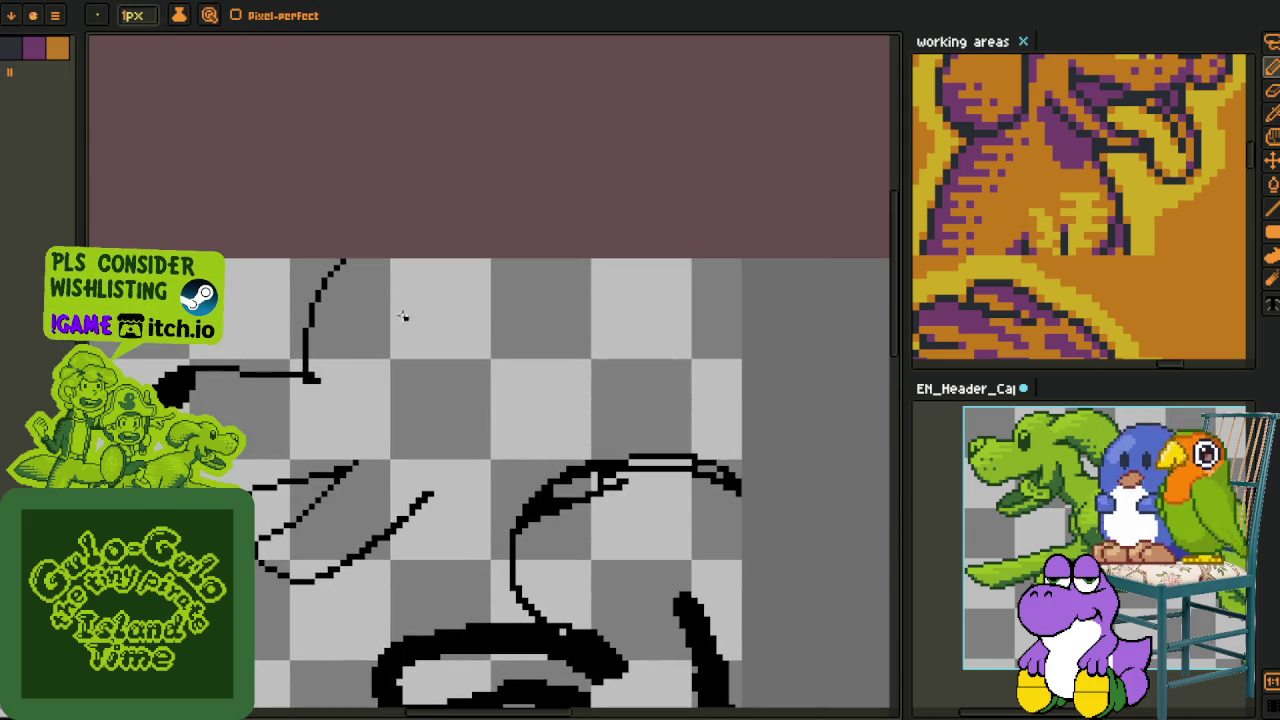
pyautogui.scroll(1, 360, 418)
pyautogui.scroll(-1, 380, 410)
pyautogui.scroll(2, 396, 335)
pyautogui.scroll(1, 396, 335)
# Draw a small ellipse for the eye and fill it solid black.
pyautogui.press('e')
pyautogui.moveTo(374, 276); pyautogui.dragTo(420, 390)
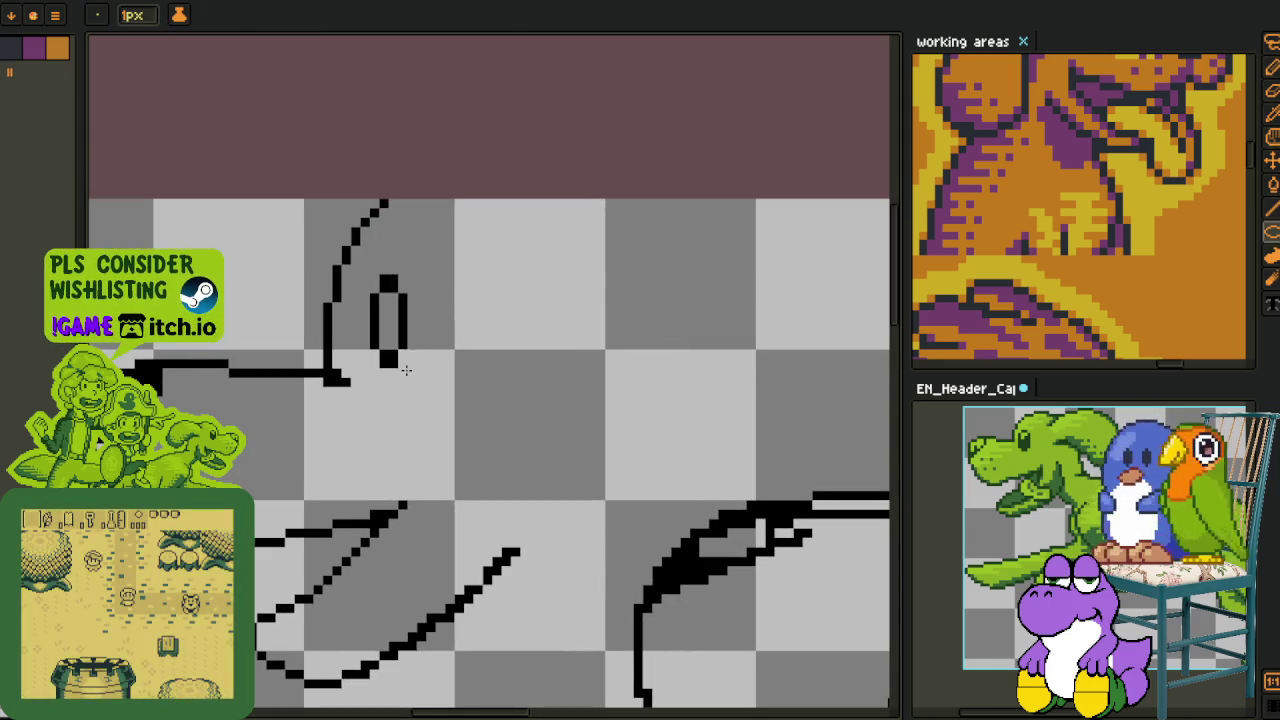
pyautogui.press('b')
pyautogui.click(402, 340)
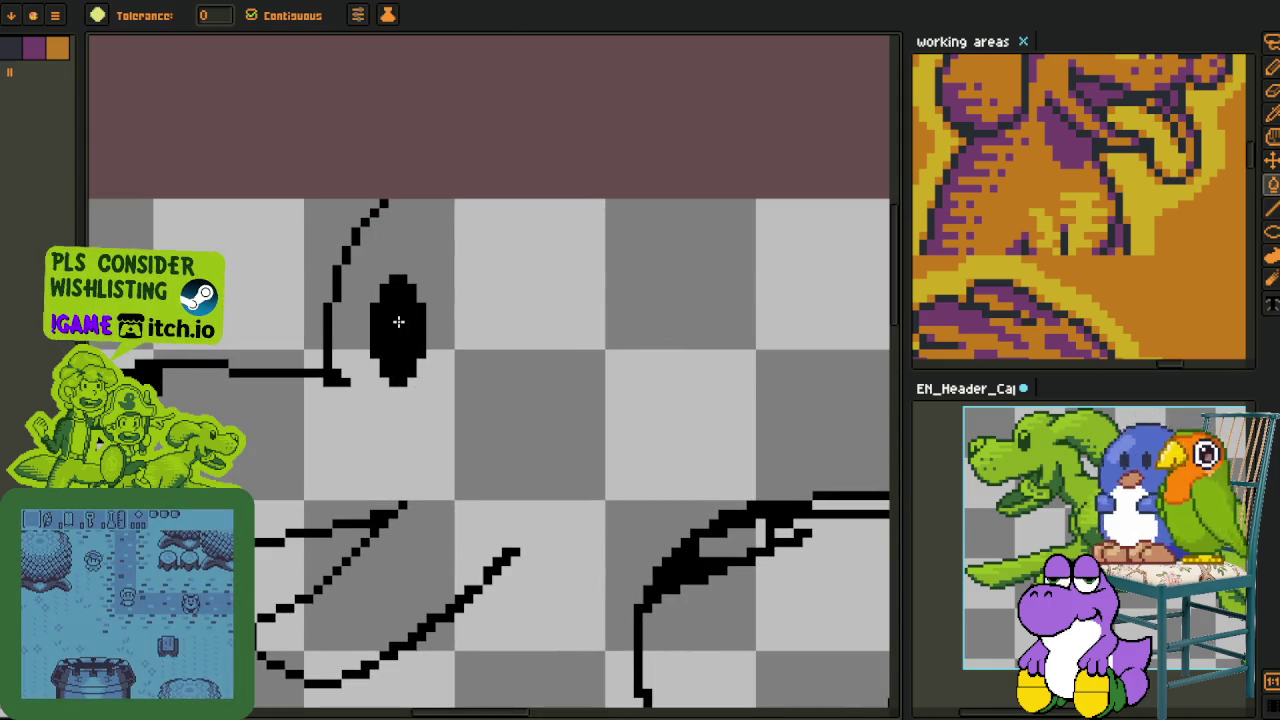
pyautogui.scroll(-2, 476, 343)
pyautogui.press('g')
pyautogui.press('o')
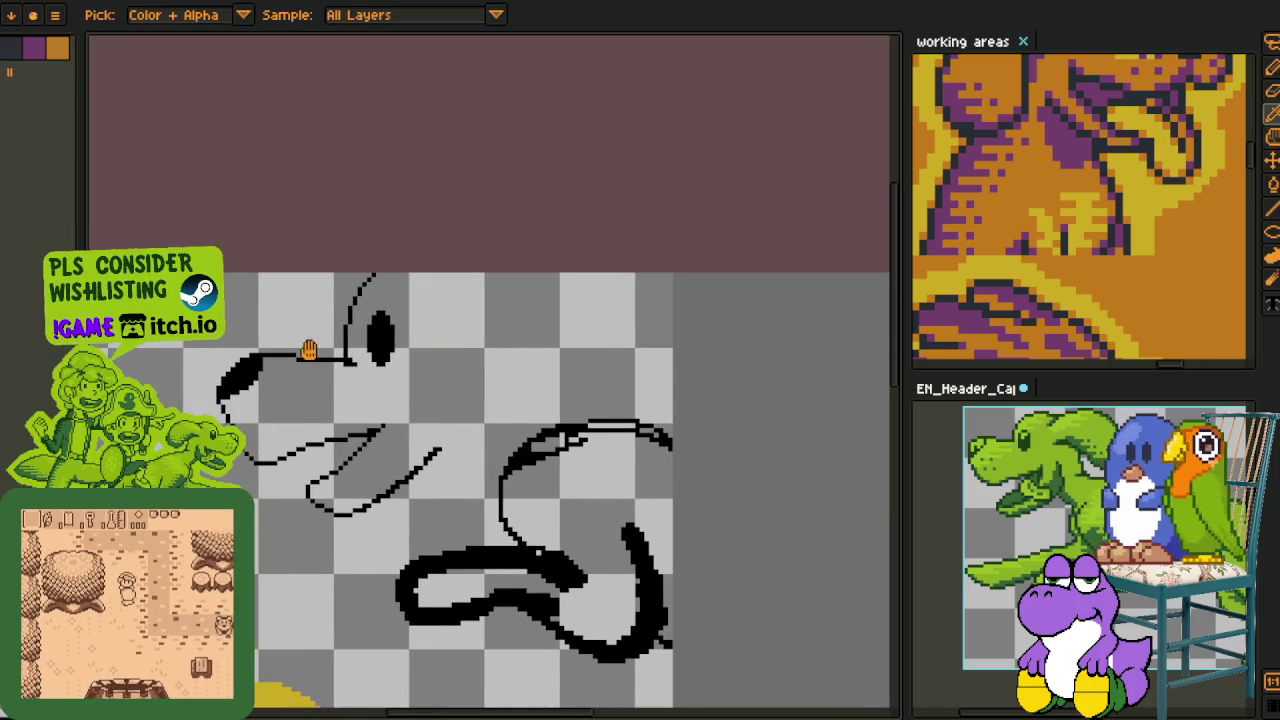
pyautogui.scroll(1, 333, 302)
# Ellipse-select the nose, move it about 25 px right, and open the sprite preview (F7).
pyautogui.hotkey('shift', 'm')
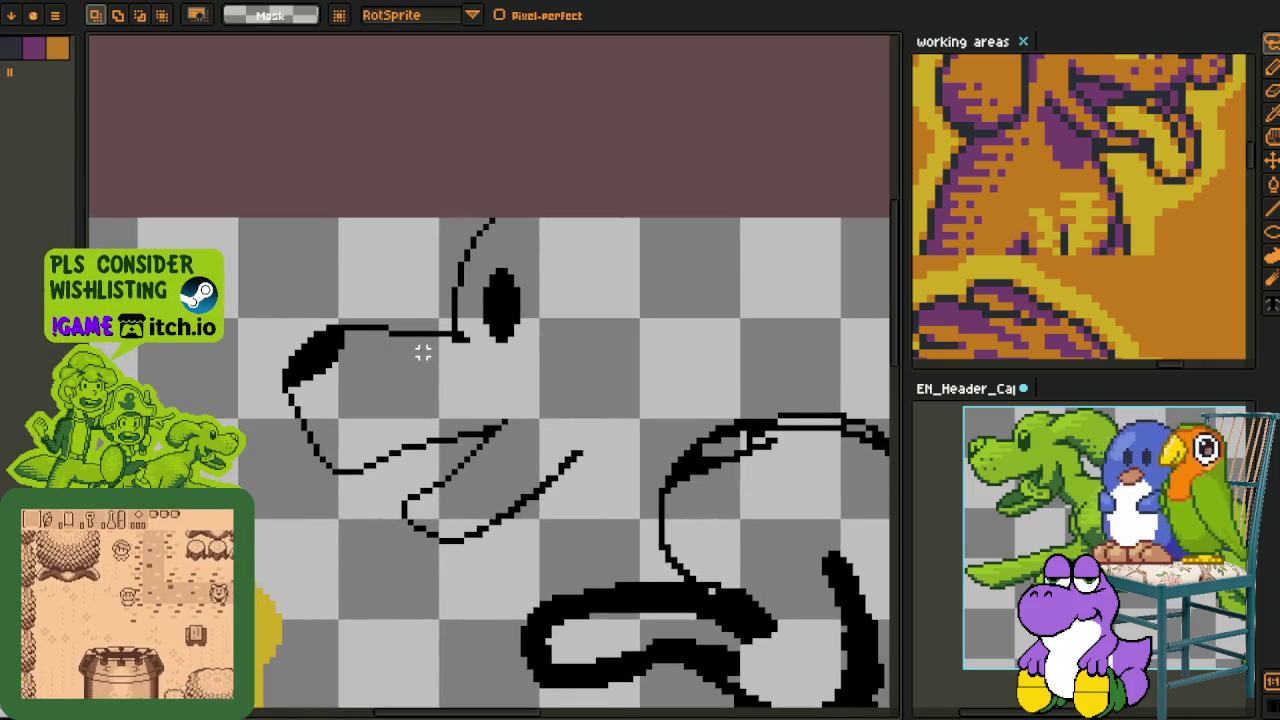
pyautogui.moveTo(236, 291); pyautogui.dragTo(428, 484)
pyautogui.moveTo(400, 380); pyautogui.dragTo(404, 378)
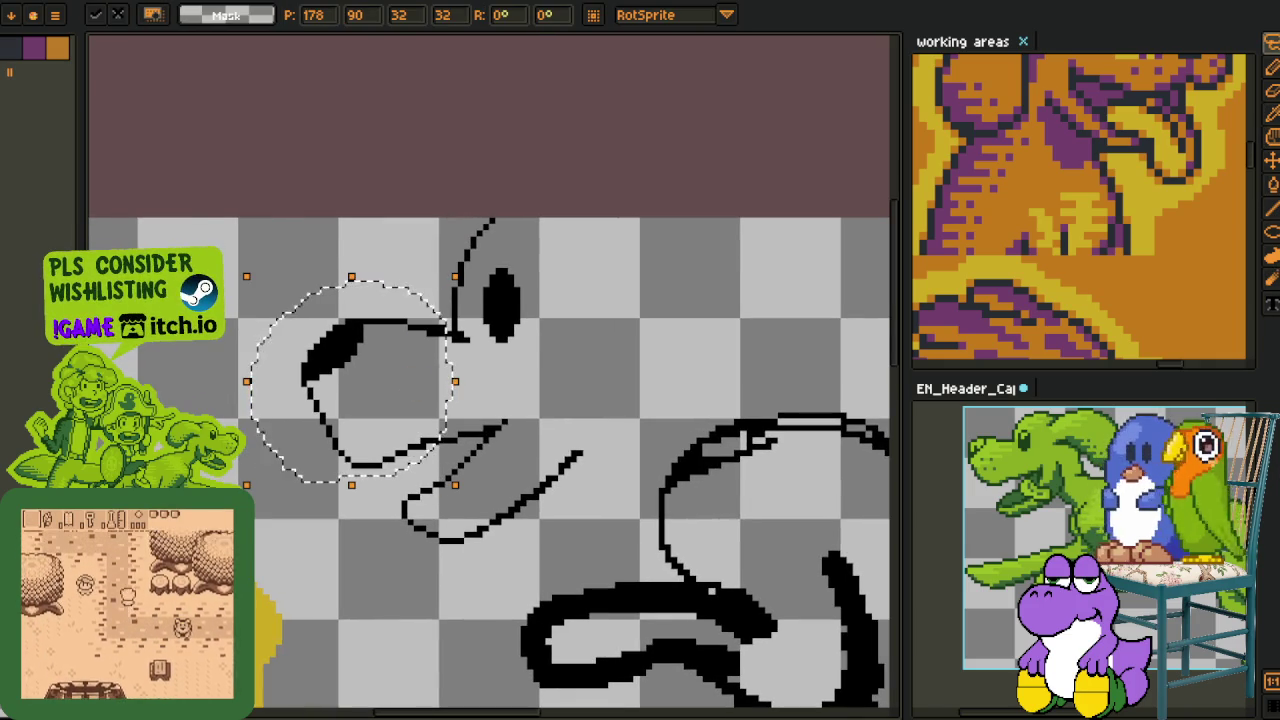
pyautogui.press('F7')
pyautogui.scroll(-1, 335, 311)
pyautogui.scroll(-1, 335, 311)
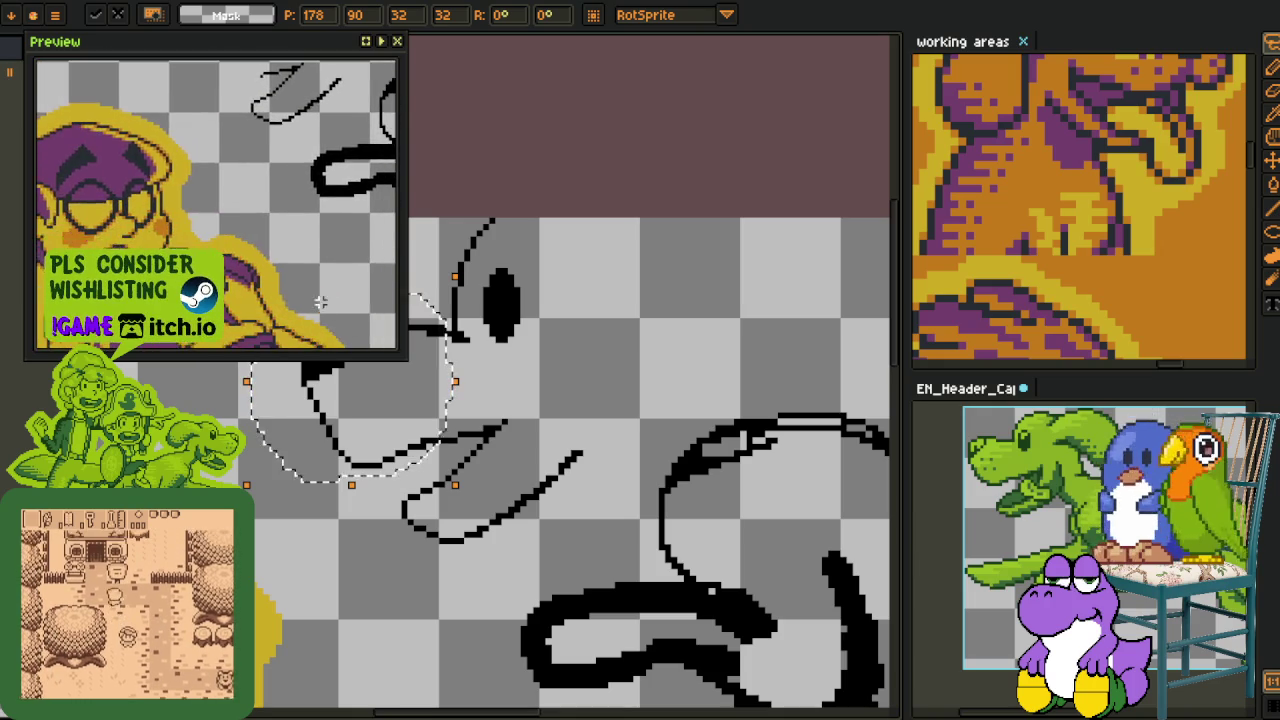
pyautogui.scroll(-1, 335, 311)
pyautogui.scroll(-1, 335, 311)
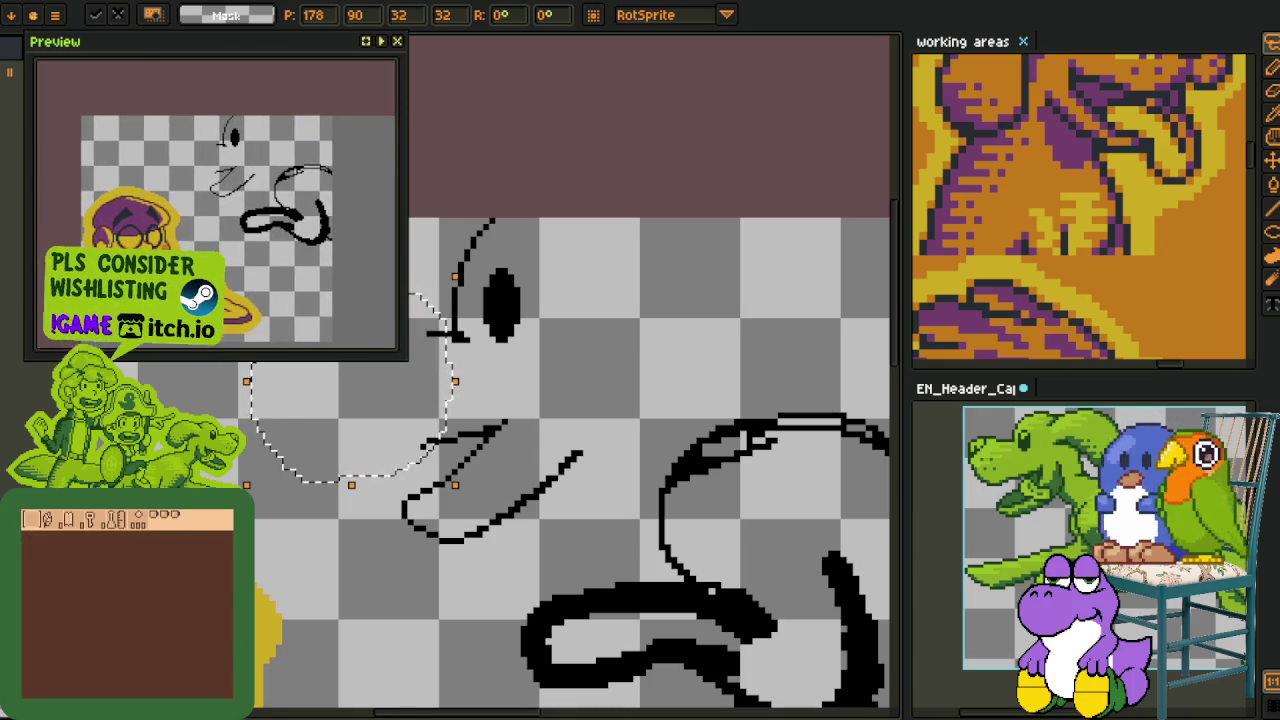
pyautogui.moveTo(580, 371); pyautogui.dragTo(732, 429)
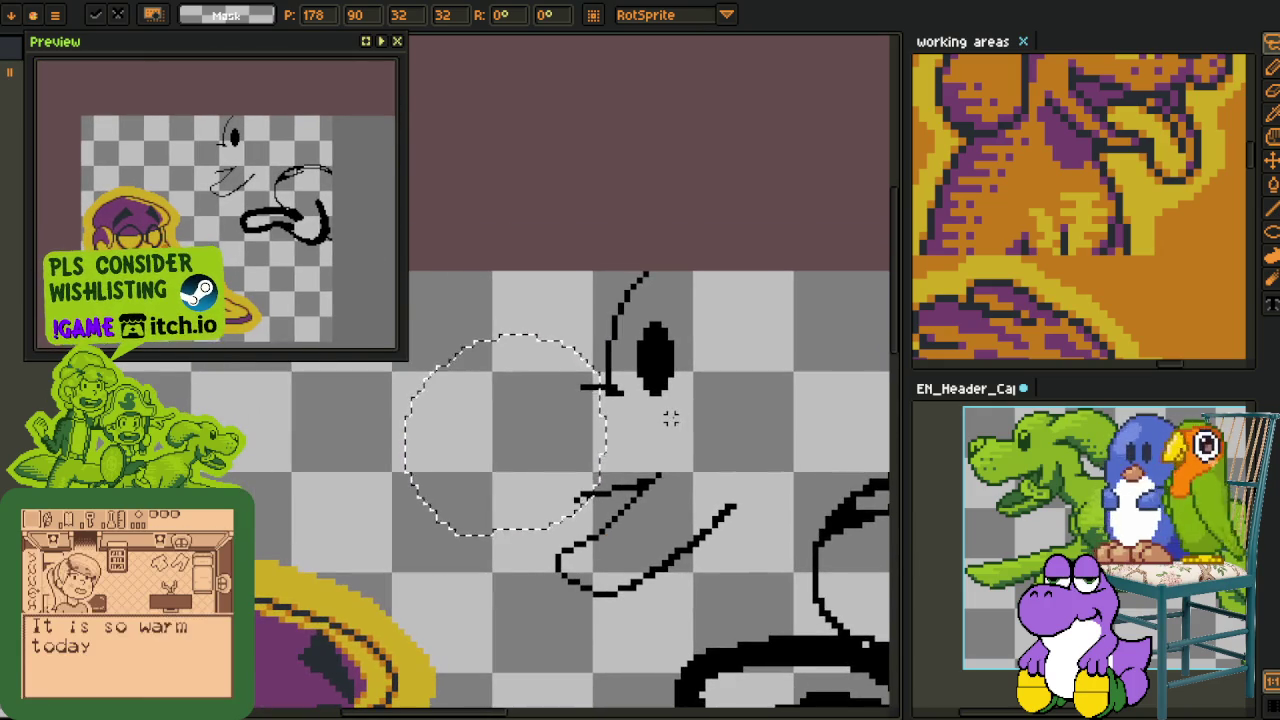
pyautogui.hotkey('ctrl', 'z')
pyautogui.moveTo(508, 423); pyautogui.dragTo(530, 433)
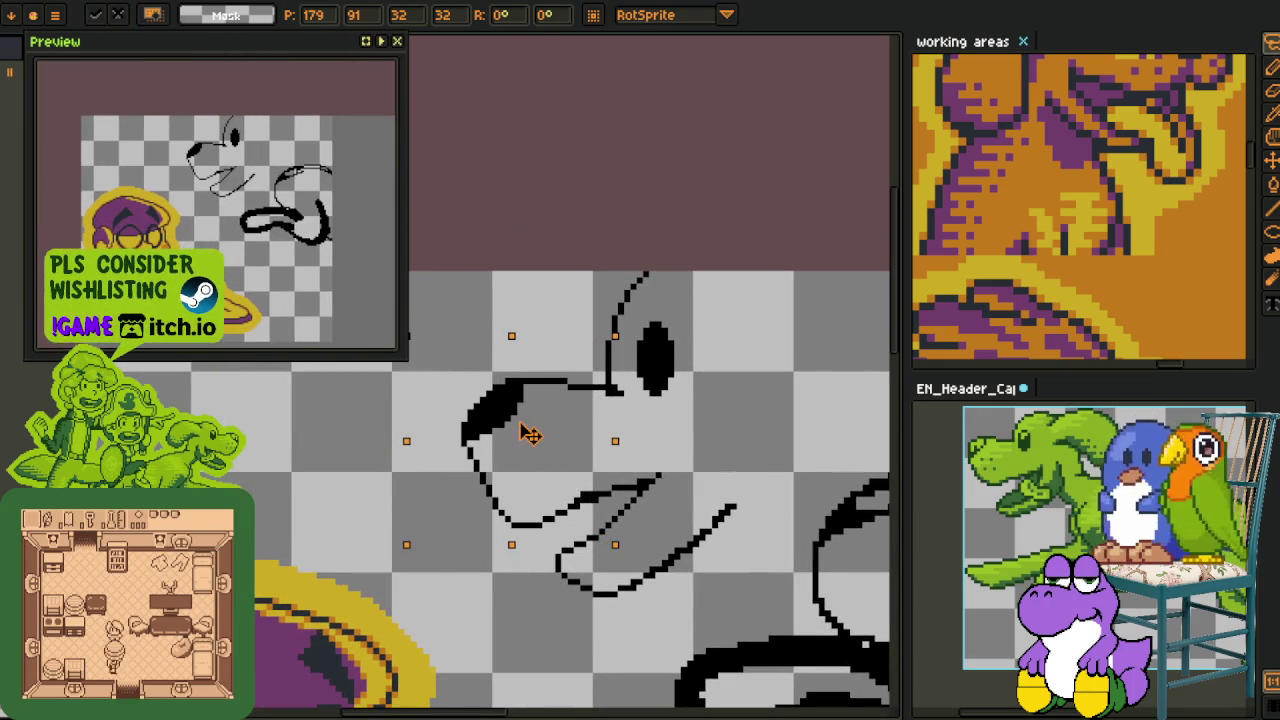
pyautogui.press('b')
# Lasso-select the mouth stroke and move it up and to the right.
pyautogui.moveTo(626, 517)
pyautogui.mouseDown()
pyautogui.moveTo(455, 482)
pyautogui.moveTo(650, 525)
pyautogui.mouseUp()
pyautogui.hotkey('ctrl', 'z')
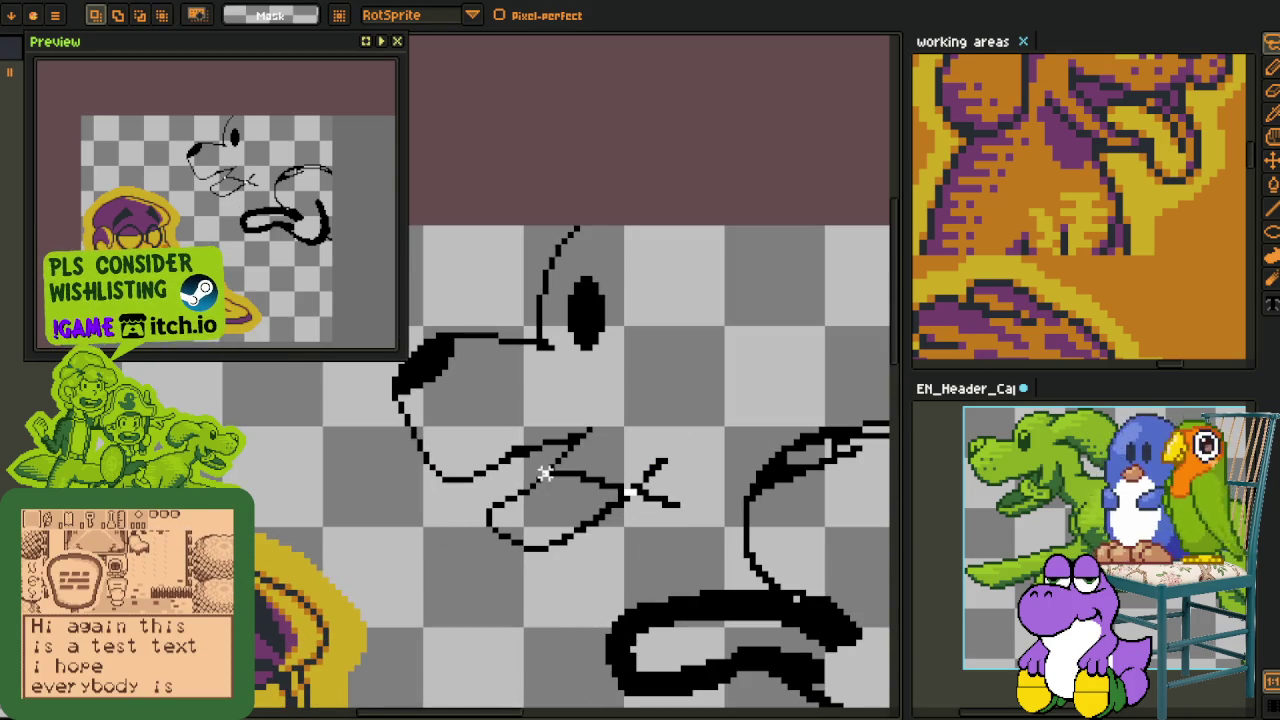
pyautogui.moveTo(512, 580); pyautogui.dragTo(500, 582)
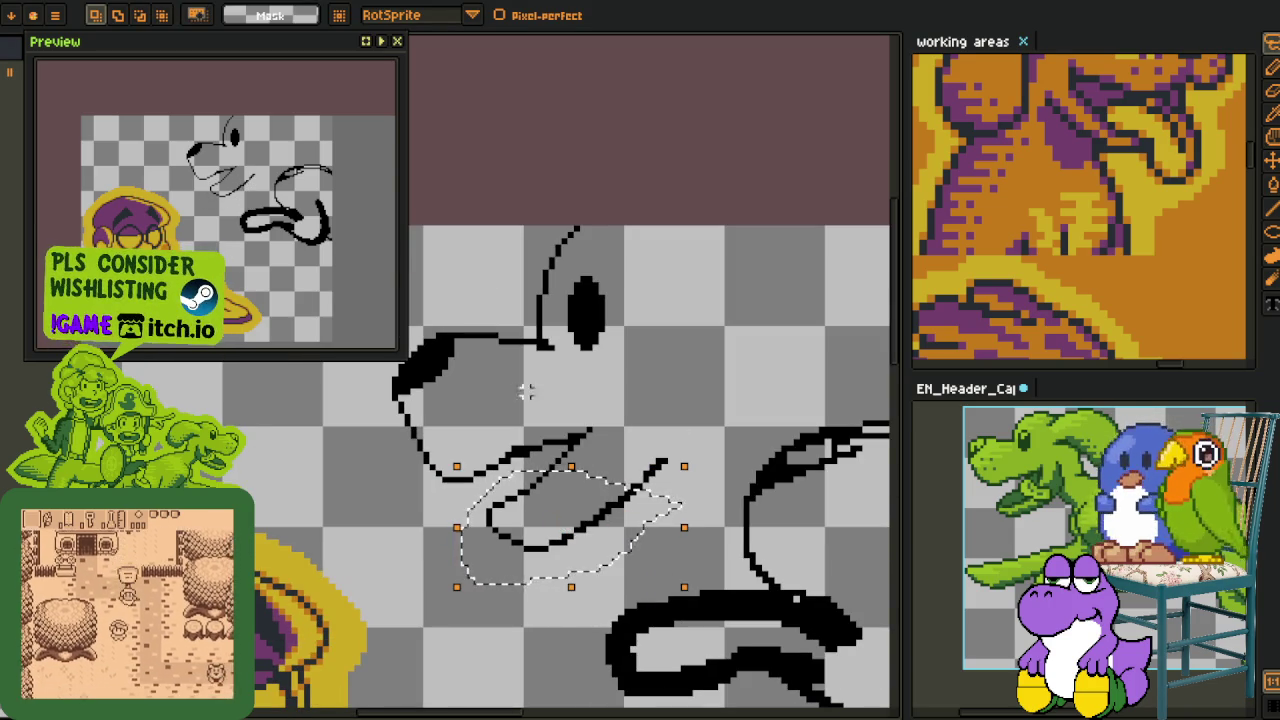
pyautogui.moveTo(526, 506); pyautogui.dragTo(545, 487)
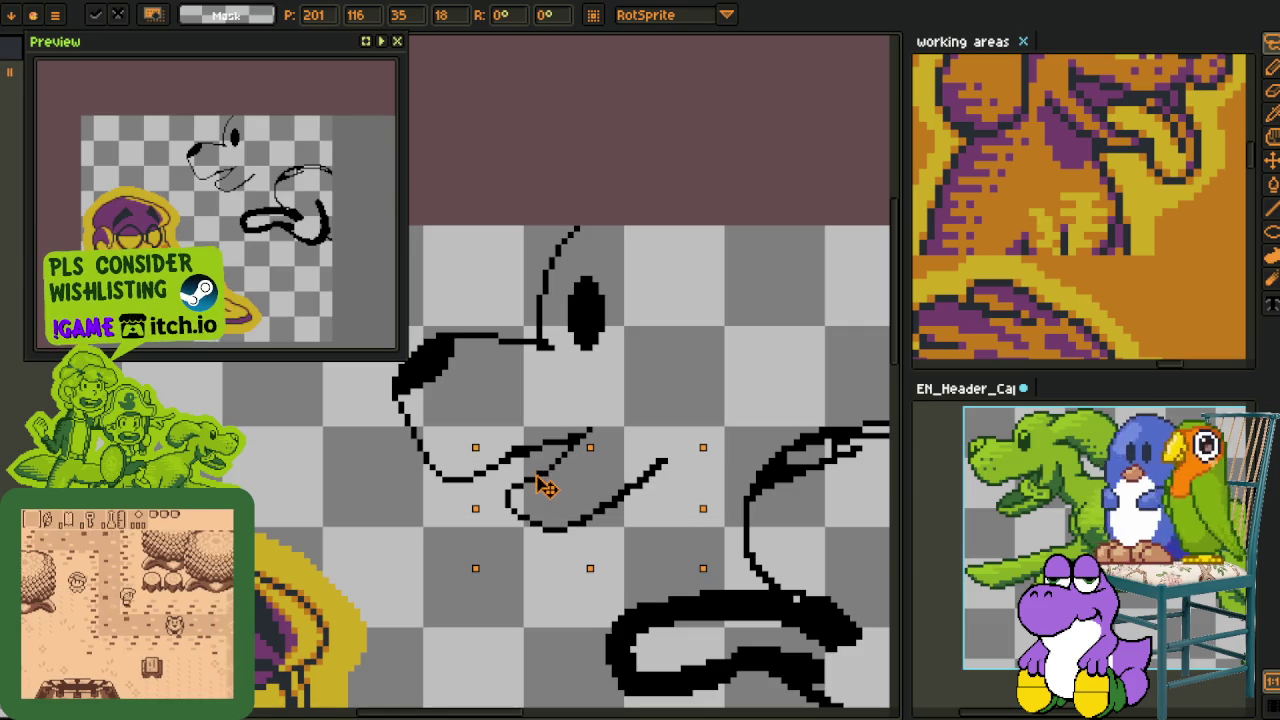
pyautogui.press('Return')
# Lasso-select the left head outline and move it to the right.
pyautogui.scroll(1, 503, 414)
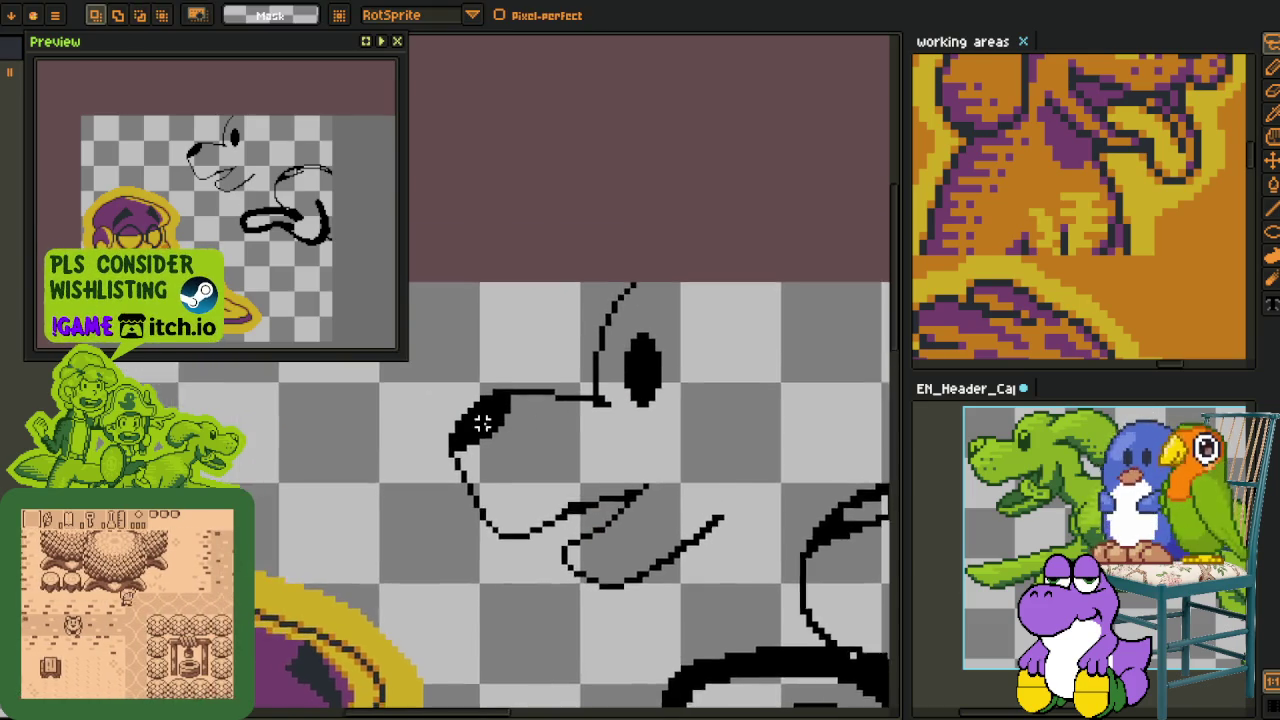
pyautogui.scroll(1, 500, 410)
pyautogui.press('b')
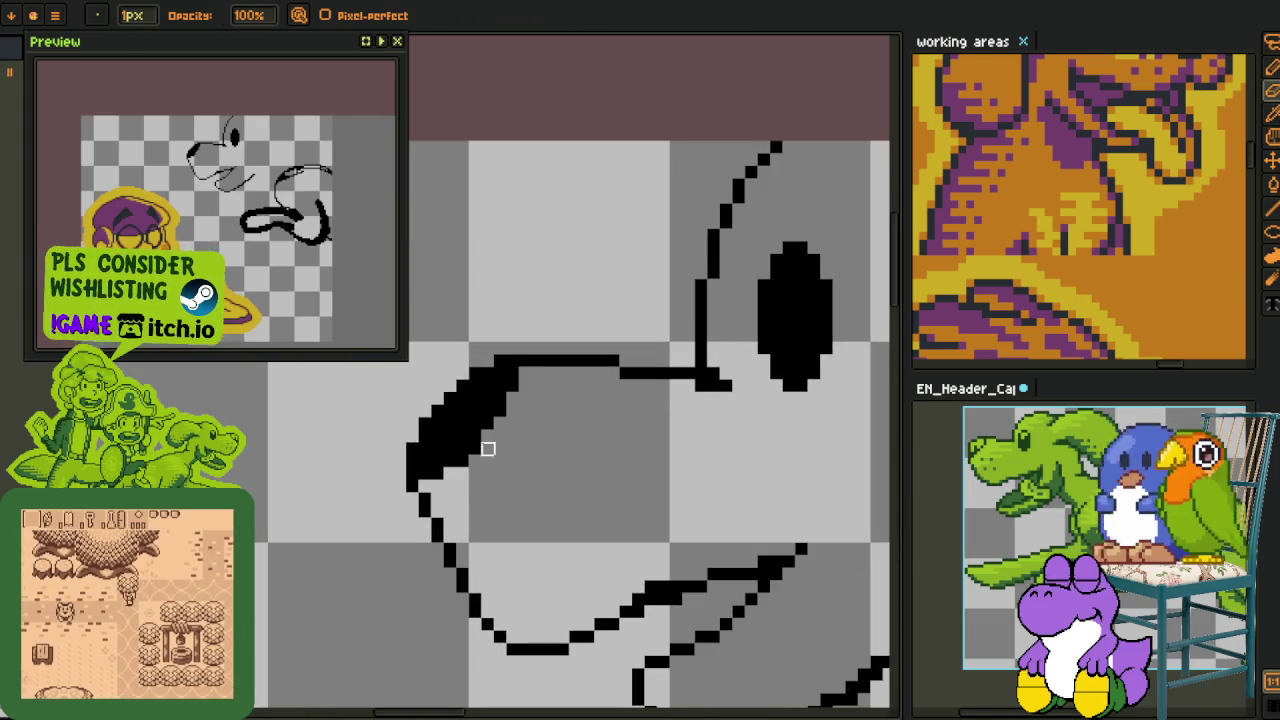
pyautogui.scroll(-1, 471, 486)
pyautogui.press('q')
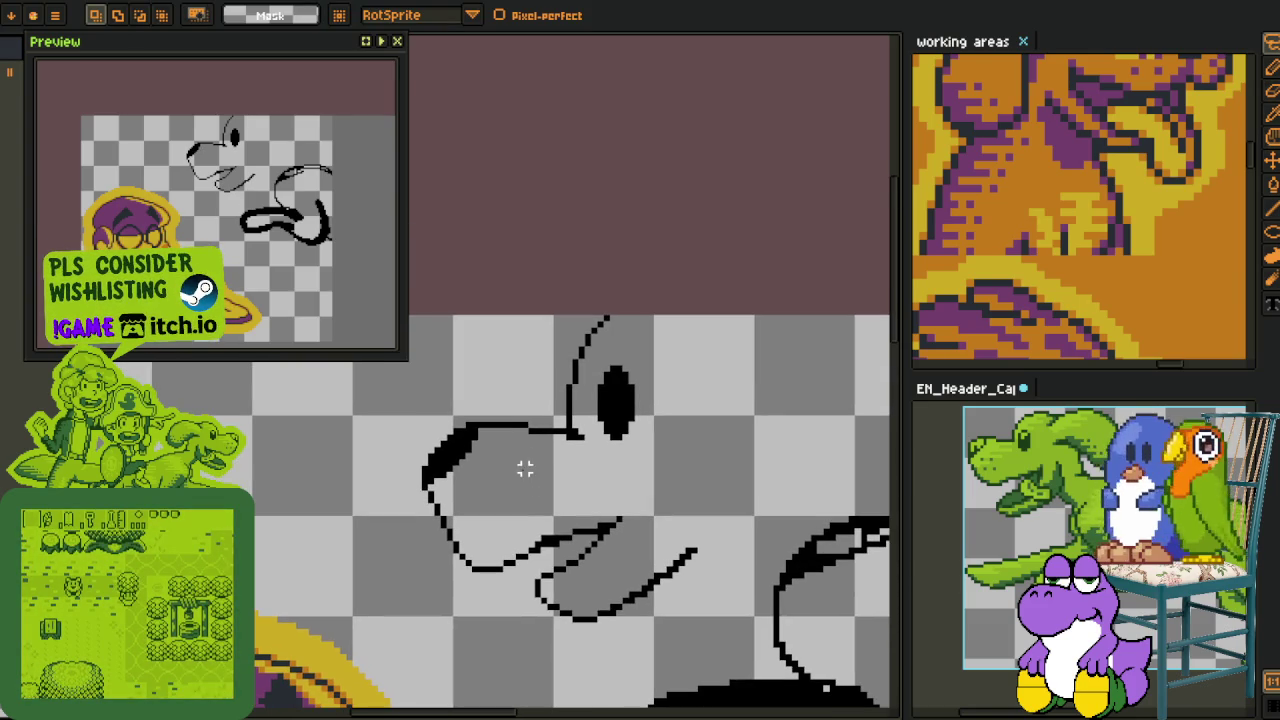
pyautogui.moveTo(510, 390); pyautogui.dragTo(474, 630)
pyautogui.moveTo(525, 575)
pyautogui.mouseDown()
pyautogui.moveTo(514, 477)
pyautogui.moveTo(531, 469)
pyautogui.mouseUp()
pyautogui.press('Return')
# Magic Wand-select the black eye and move it about 64 px left.
pyautogui.scroll(-1, 540, 475)
pyautogui.scroll(1, 560, 440)
pyautogui.scroll(1, 585, 397)
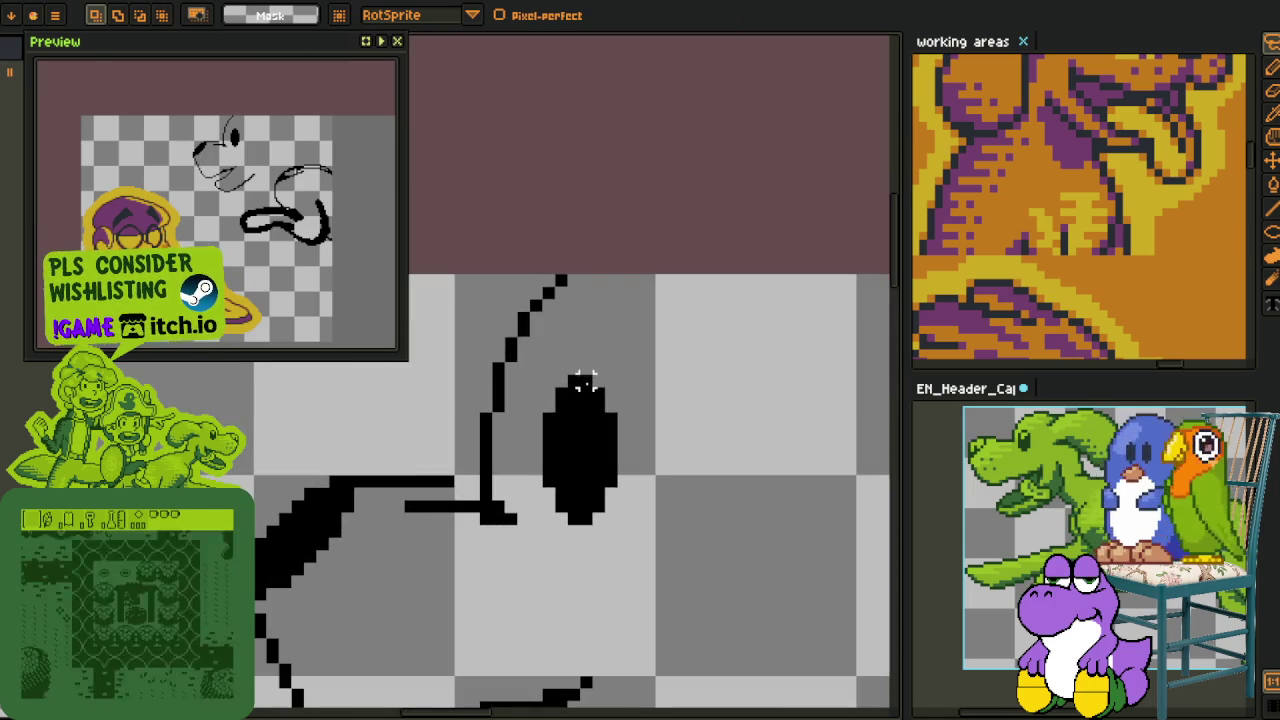
pyautogui.press('w')
pyautogui.click(588, 440)
pyautogui.moveTo(595, 460); pyautogui.dragTo(533, 452)
pyautogui.hotkey('ctrl', 'a')
# Box-select the right part of the black shape and move it into place.
pyautogui.scroll(-2, 600, 390)
pyautogui.scroll(-3, 640, 280)
pyautogui.scroll(5, 640, 374)
pyautogui.moveTo(640, 374); pyautogui.dragTo(520, 474)
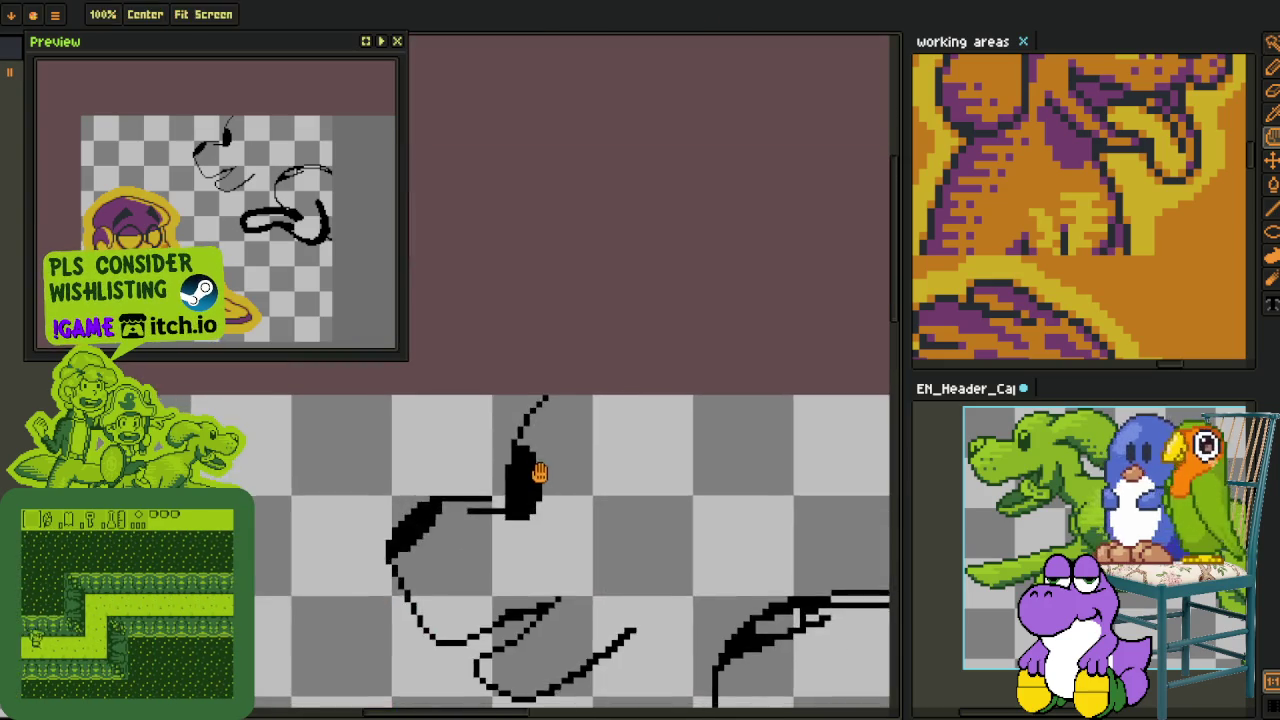
pyautogui.scroll(2, 523, 466)
pyautogui.press('m')
pyautogui.moveTo(508, 374)
pyautogui.mouseDown()
pyautogui.moveTo(629, 617)
pyautogui.moveTo(693, 522)
pyautogui.mouseUp()
pyautogui.press('Return')
# Add and trim pixels so the jaw stroke joins the nose oval in one stepped line.
pyautogui.scroll(-2, 693, 522)
pyautogui.scroll(1, 600, 480)
pyautogui.scroll(2, 535, 490)
pyautogui.press('b')
pyautogui.moveTo(535, 490)
pyautogui.mouseDown()
pyautogui.moveTo(590, 490)
pyautogui.moveTo(546, 463)
pyautogui.mouseUp()
pyautogui.moveTo(546, 534); pyautogui.dragTo(517, 494)
pyautogui.scroll(-3, 517, 462)
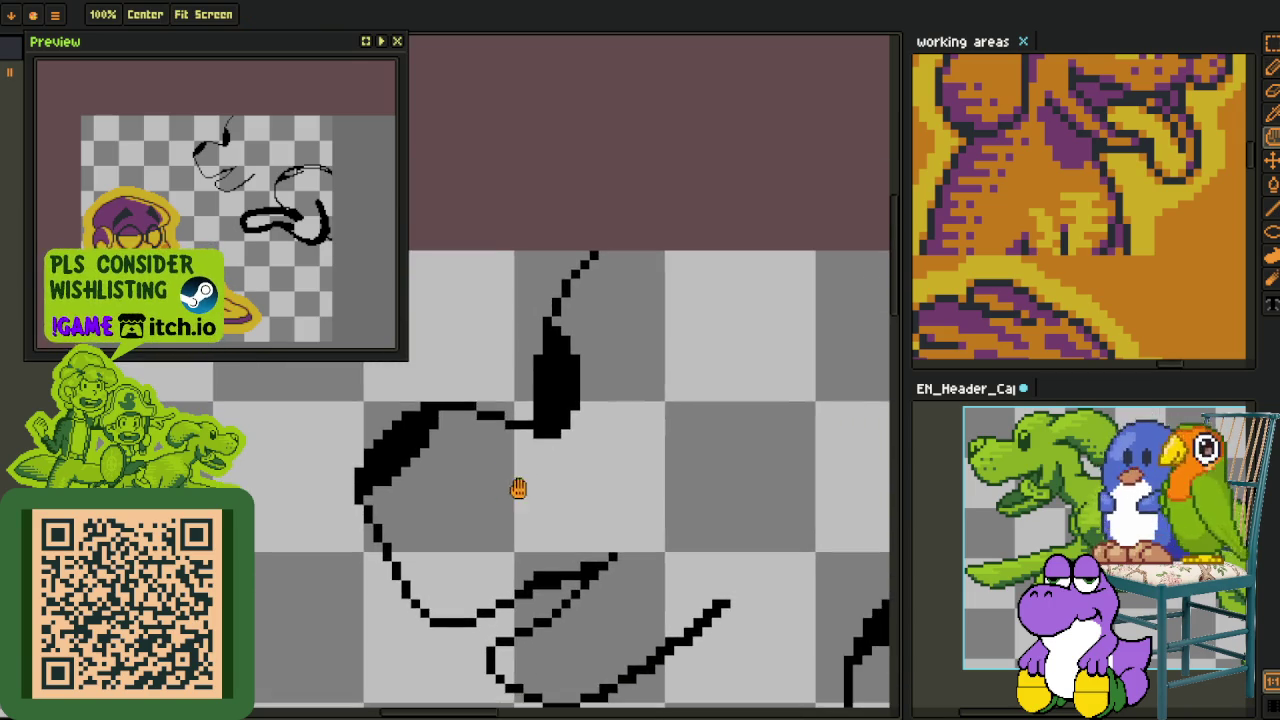
pyautogui.scroll(1, 527, 447)
pyautogui.scroll(2, 527, 447)
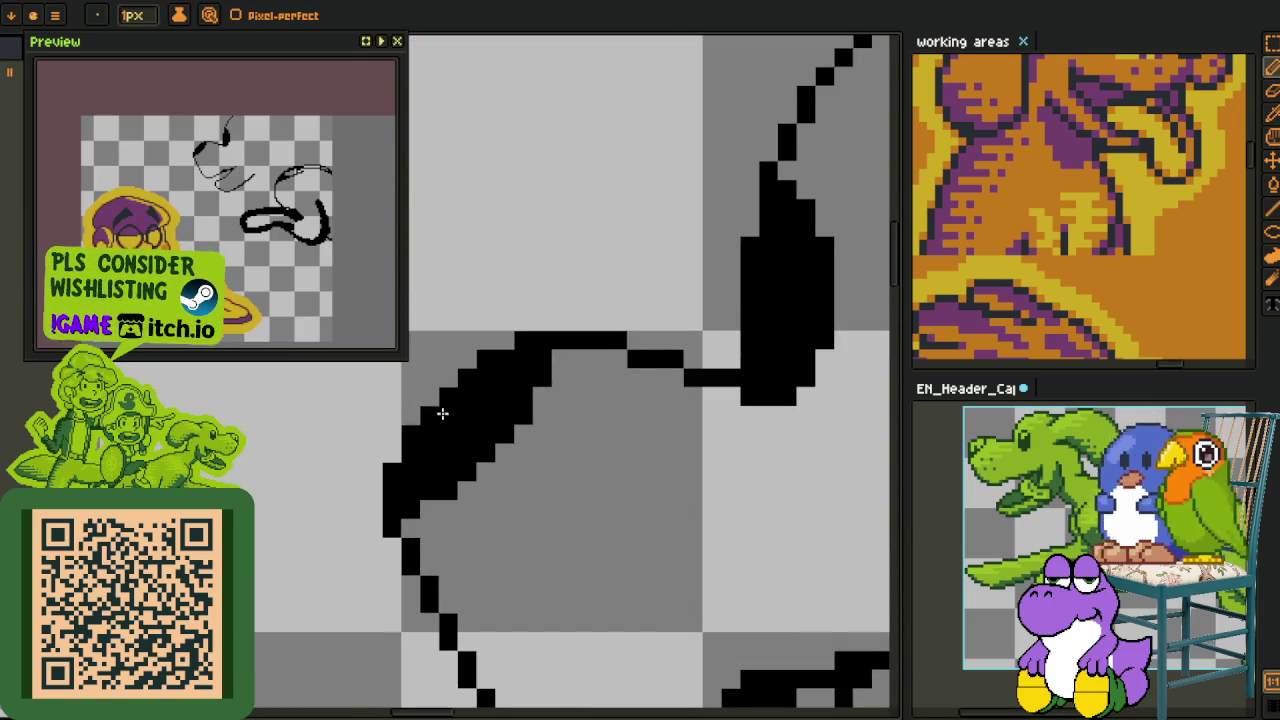
# Thicken the nose's upper-left edge and erase pixels along the stroke's inner edge.
pyautogui.moveTo(414, 417); pyautogui.dragTo(465, 361)
pyautogui.moveTo(552, 372); pyautogui.dragTo(519, 414)
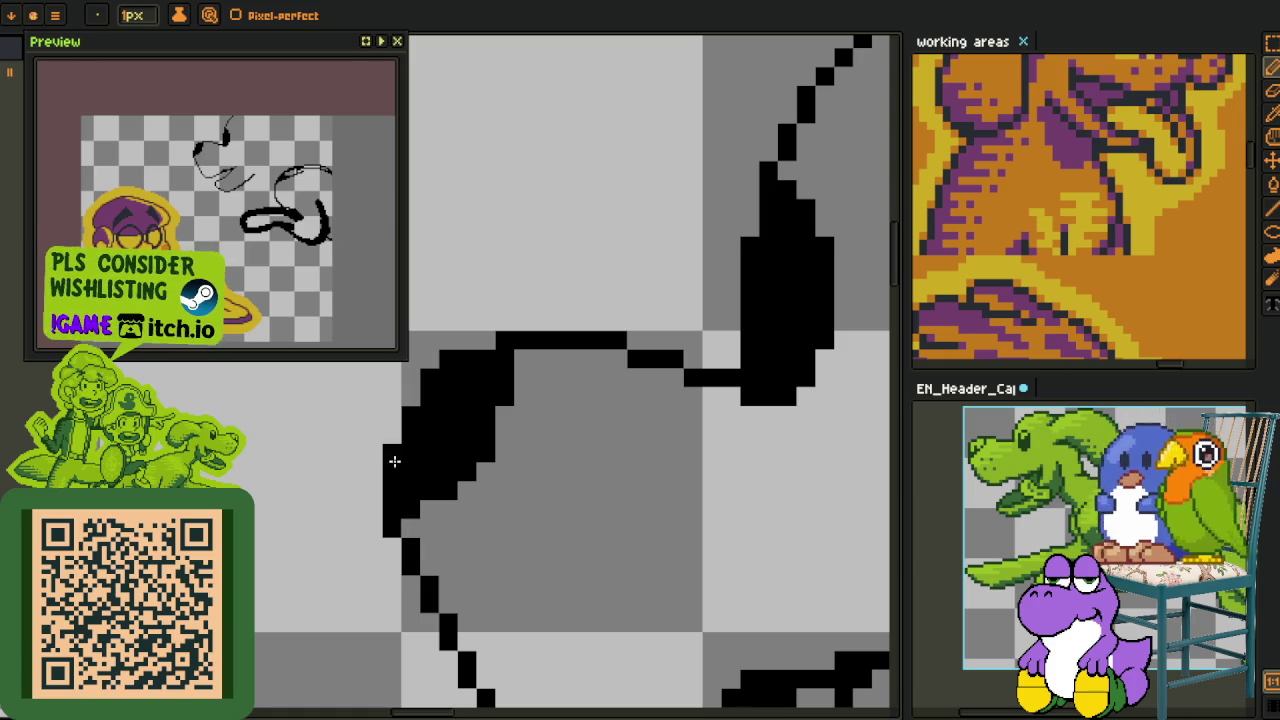
pyautogui.scroll(-2, 563, 503)
pyautogui.moveTo(528, 457); pyautogui.dragTo(428, 357)
pyautogui.scroll(2, 614, 491)
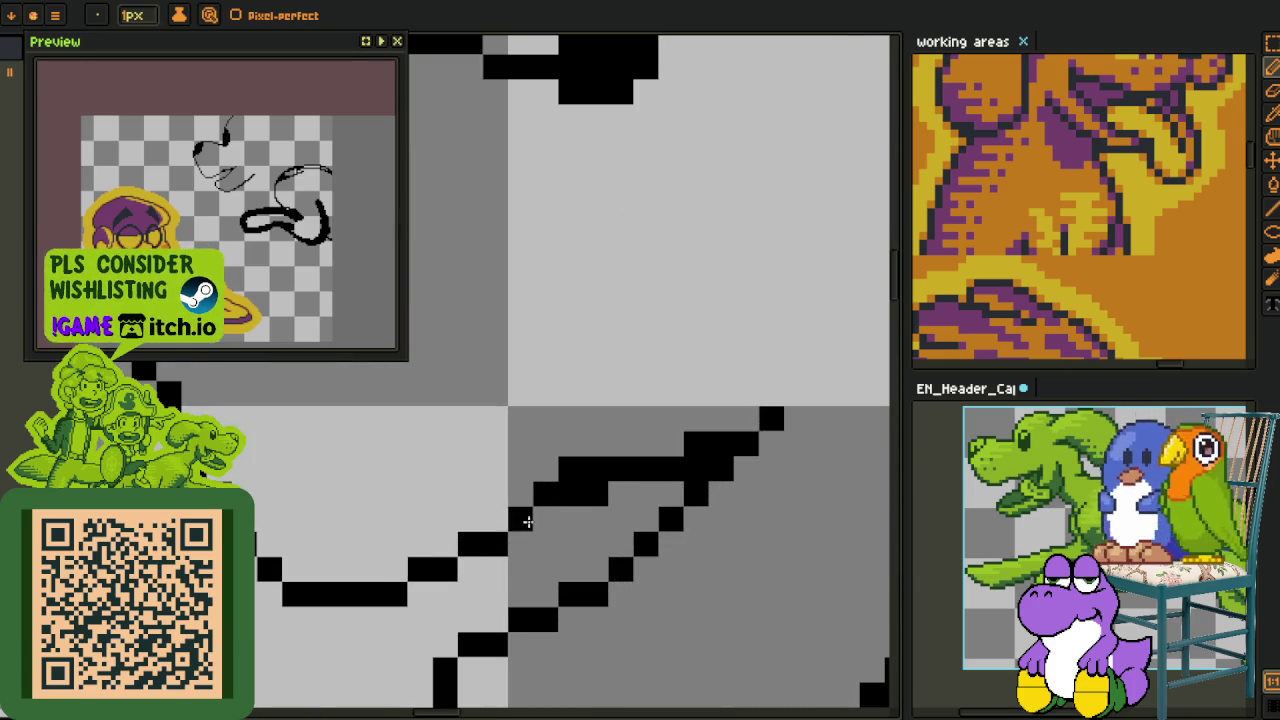
# Nudge a stray black pixel up on the mouth lines and check the thick blob.
pyautogui.moveTo(360, 594); pyautogui.dragTo(405, 561)
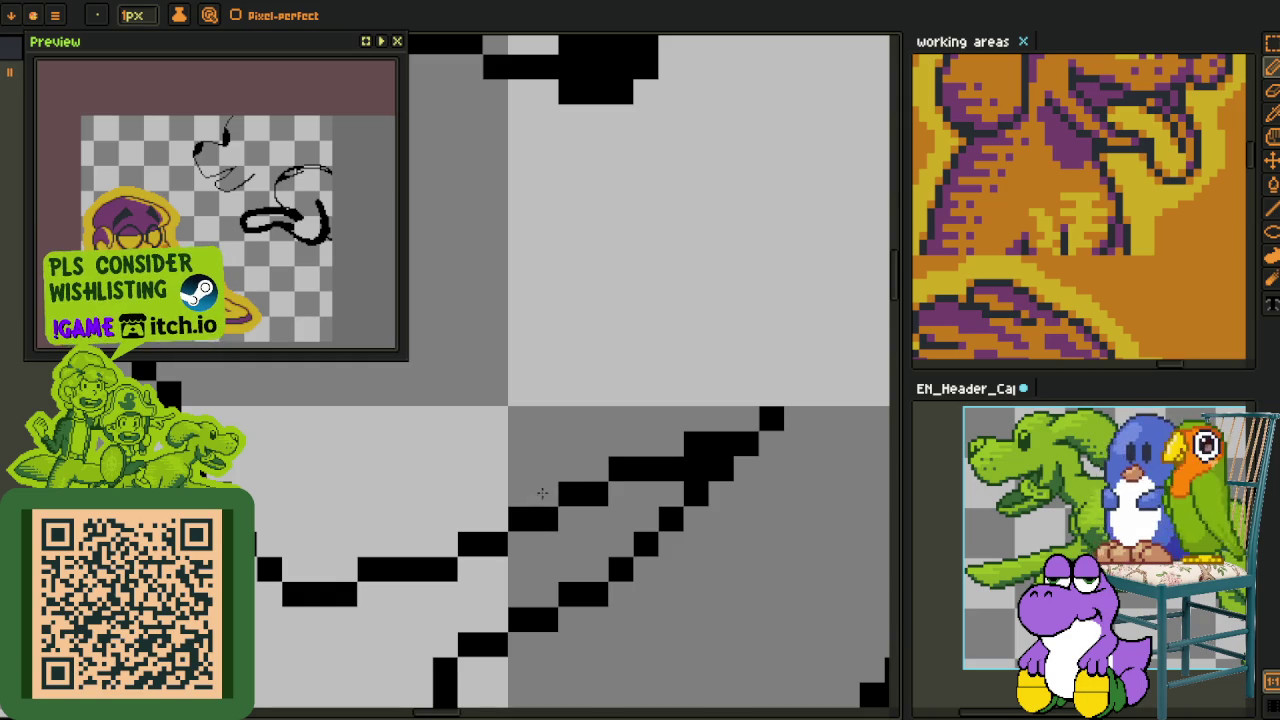
pyautogui.scroll(-2, 660, 445)
pyautogui.moveTo(631, 443)
pyautogui.mouseDown()
pyautogui.moveTo(549, 491)
pyautogui.moveTo(571, 537)
pyautogui.mouseUp()
pyautogui.scroll(2, 652, 430)
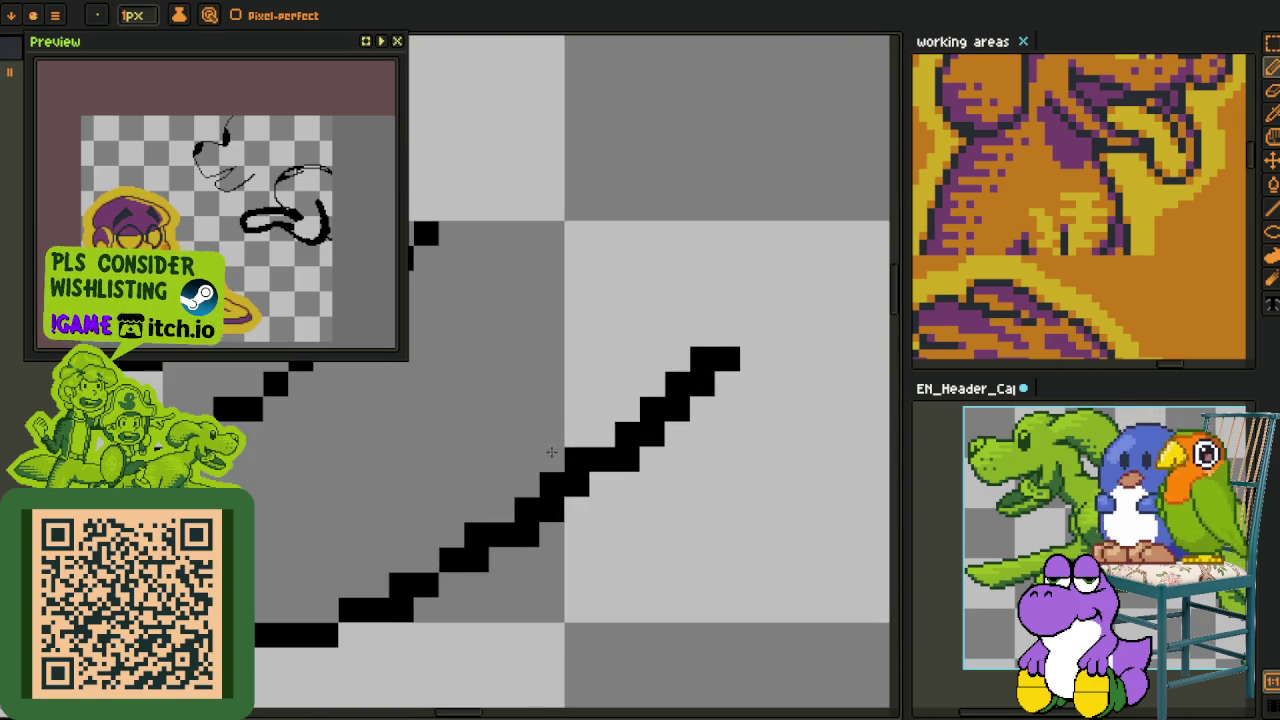
pyautogui.scroll(-3, 559, 443)
pyautogui.scroll(3, 557, 528)
pyautogui.moveTo(493, 377)
pyautogui.mouseDown()
pyautogui.moveTo(563, 491)
pyautogui.moveTo(508, 428)
pyautogui.moveTo(507, 408)
pyautogui.moveTo(582, 364)
pyautogui.moveTo(474, 426)
pyautogui.moveTo(603, 366)
pyautogui.mouseUp()
pyautogui.scroll(-3, 554, 448)
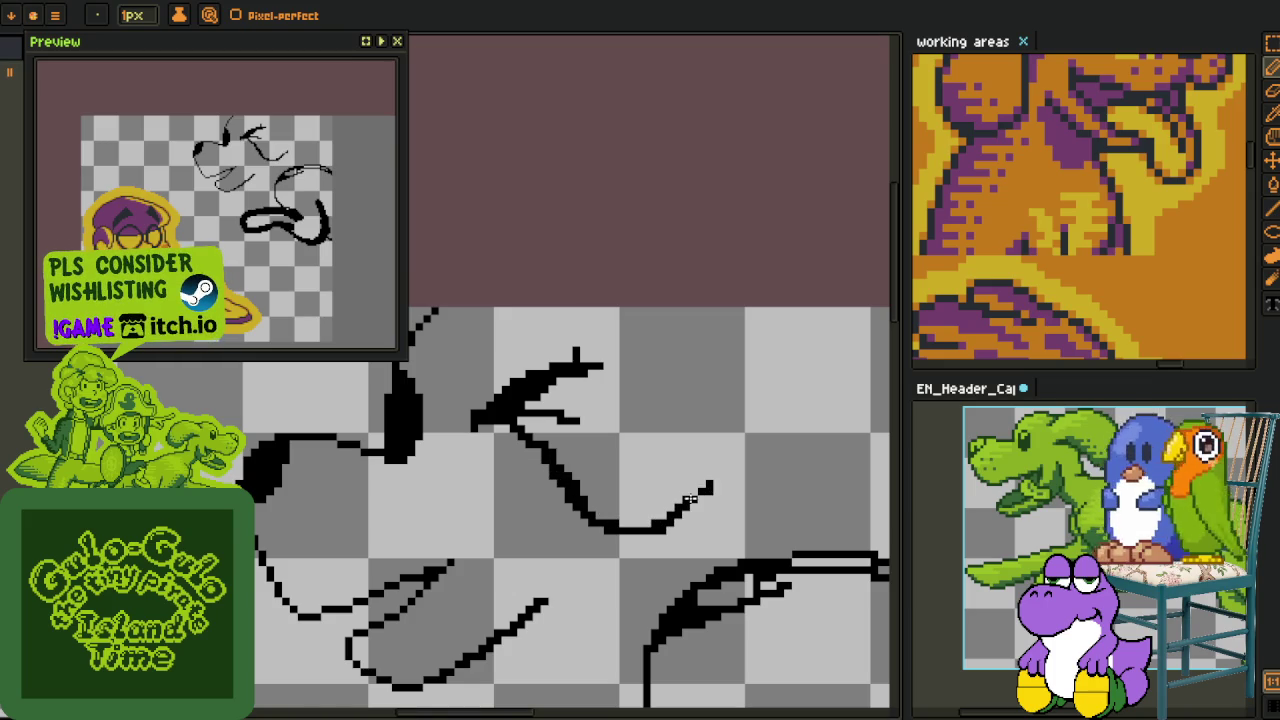
# Extend the arc up-left toward the canvas top and redraw it as a thicker stroke.
pyautogui.moveTo(690, 365); pyautogui.dragTo(576, 302)
pyautogui.scroll(1, 522, 336)
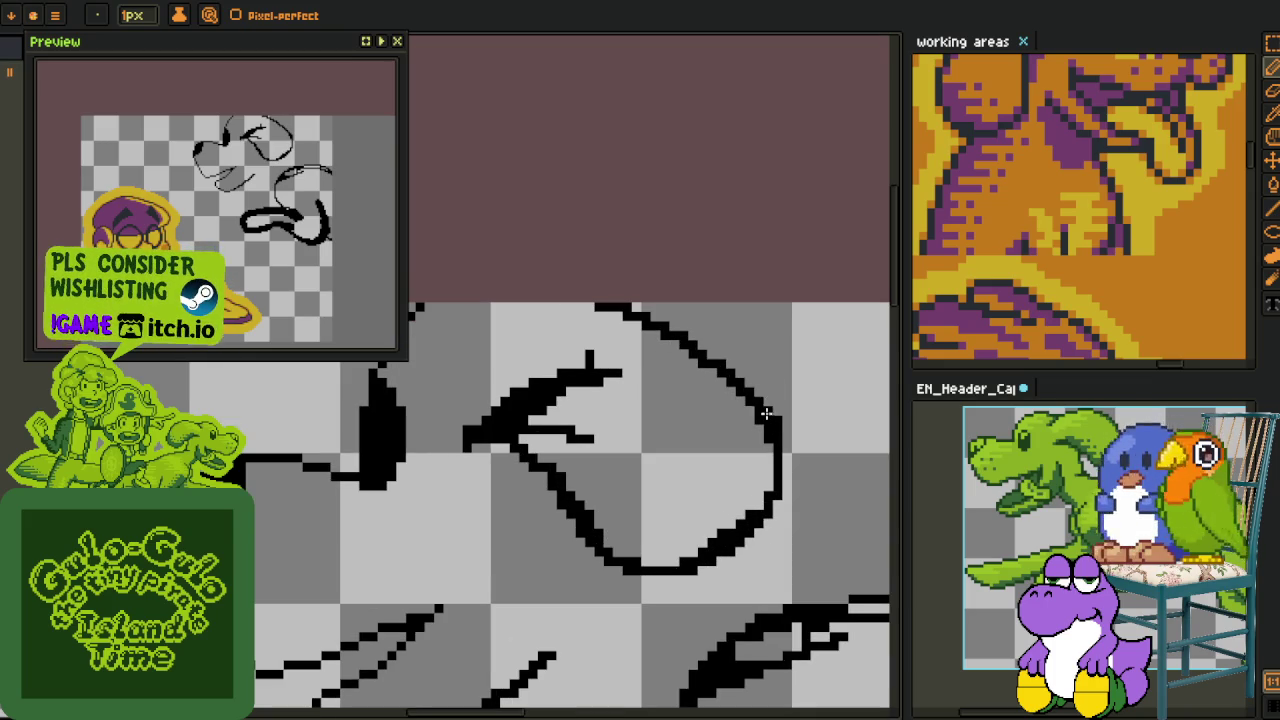
pyautogui.moveTo(758, 393); pyautogui.dragTo(588, 320)
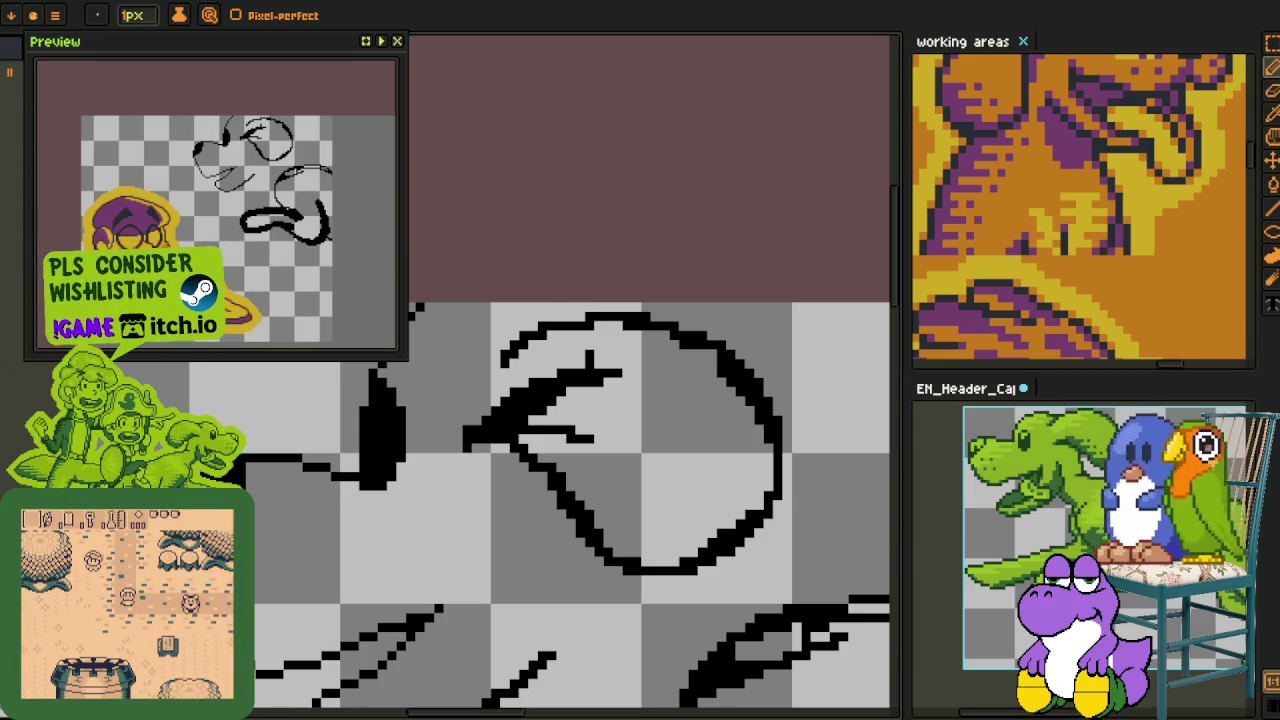
pyautogui.scroll(1, 434, 430)
pyautogui.scroll(1, 434, 430)
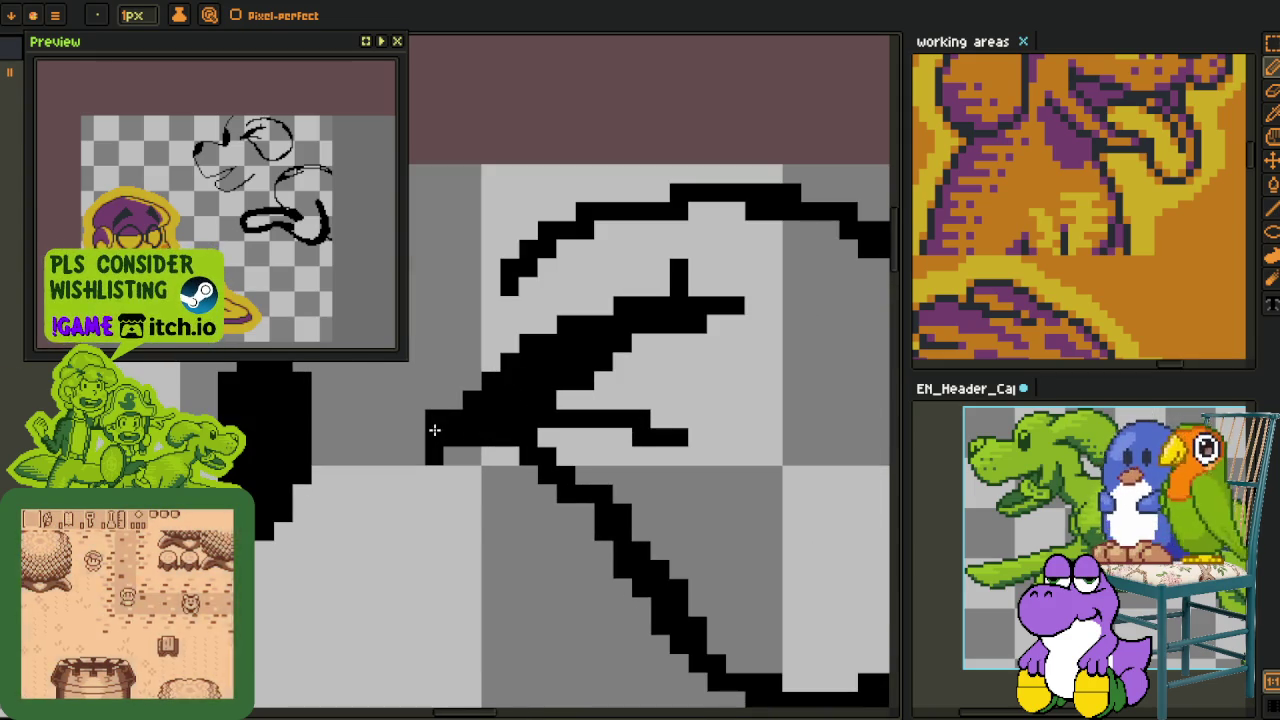
# Erase the messy snout stroke and a short horizontal segment, adding one missing outline pixel.
pyautogui.moveTo(554, 369); pyautogui.dragTo(470, 425)
pyautogui.moveTo(703, 411)
pyautogui.mouseDown()
pyautogui.moveTo(664, 307)
pyautogui.moveTo(622, 343)
pyautogui.moveTo(500, 380)
pyautogui.moveTo(641, 322)
pyautogui.mouseUp()
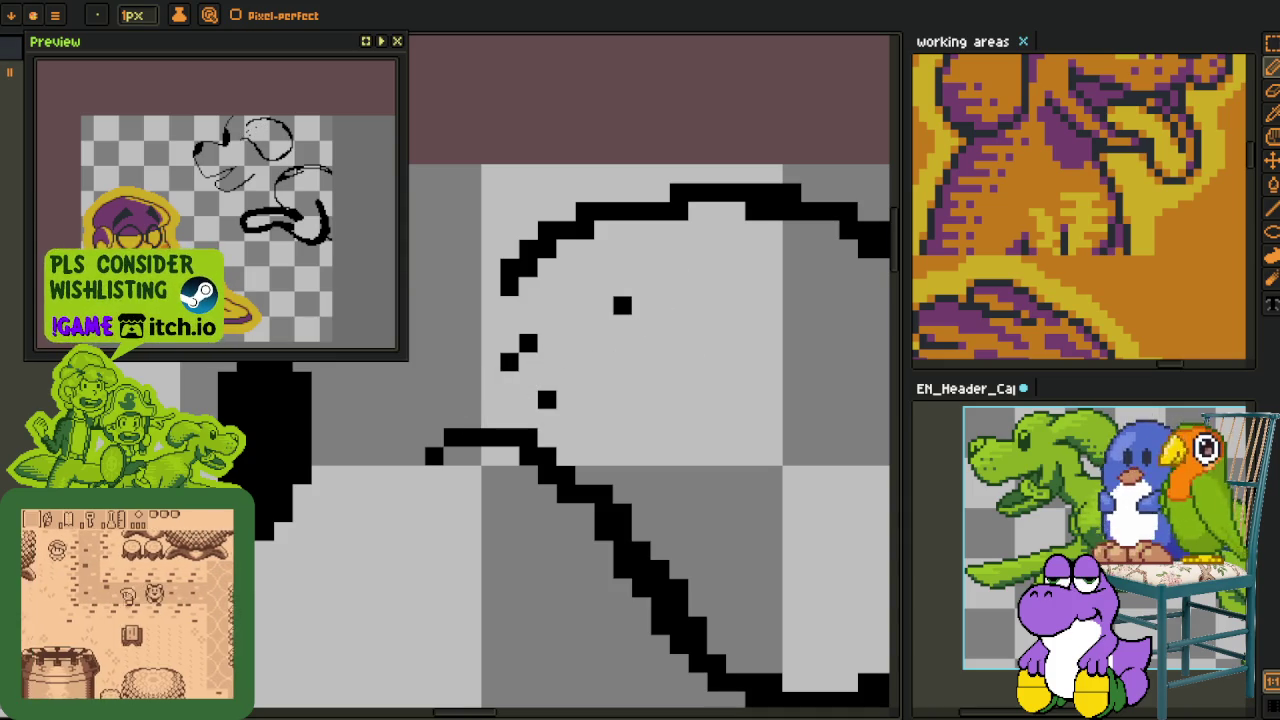
pyautogui.click(678, 323)
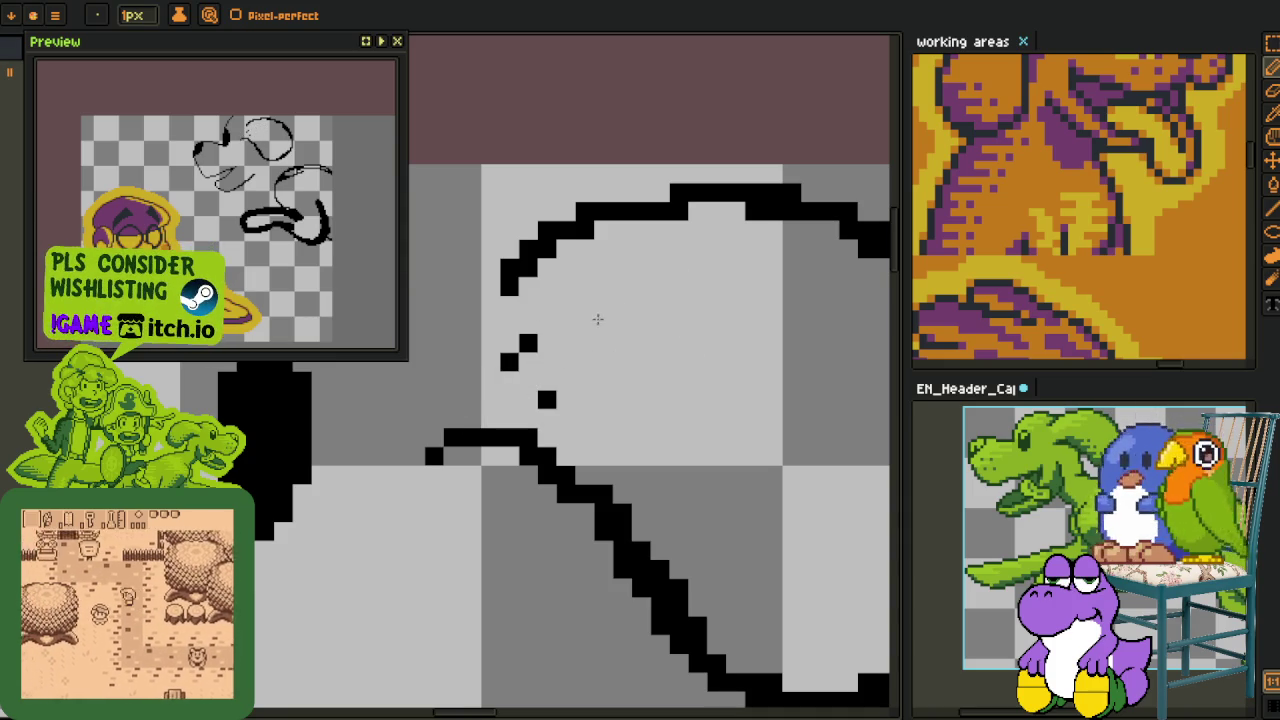
pyautogui.moveTo(470, 441); pyautogui.dragTo(527, 452)
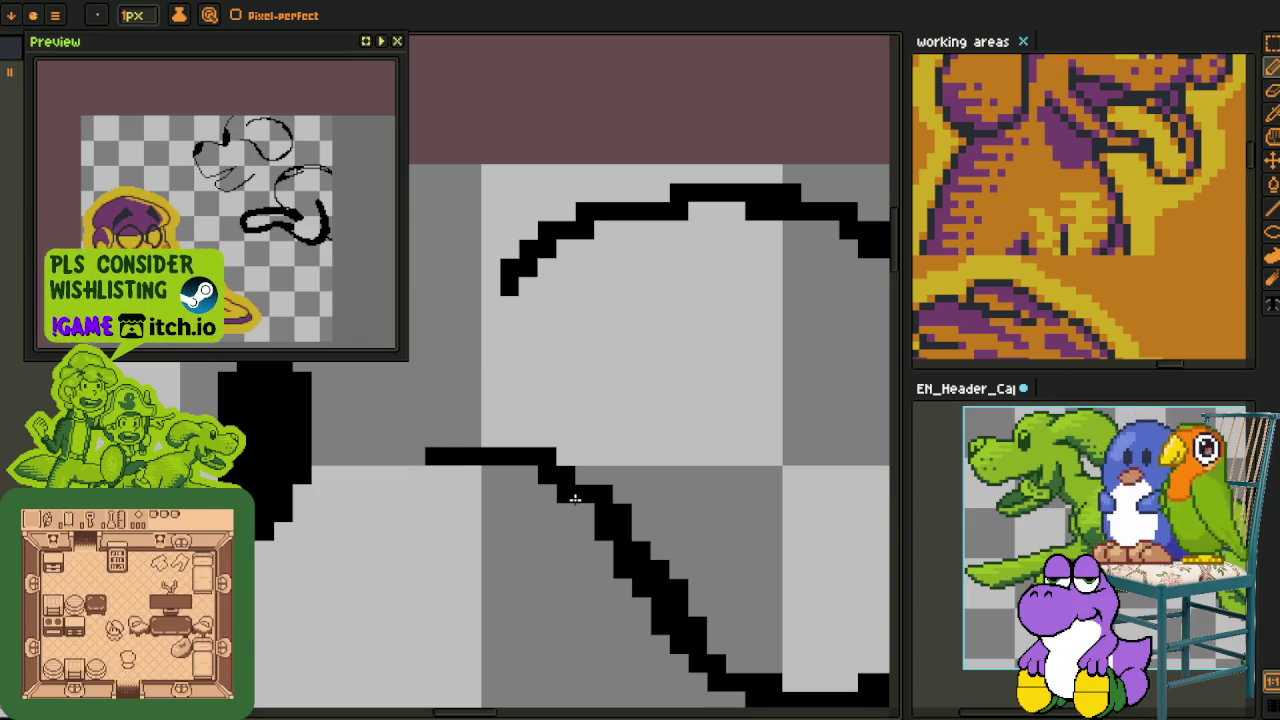
pyautogui.scroll(-3, 630, 520)
pyautogui.hscroll(2, 630, 520)
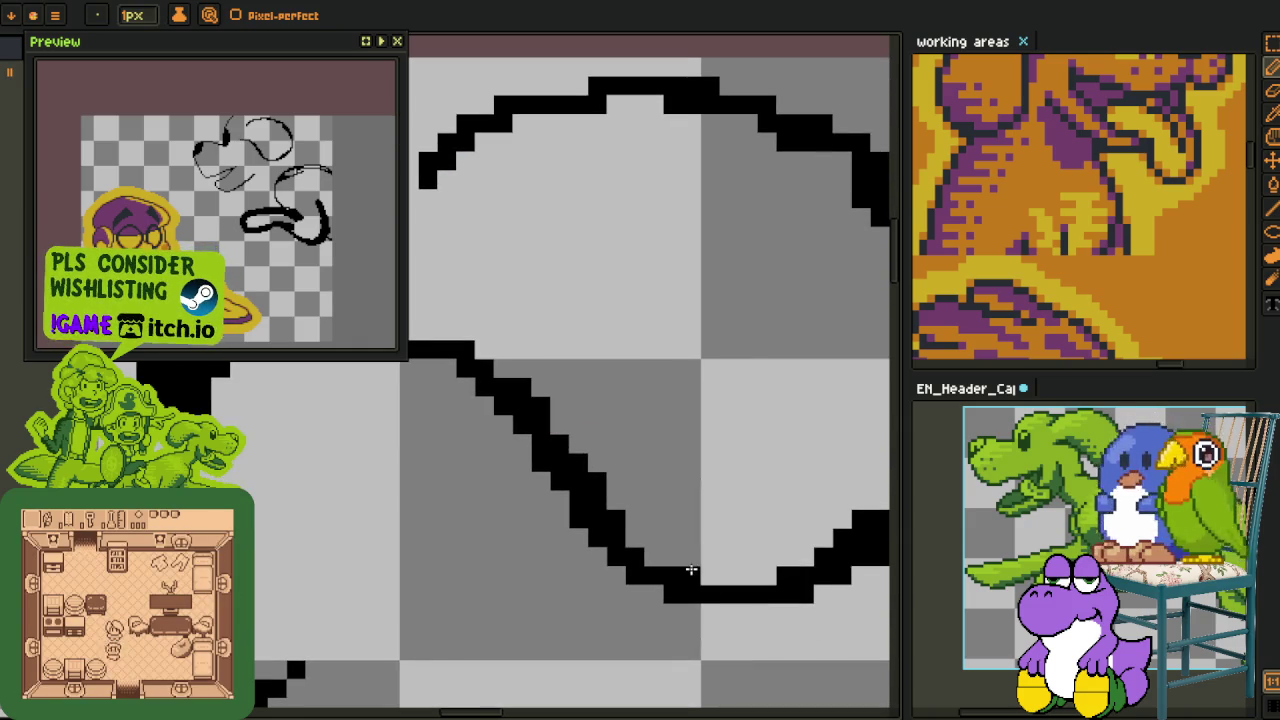
# Thin the diagonal stroke by erasing its doubled pixels.
pyautogui.moveTo(606, 512); pyautogui.dragTo(523, 400)
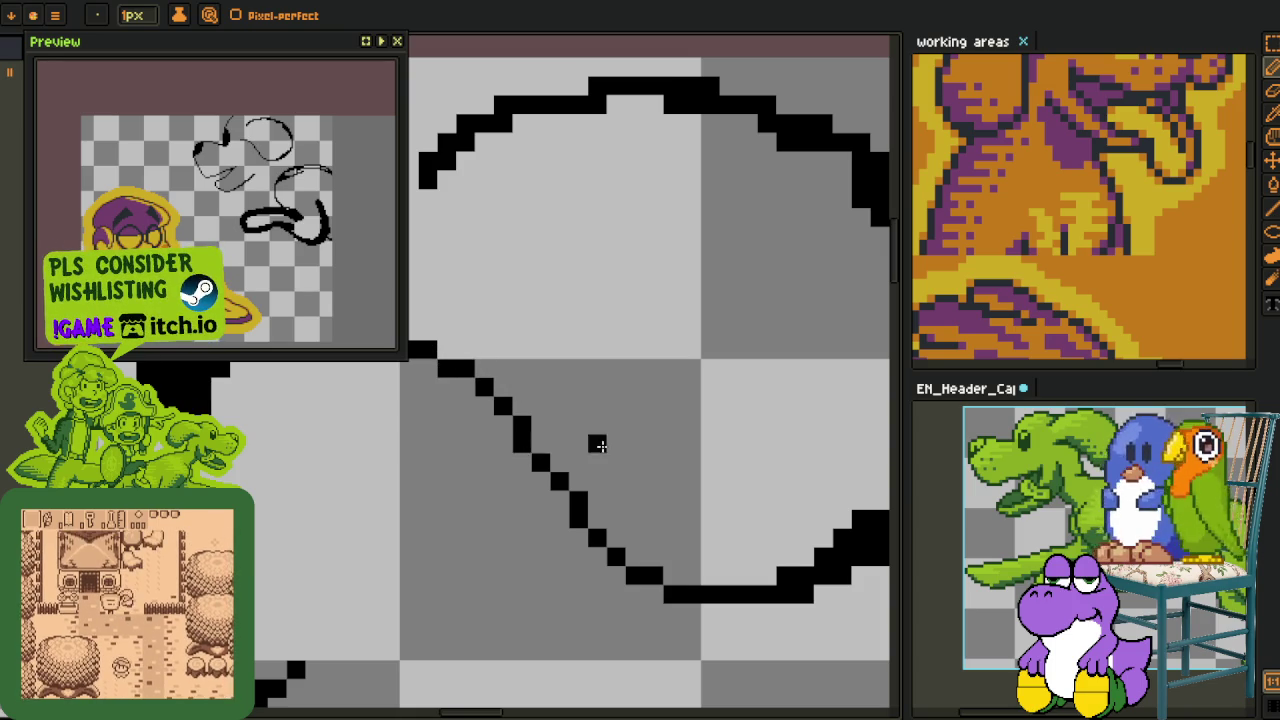
pyautogui.scroll(-3, 580, 445)
pyautogui.scroll(2, 620, 470)
pyautogui.scroll(1, 645, 498)
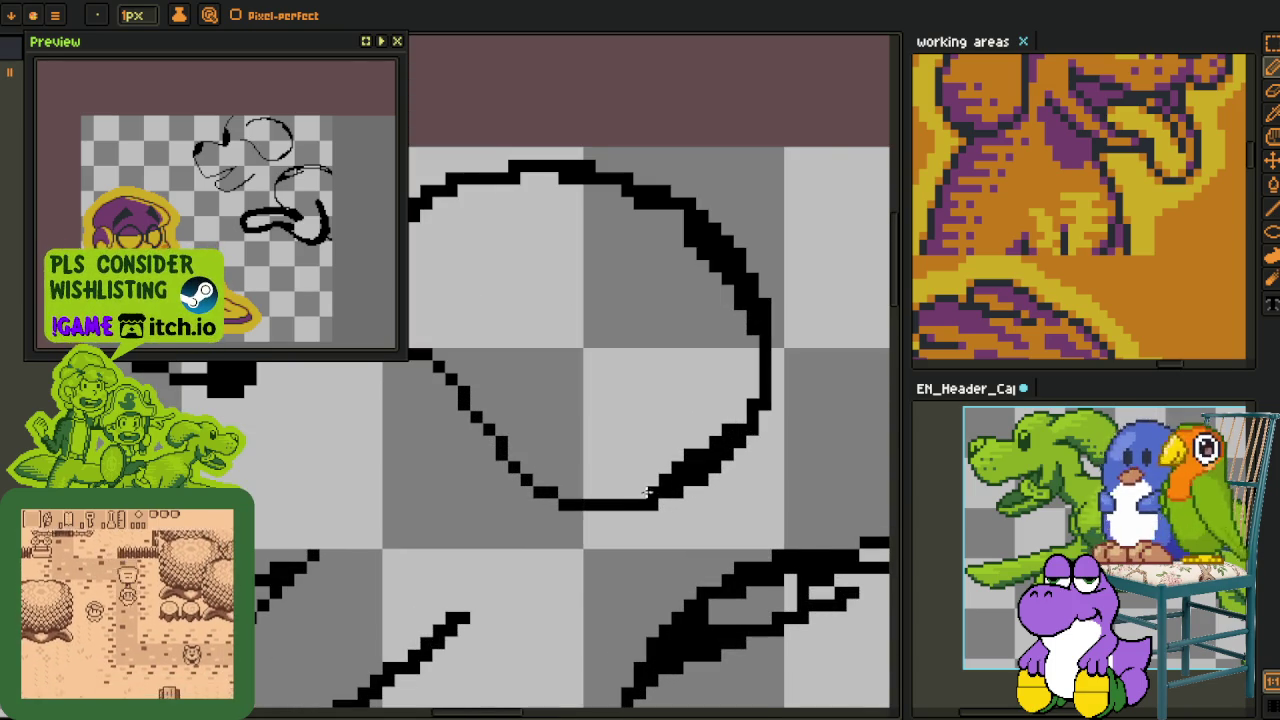
pyautogui.scroll(1, 645, 492)
pyautogui.scroll(1, 670, 465)
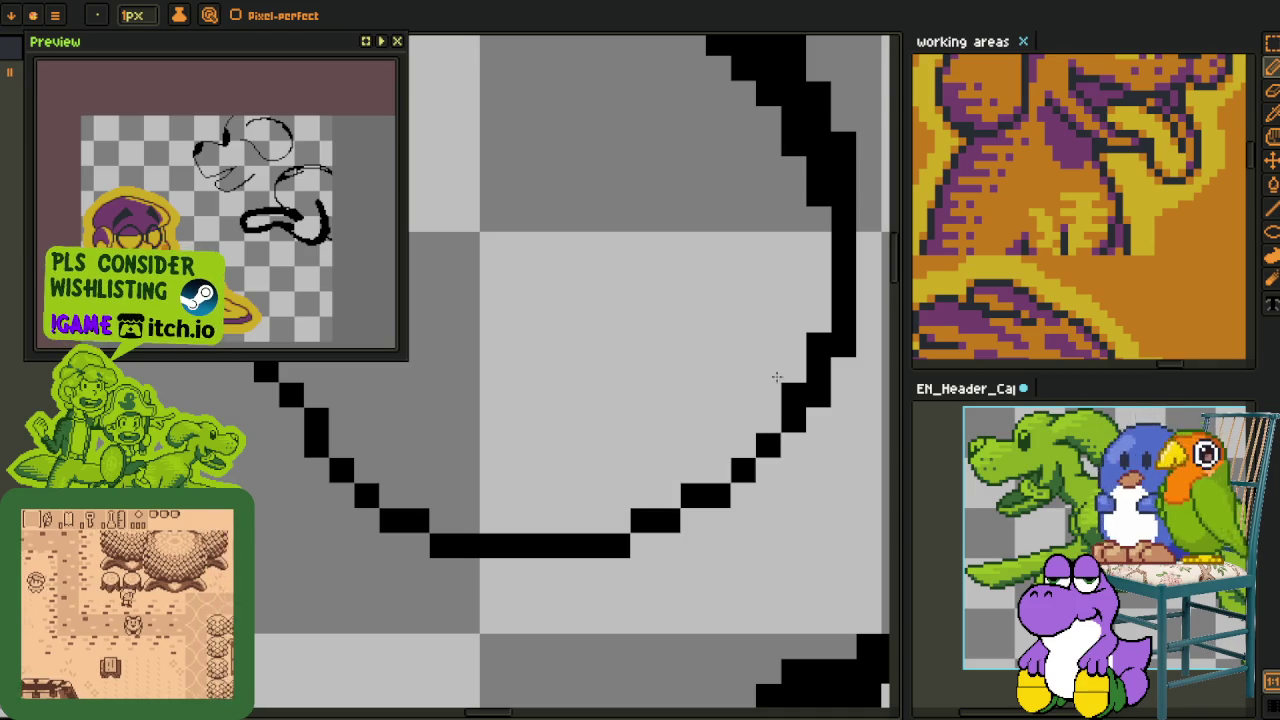
# Erase the stair, isolated and bump pixels along the oval curve to its left end.
pyautogui.moveTo(776, 345); pyautogui.dragTo(606, 505)
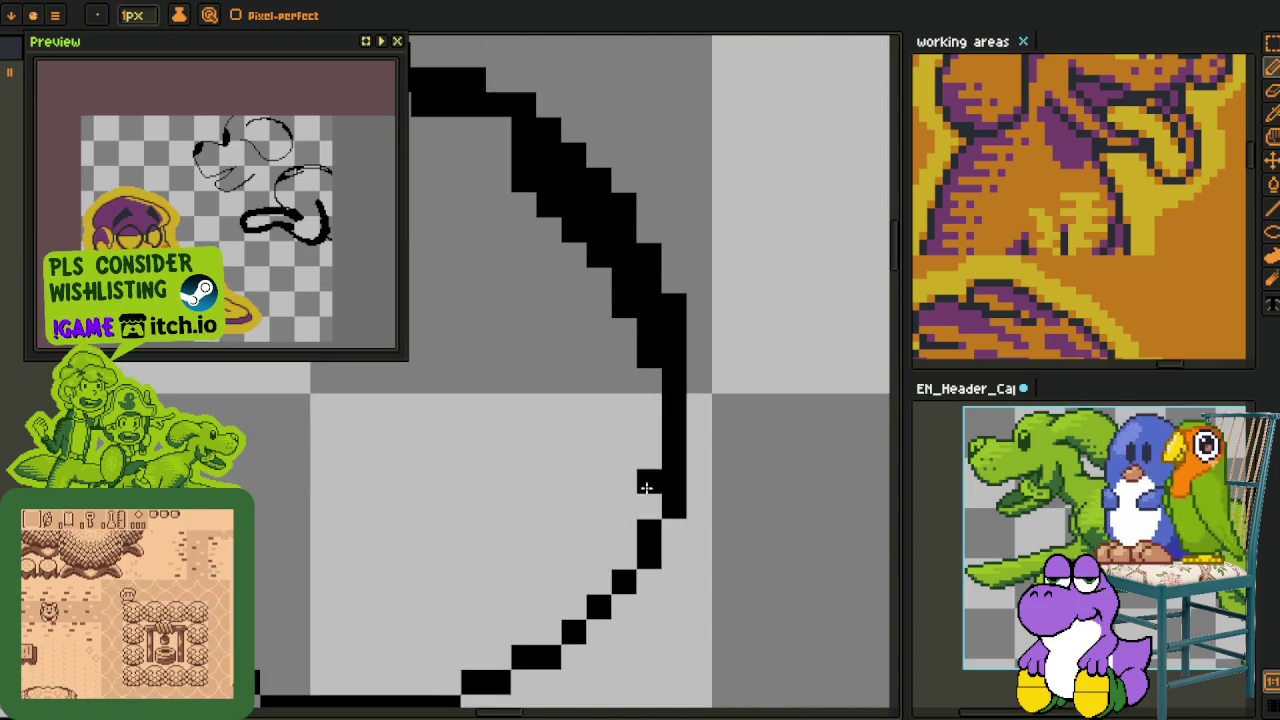
pyautogui.click(674, 305)
pyautogui.click(649, 355)
pyautogui.click(649, 330)
pyautogui.moveTo(625, 258)
pyautogui.mouseDown()
pyautogui.moveTo(645, 427)
pyautogui.moveTo(582, 340)
pyautogui.mouseUp()
pyautogui.click(543, 349)
pyautogui.moveTo(457, 237)
pyautogui.mouseDown()
pyautogui.moveTo(531, 372)
pyautogui.moveTo(517, 405)
pyautogui.moveTo(663, 423)
pyautogui.moveTo(444, 400)
pyautogui.mouseUp()
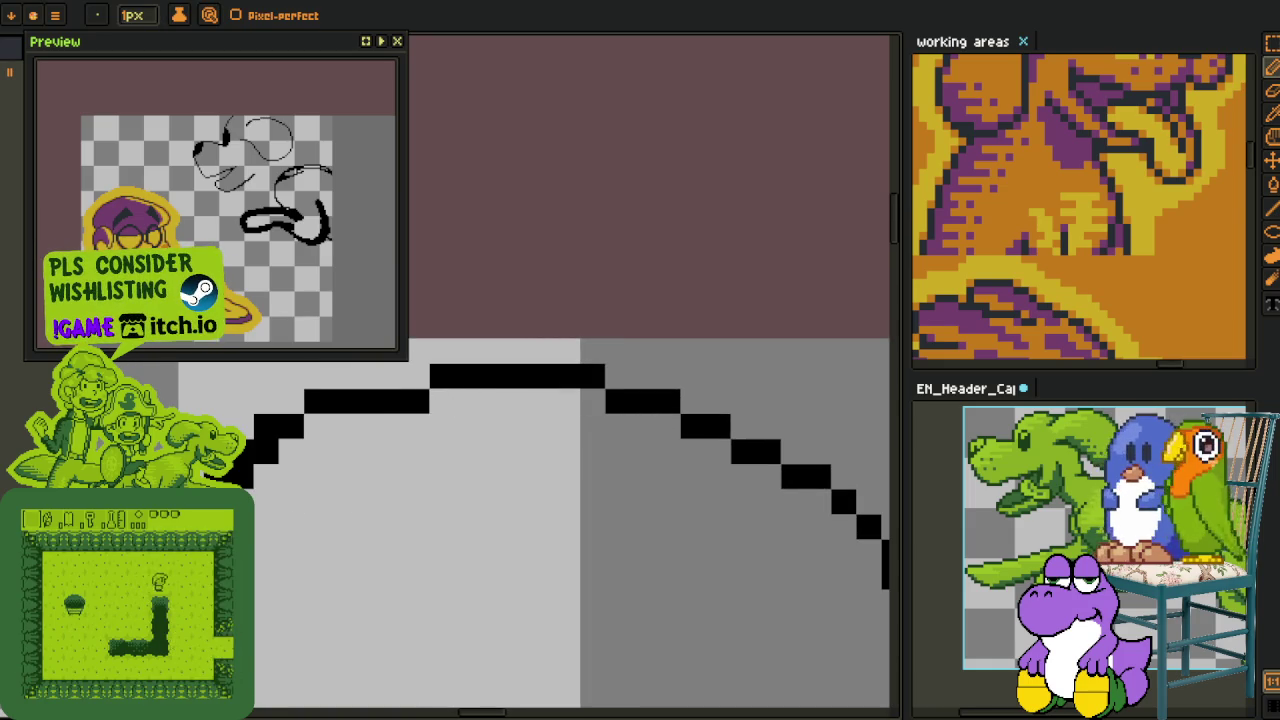
pyautogui.click(367, 377)
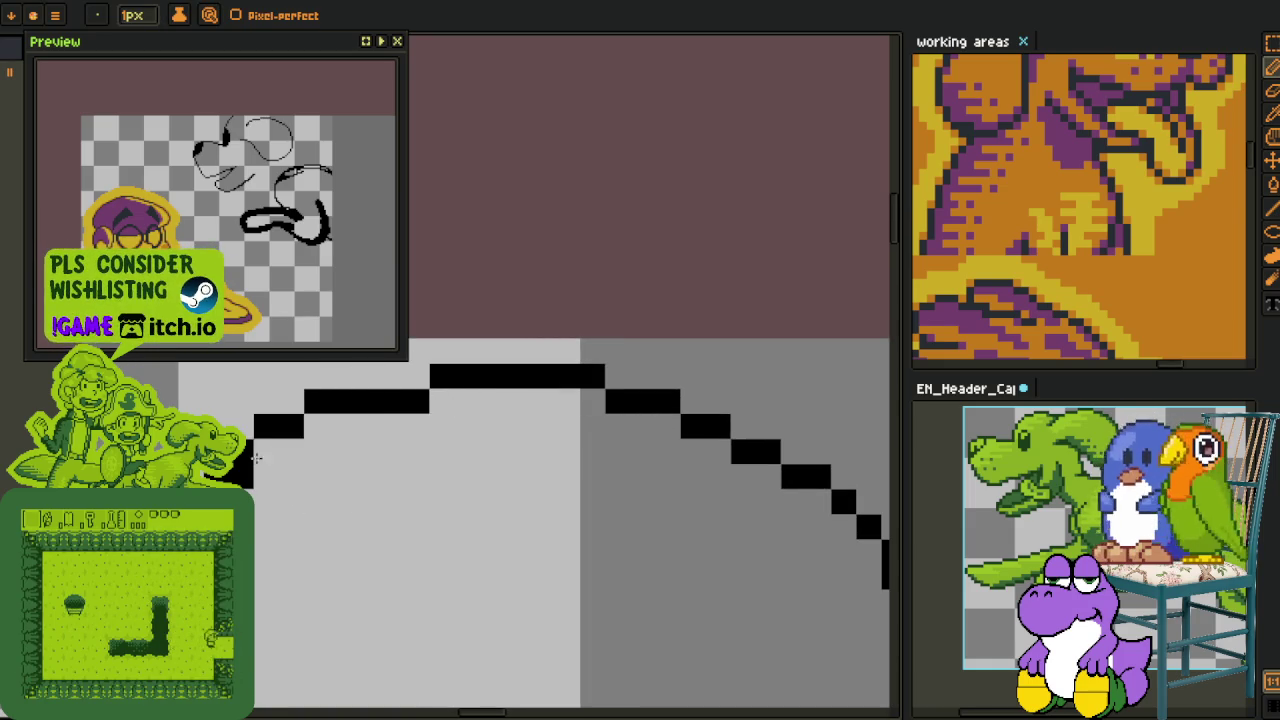
pyautogui.moveTo(280, 451); pyautogui.dragTo(240, 462)
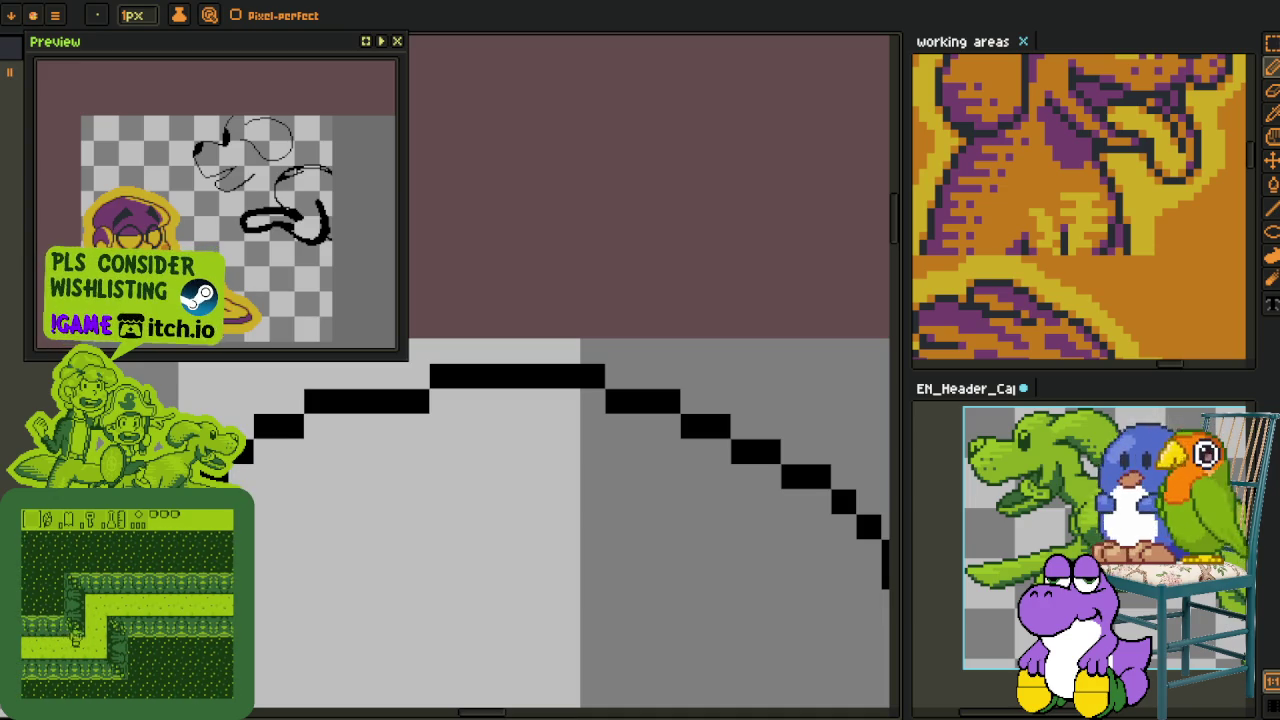
# Save the cleaned dog sketch with Ctrl+S.
pyautogui.scroll(-2, 297, 486)
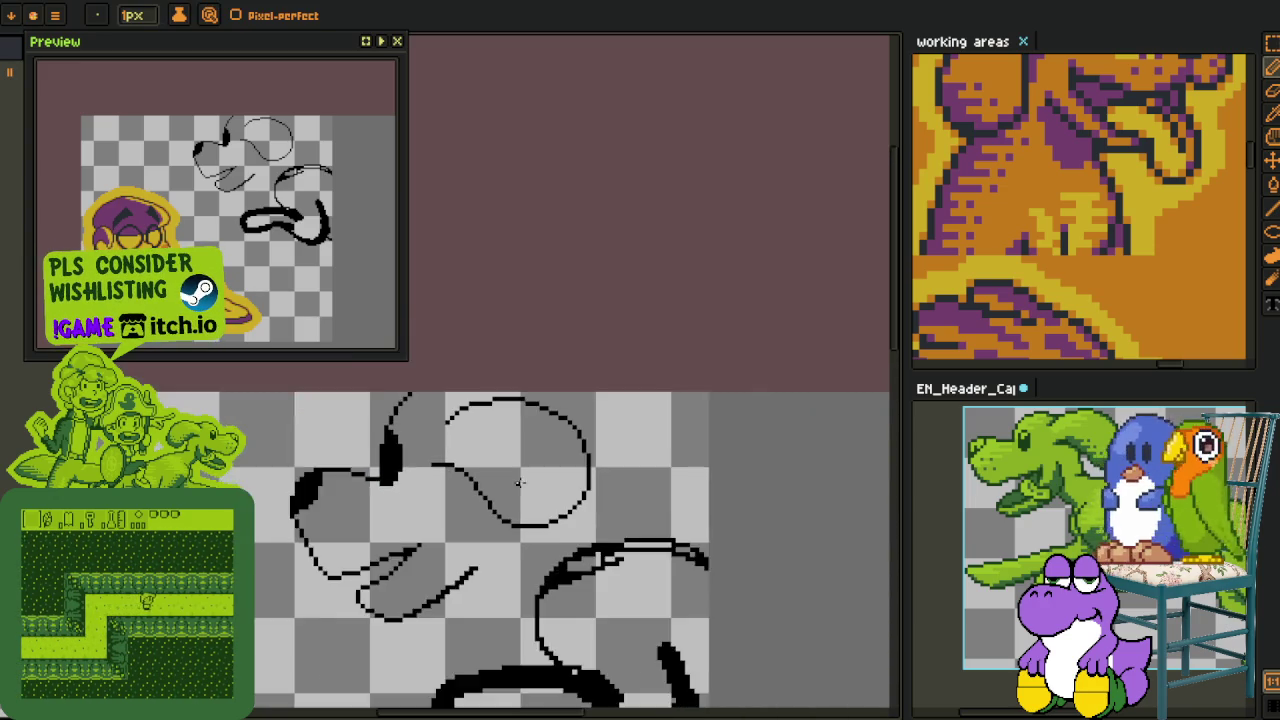
pyautogui.scroll(1, 590, 468)
pyautogui.scroll(-2, 590, 468)
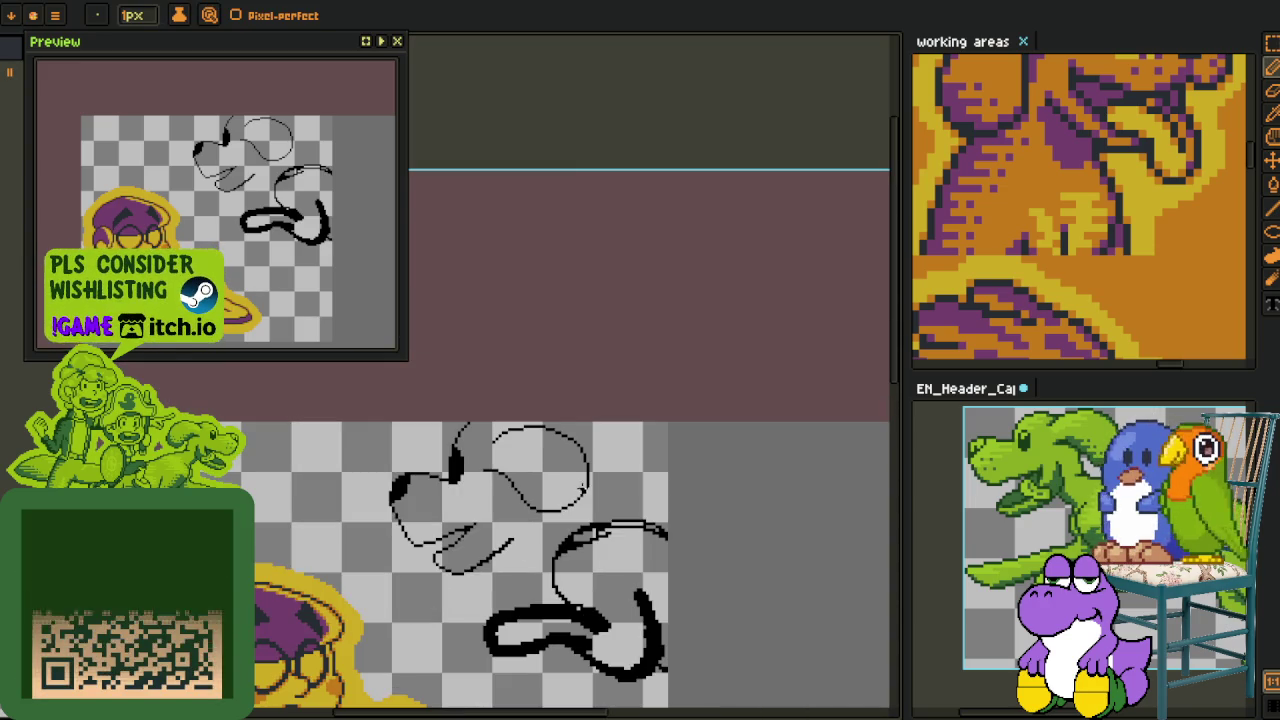
pyautogui.hotkey('ctrl', 's')
pyautogui.scroll(1, 470, 480)
pyautogui.scroll(2, 450, 460)
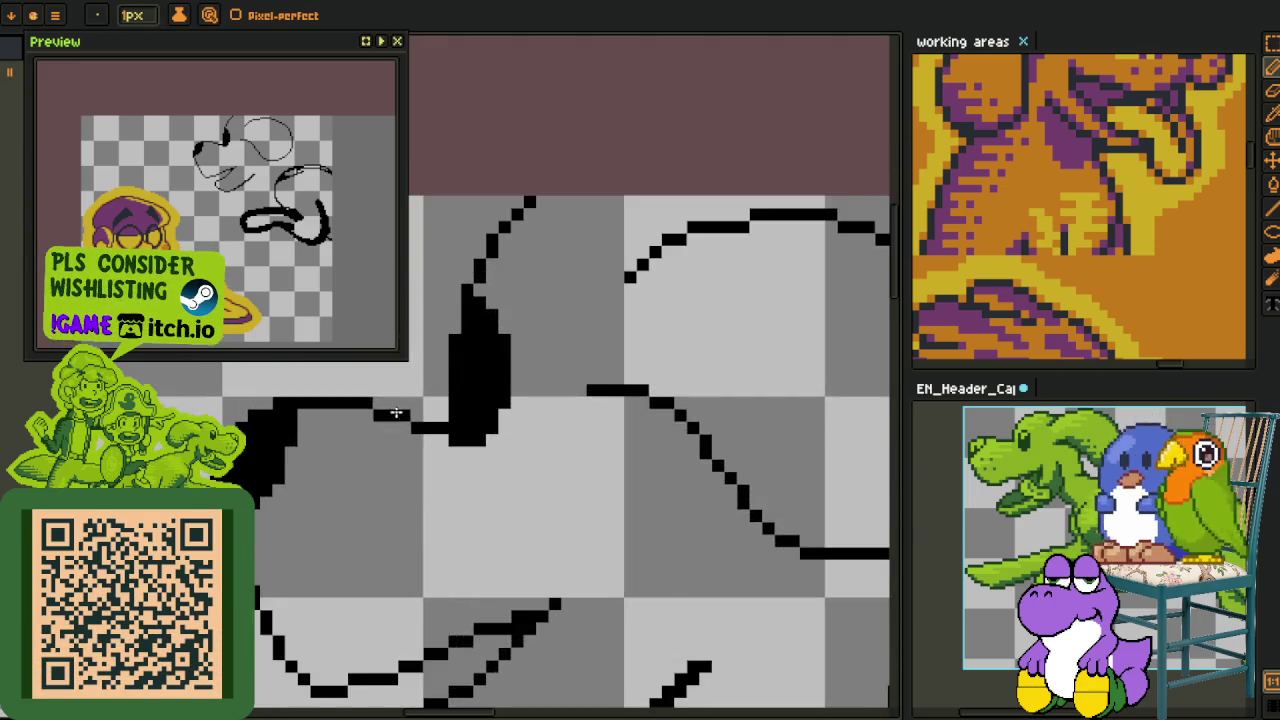
pyautogui.scroll(1, 433, 442)
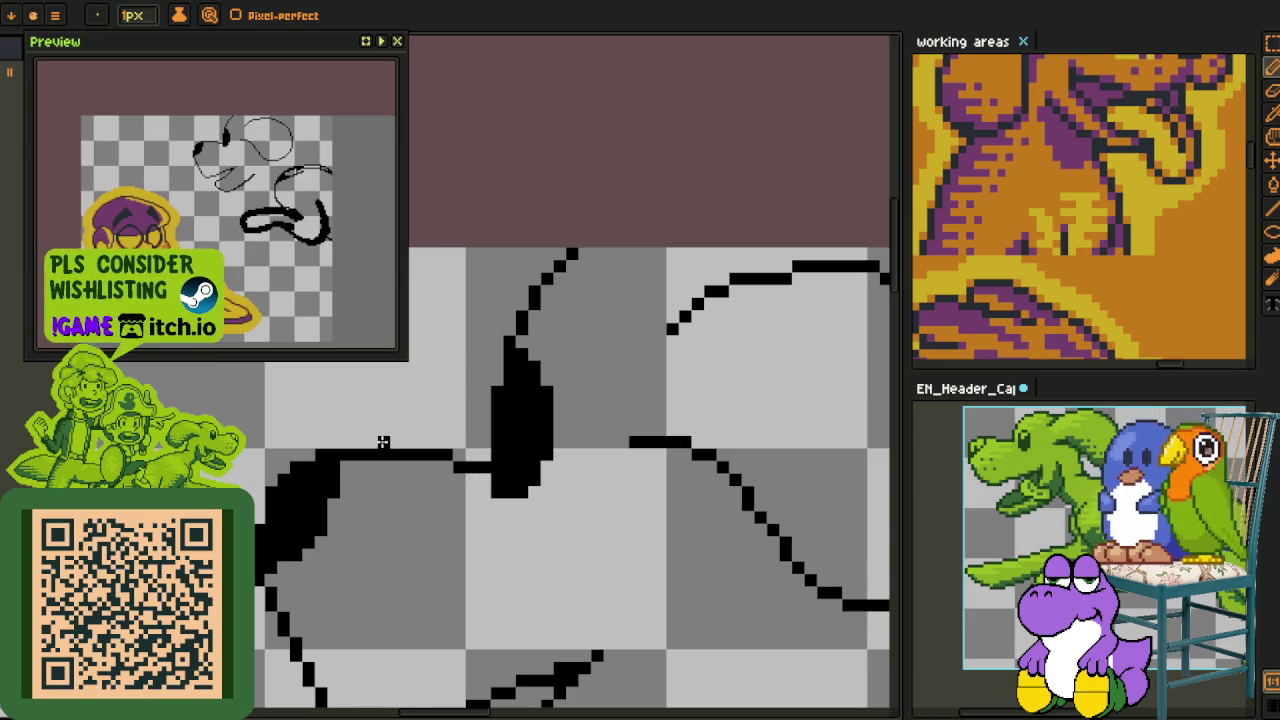
pyautogui.scroll(-1, 345, 478)
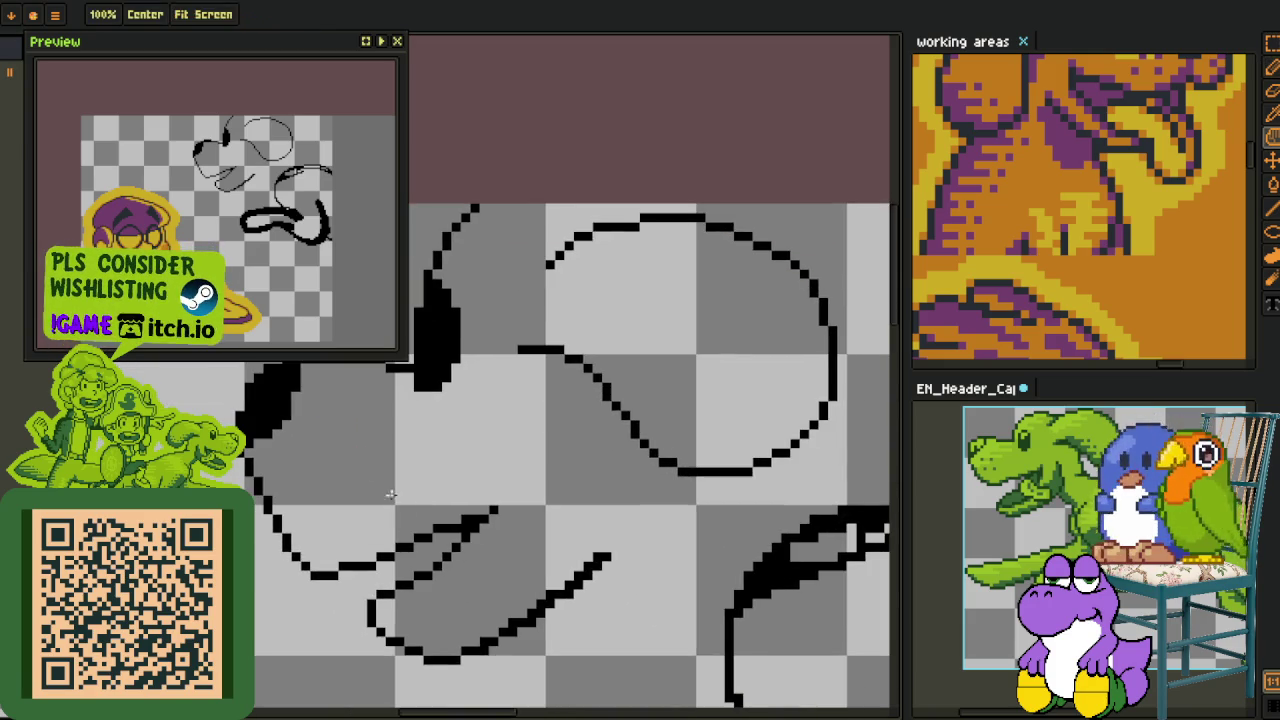
pyautogui.scroll(2, 429, 485)
pyautogui.scroll(-1, 425, 480)
pyautogui.scroll(-1, 530, 490)
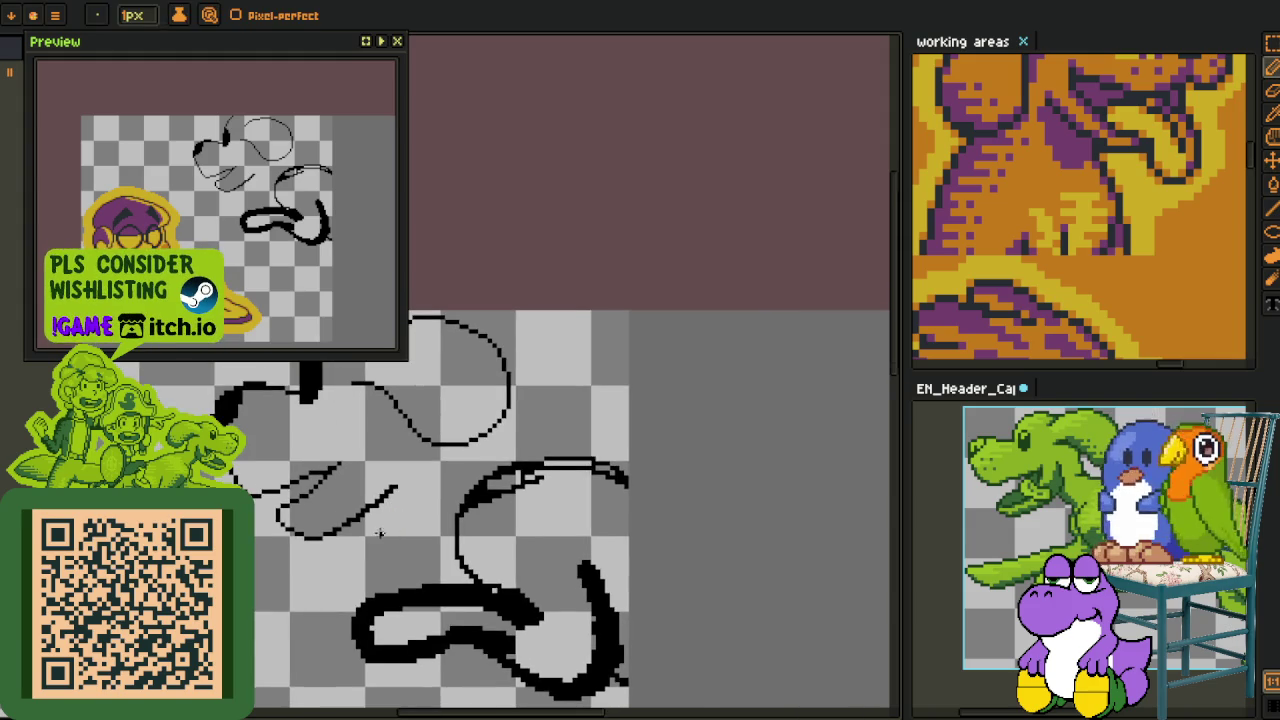
pyautogui.scroll(1, 380, 517)
pyautogui.scroll(-1, 420, 540)
pyautogui.scroll(-1, 474, 565)
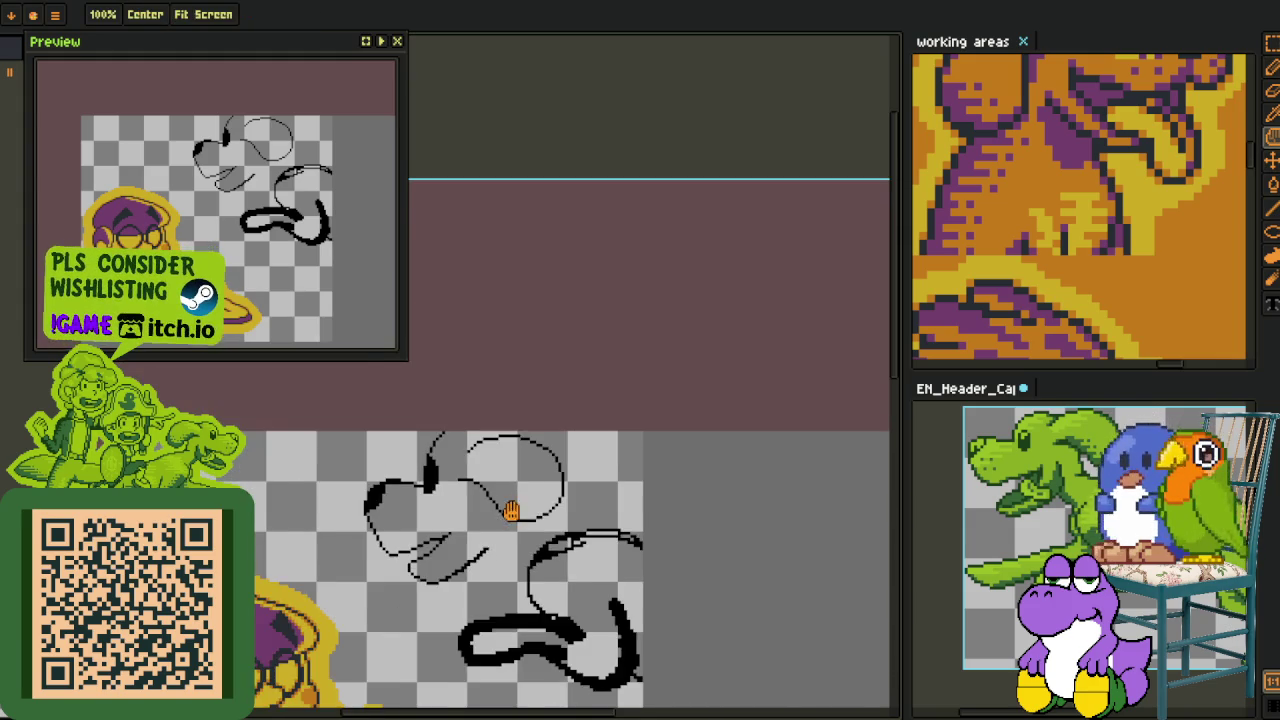
pyautogui.scroll(1, 460, 490)
pyautogui.scroll(1, 446, 421)
pyautogui.press('m')
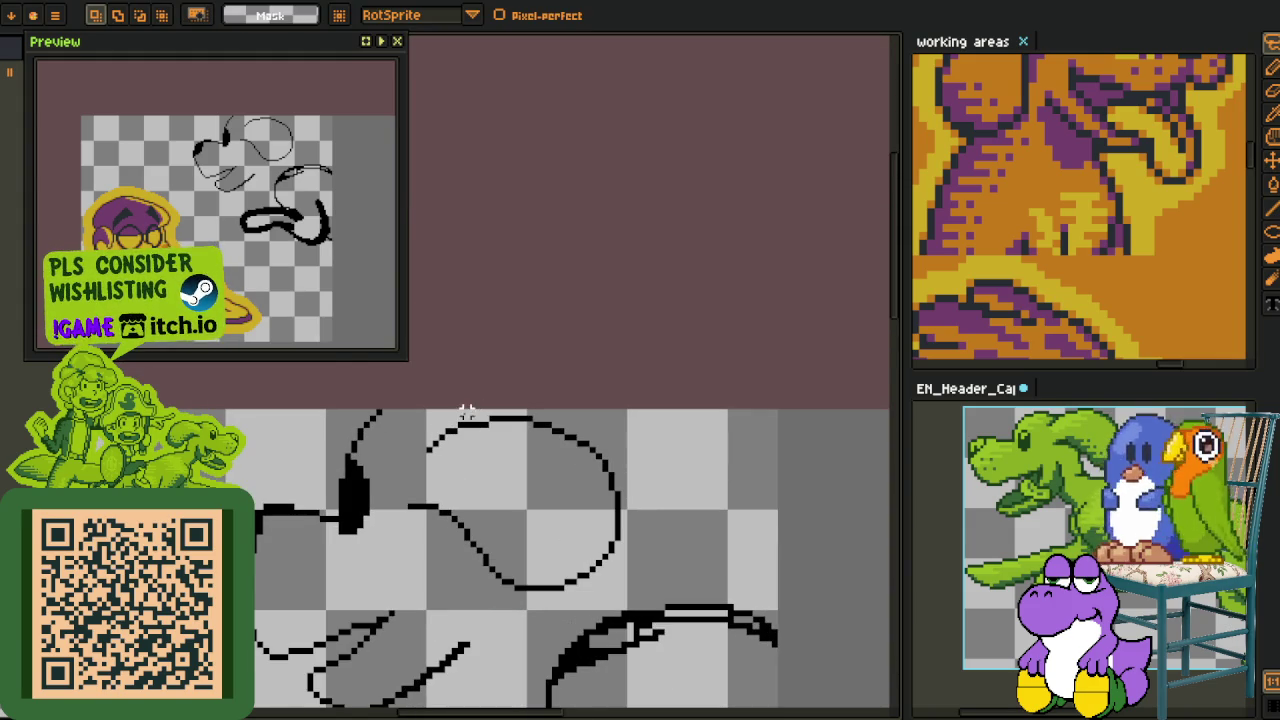
# Lasso the leftover stroke section near the body and delete it.
pyautogui.scroll(1, 737, 580)
pyautogui.scroll(-1, 633, 519)
pyautogui.scroll(1, 551, 495)
pyautogui.scroll(-1, 580, 515)
pyautogui.moveTo(672, 575)
pyautogui.mouseDown()
pyautogui.moveTo(688, 542)
pyautogui.moveTo(651, 470)
pyautogui.mouseUp()
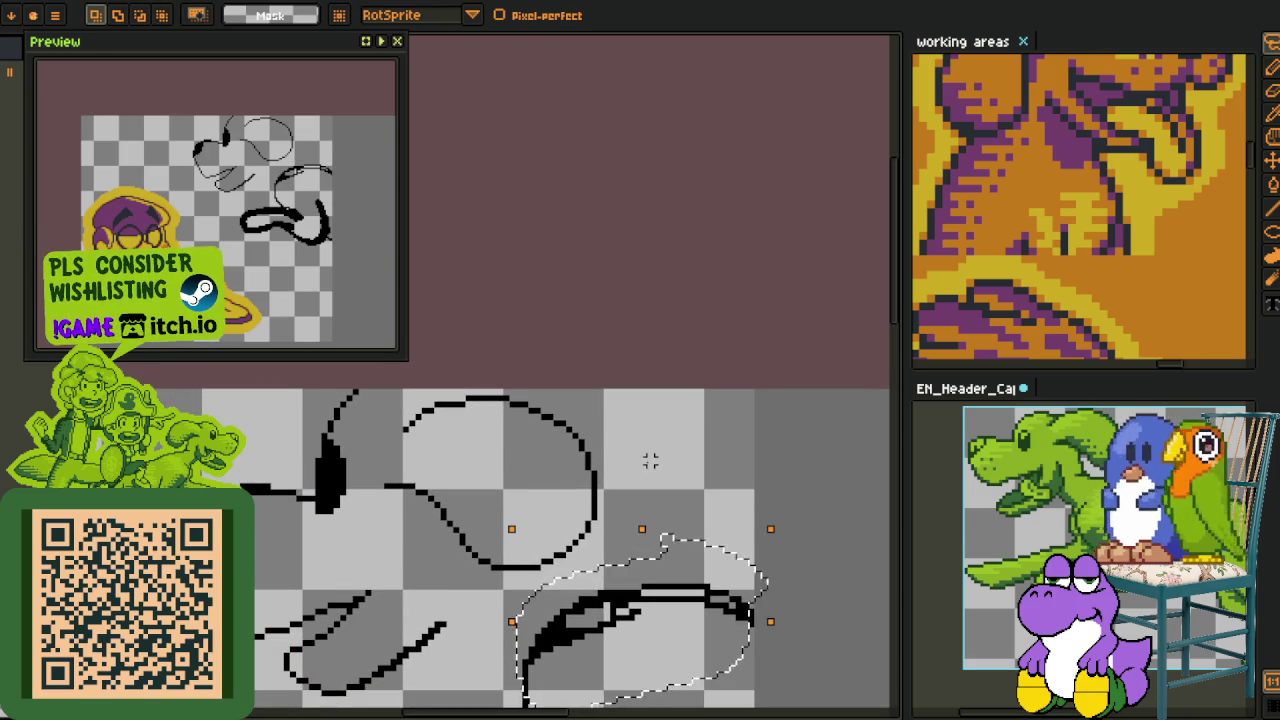
pyautogui.press('Delete')
# Drag the head loop to the right and commit the move.
pyautogui.moveTo(374, 447)
pyautogui.mouseDown()
pyautogui.moveTo(694, 508)
pyautogui.moveTo(517, 437)
pyautogui.moveTo(557, 430)
pyautogui.mouseUp()
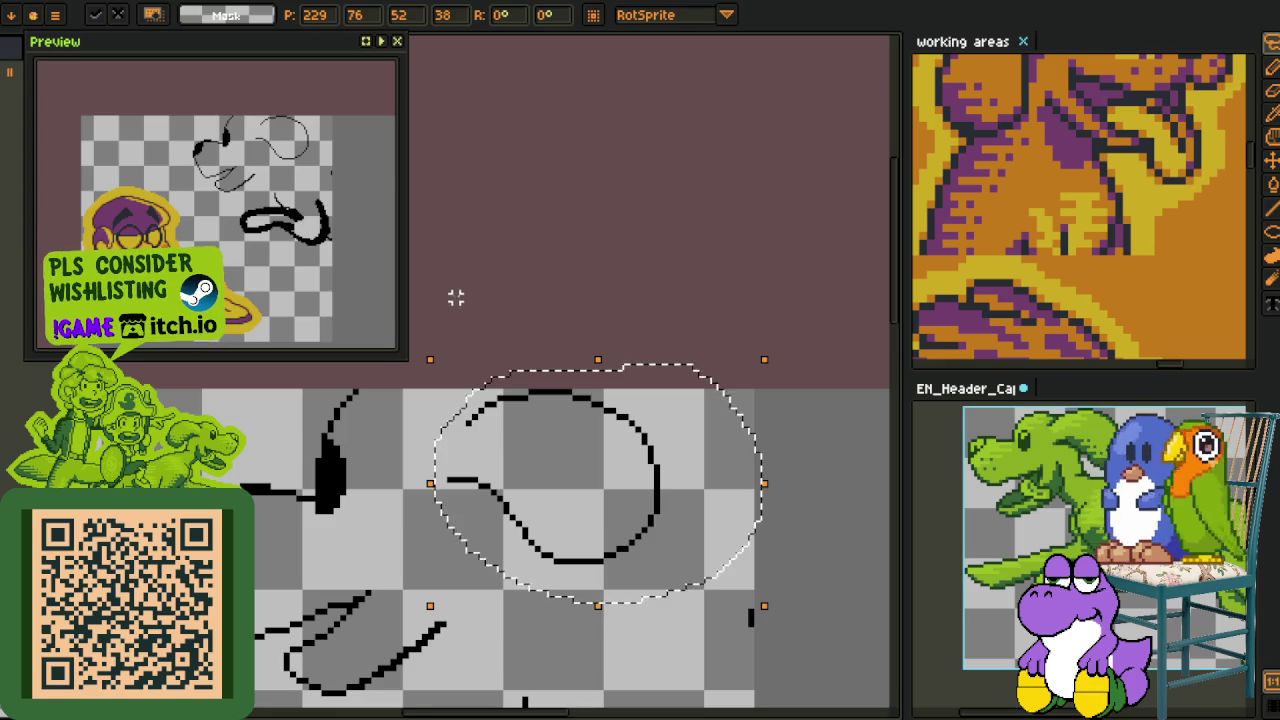
pyautogui.press('Return')
pyautogui.scroll(1, 555, 430)
pyautogui.moveTo(366, 701); pyautogui.dragTo(455, 395)
pyautogui.scroll(3, 455, 395)
# Erase one extra pixel from the diagonal line with the pencil.
pyautogui.press('b')
pyautogui.rightClick(510, 447)
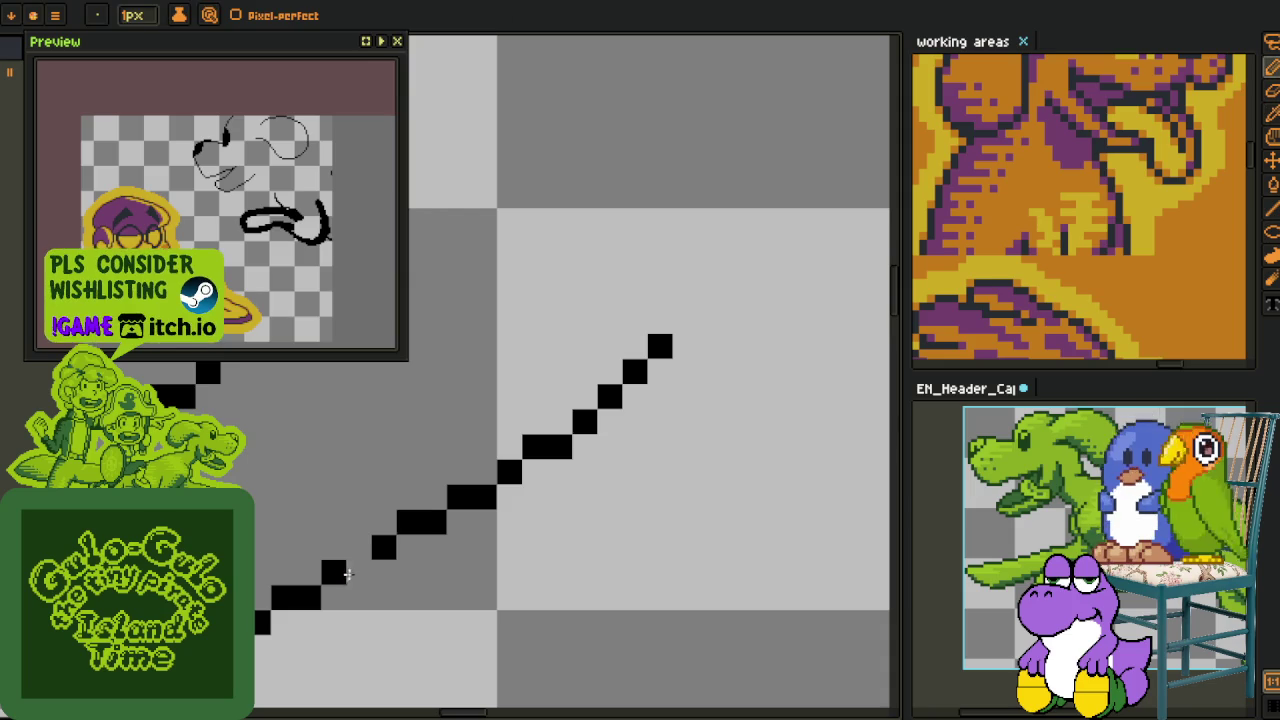
pyautogui.scroll(-4, 403, 563)
pyautogui.scroll(-1, 551, 524)
pyautogui.scroll(-2, 551, 524)
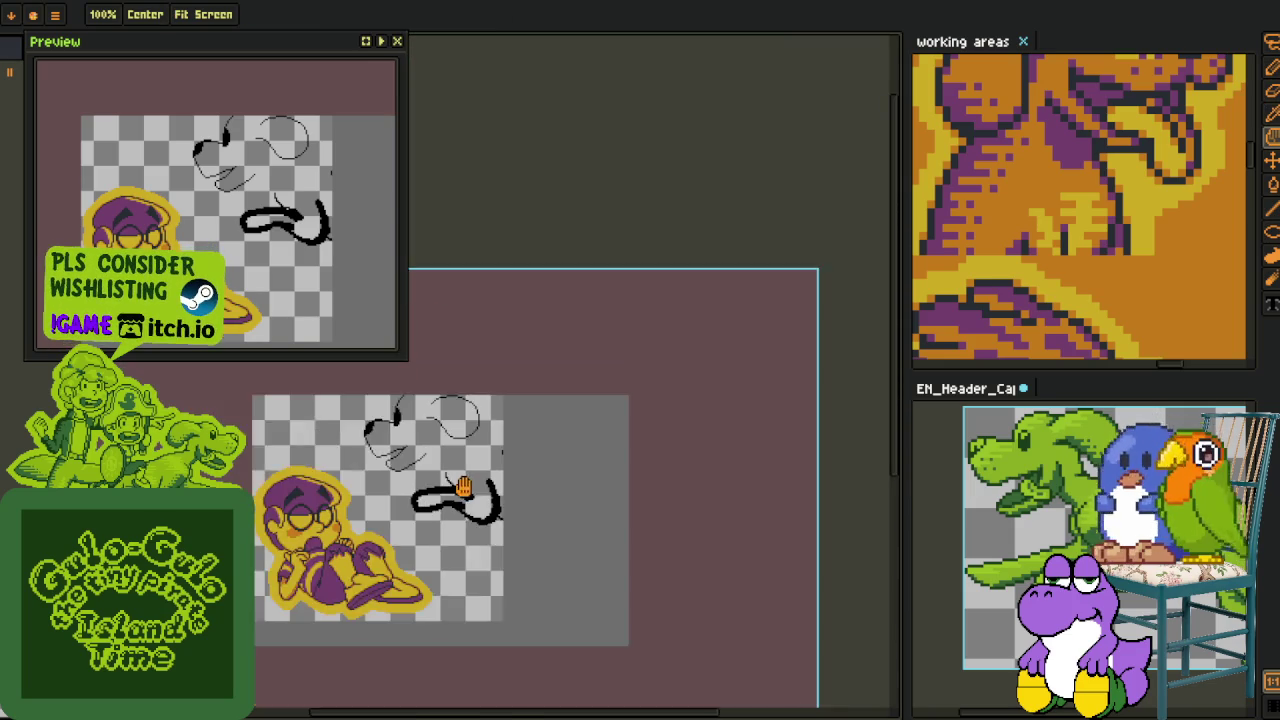
pyautogui.scroll(1, 466, 517)
pyautogui.press('i')
pyautogui.press('m')
pyautogui.scroll(1, 558, 455)
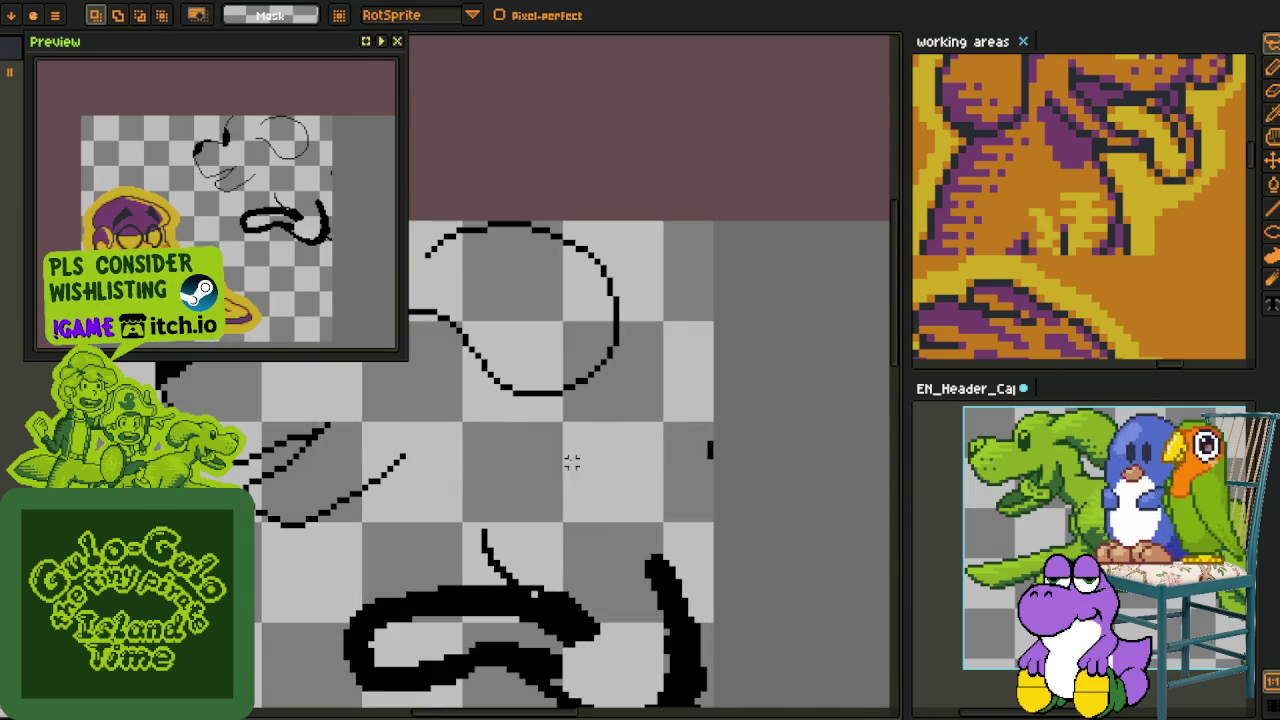
# Move the selected body section up and left and commit it.
pyautogui.scroll(2, 735, 405)
pyautogui.scroll(3, 533, 297)
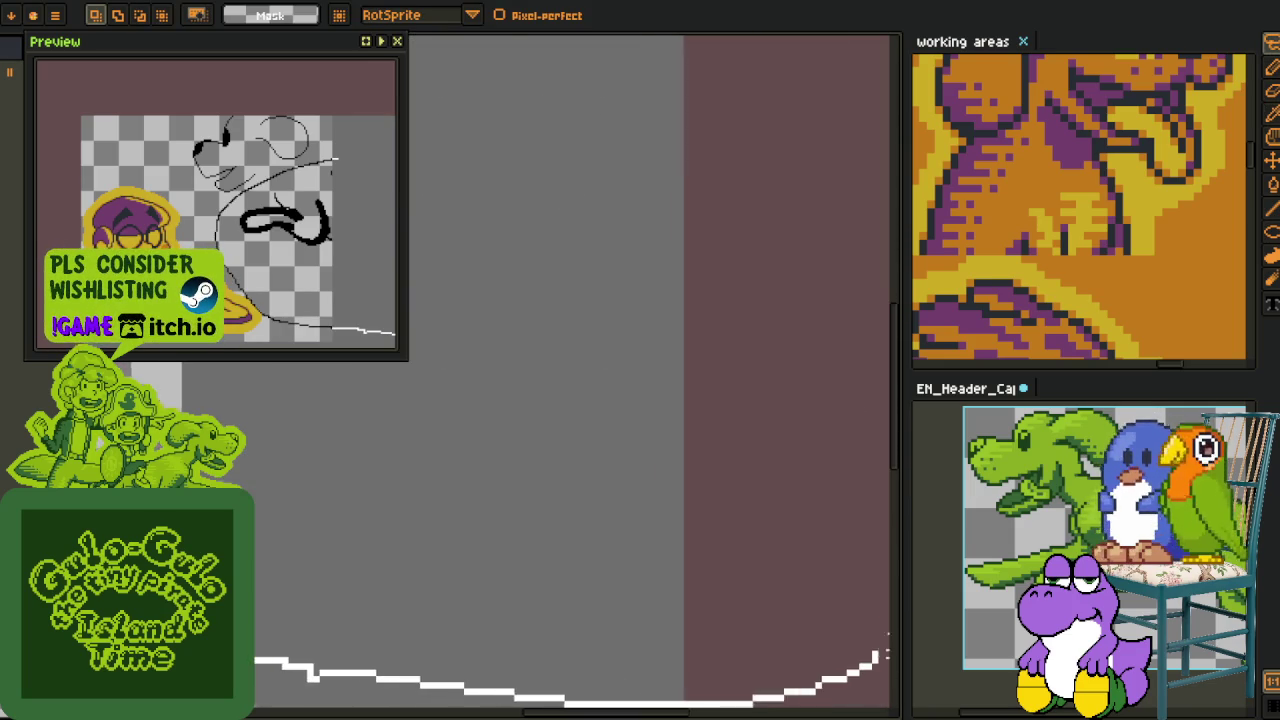
pyautogui.scroll(-2, 823, 514)
pyautogui.scroll(-1, 846, 600)
pyautogui.scroll(-1, 663, 543)
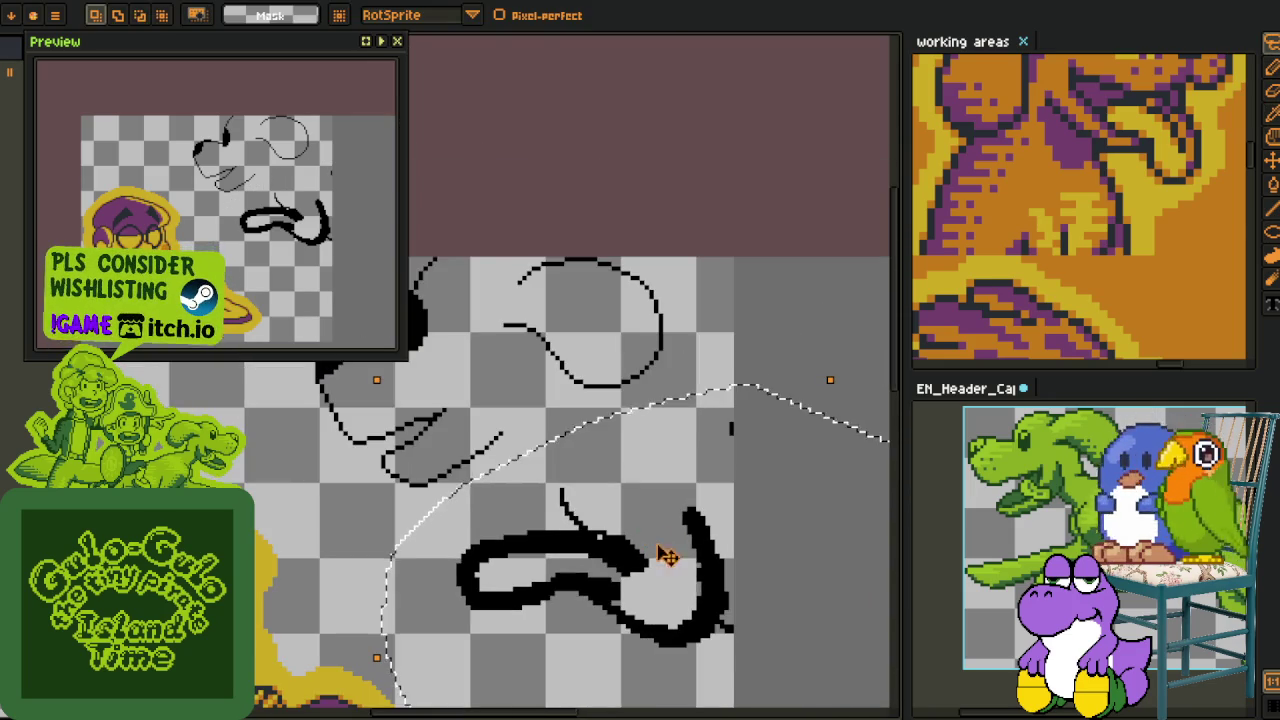
pyautogui.click(688, 585)
pyautogui.moveTo(688, 585); pyautogui.dragTo(645, 569)
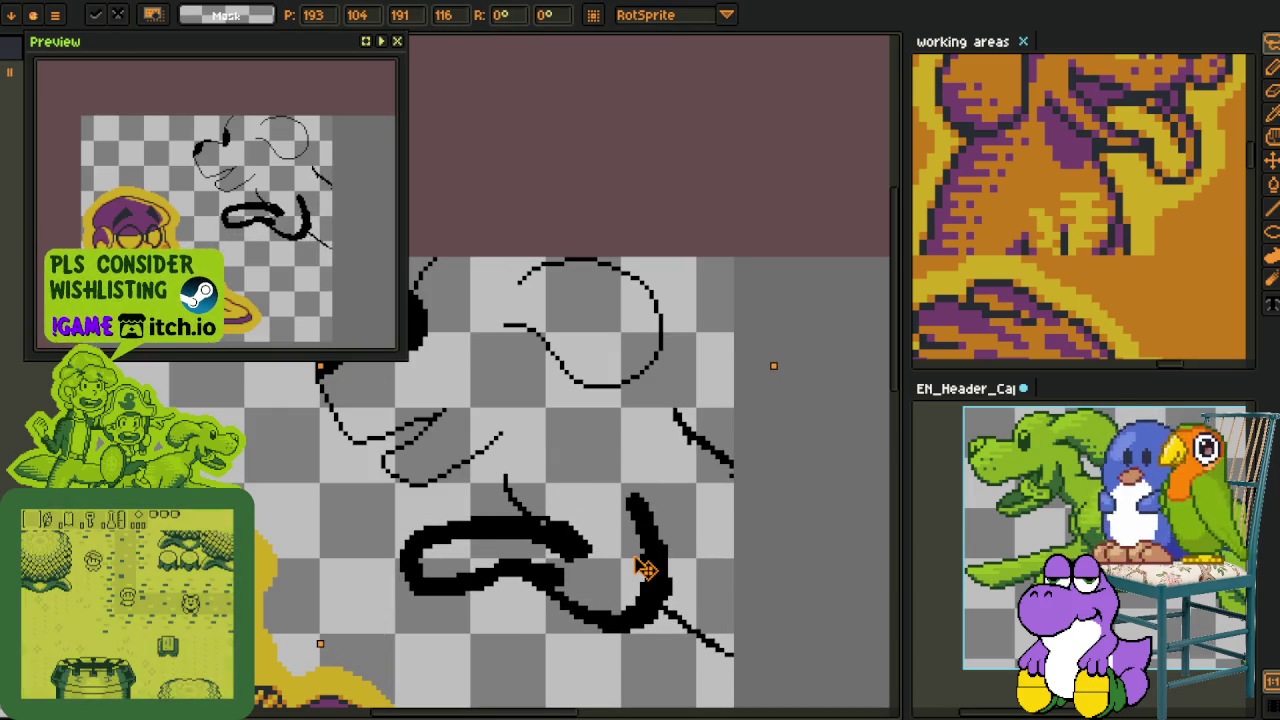
pyautogui.press('Return')
# Select the body's left loop, nudge it up one pixel, and deselect.
pyautogui.press('h')
pyautogui.scroll(-2, 608, 418)
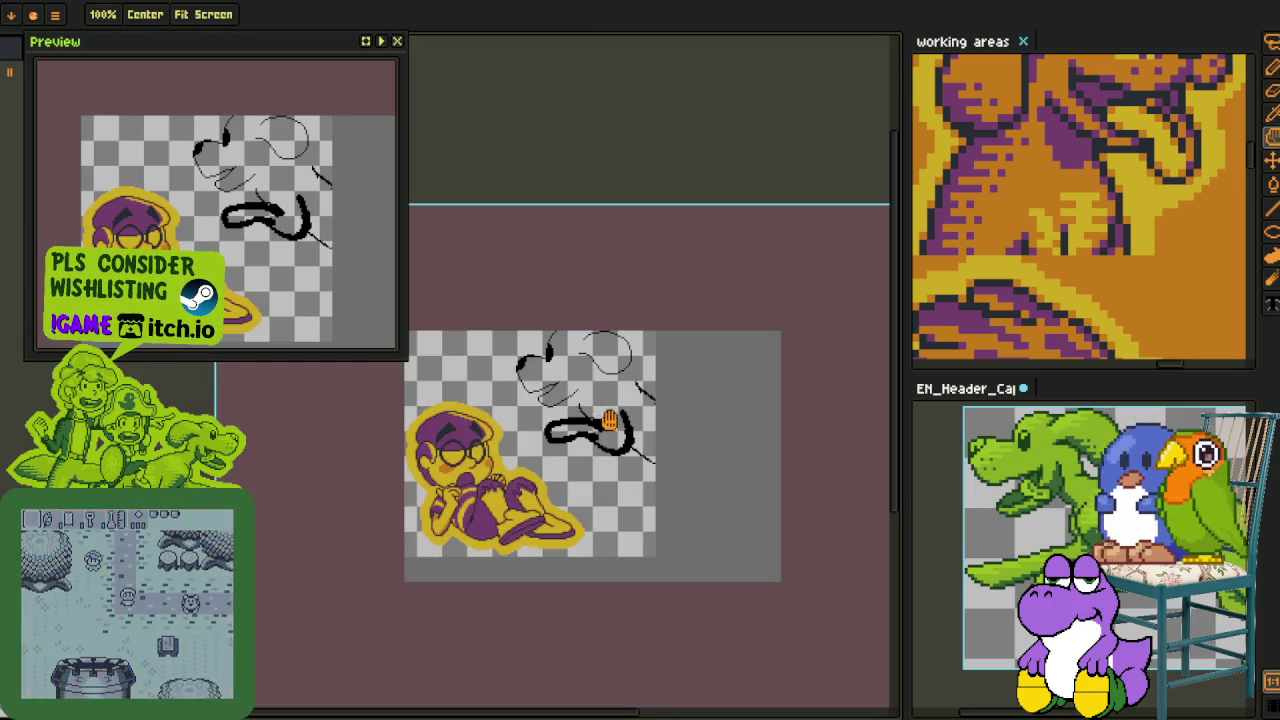
pyautogui.press('m')
pyautogui.scroll(3, 606, 410)
pyautogui.scroll(2, 480, 380)
pyautogui.scroll(1, 484, 418)
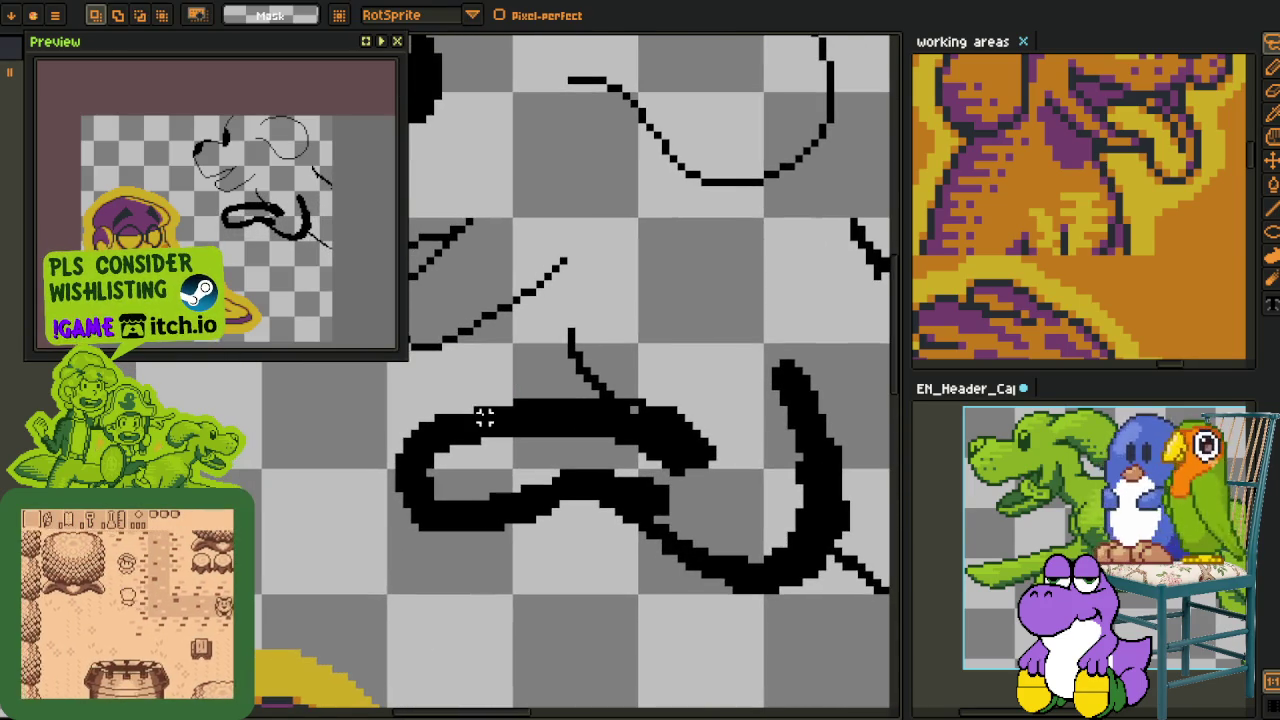
pyautogui.moveTo(523, 409)
pyautogui.mouseDown()
pyautogui.moveTo(510, 412)
pyautogui.moveTo(536, 418)
pyautogui.mouseUp()
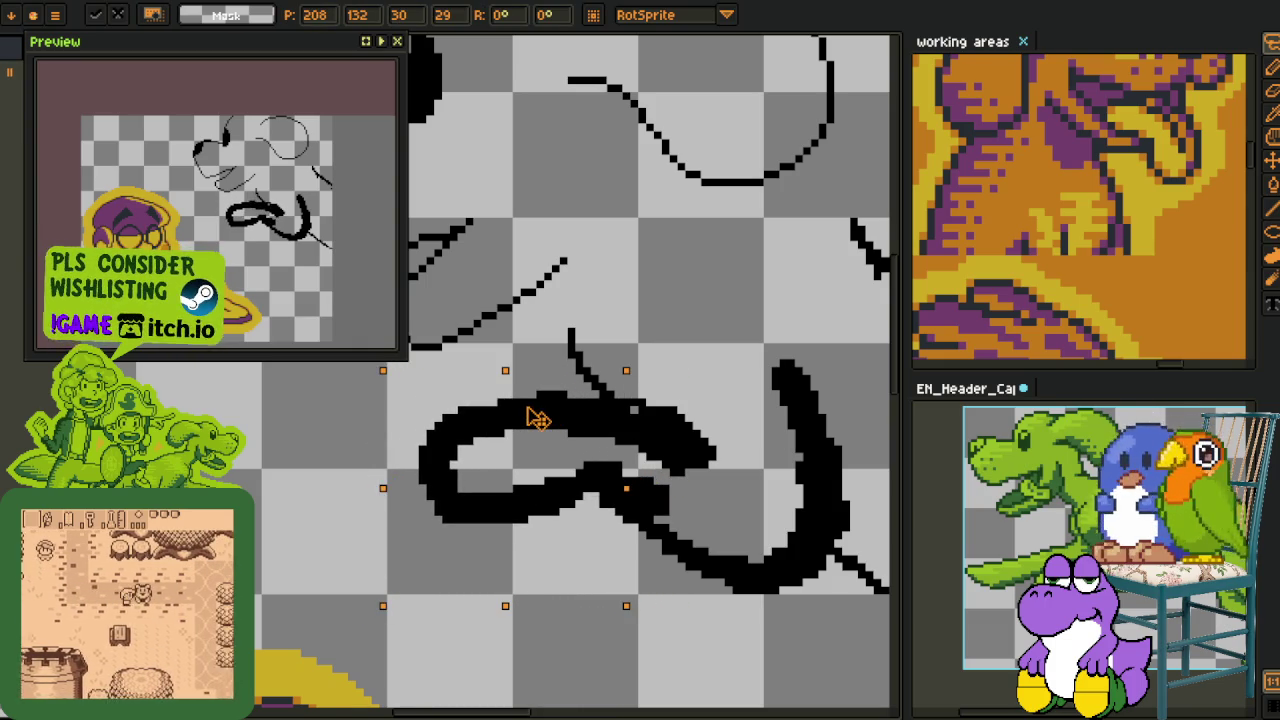
pyautogui.press('Up')
pyautogui.hotkey('ctrl', 'd')
pyautogui.scroll(1, 506, 443)
# Erase pixels along the diagonal stroke's left and inner edges down to its bottom.
pyautogui.press('b')
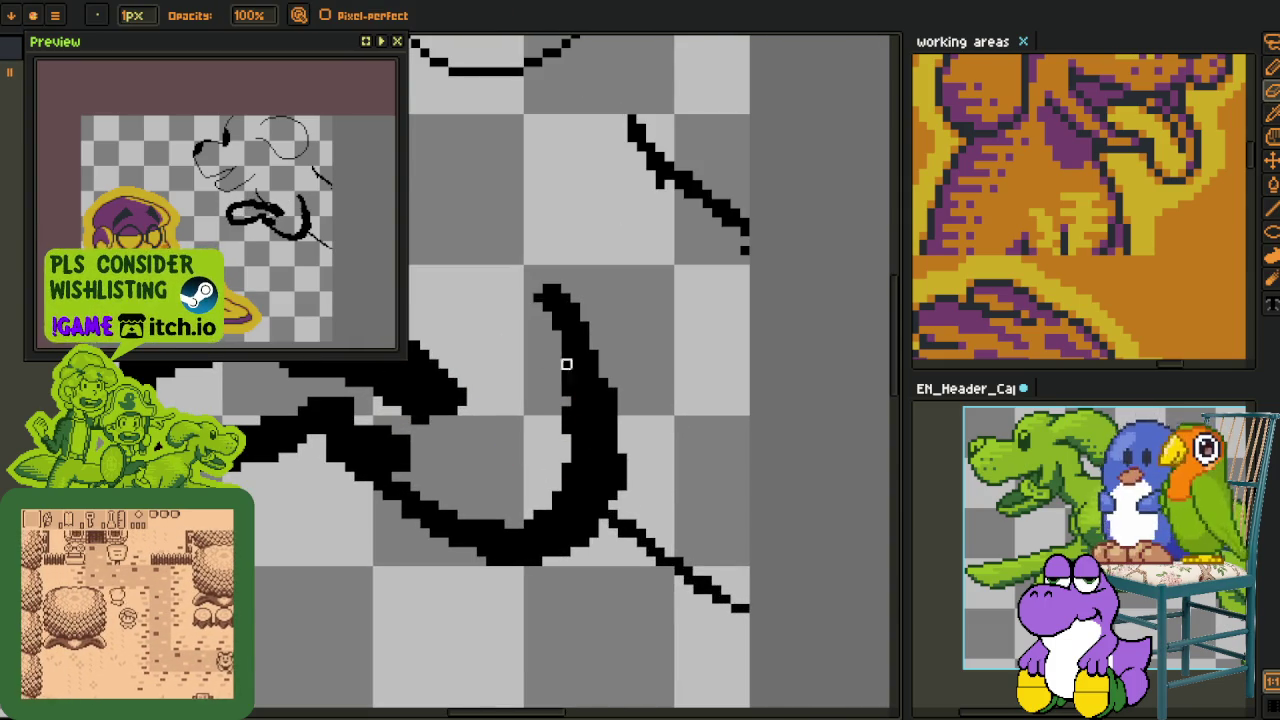
pyautogui.scroll(1, 557, 354)
pyautogui.scroll(1, 531, 311)
pyautogui.scroll(-1, 554, 286)
pyautogui.scroll(-1, 603, 374)
pyautogui.scroll(3, 571, 214)
pyautogui.moveTo(571, 214); pyautogui.dragTo(663, 519)
pyautogui.scroll(1, 663, 519)
pyautogui.scroll(-1, 634, 309)
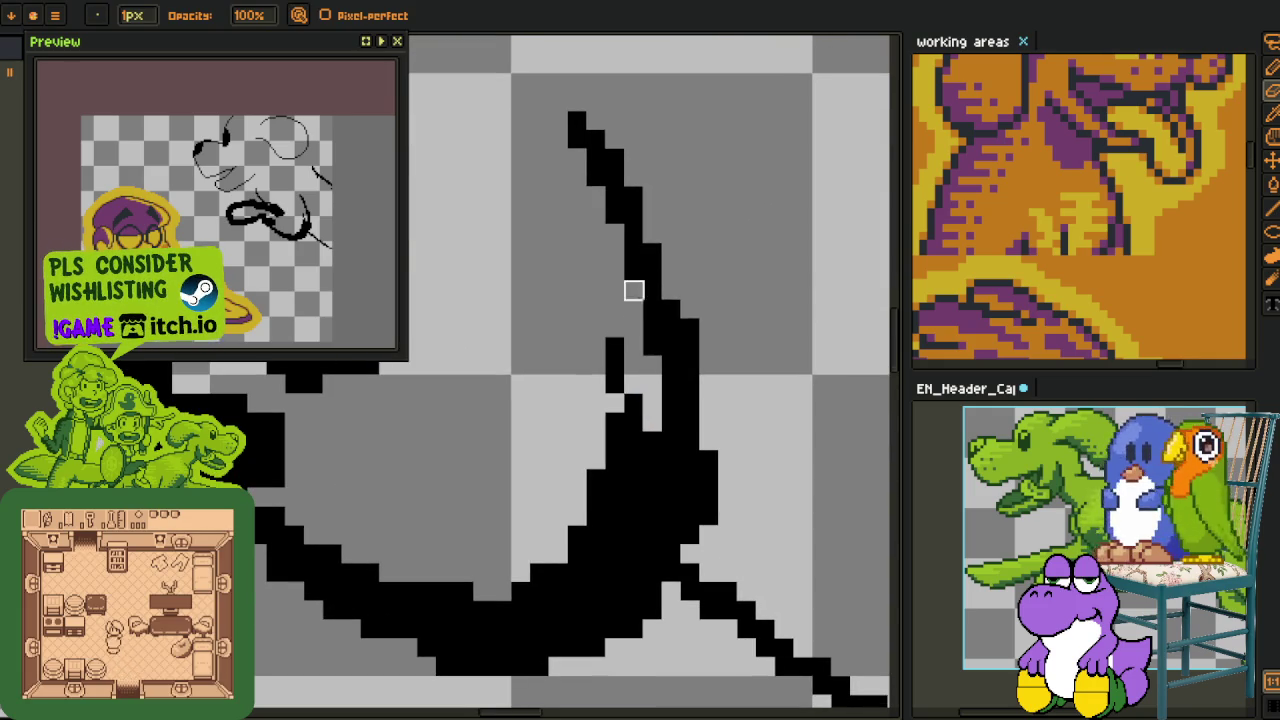
pyautogui.moveTo(634, 309)
pyautogui.mouseDown()
pyautogui.moveTo(664, 540)
pyautogui.moveTo(614, 400)
pyautogui.moveTo(625, 452)
pyautogui.moveTo(539, 572)
pyautogui.moveTo(563, 574)
pyautogui.moveTo(558, 592)
pyautogui.moveTo(705, 508)
pyautogui.mouseUp()
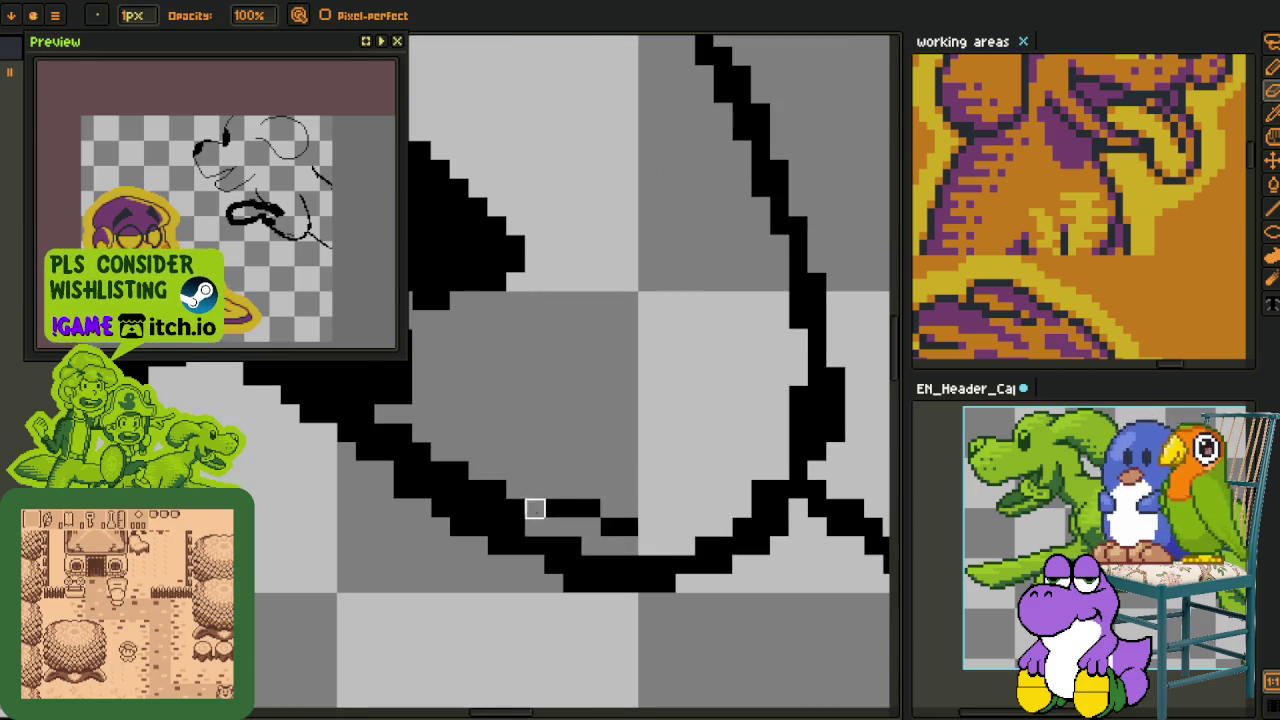
# Erase most of the thick black band, thinning its upper and lower parts.
pyautogui.moveTo(543, 509); pyautogui.dragTo(647, 559)
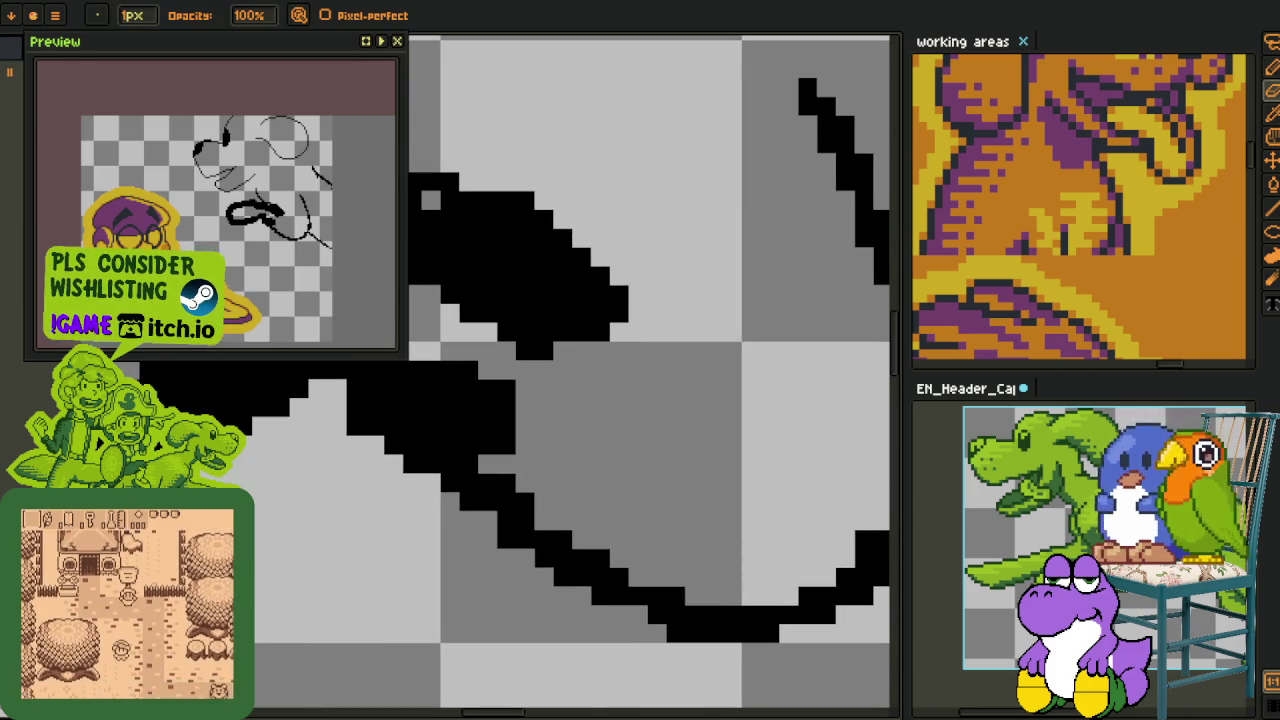
pyautogui.scroll(-3, 526, 371)
pyautogui.scroll(2, 509, 444)
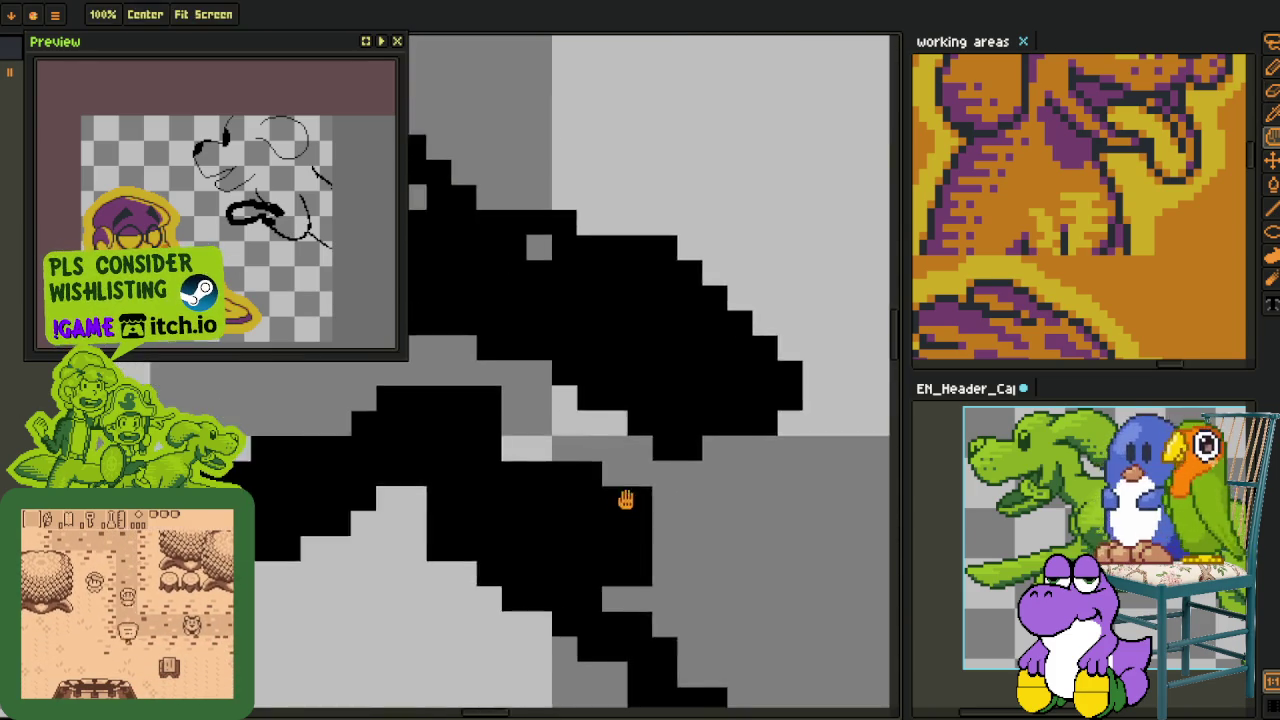
pyautogui.scroll(1, 509, 444)
pyautogui.moveTo(510, 444); pyautogui.dragTo(615, 535)
pyautogui.moveTo(628, 470); pyautogui.dragTo(560, 530)
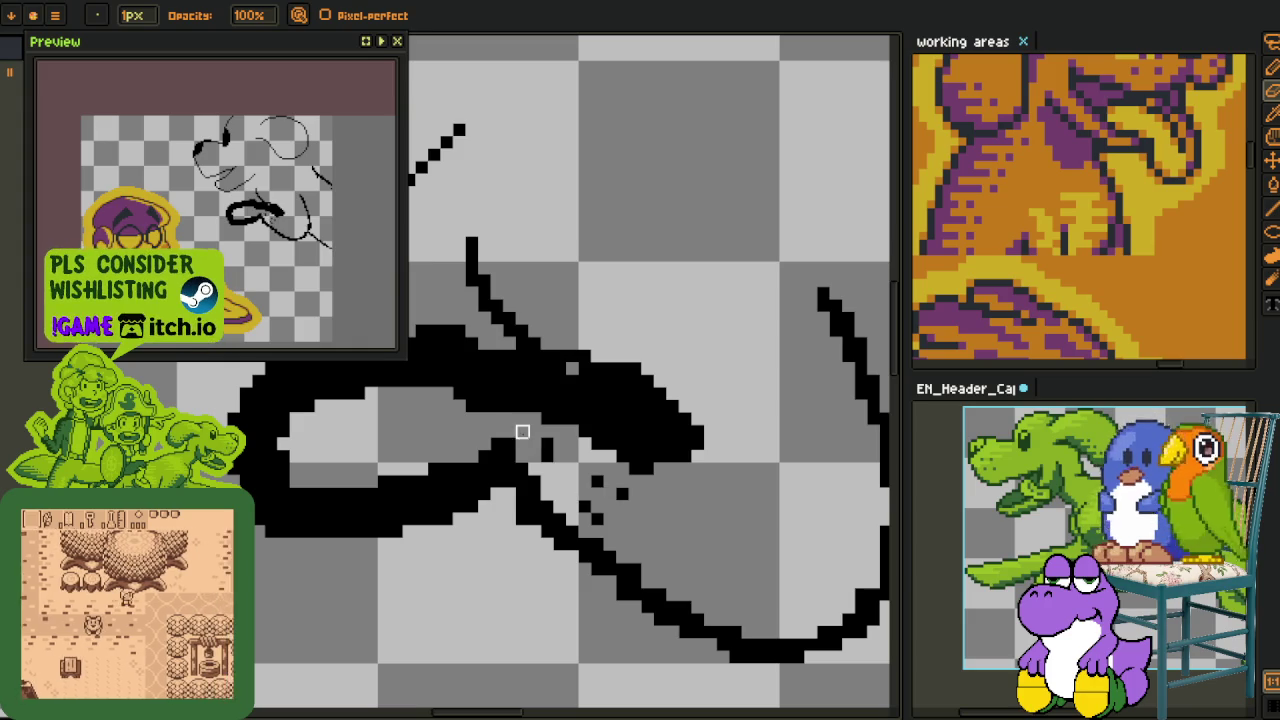
pyautogui.moveTo(508, 420)
pyautogui.mouseDown()
pyautogui.moveTo(446, 377)
pyautogui.moveTo(648, 452)
pyautogui.moveTo(522, 407)
pyautogui.moveTo(586, 423)
pyautogui.moveTo(598, 520)
pyautogui.mouseUp()
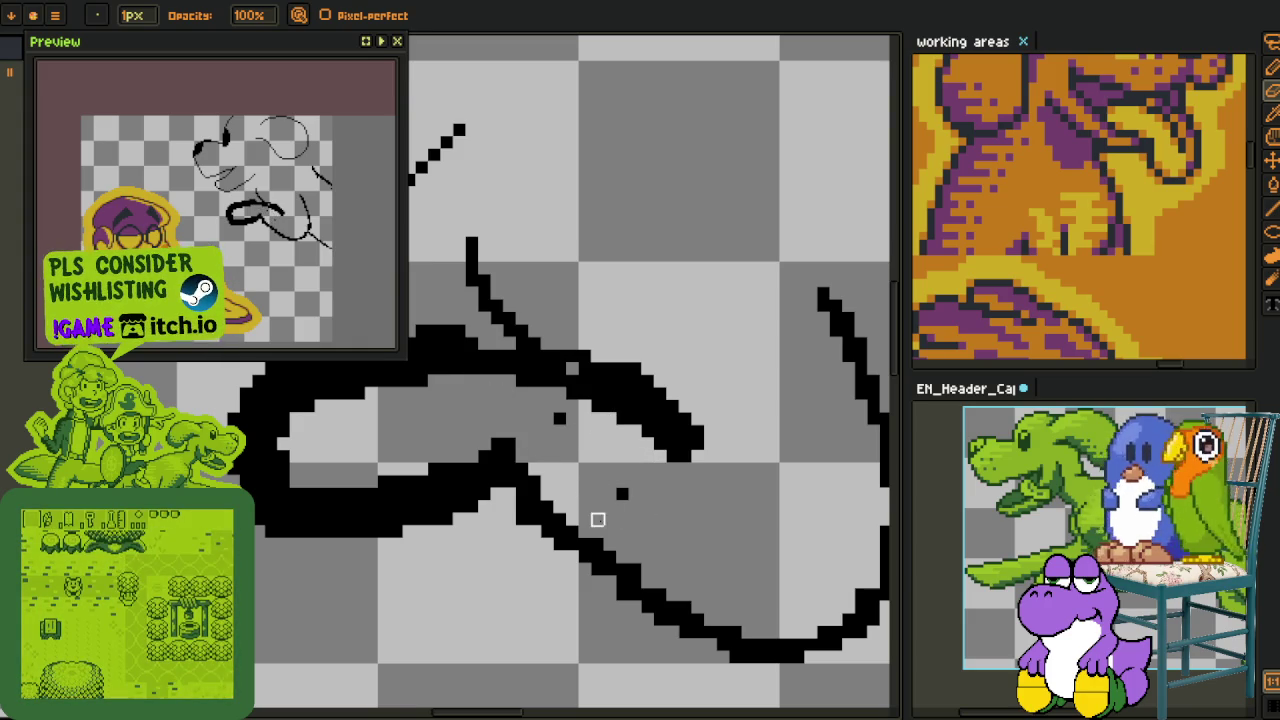
pyautogui.moveTo(585, 381); pyautogui.dragTo(686, 469)
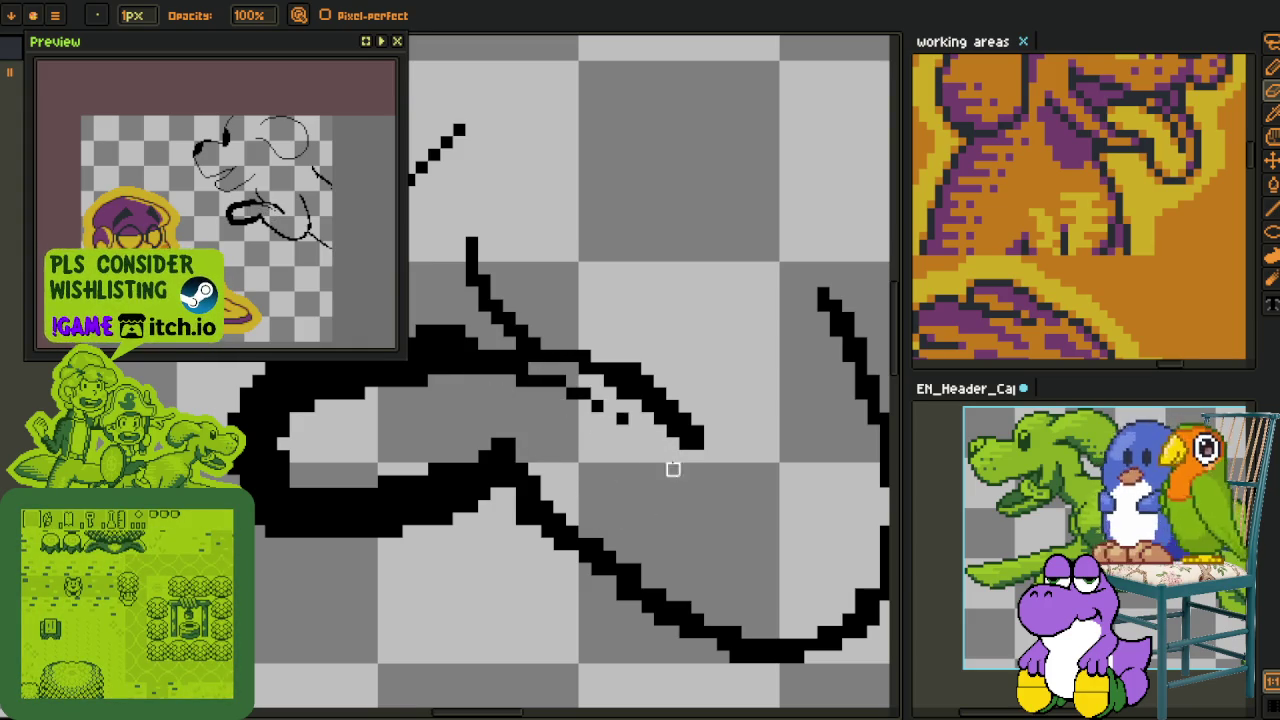
# Remove excess pixels along the curve's top-left edge.
pyautogui.scroll(-1, 635, 381)
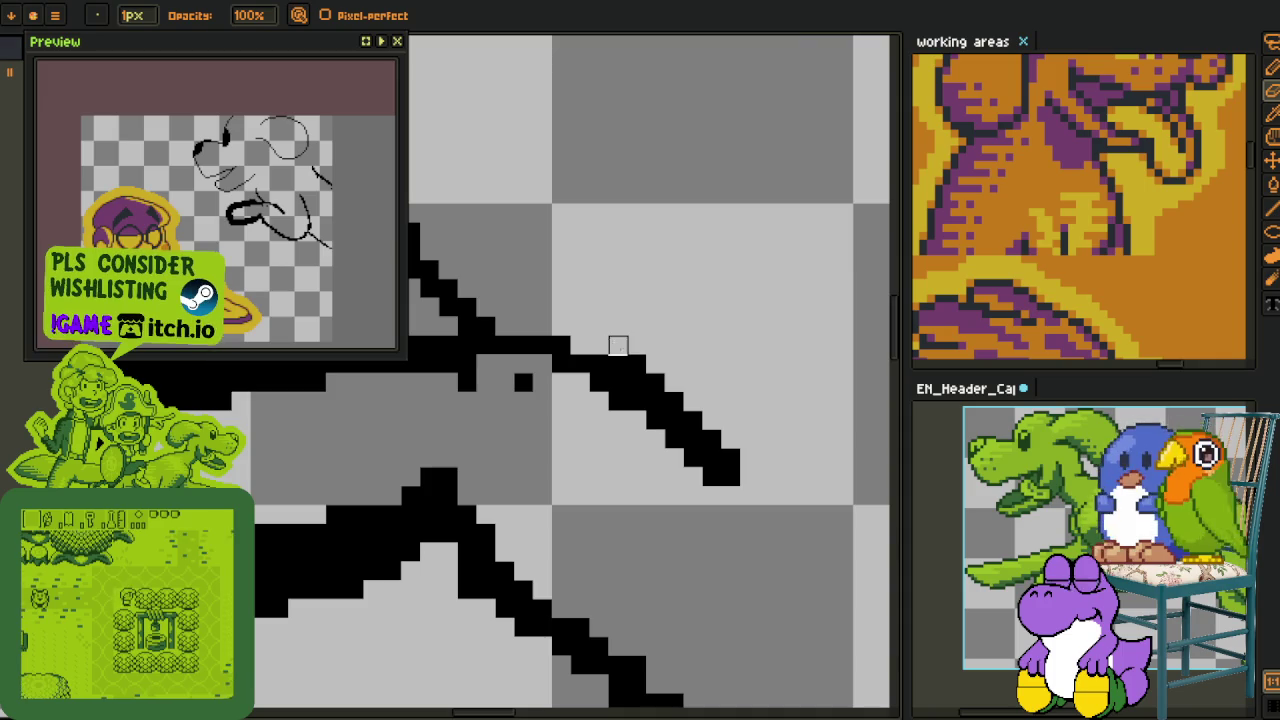
pyautogui.scroll(-1, 614, 346)
pyautogui.scroll(2, 690, 395)
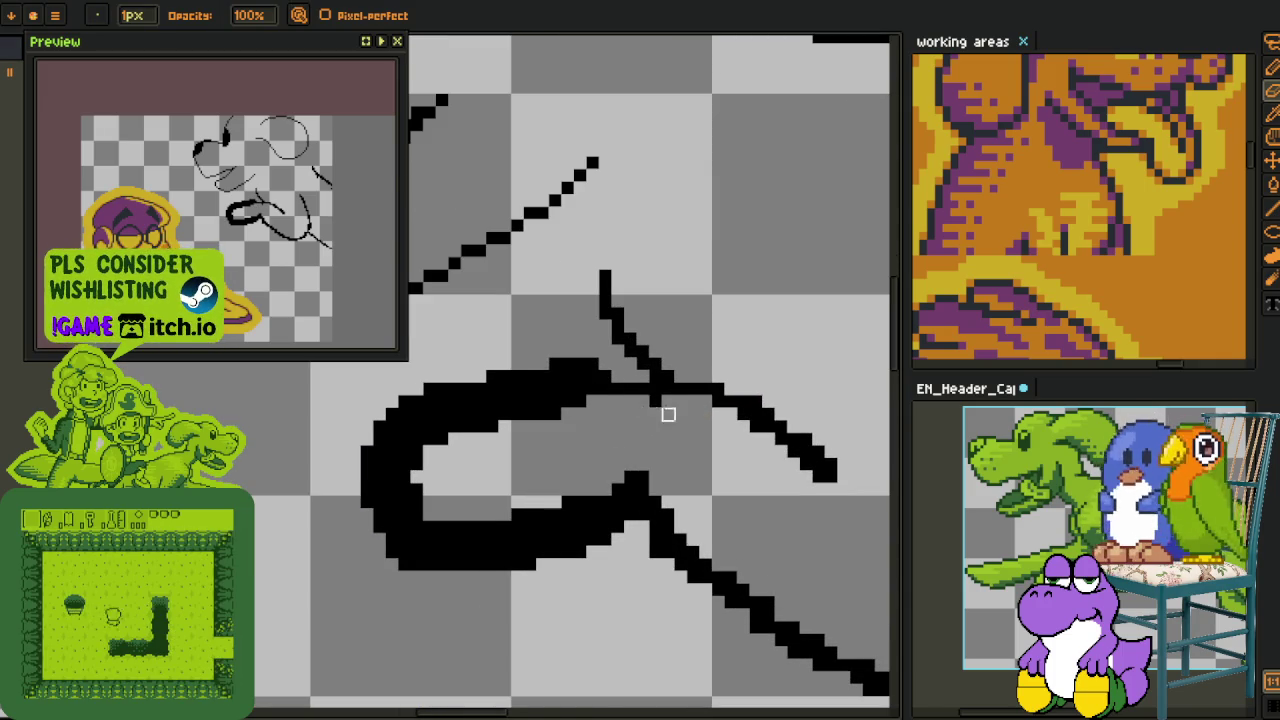
pyautogui.moveTo(504, 376)
pyautogui.mouseDown()
pyautogui.moveTo(455, 376)
pyautogui.moveTo(392, 415)
pyautogui.mouseUp()
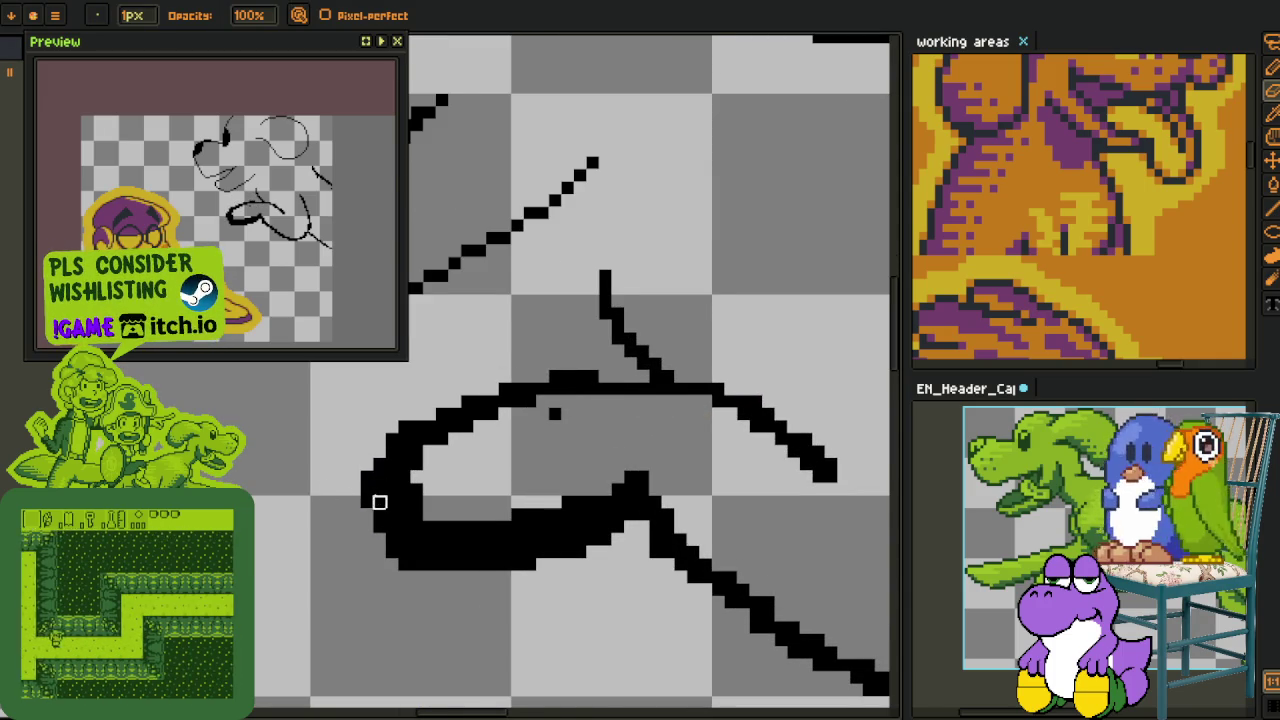
pyautogui.scroll(-1, 449, 468)
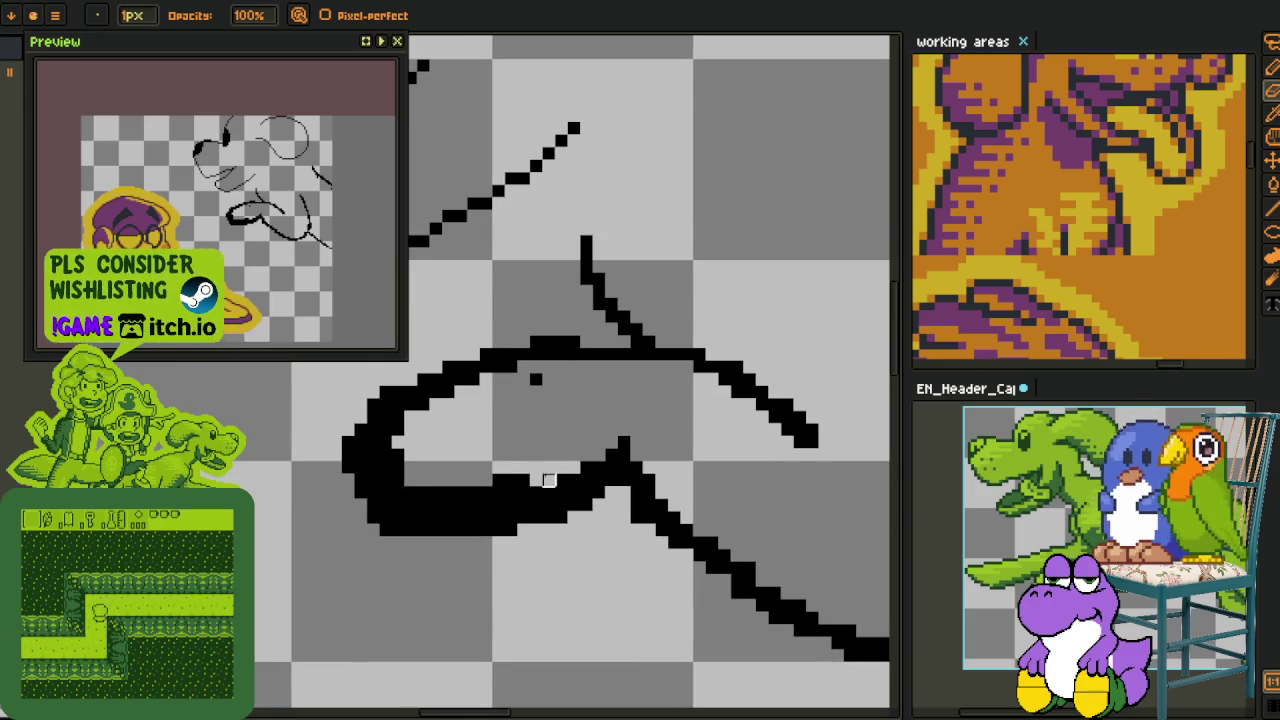
pyautogui.scroll(1, 494, 478)
pyautogui.scroll(-3, 444, 479)
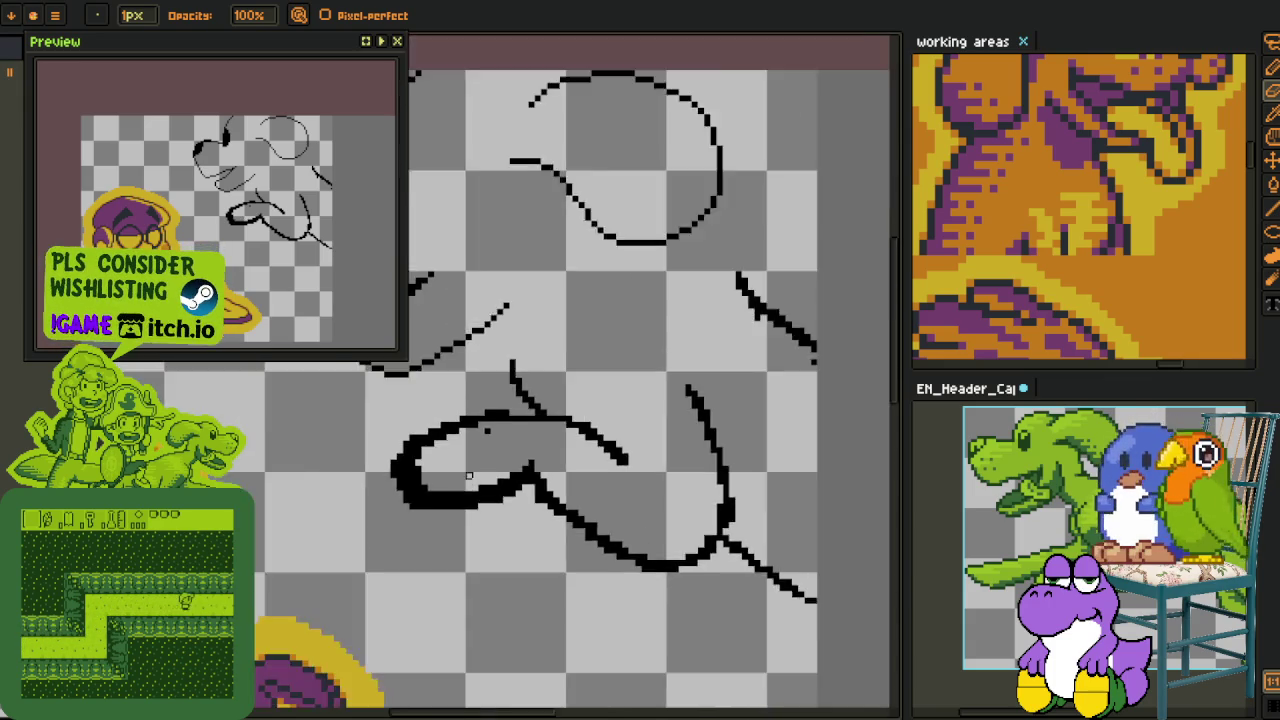
# Pan the canvas toward the dog's lower loops.
pyautogui.scroll(2, 491, 427)
pyautogui.scroll(-3, 491, 414)
pyautogui.scroll(3, 503, 390)
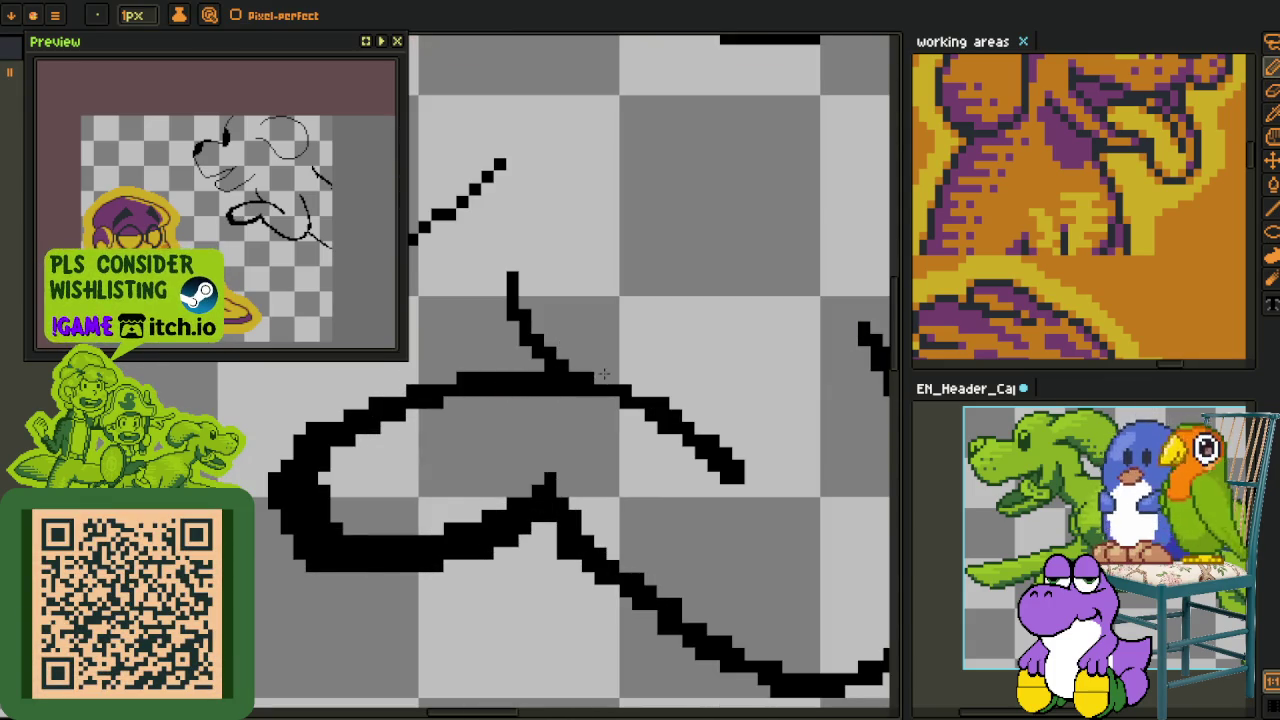
pyautogui.scroll(-1, 470, 395)
pyautogui.press('h')
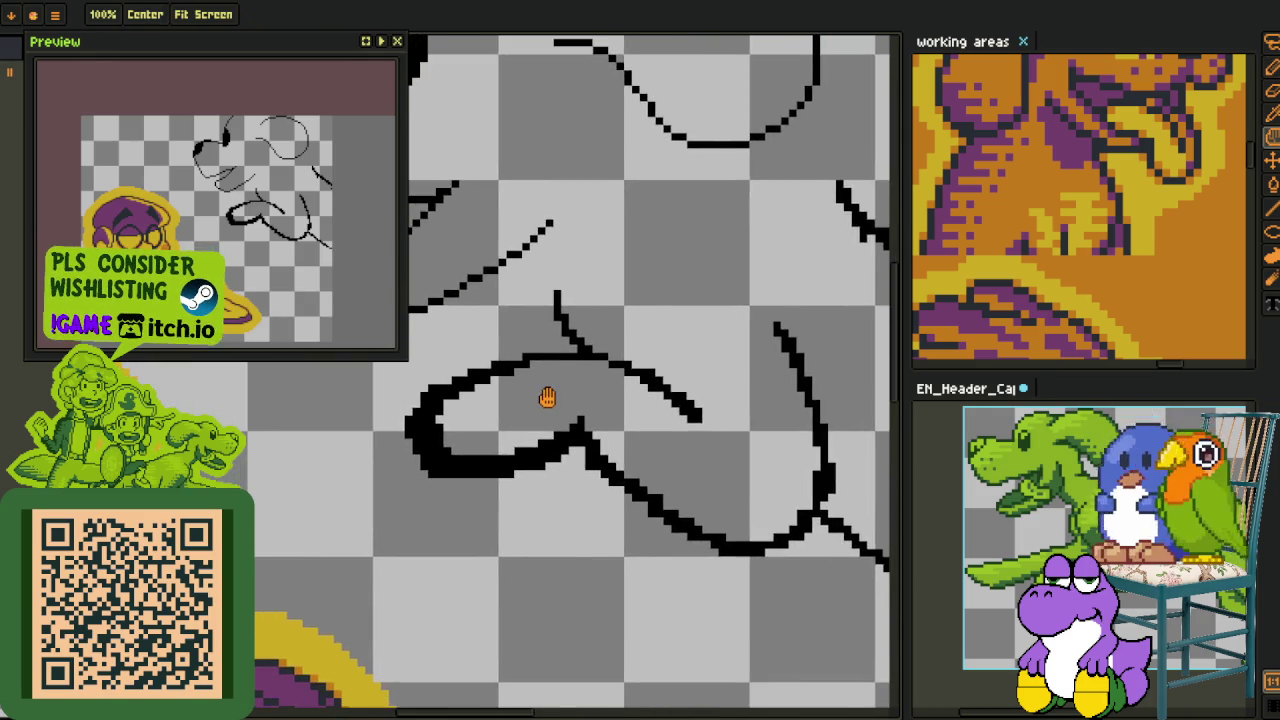
pyautogui.moveTo(541, 402); pyautogui.dragTo(534, 428)
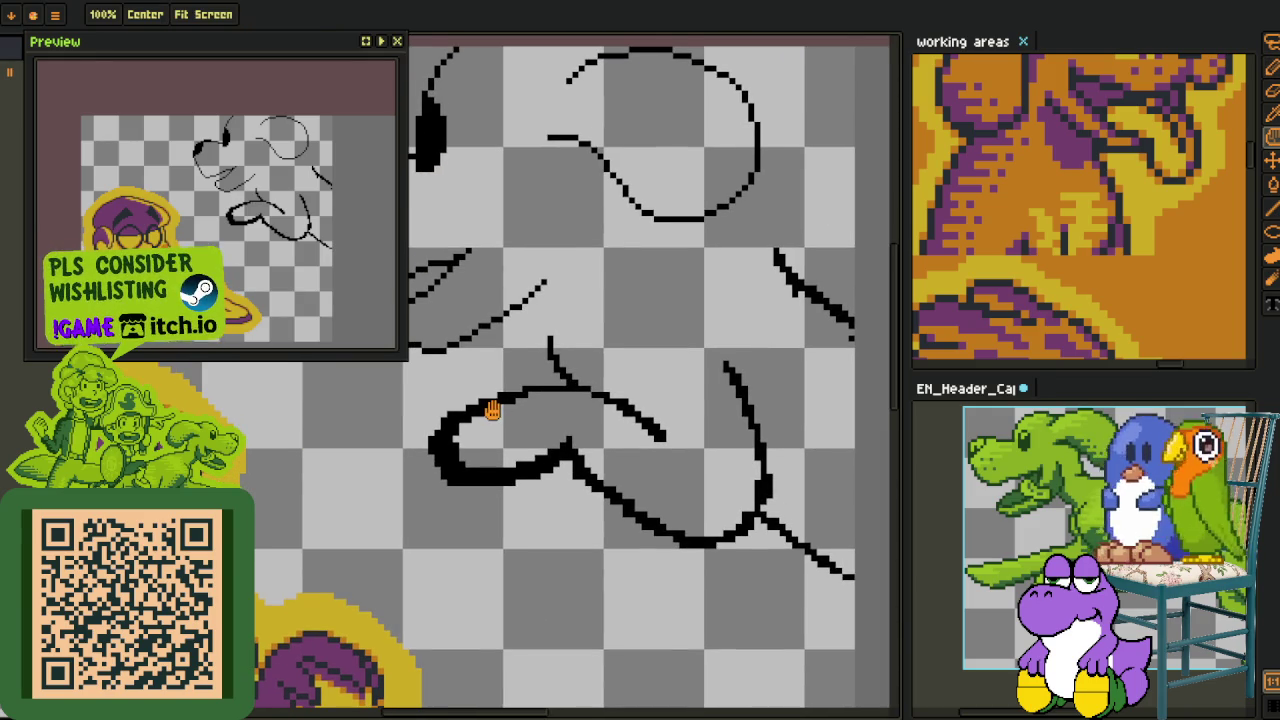
pyautogui.moveTo(678, 447); pyautogui.dragTo(575, 469)
pyautogui.press('b')
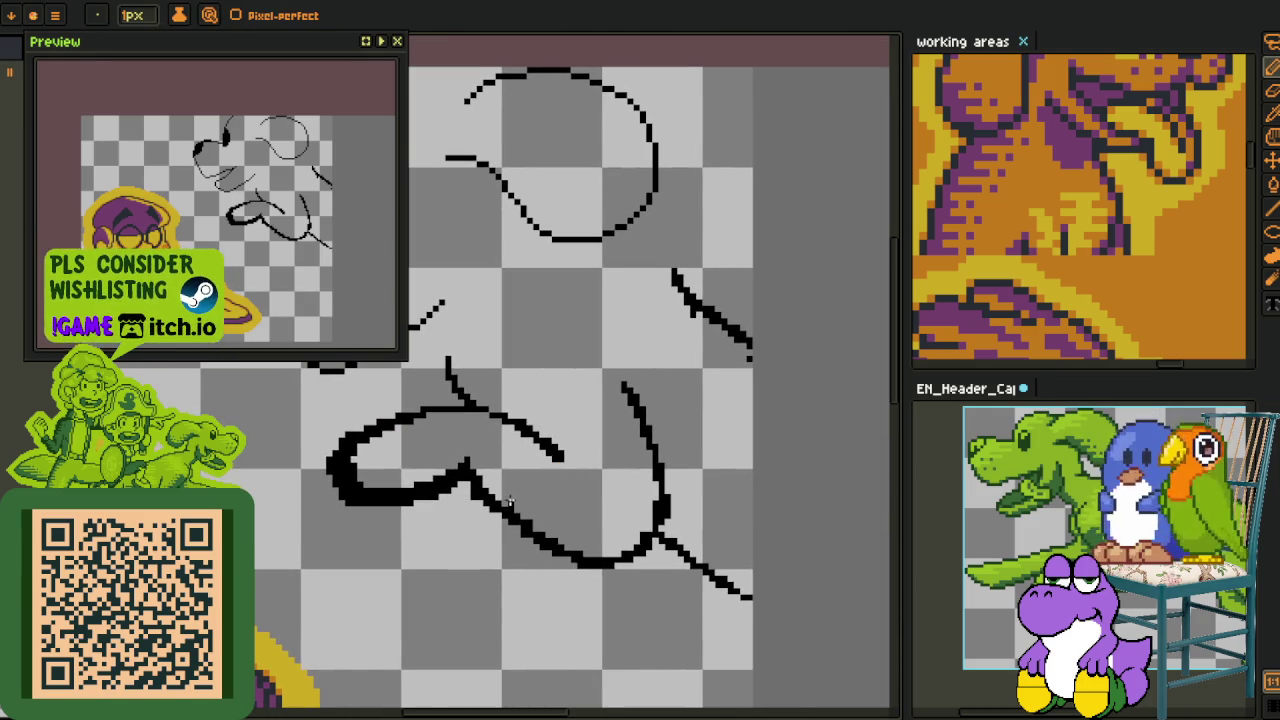
# Center the view on the lower curve and outline it in a freehand selection.
pyautogui.scroll(1, 510, 498)
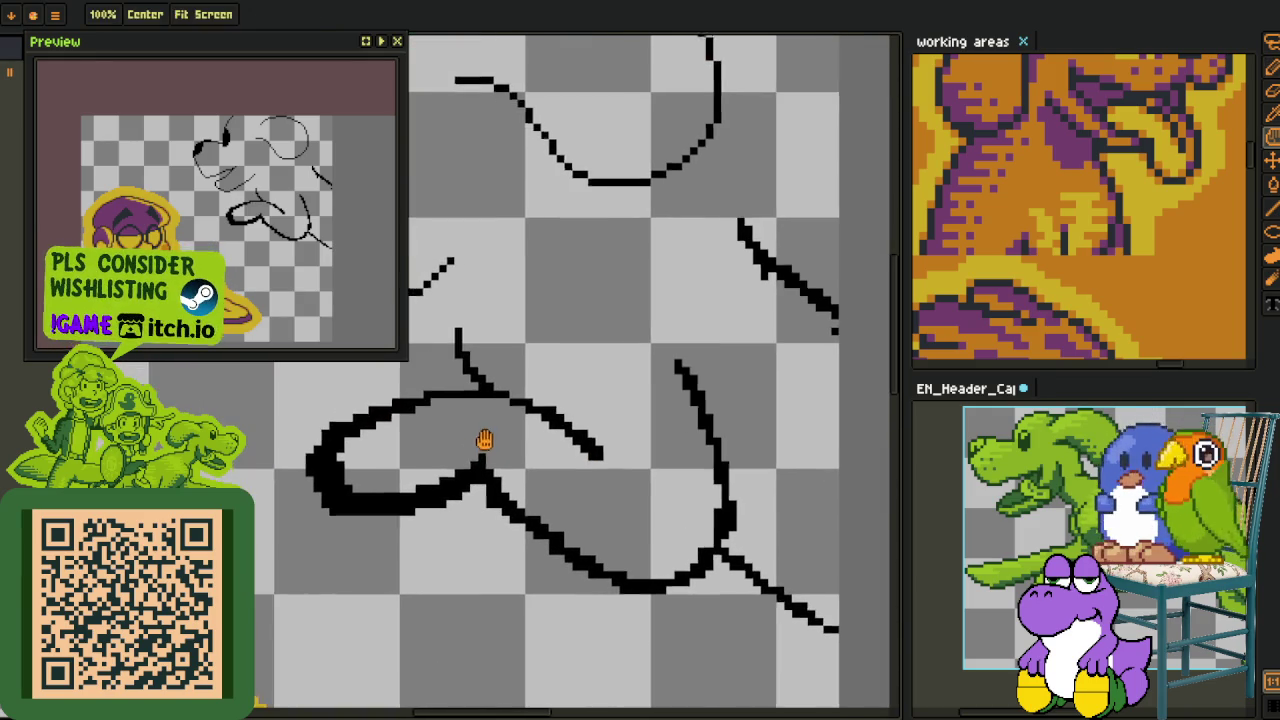
pyautogui.moveTo(573, 542); pyautogui.dragTo(541, 507)
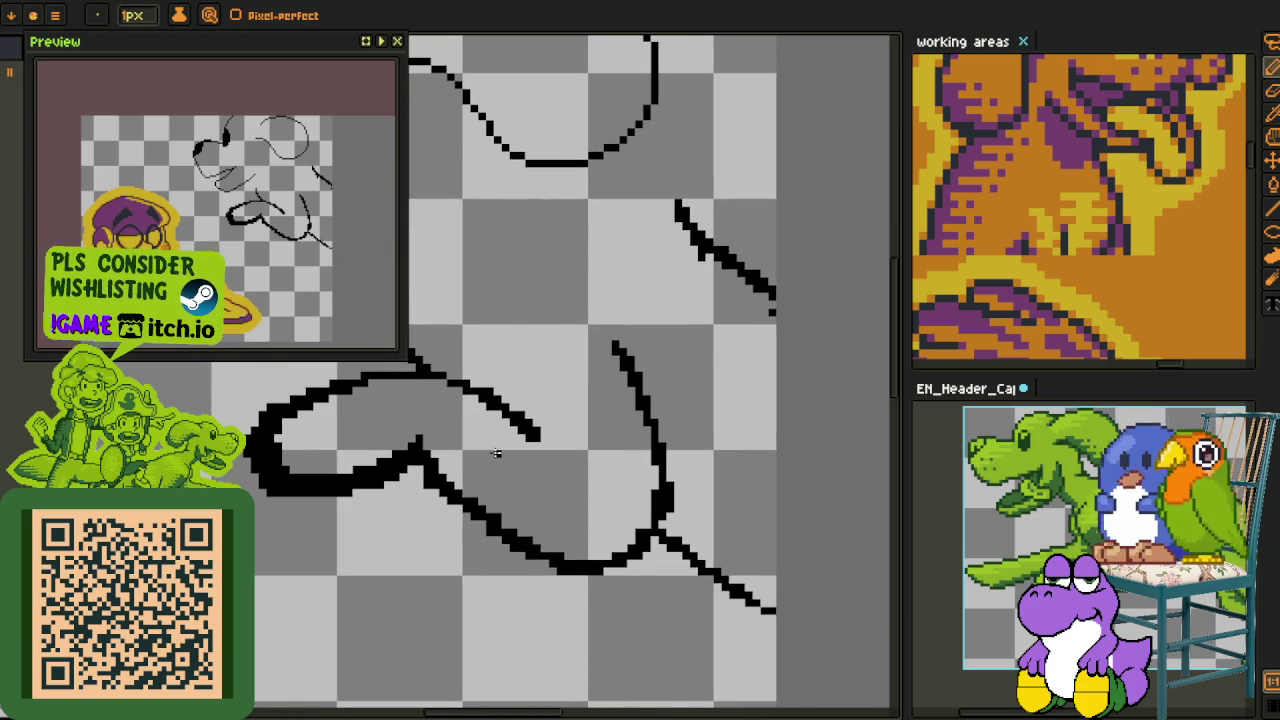
pyautogui.moveTo(496, 453)
pyautogui.mouseDown()
pyautogui.moveTo(586, 491)
pyautogui.moveTo(563, 477)
pyautogui.mouseUp()
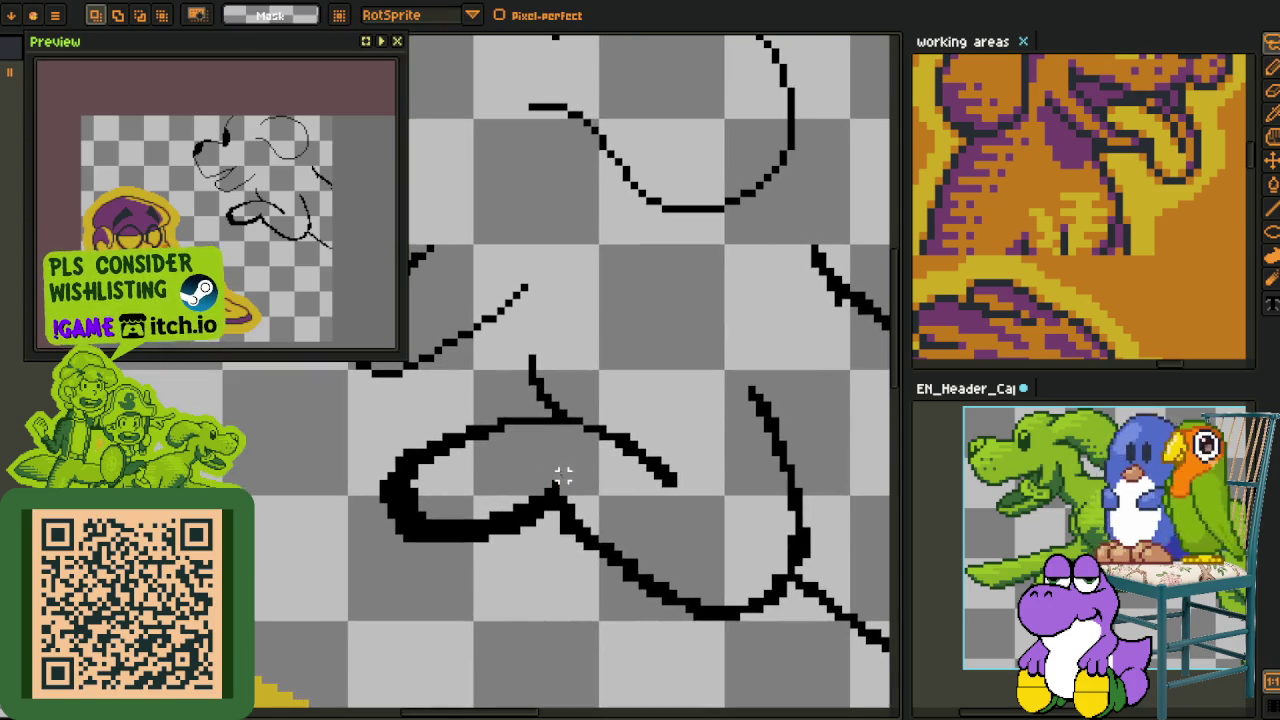
pyautogui.moveTo(641, 531); pyautogui.dragTo(543, 466)
pyautogui.scroll(1, 586, 457)
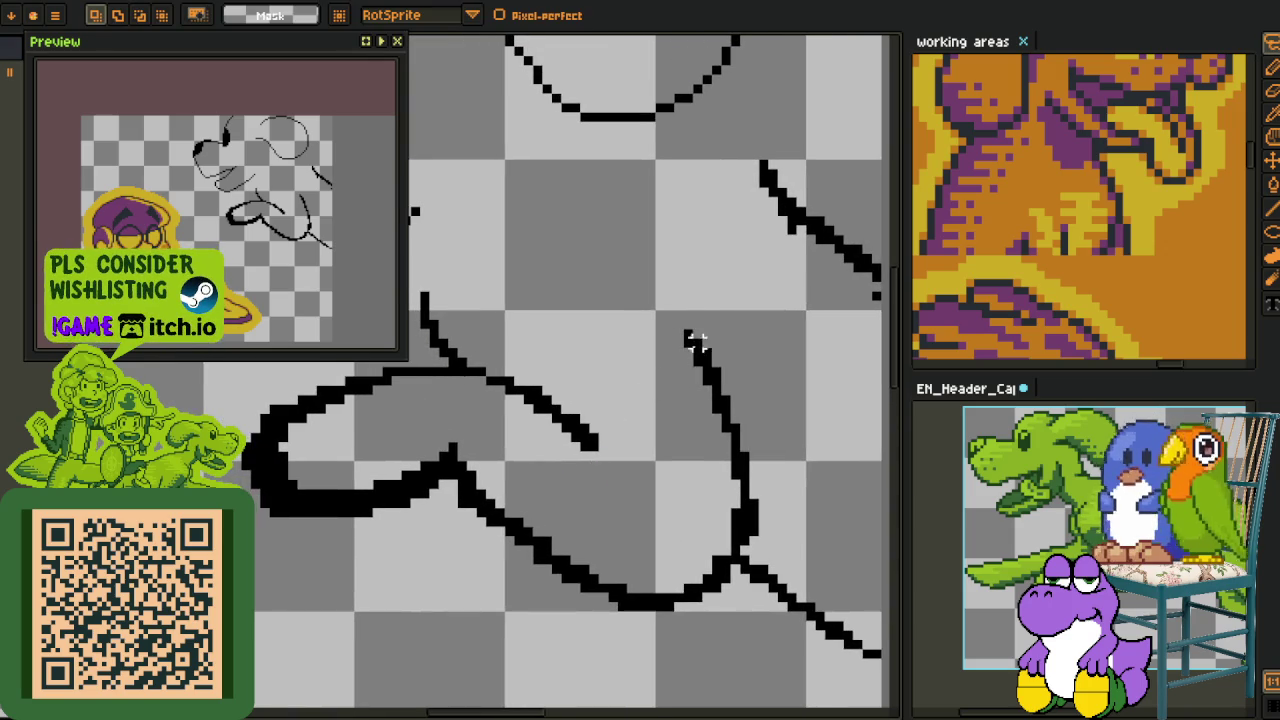
pyautogui.moveTo(678, 322); pyautogui.dragTo(700, 312)
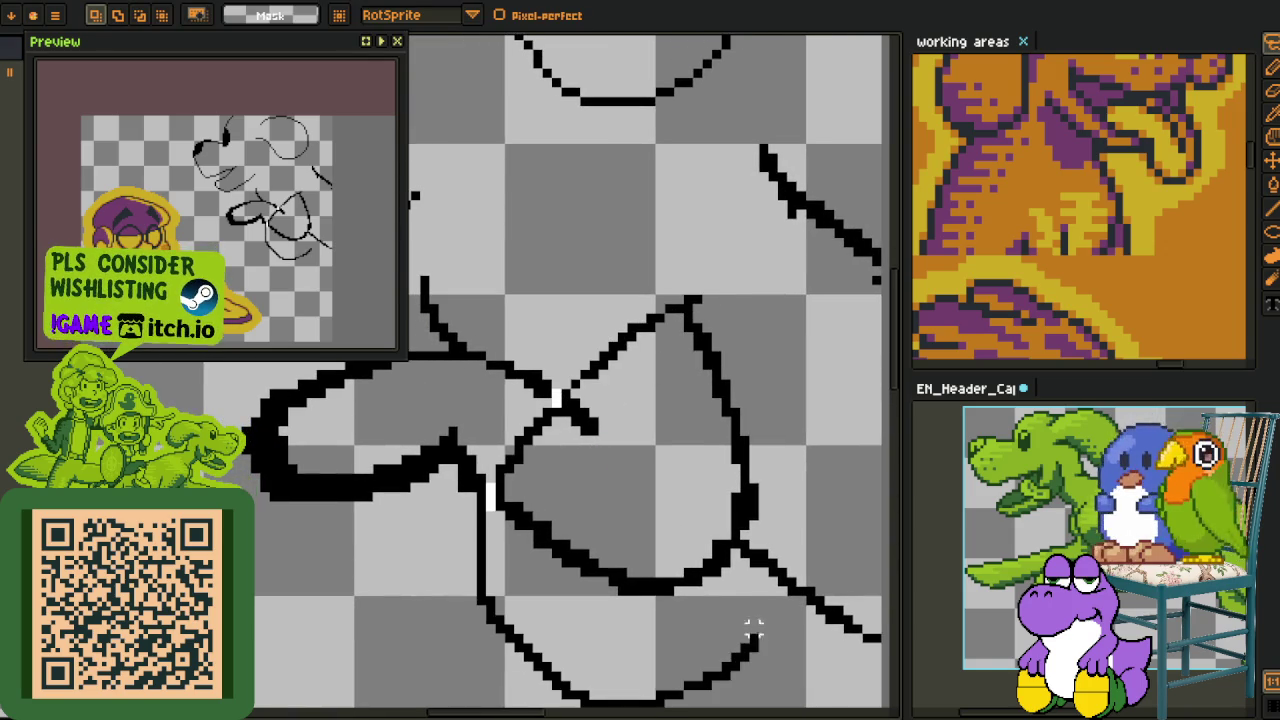
# Stretch the selected lower body curve down and to the left, then apply it.
pyautogui.moveTo(625, 648); pyautogui.dragTo(592, 428)
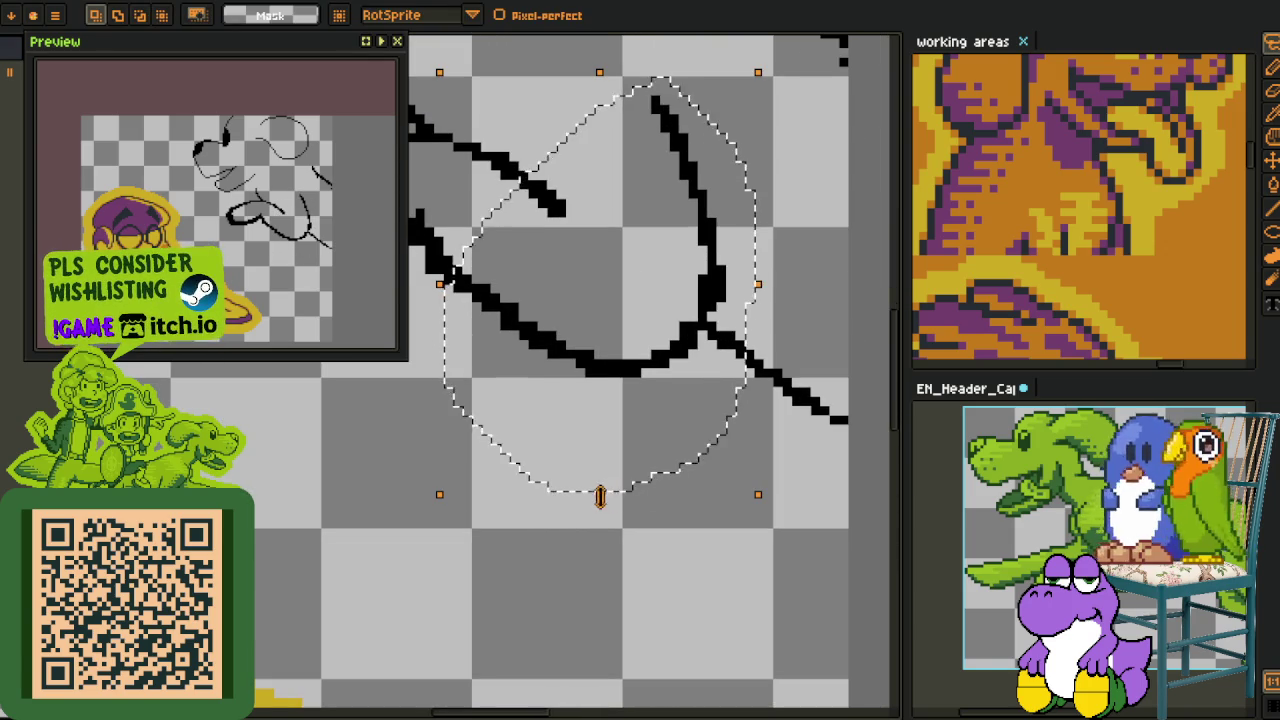
pyautogui.moveTo(440, 494); pyautogui.dragTo(420, 550)
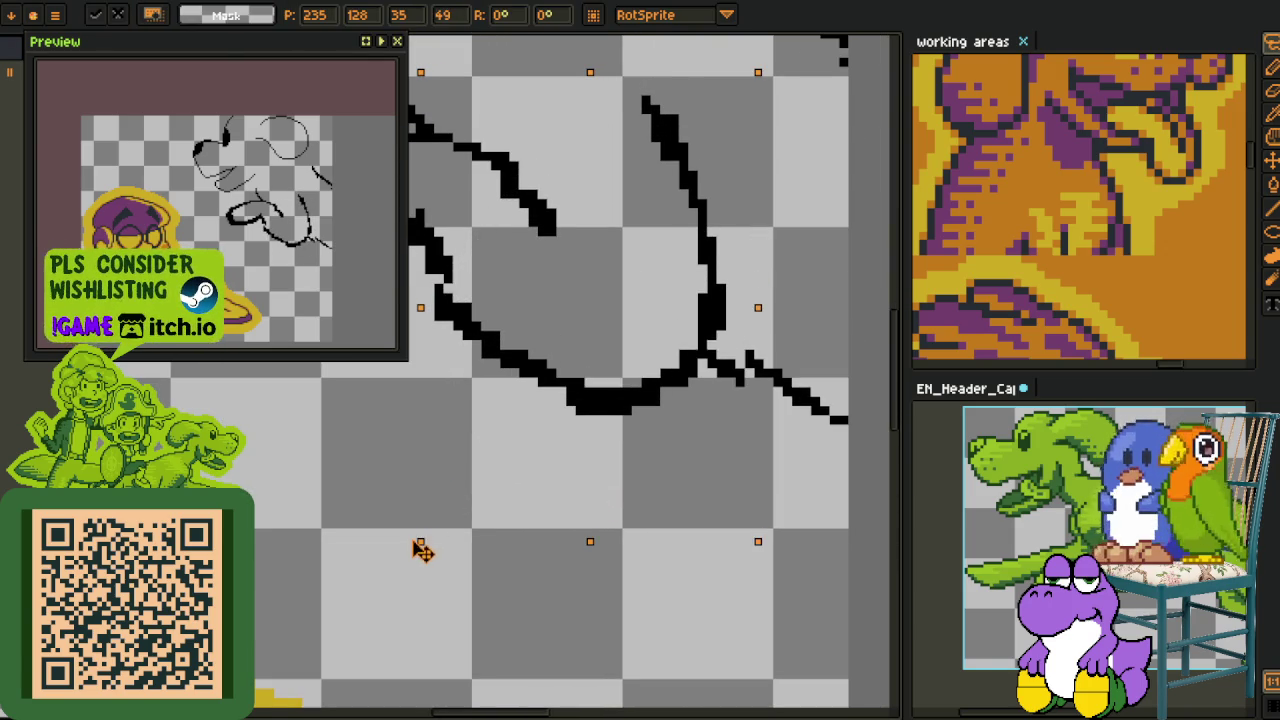
pyautogui.scroll(-1, 571, 494)
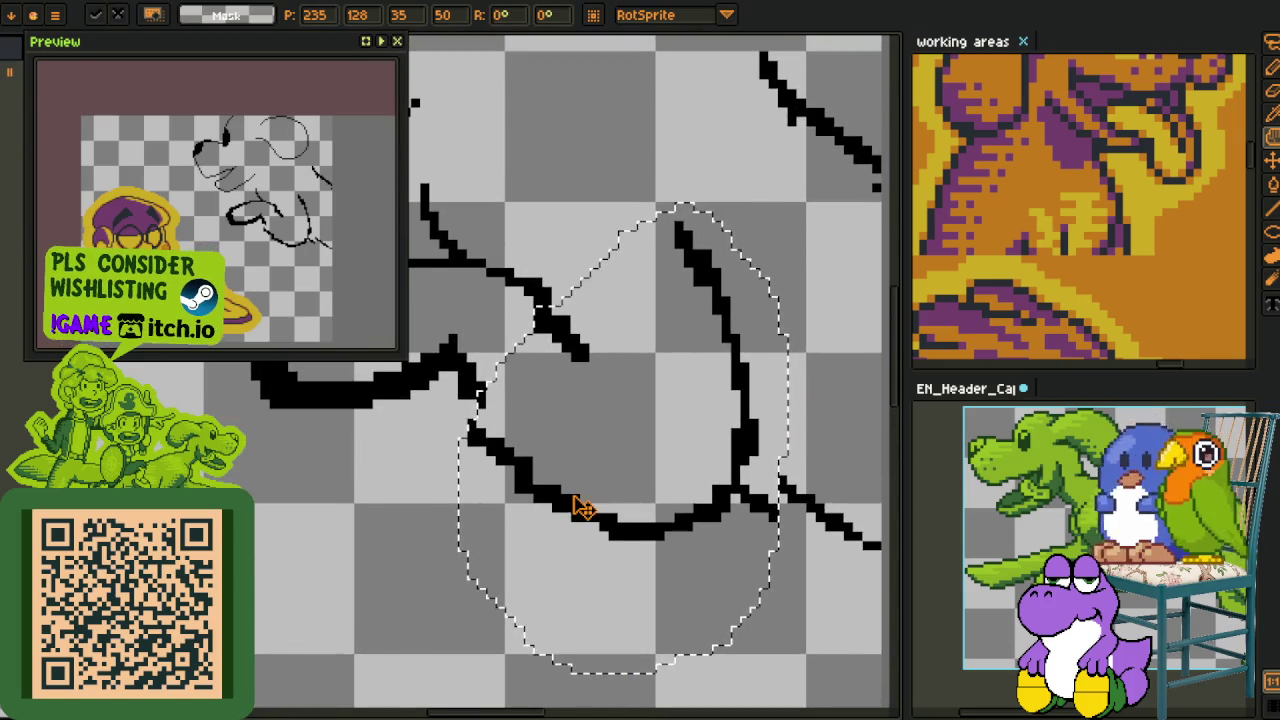
pyautogui.scroll(-2, 680, 440)
pyautogui.hotkey('ctrl', 'd')
# Shift the lower part of the stroke down and to the right.
pyautogui.scroll(2, 523, 423)
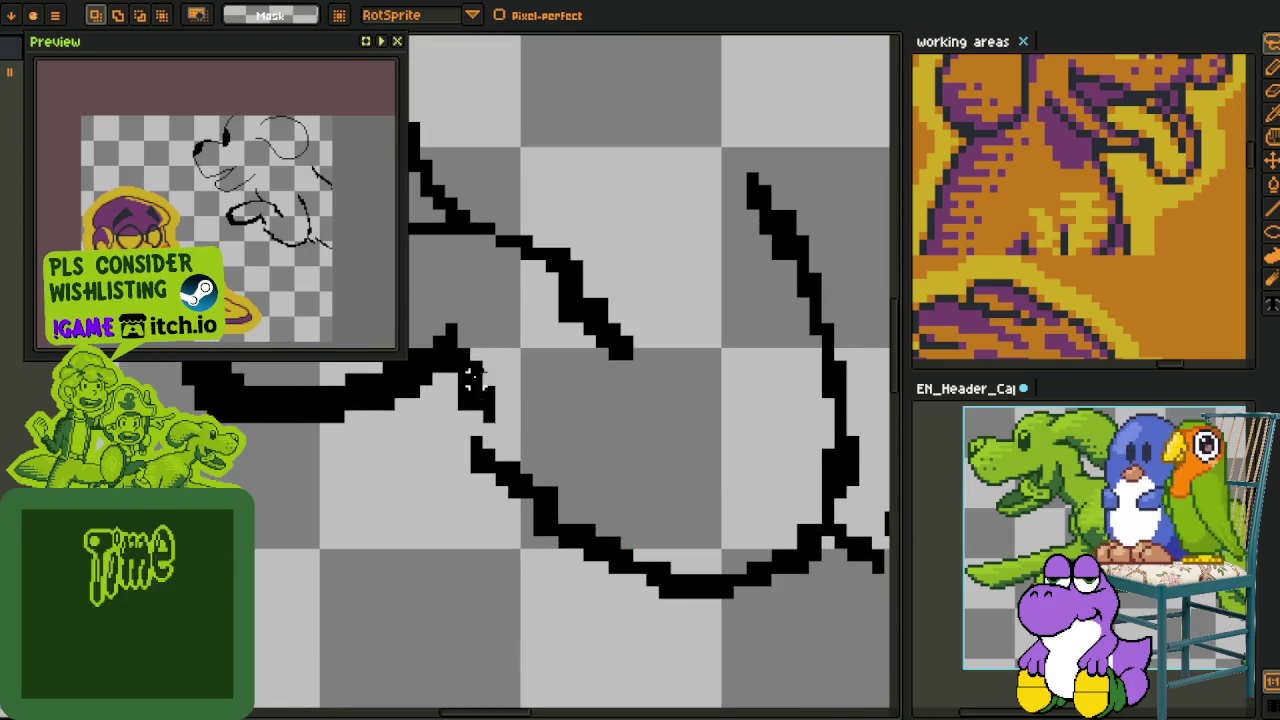
pyautogui.scroll(-1, 470, 370)
pyautogui.scroll(-2, 486, 357)
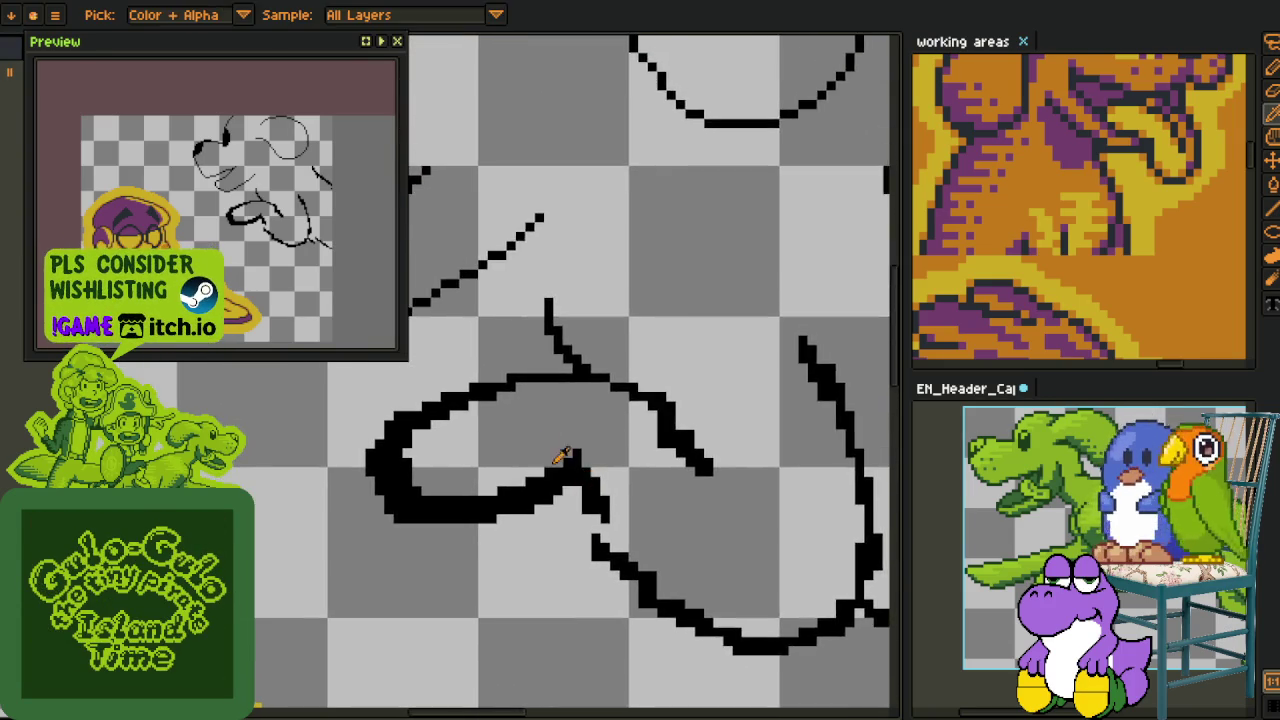
pyautogui.scroll(3, 571, 457)
pyautogui.moveTo(470, 447)
pyautogui.mouseDown()
pyautogui.moveTo(491, 500)
pyautogui.moveTo(510, 500)
pyautogui.mouseUp()
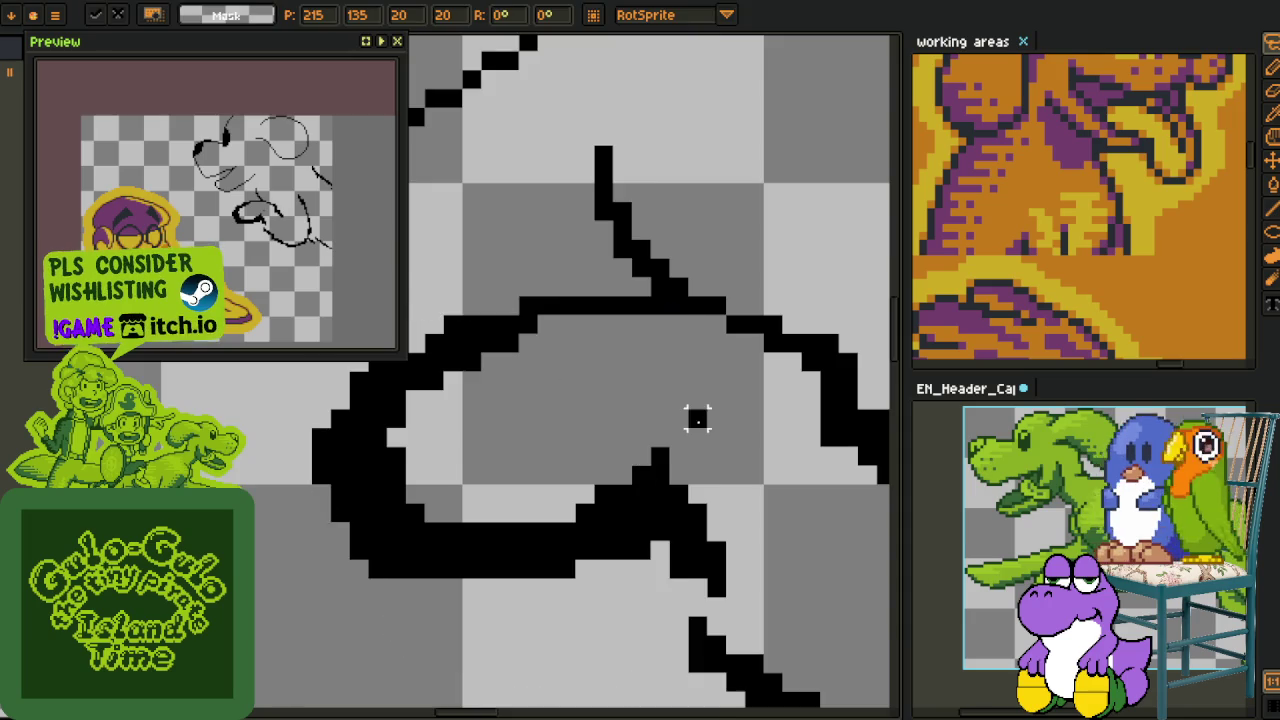
# Commit the moved lower stroke in place.
pyautogui.press('Return')
pyautogui.scroll(-2, 694, 417)
pyautogui.scroll(1, 700, 437)
pyautogui.scroll(1, 553, 435)
# With the 1px pencil, paint over the black stair-step pixels on the lower curve.
pyautogui.press('b')
pyautogui.scroll(1, 566, 431)
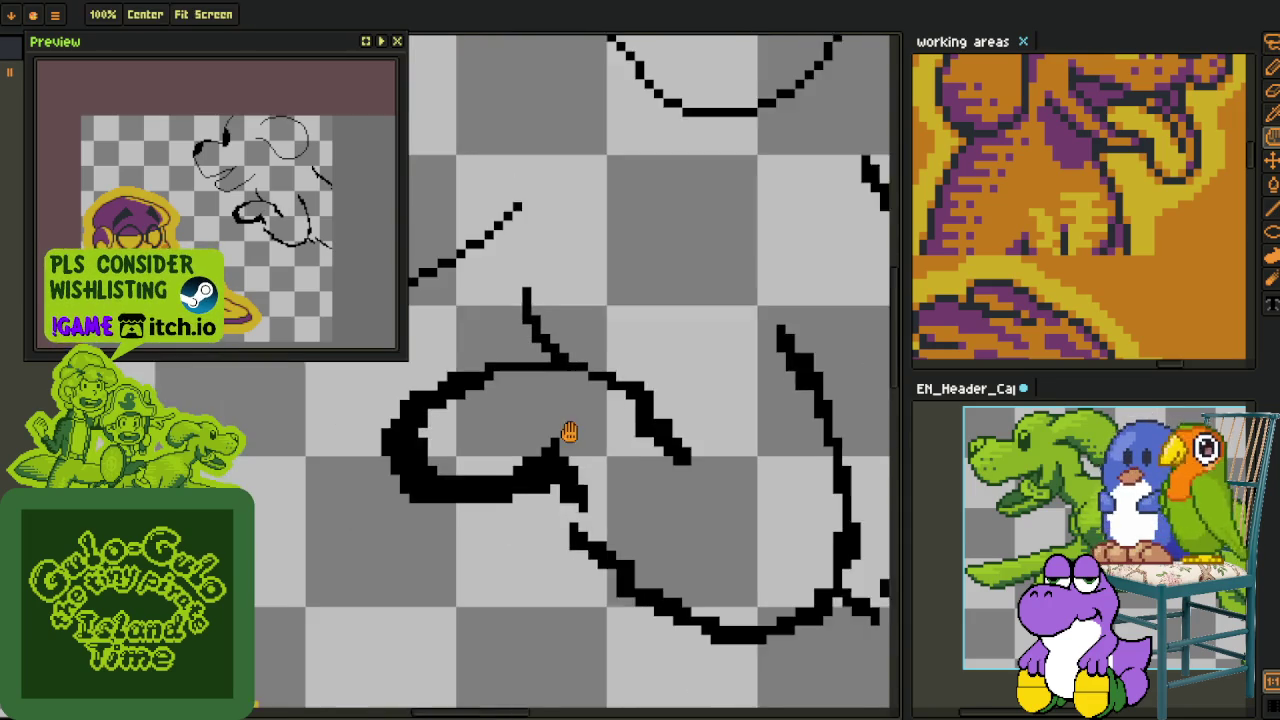
pyautogui.scroll(-1, 531, 437)
pyautogui.scroll(3, 535, 545)
pyautogui.keyDown('alt'); pyautogui.click(480, 523); pyautogui.keyUp('alt')
pyautogui.moveTo(609, 443)
pyautogui.mouseDown()
pyautogui.moveTo(485, 519)
pyautogui.moveTo(309, 519)
pyautogui.moveTo(461, 607)
pyautogui.mouseUp()
# Erase the excess black pixels from the thick lower stroke.
pyautogui.press('e')
pyautogui.keyDown('alt'); pyautogui.click(466, 449); pyautogui.keyUp('alt')
pyautogui.press('b')
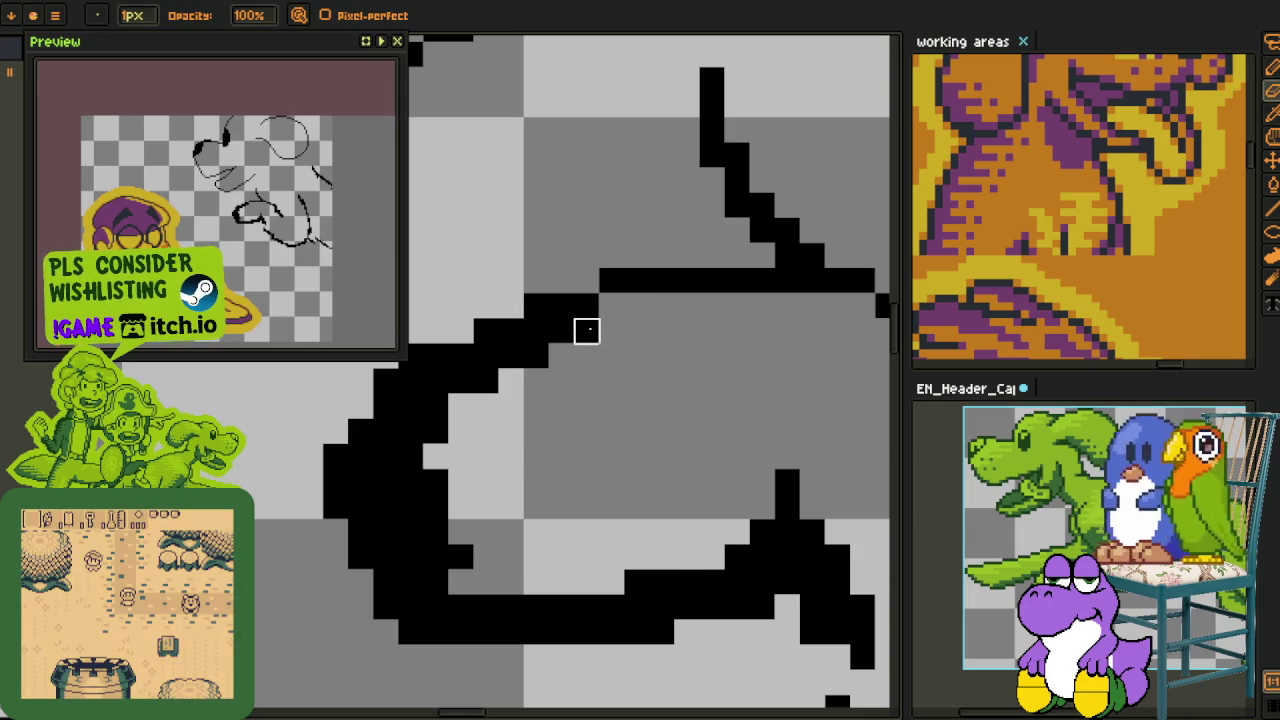
pyautogui.scroll(2, 509, 363)
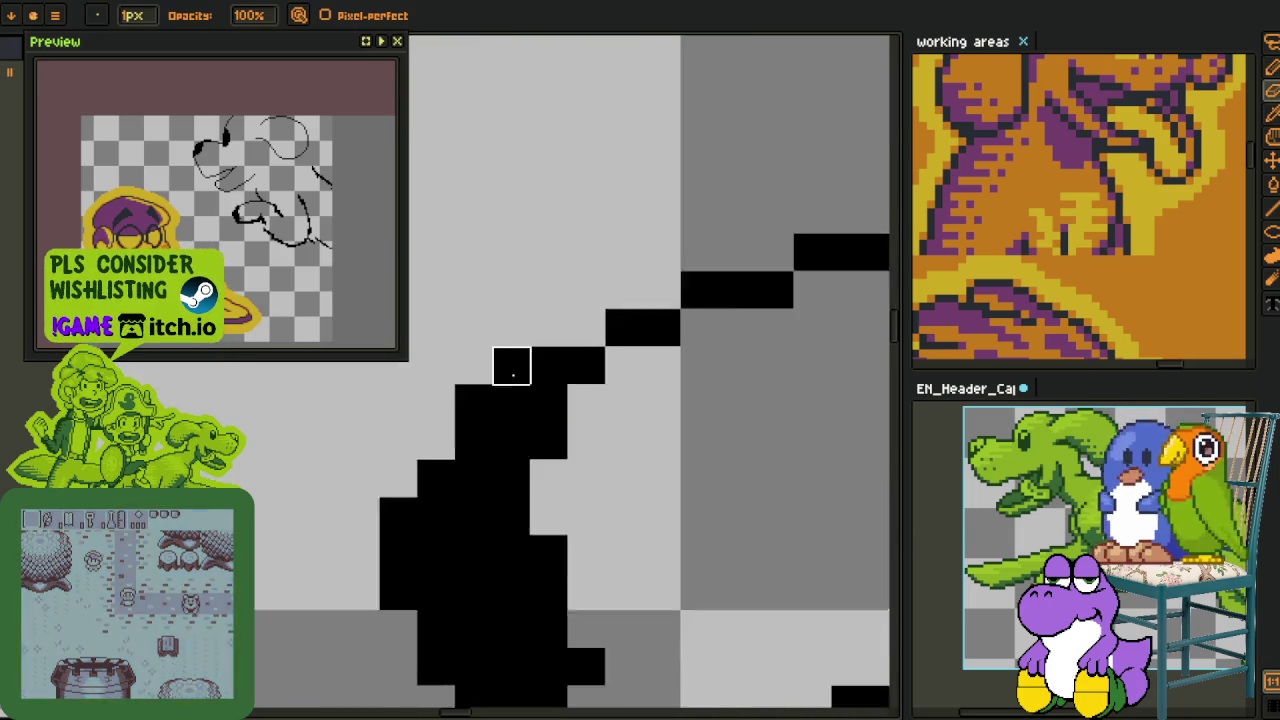
pyautogui.scroll(1, 560, 413)
pyautogui.moveTo(560, 413)
pyautogui.mouseDown()
pyautogui.moveTo(510, 563)
pyautogui.moveTo(508, 414)
pyautogui.moveTo(457, 409)
pyautogui.moveTo(490, 480)
pyautogui.moveTo(560, 520)
pyautogui.moveTo(450, 470)
pyautogui.moveTo(517, 512)
pyautogui.mouseUp()
pyautogui.scroll(-1, 527, 416)
# Erase more pixels on the thick black band and along the stroke's edge.
pyautogui.moveTo(524, 597)
pyautogui.mouseDown()
pyautogui.moveTo(441, 482)
pyautogui.moveTo(440, 555)
pyautogui.moveTo(403, 555)
pyautogui.moveTo(515, 443)
pyautogui.mouseUp()
pyautogui.moveTo(551, 517); pyautogui.dragTo(515, 519)
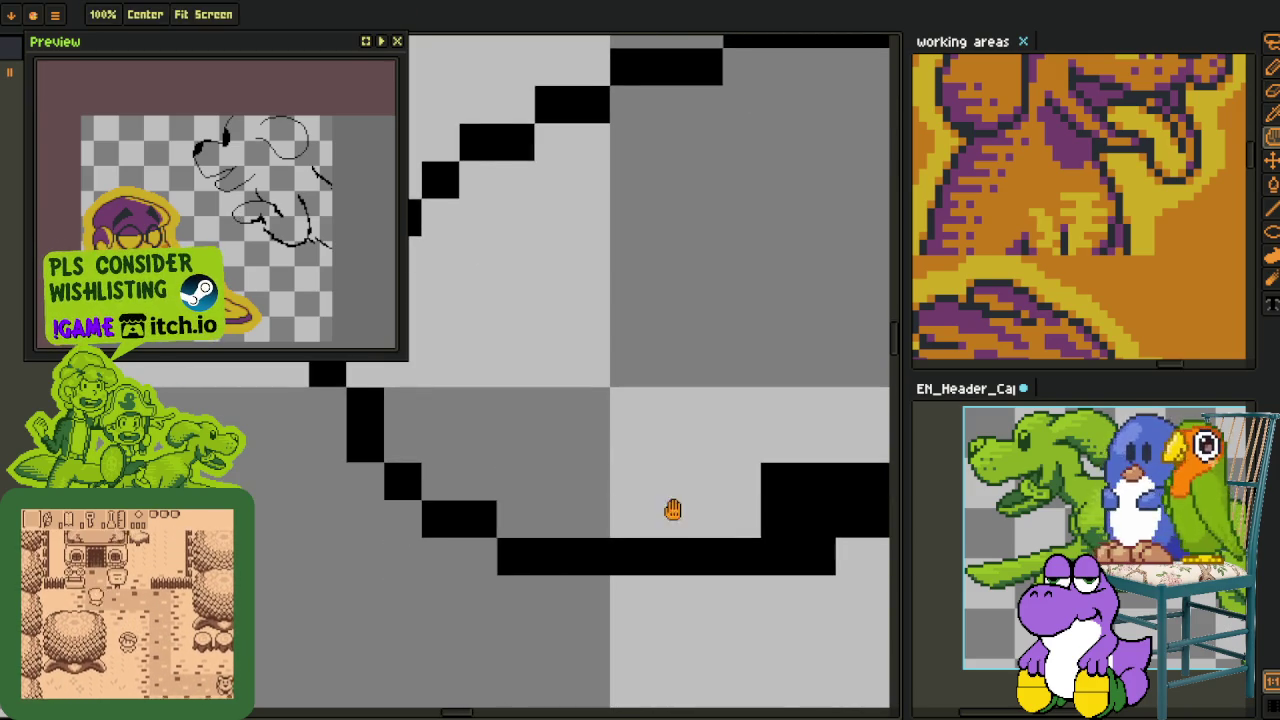
pyautogui.moveTo(671, 509); pyautogui.dragTo(443, 557)
pyautogui.press('e')
pyautogui.moveTo(517, 597)
pyautogui.mouseDown()
pyautogui.moveTo(666, 517)
pyautogui.moveTo(700, 480)
pyautogui.moveTo(555, 597)
pyautogui.moveTo(480, 595)
pyautogui.moveTo(517, 520)
pyautogui.mouseUp()
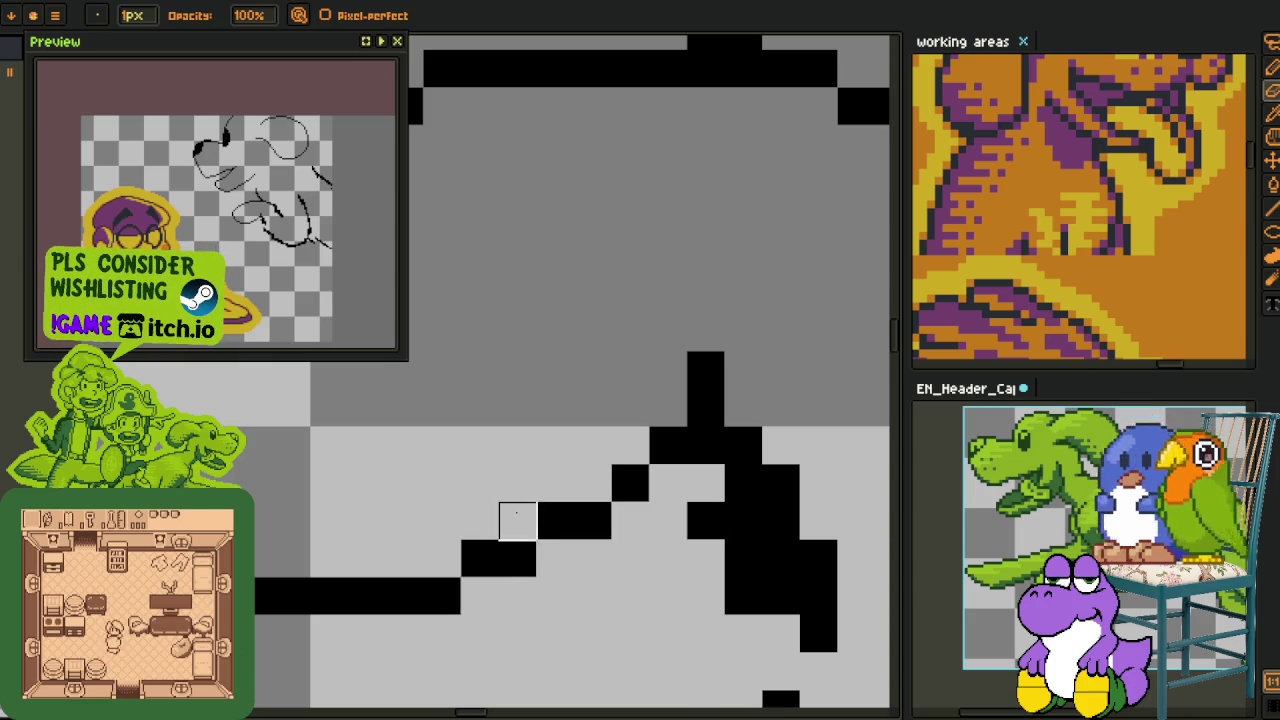
# Sample black from the sketch and add a black pixel to the snout line.
pyautogui.press('i')
pyautogui.keyDown('alt'); pyautogui.click(461, 556); pyautogui.keyUp('alt')
pyautogui.click(475, 596)
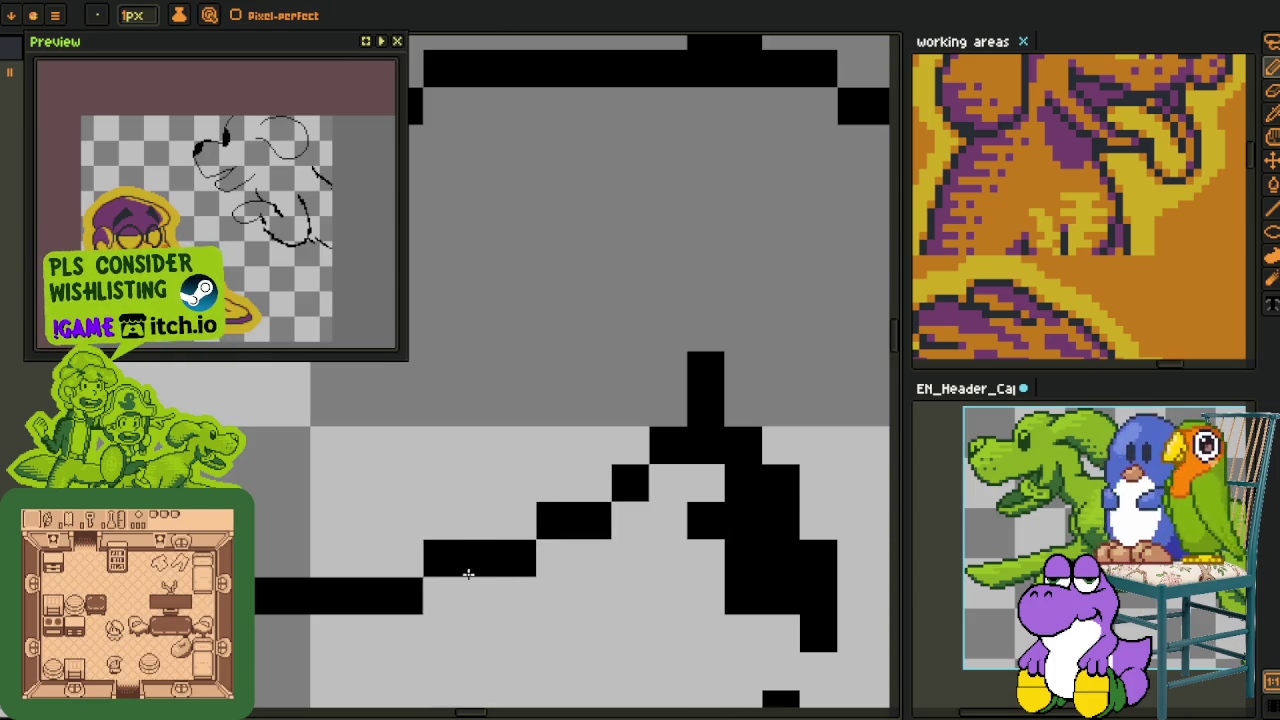
pyautogui.scroll(-3, 457, 534)
pyautogui.scroll(2, 453, 494)
pyautogui.press('i')
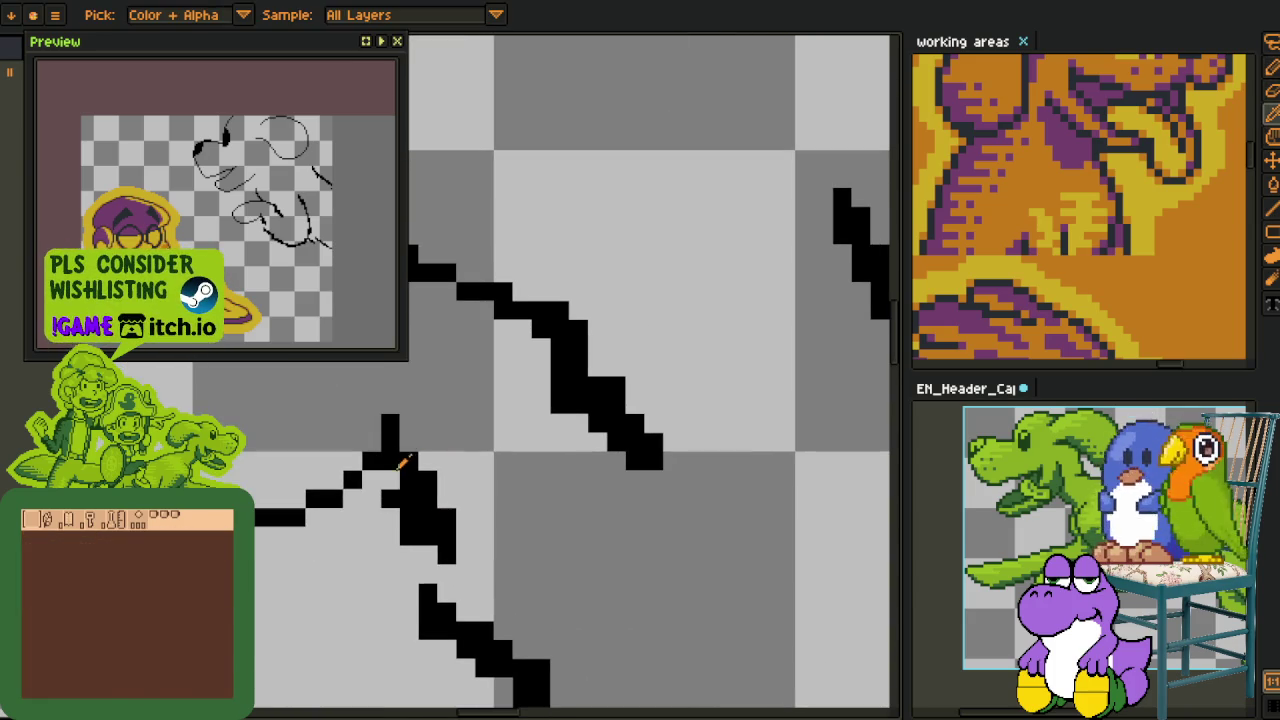
pyautogui.press('b')
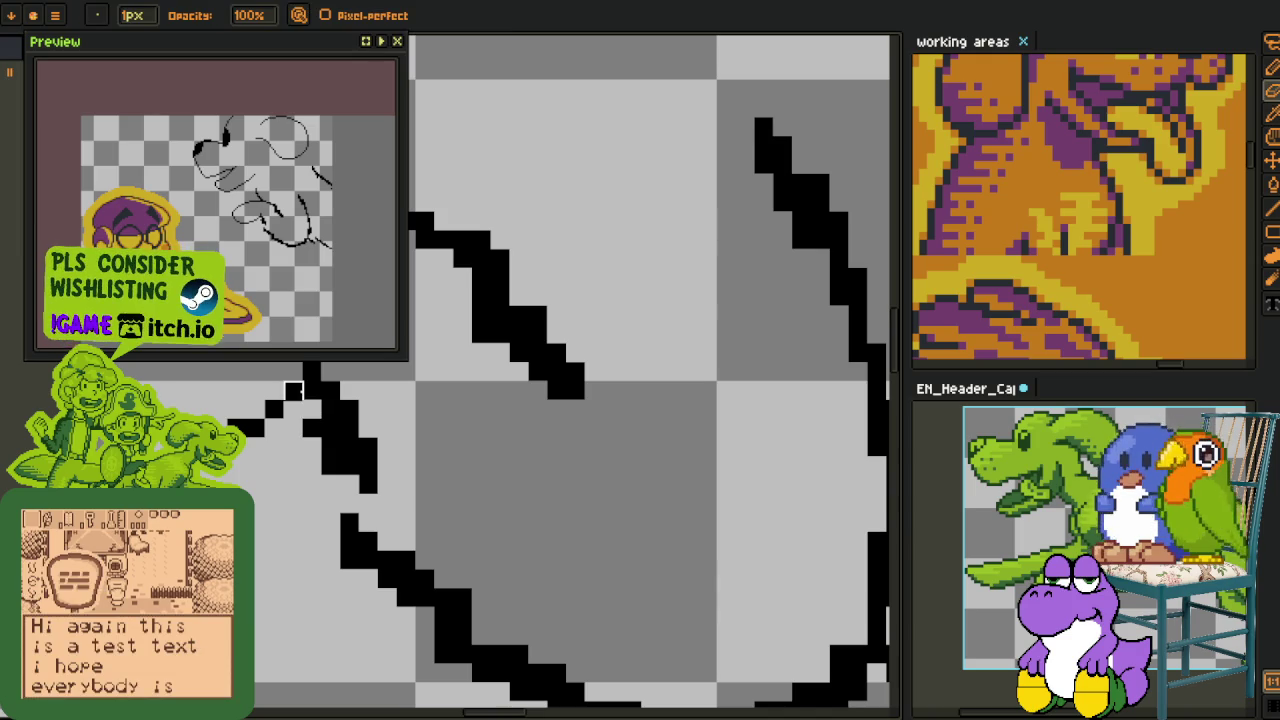
# Undo the last change and redraw the diagonal black pixel line near the snout.
pyautogui.hotkey('ctrl', 'z')
pyautogui.hotkey('ctrl', 'z')
pyautogui.scroll(-3, 443, 606)
pyautogui.scroll(2, 488, 428)
pyautogui.press('i')
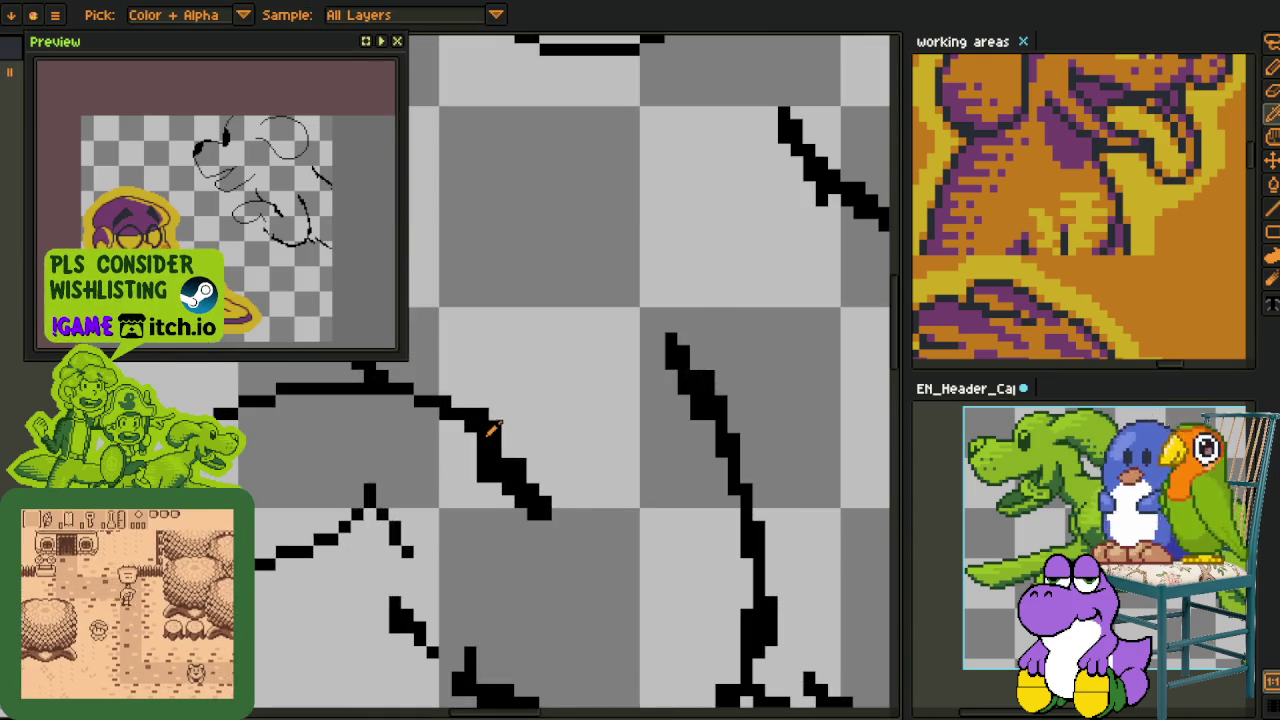
pyautogui.scroll(1, 488, 428)
pyautogui.press('b')
pyautogui.moveTo(418, 398); pyautogui.dragTo(532, 505)
# Erase a few stray pixels from the diagonal line.
pyautogui.press('b')
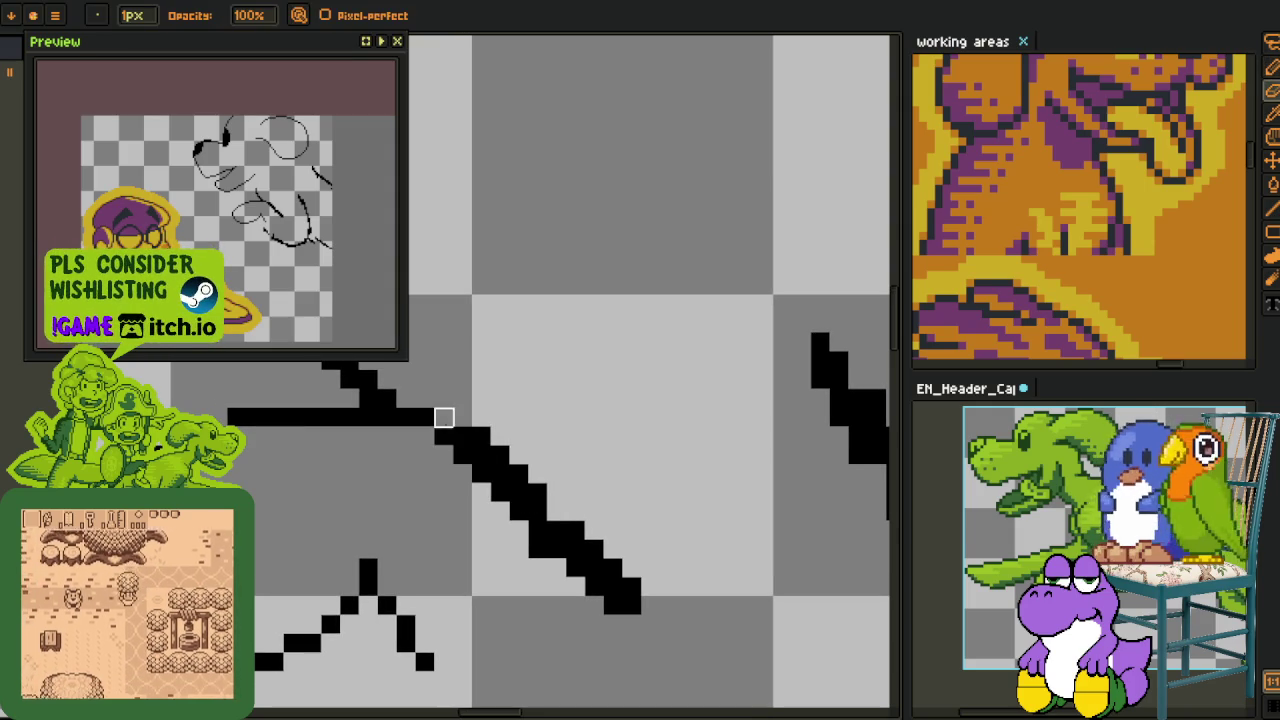
pyautogui.press('e')
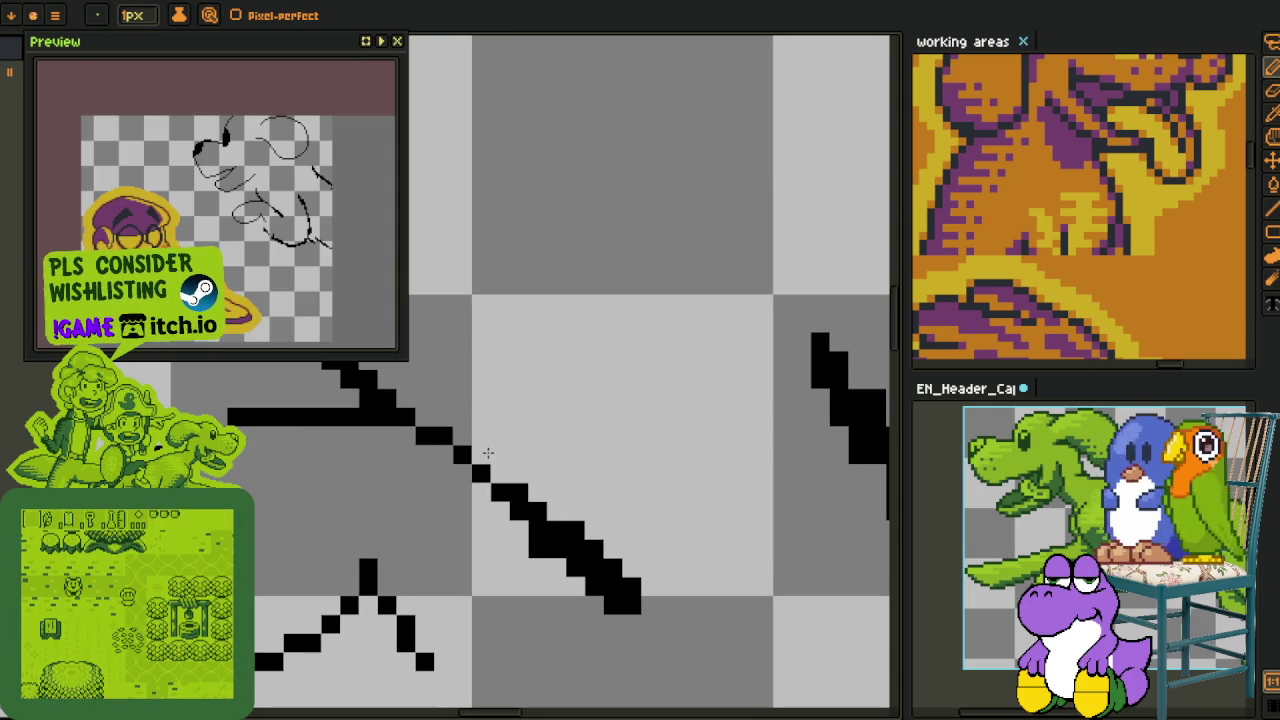
pyautogui.click(594, 549)
pyautogui.moveTo(607, 557); pyautogui.dragTo(547, 489)
pyautogui.press('e')
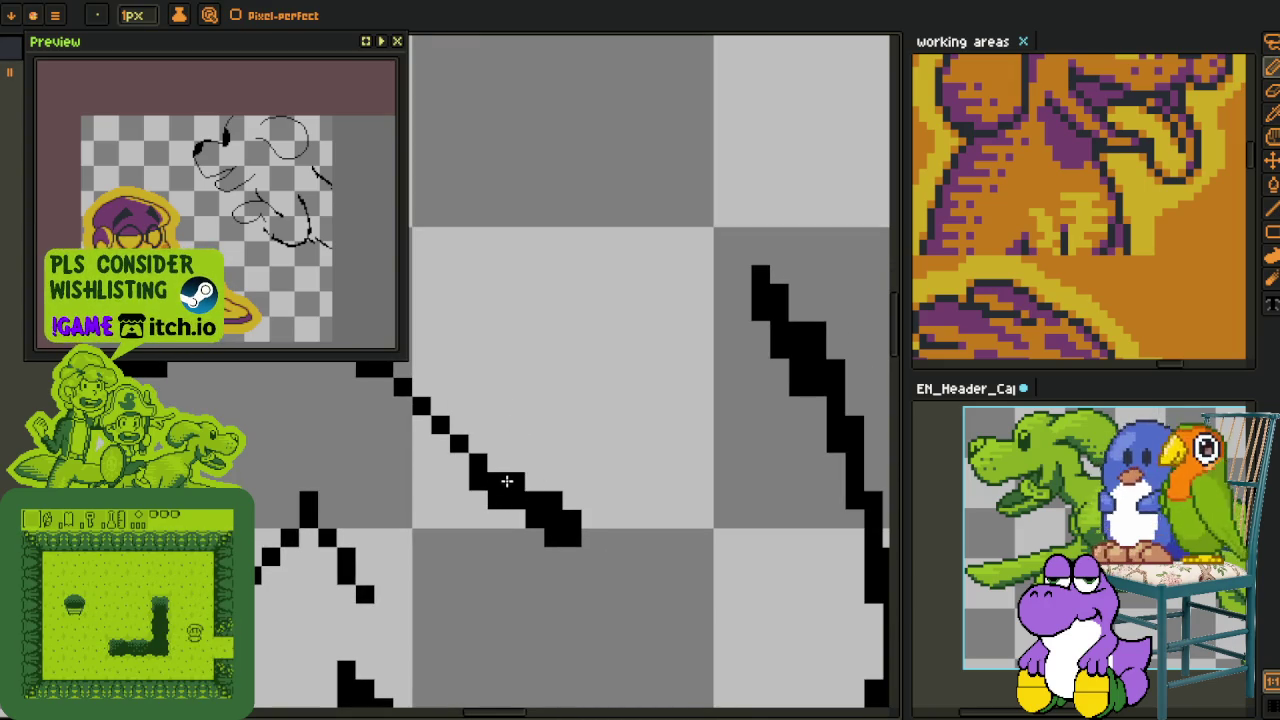
# Extend the diagonal line downward into a solid black tip.
pyautogui.moveTo(512, 512); pyautogui.dragTo(545, 549)
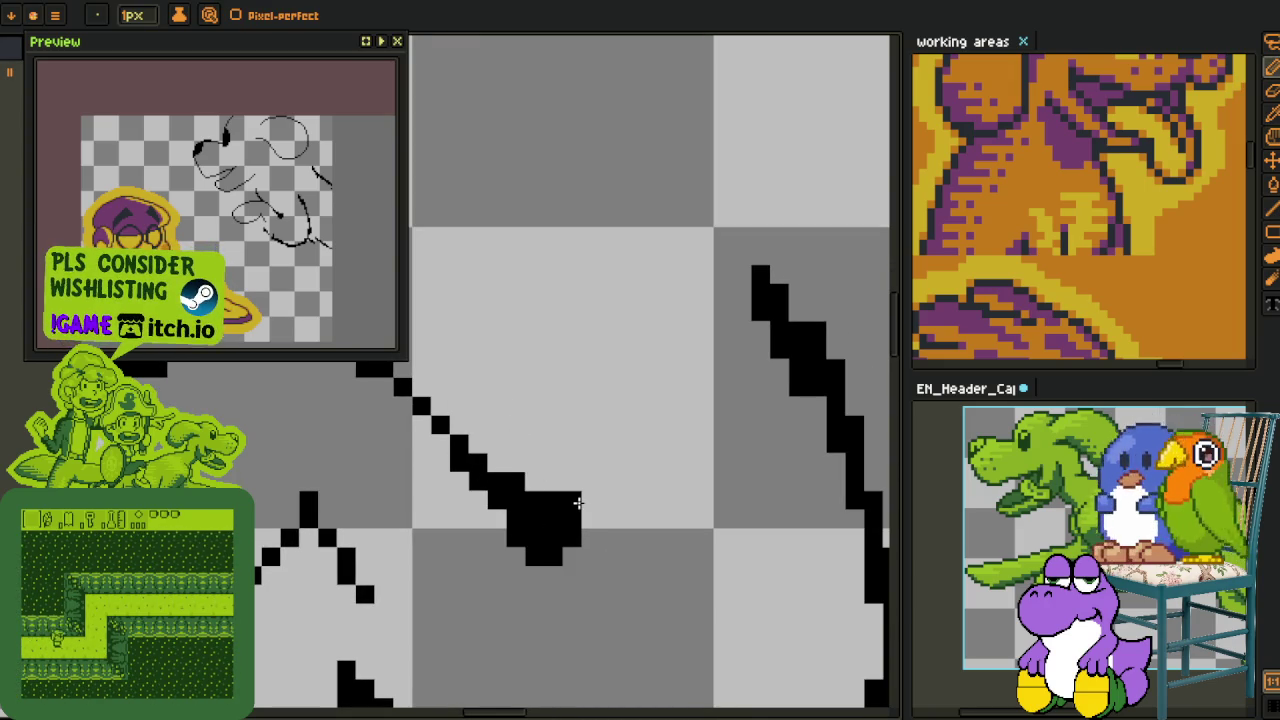
pyautogui.scroll(-1, 530, 470)
pyautogui.scroll(-2, 523, 486)
pyautogui.scroll(1, 425, 480)
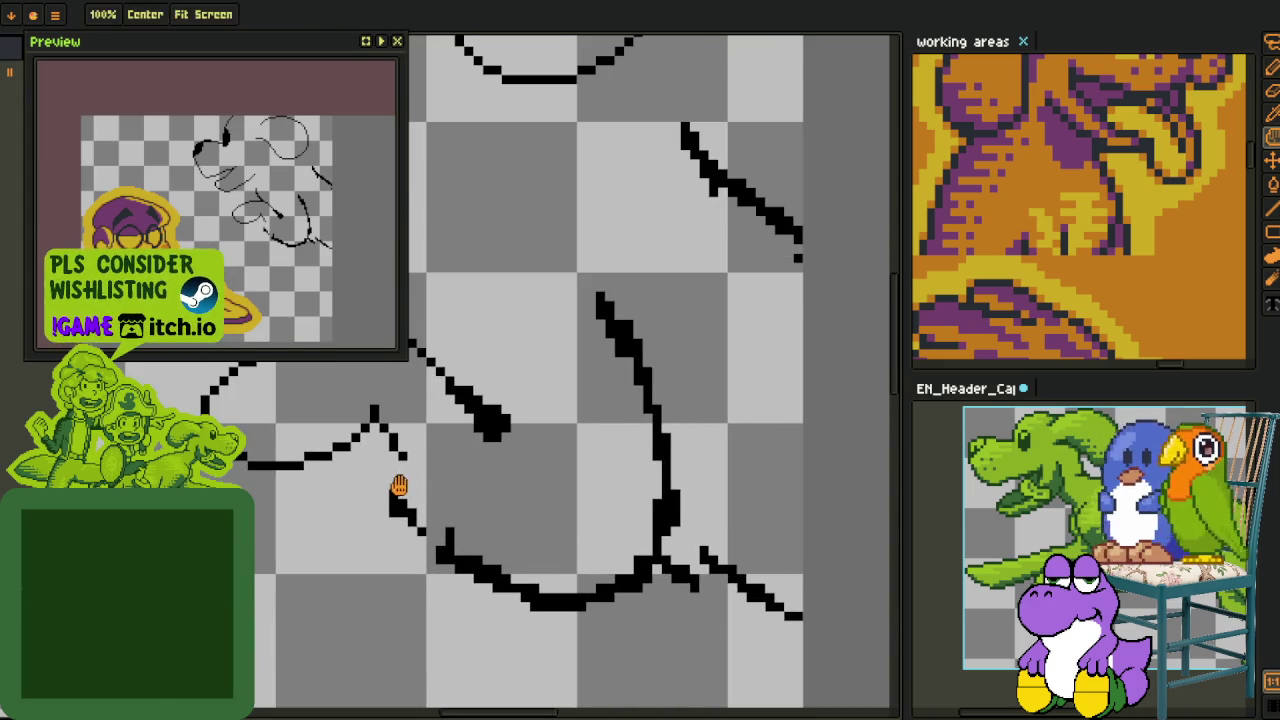
# Thin the thick run of the curved belly line to one pixel.
pyautogui.scroll(1, 420, 530)
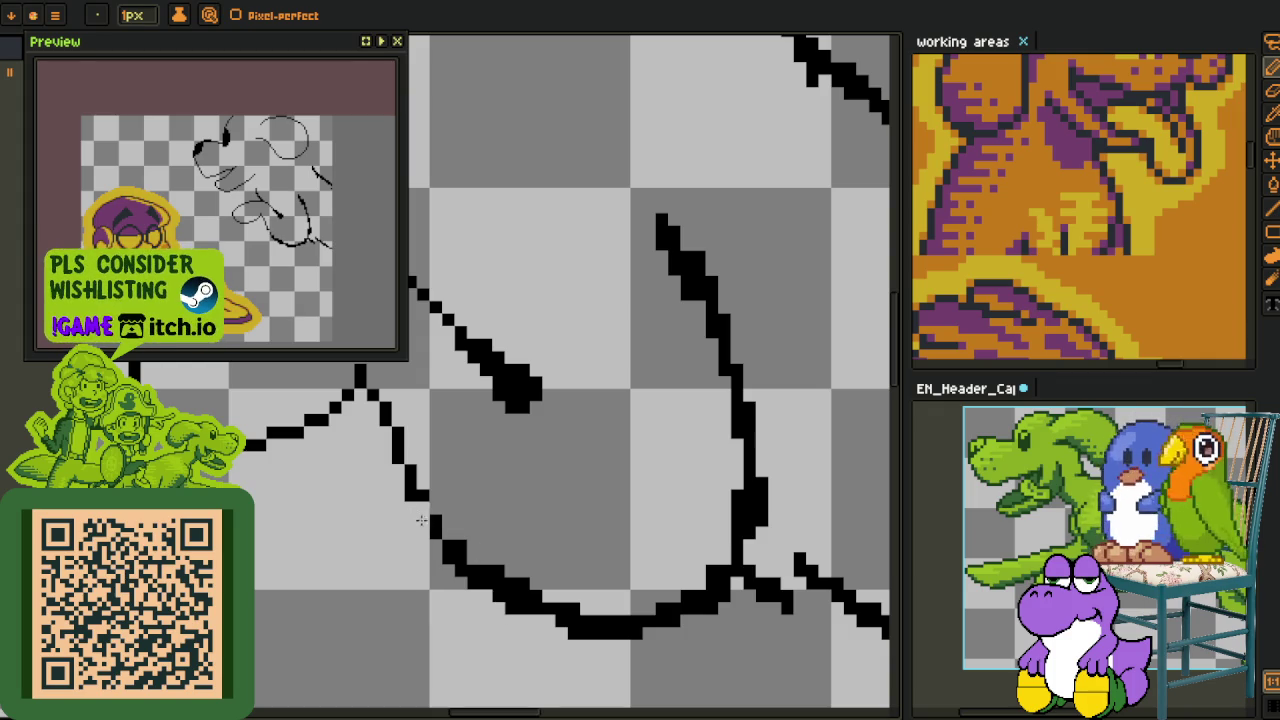
pyautogui.moveTo(424, 505); pyautogui.dragTo(398, 487)
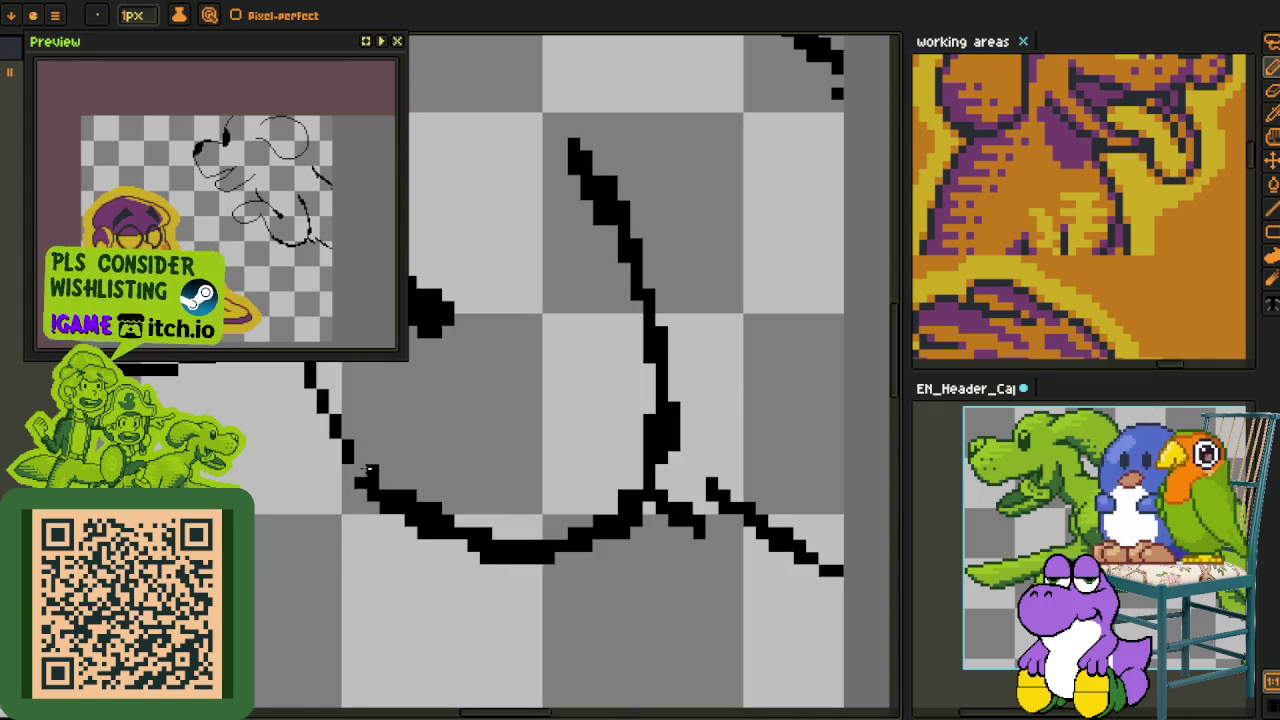
pyautogui.scroll(3, 418, 517)
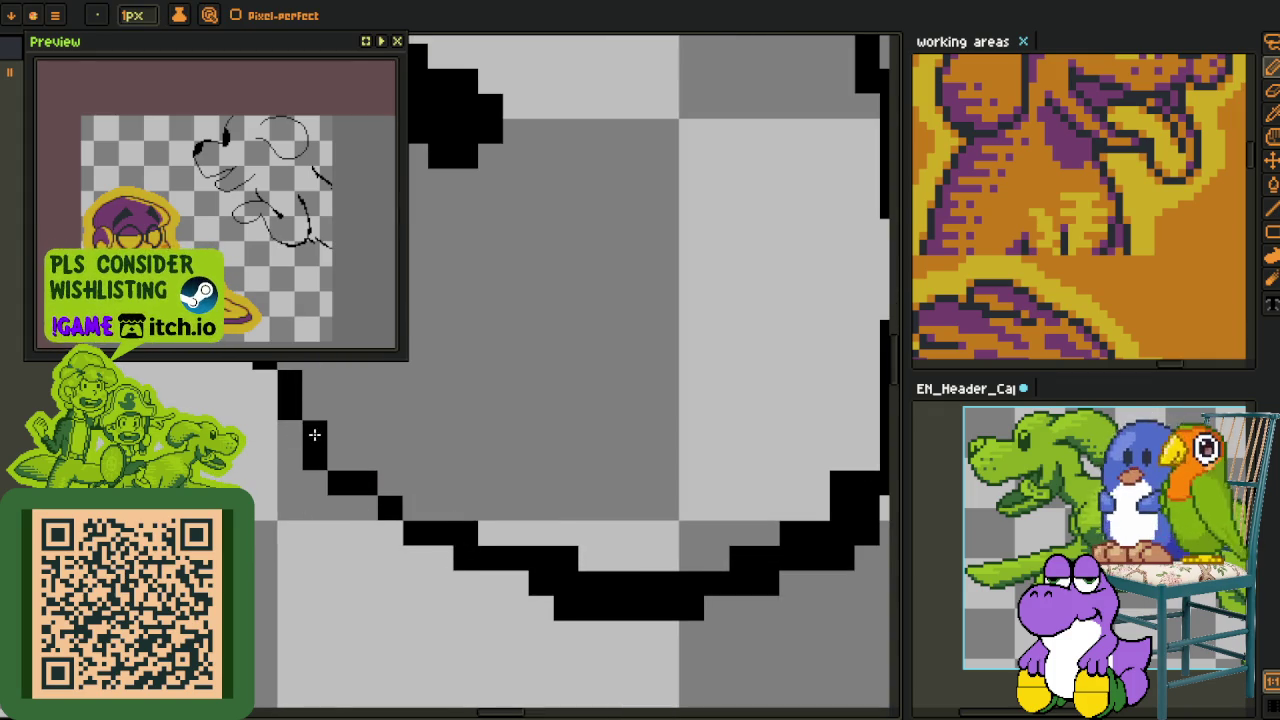
pyautogui.scroll(-2, 314, 434)
pyautogui.scroll(2, 441, 510)
pyautogui.moveTo(493, 545)
pyautogui.mouseDown()
pyautogui.moveTo(574, 533)
pyautogui.moveTo(418, 567)
pyautogui.mouseUp()
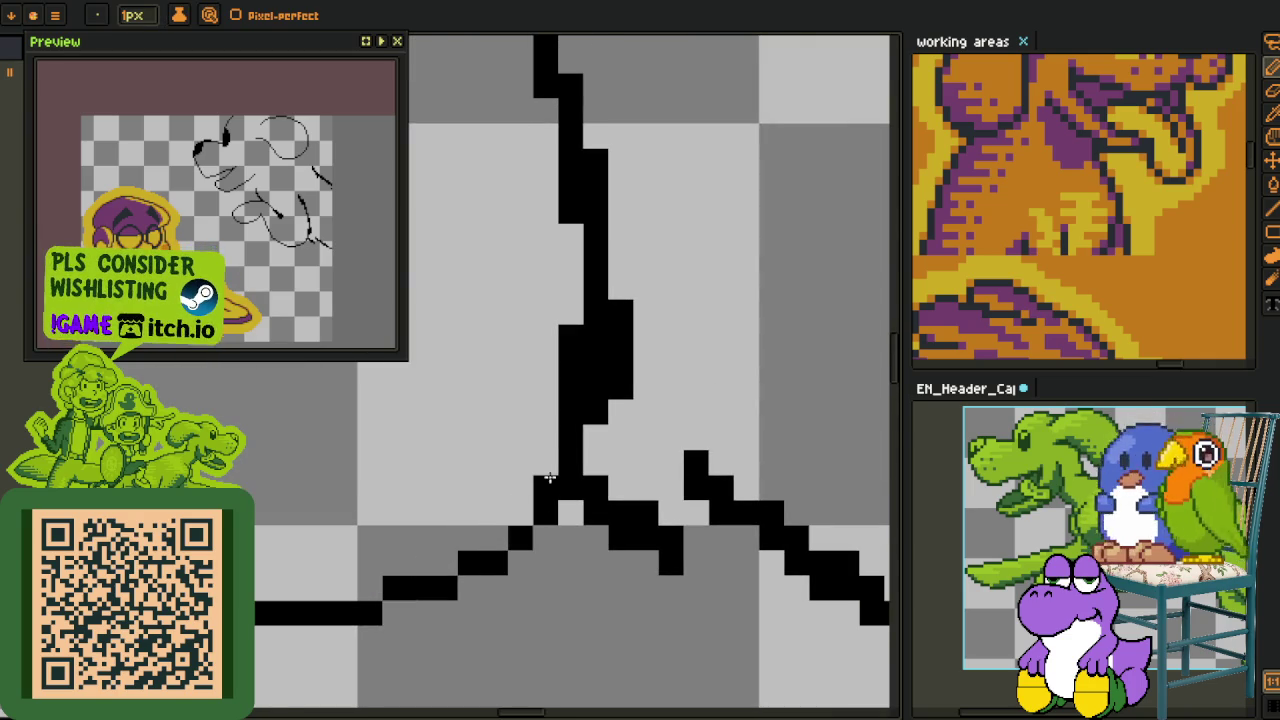
# Thin the long vertical stroke to a single-pixel stepped line.
pyautogui.moveTo(577, 427); pyautogui.dragTo(556, 549)
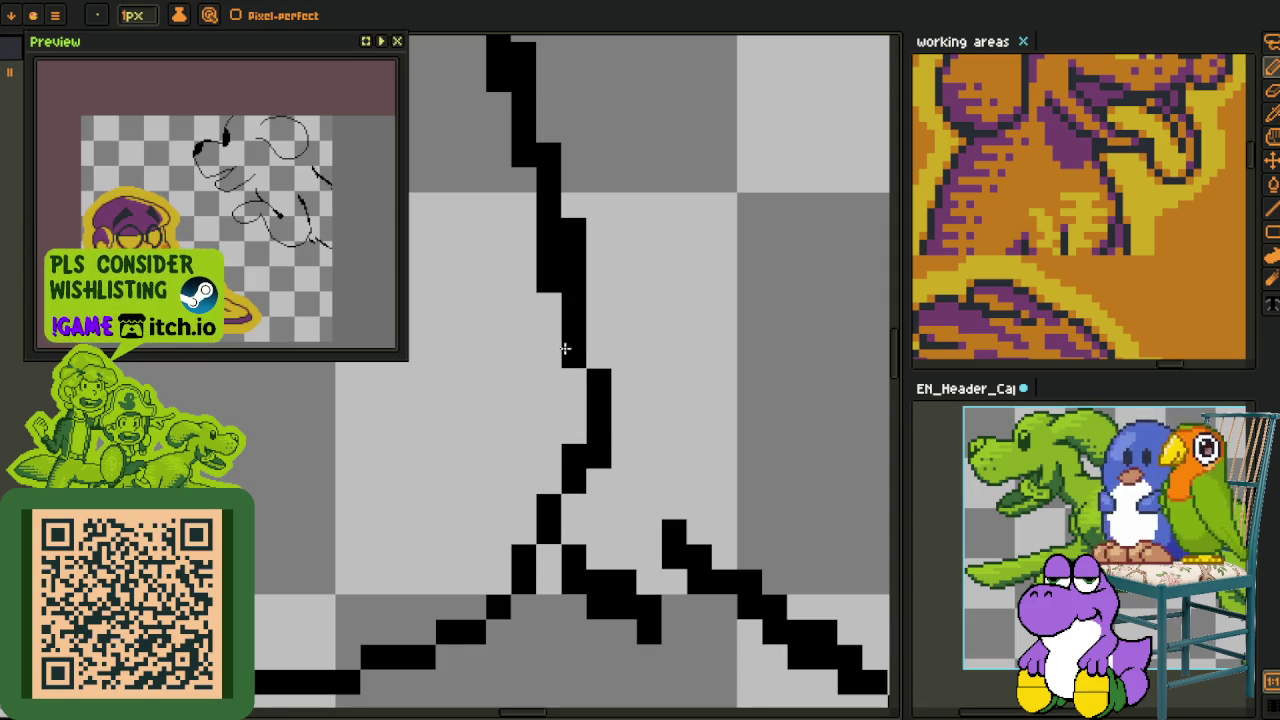
pyautogui.moveTo(549, 369); pyautogui.dragTo(543, 490)
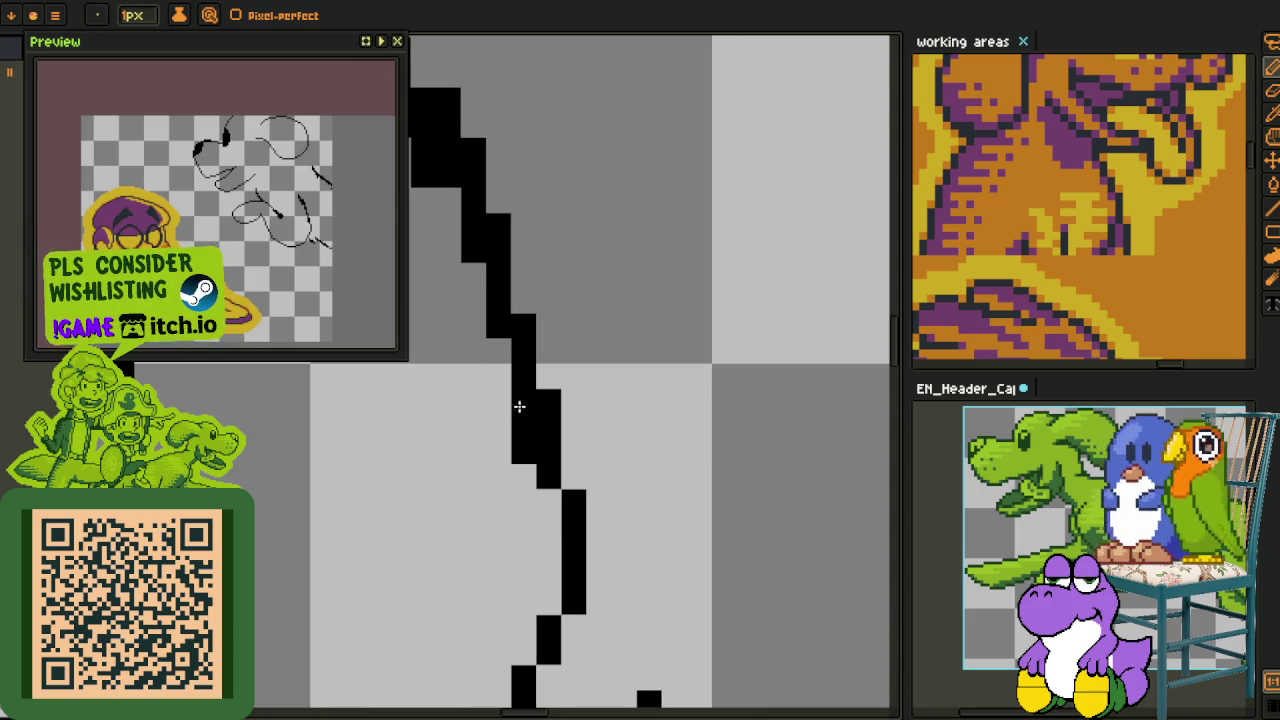
pyautogui.moveTo(519, 409); pyautogui.dragTo(549, 409)
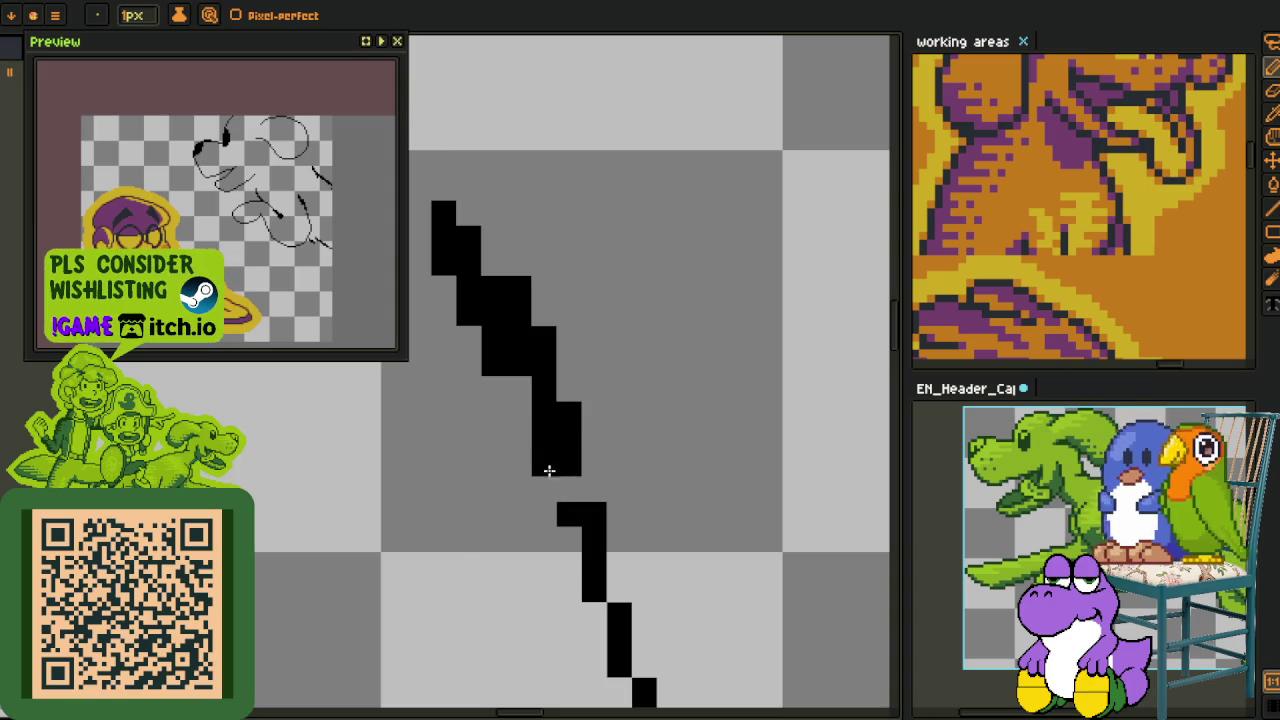
pyautogui.scroll(-2, 546, 466)
pyautogui.scroll(2, 546, 450)
pyautogui.scroll(-2, 560, 400)
pyautogui.scroll(-2, 575, 380)
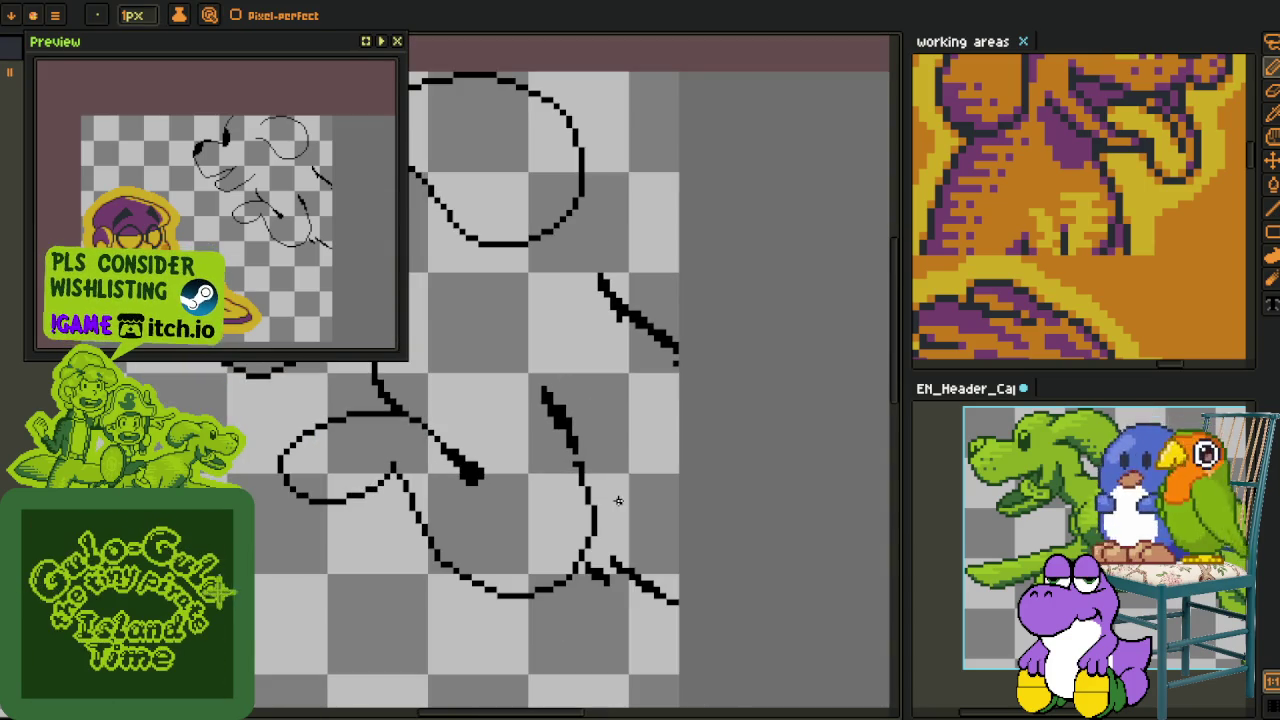
# Draw a short trial pencil stroke beside the lower loop, then undo it.
pyautogui.moveTo(606, 434); pyautogui.dragTo(573, 490)
pyautogui.scroll(1, 573, 490)
pyautogui.press('b')
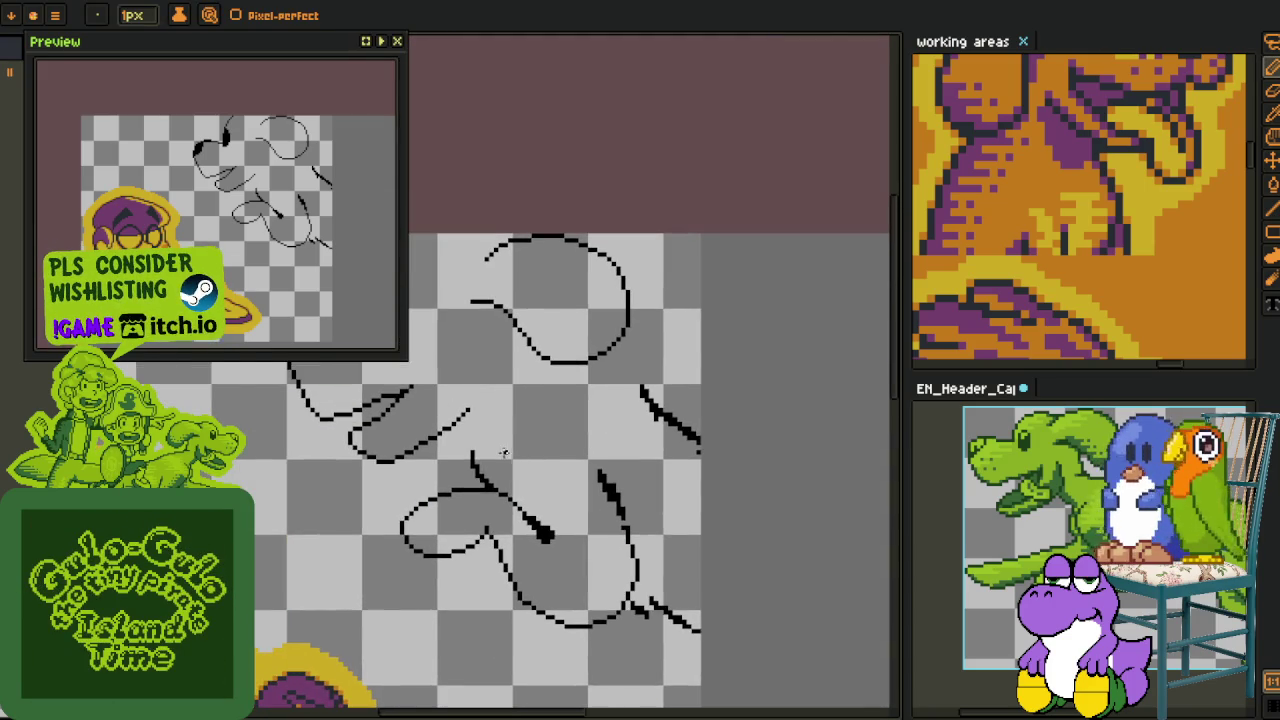
pyautogui.scroll(-1, 500, 455)
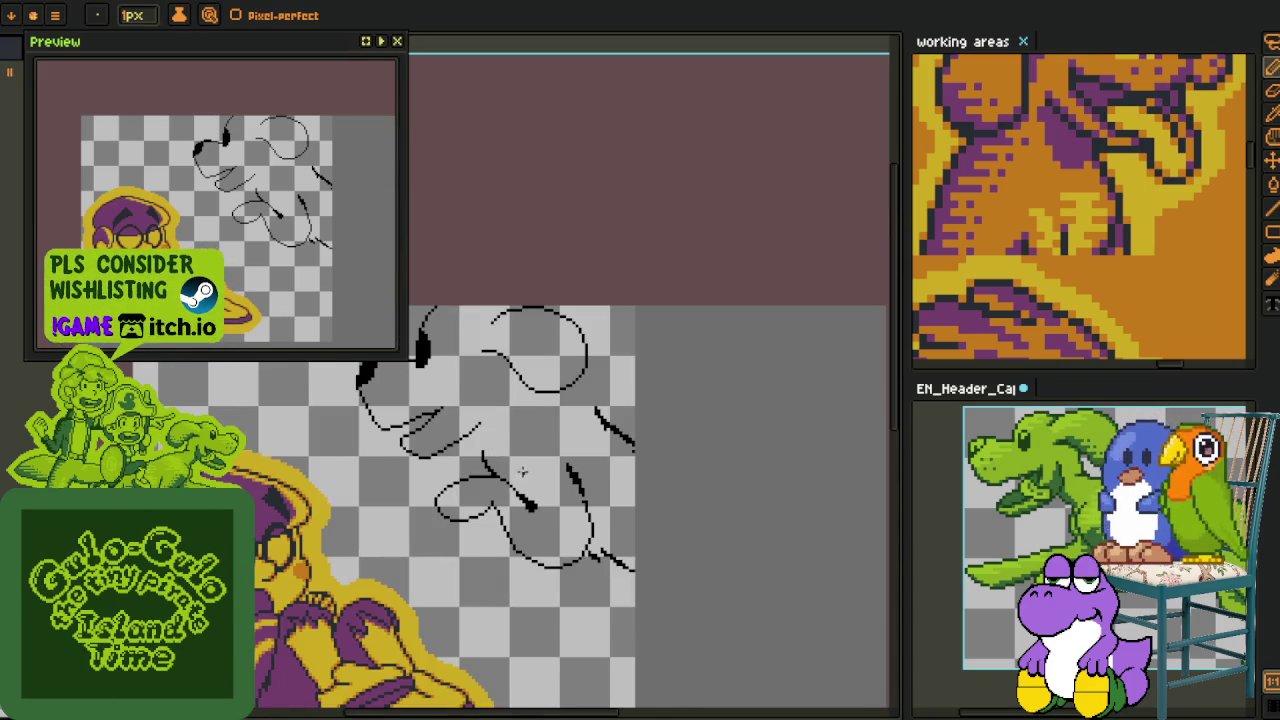
pyautogui.scroll(2, 538, 457)
pyautogui.scroll(1, 580, 380)
pyautogui.scroll(-2, 614, 371)
pyautogui.scroll(2, 595, 357)
pyautogui.moveTo(603, 352)
pyautogui.mouseDown()
pyautogui.moveTo(512, 450)
pyautogui.moveTo(603, 368)
pyautogui.mouseUp()
pyautogui.scroll(1, 503, 472)
pyautogui.hotkey('ctrl', 'z')
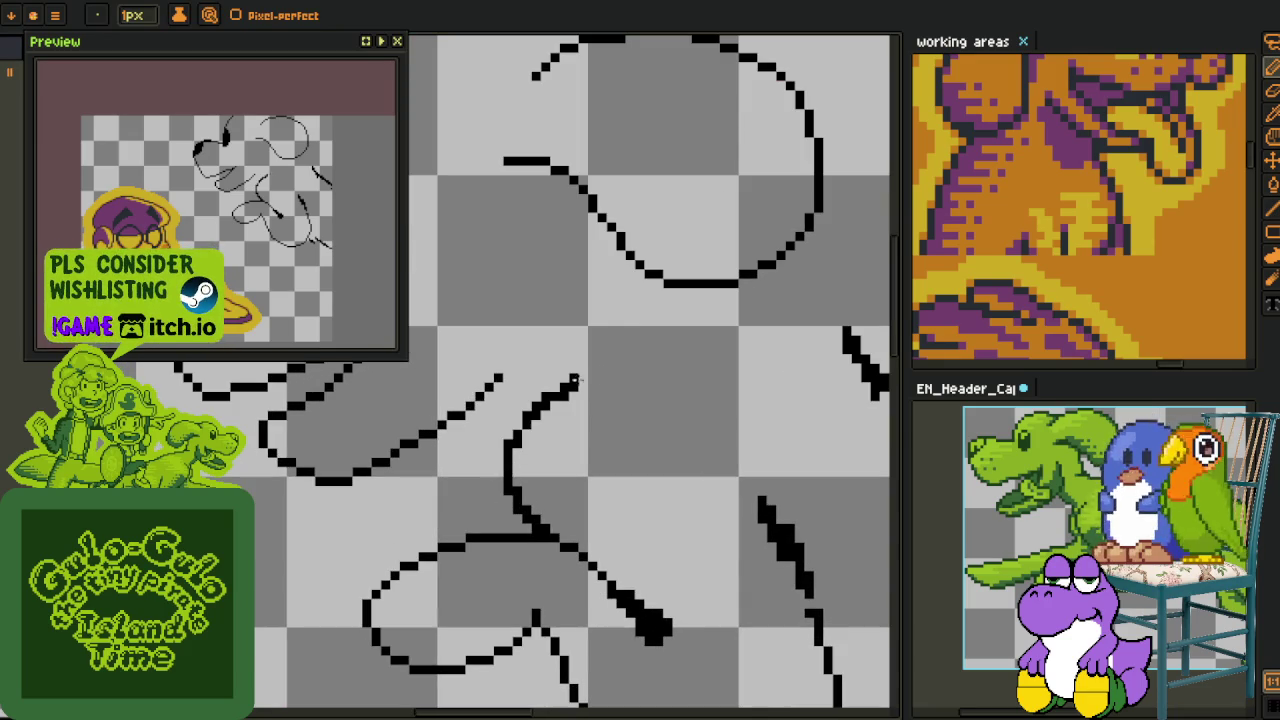
# Pan around the canvas to bring the new stroke into view.
pyautogui.press('space')
pyautogui.moveTo(665, 478); pyautogui.dragTo(490, 426)
pyautogui.scroll(2, 480, 425)
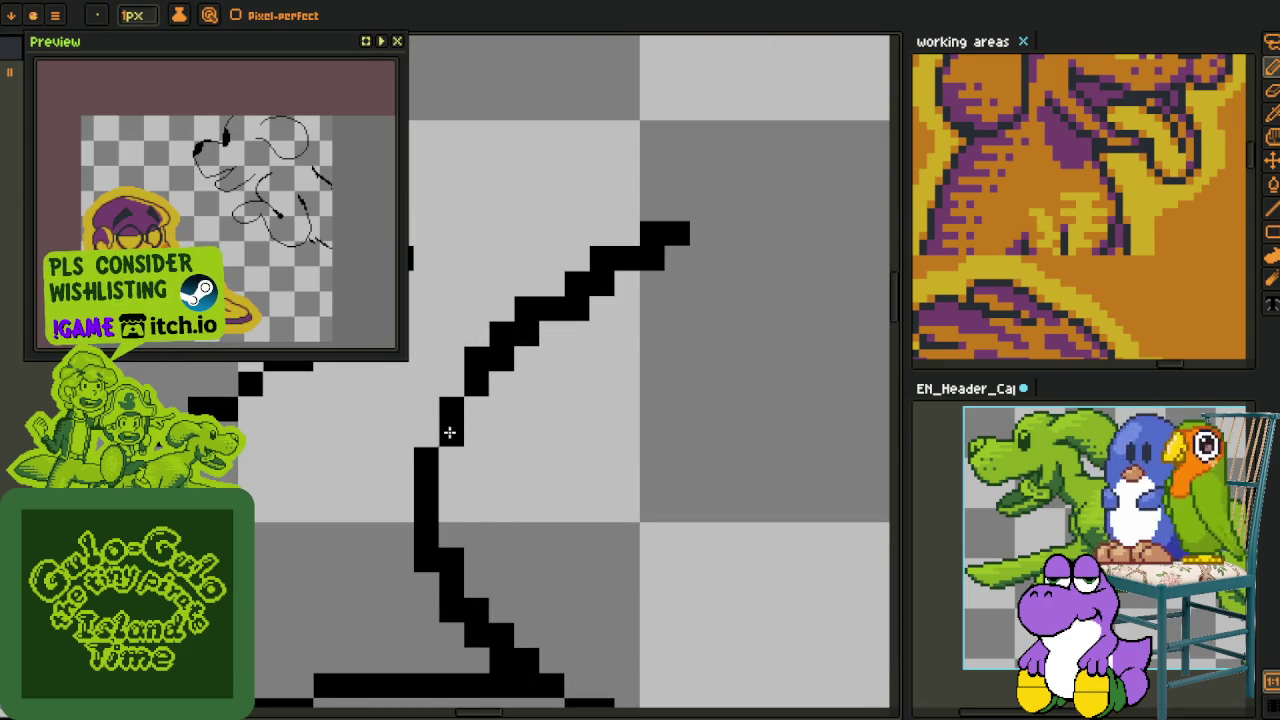
pyautogui.moveTo(534, 629); pyautogui.dragTo(517, 584)
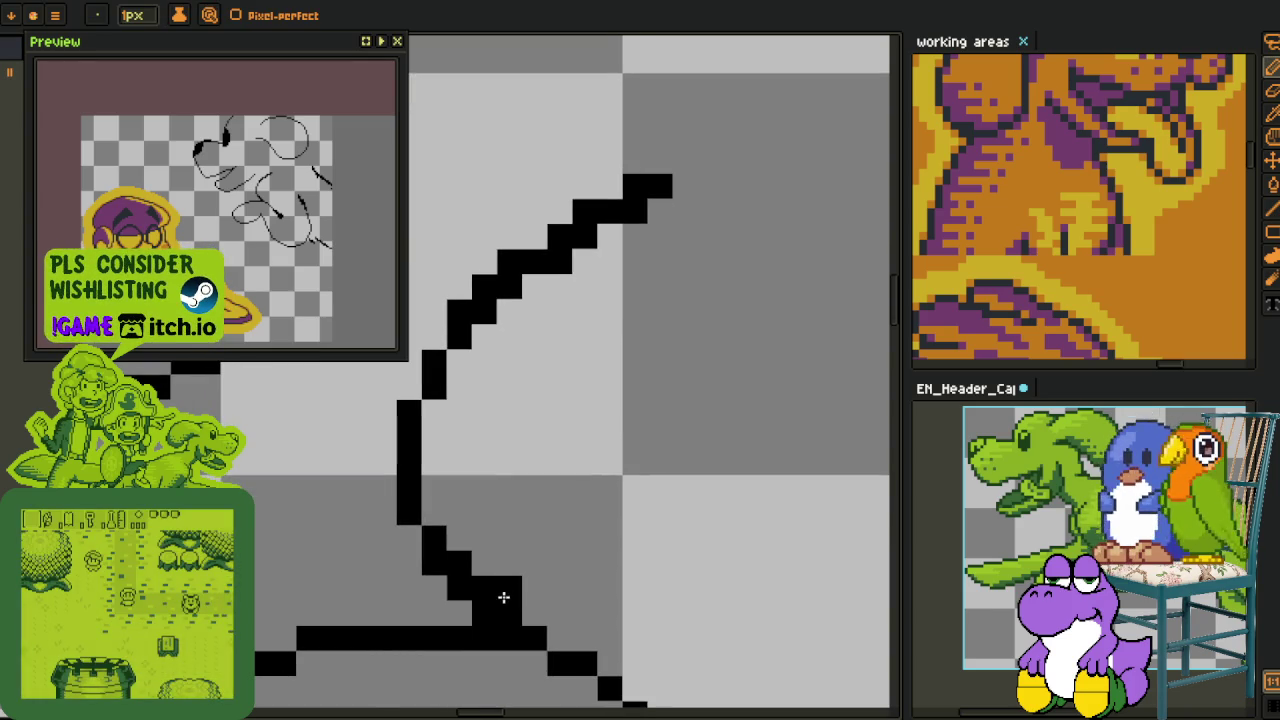
pyautogui.press('space')
pyautogui.moveTo(498, 444)
pyautogui.mouseDown()
pyautogui.moveTo(516, 589)
pyautogui.moveTo(528, 428)
pyautogui.moveTo(562, 390)
pyautogui.mouseUp()
# Zoom in and out to review the dog's mostly single-pixel outlines.
pyautogui.scroll(-3, 562, 390)
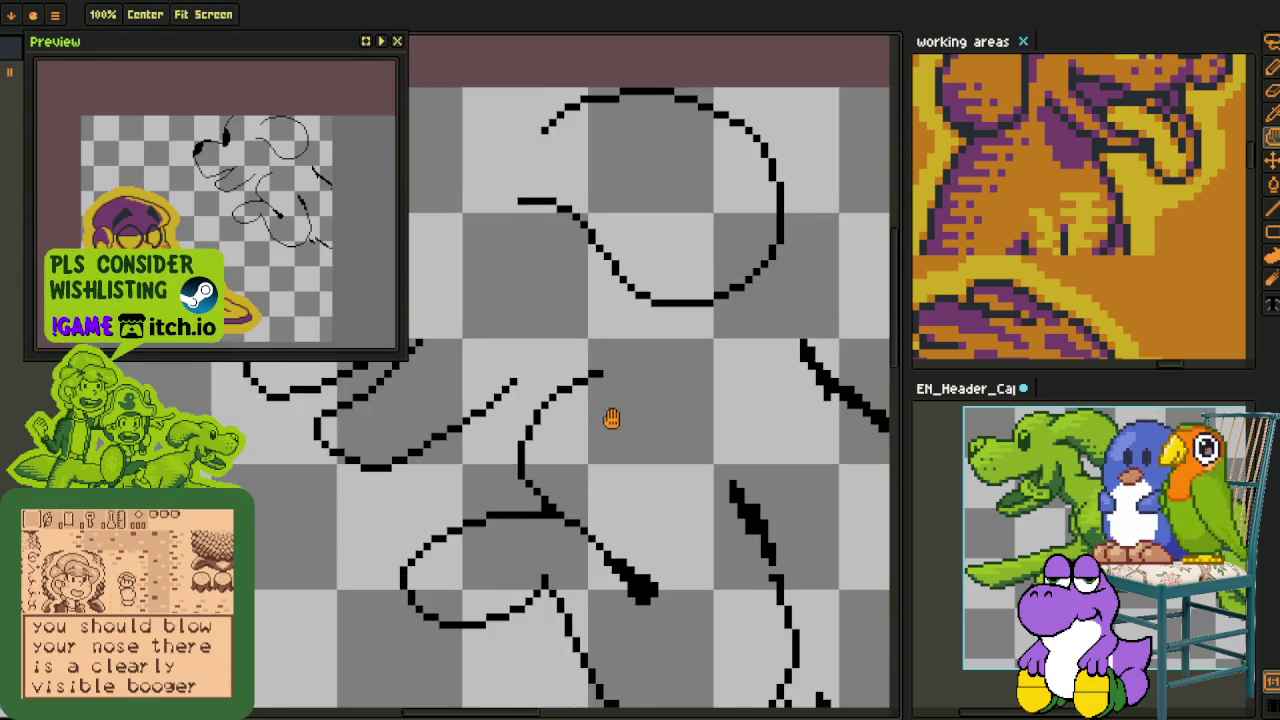
pyautogui.scroll(2, 481, 366)
pyautogui.scroll(-1, 481, 366)
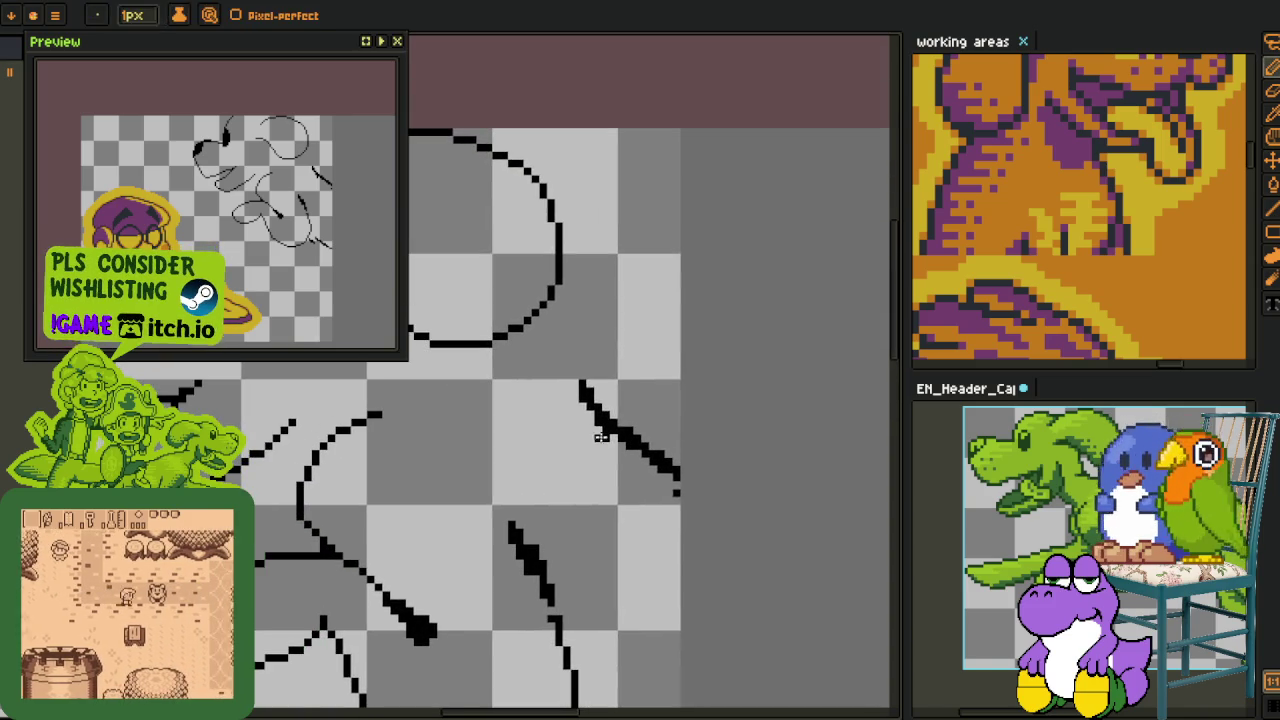
pyautogui.scroll(2, 571, 395)
pyautogui.scroll(-1, 555, 378)
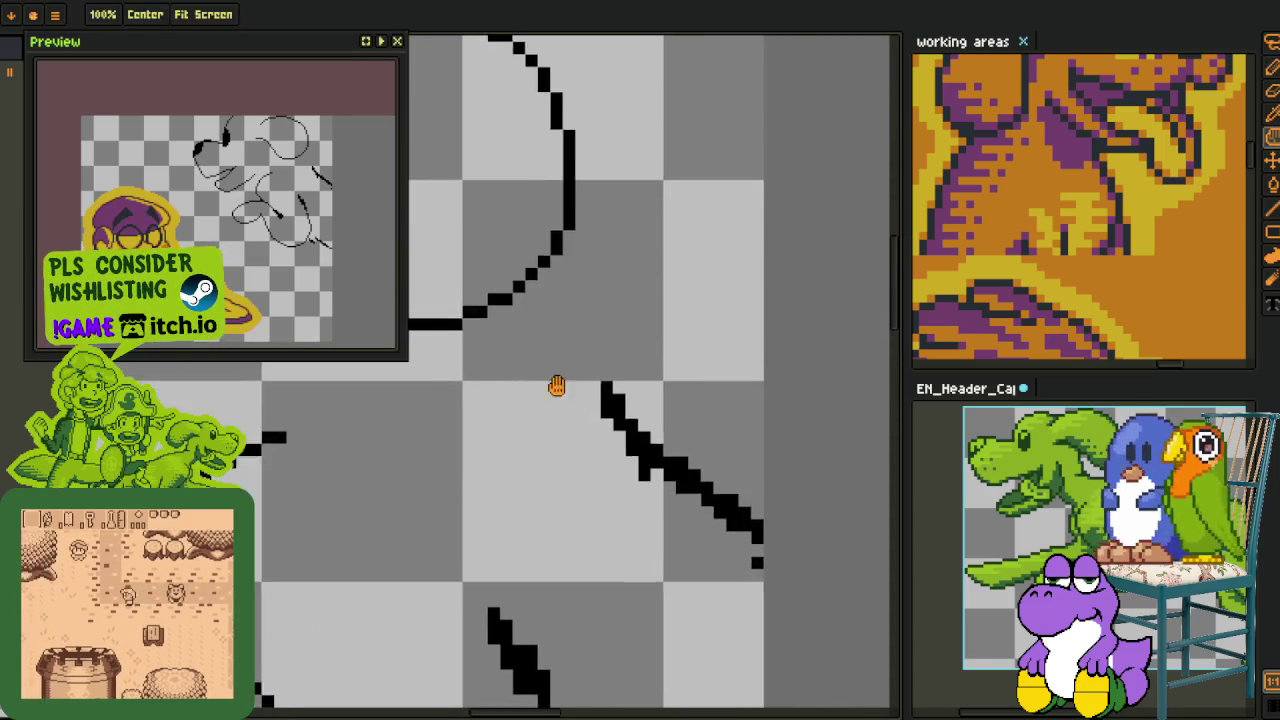
pyautogui.scroll(-1, 586, 423)
pyautogui.scroll(2, 545, 420)
pyautogui.scroll(-1, 545, 420)
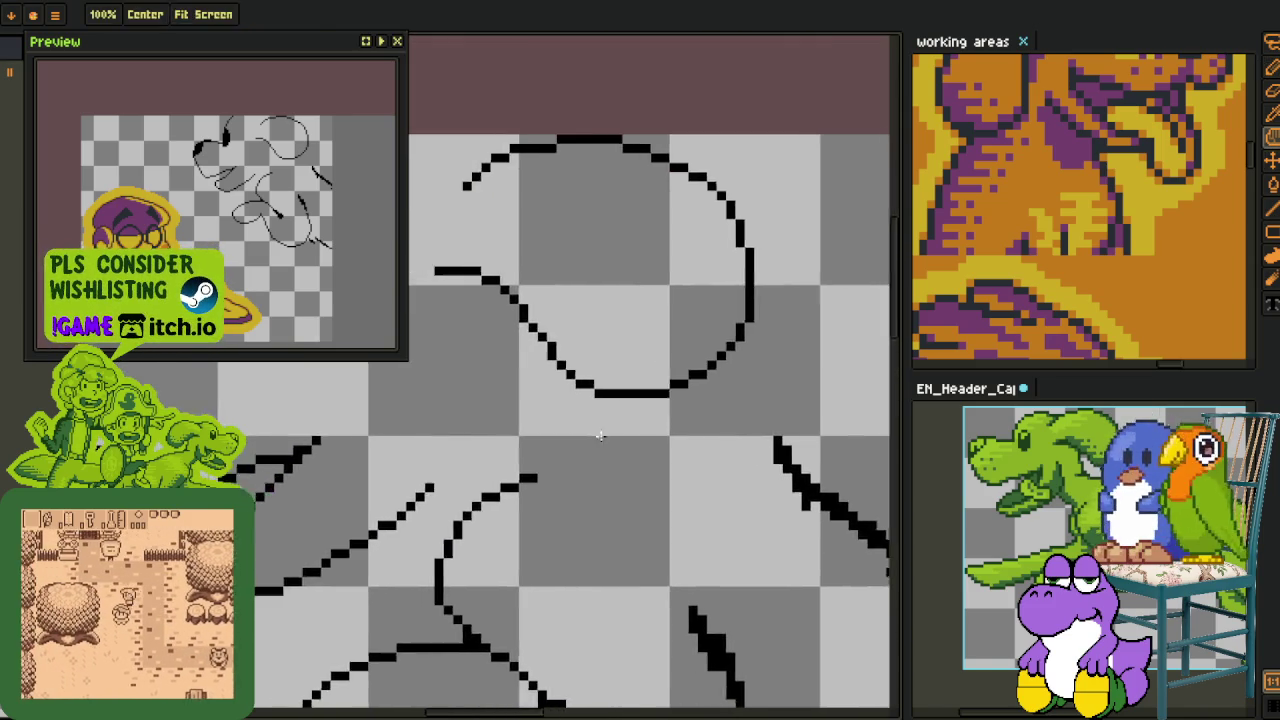
pyautogui.scroll(-1, 600, 470)
pyautogui.scroll(-1, 609, 480)
pyautogui.press('m')
pyautogui.scroll(1, 654, 440)
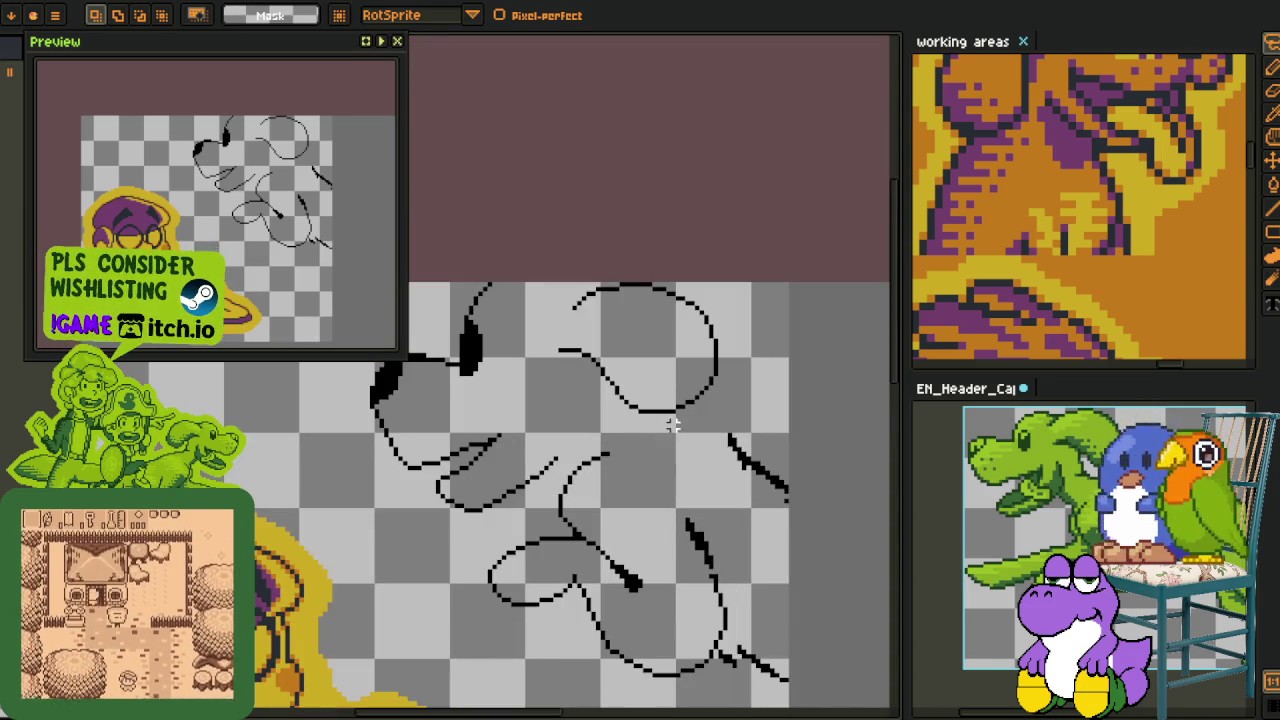
# Erase stray and extra pixels along the leg stroke.
pyautogui.scroll(2, 701, 425)
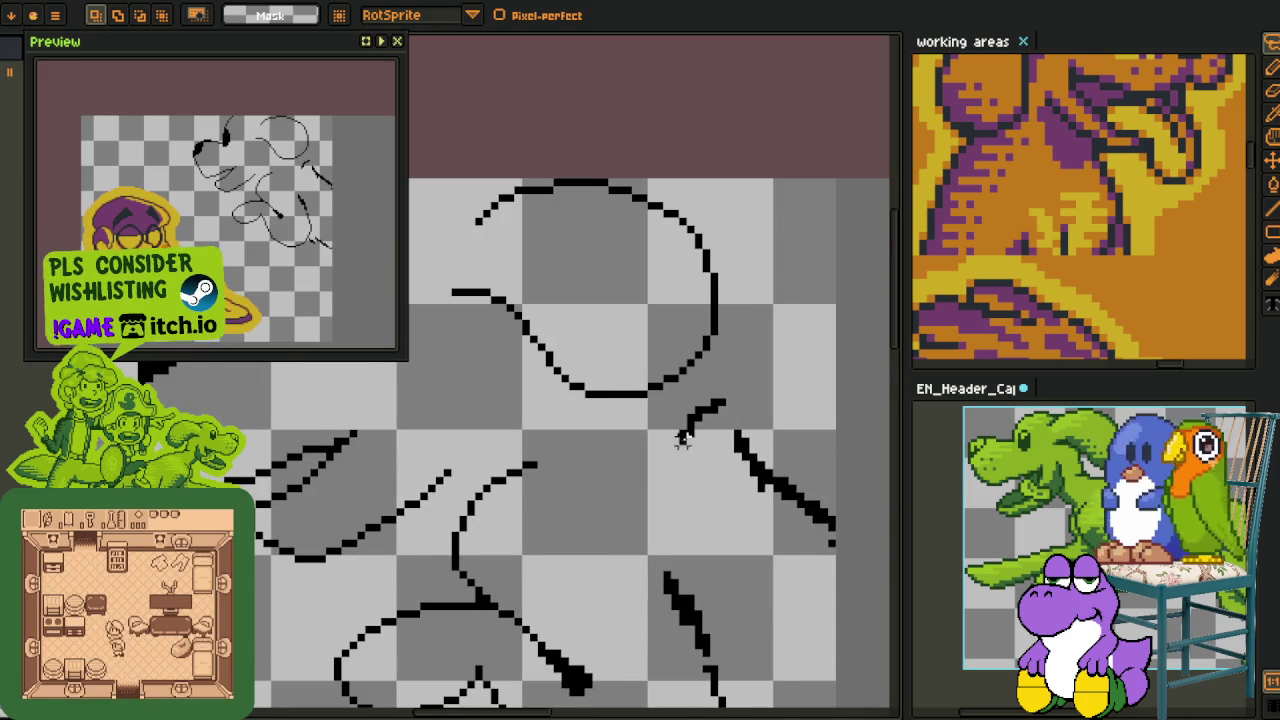
pyautogui.scroll(-1, 698, 415)
pyautogui.scroll(-1, 590, 480)
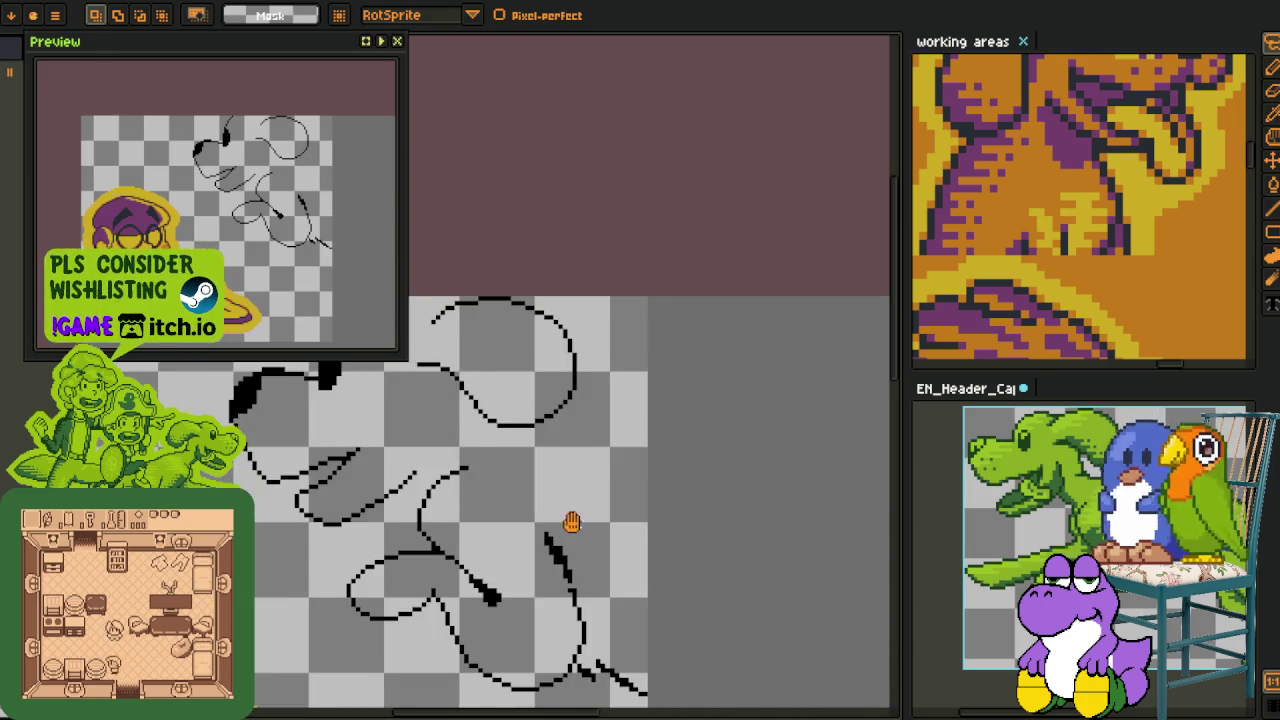
pyautogui.moveTo(574, 525); pyautogui.dragTo(616, 513)
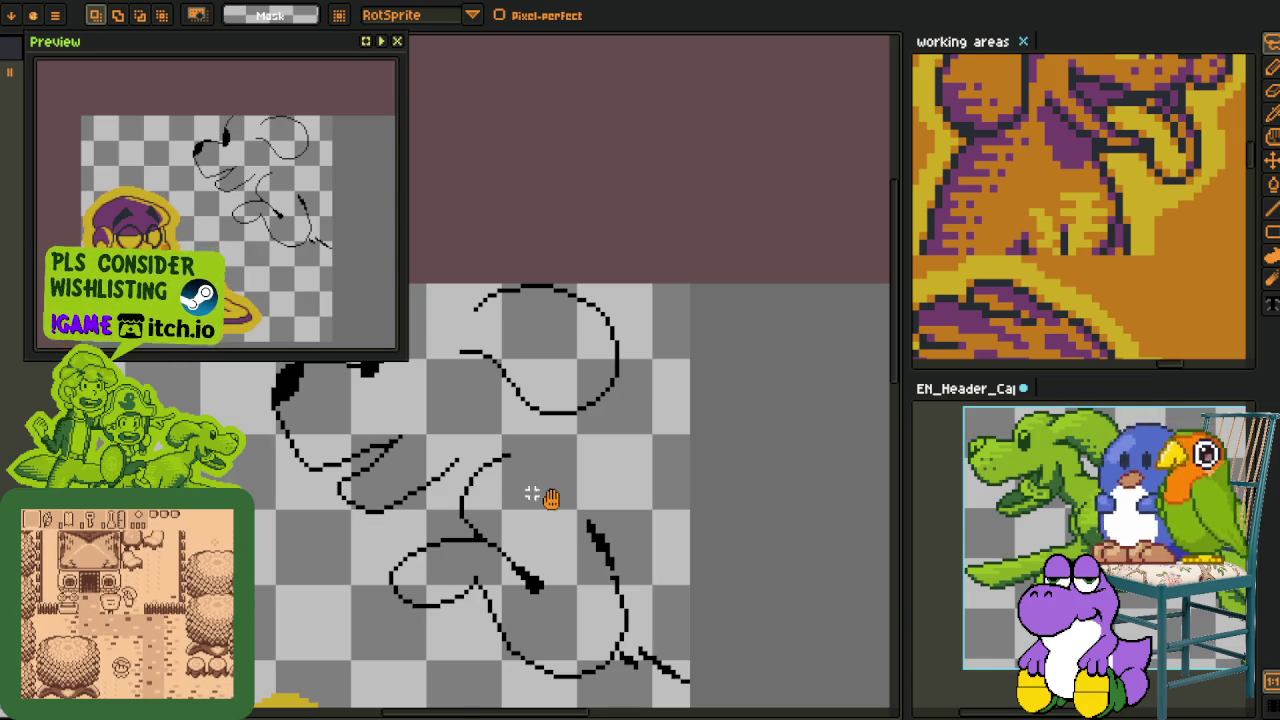
pyautogui.scroll(1, 525, 492)
pyautogui.scroll(2, 600, 470)
pyautogui.scroll(1, 583, 451)
pyautogui.click(571, 435)
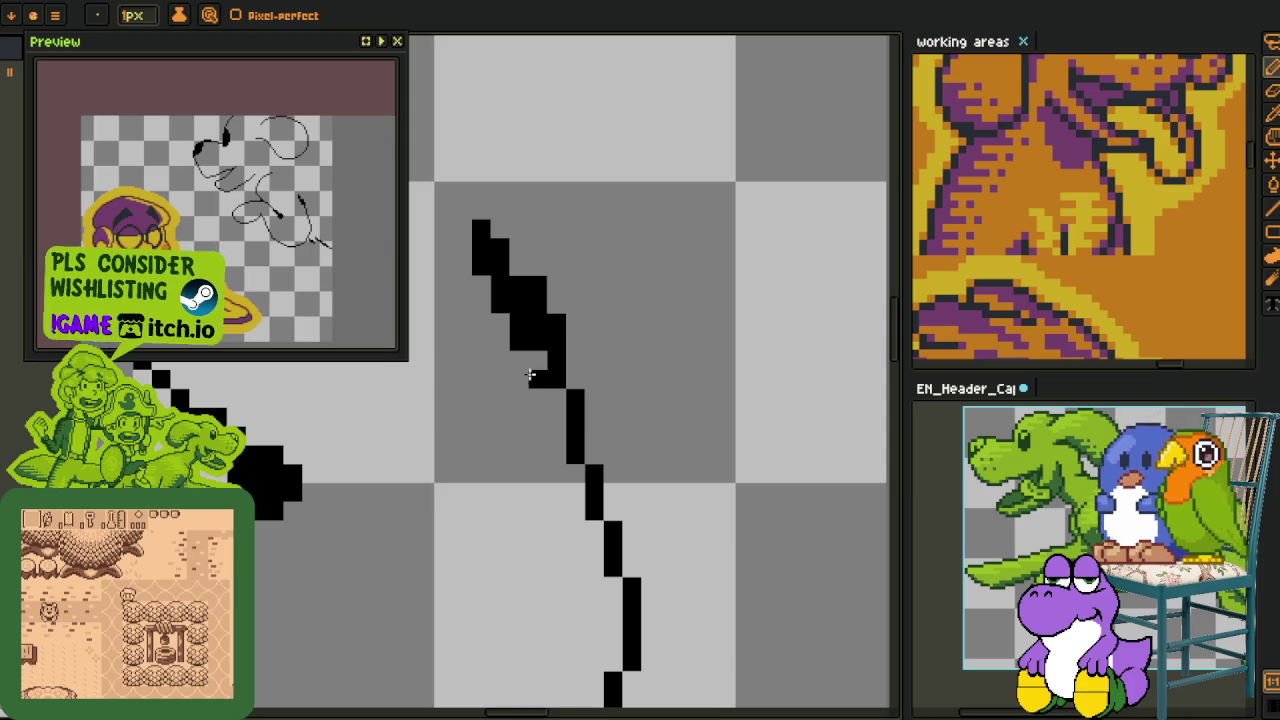
pyautogui.moveTo(519, 335)
pyautogui.mouseDown()
pyautogui.moveTo(566, 342)
pyautogui.moveTo(514, 284)
pyautogui.mouseUp()
pyautogui.click(480, 254)
# Erase the doubled pixels at the stroke junction and add a reconnecting pixel.
pyautogui.scroll(-3, 514, 414)
pyautogui.scroll(2, 551, 466)
pyautogui.scroll(1, 562, 485)
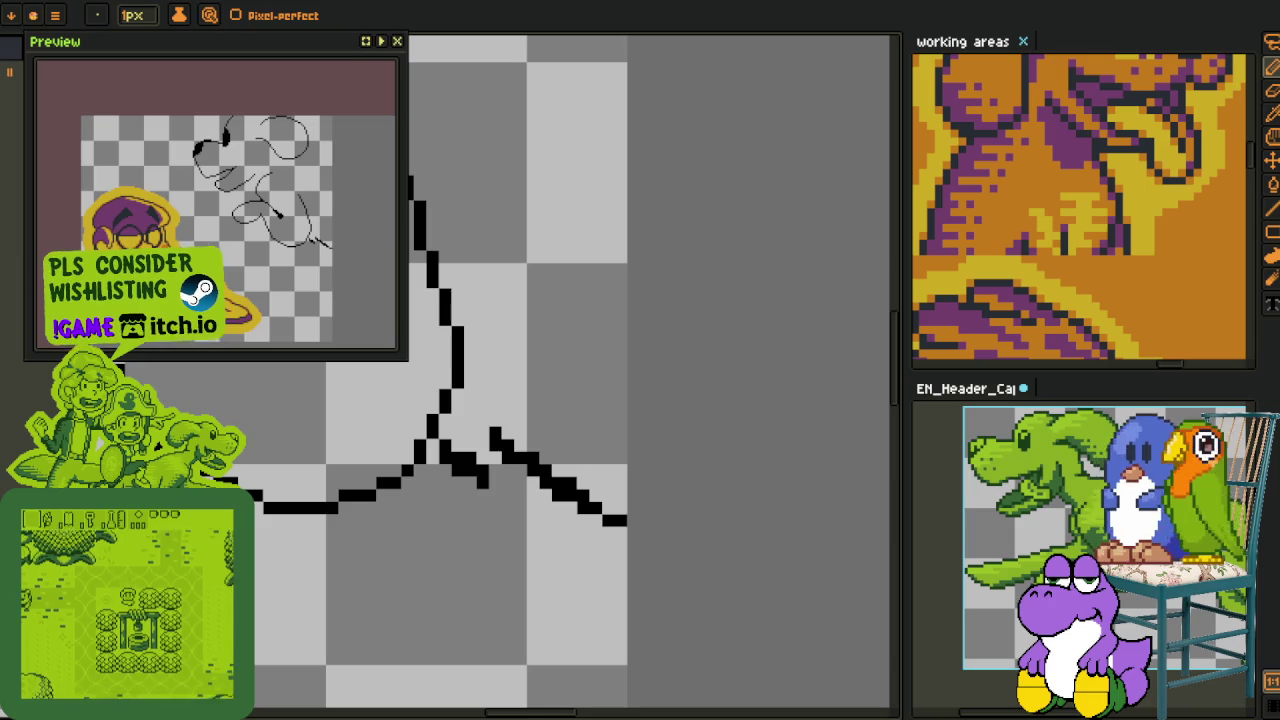
pyautogui.scroll(1, 495, 455)
pyautogui.moveTo(441, 430)
pyautogui.mouseDown()
pyautogui.moveTo(468, 480)
pyautogui.moveTo(545, 487)
pyautogui.moveTo(543, 511)
pyautogui.mouseUp()
pyautogui.click(519, 407)
# Lasso a leg stroke segment, nudge it down one pixel, and commit.
pyautogui.press('q')
pyautogui.press('Return')
pyautogui.hotkey('ctrl', 'd')
pyautogui.press('b')
pyautogui.scroll(-4, 566, 322)
pyautogui.scroll(2, 466, 457)
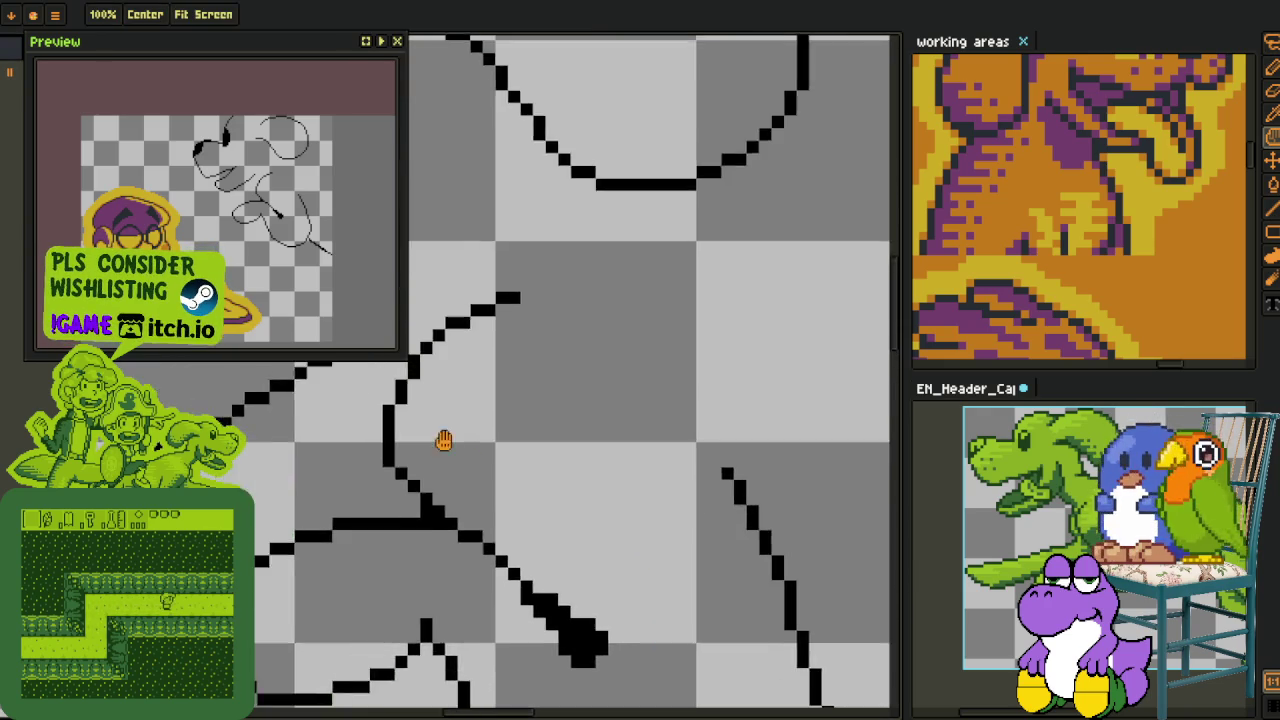
# Lasso the upper vertical stroke and rotate it so its top slants up-right.
pyautogui.press('q')
pyautogui.moveTo(498, 490)
pyautogui.mouseDown()
pyautogui.moveTo(487, 610)
pyautogui.moveTo(523, 465)
pyautogui.moveTo(570, 432)
pyautogui.mouseUp()
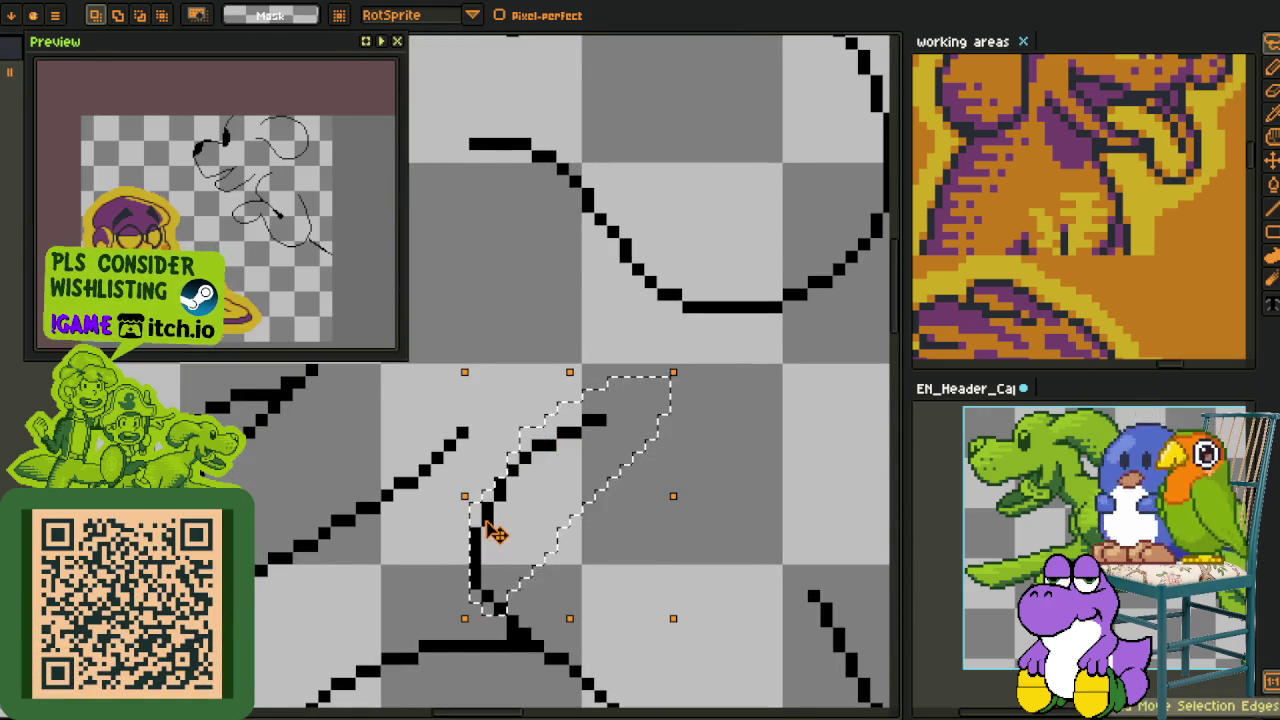
pyautogui.moveTo(510, 461); pyautogui.dragTo(505, 500)
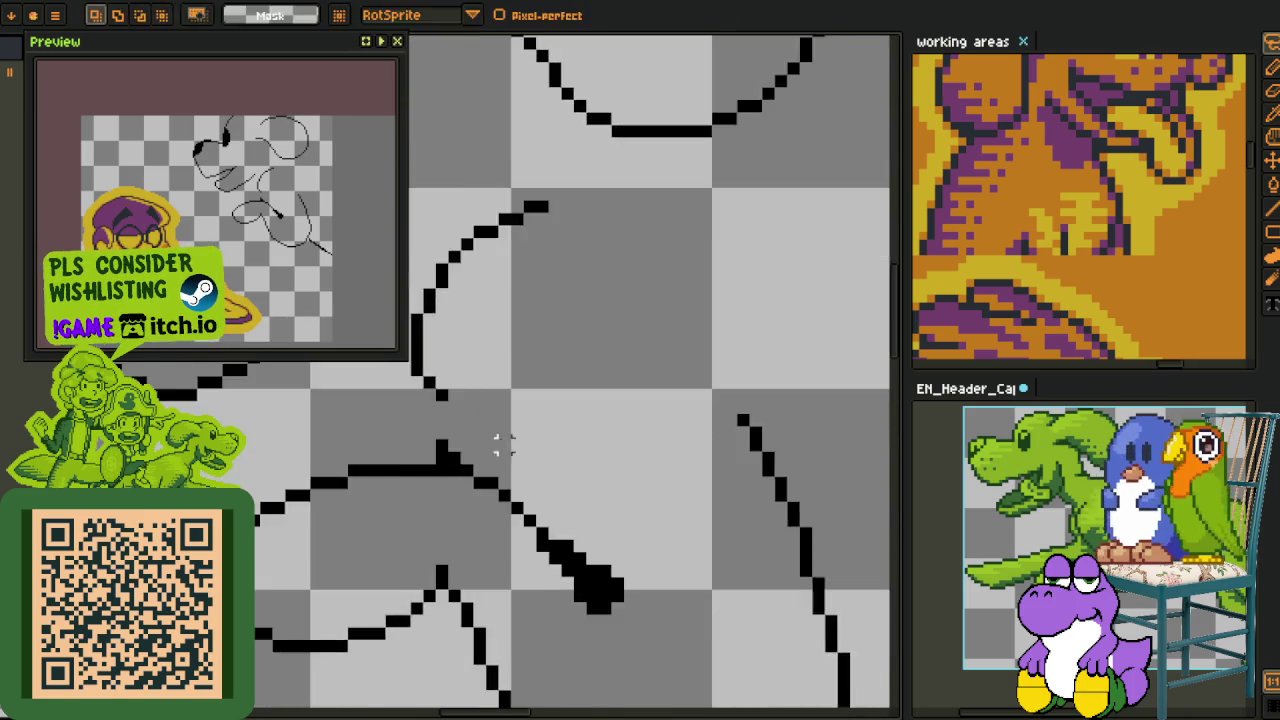
pyautogui.scroll(3, 526, 443)
pyautogui.moveTo(508, 417)
pyautogui.mouseDown()
pyautogui.moveTo(585, 471)
pyautogui.moveTo(610, 509)
pyautogui.mouseUp()
# Draw a vertical pixel run joining the line to the base.
pyautogui.press('b')
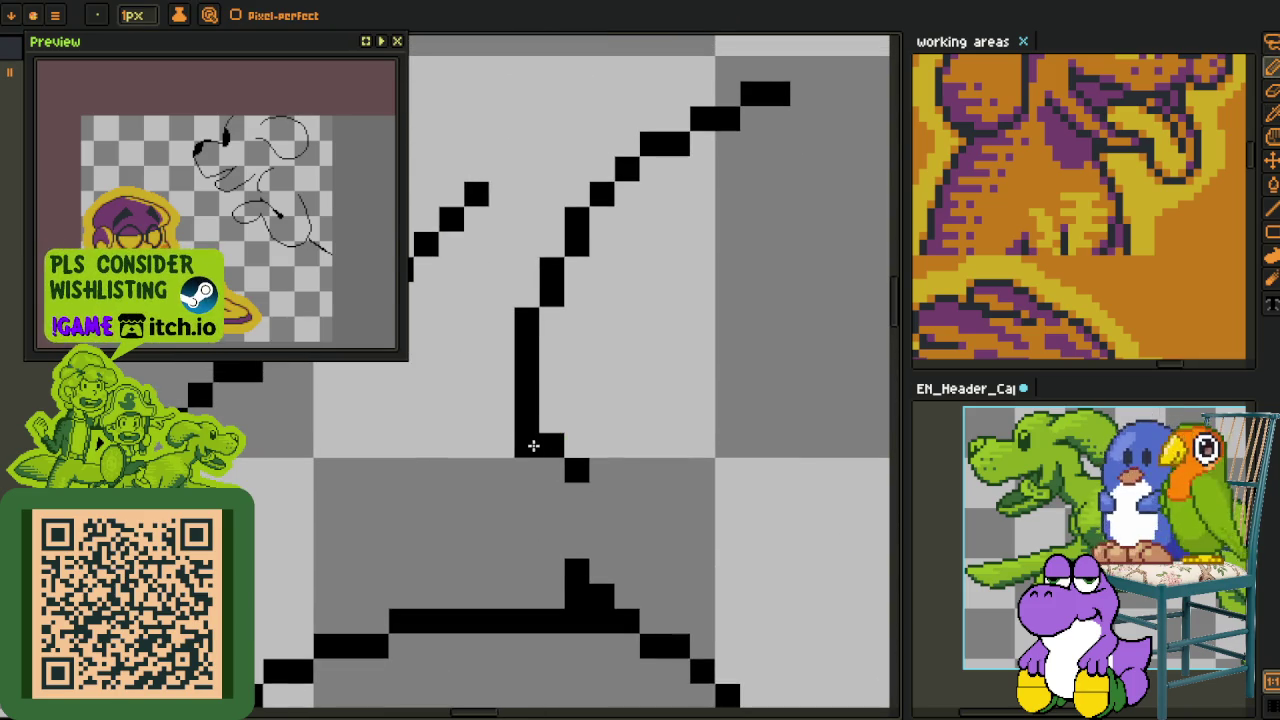
pyautogui.moveTo(551, 460)
pyautogui.mouseDown()
pyautogui.moveTo(551, 530)
pyautogui.moveTo(575, 572)
pyautogui.mouseUp()
pyautogui.scroll(-3, 714, 557)
pyautogui.scroll(2, 580, 514)
pyautogui.scroll(2, 494, 568)
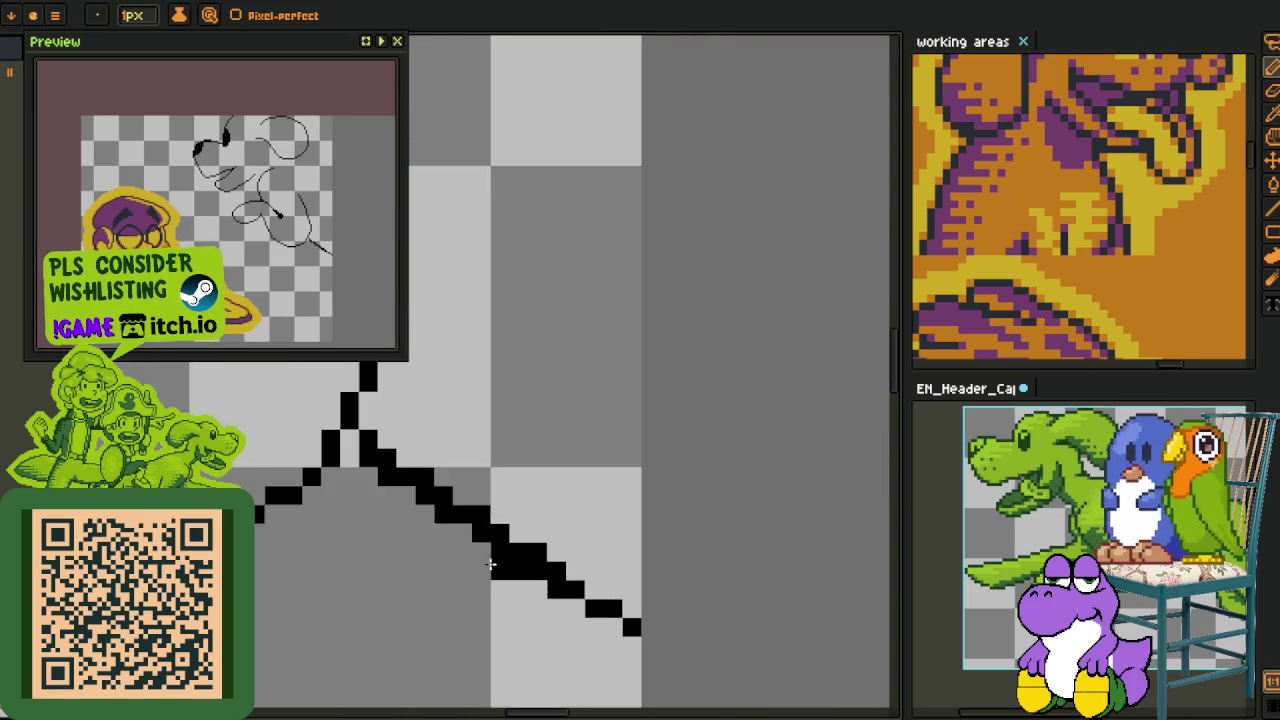
pyautogui.scroll(1, 406, 488)
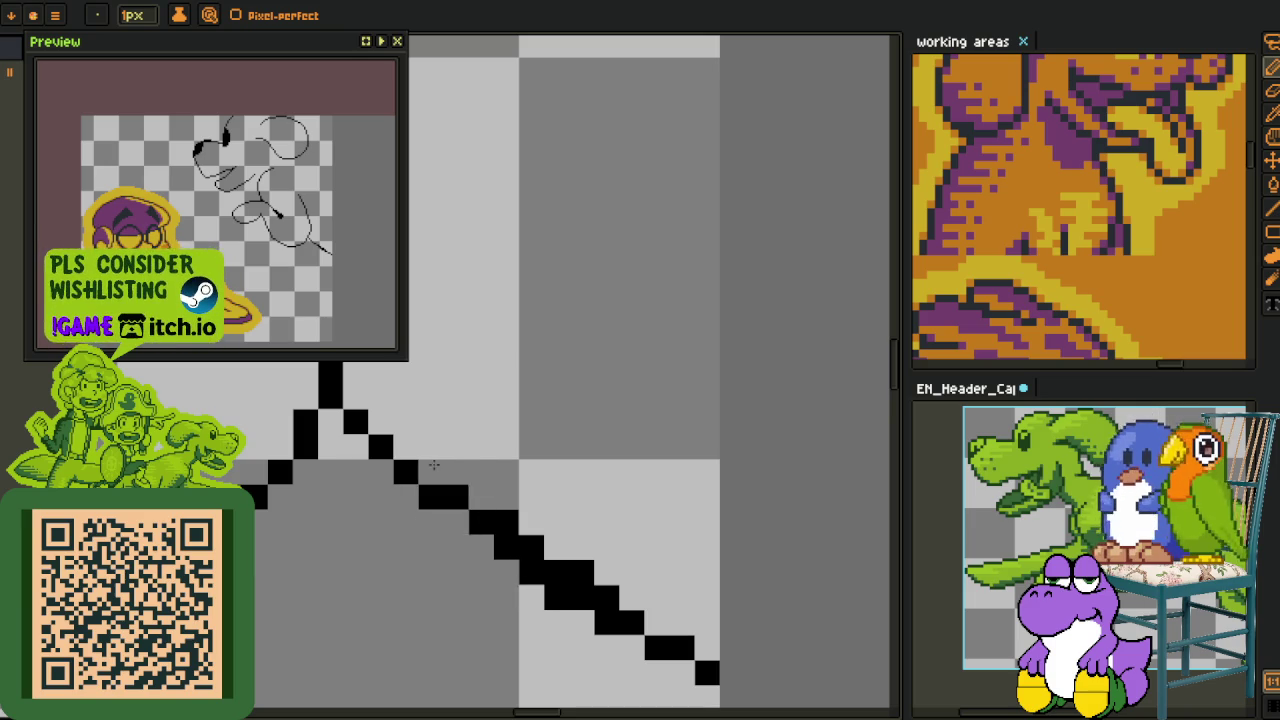
# Thin the long diagonal to a single-pixel stair-step line and save the sprite.
pyautogui.moveTo(433, 465); pyautogui.dragTo(626, 627)
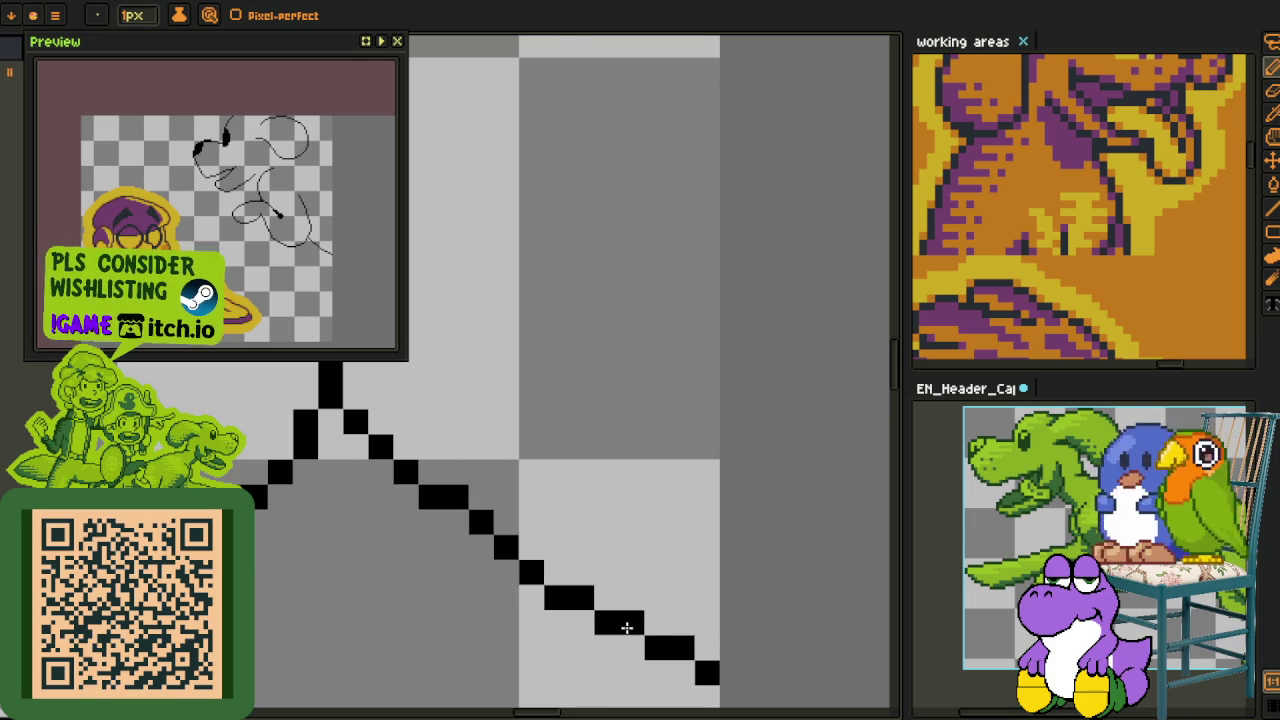
pyautogui.scroll(-3, 626, 627)
pyautogui.scroll(2, 571, 583)
pyautogui.scroll(-2, 571, 484)
pyautogui.hotkey('ctrl', 's')
pyautogui.scroll(1, 596, 484)
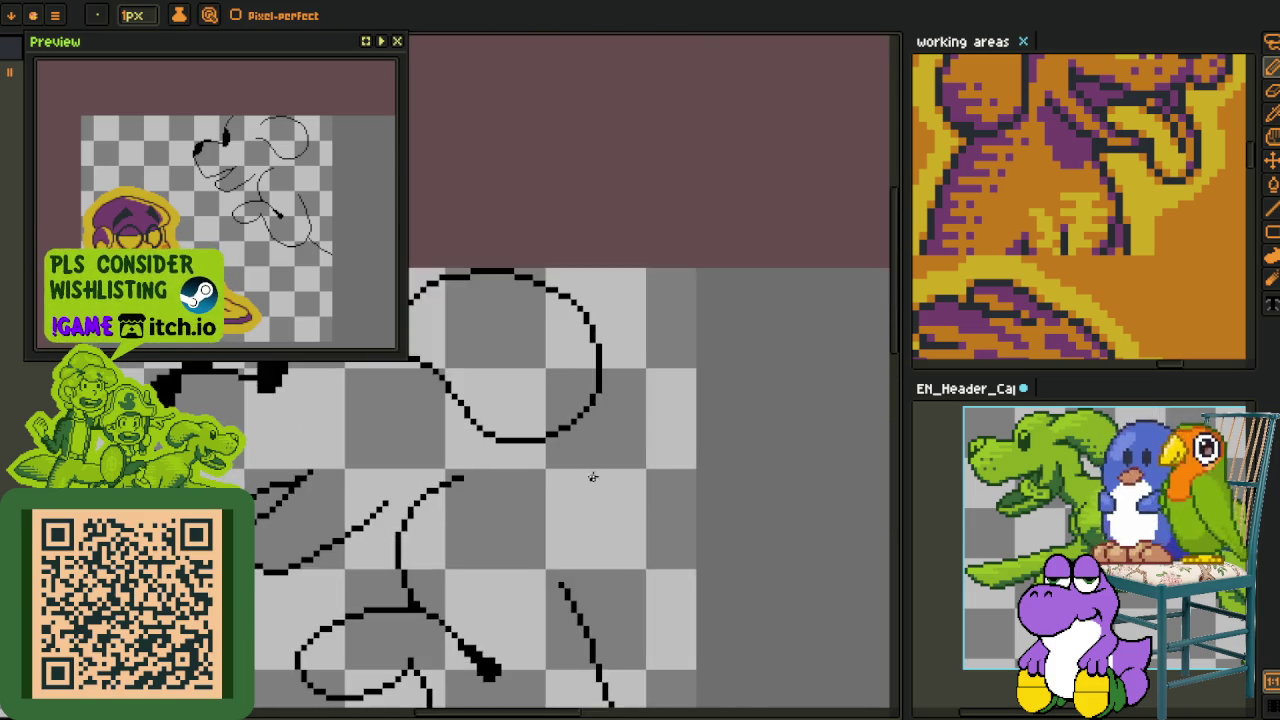
pyautogui.scroll(1, 596, 484)
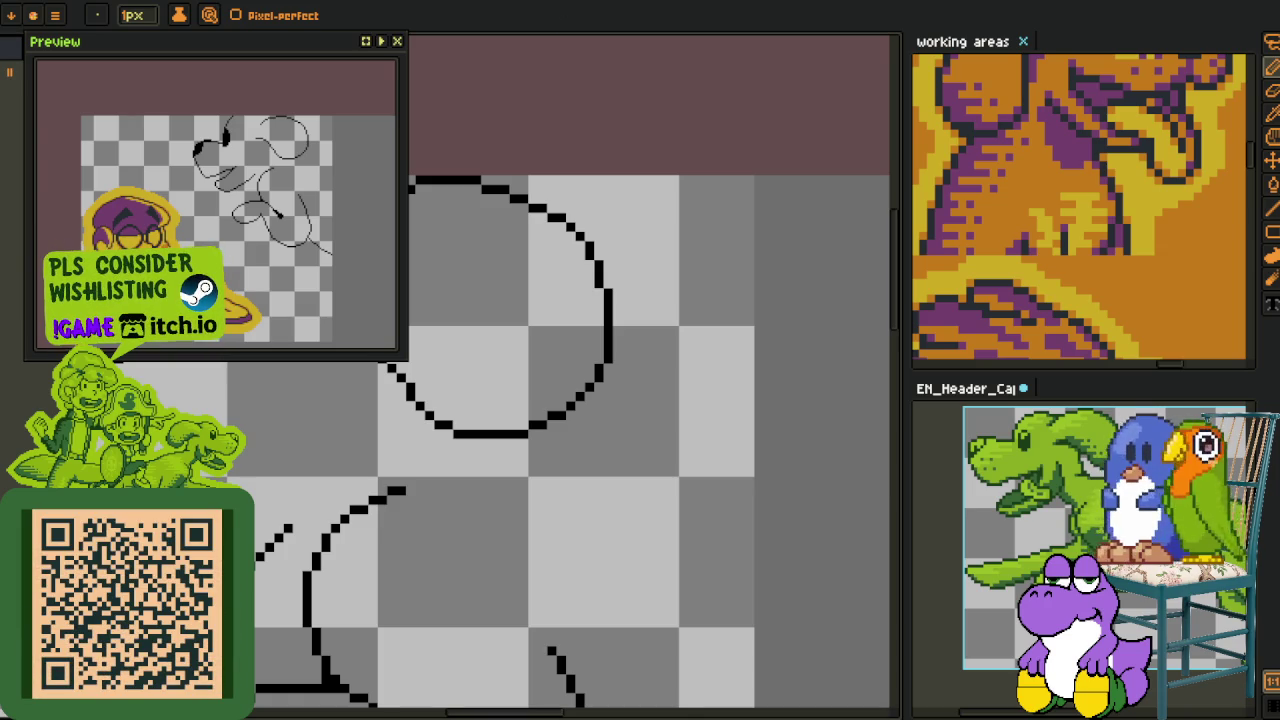
pyautogui.moveTo(268, 60); pyautogui.dragTo(229, 11)
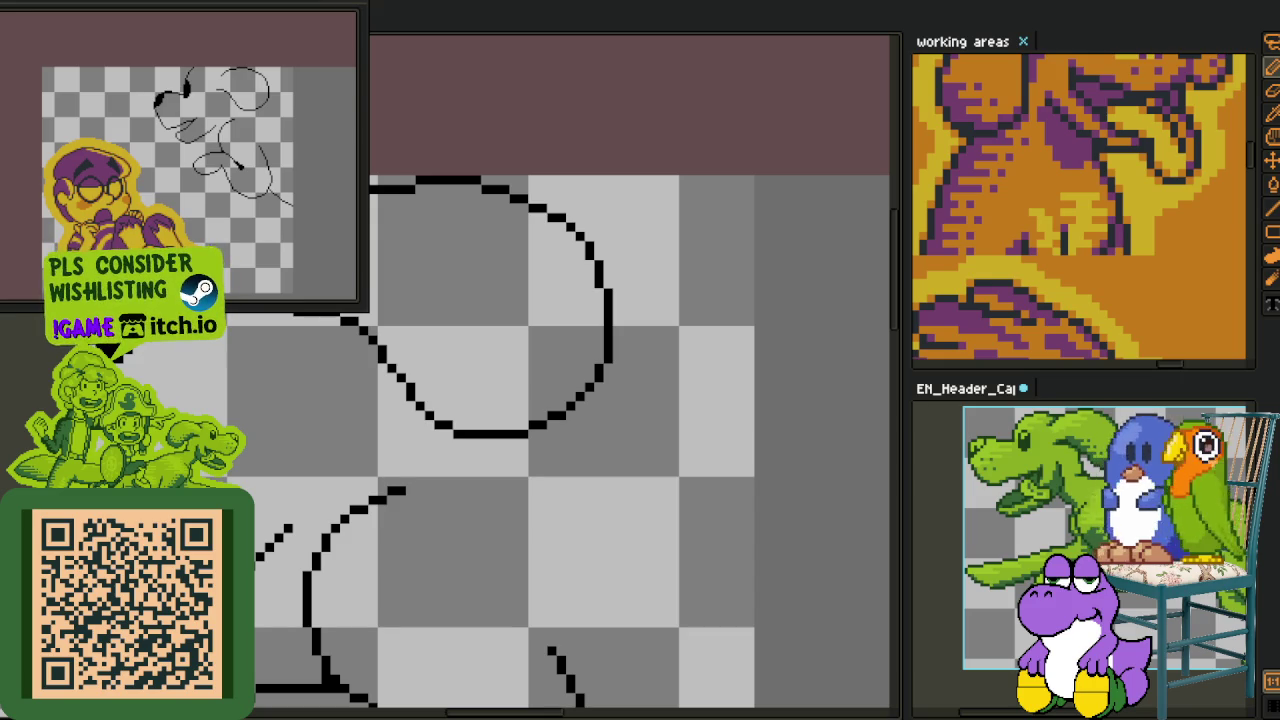
# Lasso part of the dog sketch and shift it down-left.
pyautogui.scroll(-3, 557, 228)
pyautogui.scroll(1, 498, 406)
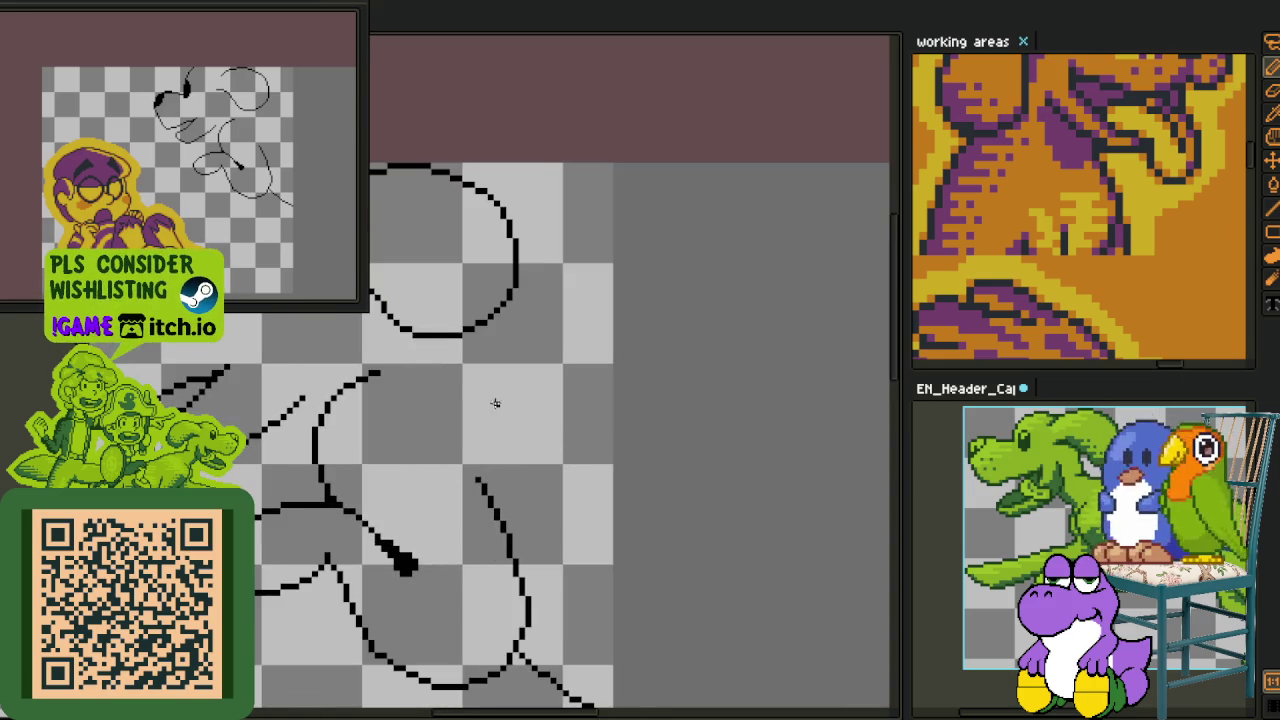
pyautogui.scroll(1, 465, 372)
pyautogui.scroll(-1, 431, 411)
pyautogui.scroll(1, 366, 369)
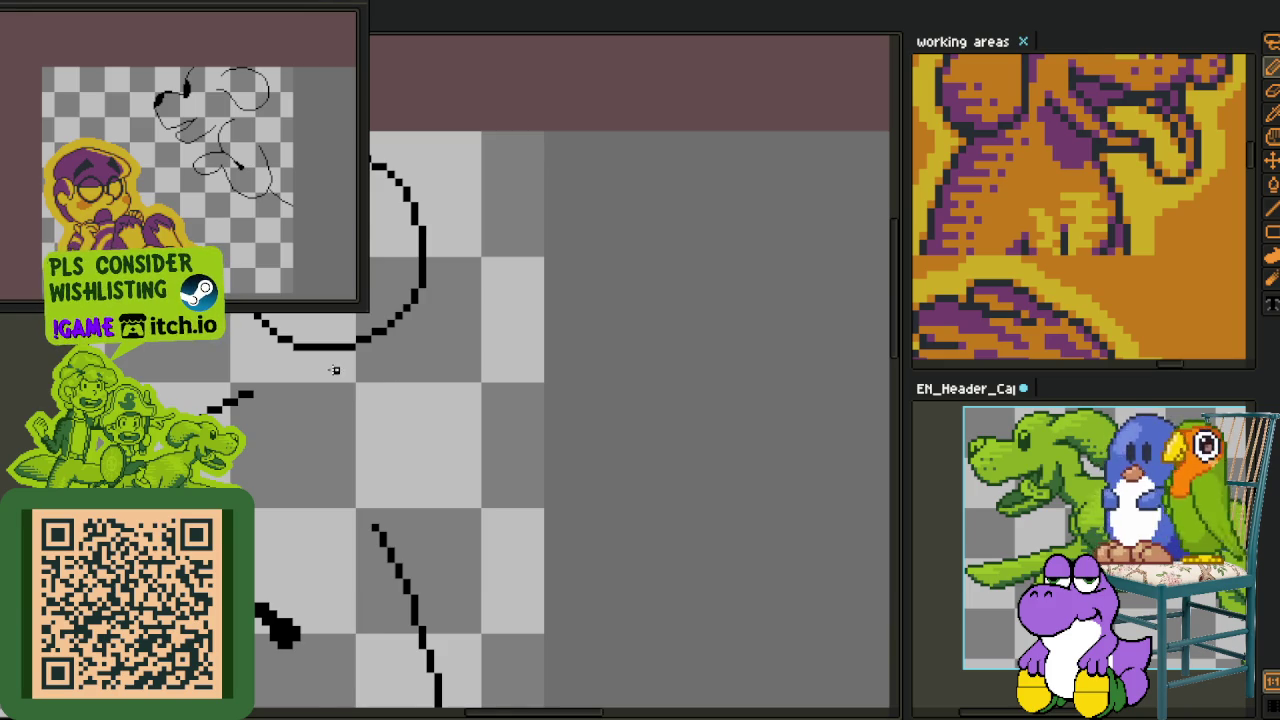
pyautogui.scroll(-2, 334, 385)
pyautogui.scroll(1, 345, 440)
pyautogui.scroll(1, 400, 500)
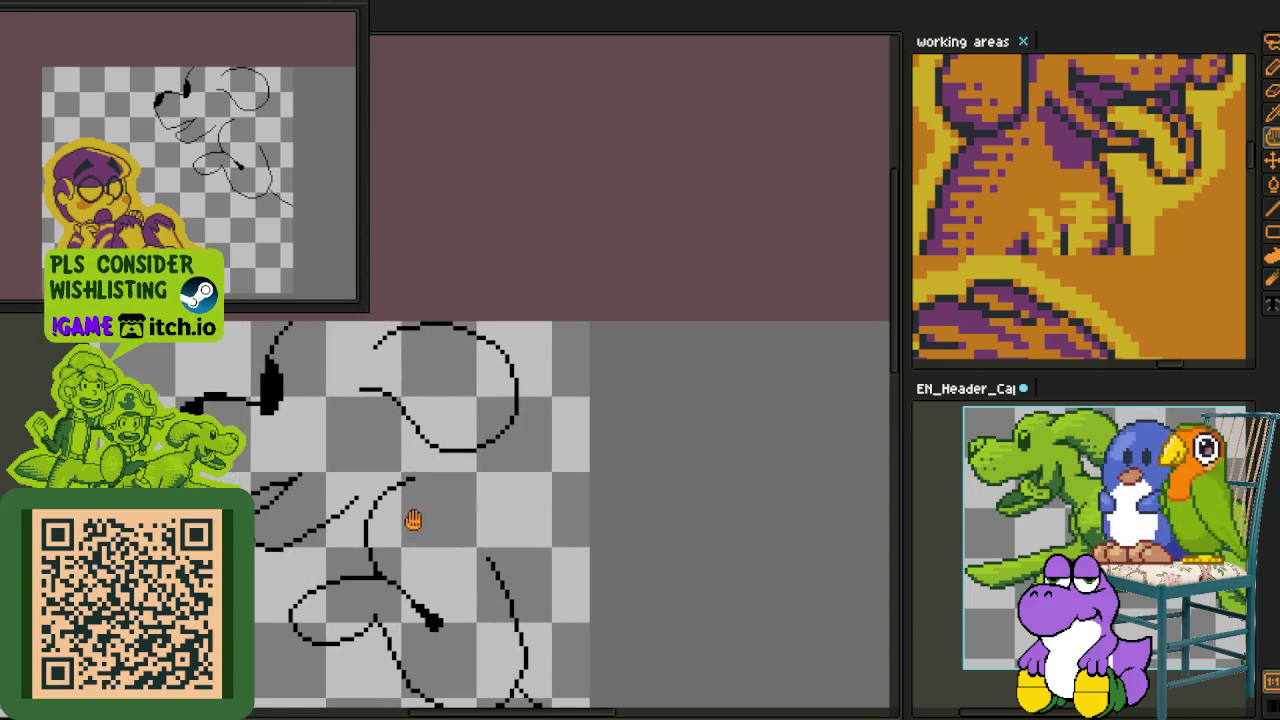
pyautogui.scroll(-1, 420, 470)
pyautogui.scroll(1, 415, 440)
pyautogui.moveTo(372, 430); pyautogui.dragTo(531, 680)
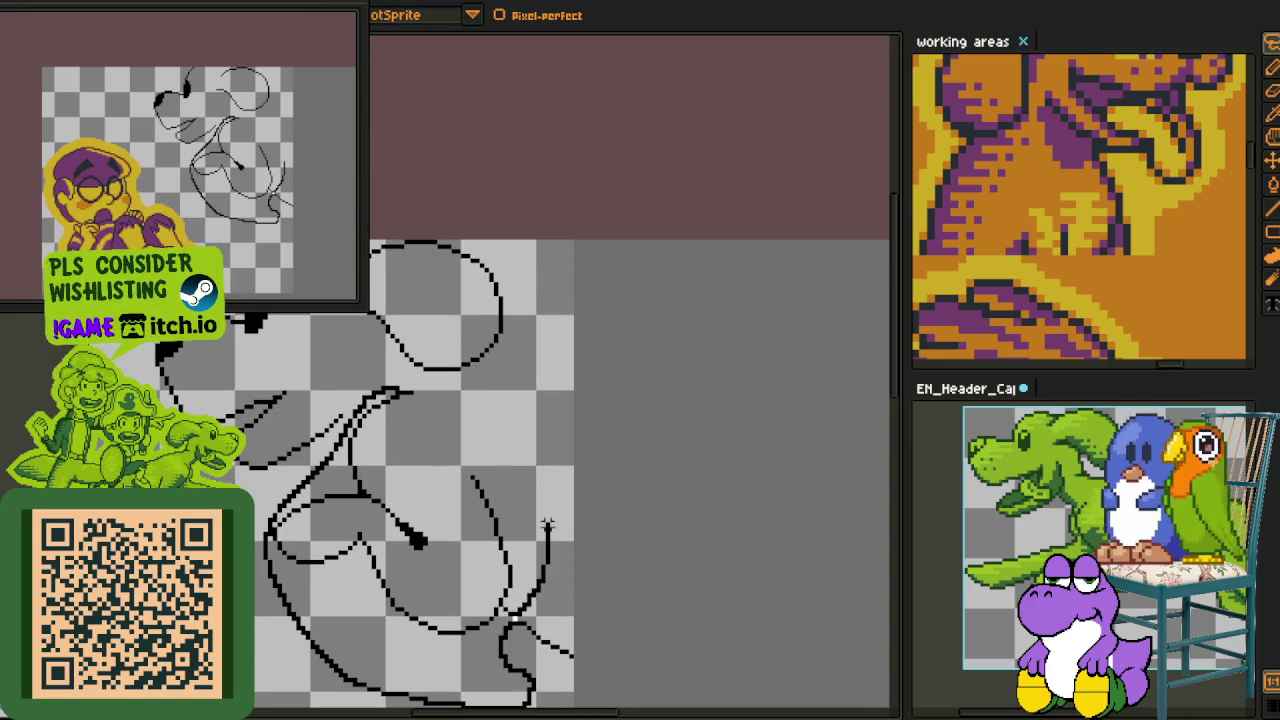
pyautogui.moveTo(457, 471); pyautogui.dragTo(447, 500)
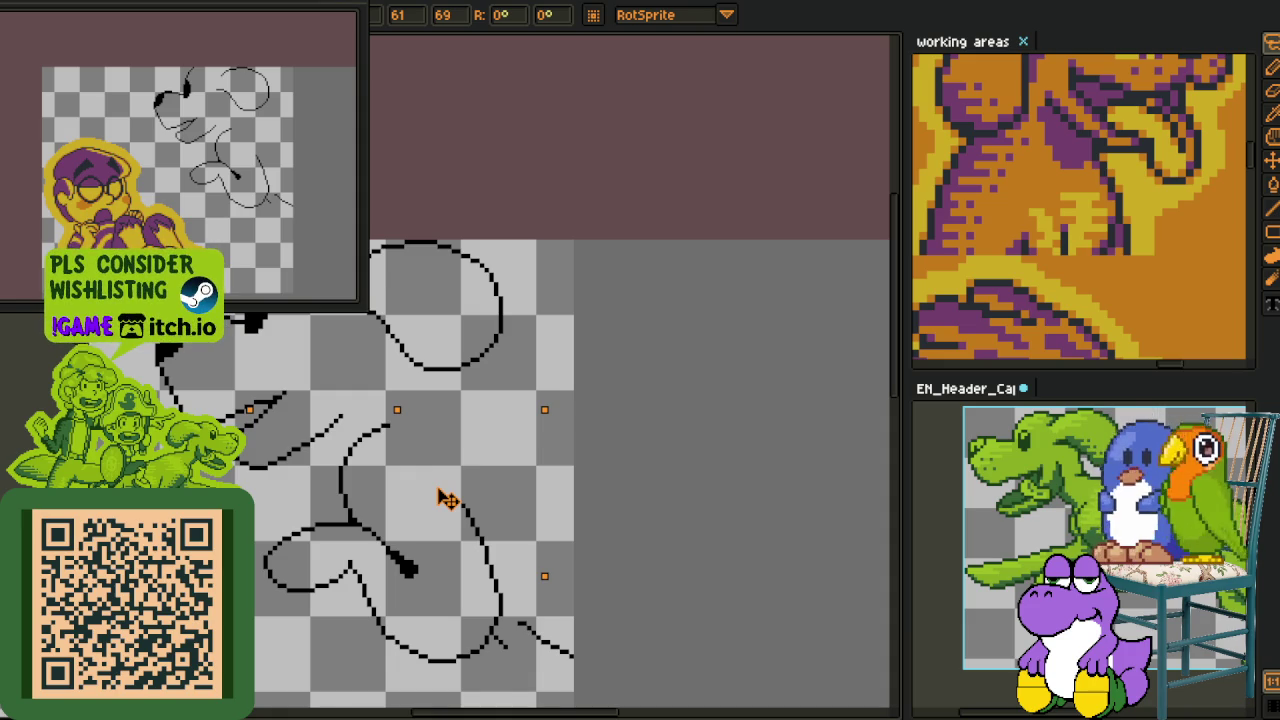
# Draw a stroke running down-right from the head loop, undoing its last bit.
pyautogui.scroll(2, 294, 451)
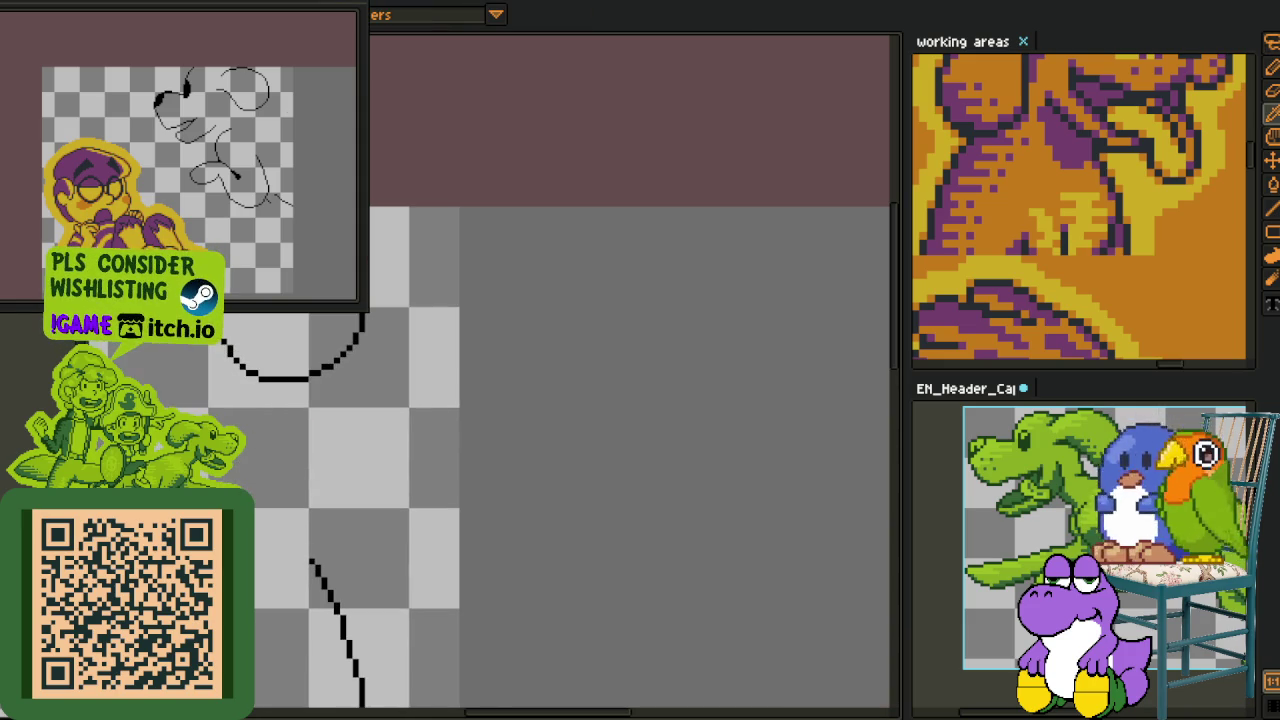
pyautogui.scroll(1, 310, 398)
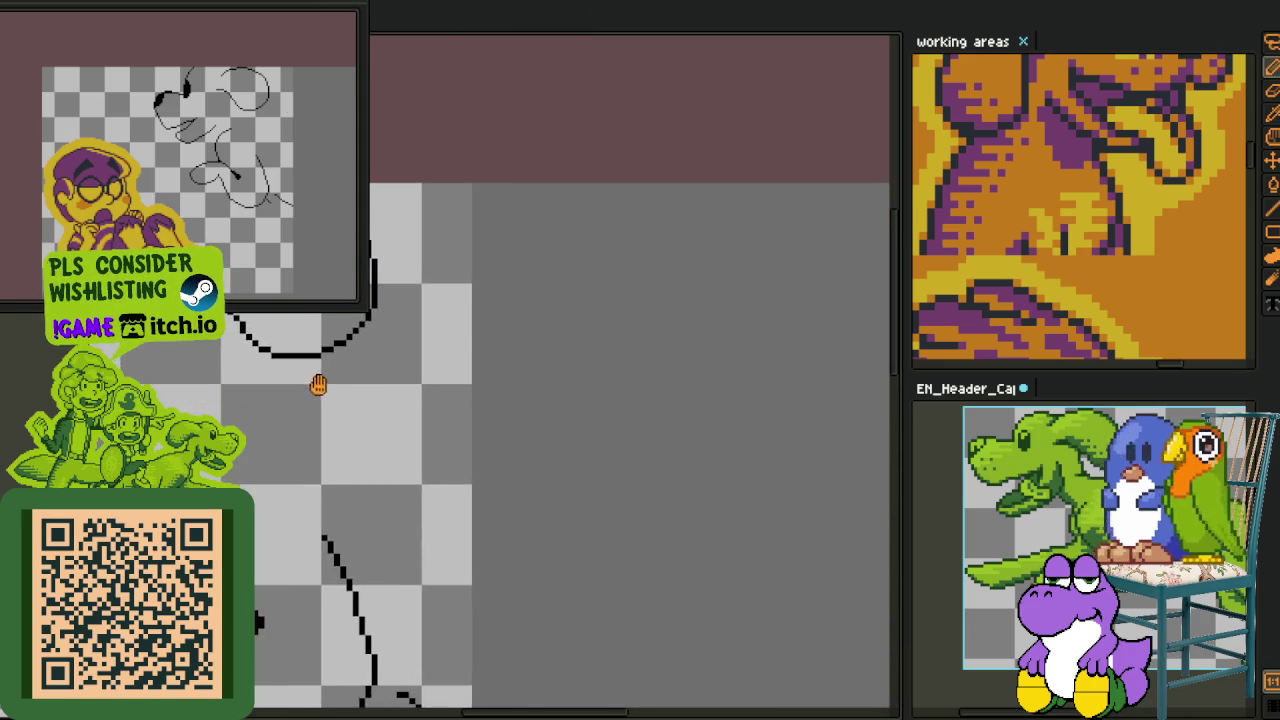
pyautogui.scroll(1, 317, 386)
pyautogui.moveTo(280, 377); pyautogui.dragTo(392, 414)
pyautogui.scroll(1, 311, 382)
pyautogui.hotkey('ctrl', 'z')
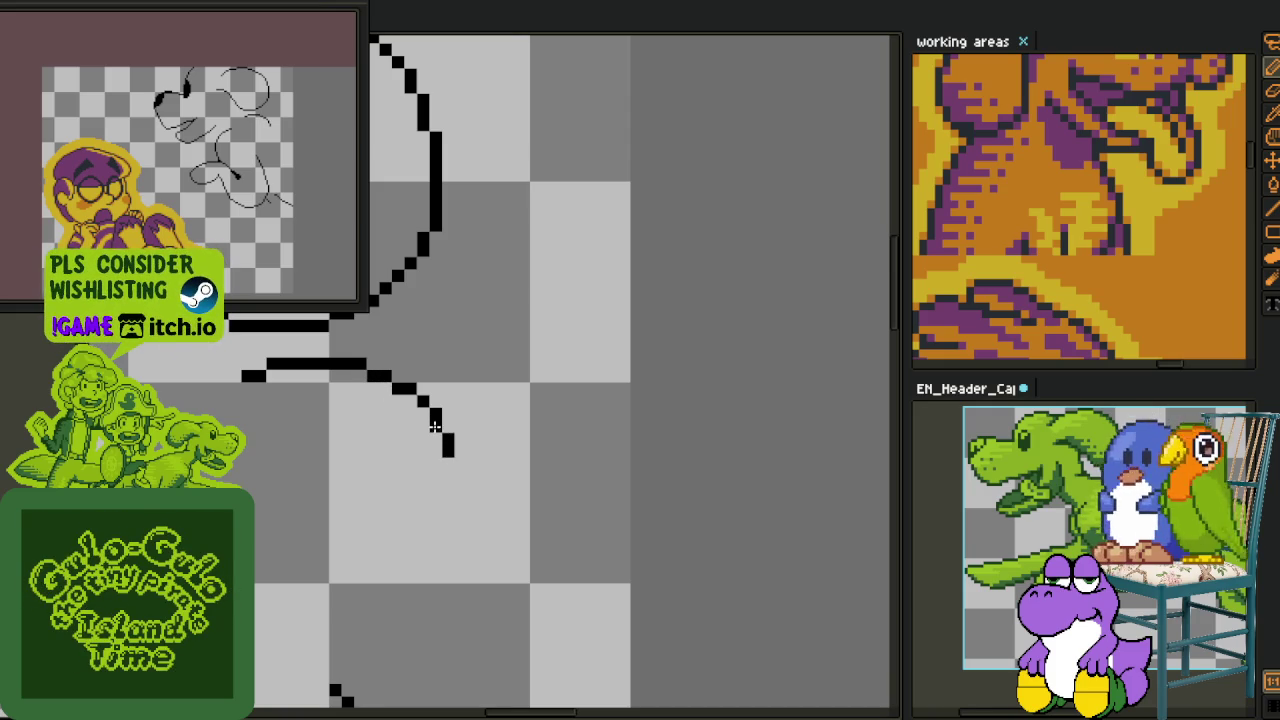
# Extend the new diagonal line further down-right.
pyautogui.scroll(-1, 434, 425)
pyautogui.scroll(-1, 434, 425)
pyautogui.scroll(1, 434, 424)
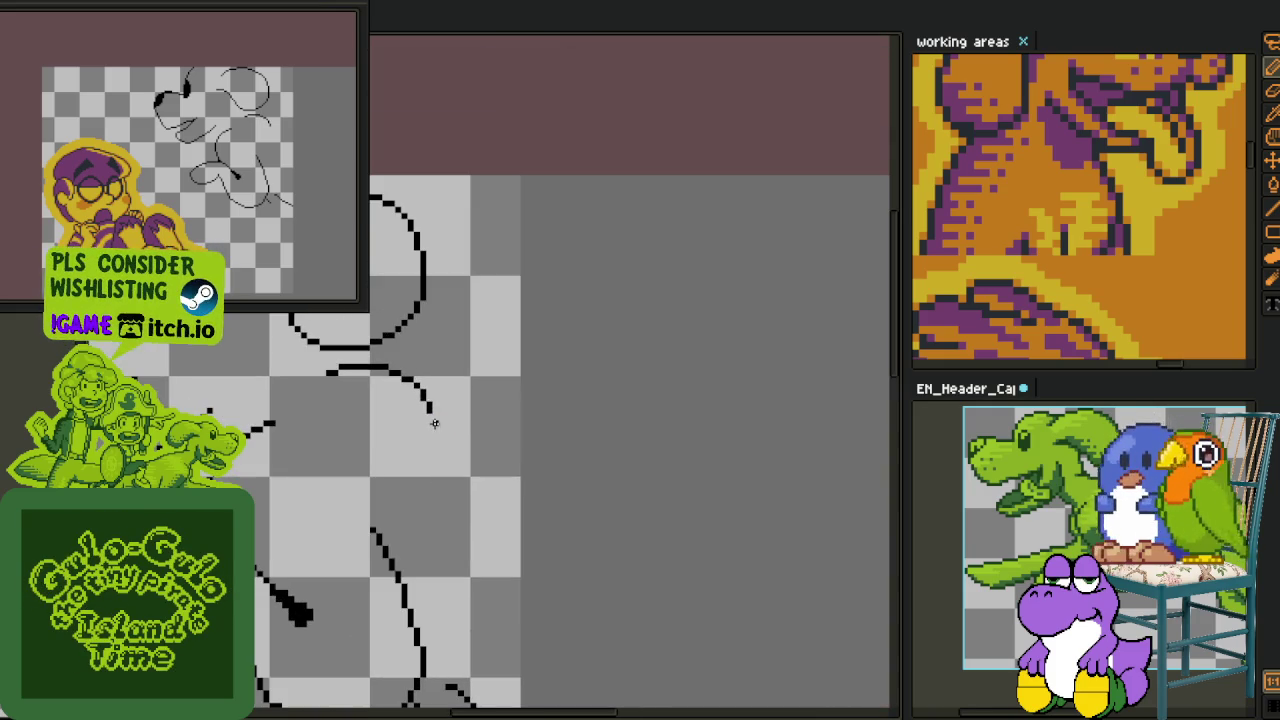
pyautogui.scroll(-1, 430, 418)
pyautogui.scroll(1, 431, 420)
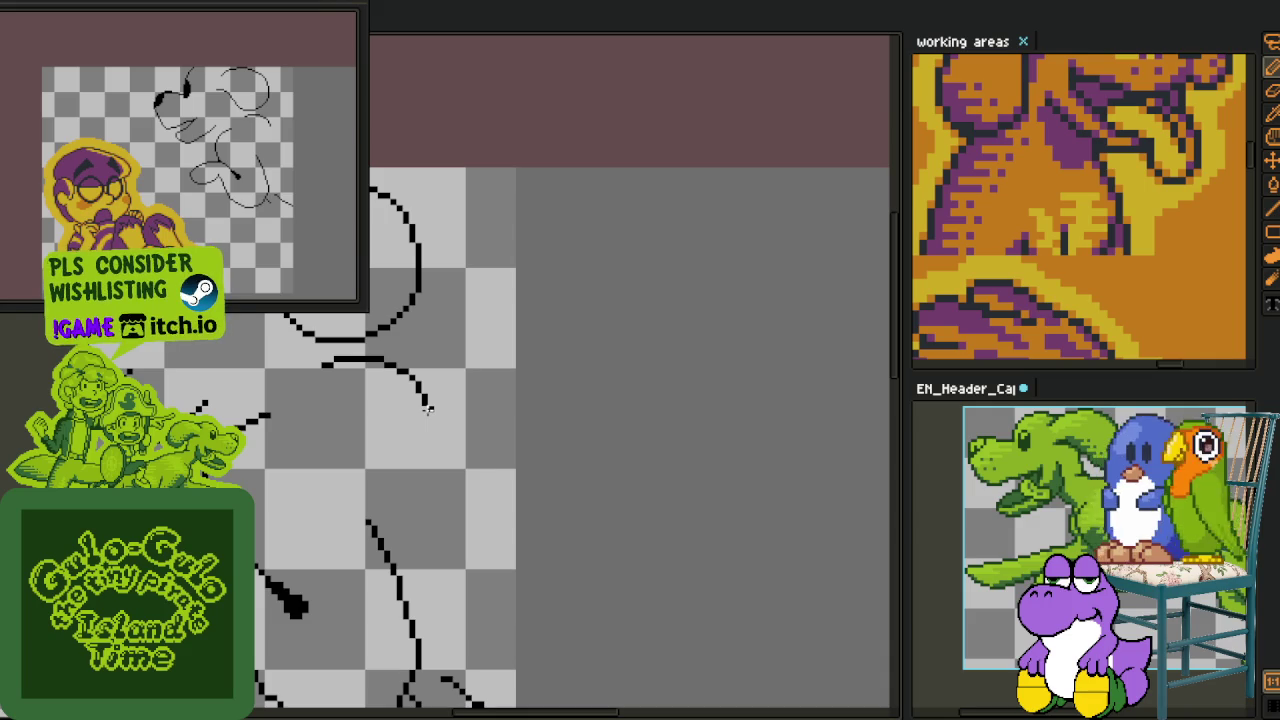
pyautogui.moveTo(450, 435); pyautogui.dragTo(496, 478)
pyautogui.scroll(1, 423, 410)
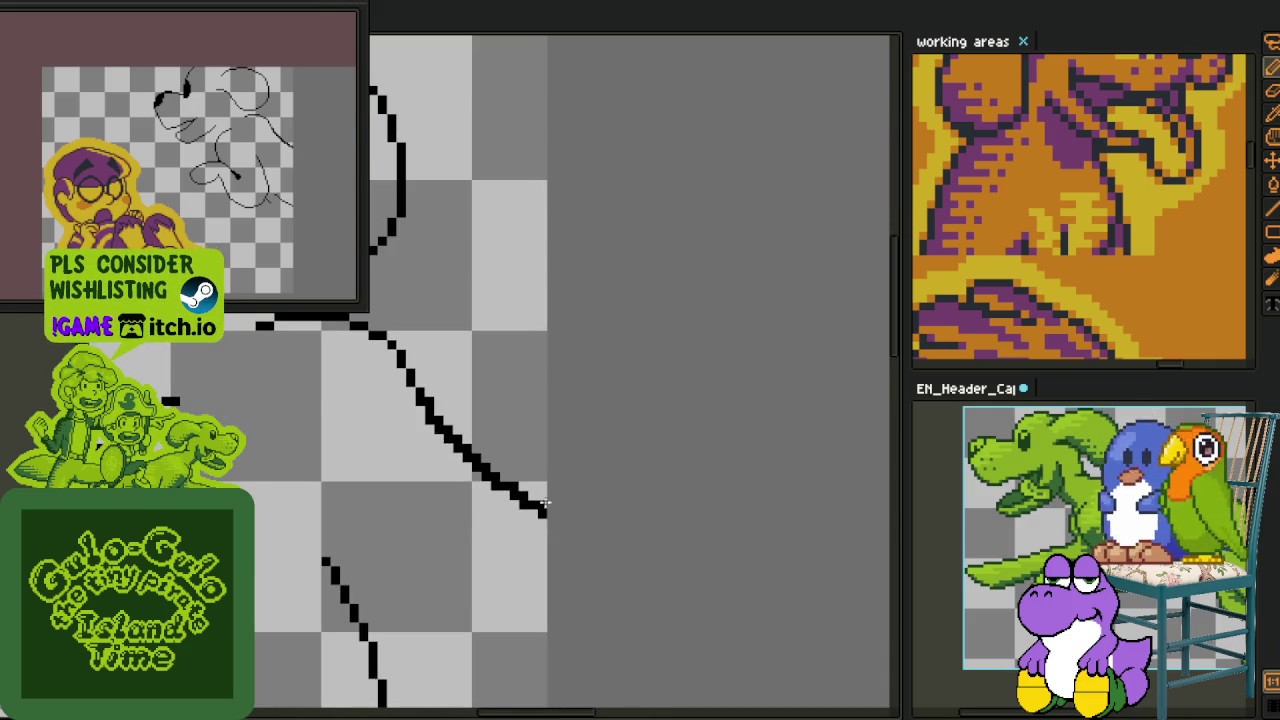
pyautogui.scroll(1, 533, 485)
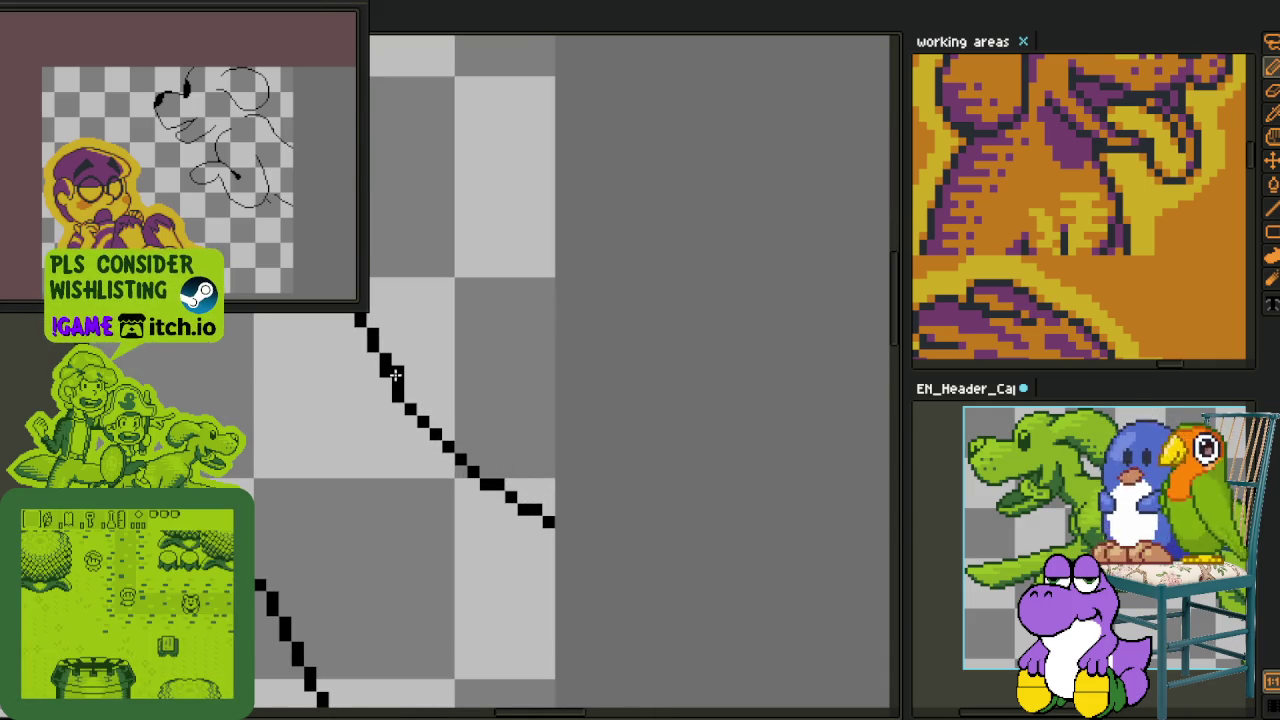
pyautogui.scroll(-2, 393, 370)
pyautogui.scroll(-2, 400, 400)
pyautogui.scroll(-3, 417, 466)
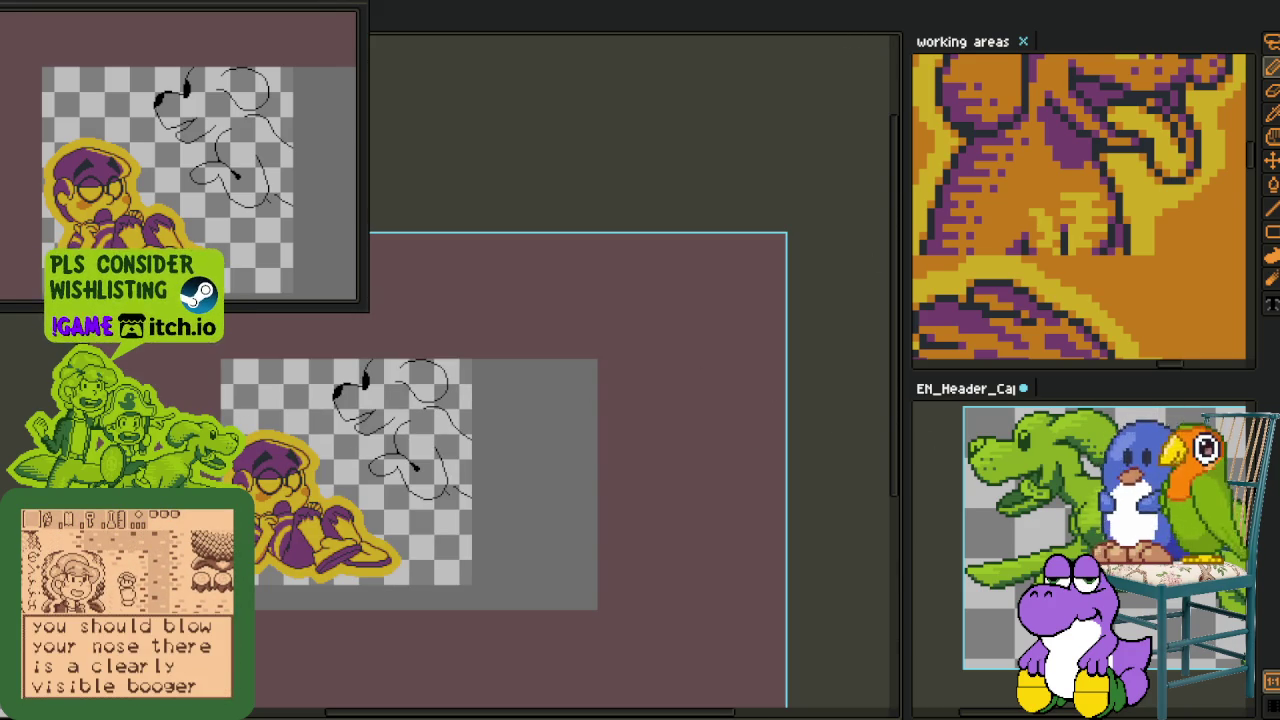
# Draw and trim a stroke at the head's top right, discarding an earlier diagonal attempt.
pyautogui.scroll(2, 470, 358)
pyautogui.scroll(2, 480, 365)
pyautogui.scroll(2, 493, 374)
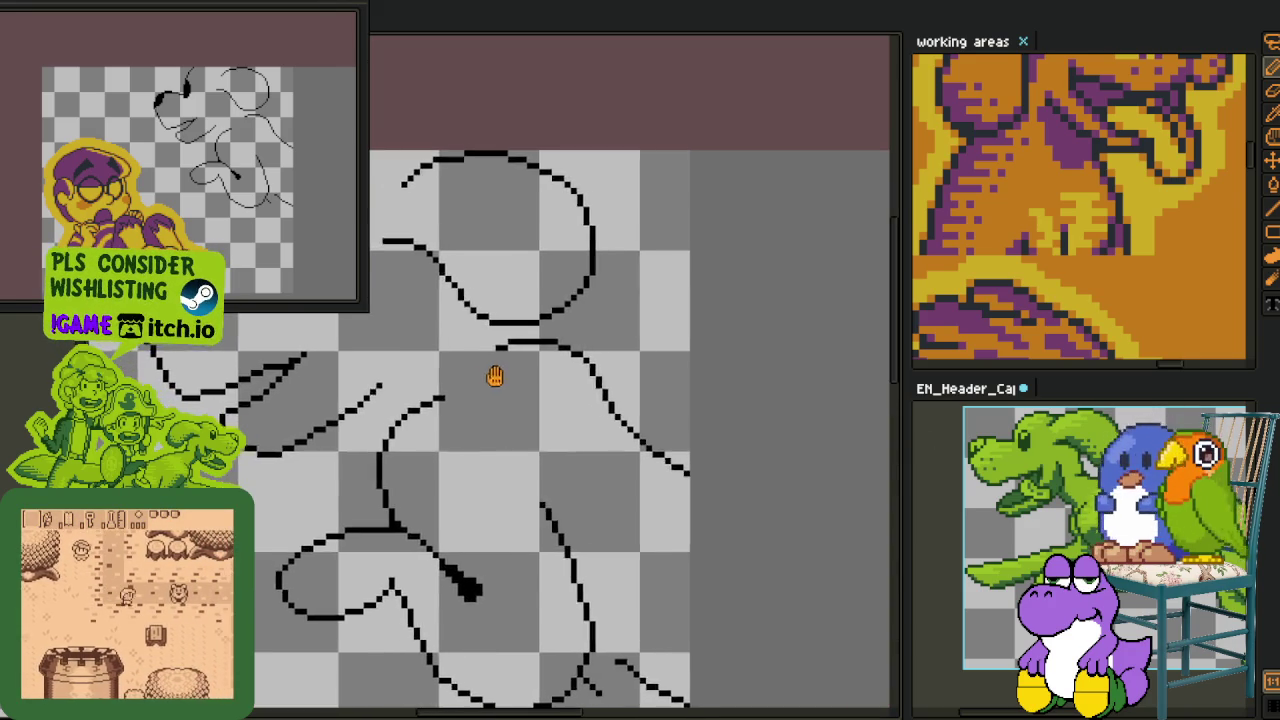
pyautogui.scroll(-2, 493, 374)
pyautogui.scroll(3, 530, 363)
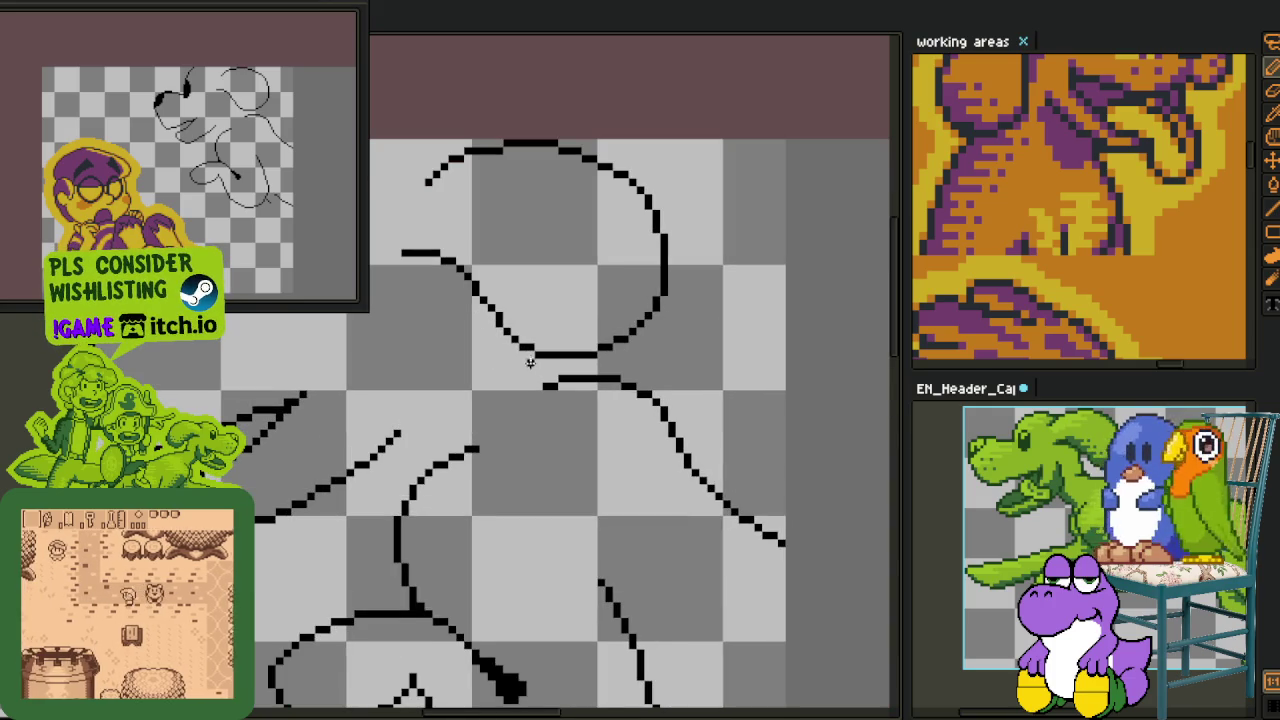
pyautogui.moveTo(534, 353); pyautogui.dragTo(479, 402)
pyautogui.hotkey('ctrl', 'z')
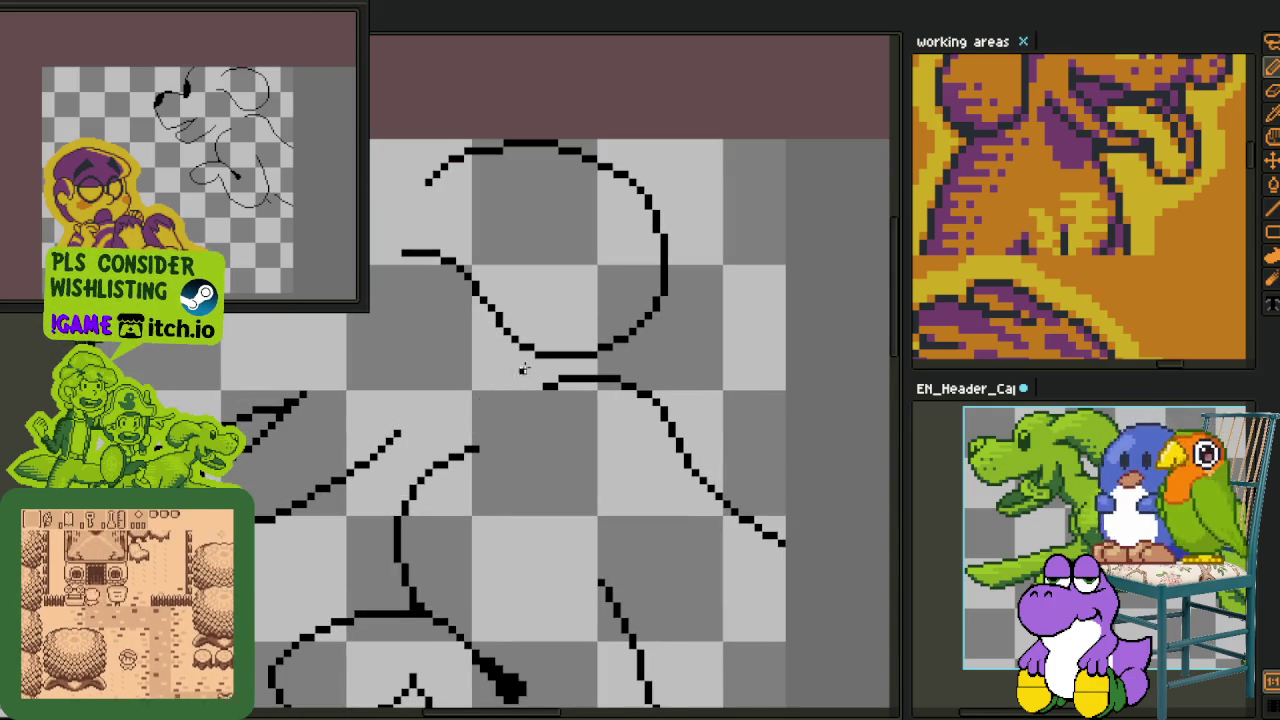
pyautogui.scroll(-1, 491, 392)
pyautogui.moveTo(635, 218); pyautogui.dragTo(695, 280)
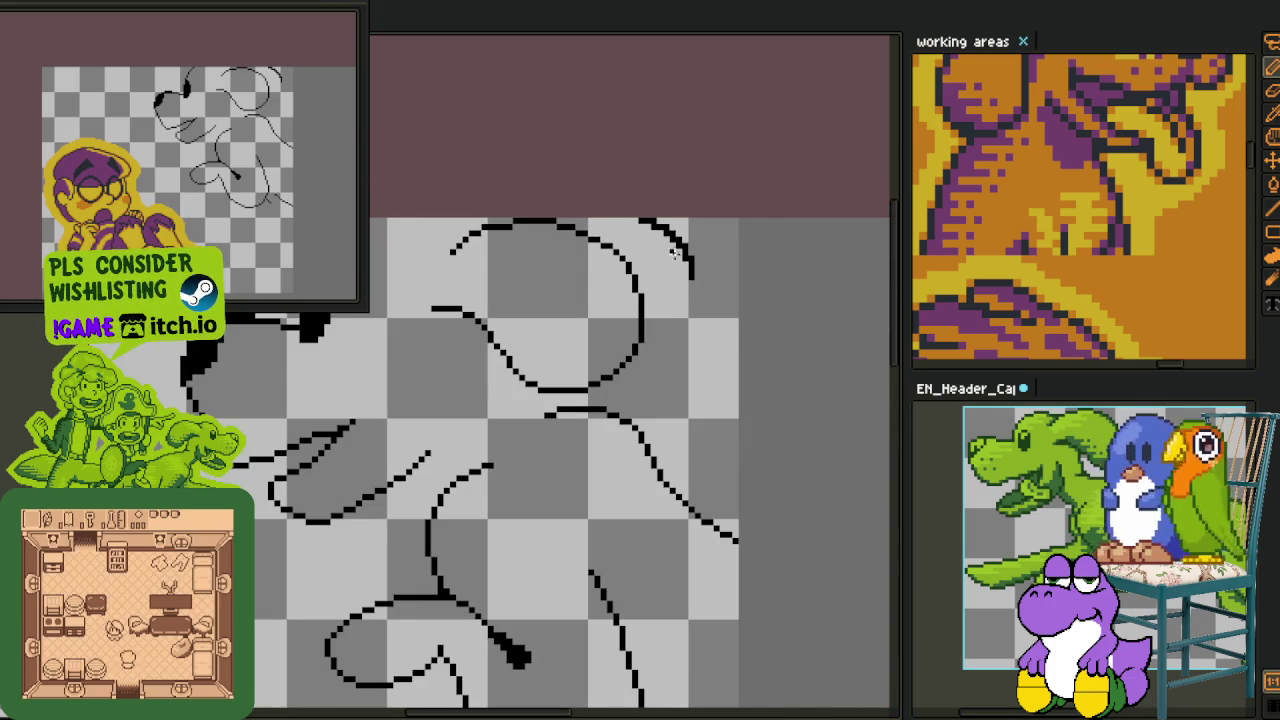
pyautogui.scroll(1, 652, 228)
pyautogui.scroll(1, 652, 228)
pyautogui.moveTo(668, 233); pyautogui.dragTo(712, 303)
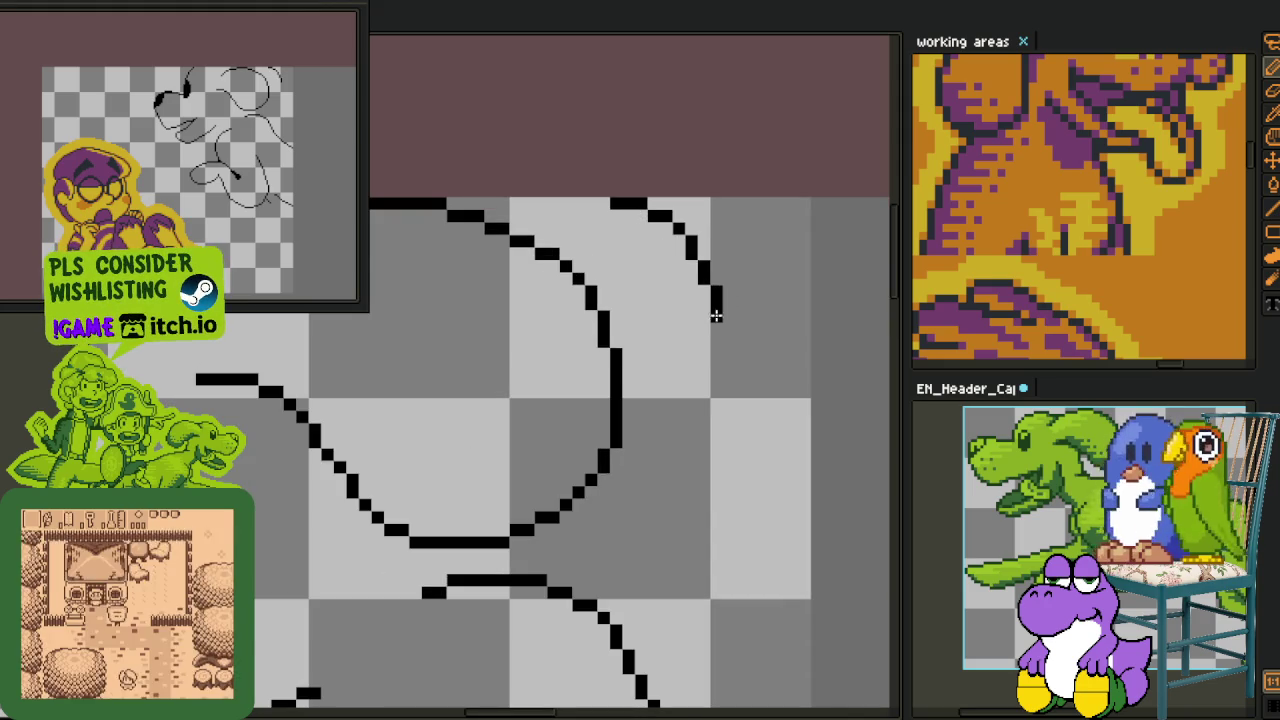
# Curve the ear line down and left, redrawing its bottom run slightly lower.
pyautogui.moveTo(716, 325); pyautogui.dragTo(716, 398)
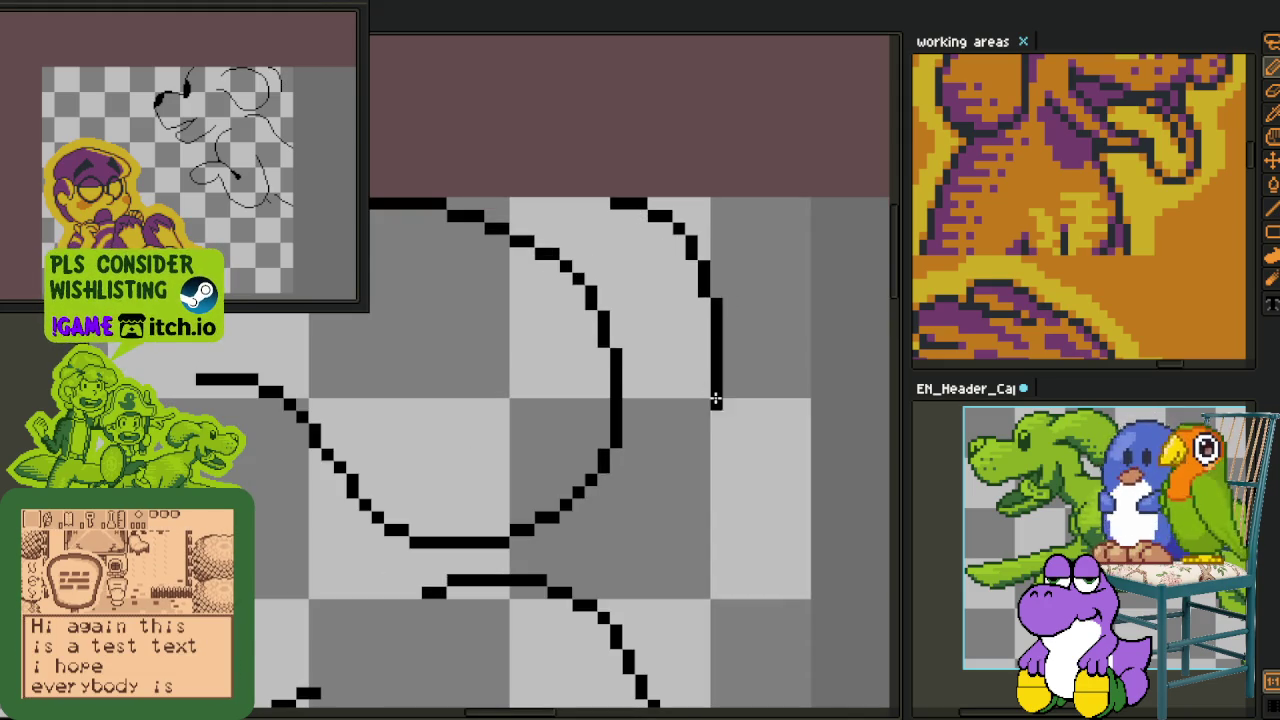
pyautogui.hotkey('ctrl', 'z')
pyautogui.moveTo(729, 354)
pyautogui.mouseDown()
pyautogui.moveTo(690, 490)
pyautogui.moveTo(666, 505)
pyautogui.mouseUp()
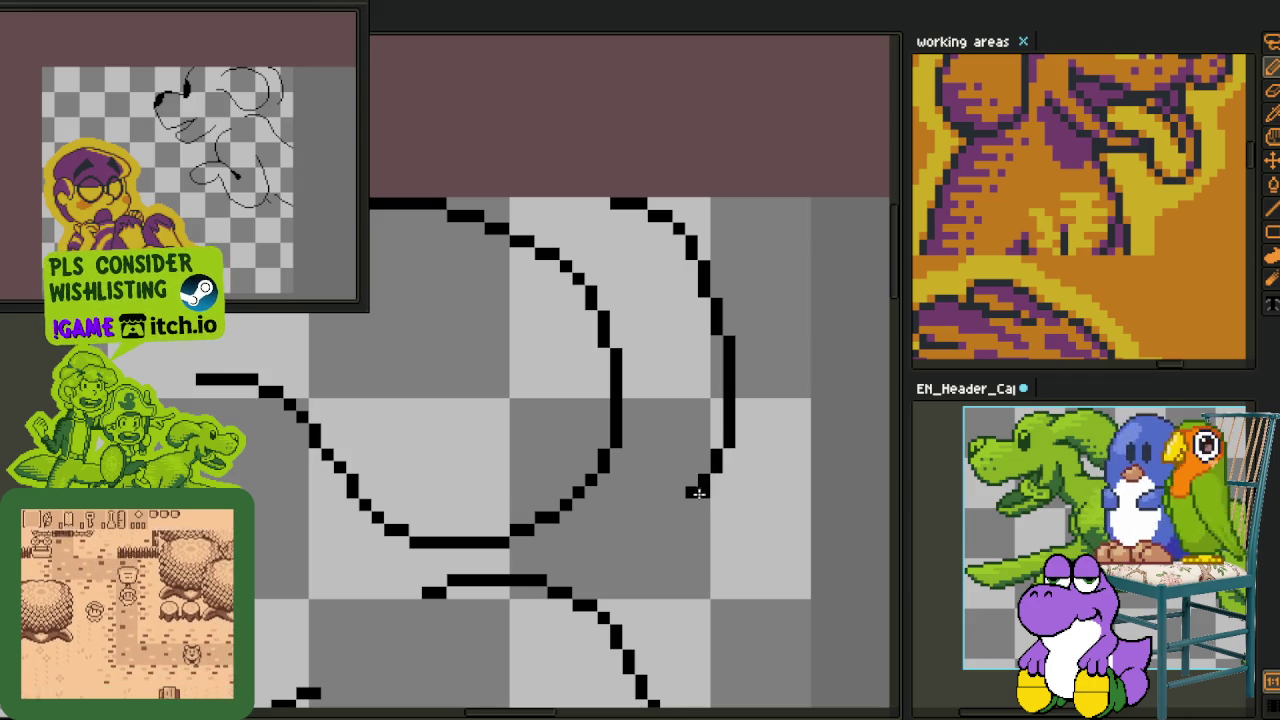
pyautogui.hotkey('ctrl', 'z')
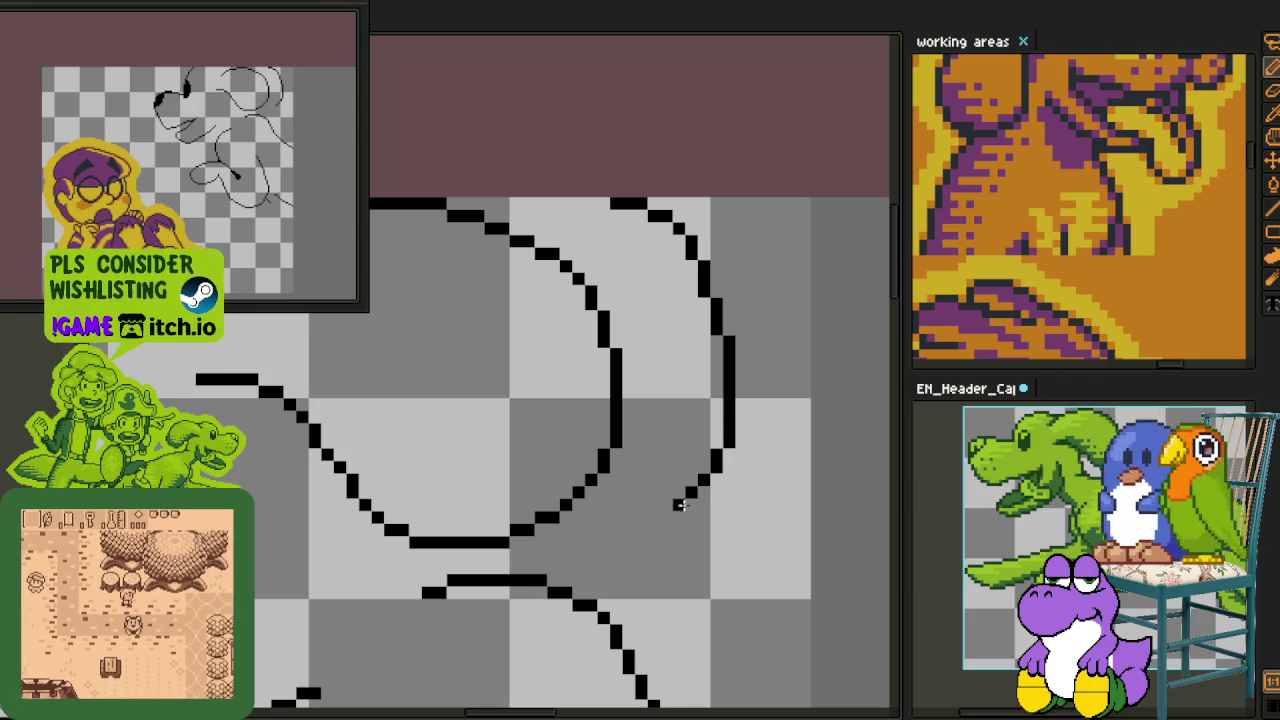
pyautogui.moveTo(684, 500); pyautogui.dragTo(614, 512)
pyautogui.scroll(-1, 614, 509)
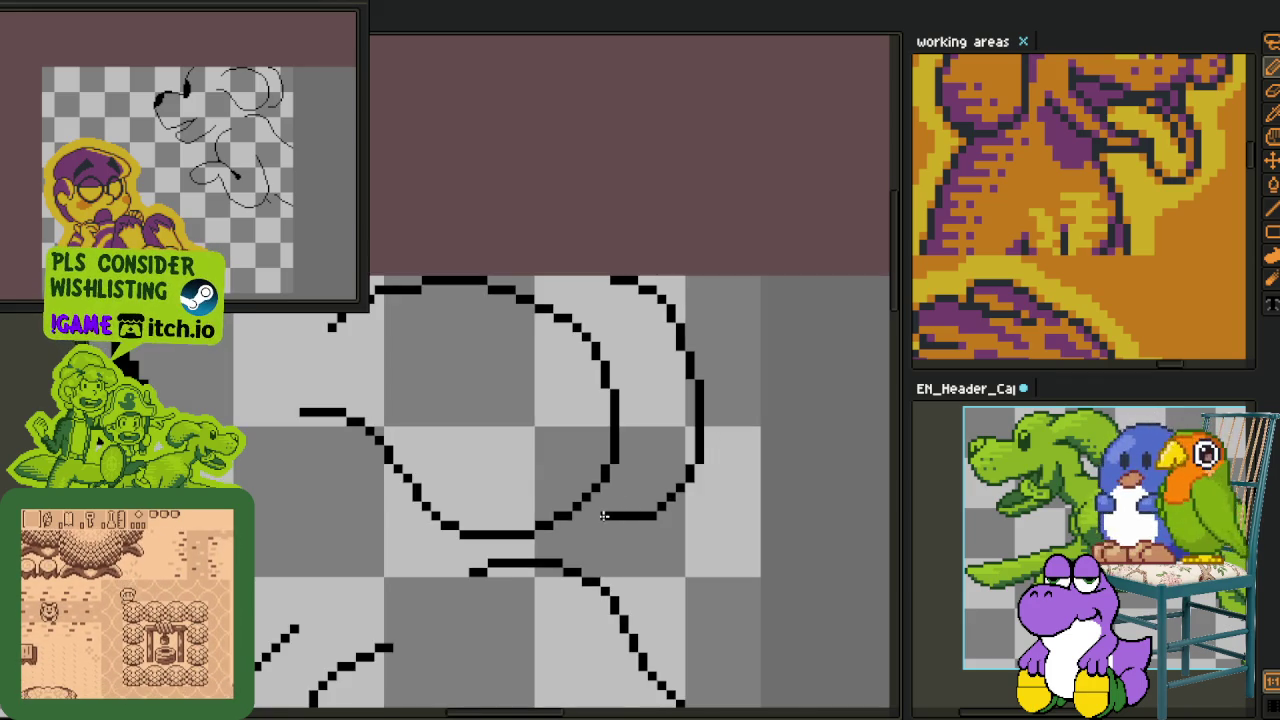
pyautogui.scroll(1, 604, 480)
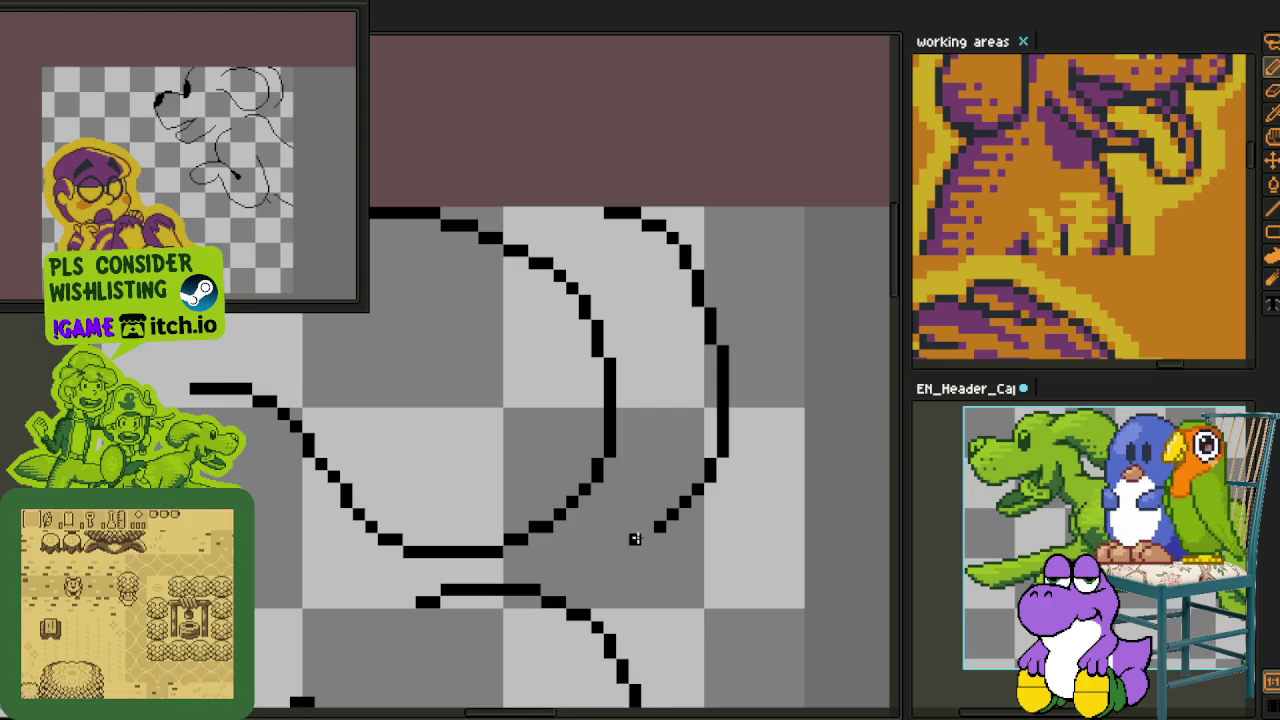
pyautogui.hotkey('ctrl', 'z')
pyautogui.moveTo(630, 550); pyautogui.dragTo(557, 550)
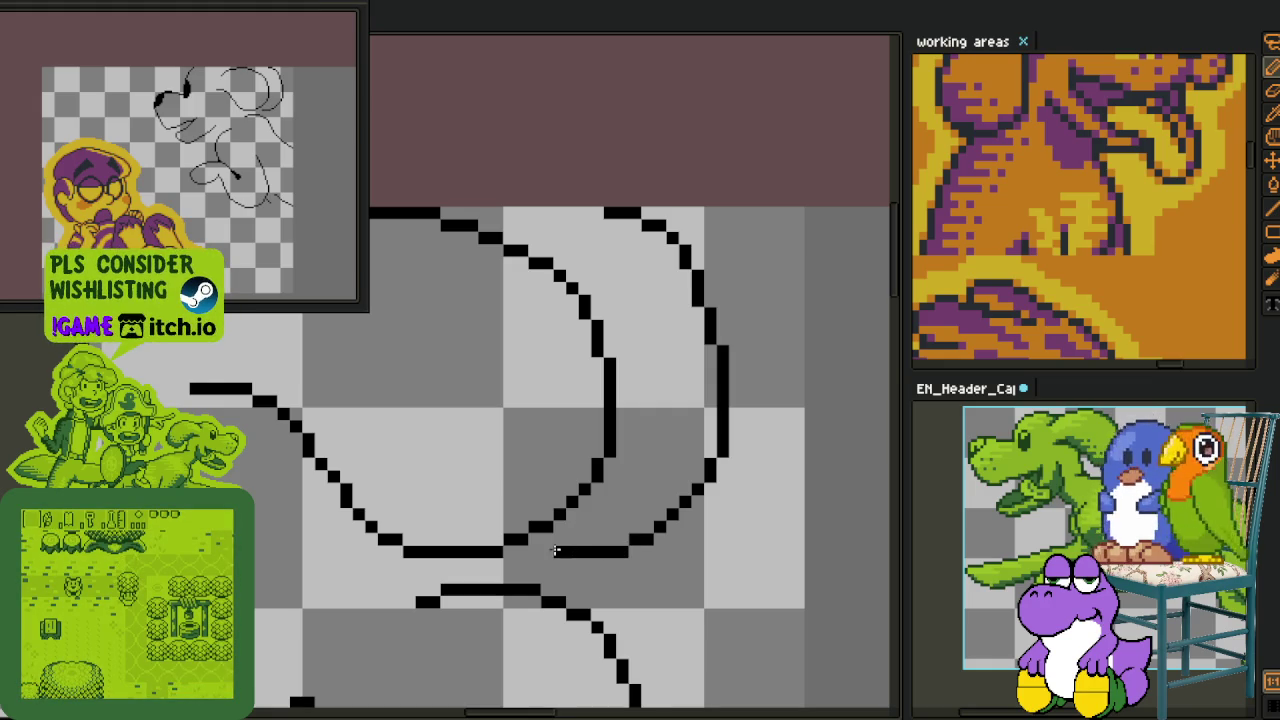
pyautogui.scroll(-2, 647, 262)
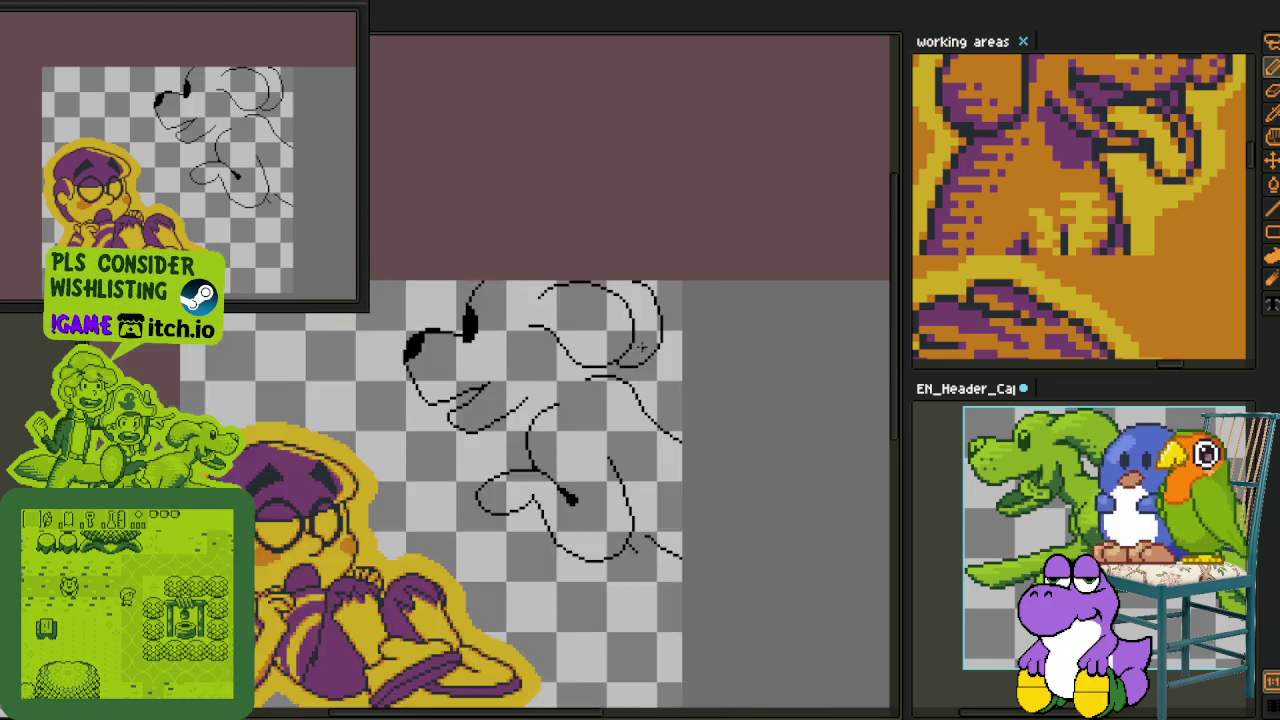
# Nudge two ear-curve pixels, one left and one right, to smooth the curve.
pyautogui.scroll(2, 663, 303)
pyautogui.scroll(1, 697, 263)
pyautogui.moveTo(699, 389); pyautogui.dragTo(680, 389)
pyautogui.moveTo(684, 221); pyautogui.dragTo(699, 221)
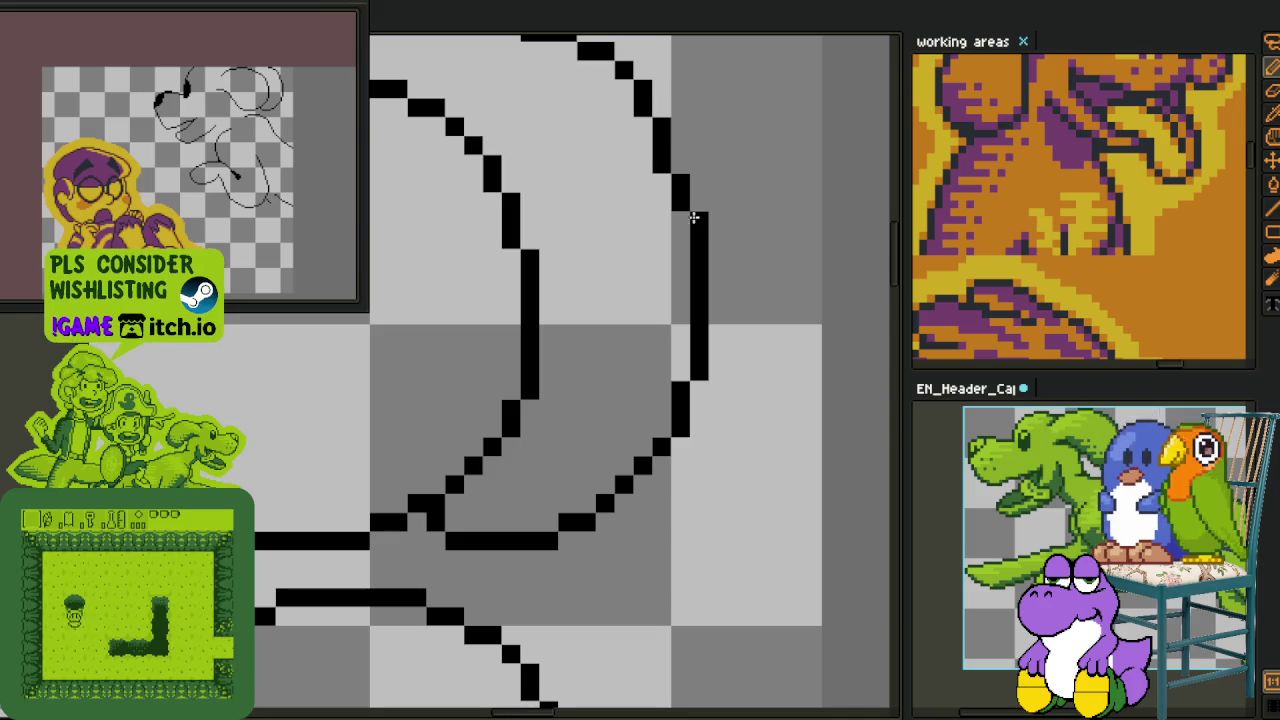
# Add a short diagonal stroke where the head meets the neck and save.
pyautogui.scroll(-3, 679, 163)
pyautogui.scroll(-1, 660, 230)
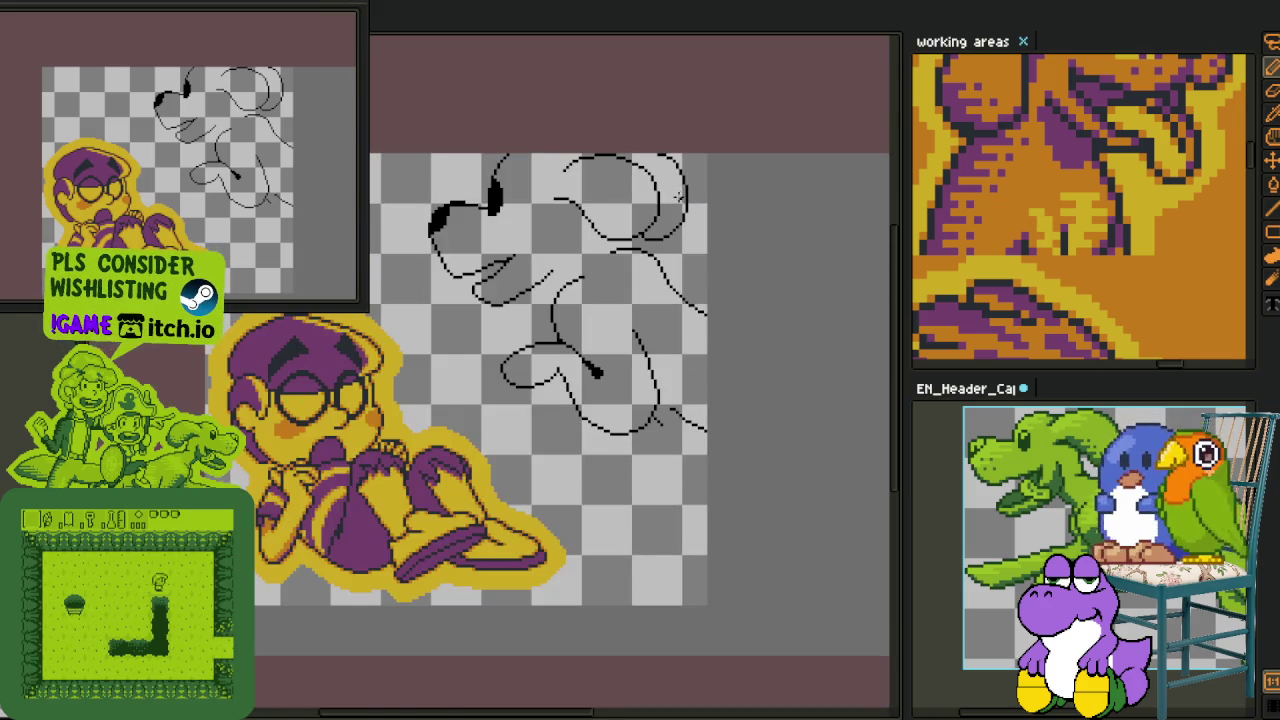
pyautogui.scroll(1, 645, 280)
pyautogui.scroll(1, 640, 290)
pyautogui.scroll(1, 640, 288)
pyautogui.scroll(1, 494, 243)
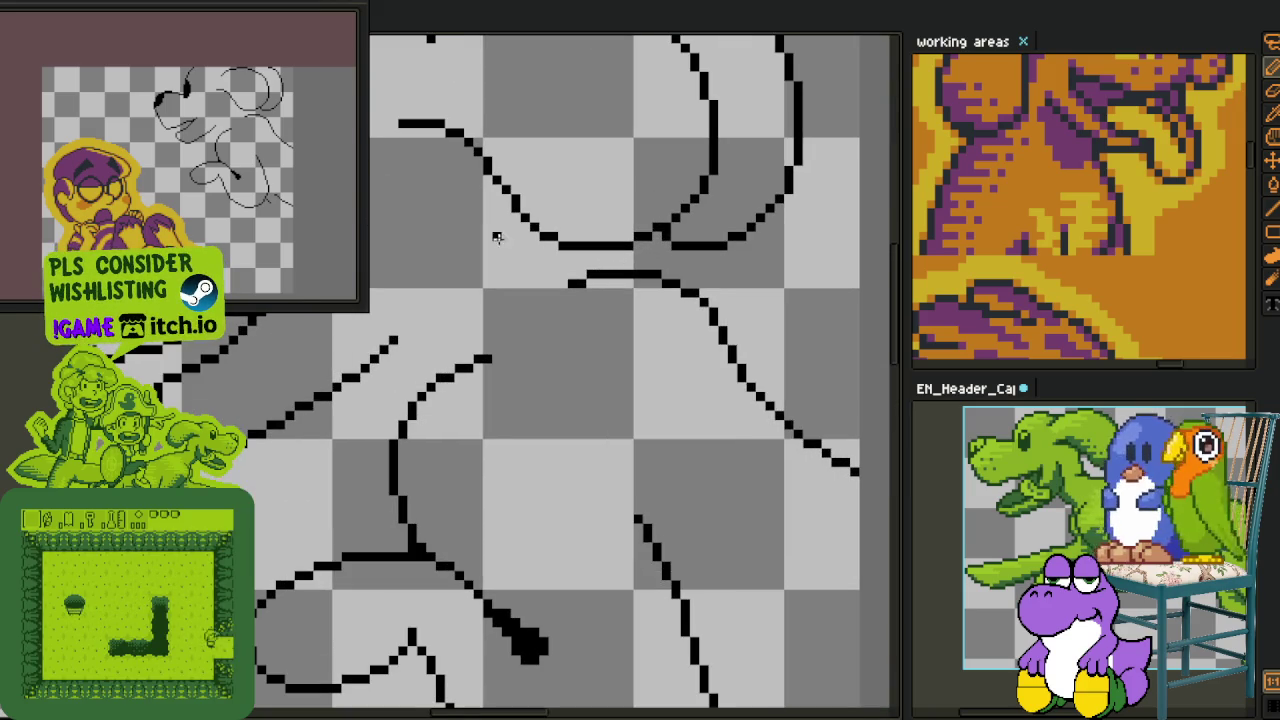
pyautogui.moveTo(553, 255); pyautogui.dragTo(503, 284)
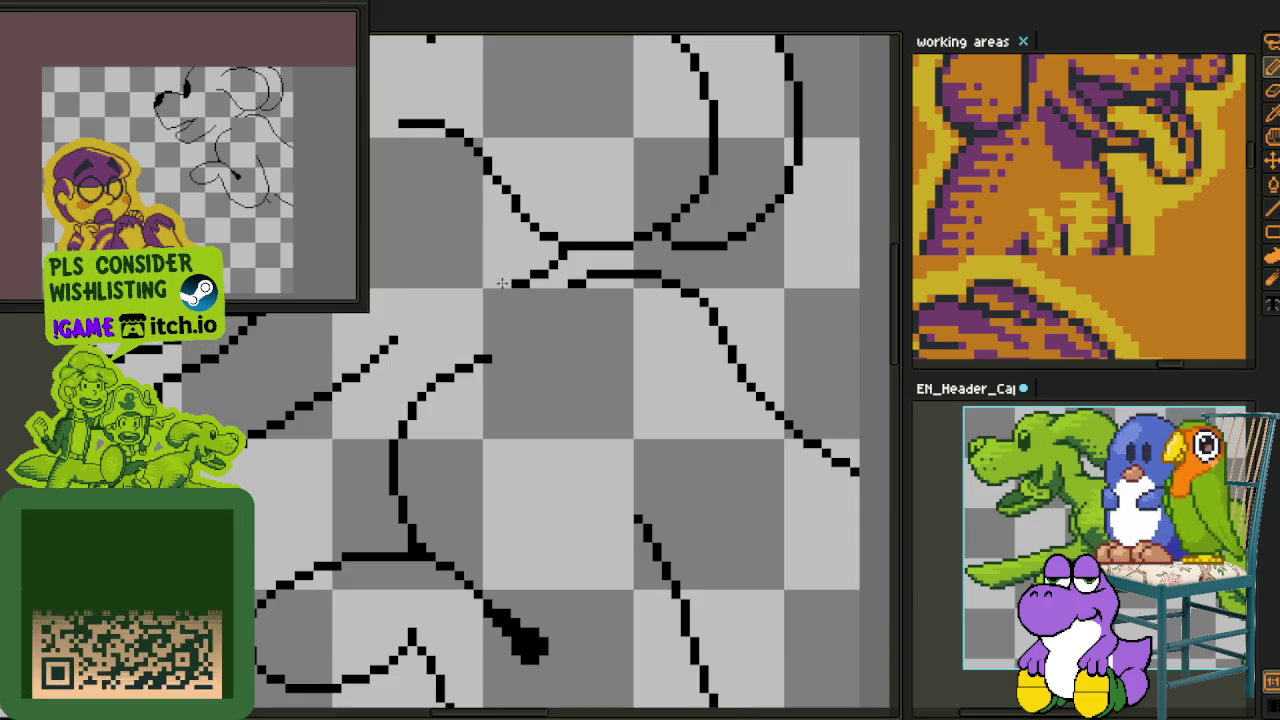
pyautogui.hotkey('ctrl', 's')
# Lasso the lower body and nudge it two pixels left and one down.
pyautogui.scroll(-3, 496, 292)
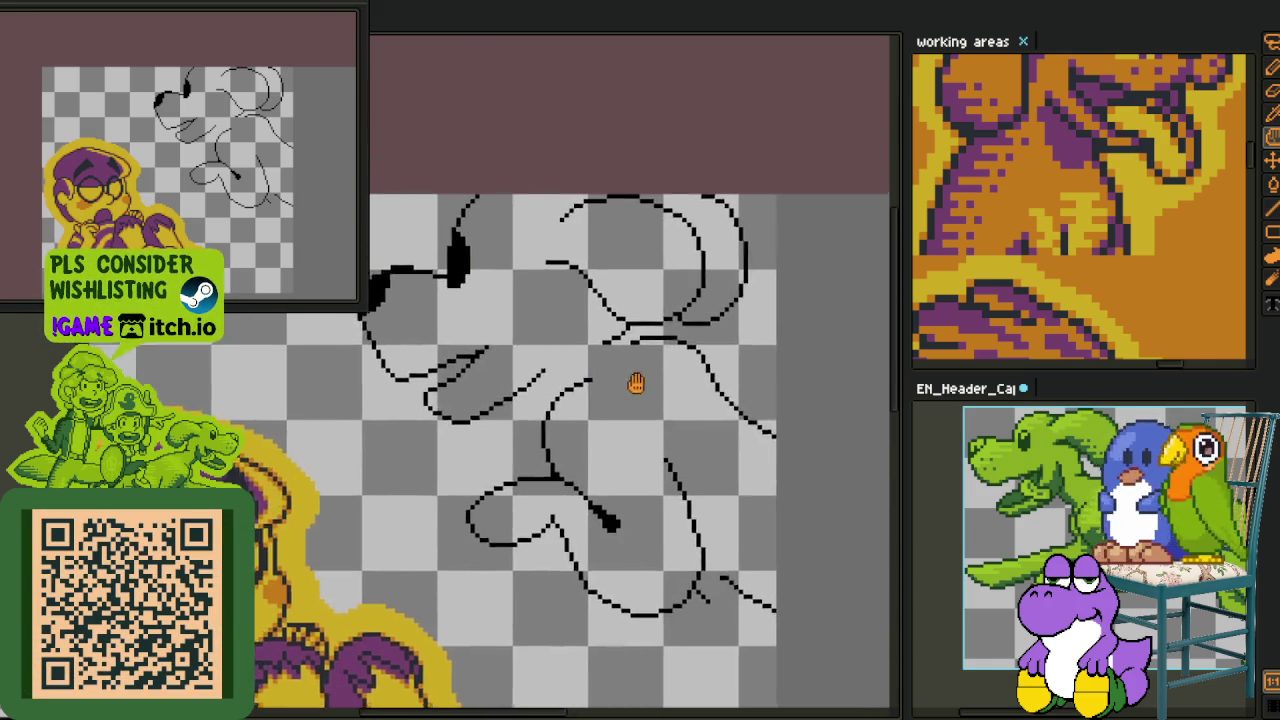
pyautogui.scroll(-1, 629, 374)
pyautogui.scroll(2, 646, 389)
pyautogui.press('b')
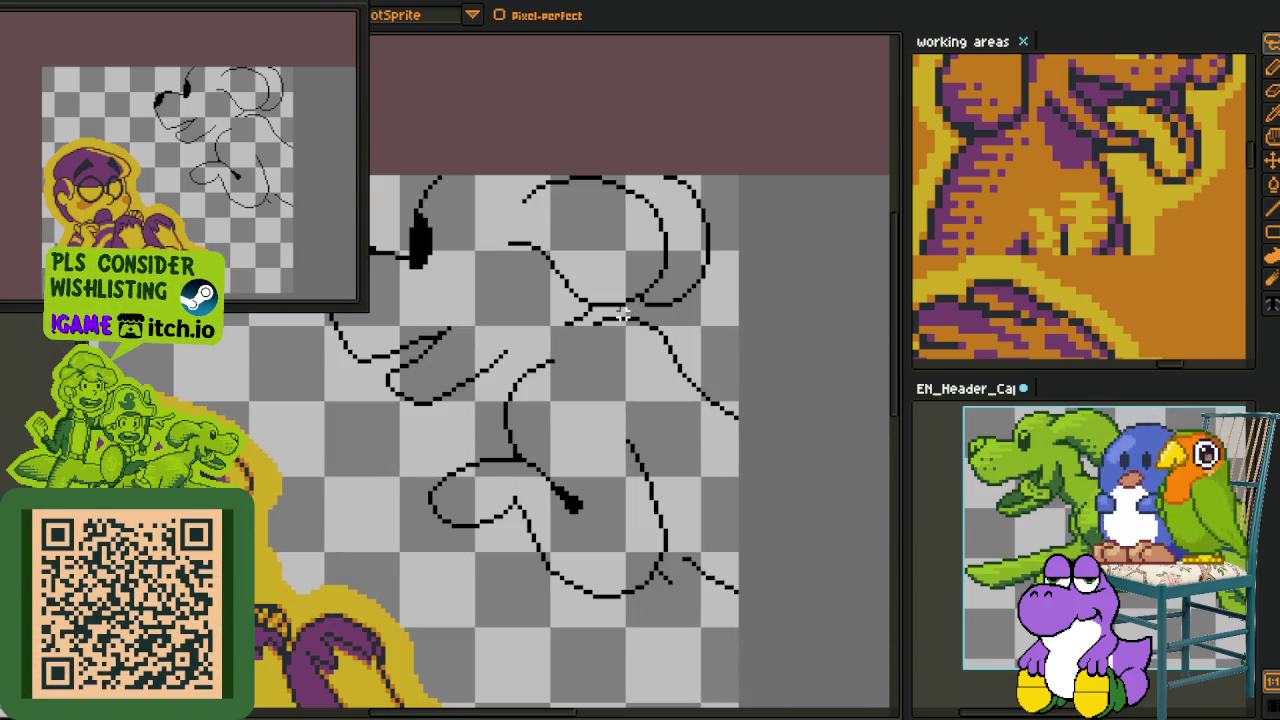
pyautogui.moveTo(520, 358); pyautogui.dragTo(370, 288)
pyautogui.press('q')
pyautogui.moveTo(579, 238); pyautogui.dragTo(267, 476)
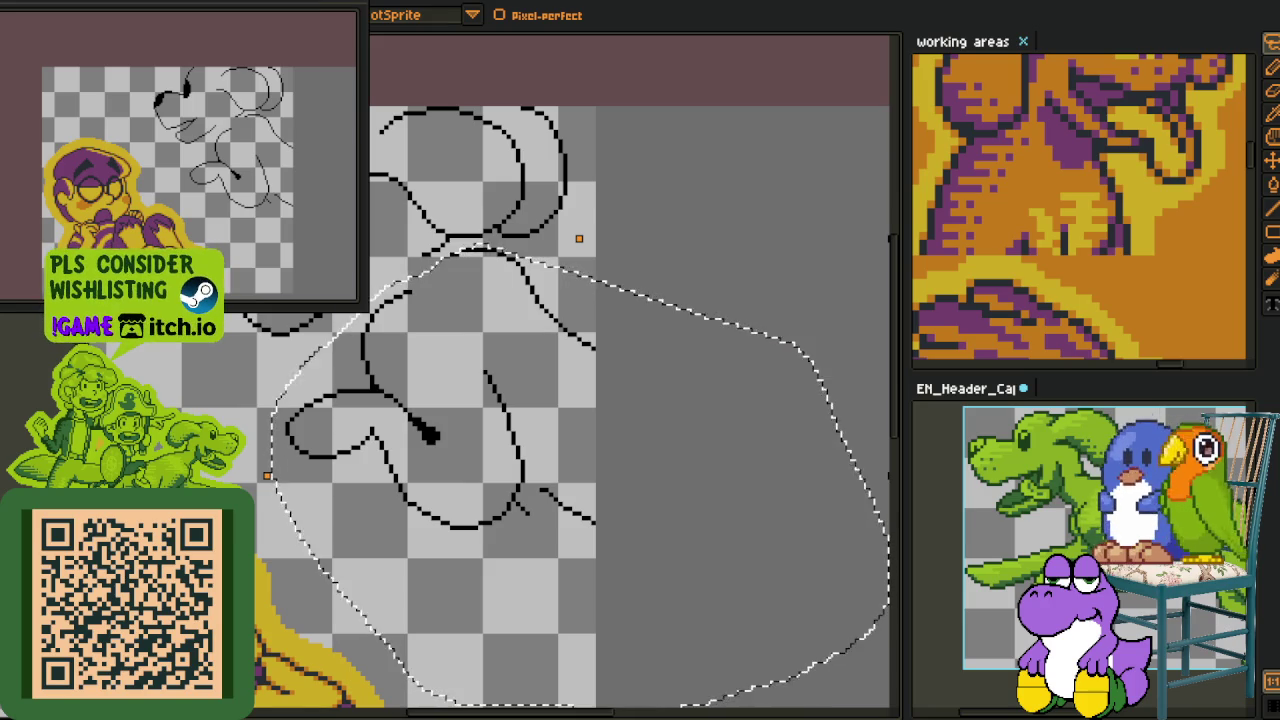
pyautogui.press('Left')
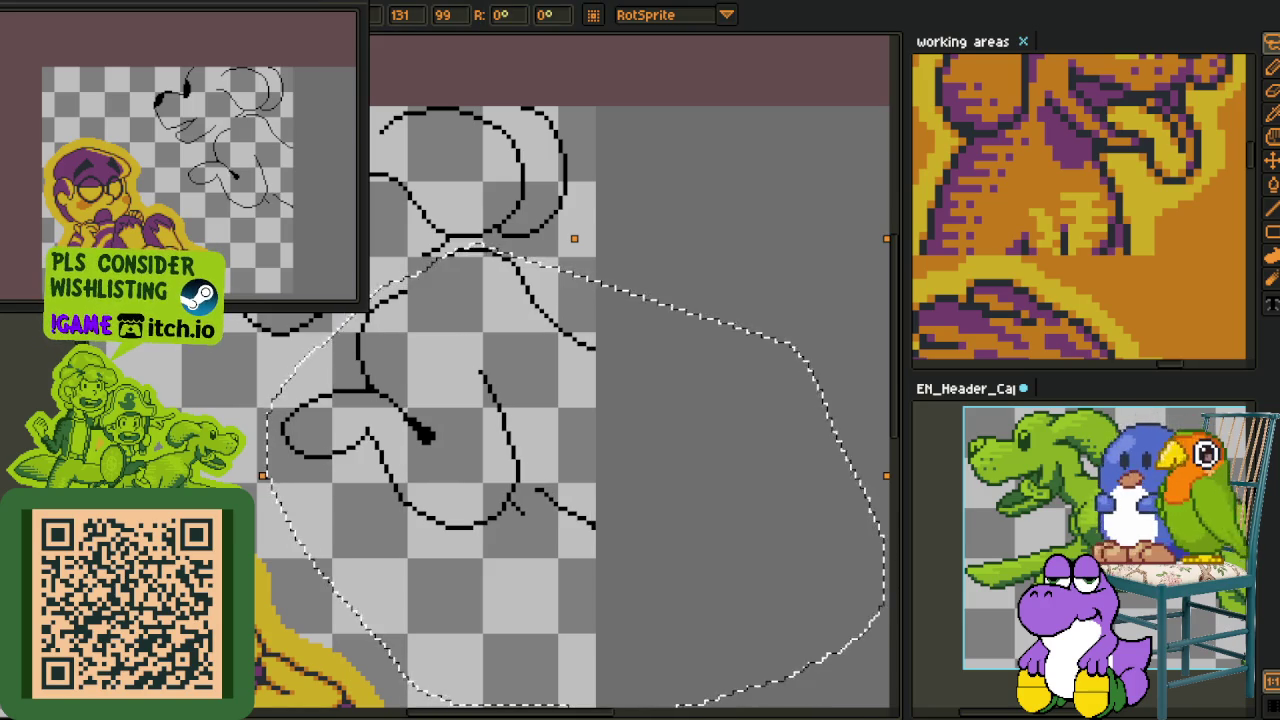
pyautogui.press('Left')
pyautogui.press('Down')
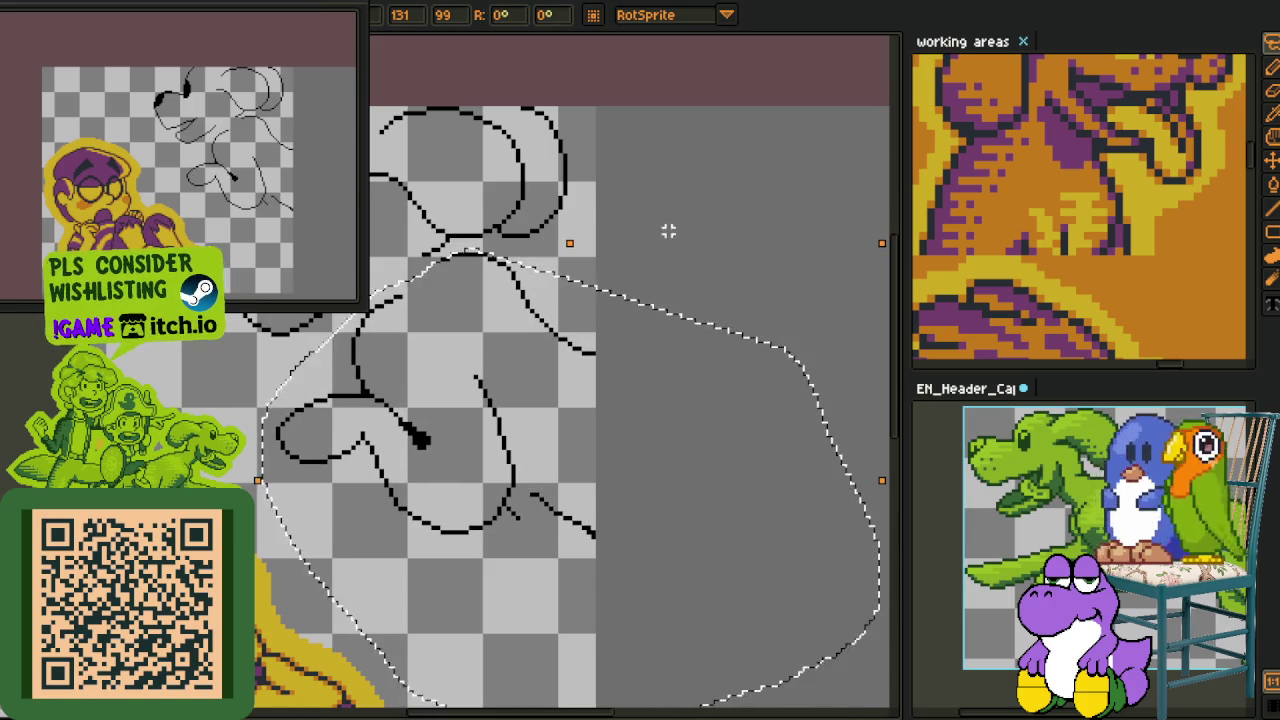
pyautogui.hotkey('ctrl', 'd')
pyautogui.press('b')
# Select the long diagonal line below the neck and commit its transform.
pyautogui.moveTo(423, 272); pyautogui.dragTo(527, 348)
pyautogui.scroll(1, 527, 348)
pyautogui.scroll(1, 534, 297)
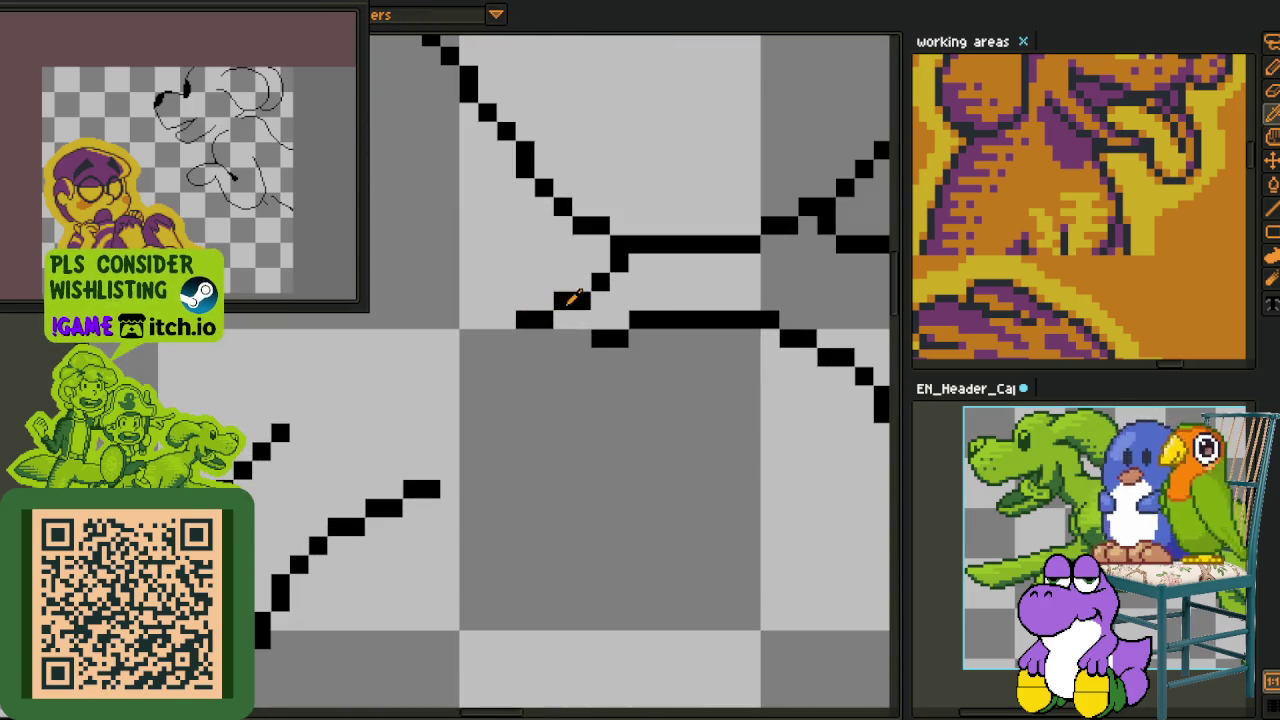
pyautogui.scroll(-2, 586, 363)
pyautogui.scroll(1, 586, 363)
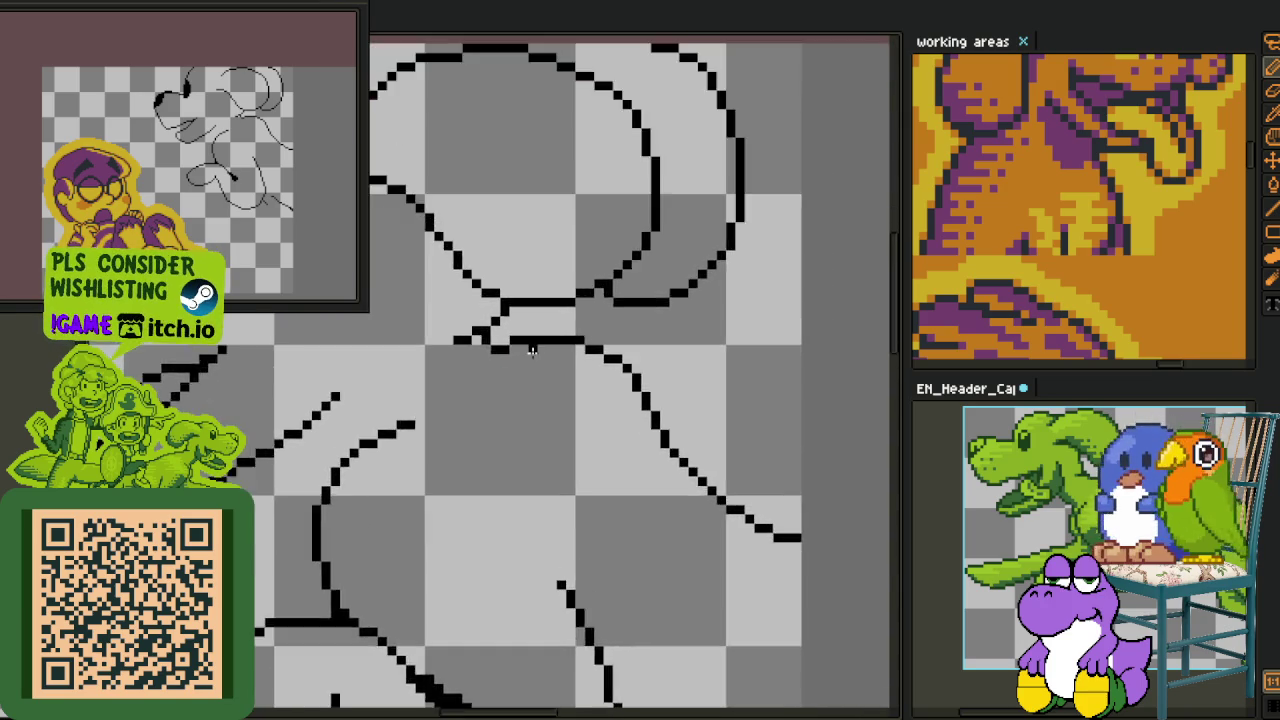
pyautogui.scroll(1, 528, 337)
pyautogui.moveTo(486, 290)
pyautogui.mouseDown()
pyautogui.moveTo(657, 342)
pyautogui.moveTo(541, 320)
pyautogui.moveTo(530, 340)
pyautogui.mouseUp()
pyautogui.press('Return')
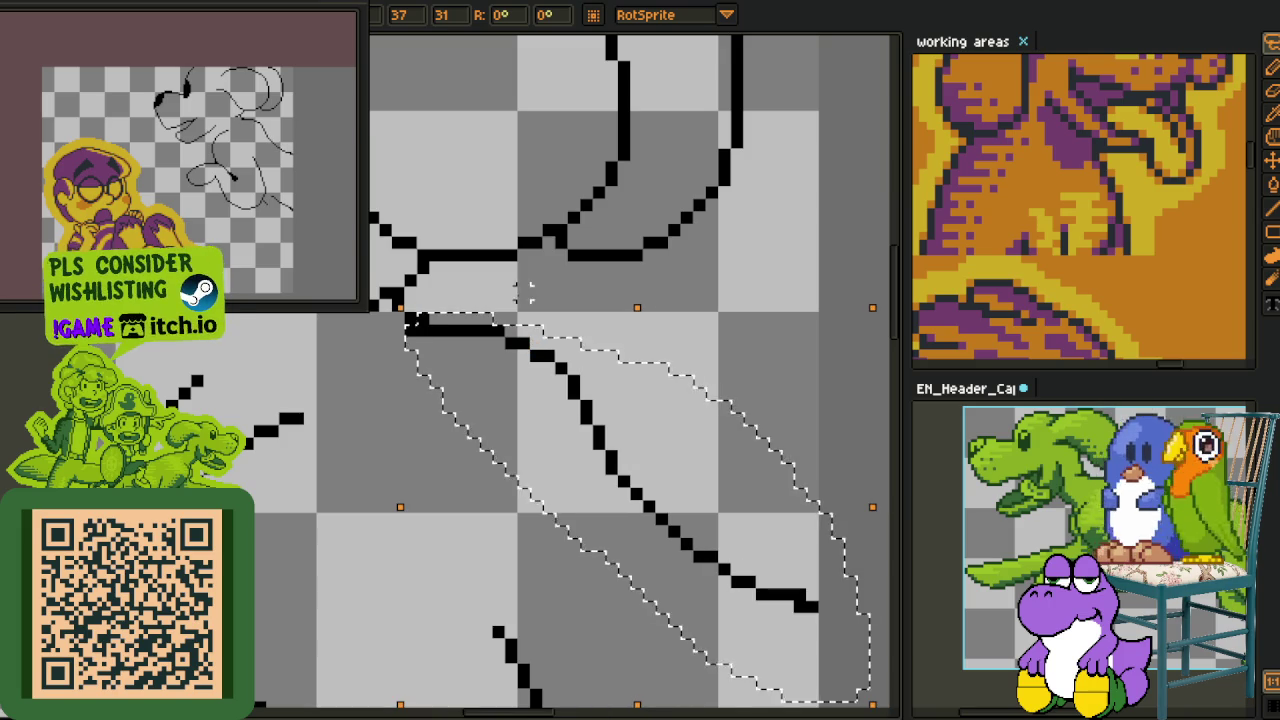
# Even out the staircase line by adding two black pixels and erasing two strays.
pyautogui.press('b')
pyautogui.scroll(1, 404, 346)
pyautogui.scroll(1, 404, 346)
pyautogui.scroll(1, 494, 397)
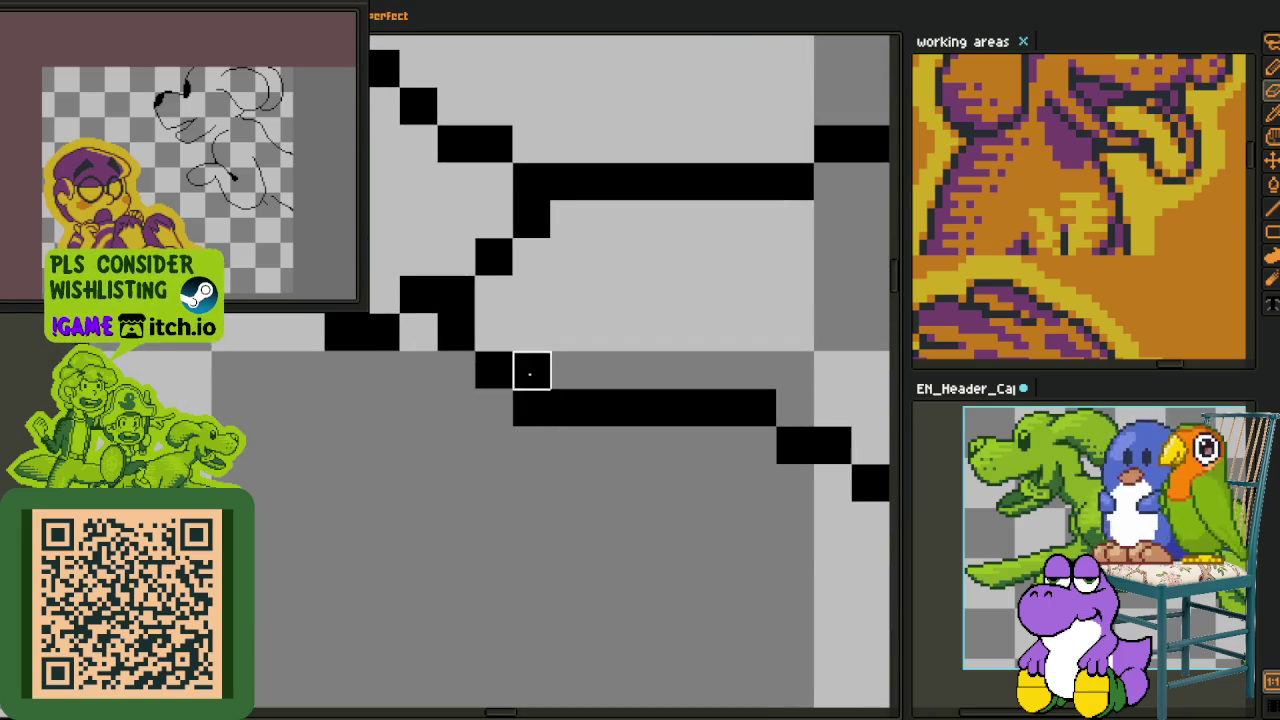
pyautogui.click(531, 370)
pyautogui.click(493, 330)
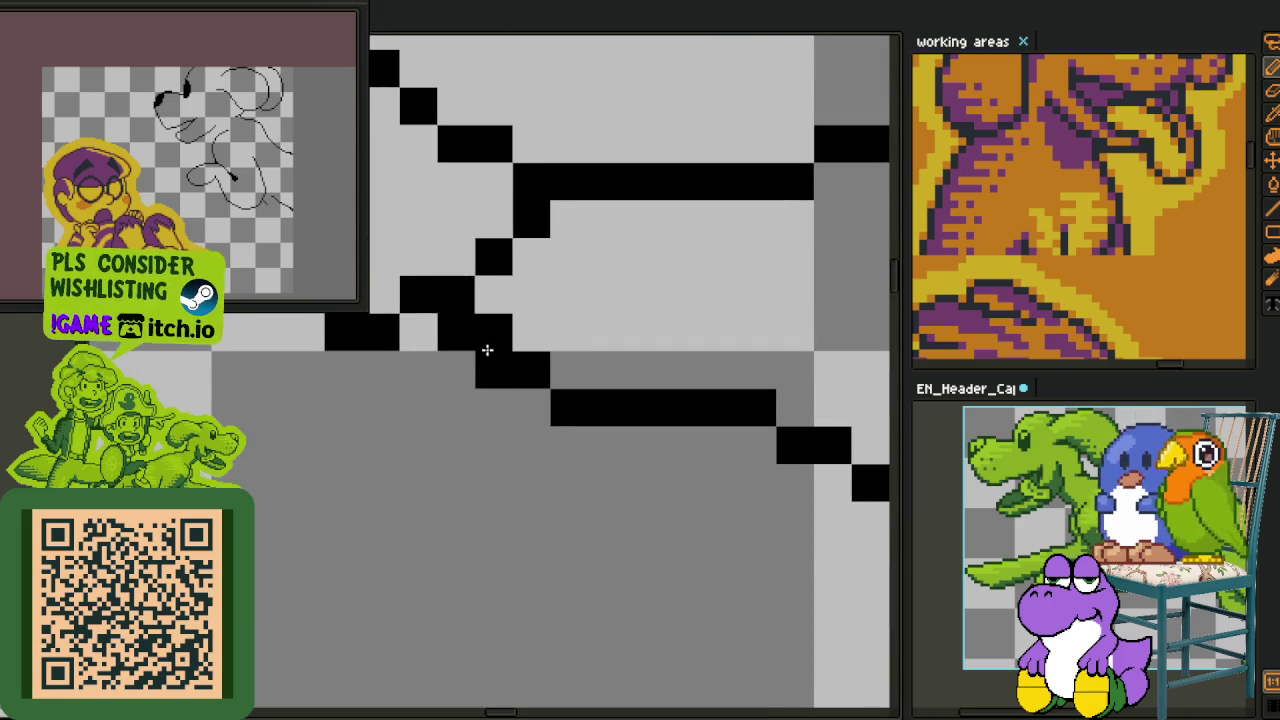
pyautogui.rightClick(493, 370)
pyautogui.rightClick(456, 330)
# Extend the diagonal line near the junction by a couple of pixels down-left.
pyautogui.scroll(-3, 456, 341)
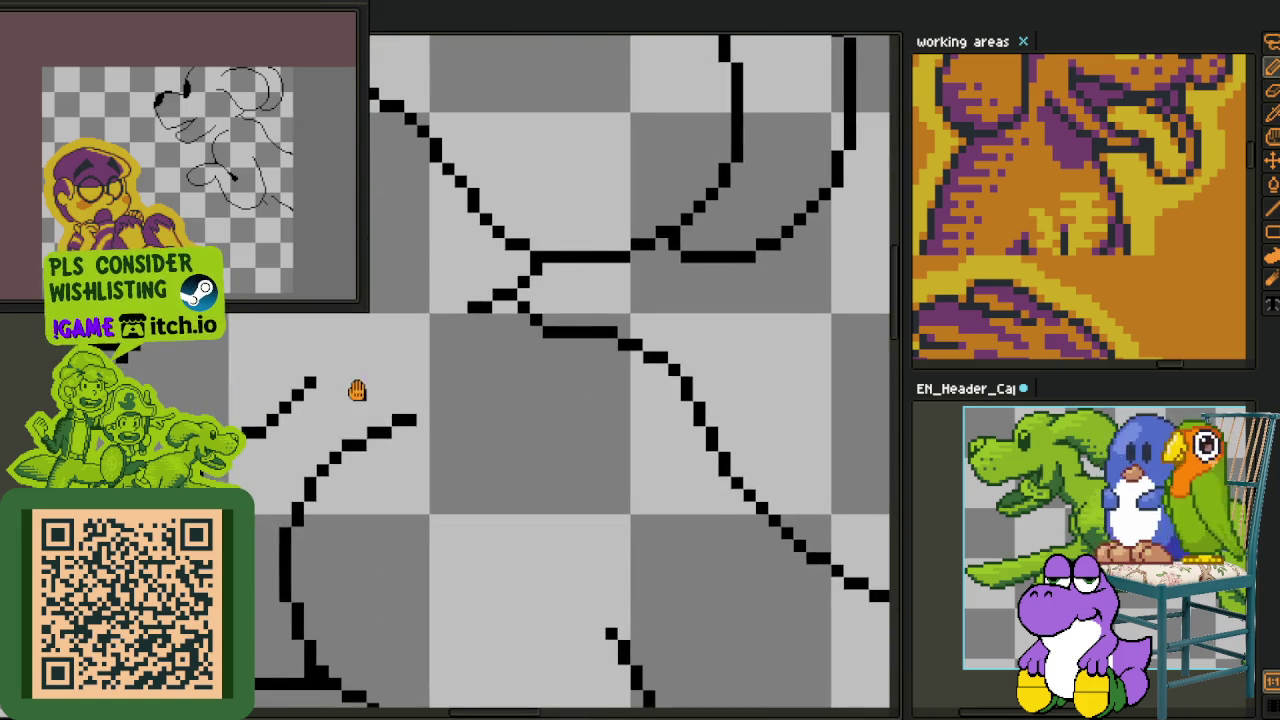
pyautogui.scroll(2, 368, 385)
pyautogui.scroll(-3, 491, 428)
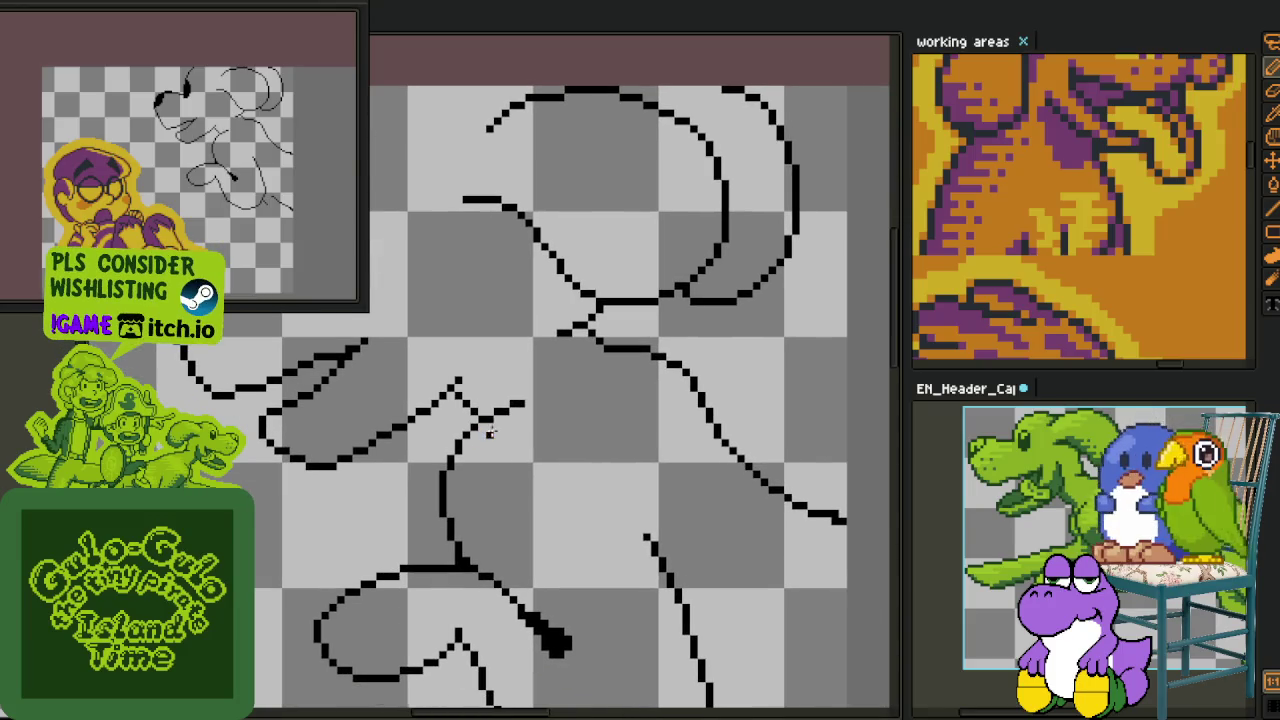
pyautogui.scroll(1, 540, 426)
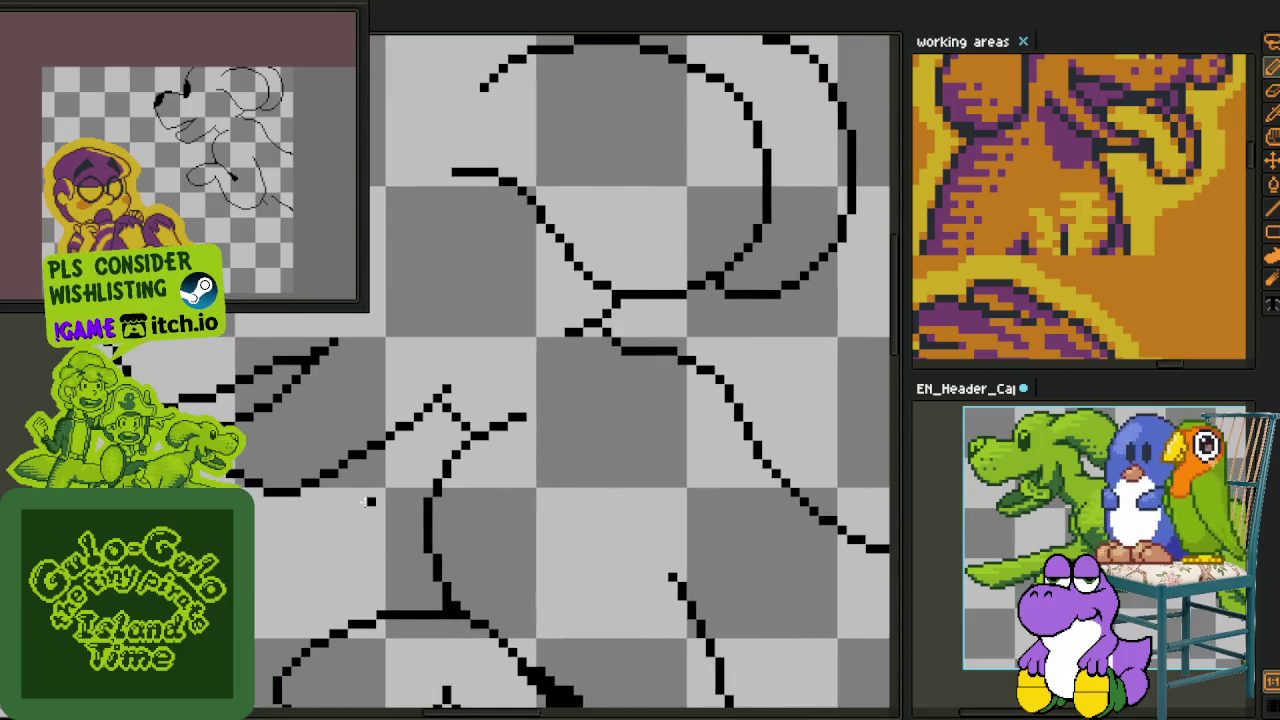
pyautogui.scroll(2, 323, 480)
pyautogui.moveTo(285, 482)
pyautogui.mouseDown()
pyautogui.moveTo(335, 474)
pyautogui.moveTo(310, 455)
pyautogui.mouseUp()
pyautogui.hotkey('ctrl', 'z')
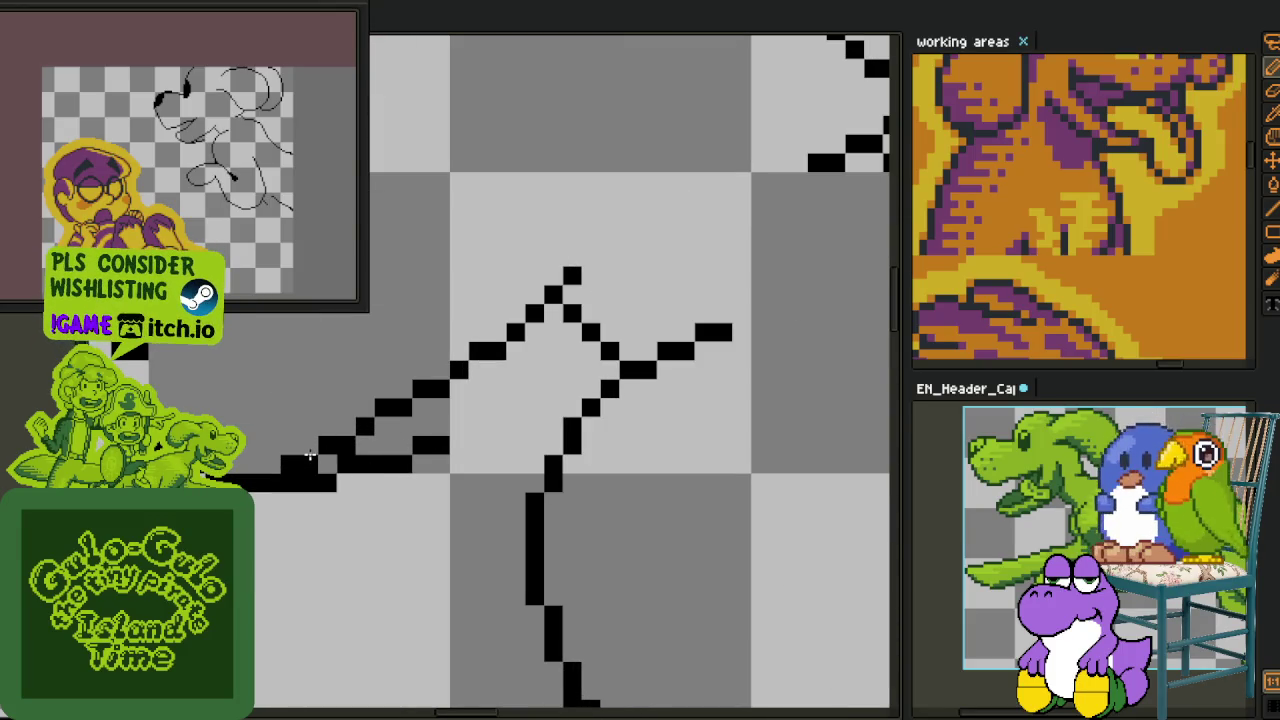
pyautogui.click(346, 482)
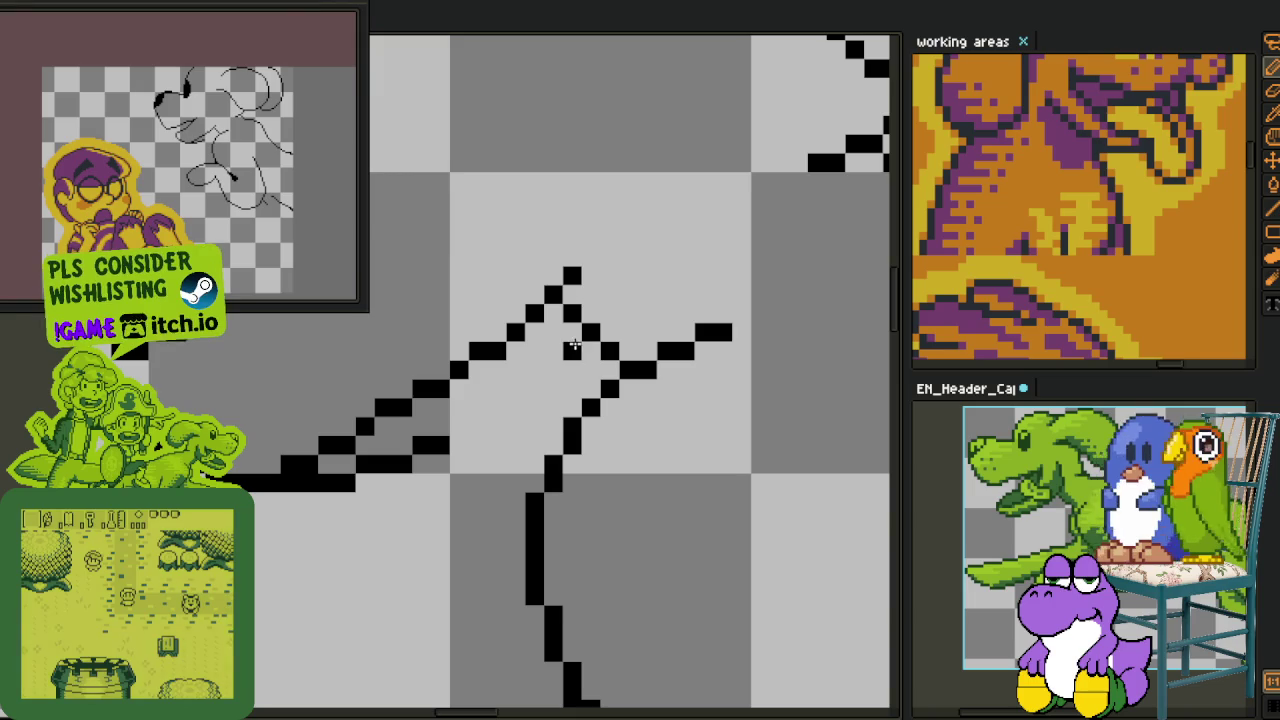
pyautogui.moveTo(571, 345); pyautogui.dragTo(519, 386)
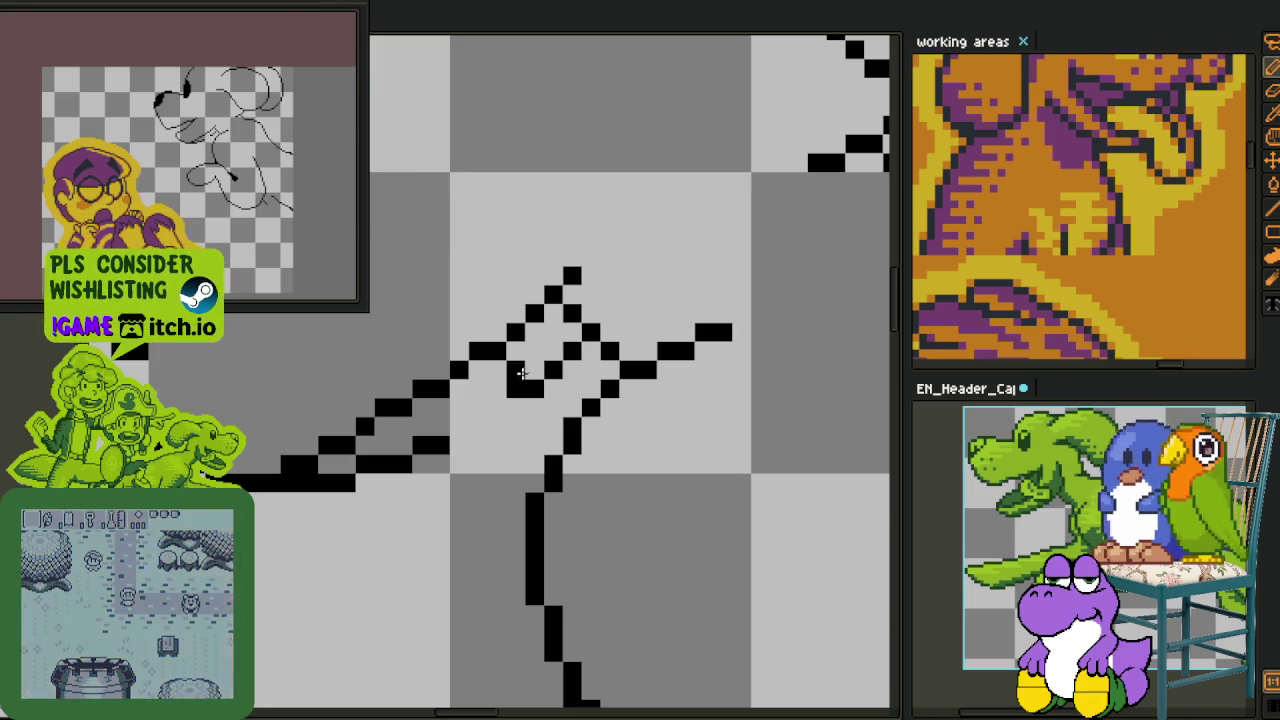
pyautogui.click(489, 407)
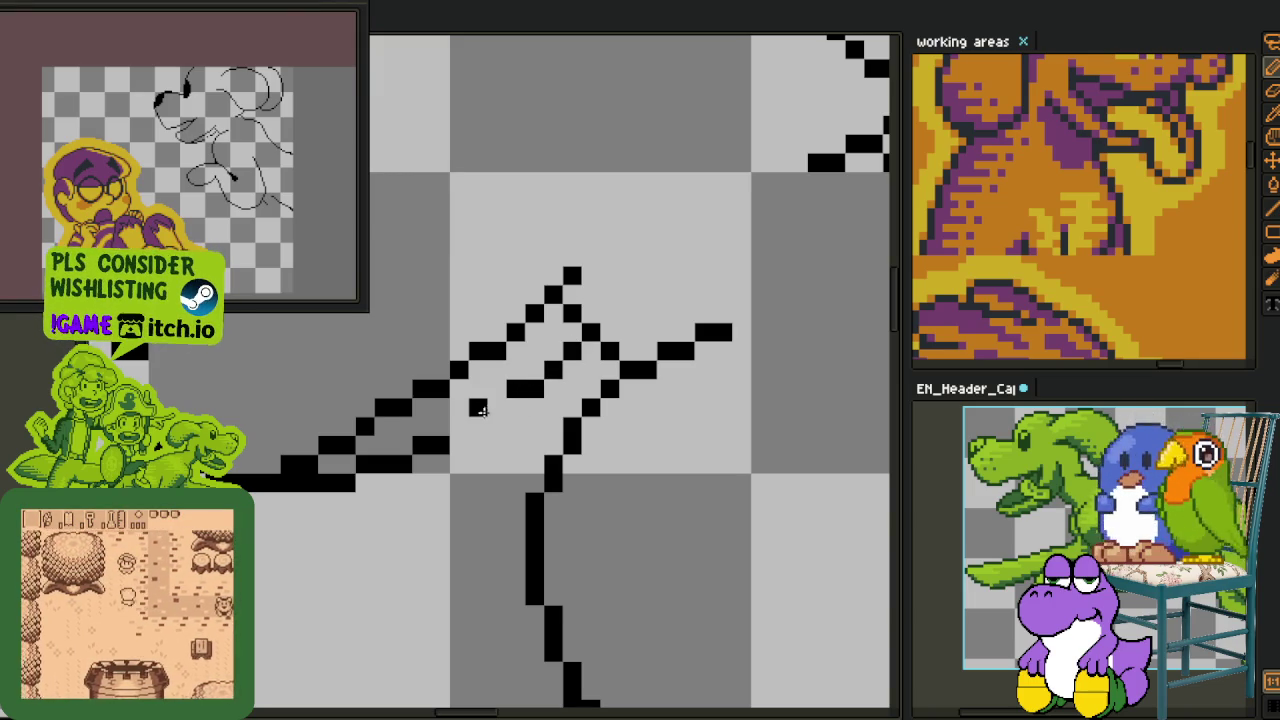
pyautogui.click(459, 427)
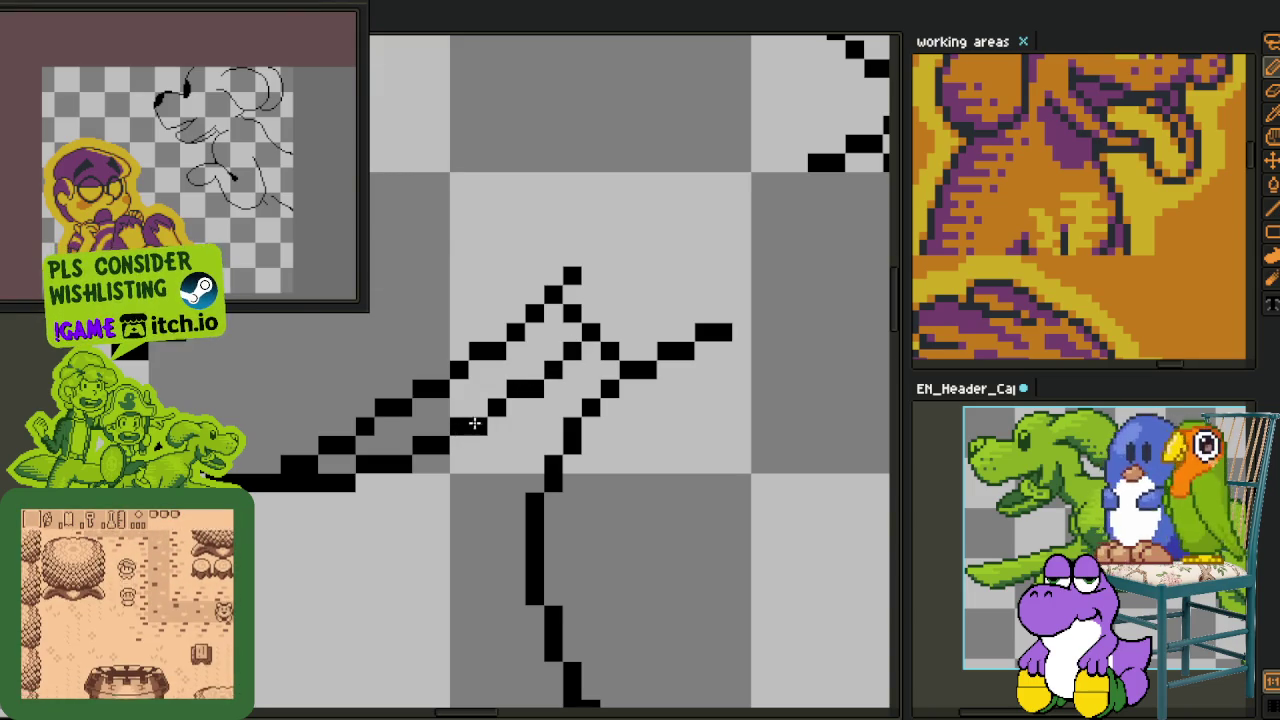
# Flip the whole canvas horizontally via Image > Rotate Canvas.
pyautogui.scroll(-5, 465, 440)
pyautogui.scroll(3, 467, 450)
pyautogui.scroll(2, 480, 420)
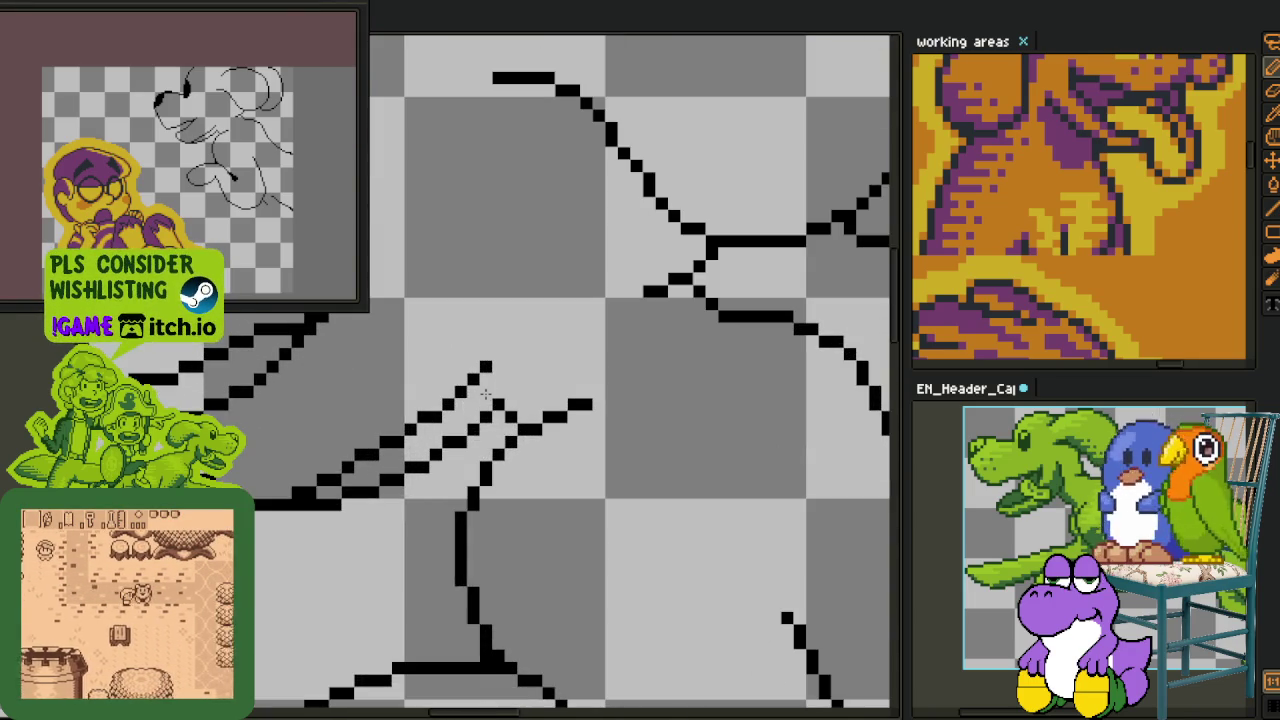
pyautogui.scroll(-2, 537, 401)
pyautogui.scroll(-2, 535, 401)
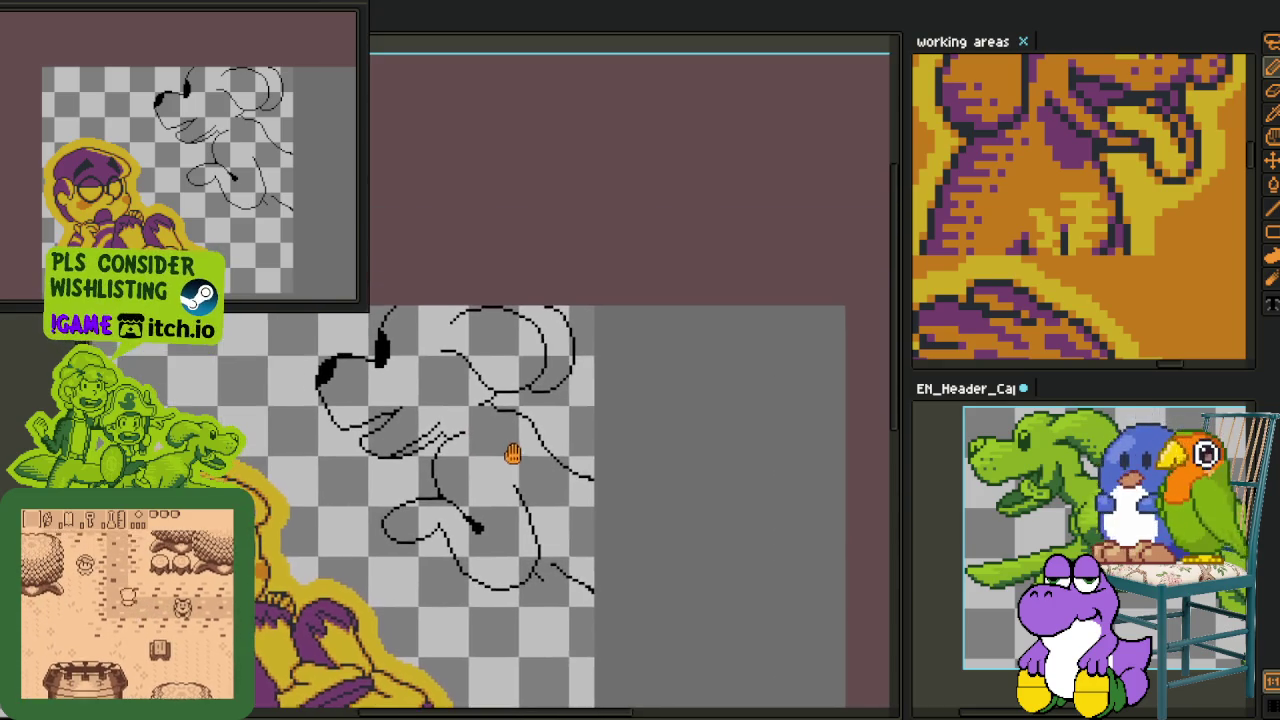
pyautogui.scroll(-2, 510, 450)
pyautogui.scroll(2, 518, 454)
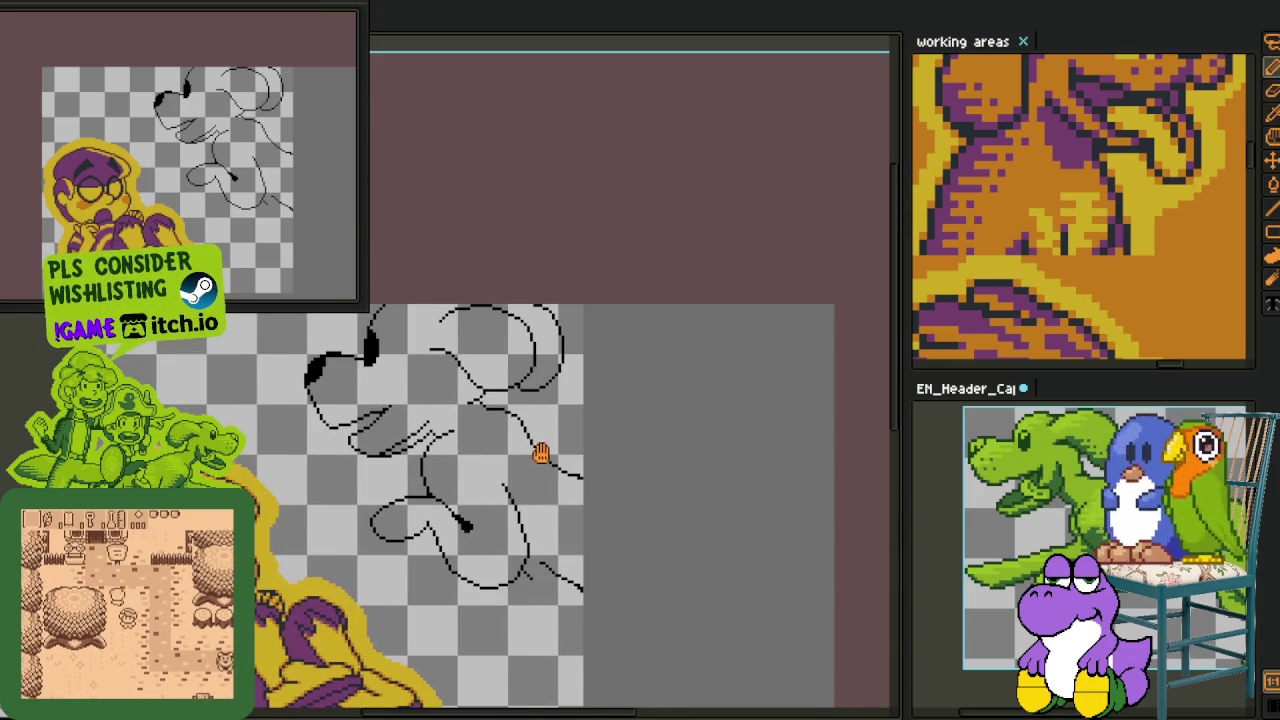
pyautogui.scroll(-3, 483, 460)
pyautogui.click(137, 3)
pyautogui.moveTo(101, 104)
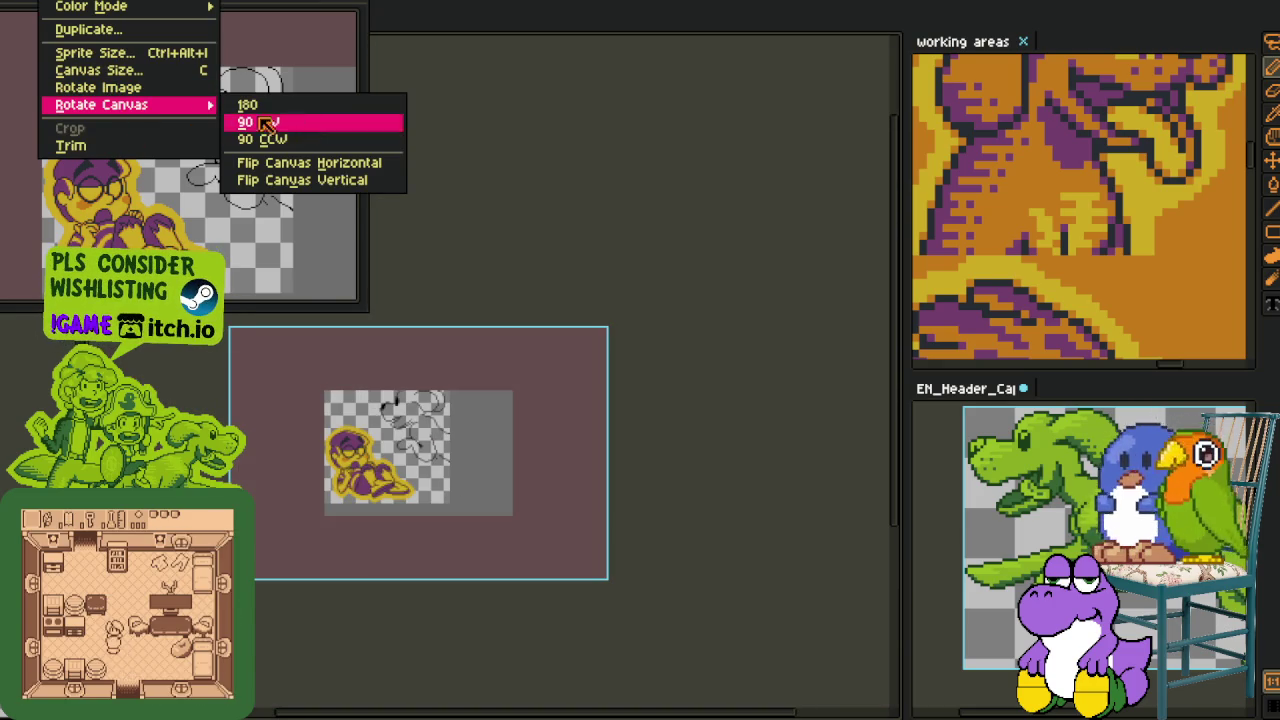
pyautogui.click(340, 163)
pyautogui.scroll(1, 414, 444)
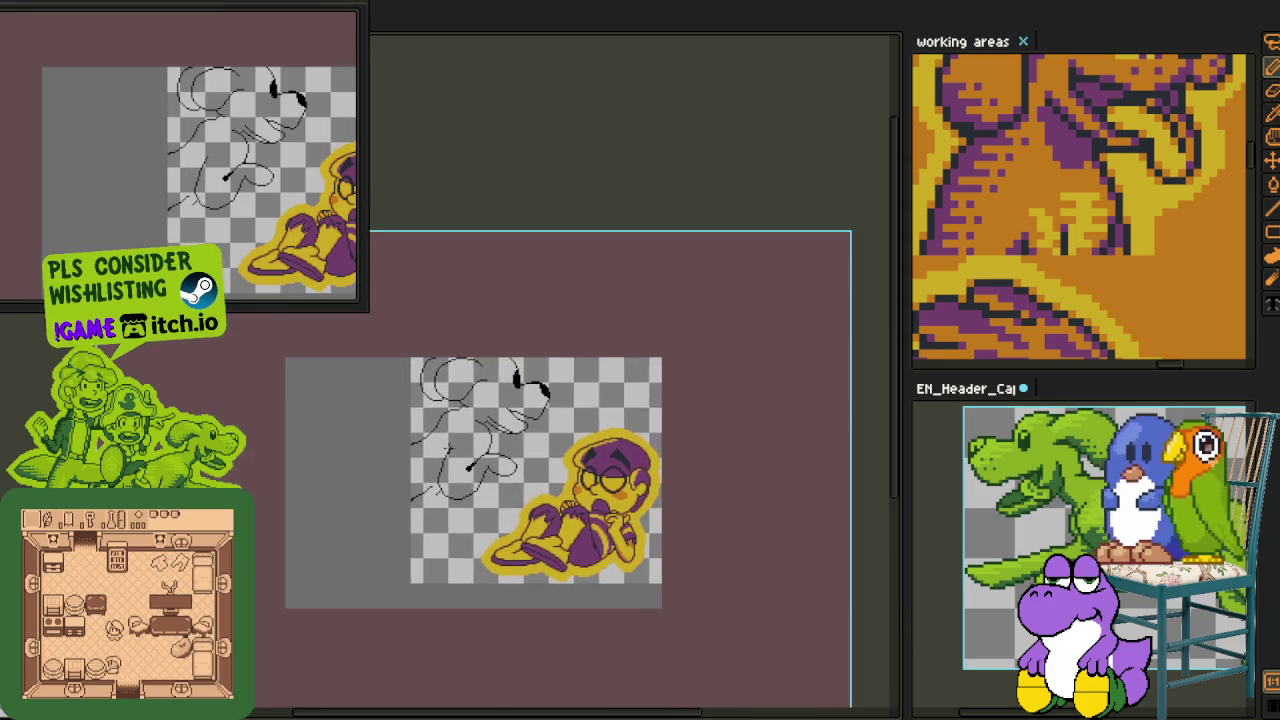
pyautogui.scroll(3, 413, 443)
pyautogui.scroll(1, 452, 395)
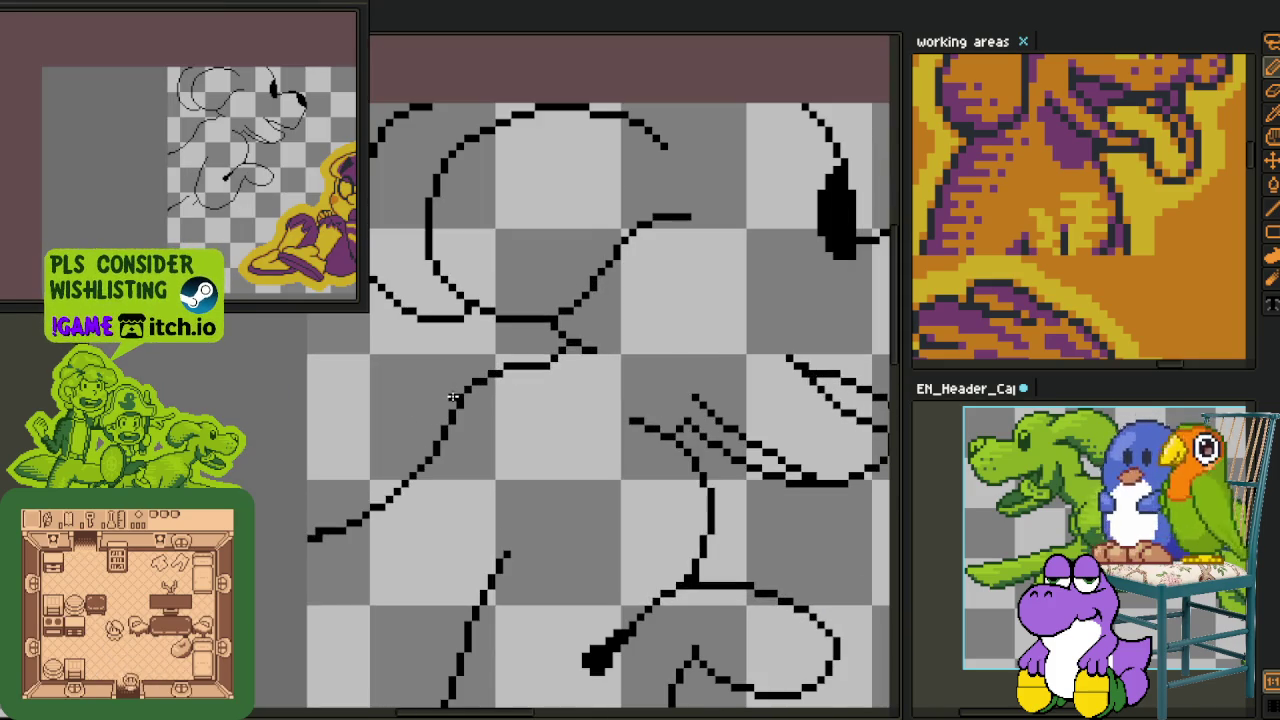
# Draw a long line down-left from the chest and erase the doubled inner stroke.
pyautogui.moveTo(512, 358)
pyautogui.mouseDown()
pyautogui.moveTo(432, 390)
pyautogui.moveTo(283, 512)
pyautogui.mouseUp()
pyautogui.scroll(1, 470, 398)
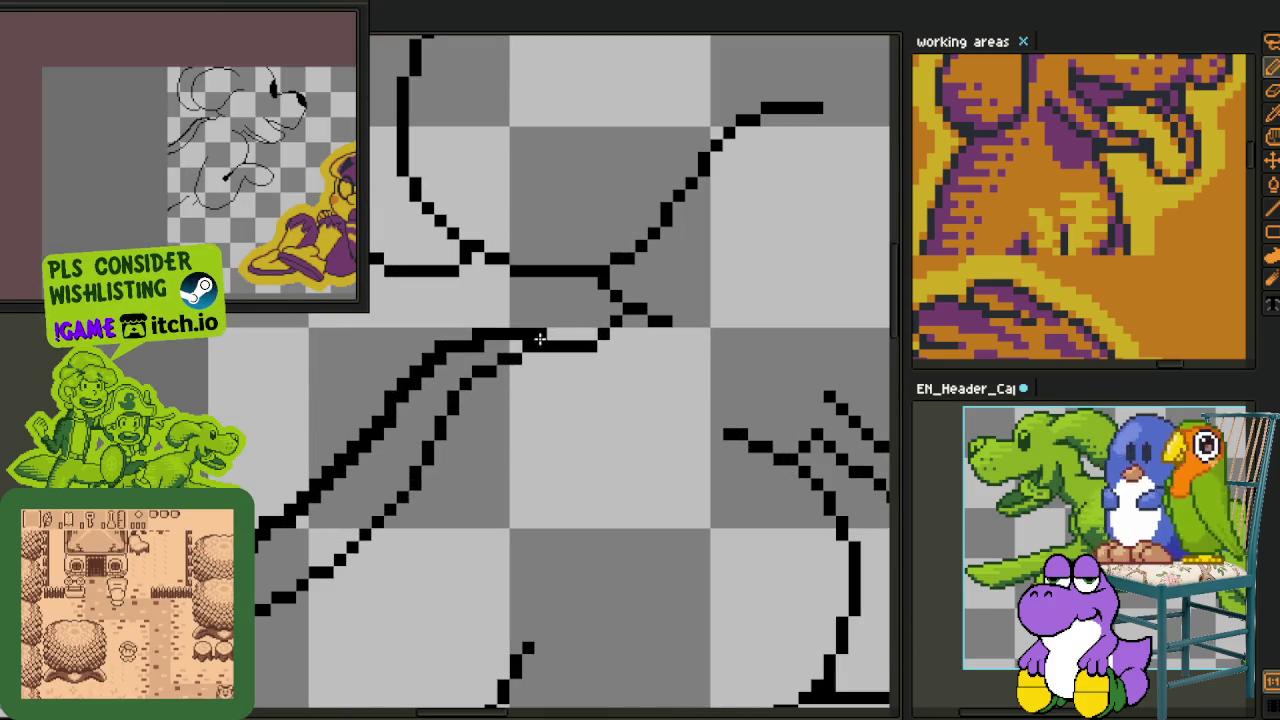
pyautogui.moveTo(531, 346); pyautogui.dragTo(421, 431)
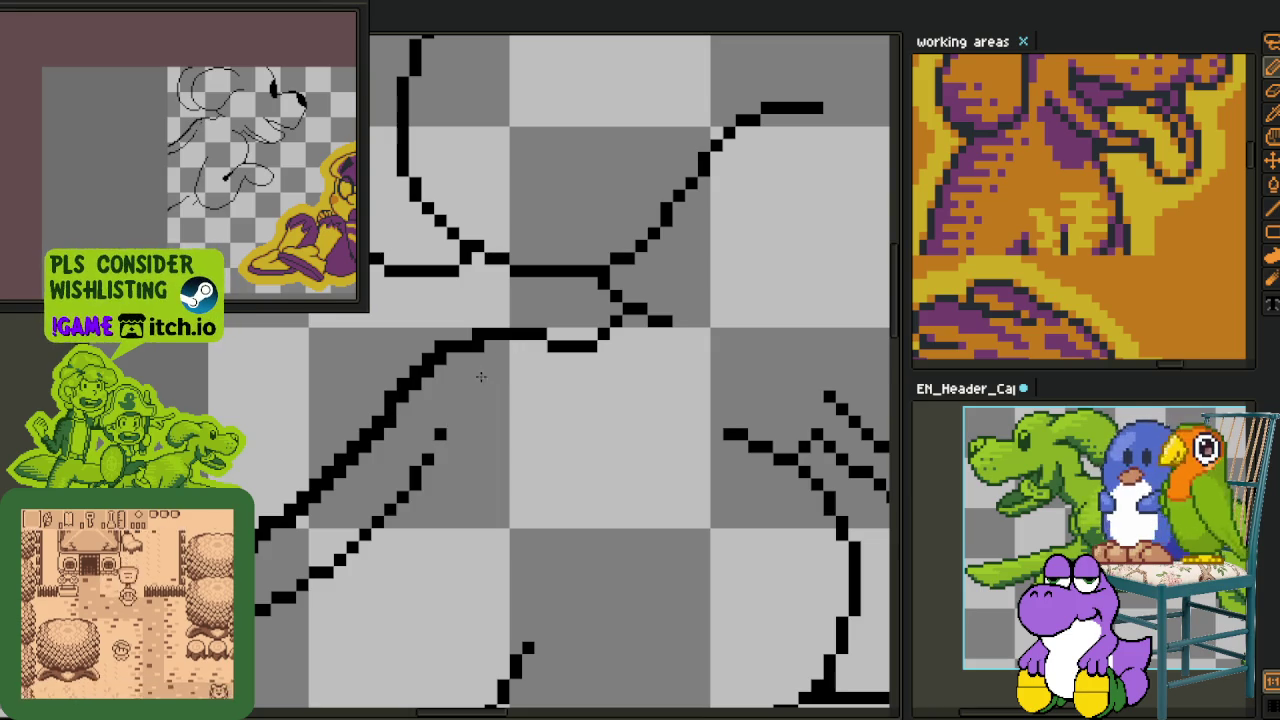
pyautogui.moveTo(477, 374); pyautogui.dragTo(271, 628)
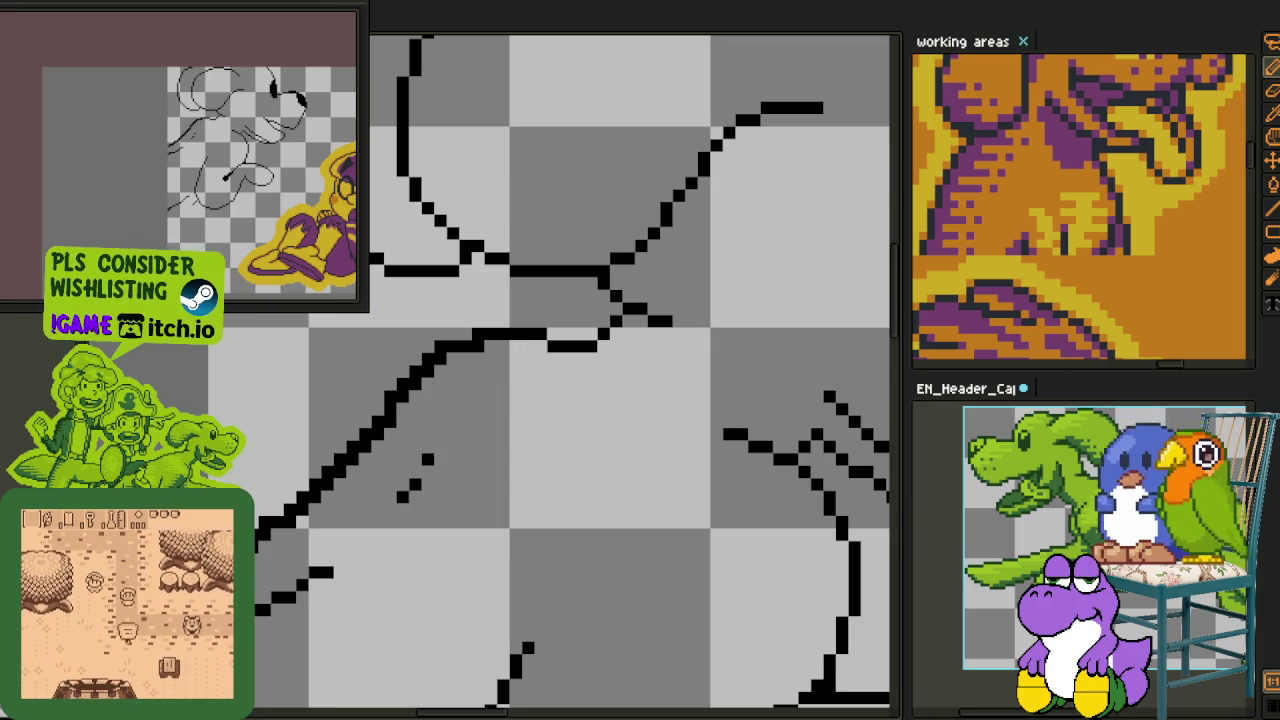
# Erase the stray dots and pixels beside the line and trim the short lower-left stroke.
pyautogui.moveTo(415, 457); pyautogui.dragTo(535, 387)
pyautogui.moveTo(450, 500); pyautogui.dragTo(381, 538)
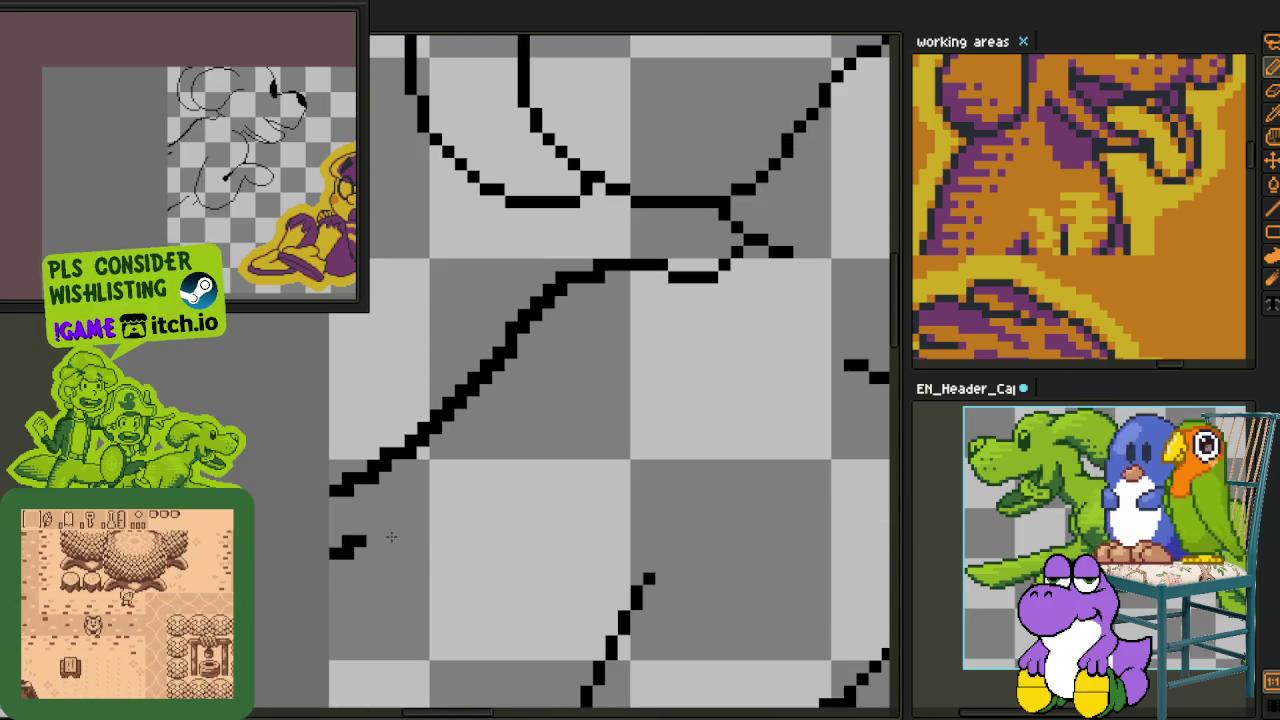
pyautogui.scroll(1, 394, 489)
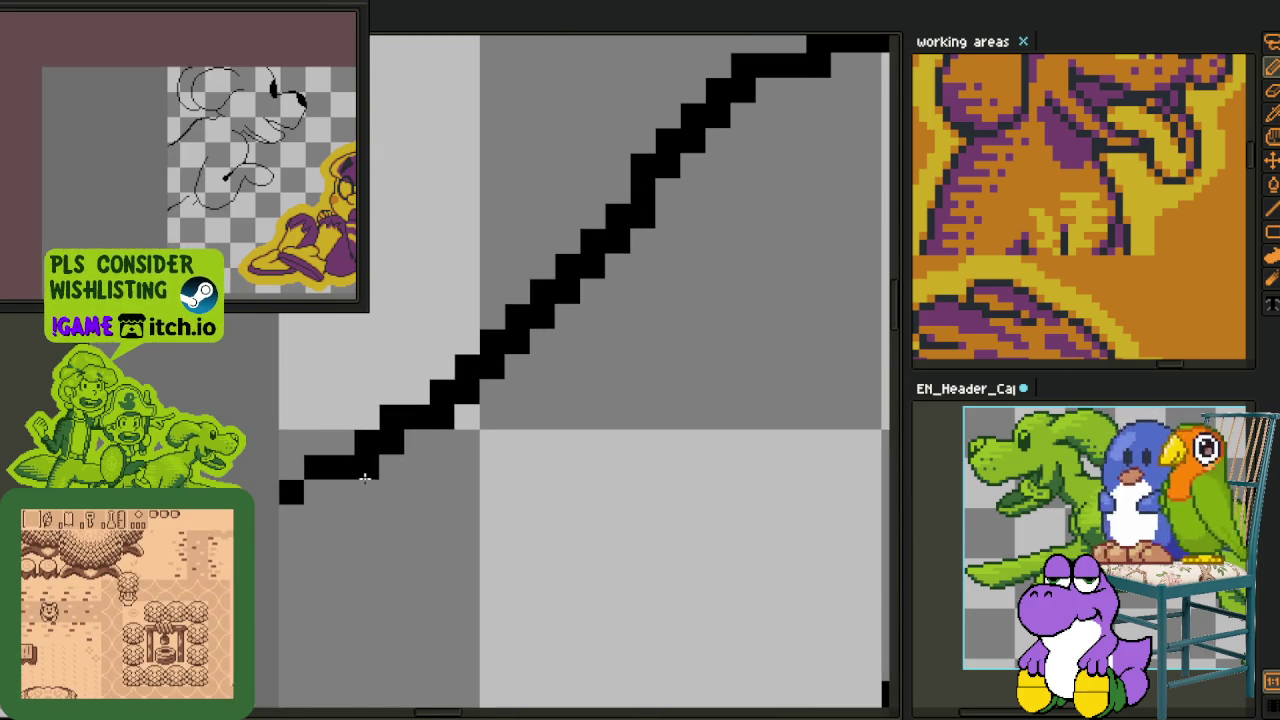
pyautogui.moveTo(486, 414)
pyautogui.mouseDown()
pyautogui.moveTo(395, 584)
pyautogui.moveTo(535, 400)
pyautogui.mouseUp()
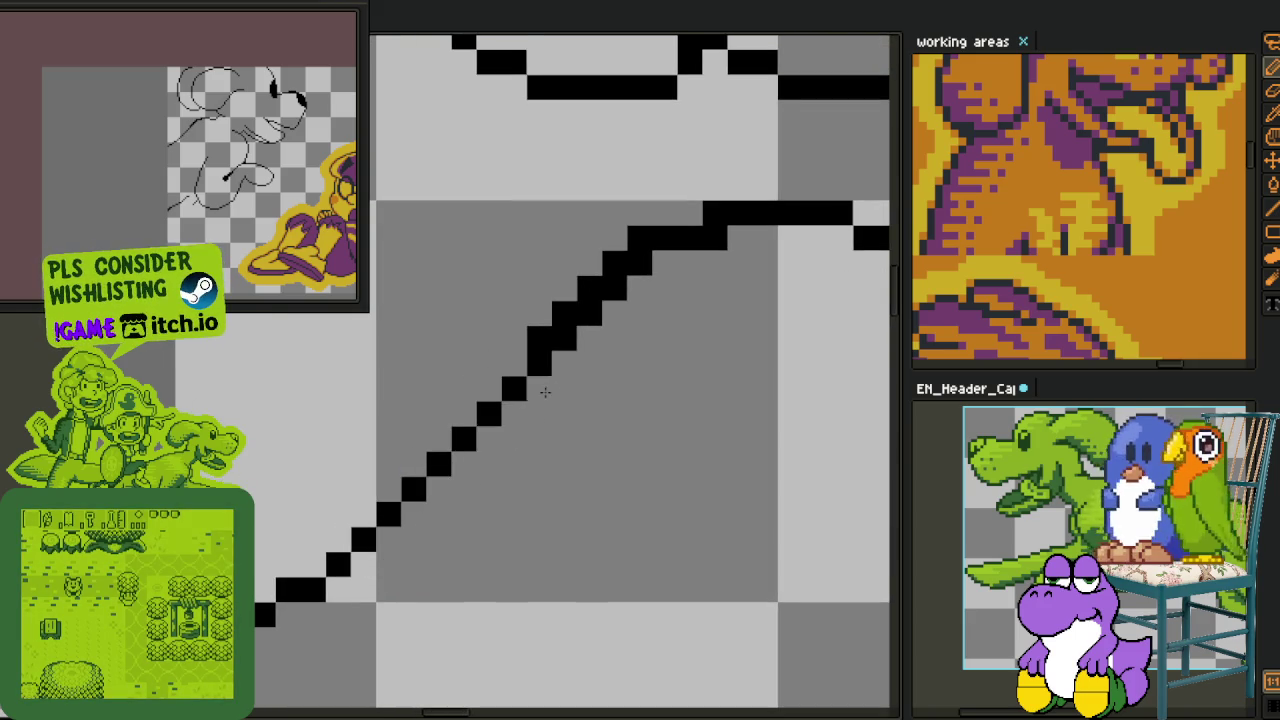
pyautogui.moveTo(613, 339); pyautogui.dragTo(510, 474)
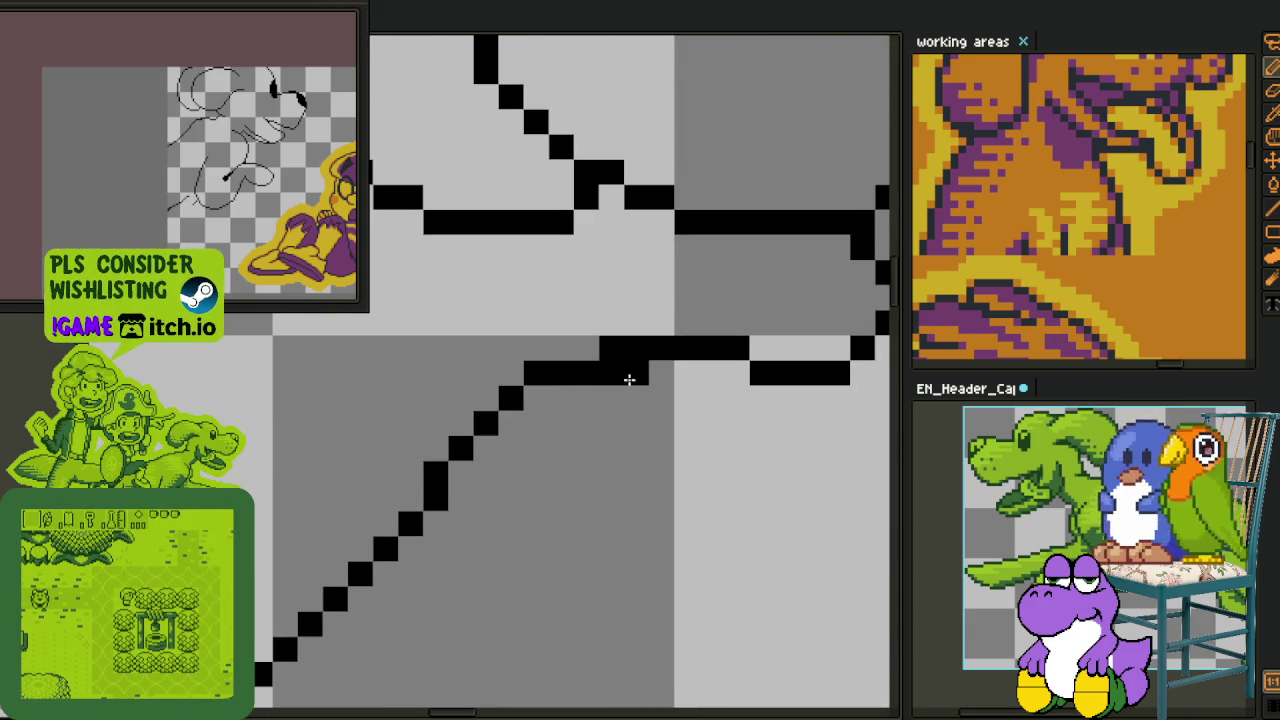
pyautogui.scroll(-2, 624, 380)
pyautogui.scroll(-1, 628, 420)
pyautogui.scroll(-2, 640, 430)
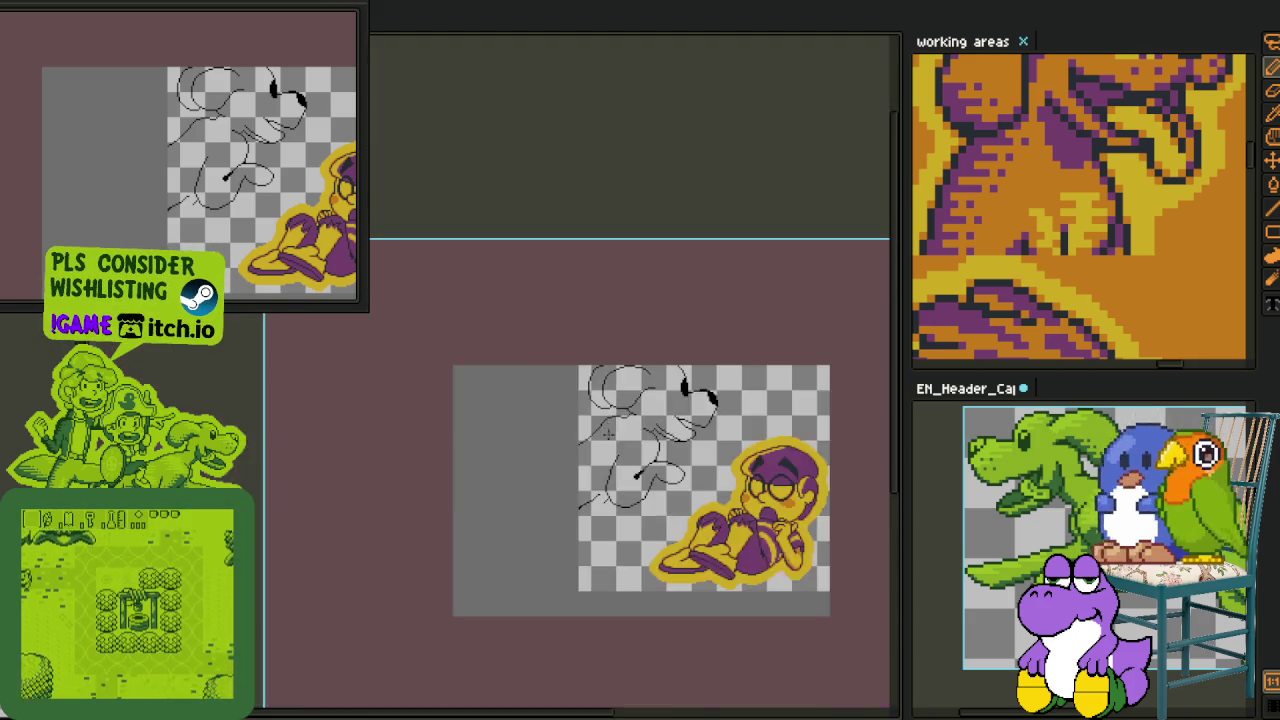
pyautogui.scroll(3, 608, 433)
pyautogui.scroll(-1, 560, 440)
pyautogui.scroll(-2, 448, 457)
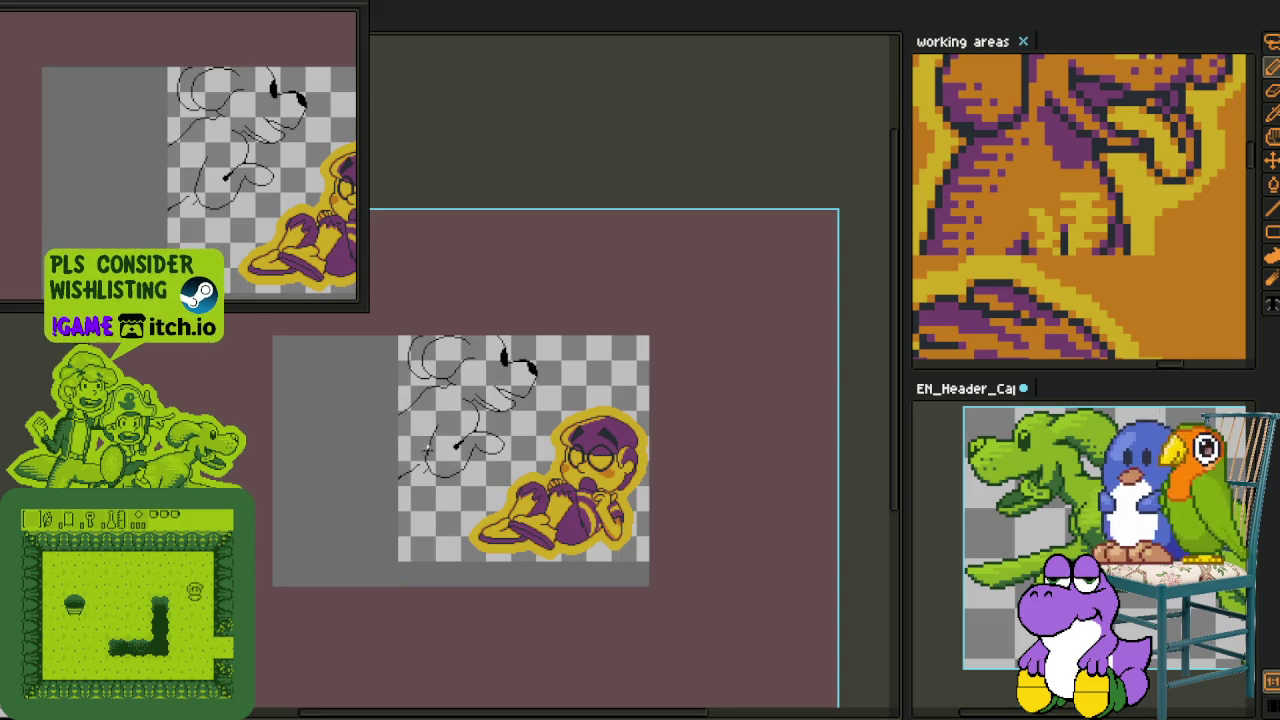
pyautogui.scroll(2, 428, 447)
pyautogui.scroll(2, 450, 443)
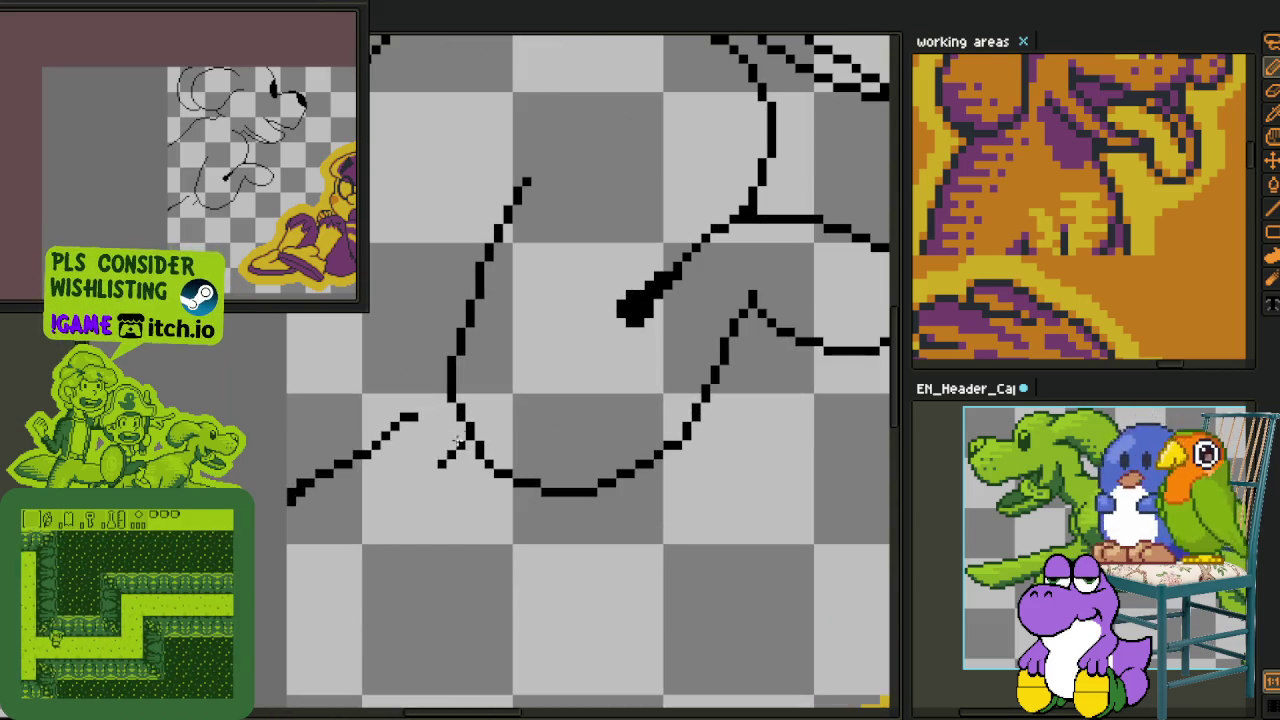
pyautogui.scroll(-2, 421, 465)
pyautogui.scroll(-2, 421, 465)
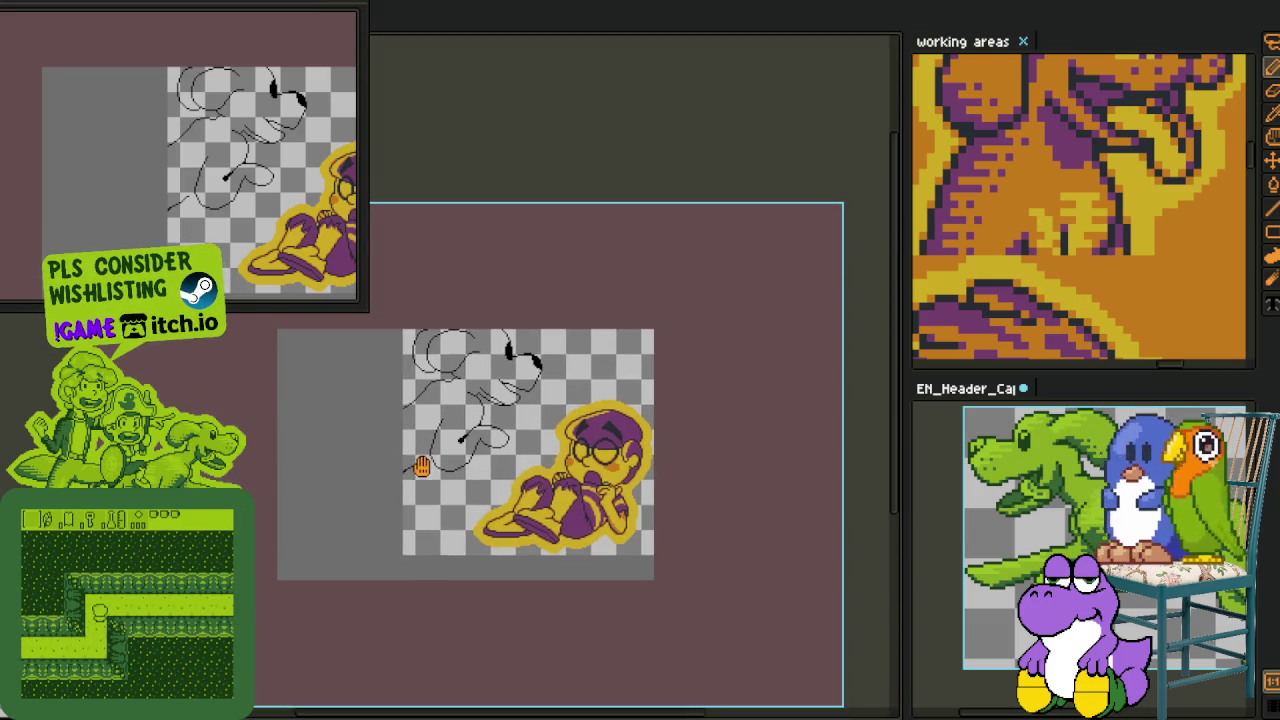
pyautogui.scroll(2, 467, 407)
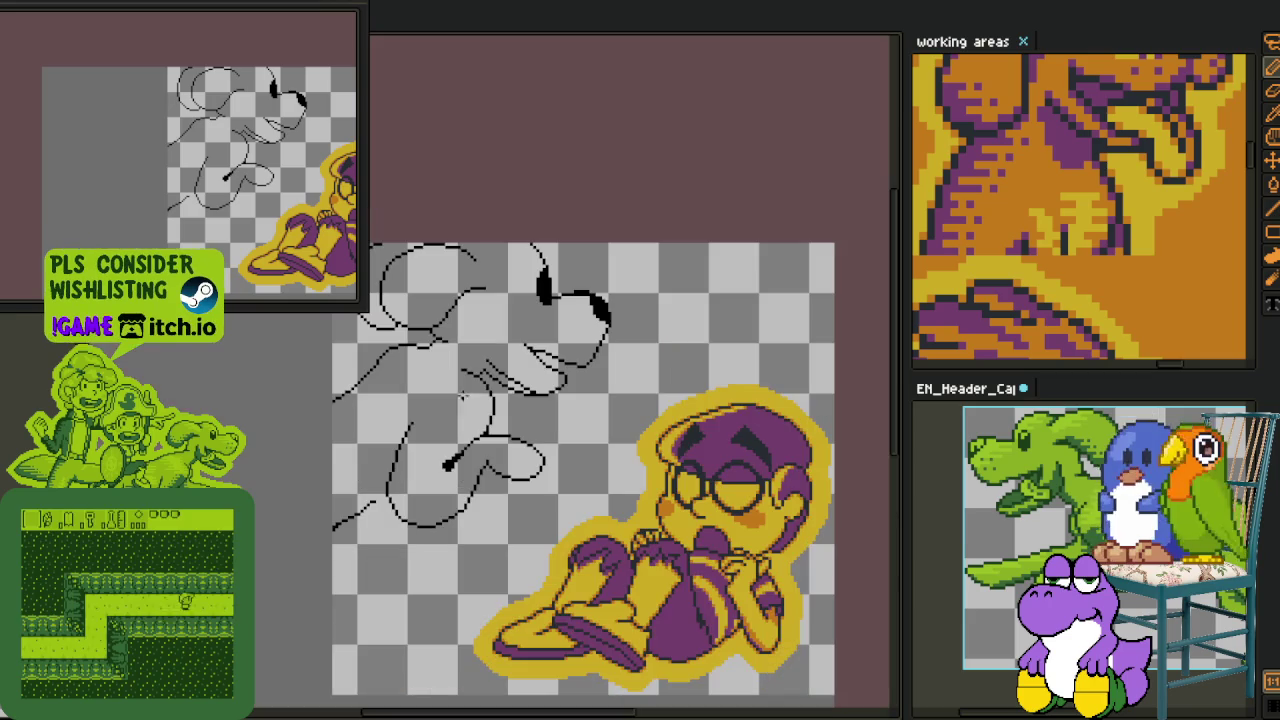
pyautogui.scroll(1, 597, 371)
pyautogui.scroll(1, 506, 418)
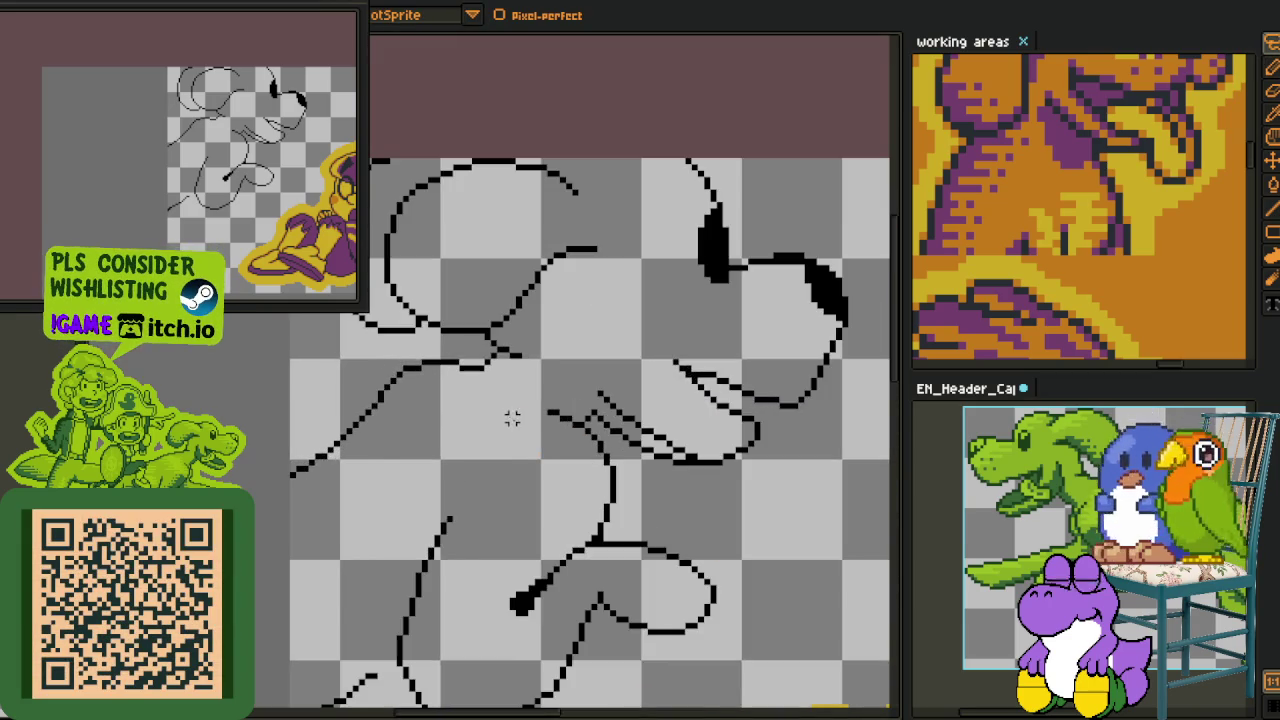
# Lasso-select a section of the dog sketch and shift it slightly to the right.
pyautogui.scroll(-1, 558, 421)
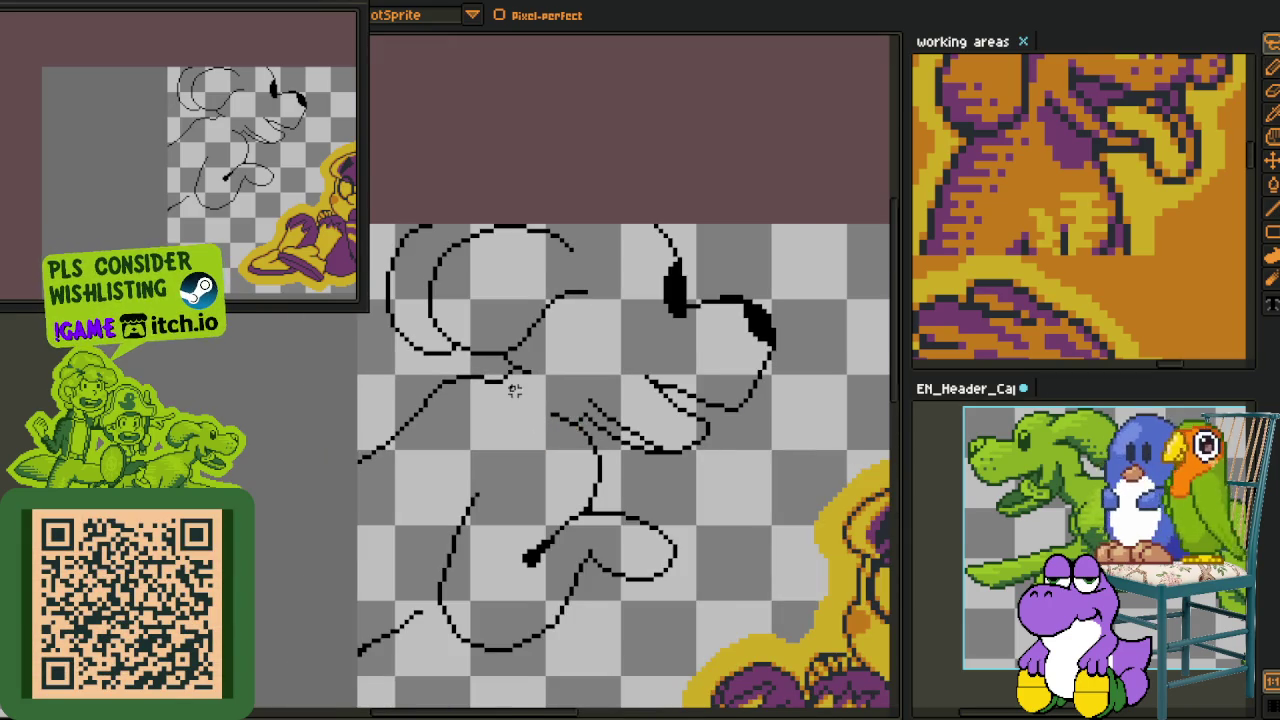
pyautogui.scroll(1, 518, 390)
pyautogui.moveTo(158, 128); pyautogui.dragTo(133, 245)
pyautogui.moveTo(725, 435)
pyautogui.mouseDown()
pyautogui.moveTo(757, 255)
pyautogui.moveTo(660, 208)
pyautogui.mouseUp()
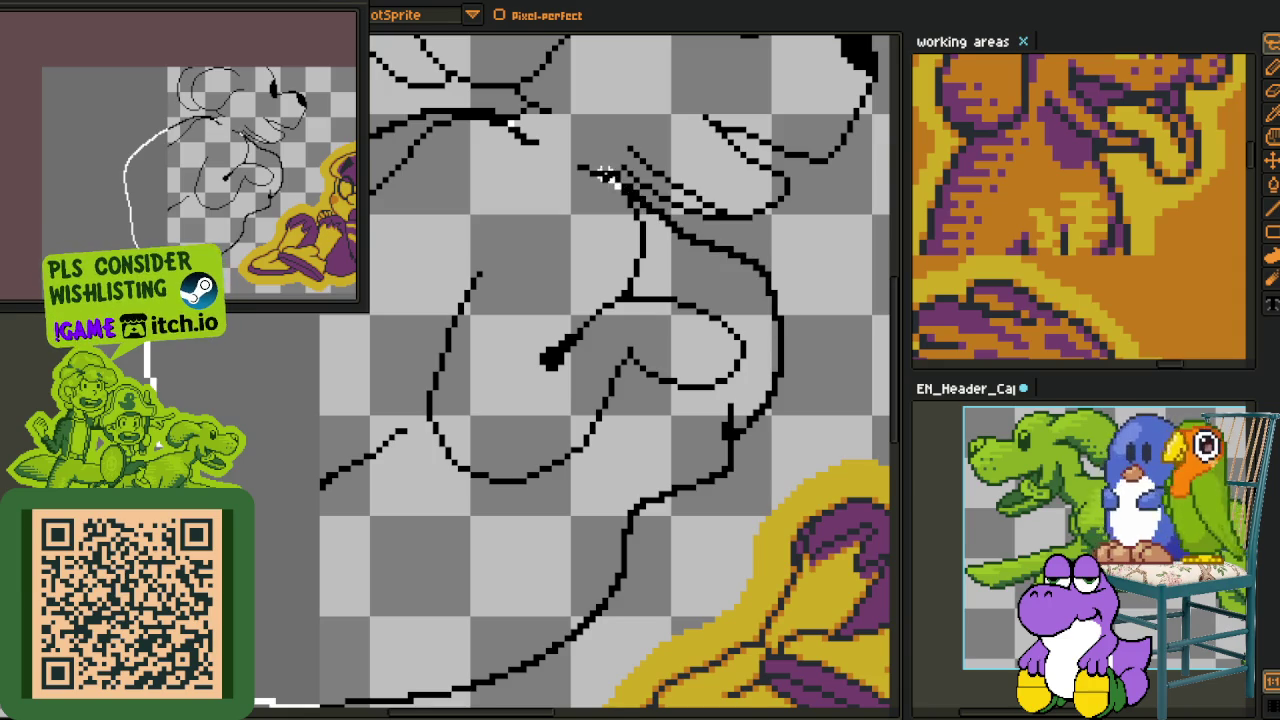
pyautogui.moveTo(535, 135)
pyautogui.mouseDown()
pyautogui.moveTo(614, 286)
pyautogui.moveTo(610, 429)
pyautogui.mouseUp()
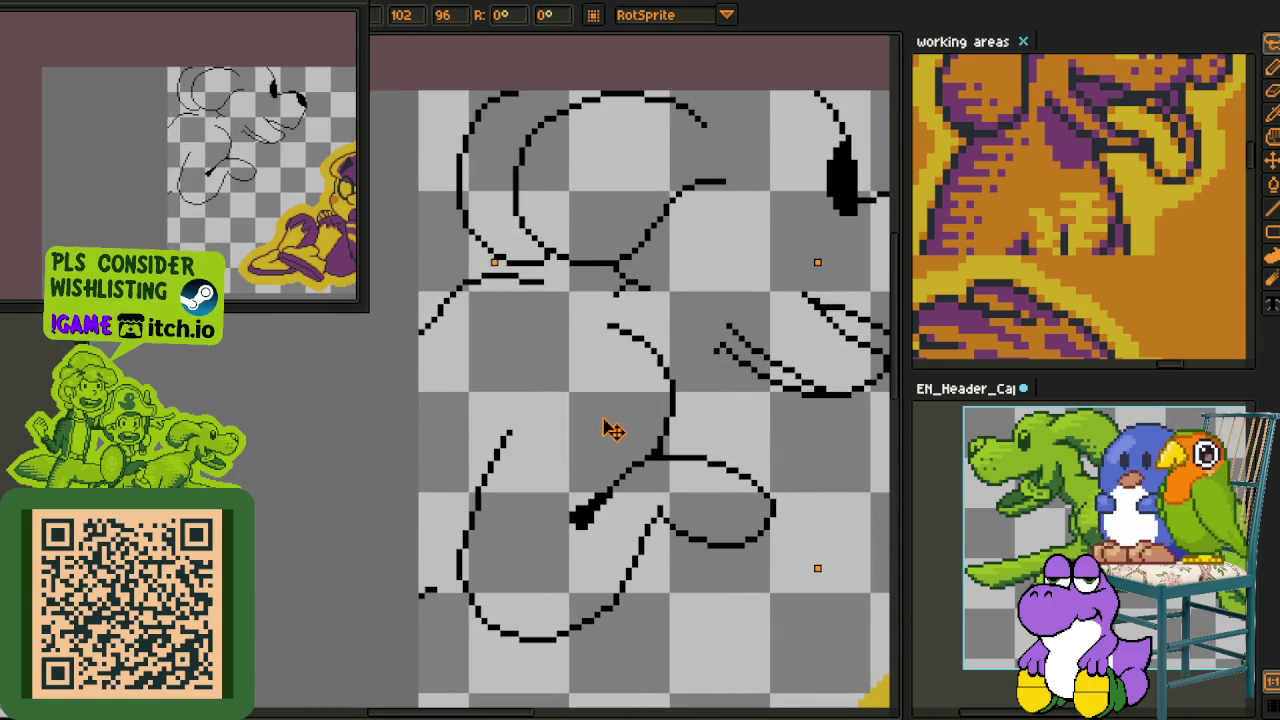
pyautogui.press('b')
pyautogui.scroll(2, 608, 300)
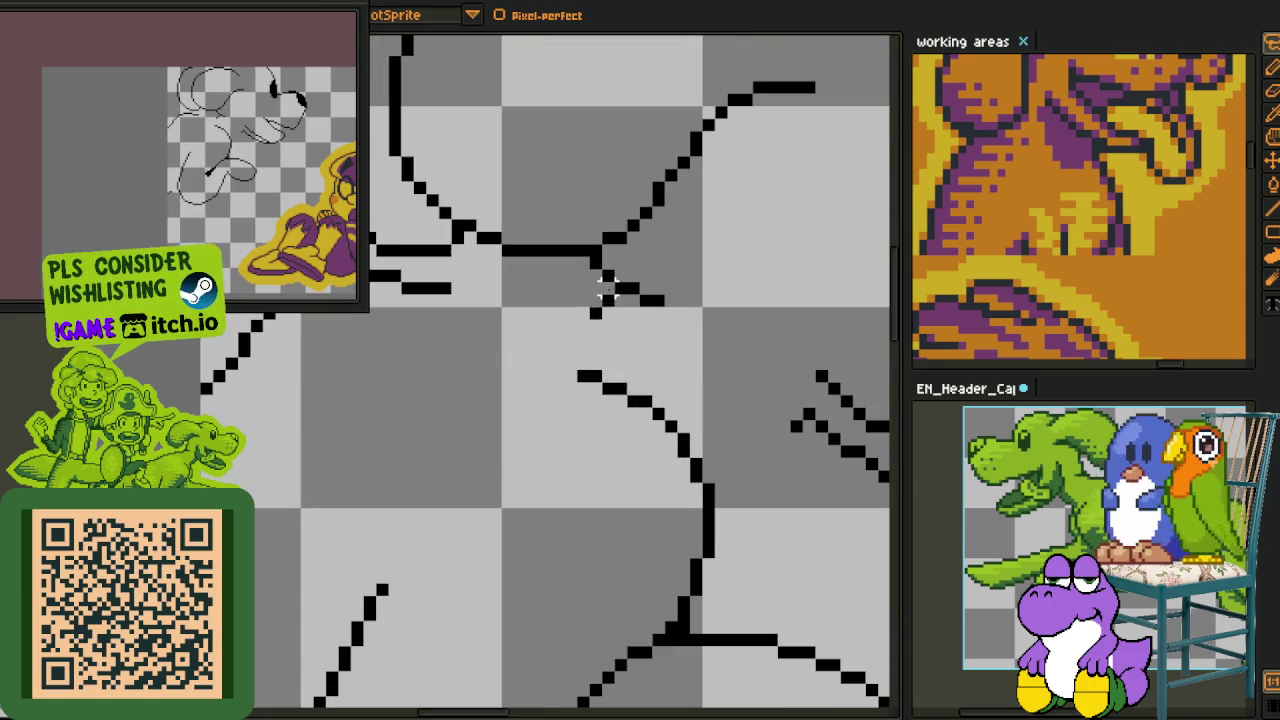
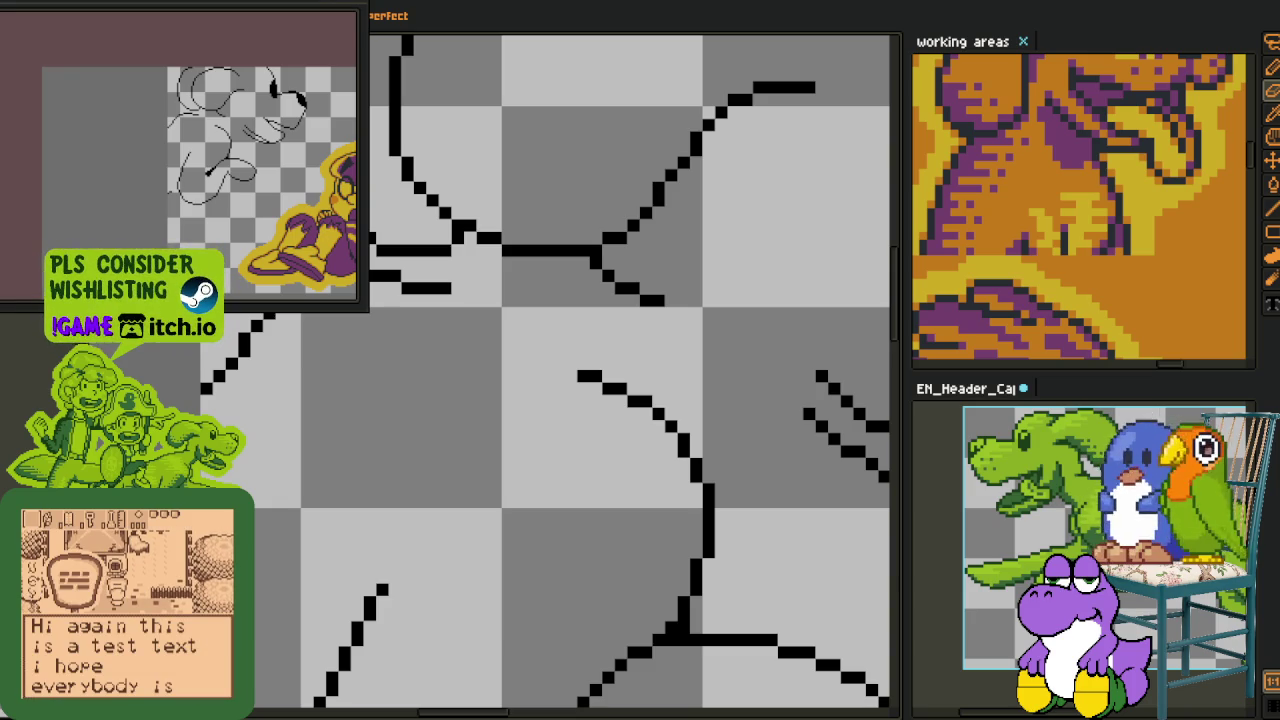
# Zoom in on the dog's legs with the Pencil and erase a stray pixel on the leg line.
pyautogui.scroll(-2, 320, 390)
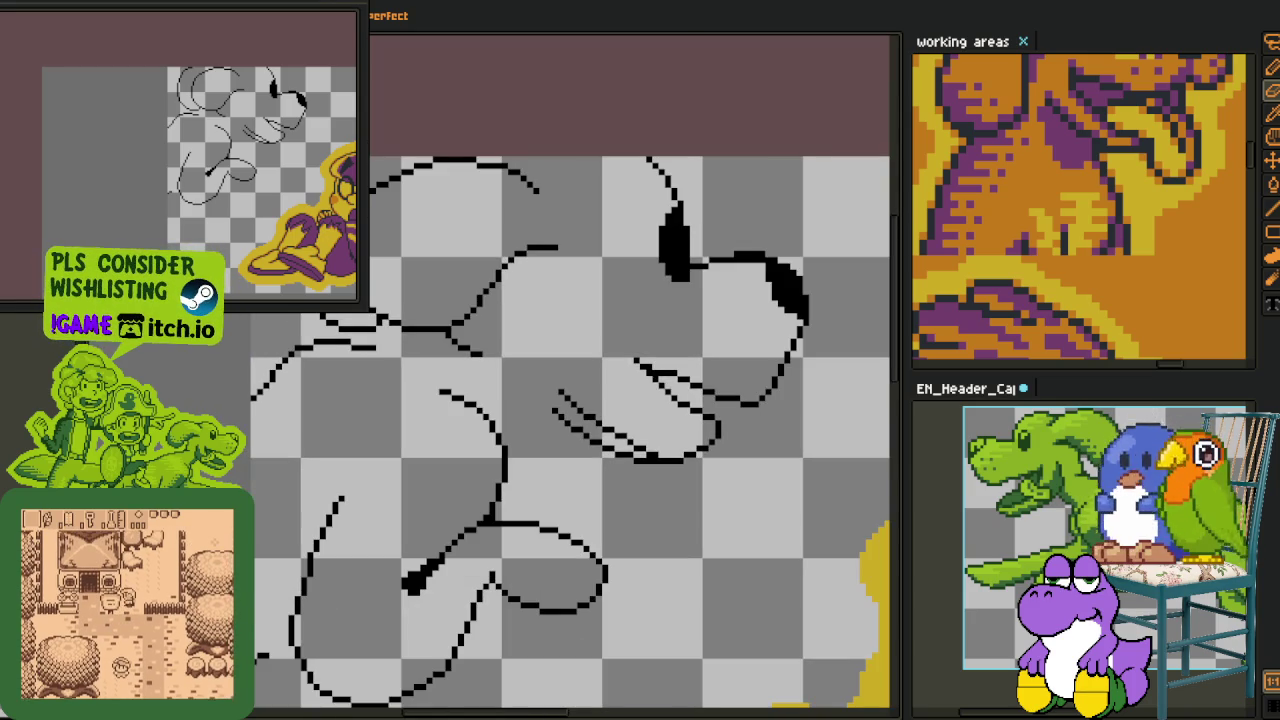
pyautogui.scroll(-2, 398, 380)
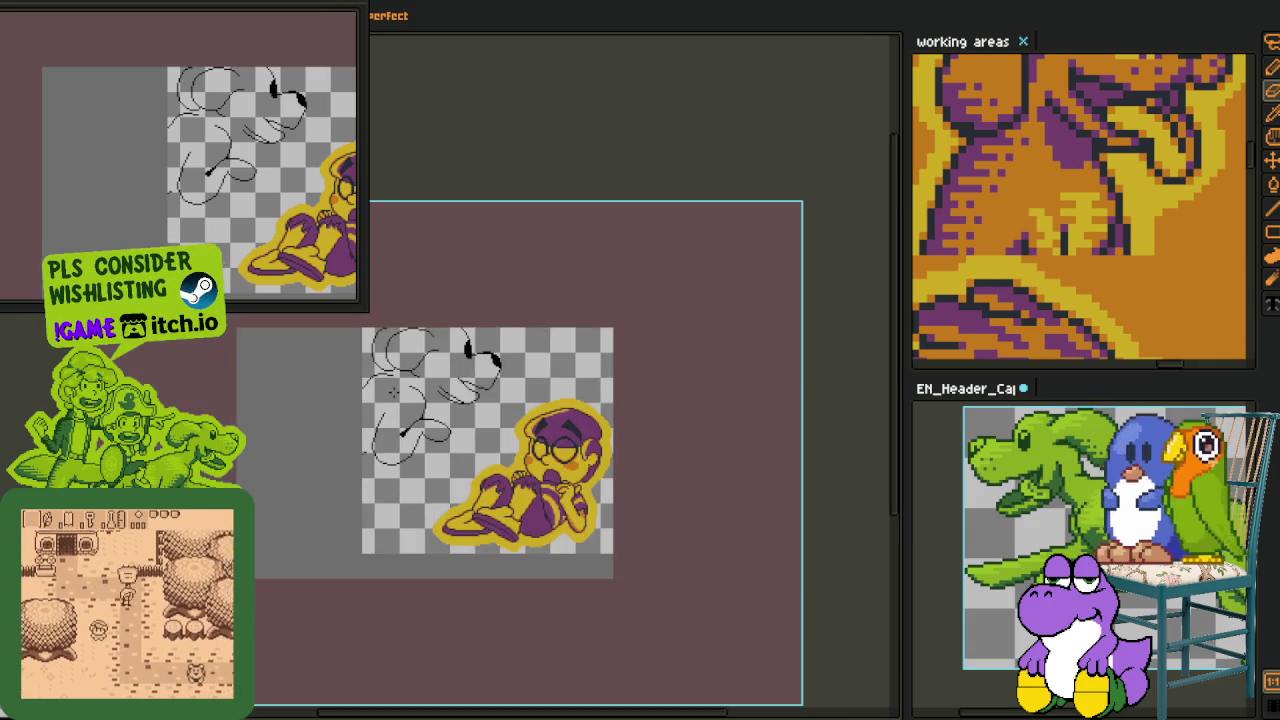
pyautogui.scroll(2, 390, 390)
pyautogui.press('b')
pyautogui.scroll(2, 395, 420)
pyautogui.scroll(1, 400, 440)
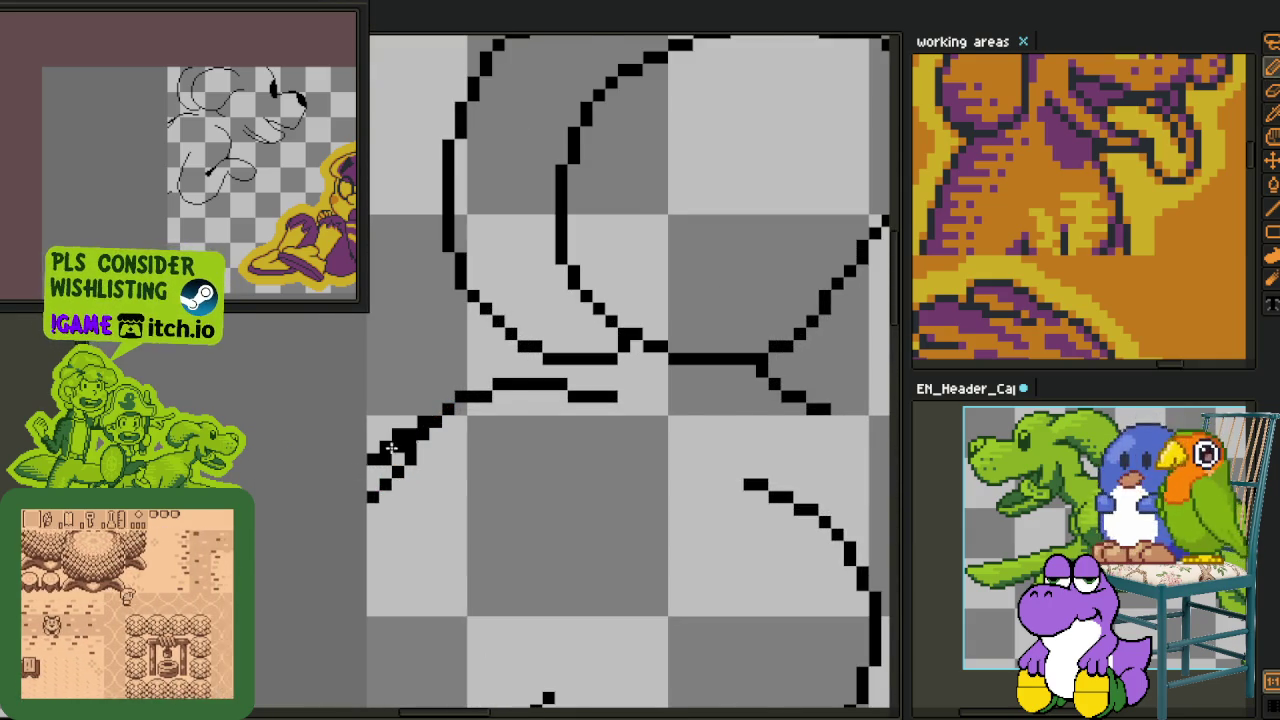
pyautogui.scroll(1, 432, 425)
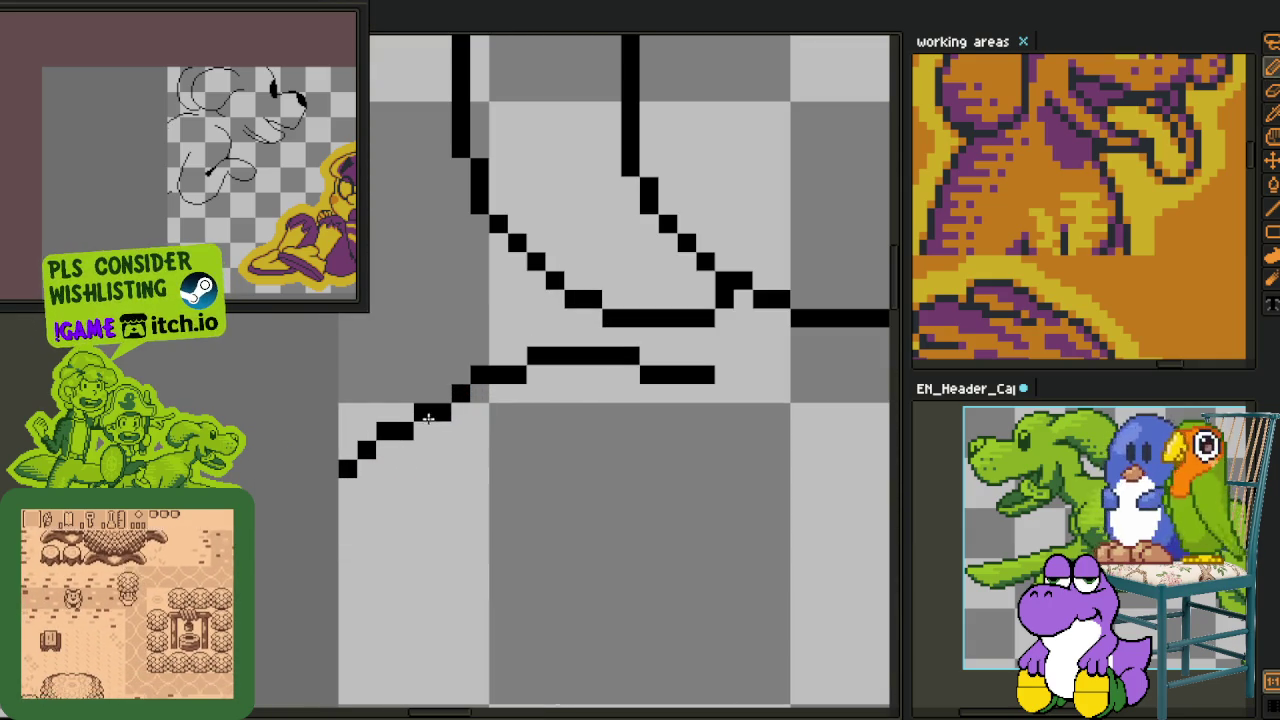
pyautogui.rightClick(441, 413)
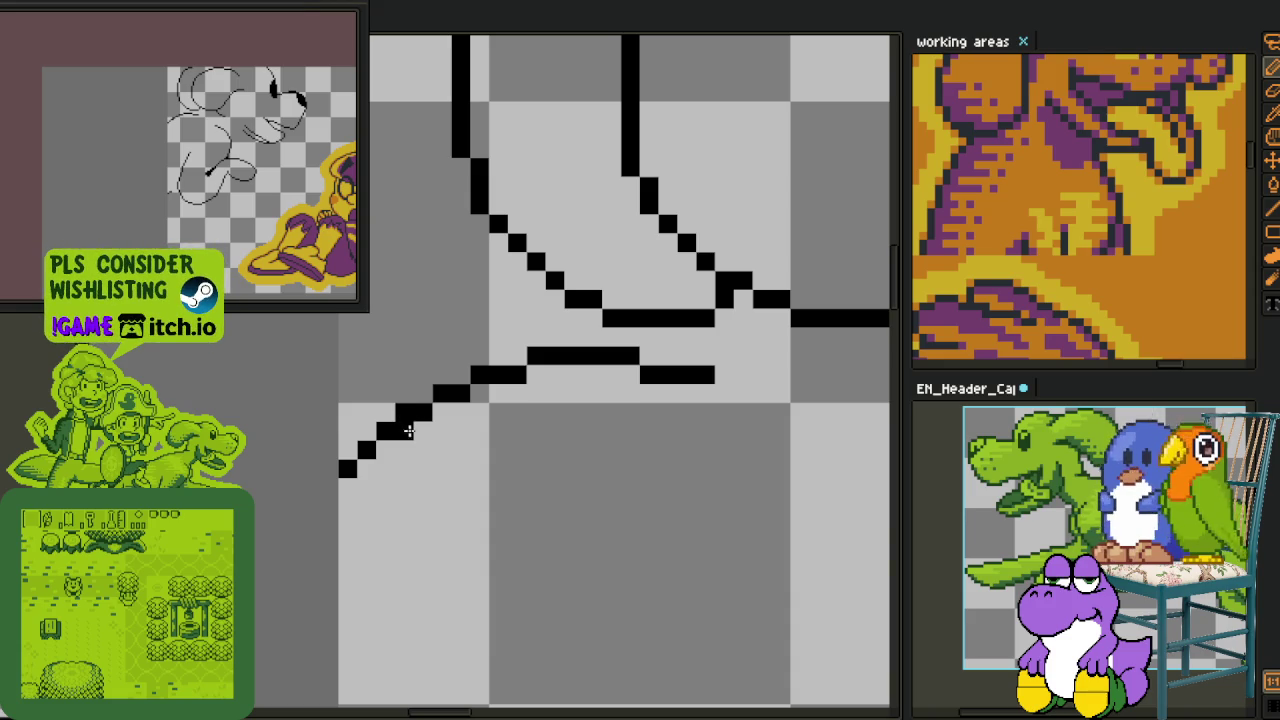
# Draw a new black line across the leg junction and erase the unwanted part of the lower stroke.
pyautogui.scroll(-3, 408, 430)
pyautogui.scroll(1, 523, 466)
pyautogui.scroll(1, 429, 446)
pyautogui.scroll(2, 463, 449)
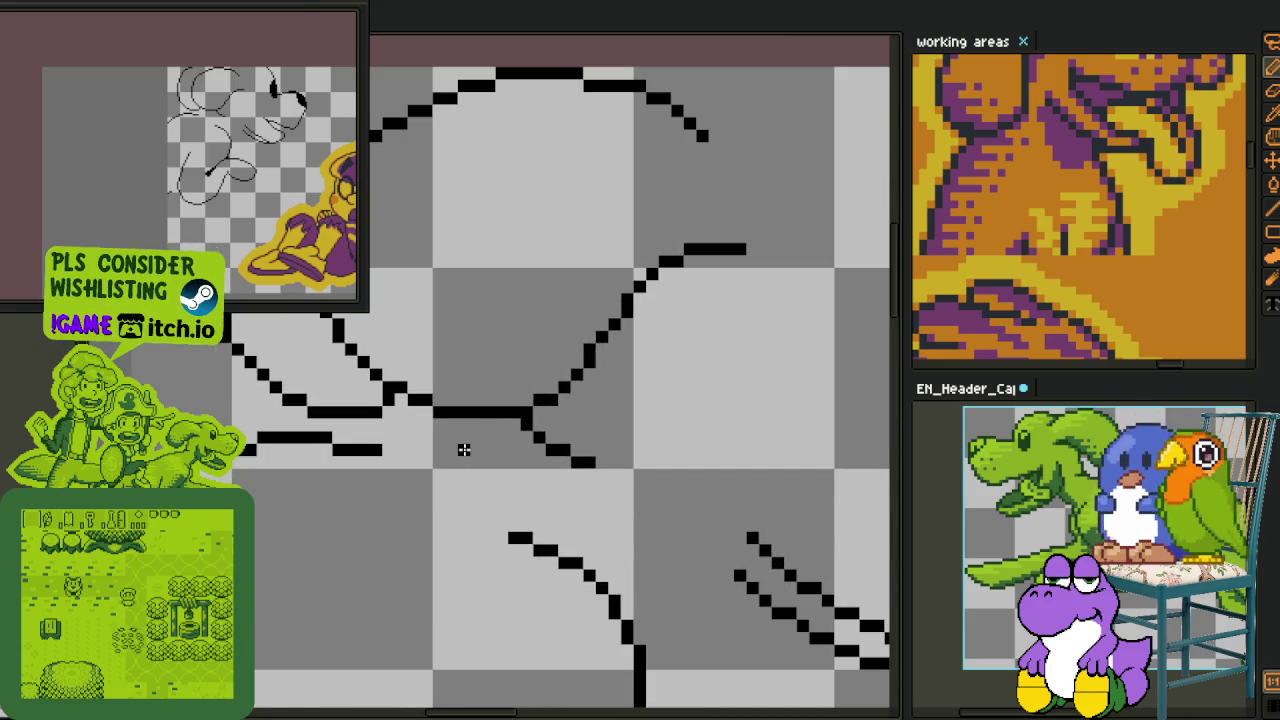
pyautogui.moveTo(345, 458); pyautogui.dragTo(483, 430)
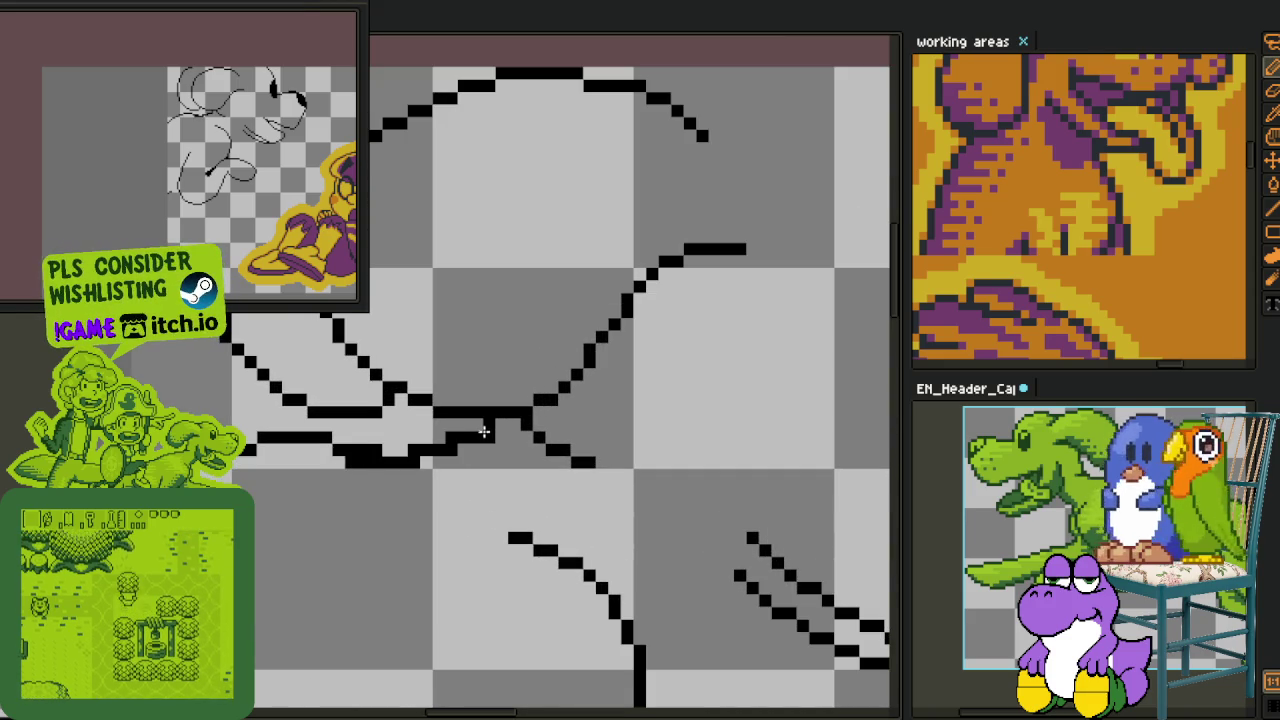
pyautogui.moveTo(461, 440)
pyautogui.mouseDown()
pyautogui.moveTo(349, 457)
pyautogui.moveTo(429, 438)
pyautogui.mouseUp()
# Draw a new black line along the dog's leg.
pyautogui.scroll(-1, 429, 438)
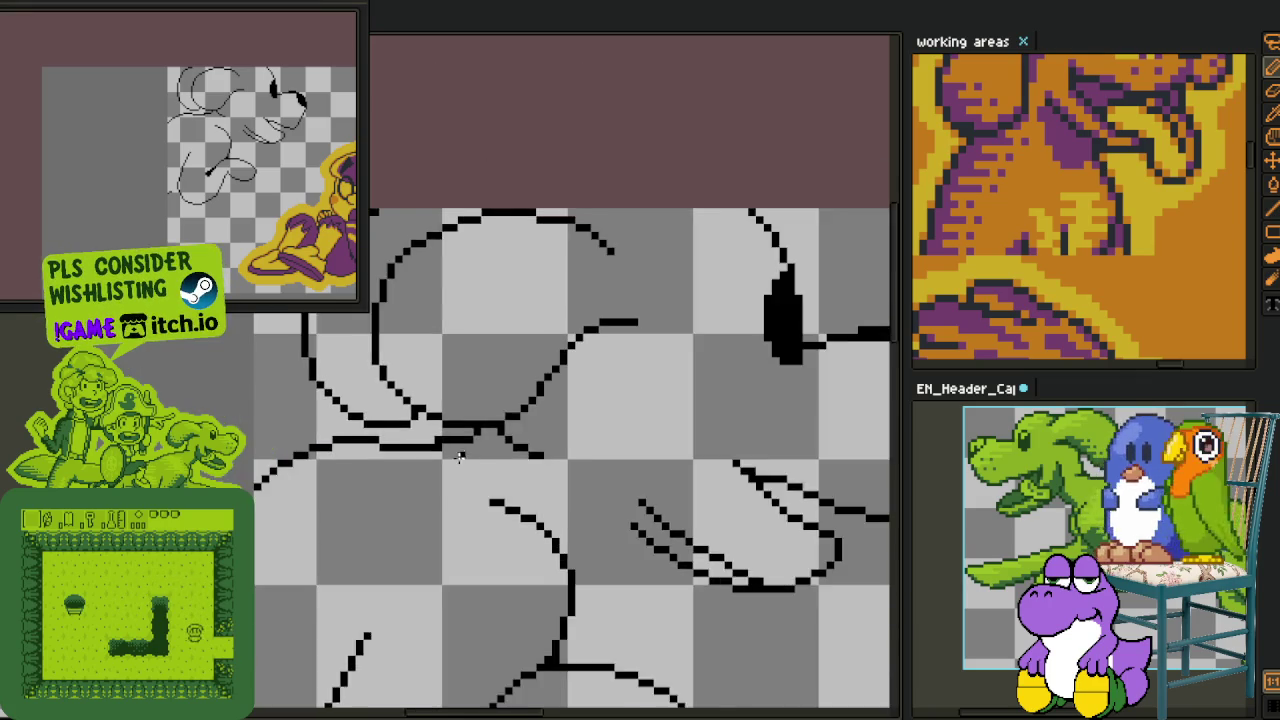
pyautogui.scroll(2, 425, 442)
pyautogui.scroll(-2, 515, 395)
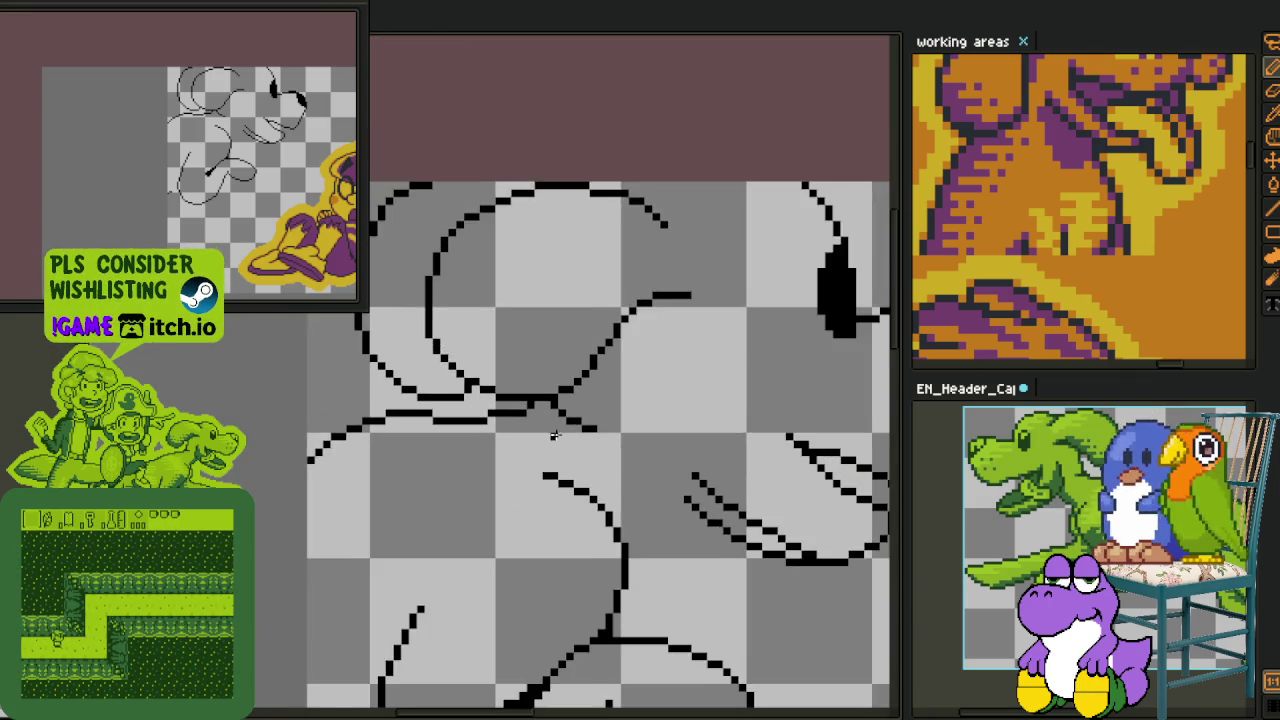
pyautogui.scroll(1, 530, 415)
pyautogui.scroll(1, 540, 430)
pyautogui.scroll(-1, 545, 436)
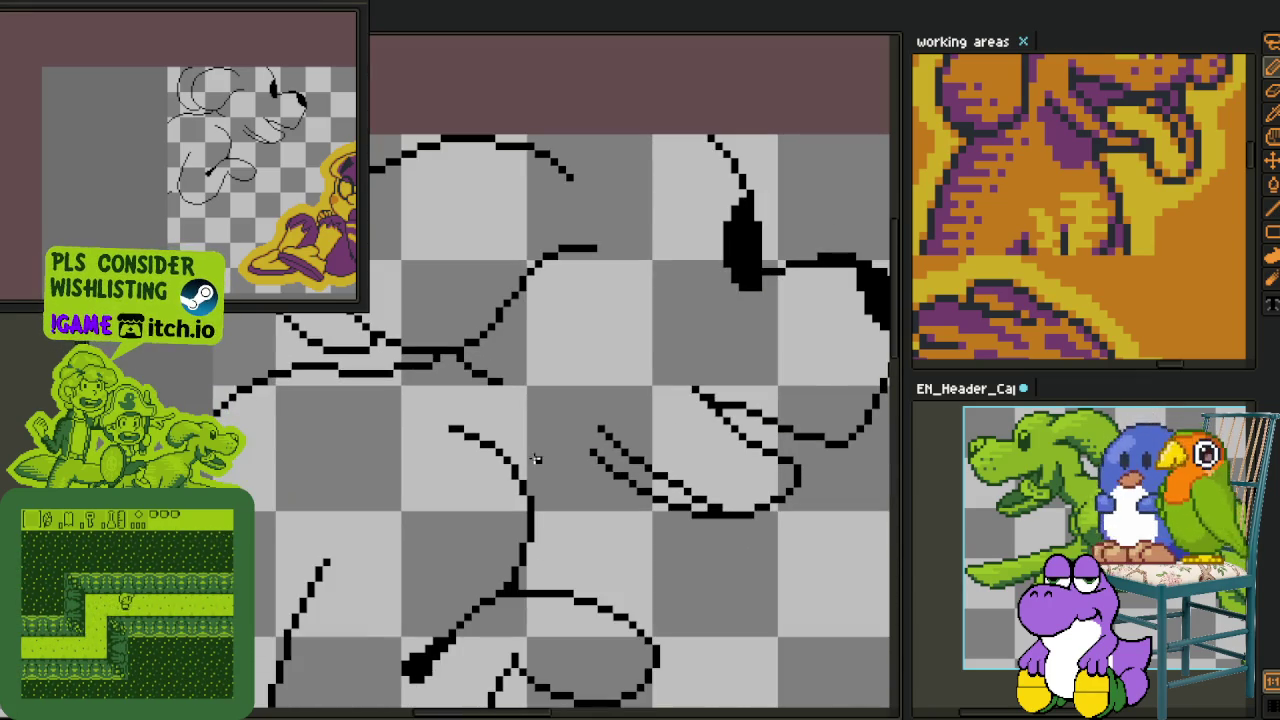
pyautogui.scroll(1, 510, 438)
pyautogui.scroll(1, 510, 438)
pyautogui.moveTo(651, 443)
pyautogui.mouseDown()
pyautogui.moveTo(593, 467)
pyautogui.moveTo(625, 455)
pyautogui.moveTo(700, 477)
pyautogui.mouseUp()
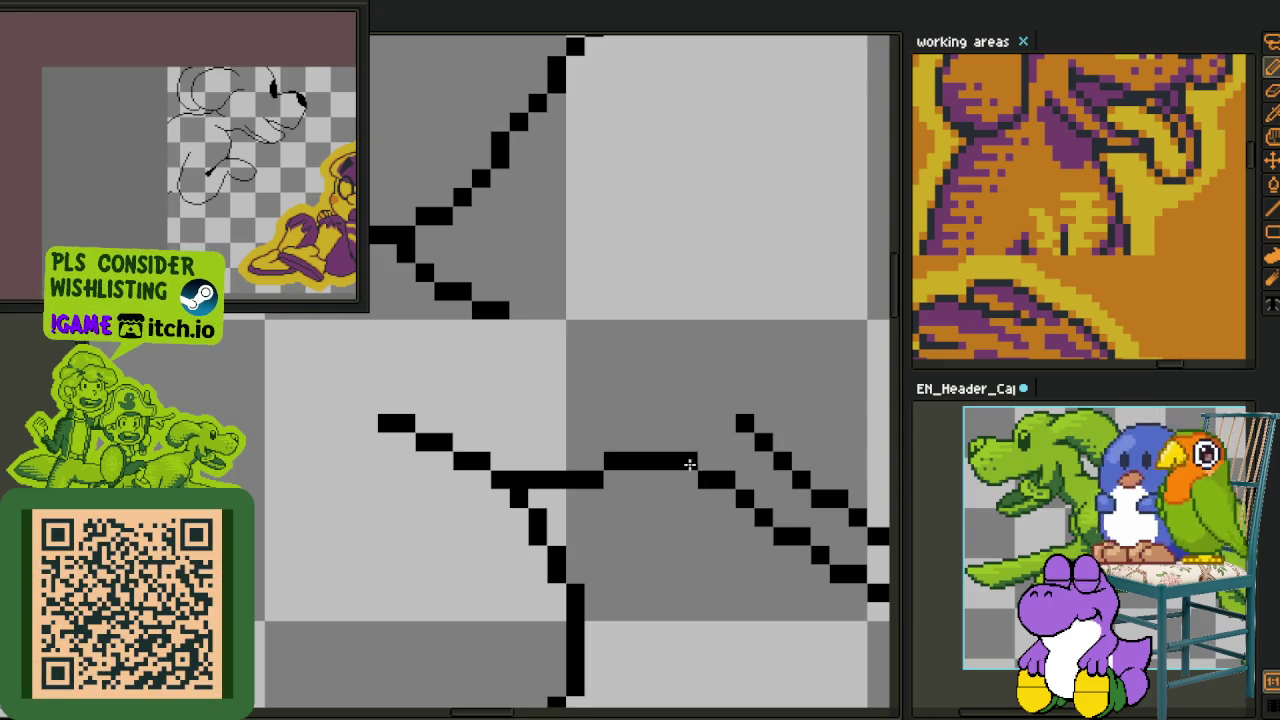
# Draw the leg outline running down-left from the body.
pyautogui.scroll(-2, 700, 477)
pyautogui.scroll(-2, 614, 491)
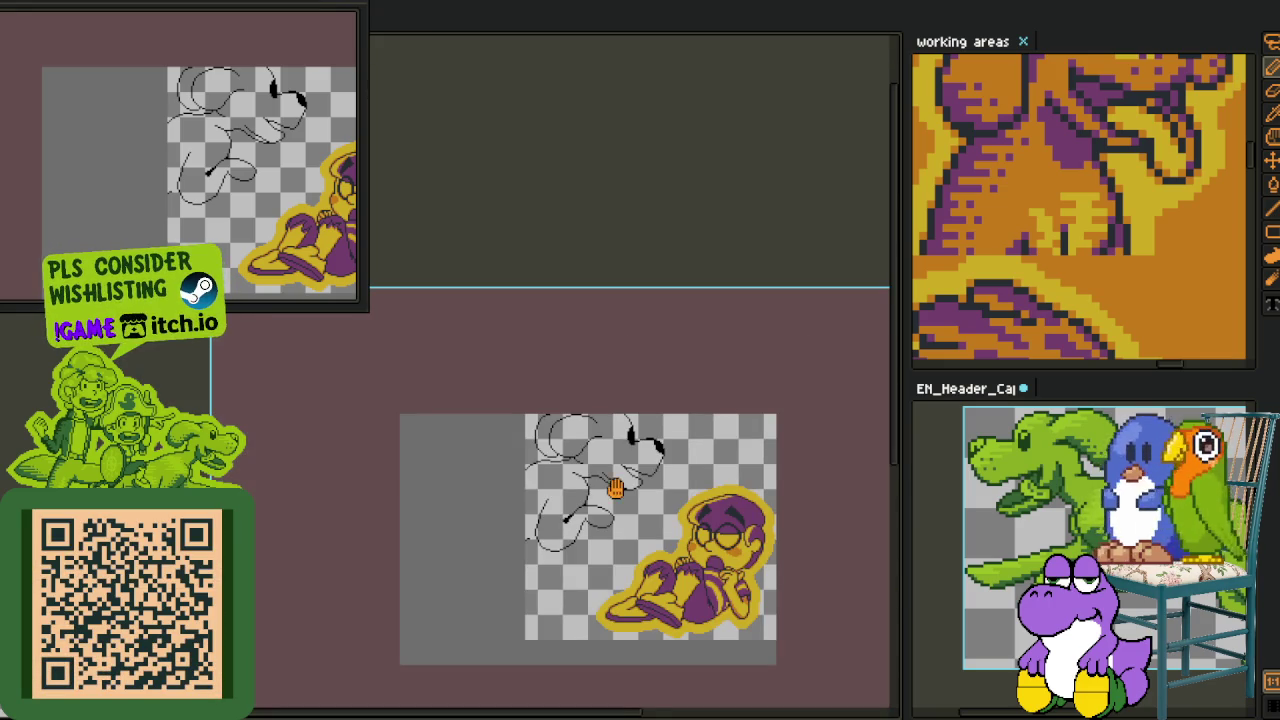
pyautogui.moveTo(563, 491); pyautogui.dragTo(563, 488)
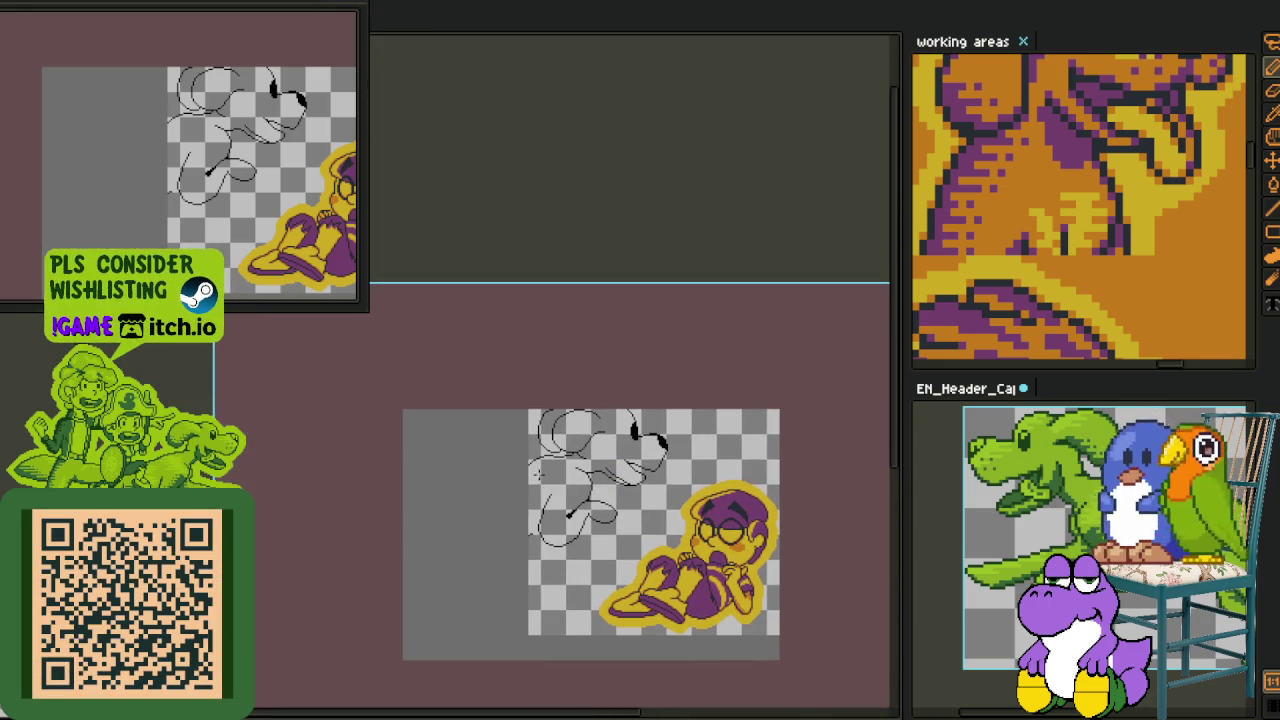
pyautogui.scroll(3, 540, 478)
pyautogui.scroll(2, 540, 478)
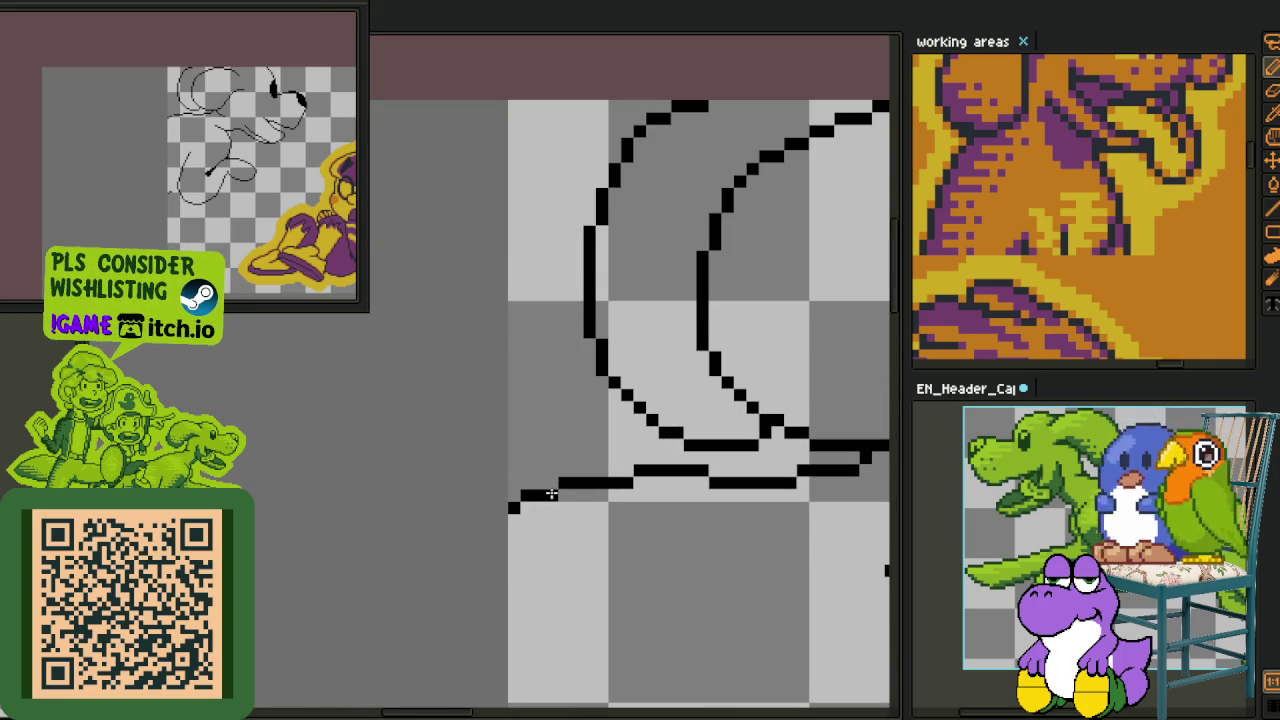
pyautogui.scroll(-2, 551, 493)
pyautogui.scroll(-1, 545, 491)
pyautogui.scroll(3, 543, 490)
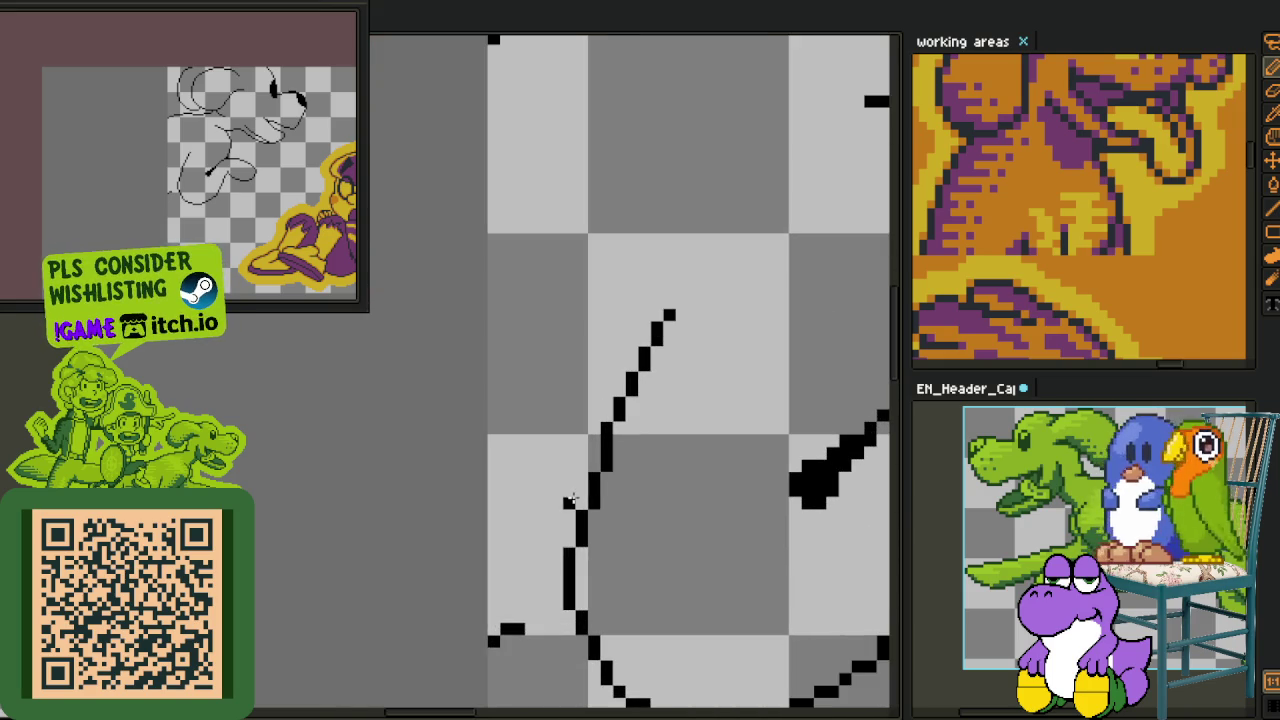
pyautogui.moveTo(582, 491); pyautogui.dragTo(502, 534)
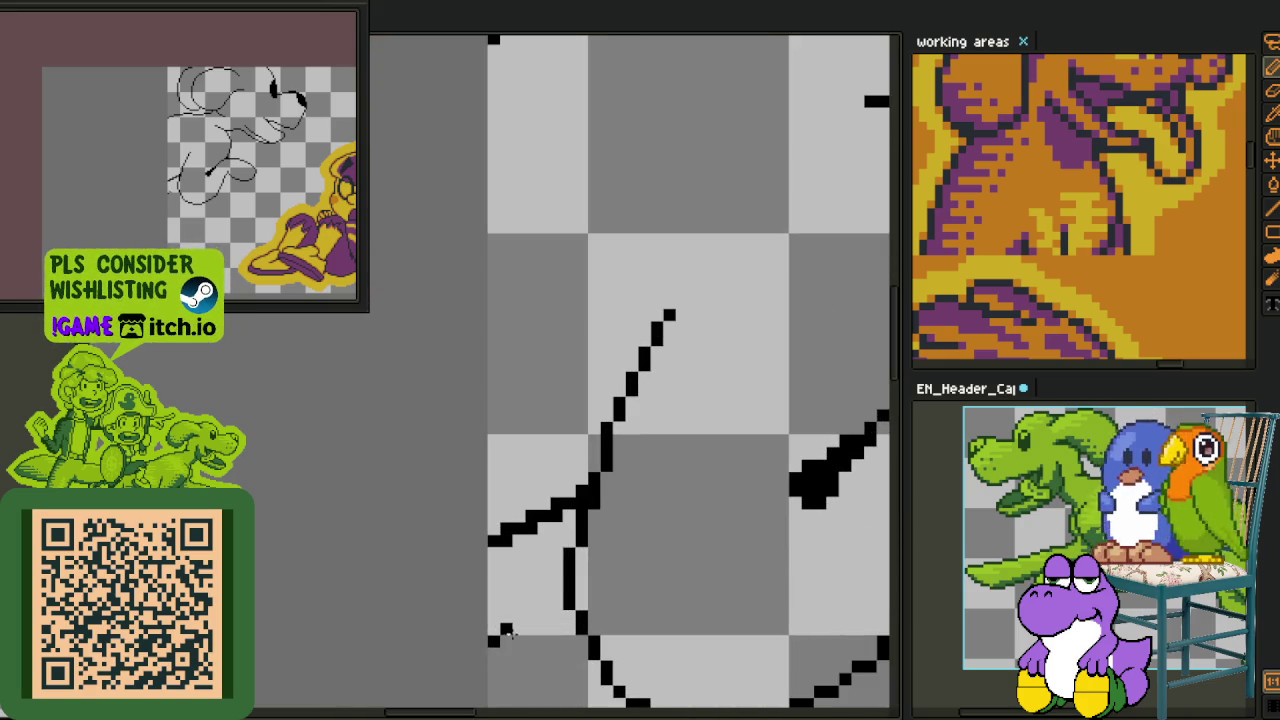
# Redraw that leg outline as evenly stepped two-pixel segments.
pyautogui.scroll(2, 560, 500)
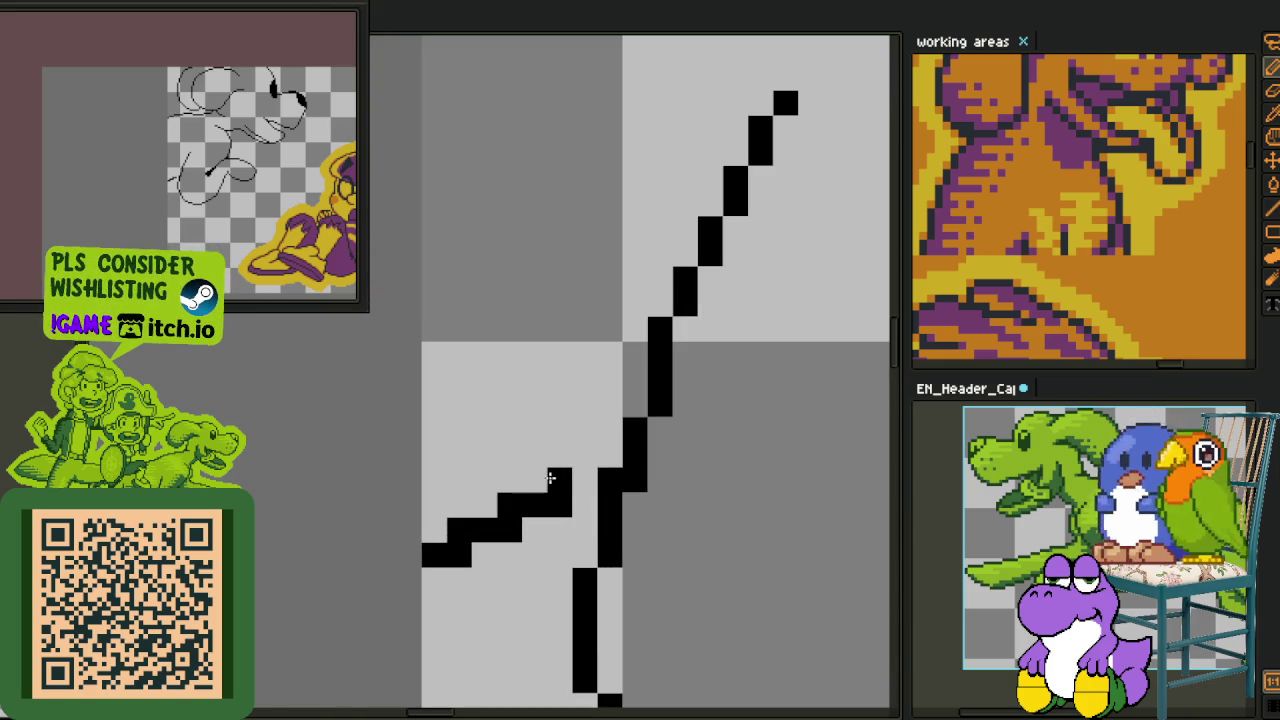
pyautogui.moveTo(576, 483); pyautogui.dragTo(476, 532)
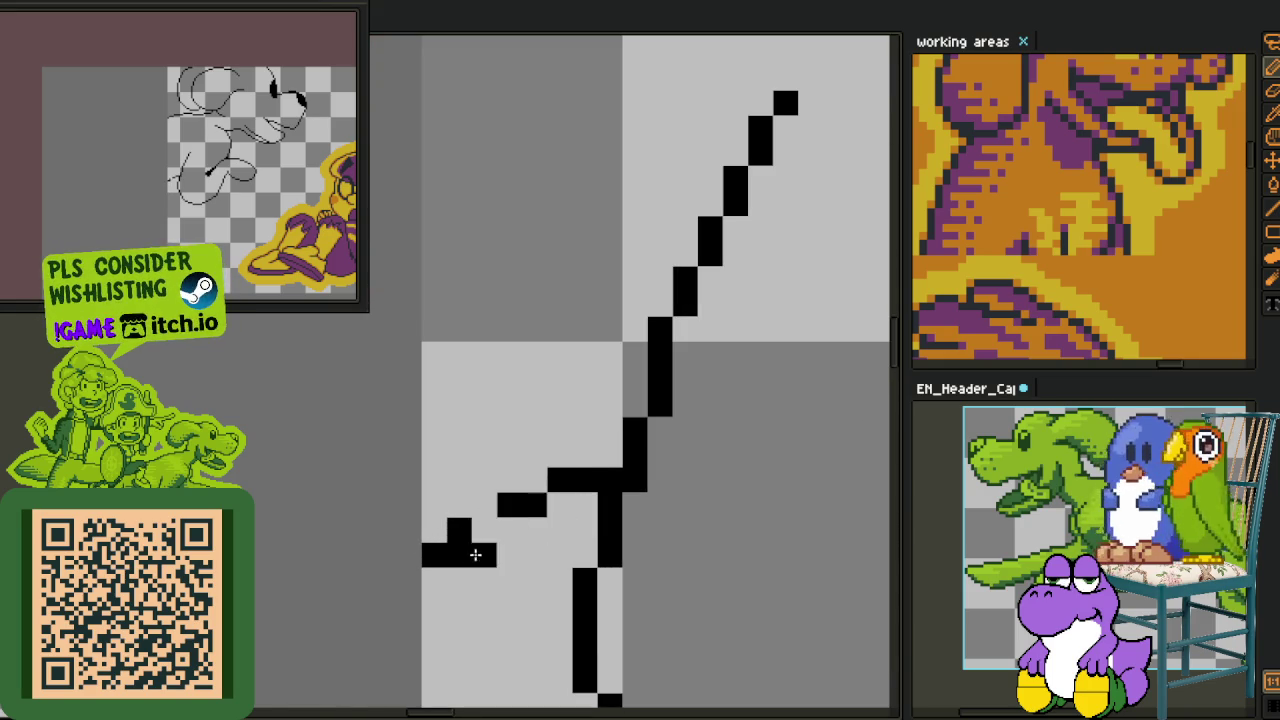
pyautogui.scroll(-4, 430, 535)
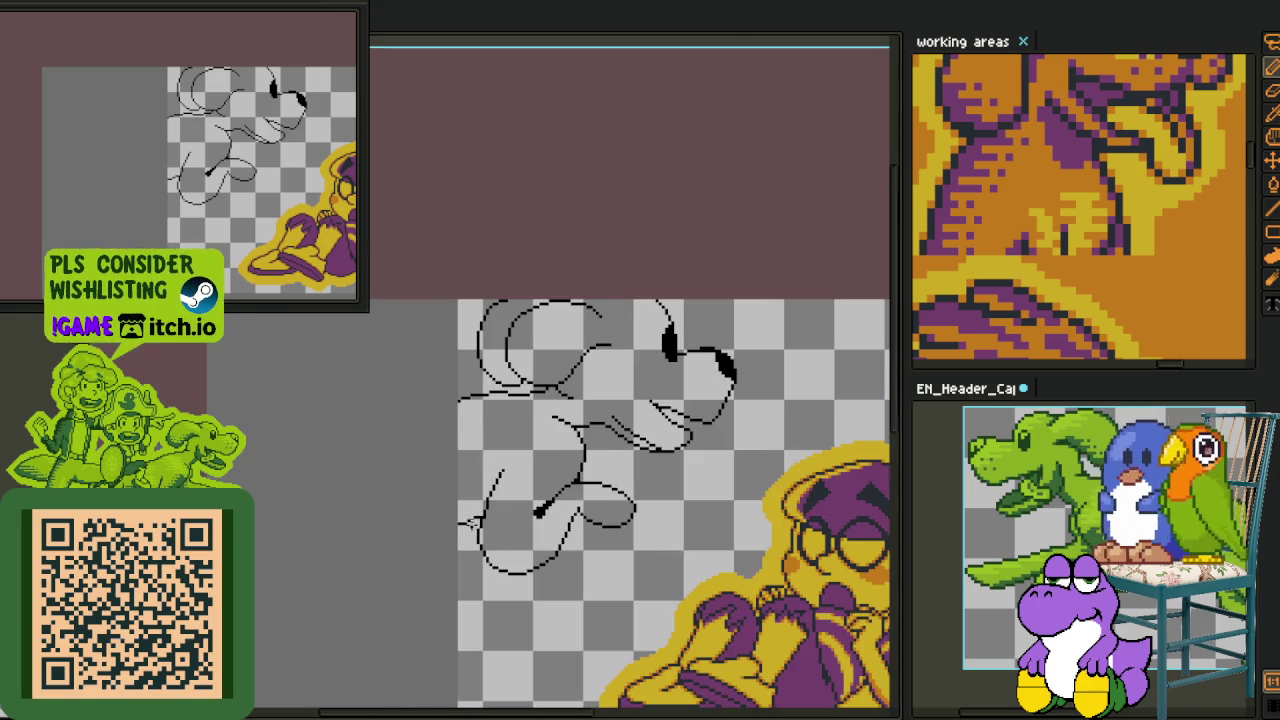
pyautogui.scroll(-3, 536, 537)
pyautogui.scroll(1, 520, 515)
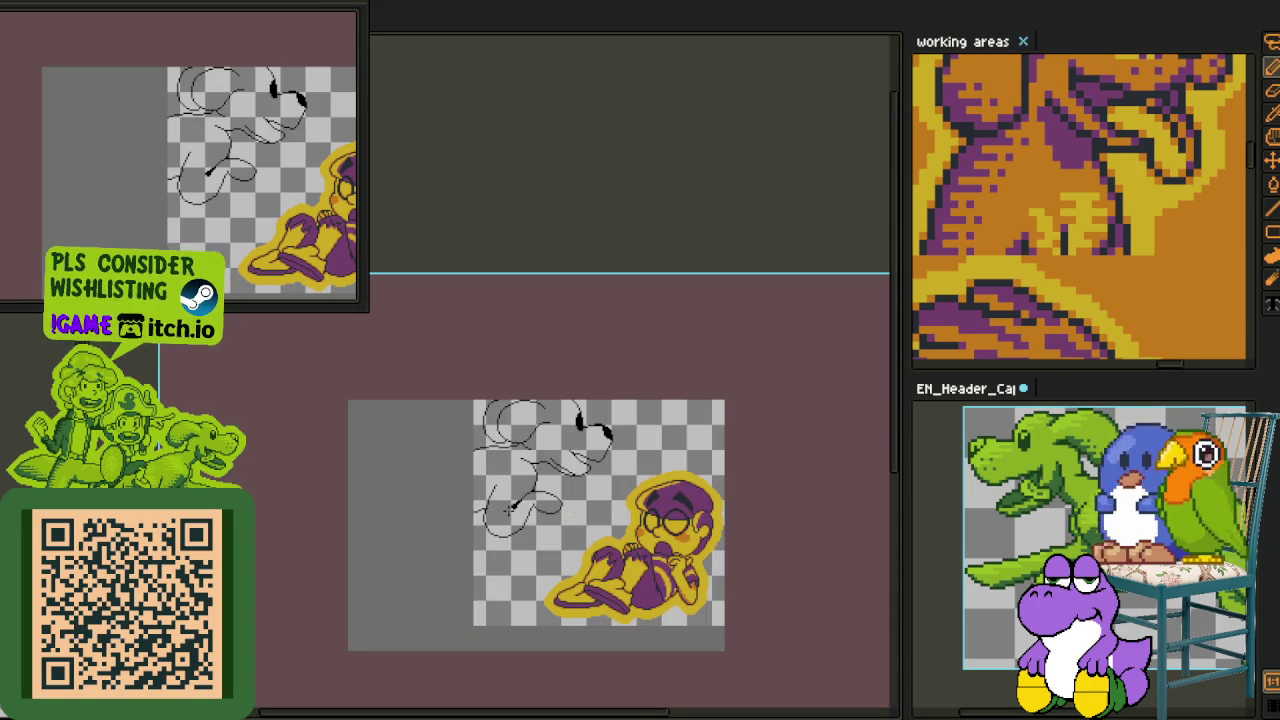
pyautogui.scroll(2, 507, 506)
pyautogui.scroll(1, 540, 488)
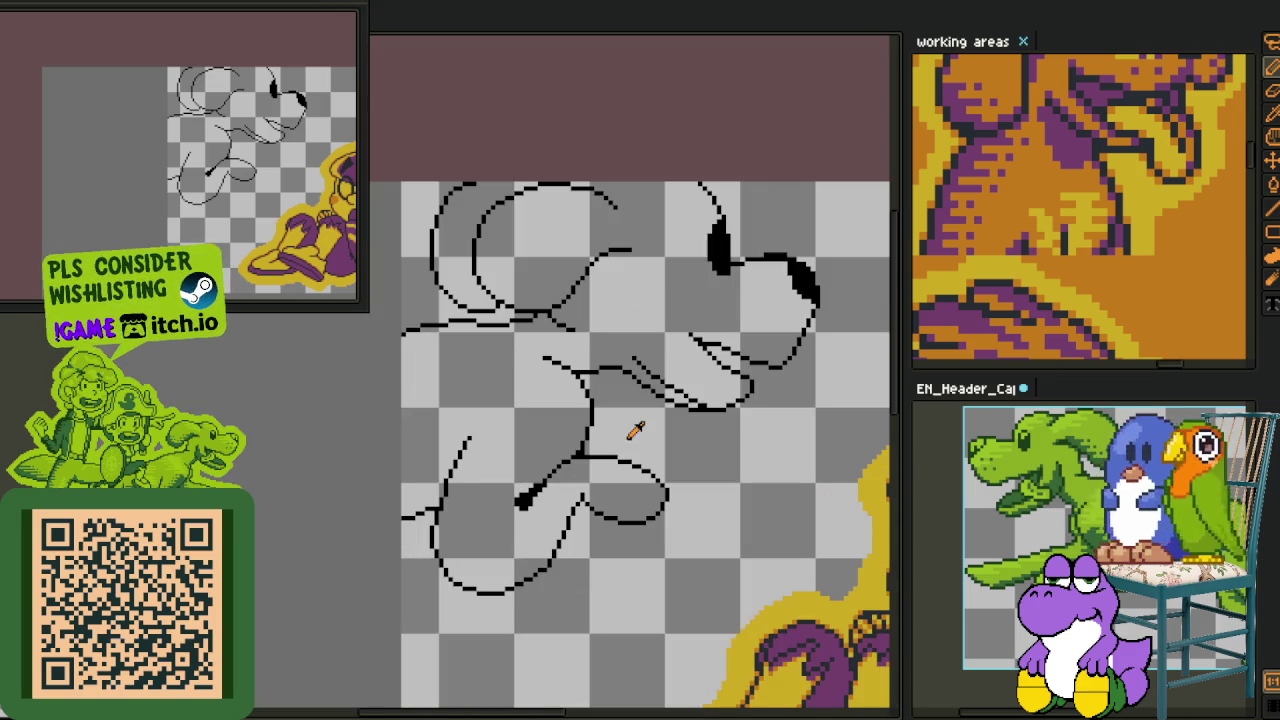
pyautogui.scroll(1, 575, 480)
pyautogui.scroll(-1, 511, 474)
# Lasso-select the area under the dog's head and fill it with red.
pyautogui.moveTo(470, 428); pyautogui.dragTo(431, 424)
pyautogui.moveTo(398, 513)
pyautogui.mouseDown()
pyautogui.moveTo(464, 630)
pyautogui.moveTo(700, 455)
pyautogui.moveTo(468, 436)
pyautogui.mouseUp()
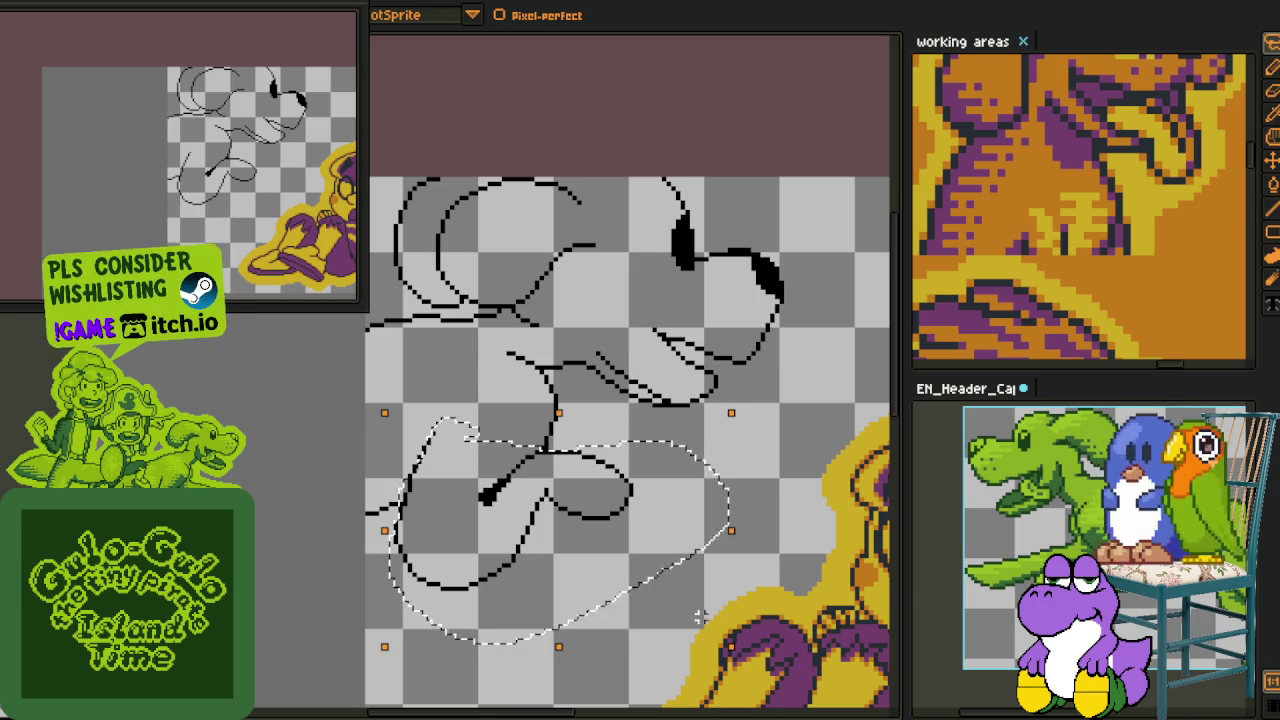
pyautogui.press('g')
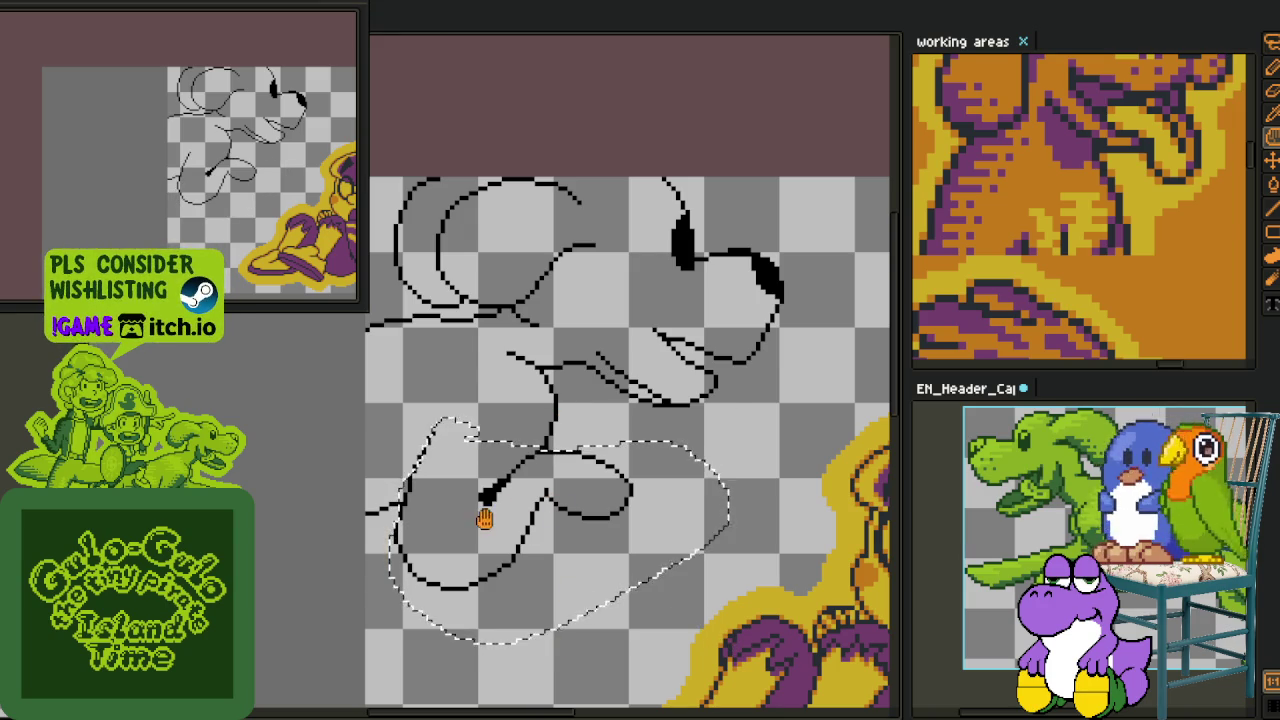
pyautogui.click(497, 514)
# Try rotating and moving the red shape, then undo it and clear the selection.
pyautogui.press('m')
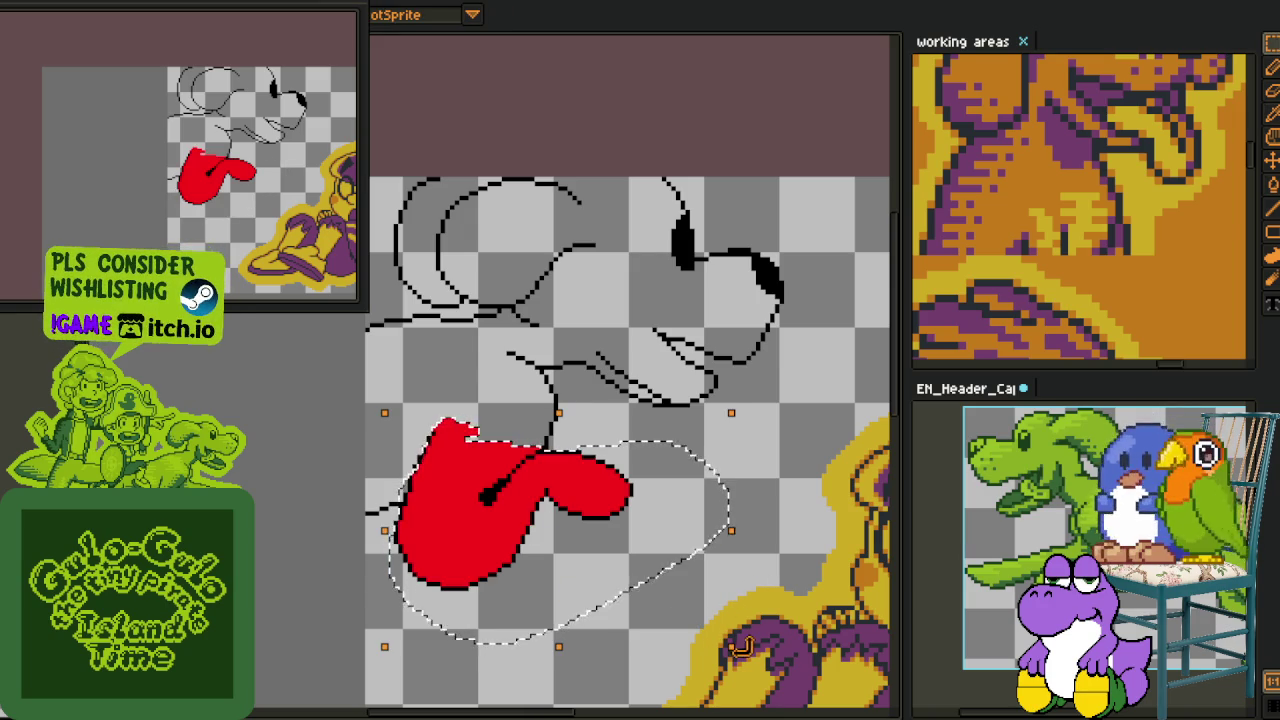
pyautogui.moveTo(744, 650); pyautogui.dragTo(615, 710)
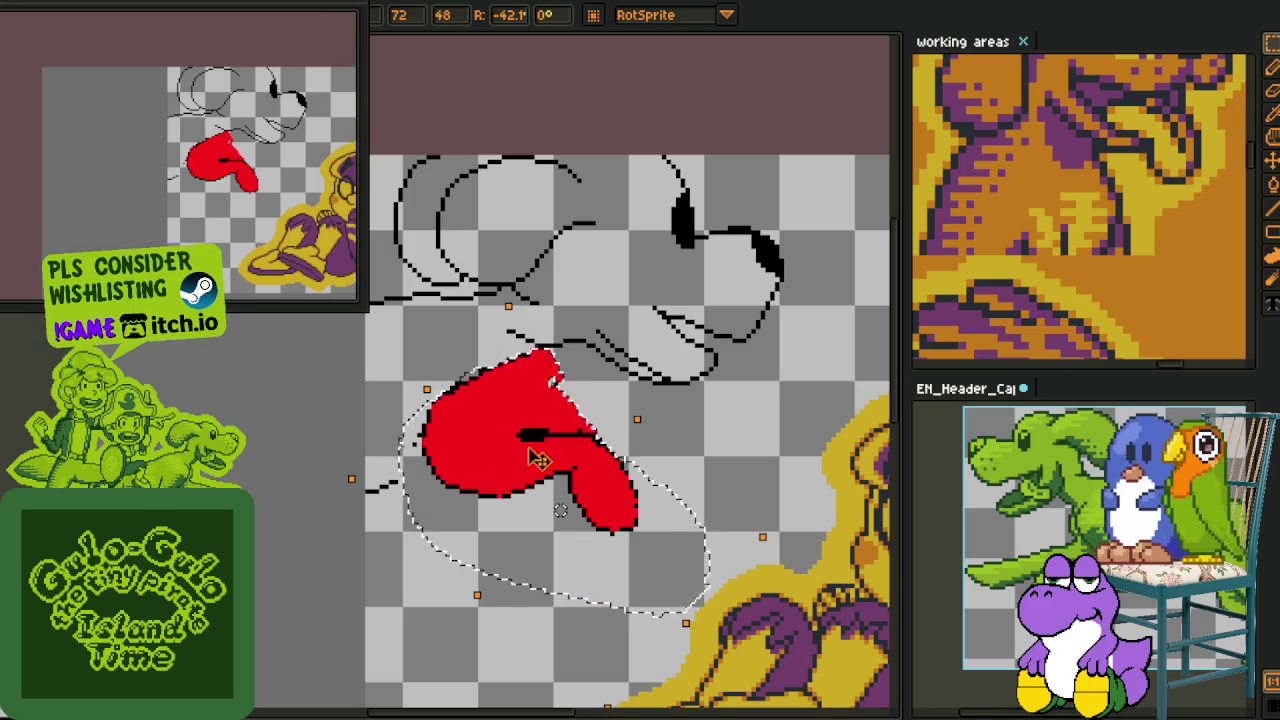
pyautogui.moveTo(539, 461); pyautogui.dragTo(478, 480)
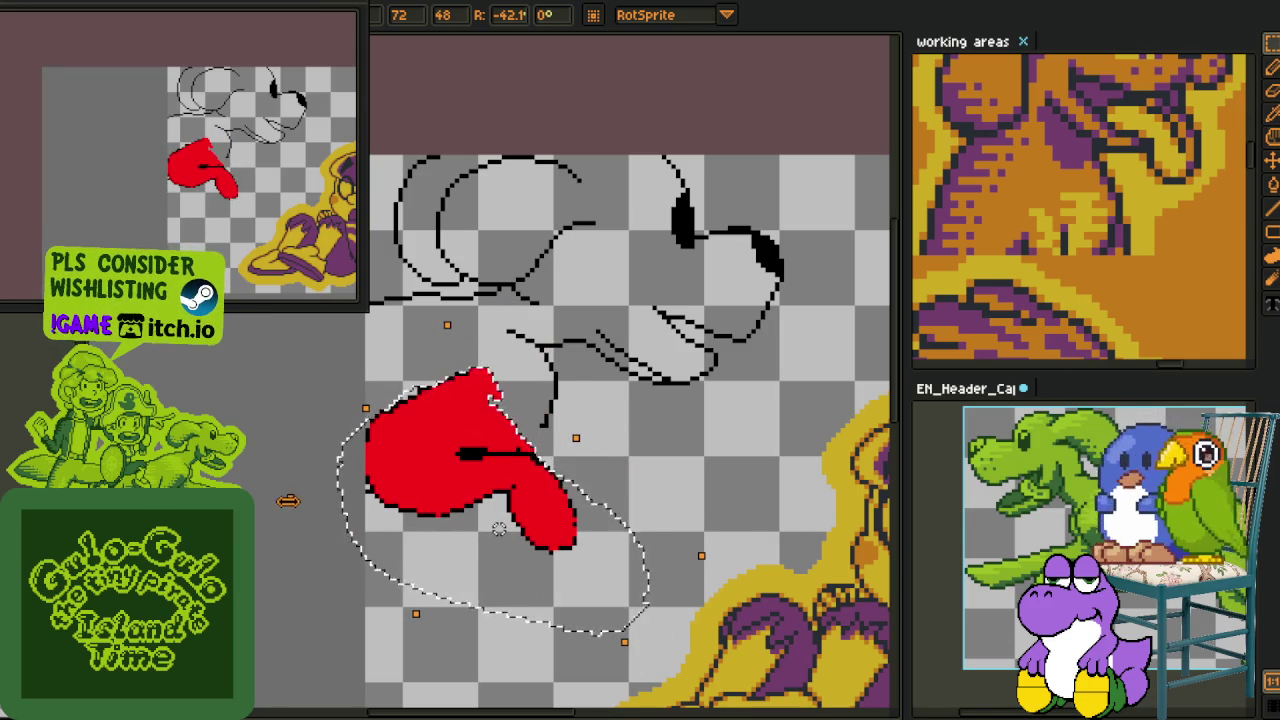
pyautogui.moveTo(478, 480); pyautogui.dragTo(340, 497)
pyautogui.hotkey('ctrl', 'z')
pyautogui.hotkey('ctrl', 'z')
pyautogui.hotkey('ctrl', 'z')
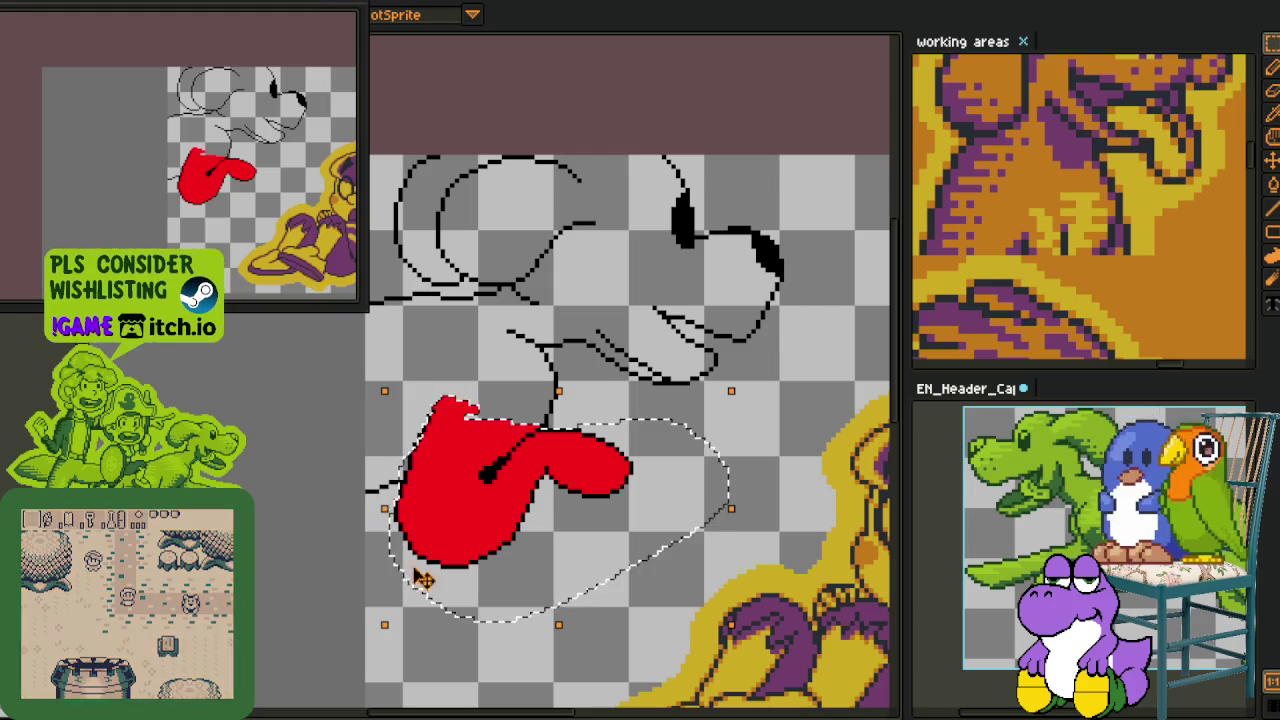
pyautogui.click(386, 630)
# Reselect the red shape, rotate it about 35 degrees, move it down-left, and commit.
pyautogui.moveTo(395, 600); pyautogui.dragTo(600, 425)
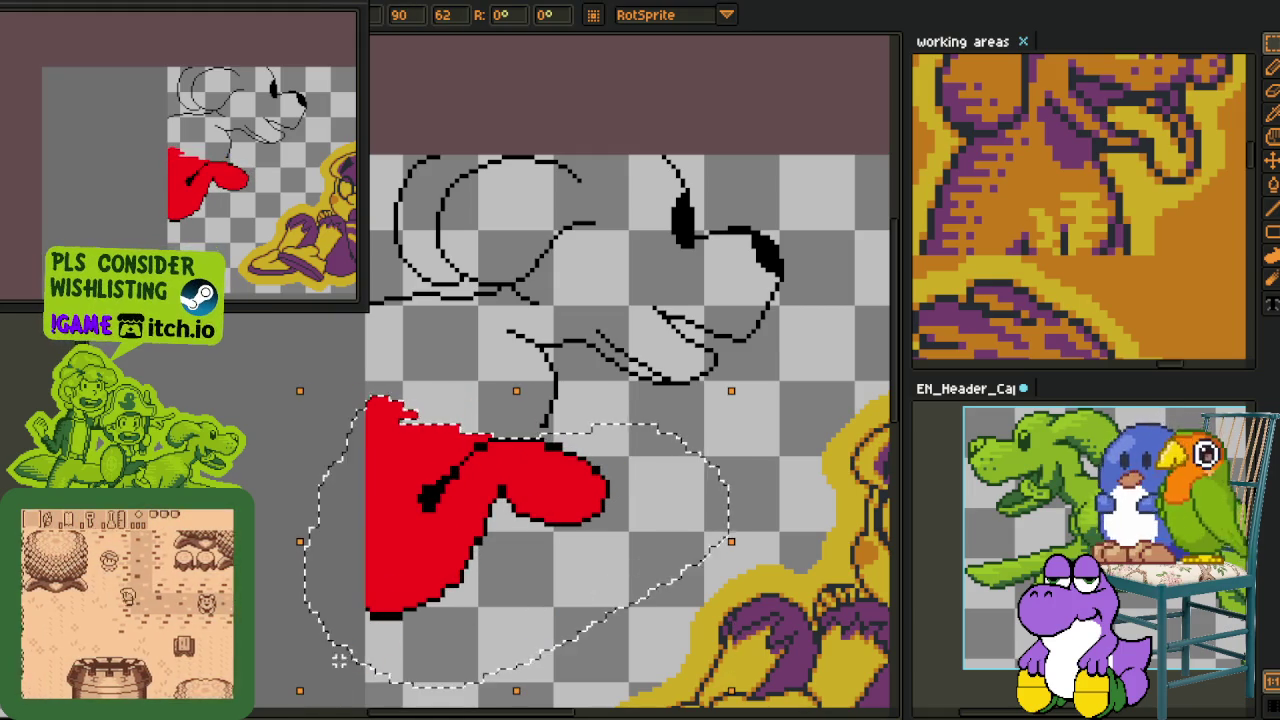
pyautogui.moveTo(741, 638); pyautogui.dragTo(780, 512)
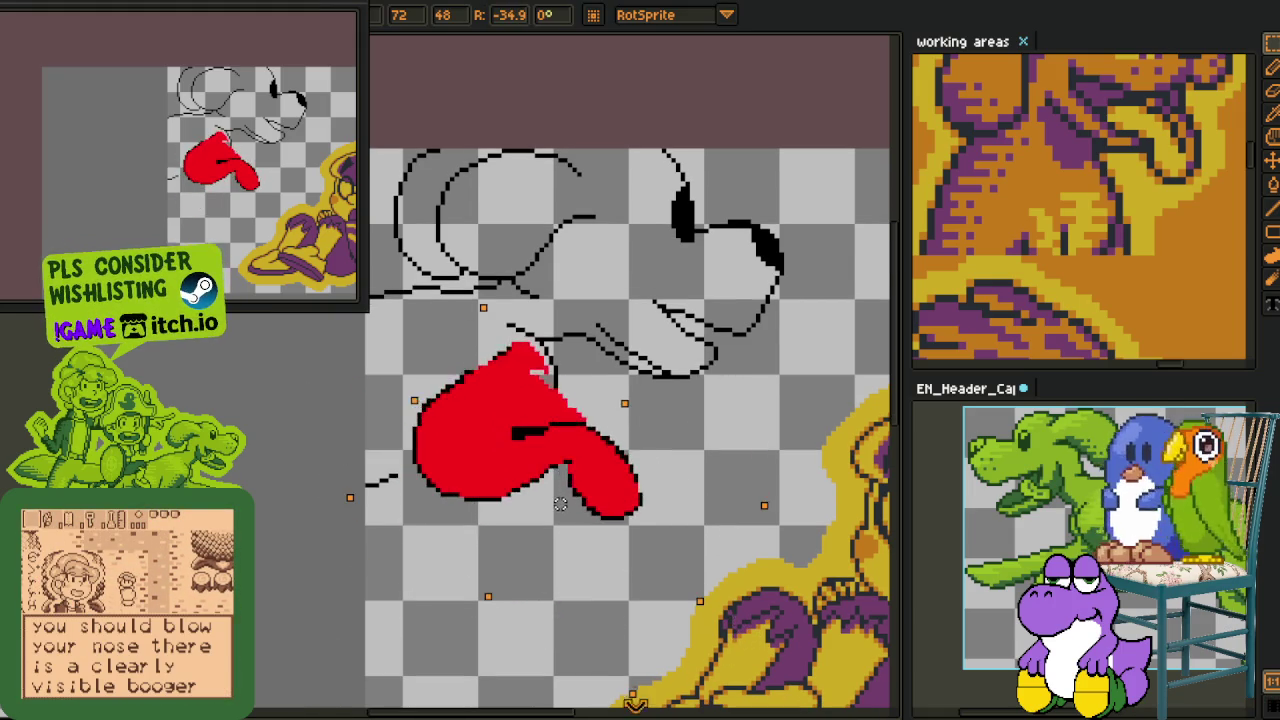
pyautogui.moveTo(548, 422); pyautogui.dragTo(503, 472)
pyautogui.press('Return')
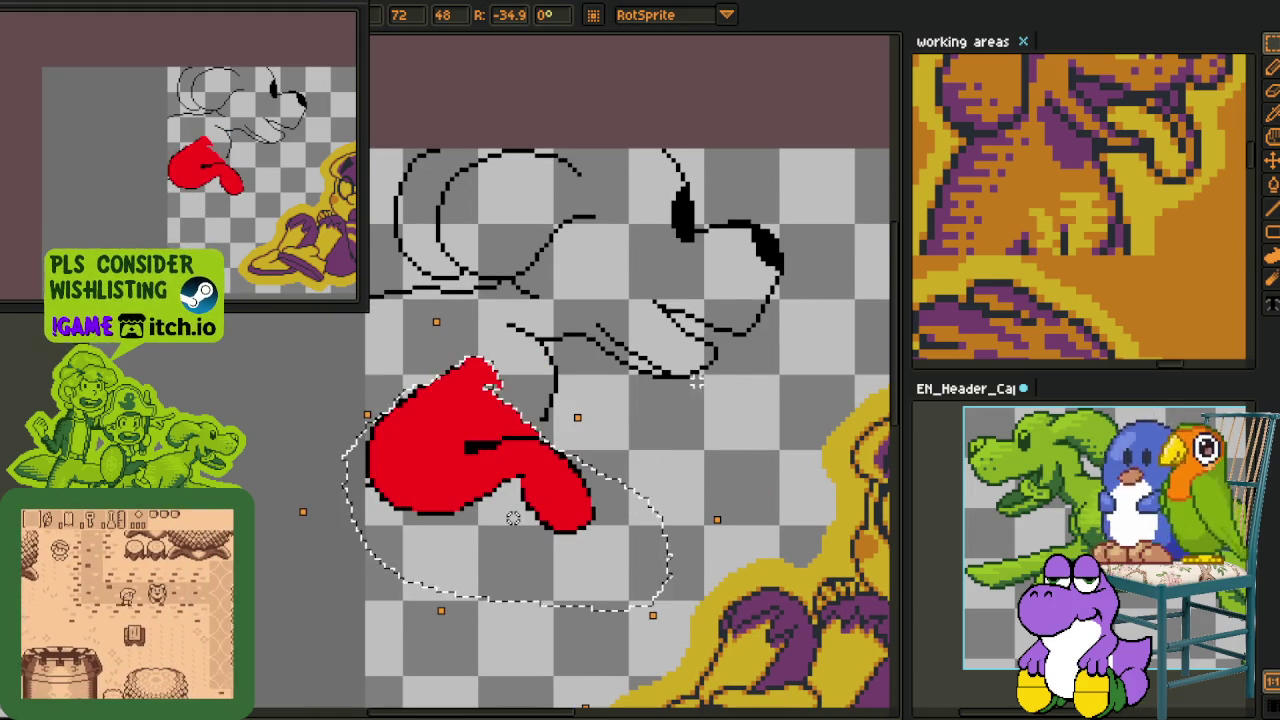
pyautogui.hotkey('ctrl', 'd')
# Stretch the red tongue wider to the left, reposition it, commit, and deselect.
pyautogui.moveTo(325, 348)
pyautogui.mouseDown()
pyautogui.moveTo(617, 586)
pyautogui.moveTo(677, 601)
pyautogui.mouseUp()
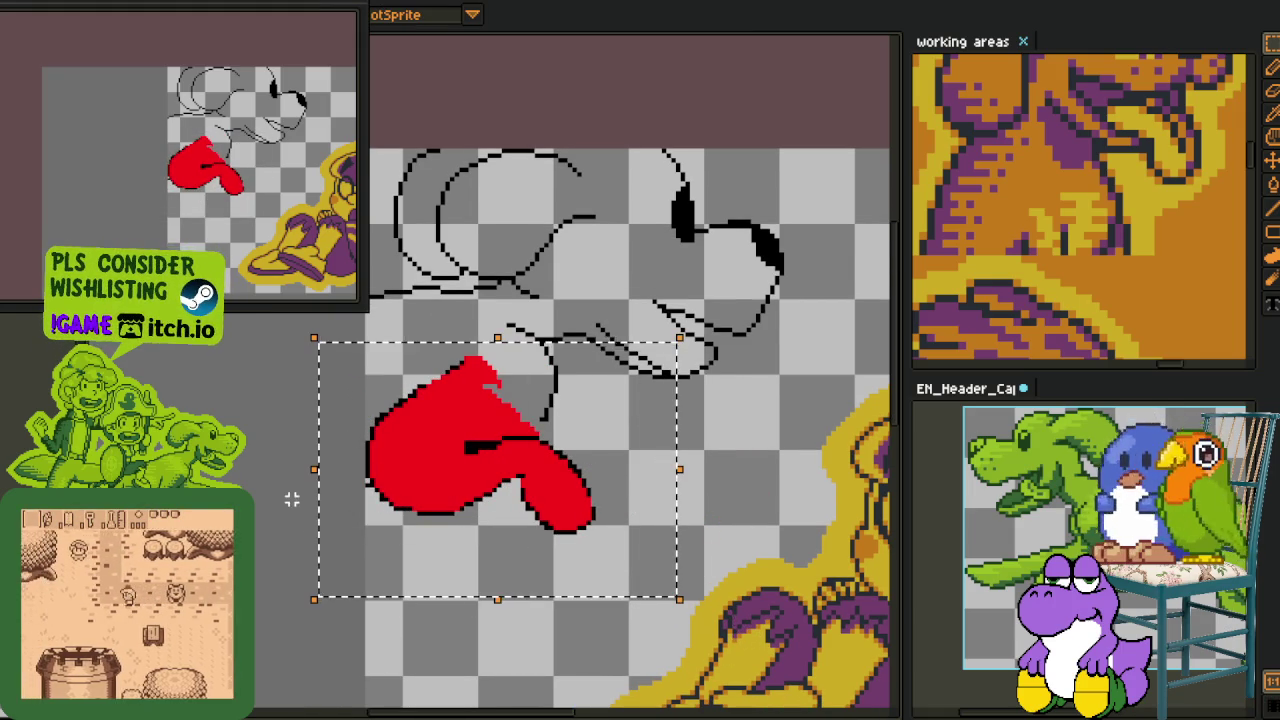
pyautogui.moveTo(312, 469); pyautogui.dragTo(229, 478)
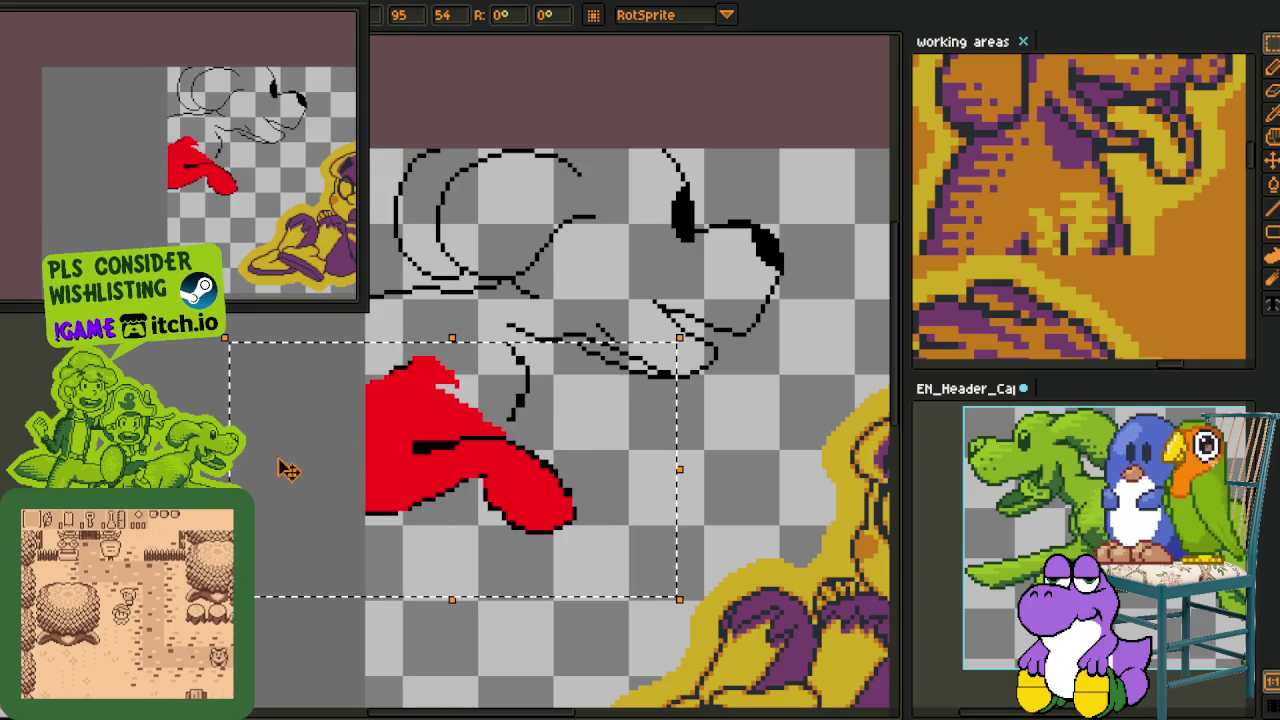
pyautogui.moveTo(471, 438); pyautogui.dragTo(495, 438)
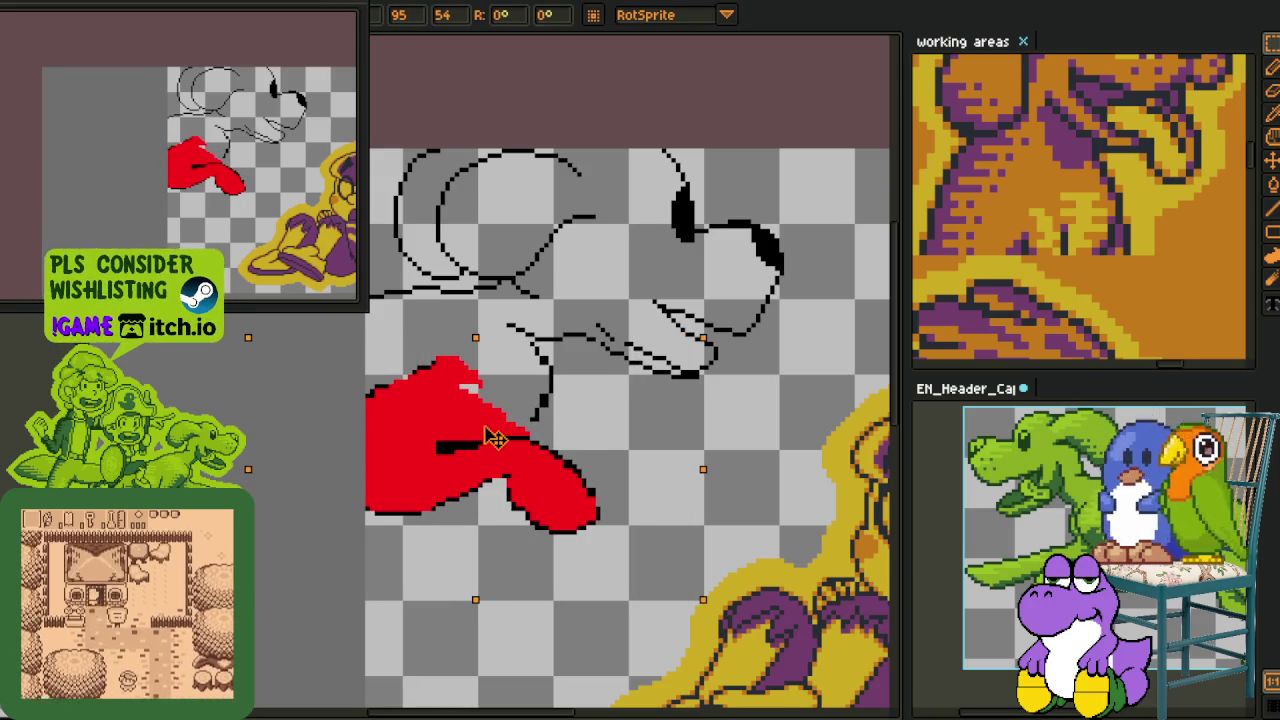
pyautogui.press('Return')
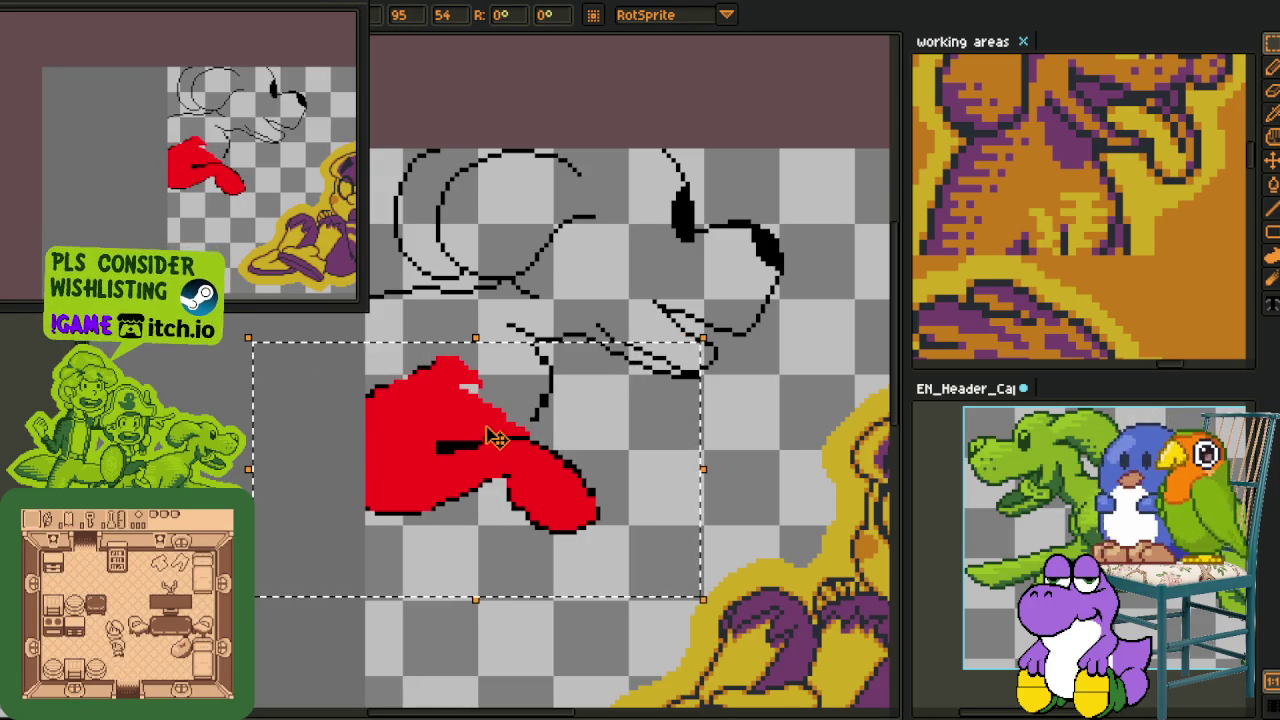
pyautogui.hotkey('ctrl', 'd')
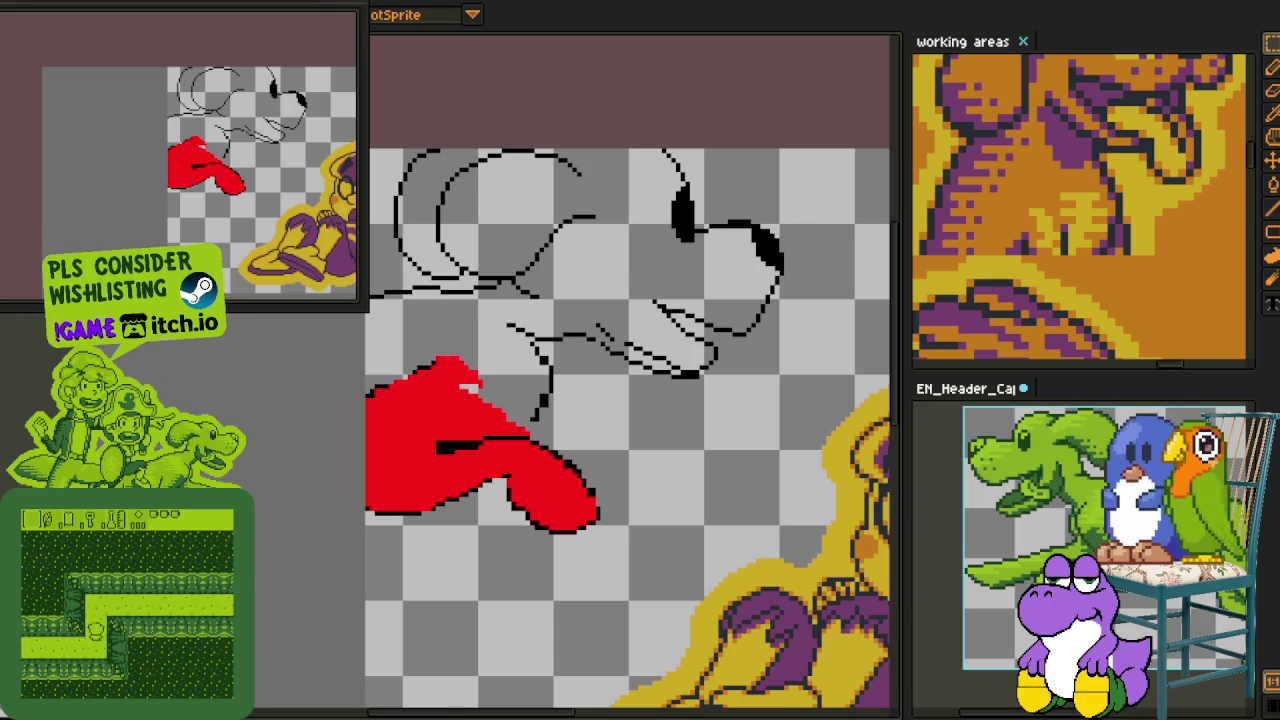
# Zoom in and remove stray pixels from the dog's mouth line.
pyautogui.scroll(-1, 446, 404)
pyautogui.scroll(1, 446, 404)
pyautogui.scroll(1, 450, 405)
pyautogui.scroll(1, 457, 406)
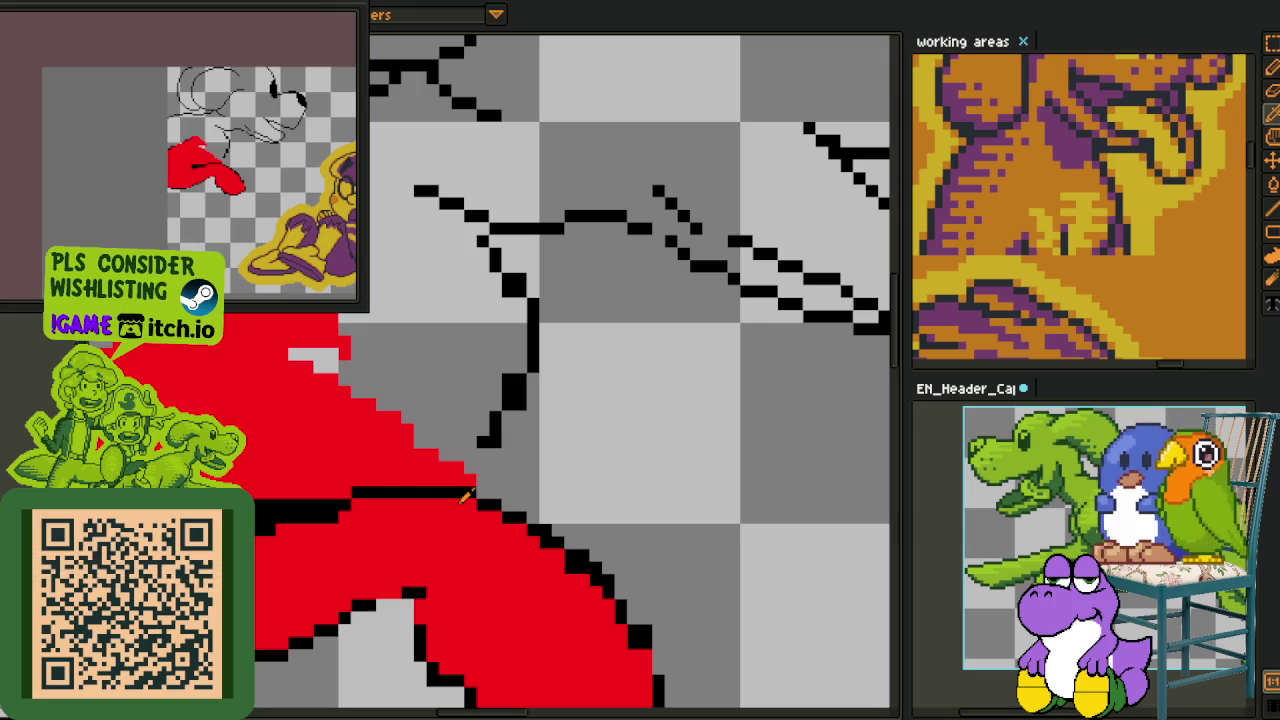
pyautogui.scroll(1, 483, 452)
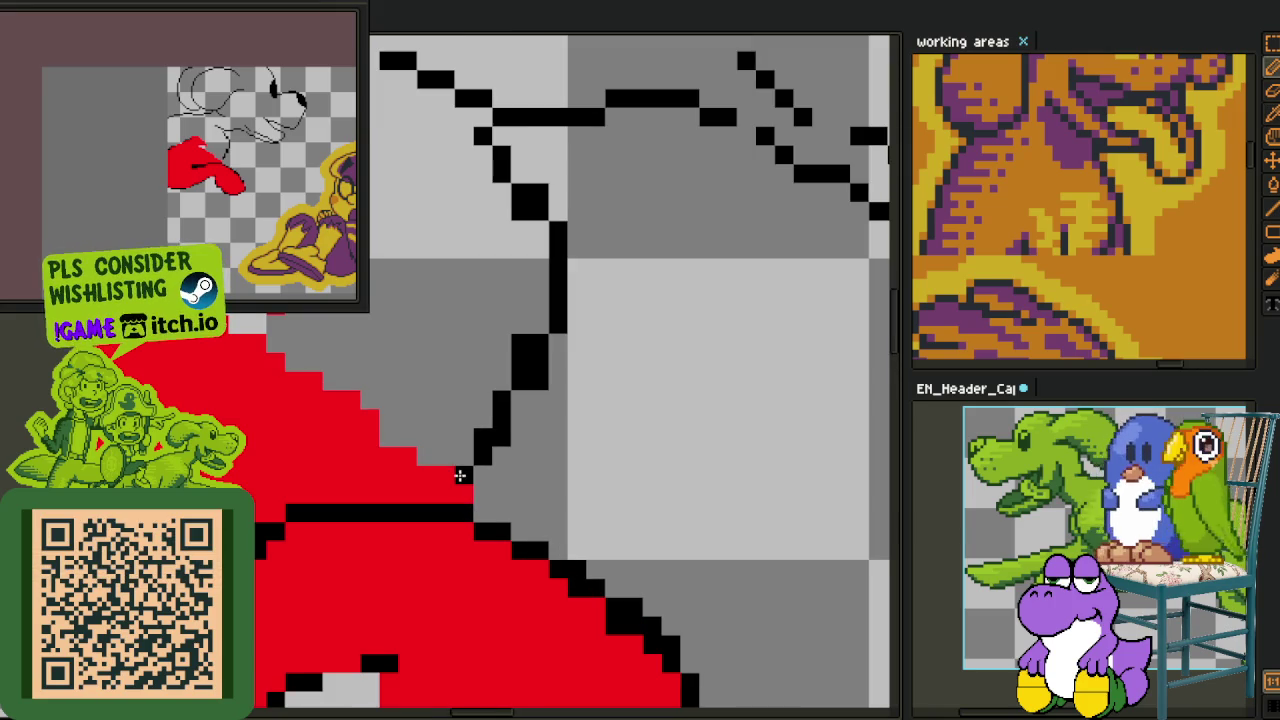
pyautogui.moveTo(507, 403); pyautogui.dragTo(517, 403)
pyautogui.click(519, 360)
pyautogui.click(538, 380)
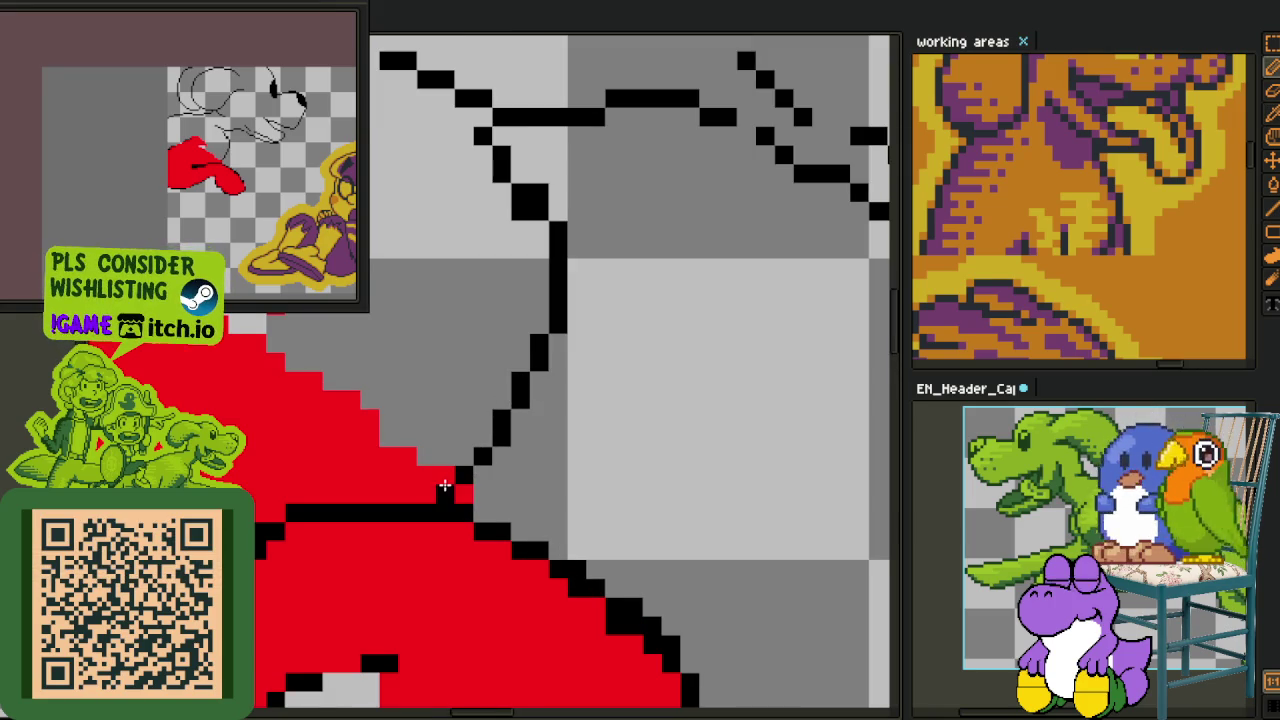
# Erase the stair-step pixels left of the mouth-line junction and add a corner pixel.
pyautogui.scroll(-2, 495, 472)
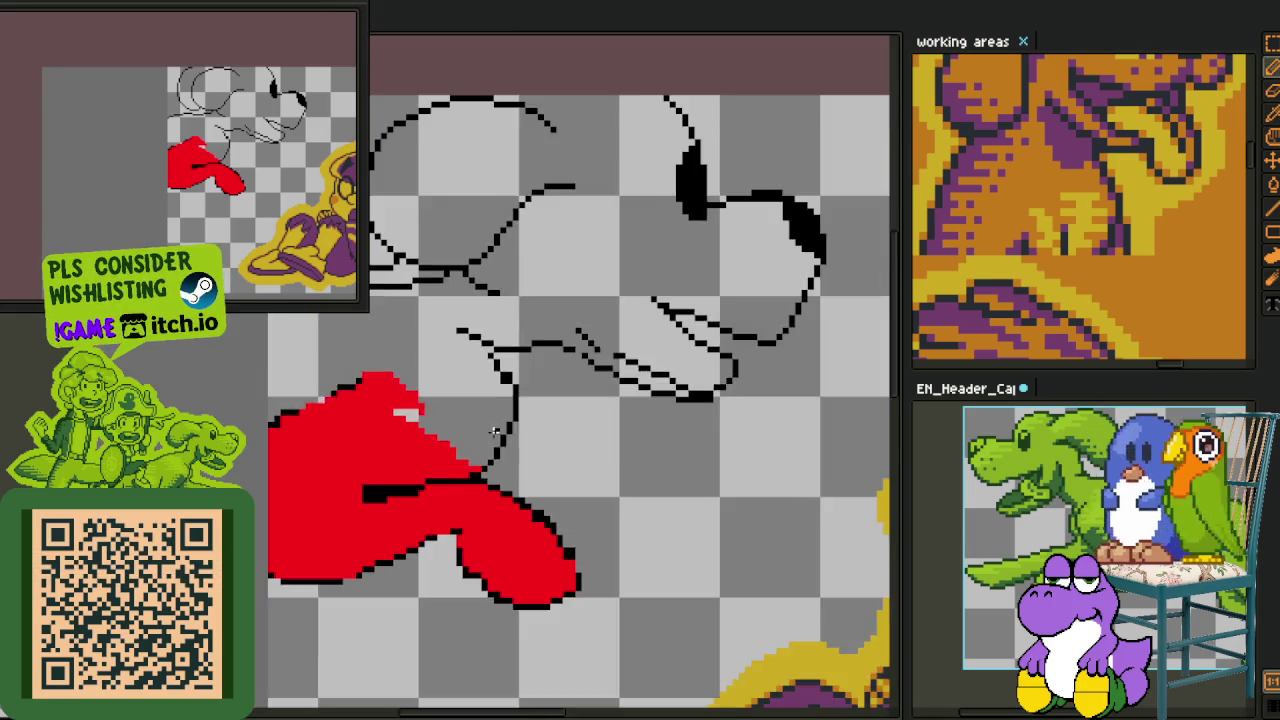
pyautogui.scroll(2, 550, 425)
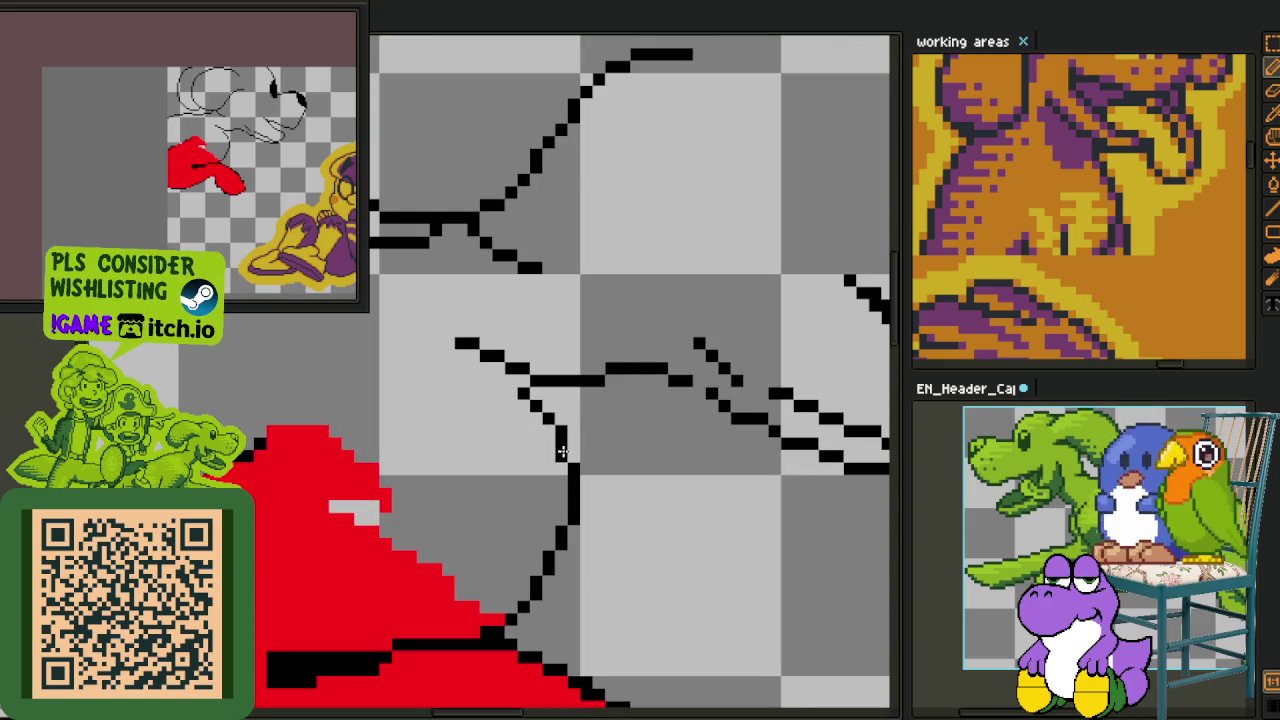
pyautogui.scroll(2, 542, 426)
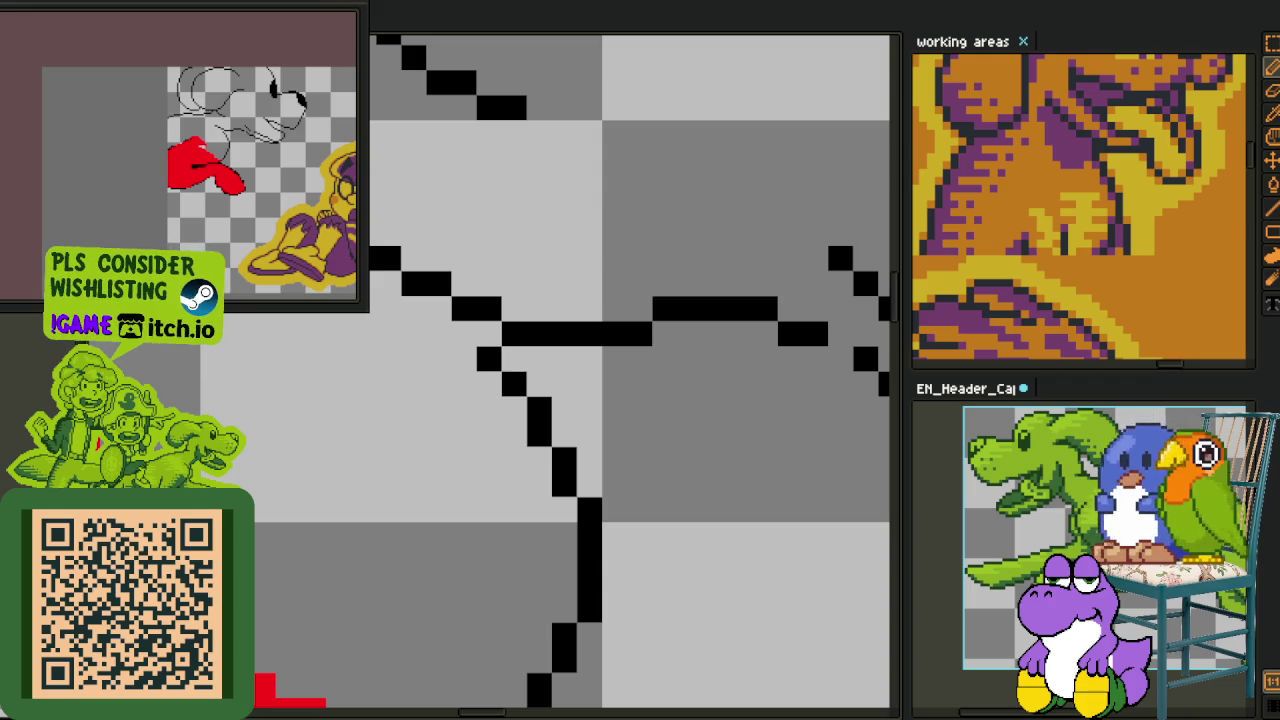
pyautogui.scroll(-2, 414, 334)
pyautogui.moveTo(462, 330)
pyautogui.mouseDown()
pyautogui.moveTo(575, 468)
pyautogui.moveTo(531, 463)
pyautogui.mouseUp()
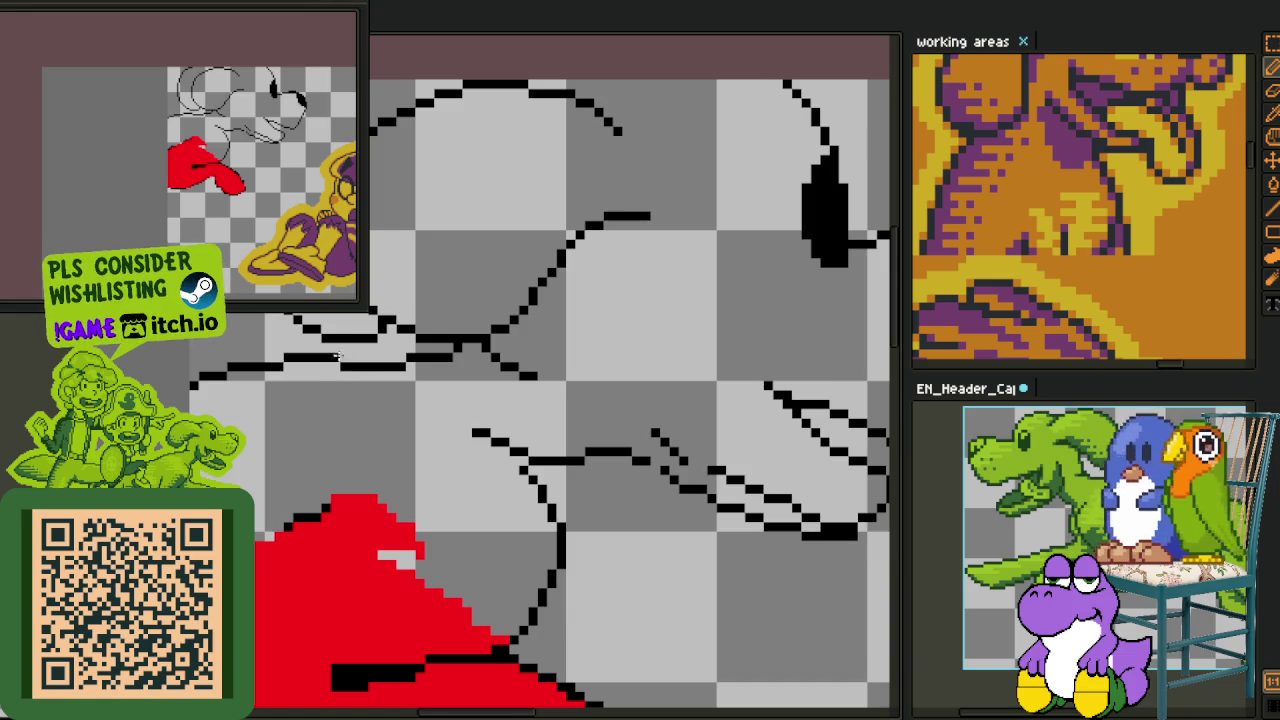
pyautogui.scroll(2, 548, 418)
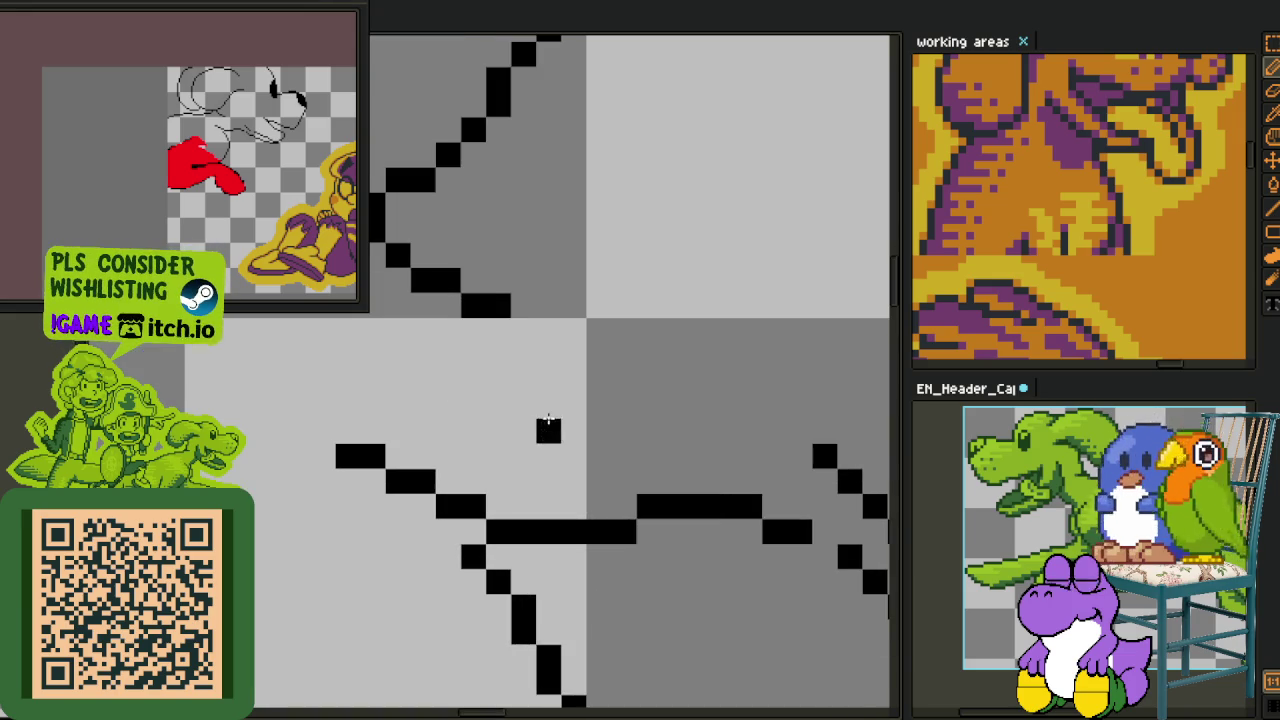
pyautogui.moveTo(465, 506); pyautogui.dragTo(334, 451)
pyautogui.click(473, 531)
# Redraw the staircase along the mouth diagonal and smooth one of its steps.
pyautogui.scroll(-1, 470, 510)
pyautogui.scroll(1, 476, 492)
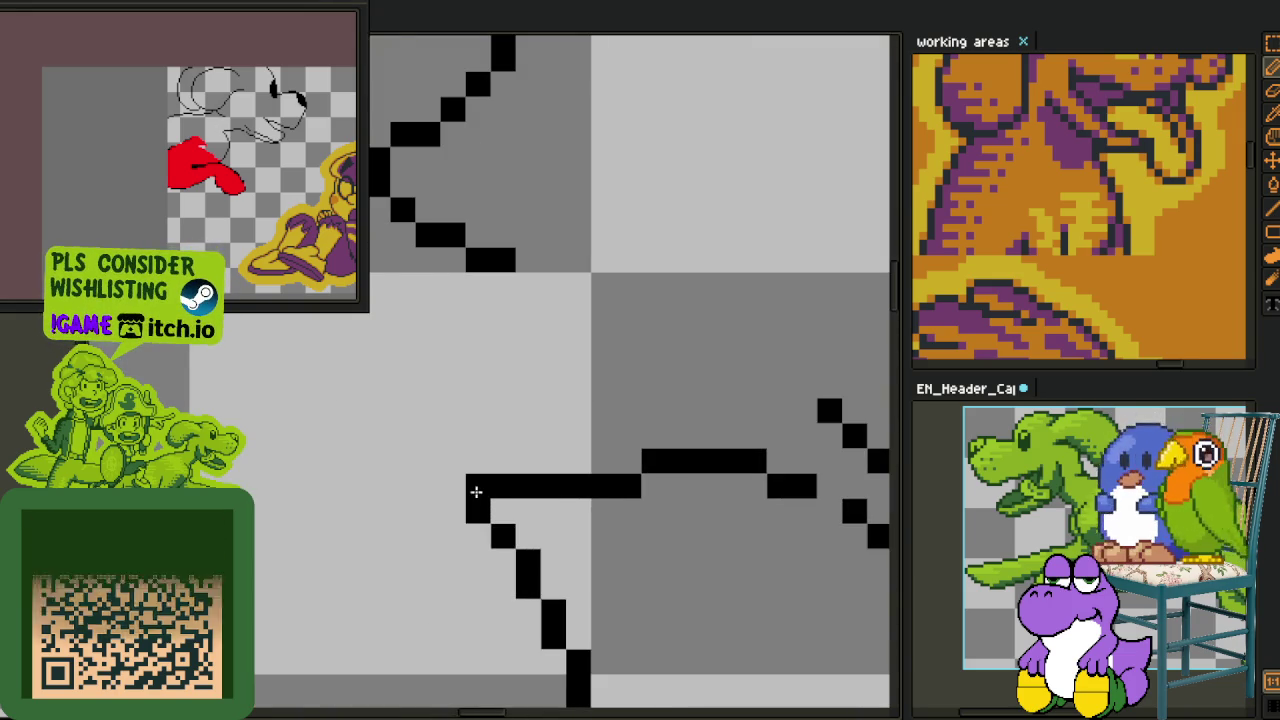
pyautogui.scroll(-2, 480, 510)
pyautogui.scroll(2, 550, 518)
pyautogui.moveTo(580, 522); pyautogui.dragTo(504, 508)
pyautogui.click(531, 528)
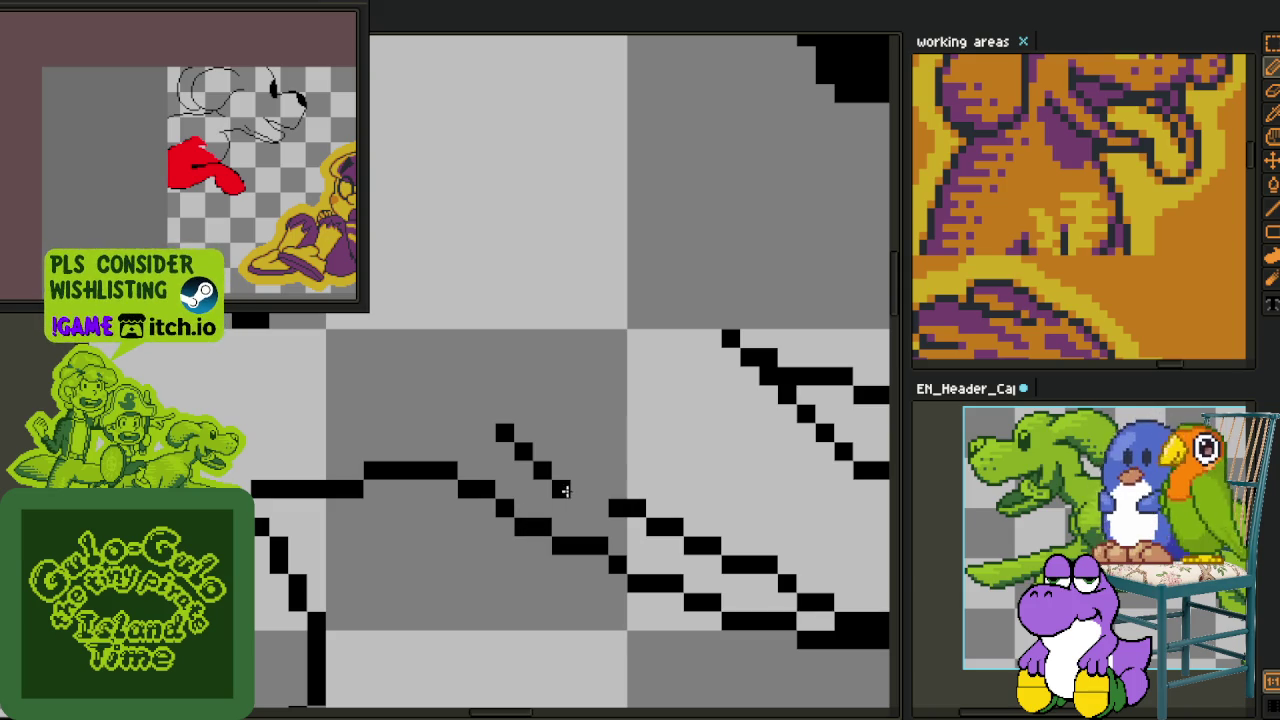
pyautogui.scroll(-1, 523, 453)
pyautogui.scroll(-2, 530, 470)
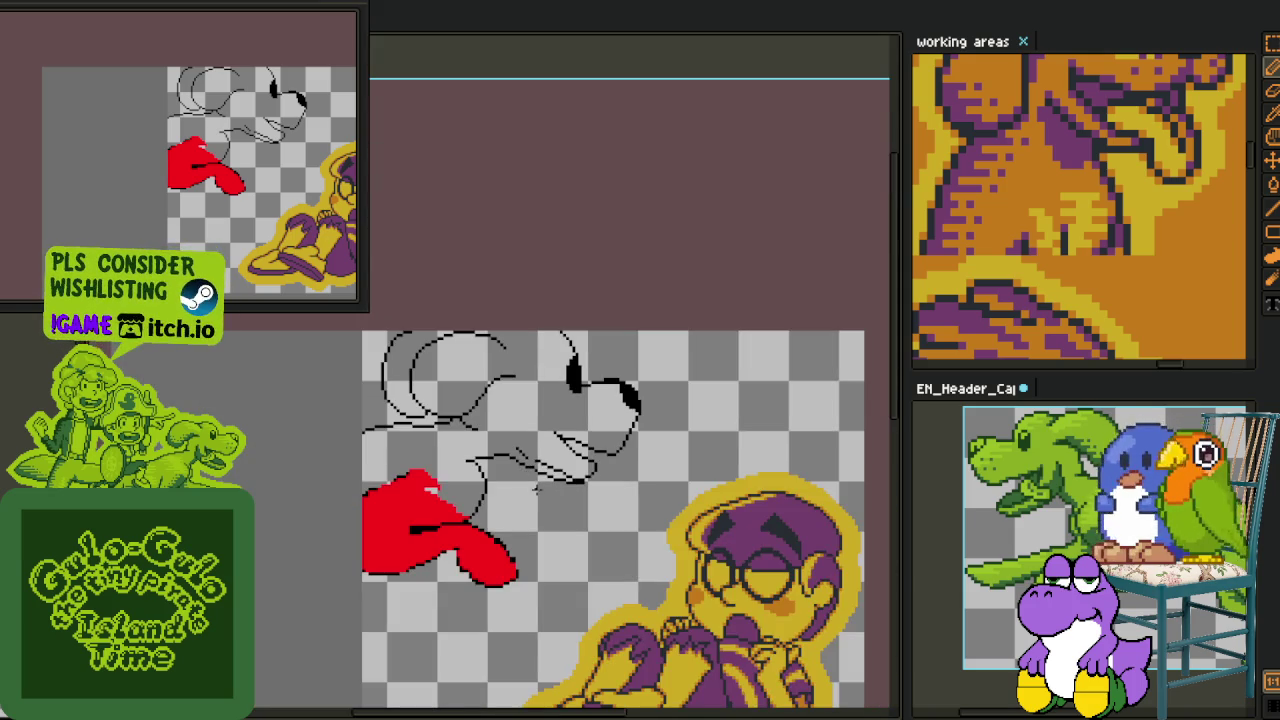
pyautogui.scroll(1, 492, 449)
pyautogui.scroll(1, 492, 449)
pyautogui.scroll(1, 492, 449)
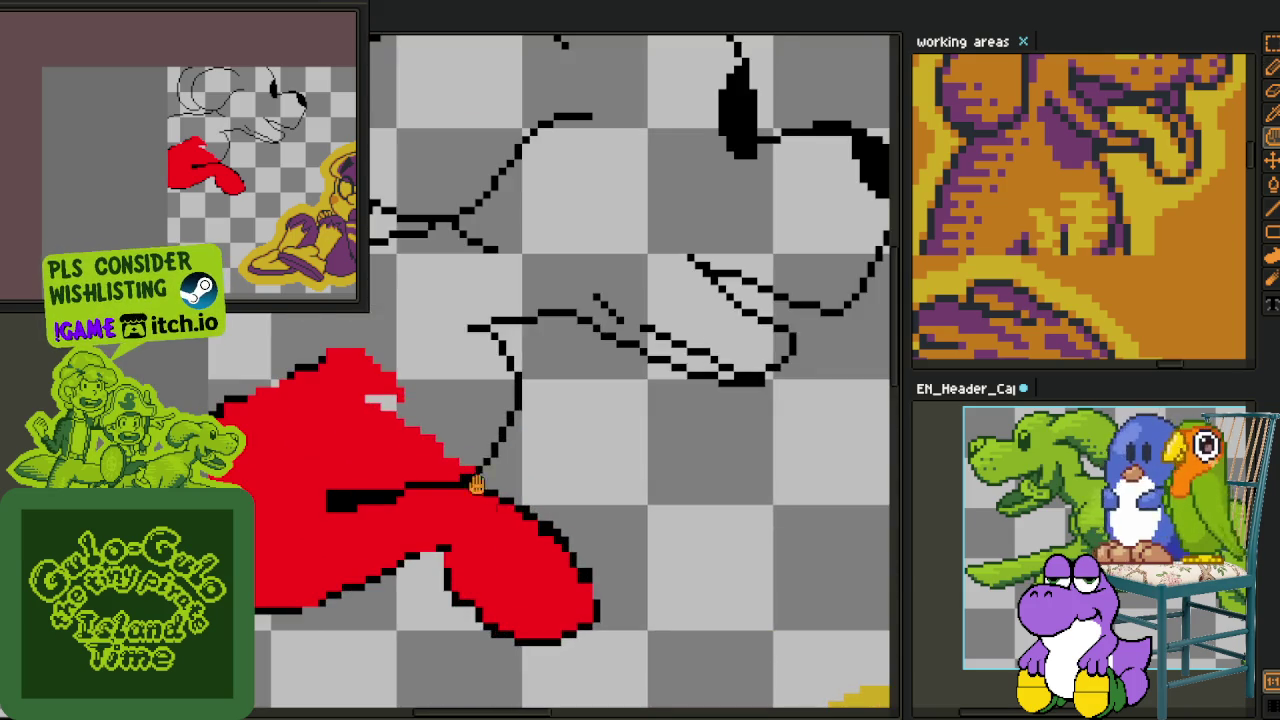
pyautogui.scroll(1, 492, 449)
pyautogui.scroll(1, 492, 449)
pyautogui.scroll(1, 492, 449)
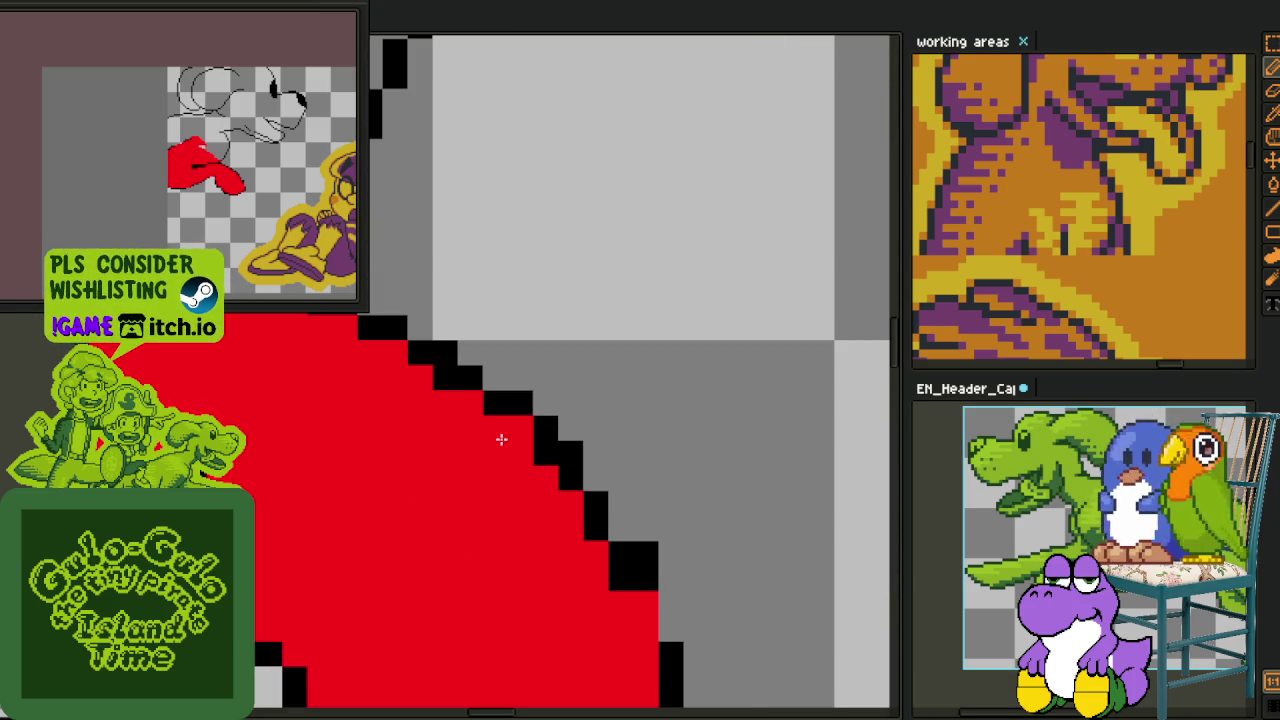
# Repaint three outline pixels along the tongue's edge red.
pyautogui.press('space')
pyautogui.moveTo(444, 386); pyautogui.dragTo(518, 447)
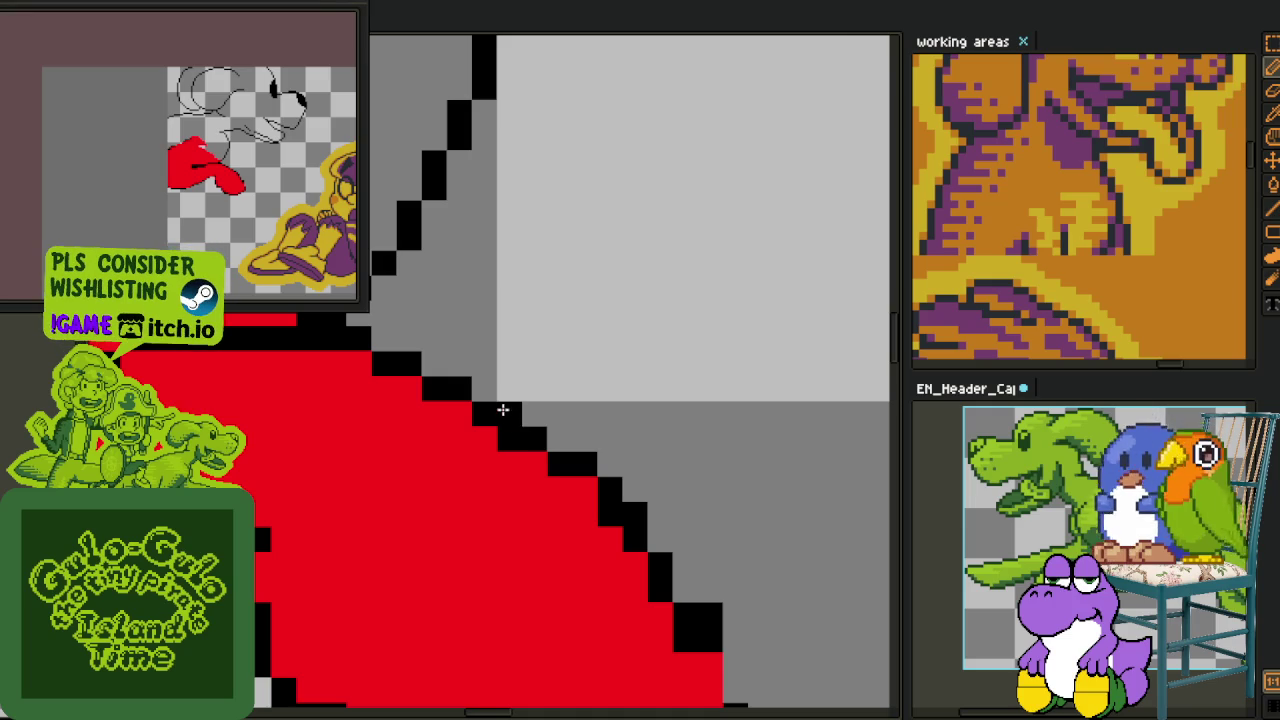
pyautogui.scroll(-3, 508, 414)
pyautogui.press('h')
pyautogui.moveTo(500, 428); pyautogui.dragTo(487, 445)
pyautogui.scroll(2, 487, 445)
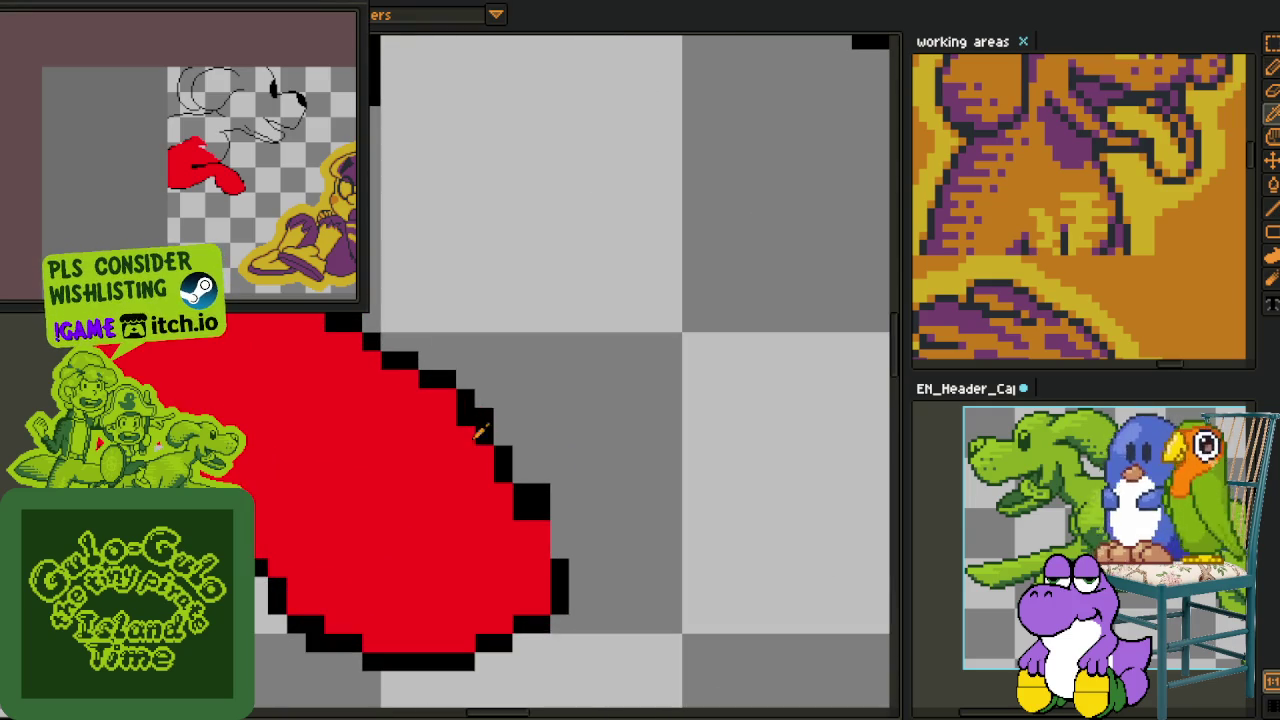
pyautogui.press('b')
pyautogui.click(503, 473)
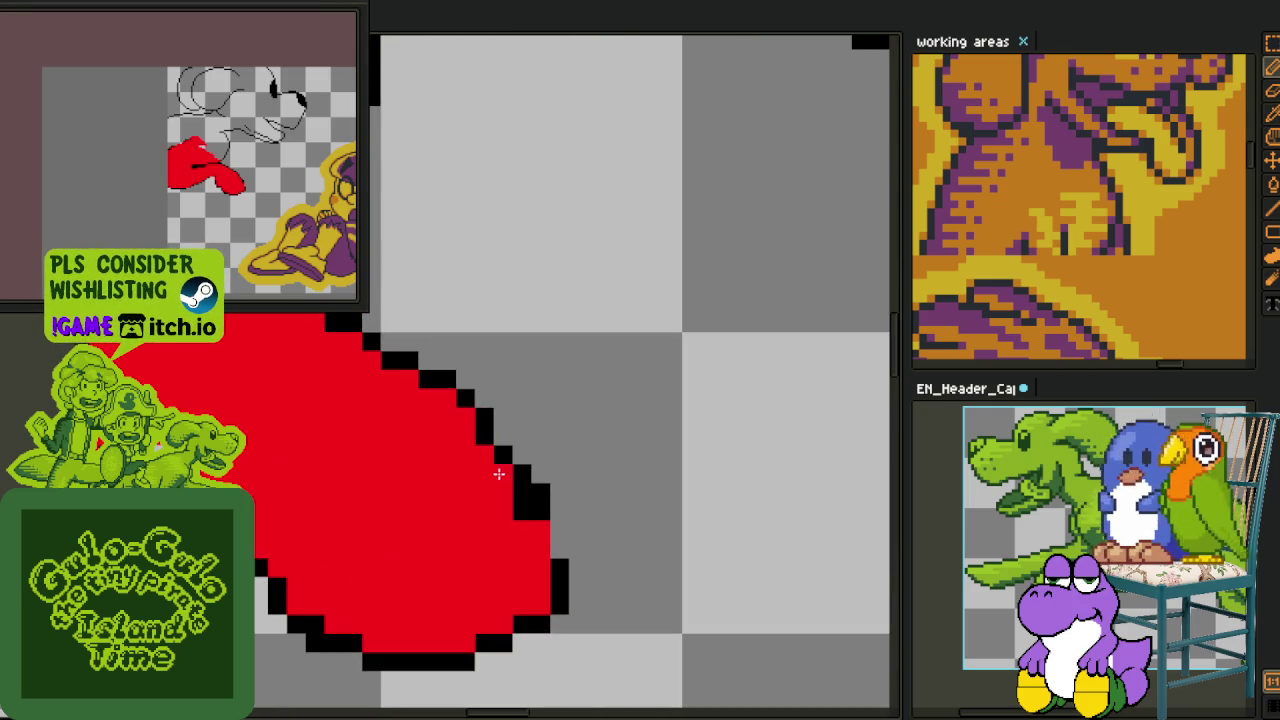
pyautogui.click(540, 491)
pyautogui.click(521, 510)
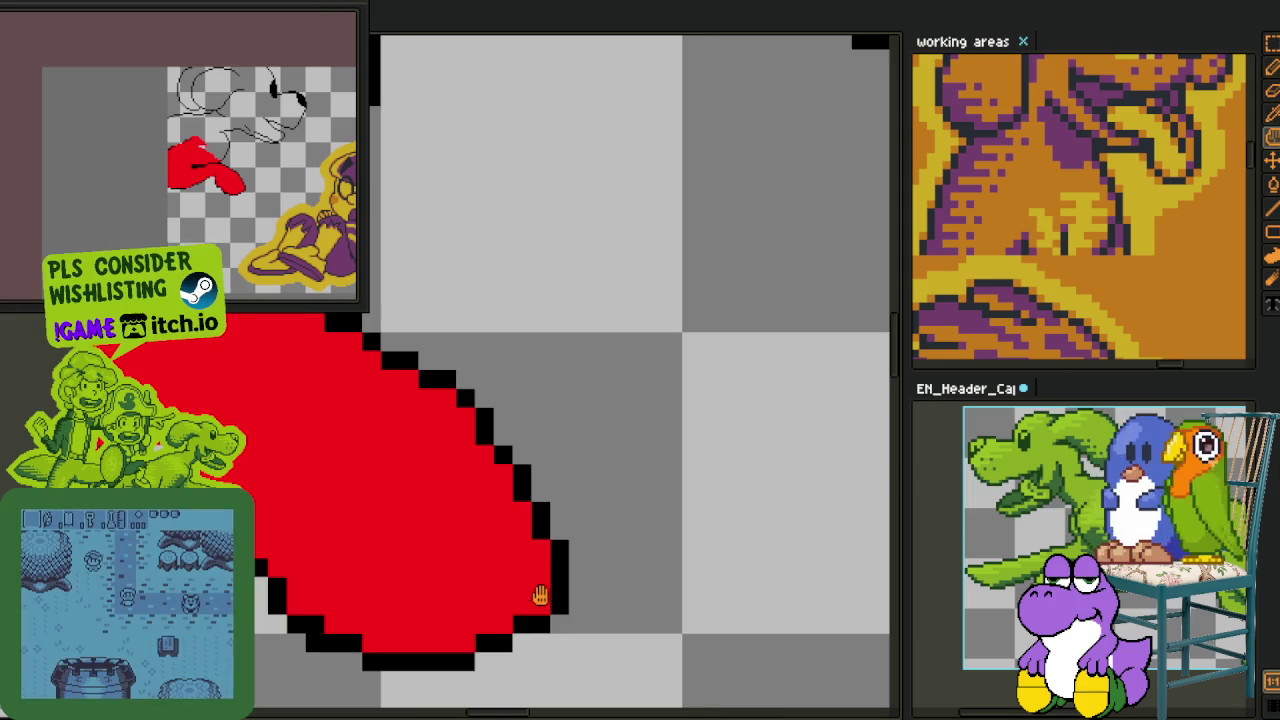
pyautogui.moveTo(524, 617); pyautogui.dragTo(628, 537)
pyautogui.moveTo(488, 546); pyautogui.dragTo(528, 571)
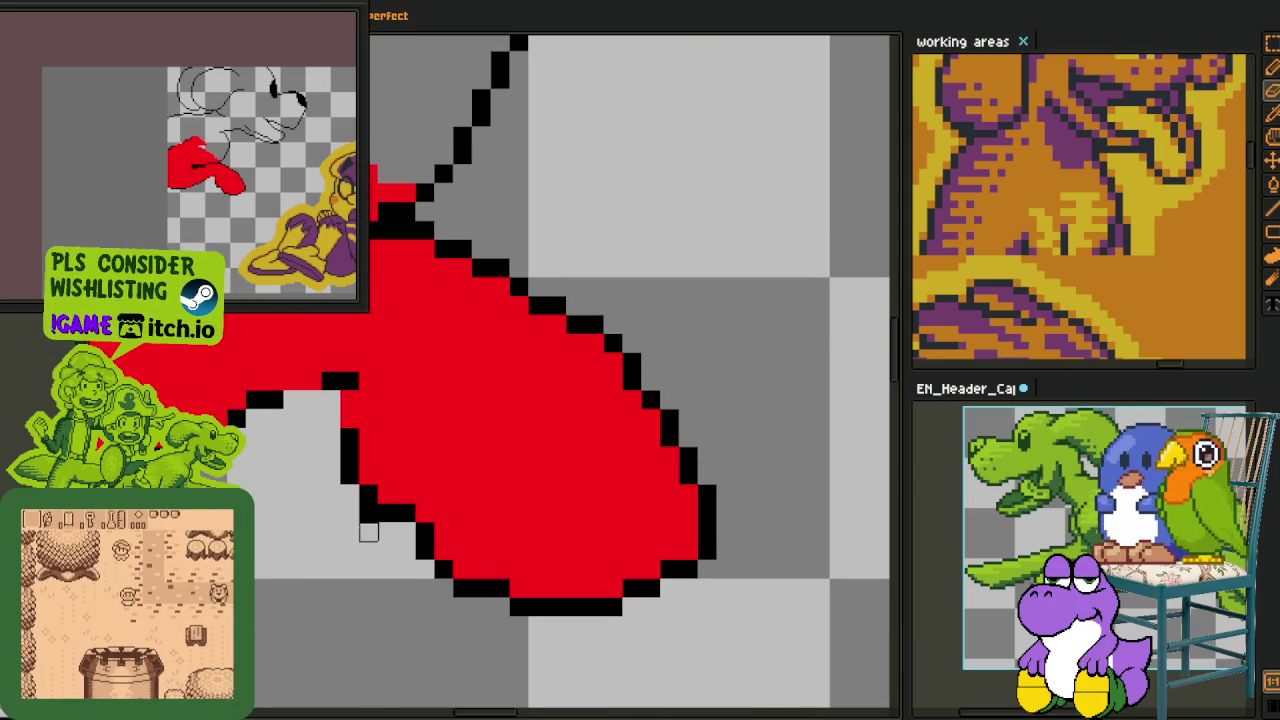
# Draw a black outline along the red tongue's lower edge.
pyautogui.scroll(-1, 377, 532)
pyautogui.scroll(1, 375, 494)
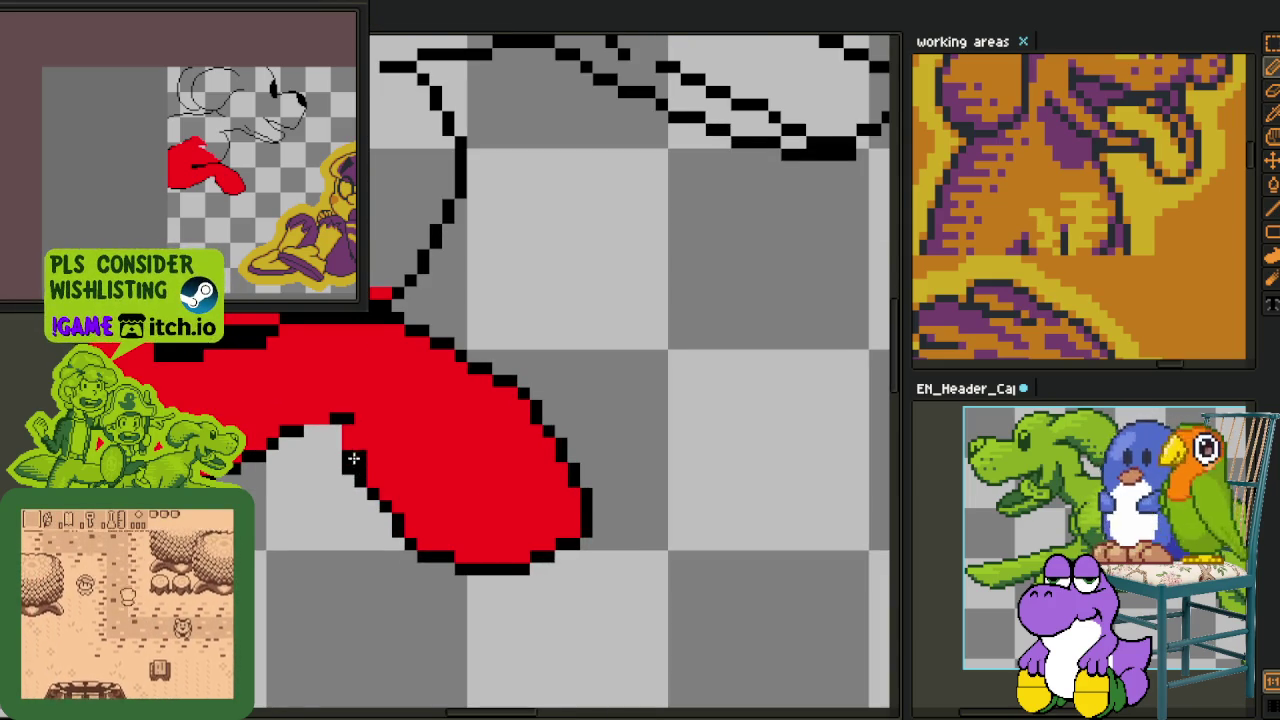
pyautogui.scroll(1, 414, 526)
pyautogui.scroll(3, 407, 518)
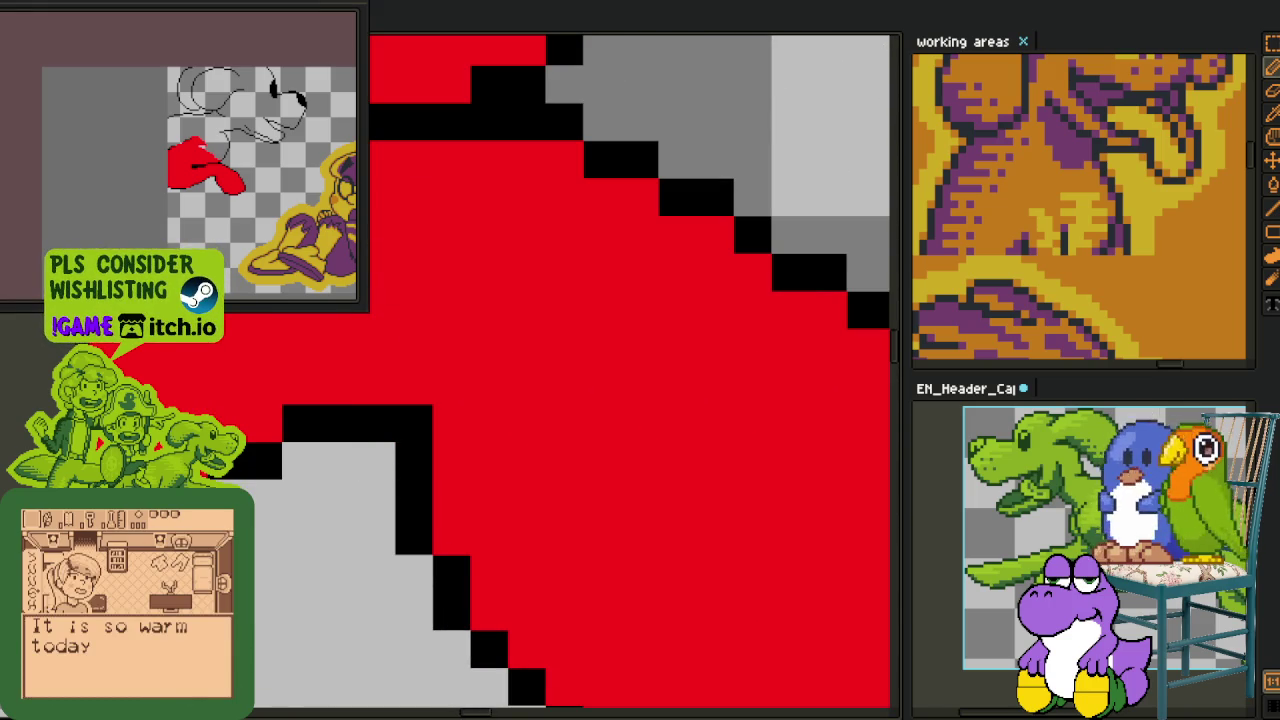
pyautogui.scroll(-5, 409, 337)
pyautogui.moveTo(409, 337); pyautogui.dragTo(558, 380)
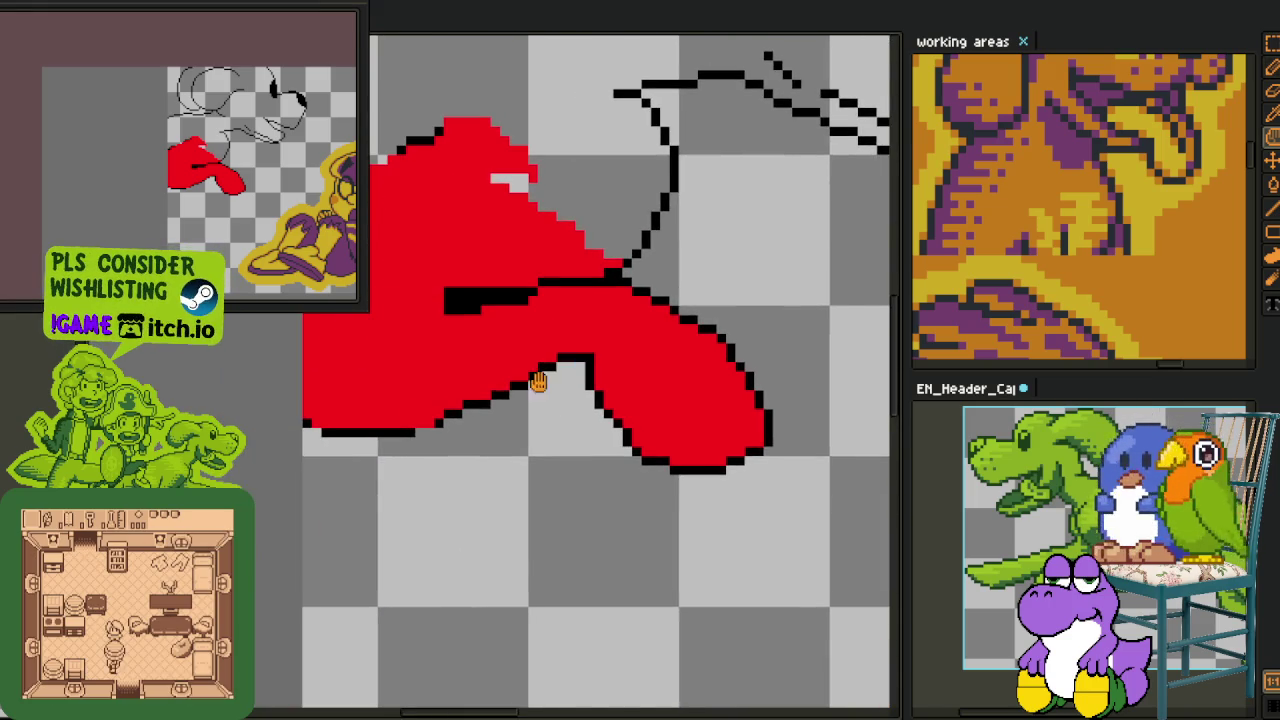
pyautogui.scroll(5, 491, 423)
pyautogui.scroll(-5, 500, 423)
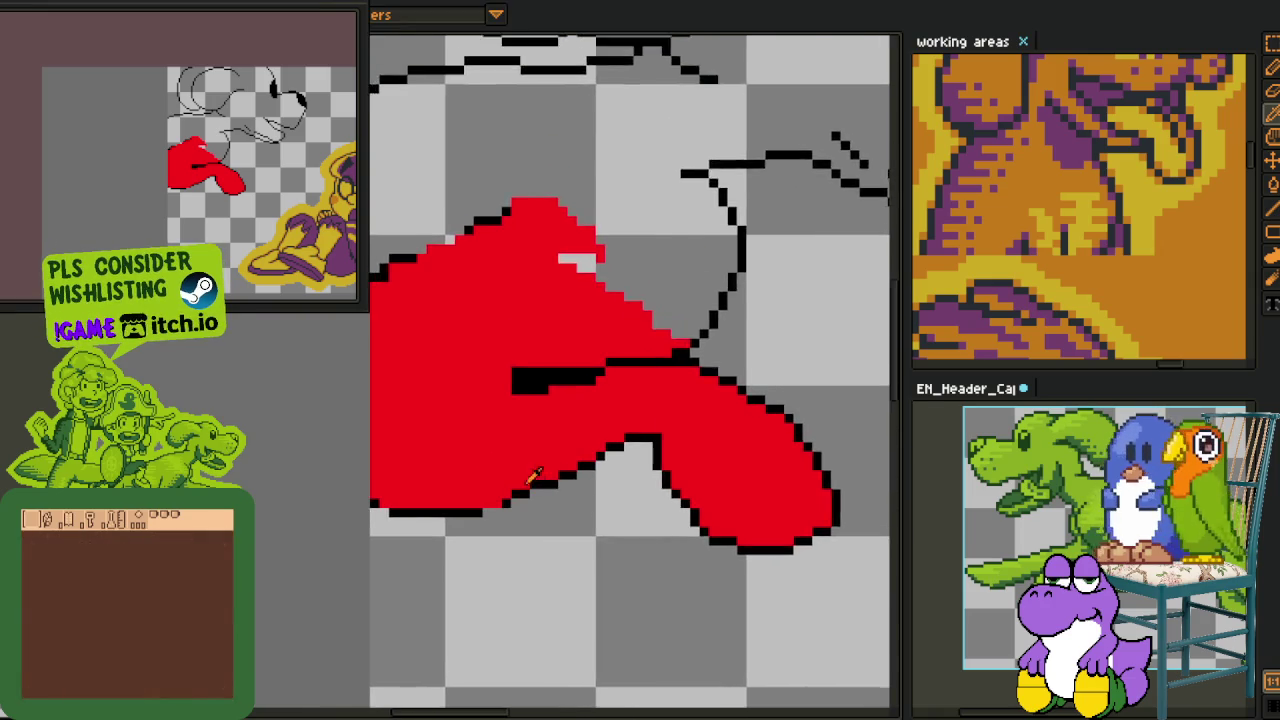
pyautogui.scroll(1, 533, 480)
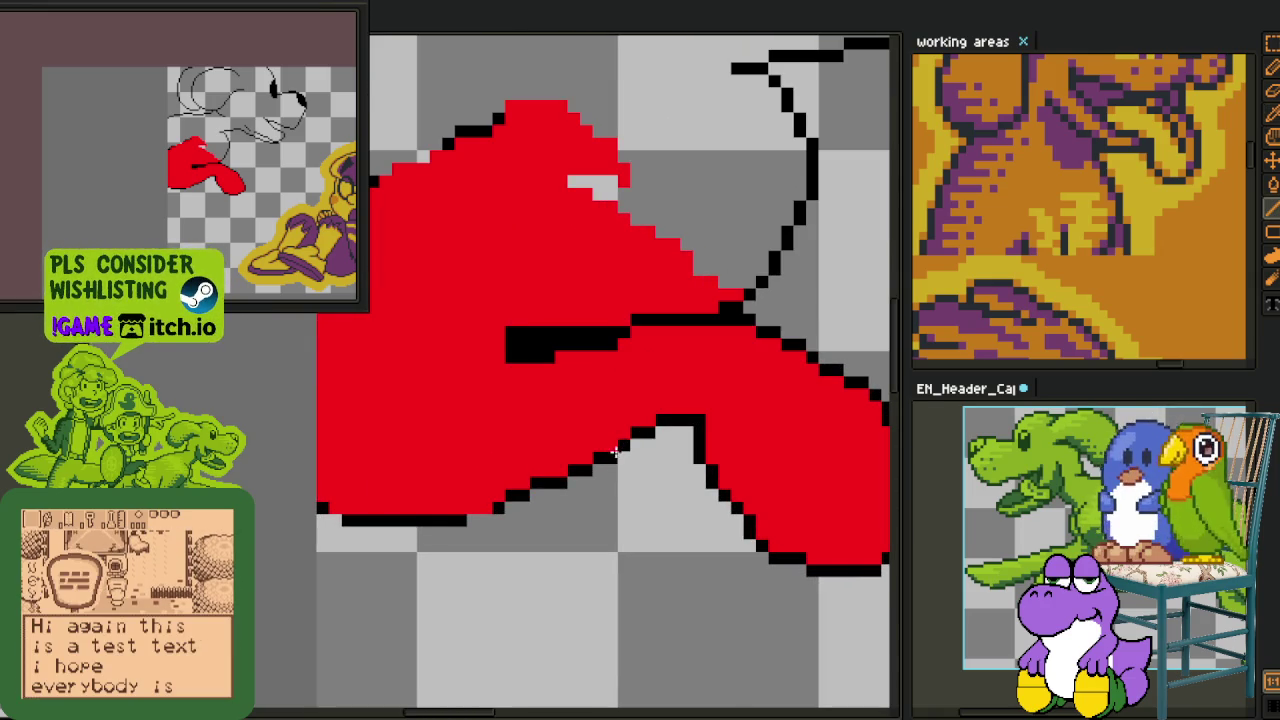
pyautogui.scroll(1, 614, 452)
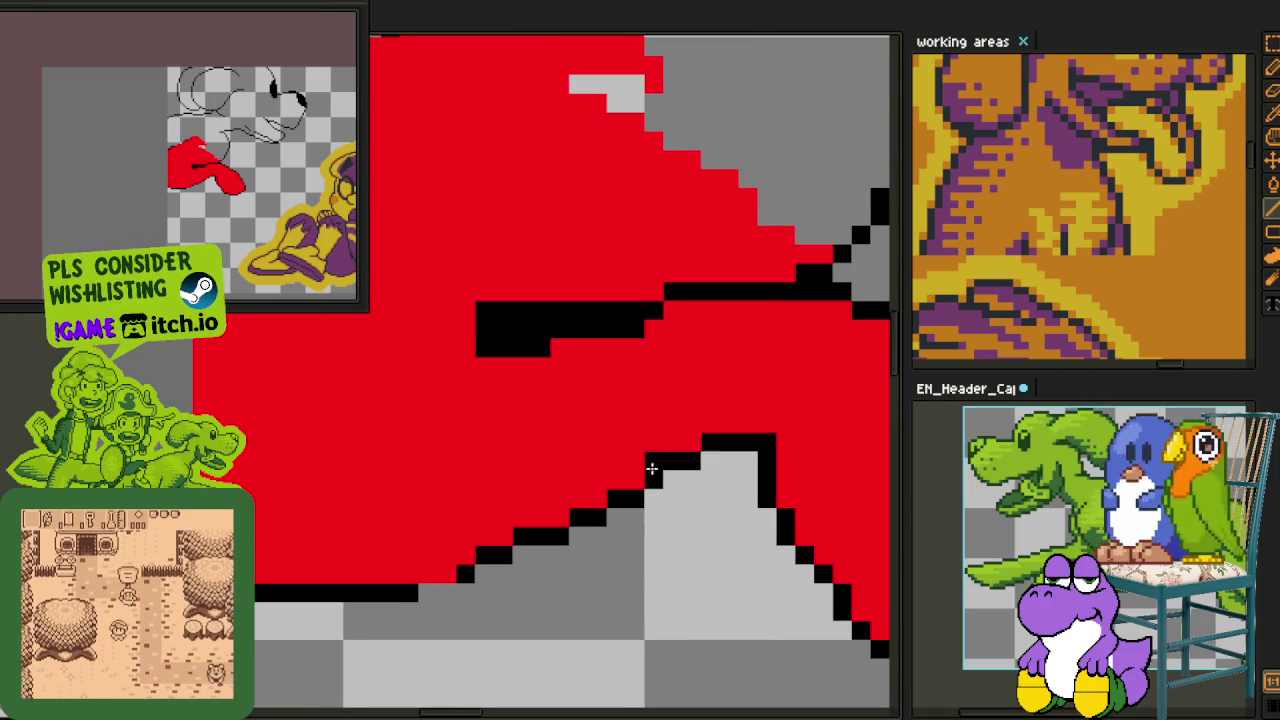
pyautogui.moveTo(639, 472); pyautogui.dragTo(365, 565)
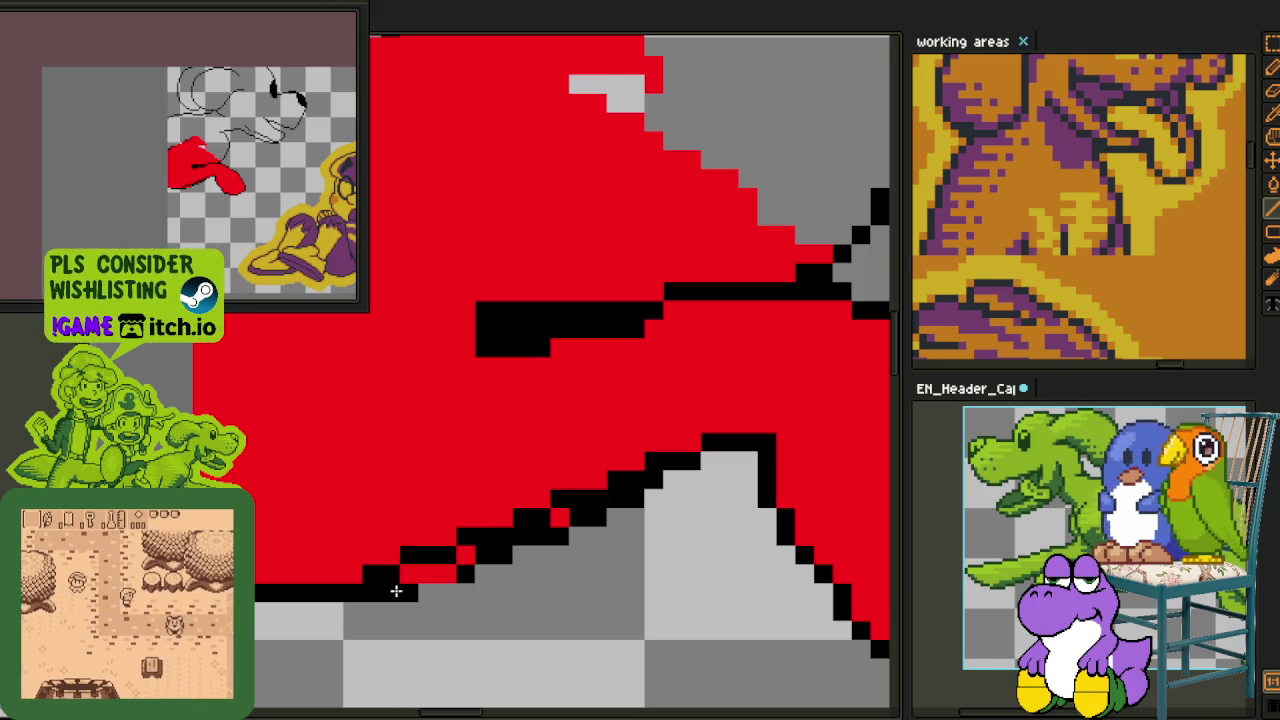
# Close the one-pixel outline gap at the lower-left with a black Pencil pixel.
pyautogui.scroll(1, 374, 590)
pyautogui.scroll(1, 374, 590)
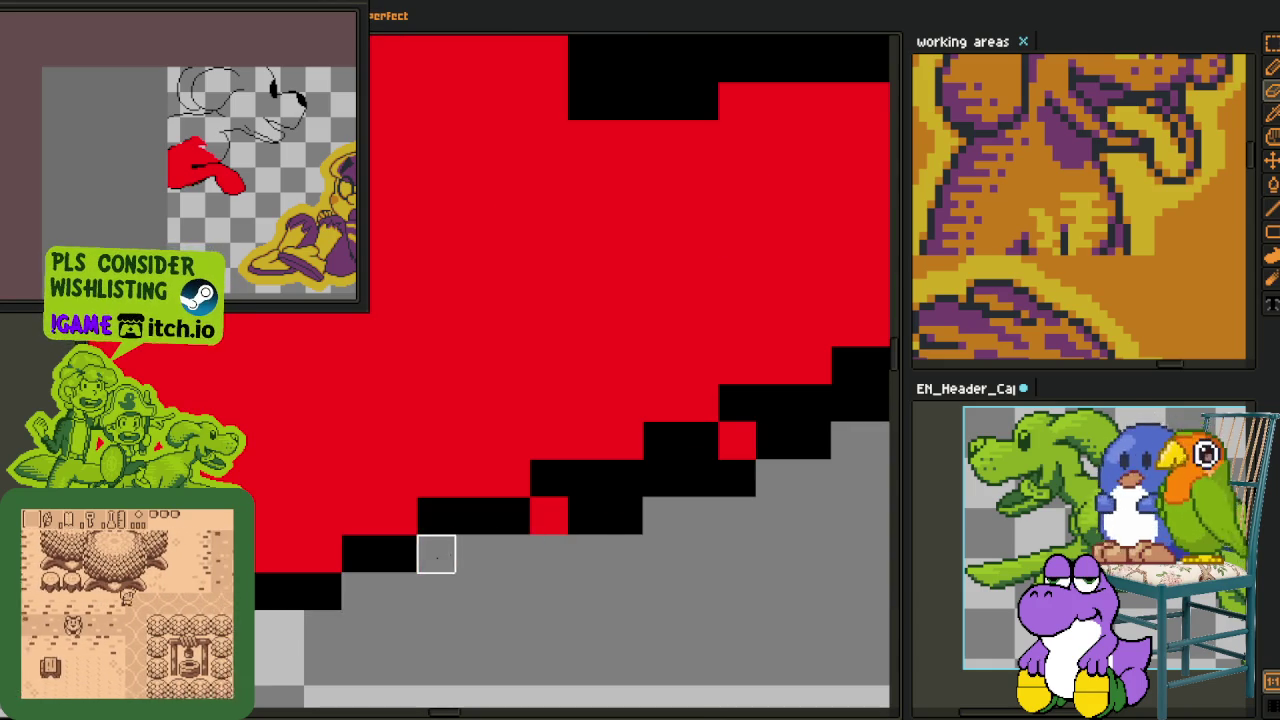
pyautogui.moveTo(737, 478); pyautogui.dragTo(371, 560)
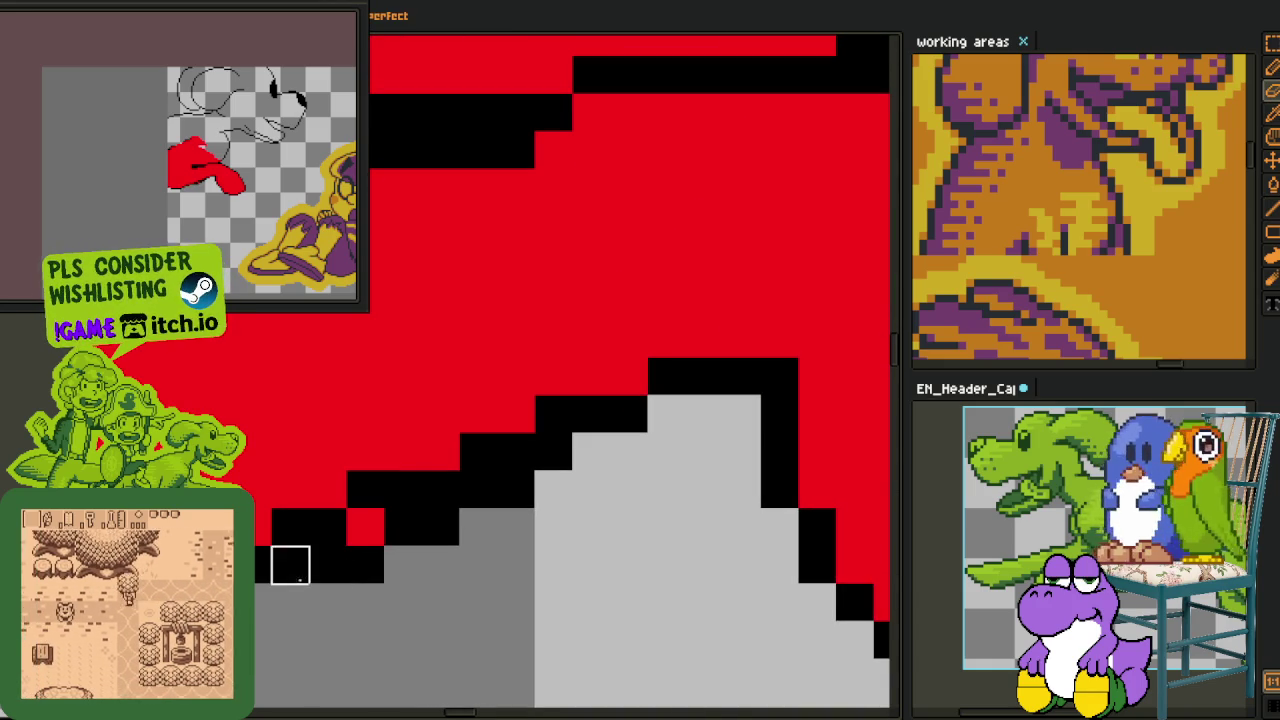
pyautogui.scroll(-3, 545, 455)
pyautogui.scroll(1, 400, 520)
pyautogui.scroll(1, 393, 532)
pyautogui.press('b')
pyautogui.click(343, 506)
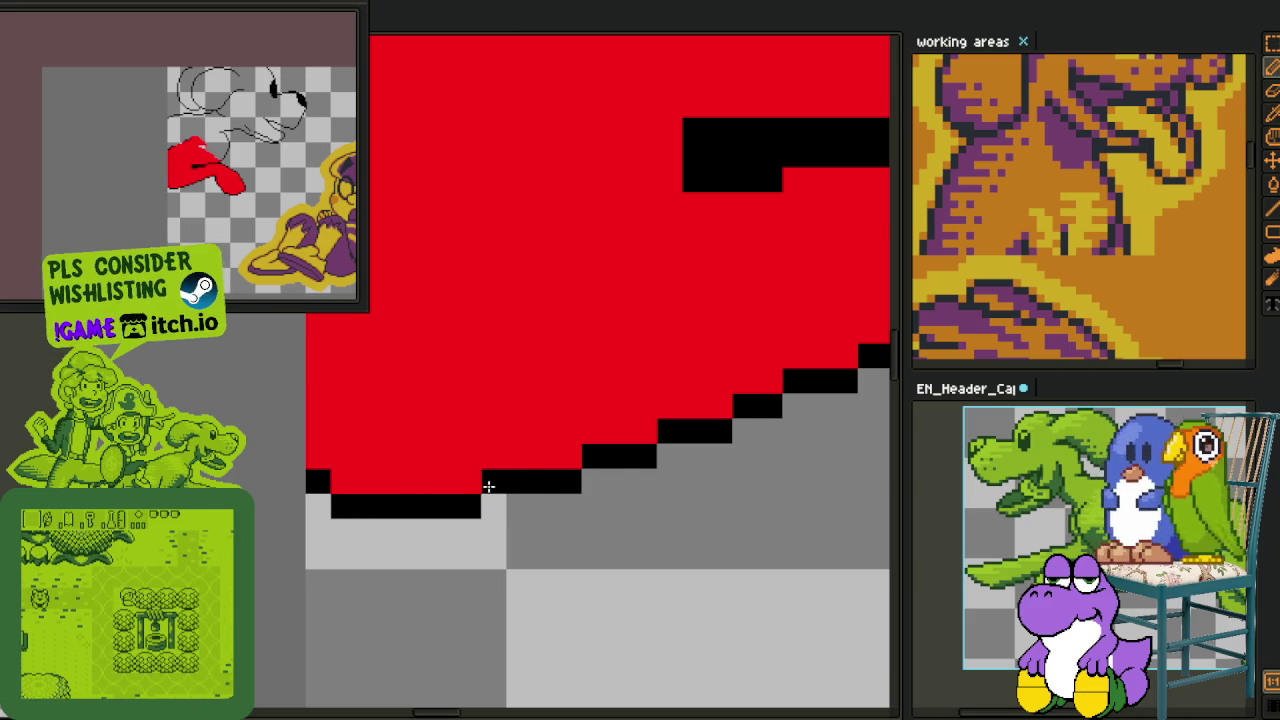
# Thin the thick black bar by painting red over it.
pyautogui.scroll(-1, 489, 486)
pyautogui.scroll(-1, 628, 468)
pyautogui.scroll(2, 514, 491)
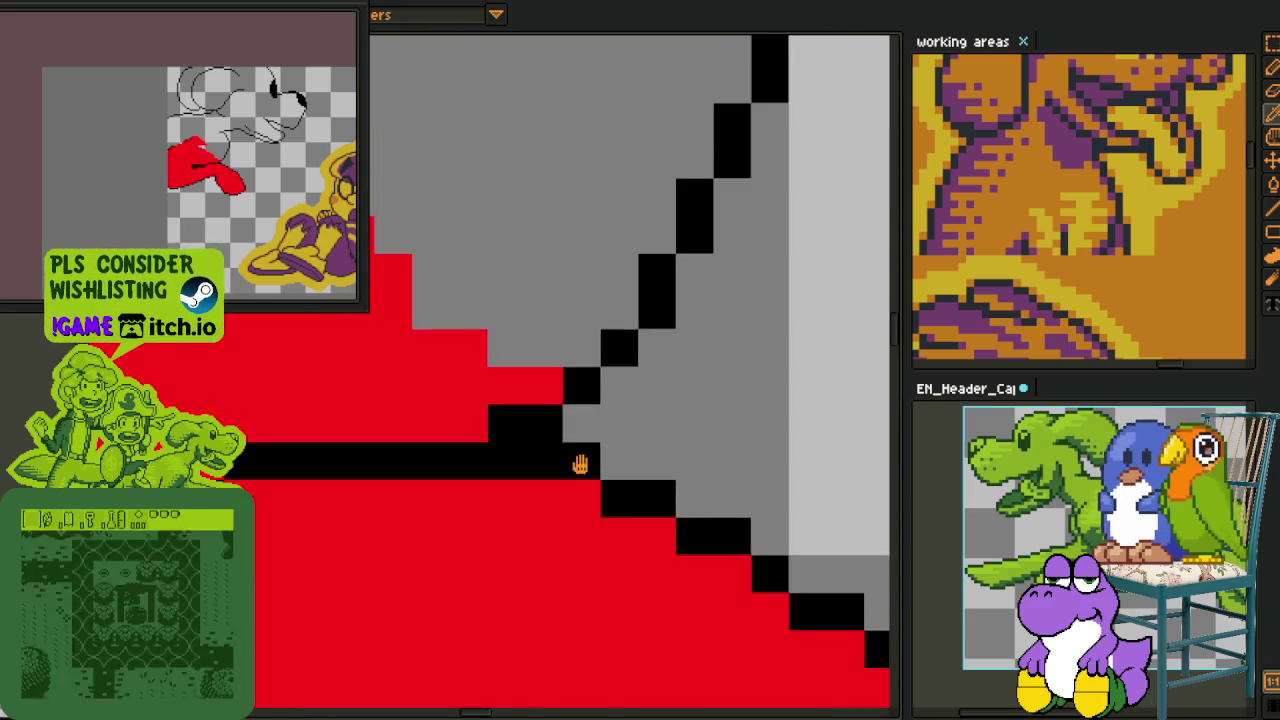
pyautogui.scroll(1, 318, 429)
pyautogui.scroll(-1, 491, 424)
pyautogui.scroll(-1, 492, 427)
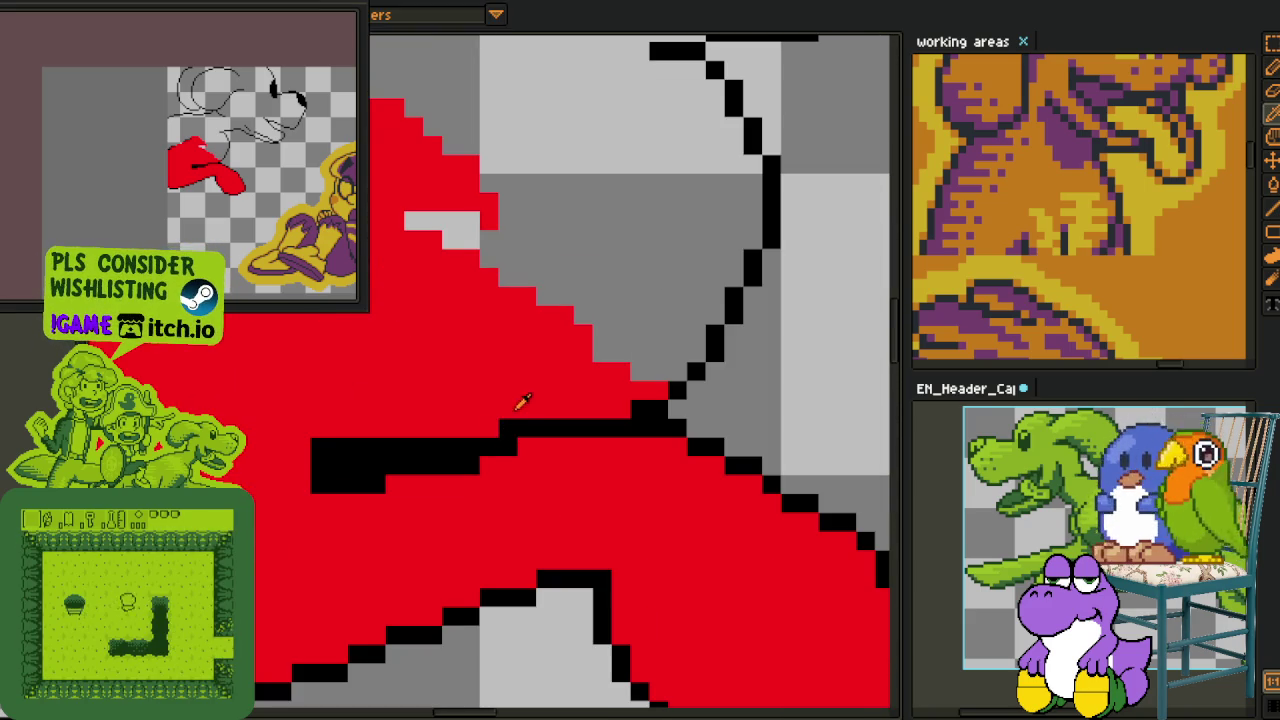
pyautogui.moveTo(440, 446)
pyautogui.mouseDown()
pyautogui.moveTo(334, 455)
pyautogui.moveTo(310, 443)
pyautogui.moveTo(277, 486)
pyautogui.moveTo(294, 466)
pyautogui.moveTo(258, 486)
pyautogui.moveTo(297, 500)
pyautogui.moveTo(279, 517)
pyautogui.mouseUp()
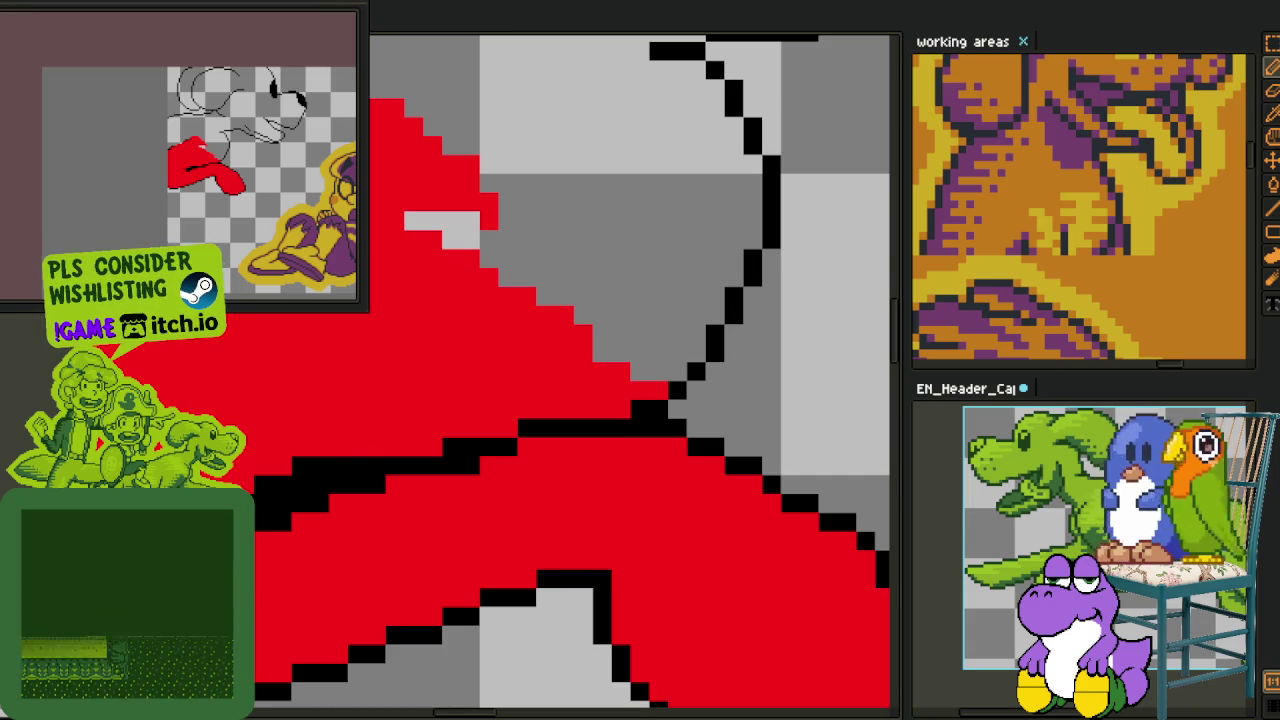
# Draw a black line along the lower-left edge and paint red over stray black pixels.
pyautogui.scroll(-3, 450, 392)
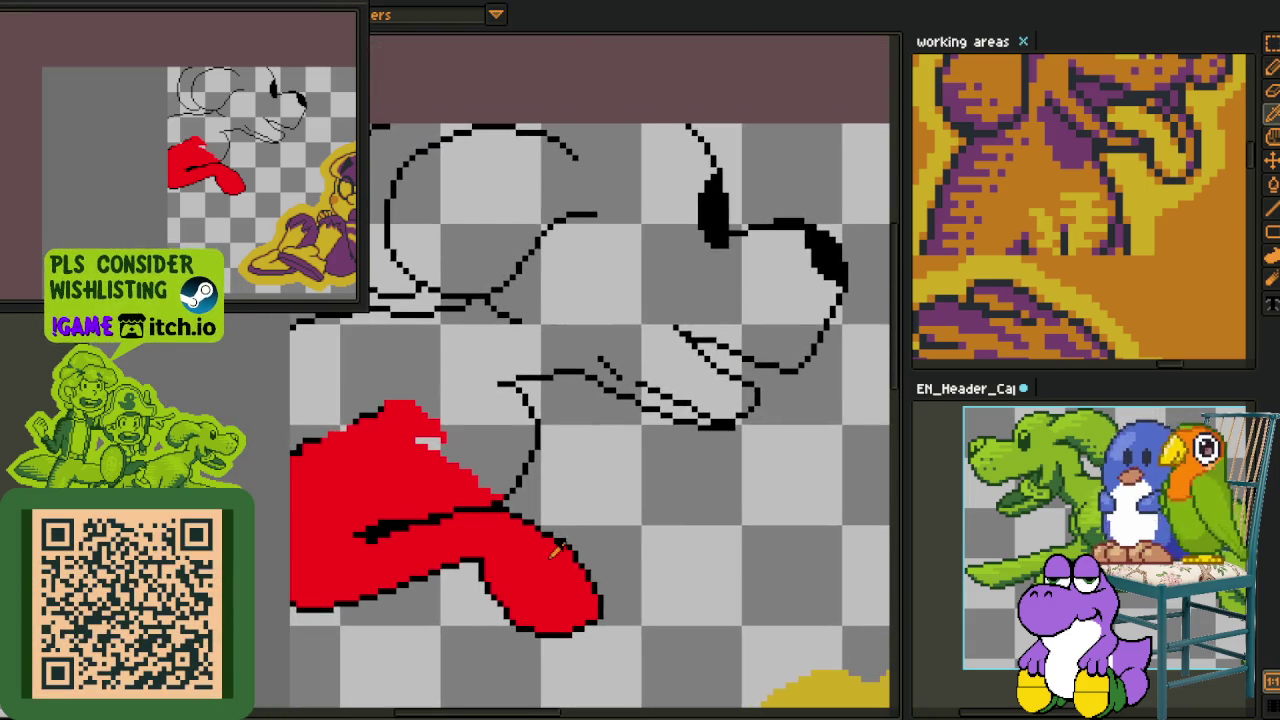
pyautogui.scroll(1, 545, 544)
pyautogui.scroll(1, 529, 500)
pyautogui.scroll(2, 526, 436)
pyautogui.scroll(-1, 510, 446)
pyautogui.moveTo(500, 444); pyautogui.dragTo(545, 494)
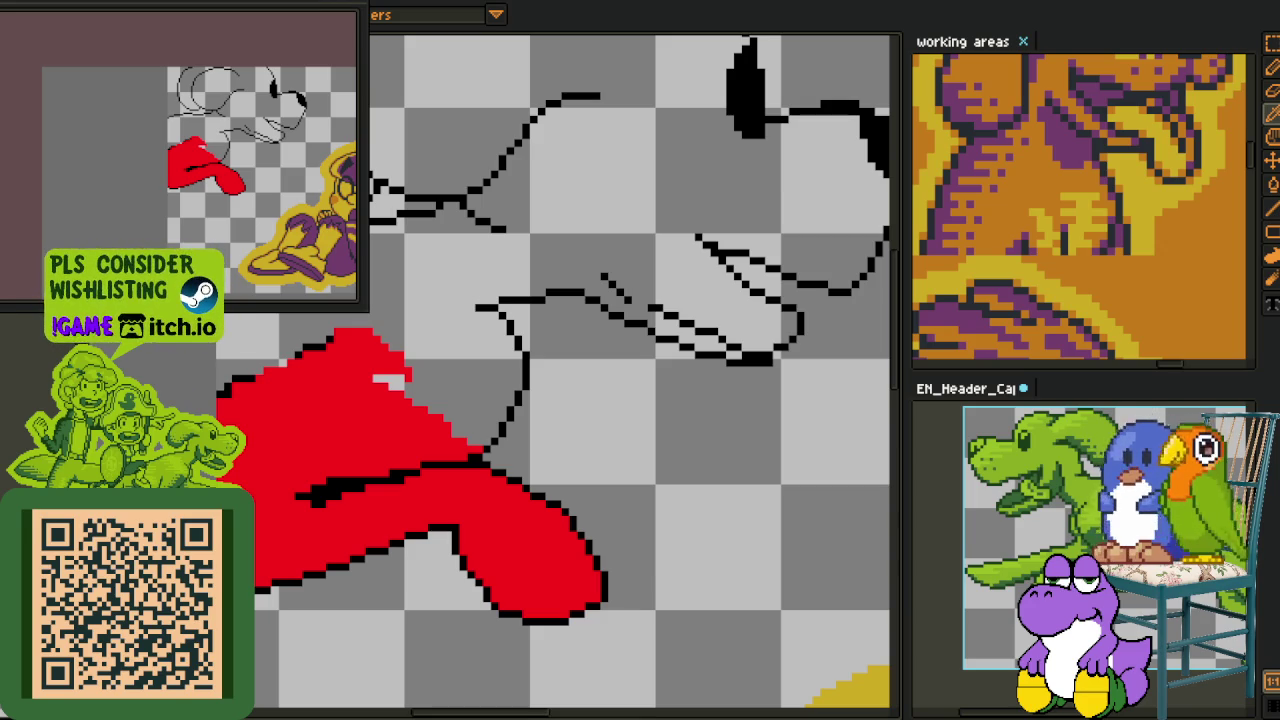
pyautogui.scroll(-2, 267, 378)
pyautogui.scroll(1, 280, 410)
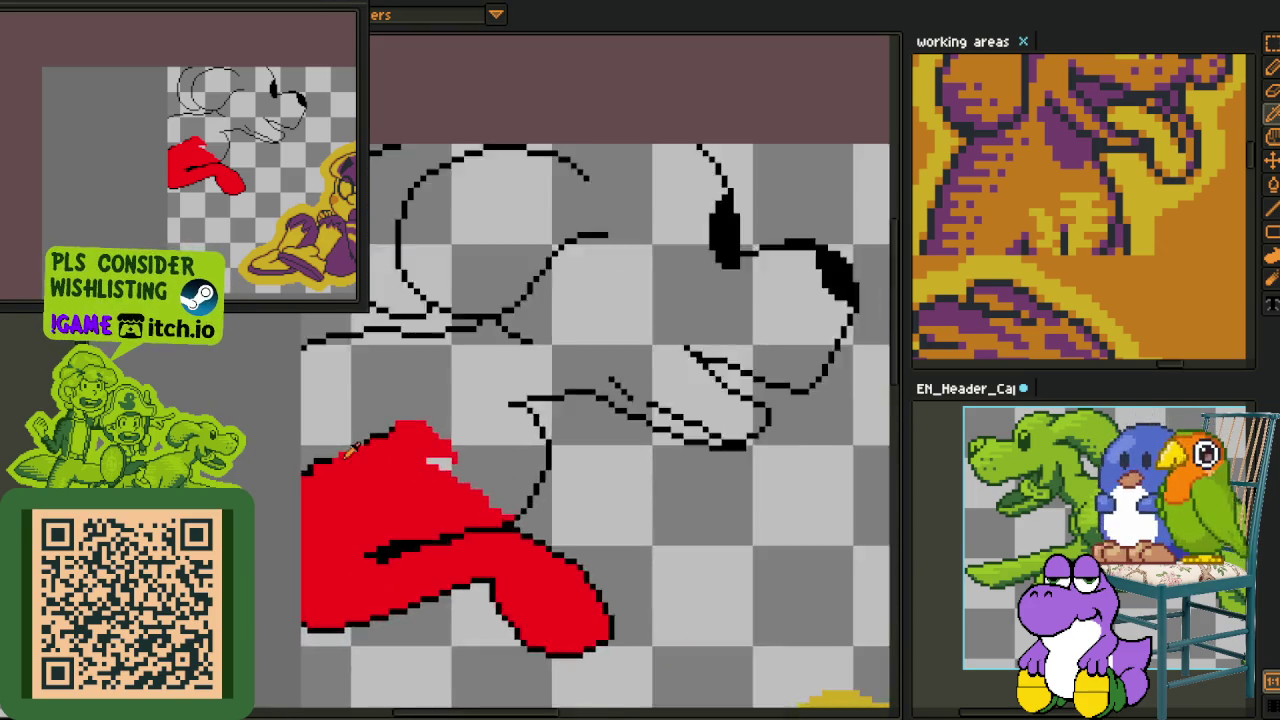
pyautogui.scroll(2, 295, 450)
pyautogui.scroll(2, 303, 470)
pyautogui.scroll(1, 280, 498)
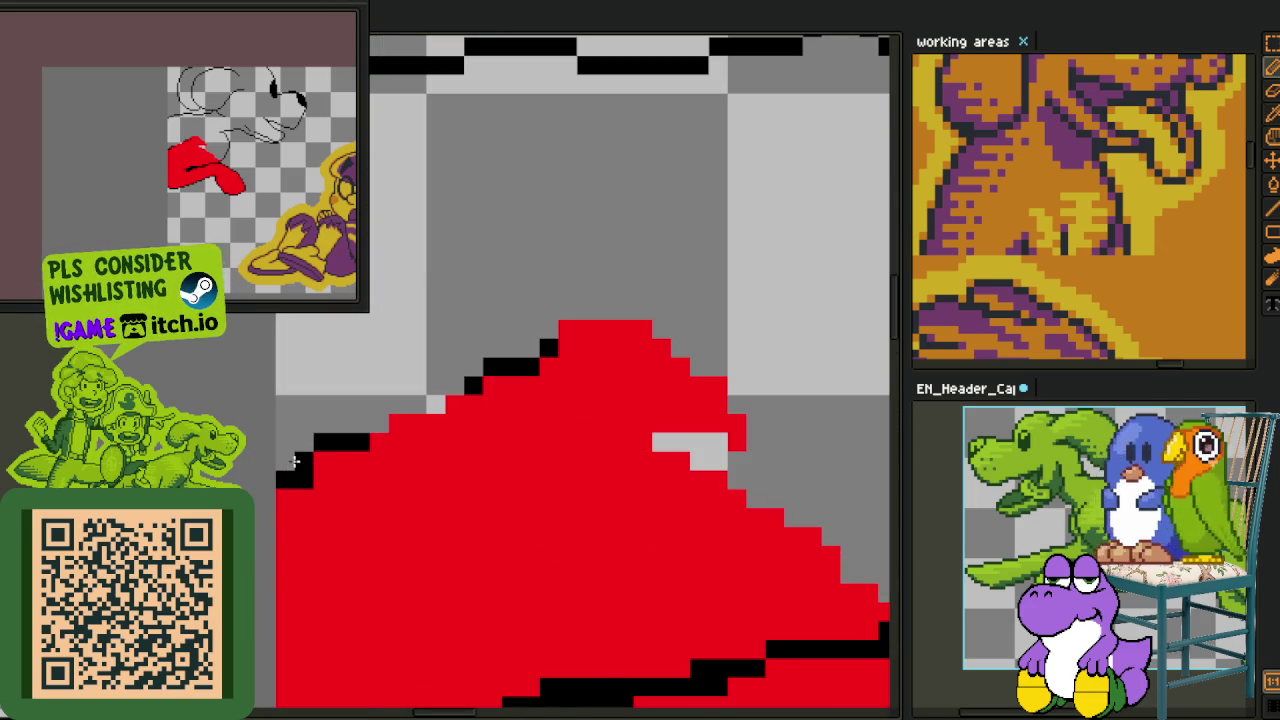
pyautogui.scroll(1, 474, 351)
pyautogui.press('l')
pyautogui.moveTo(450, 443); pyautogui.dragTo(265, 508)
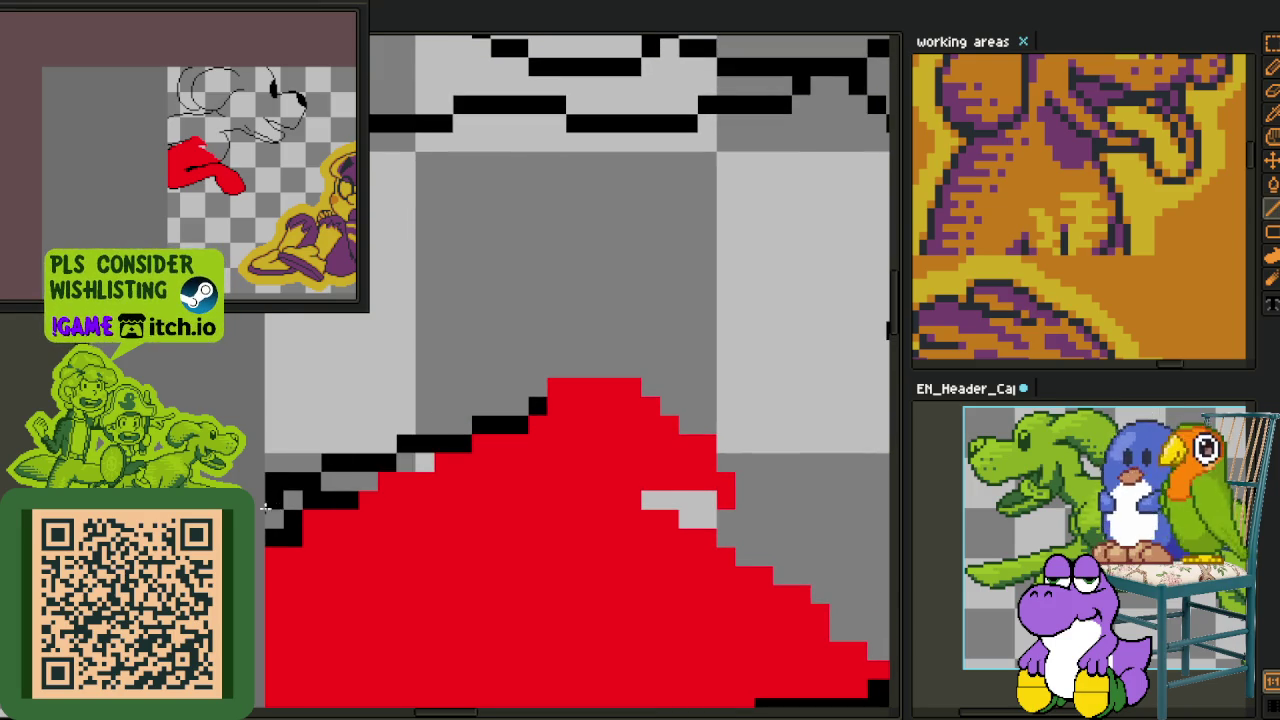
pyautogui.moveTo(394, 494)
pyautogui.mouseDown()
pyautogui.moveTo(298, 510)
pyautogui.moveTo(428, 462)
pyautogui.mouseUp()
# Replace the dog's red with orange using Replace Color.
pyautogui.scroll(-2, 619, 456)
pyautogui.moveTo(619, 456)
pyautogui.mouseDown()
pyautogui.moveTo(451, 520)
pyautogui.moveTo(403, 508)
pyautogui.mouseUp()
pyautogui.scroll(-2, 451, 520)
pyautogui.scroll(-2, 403, 508)
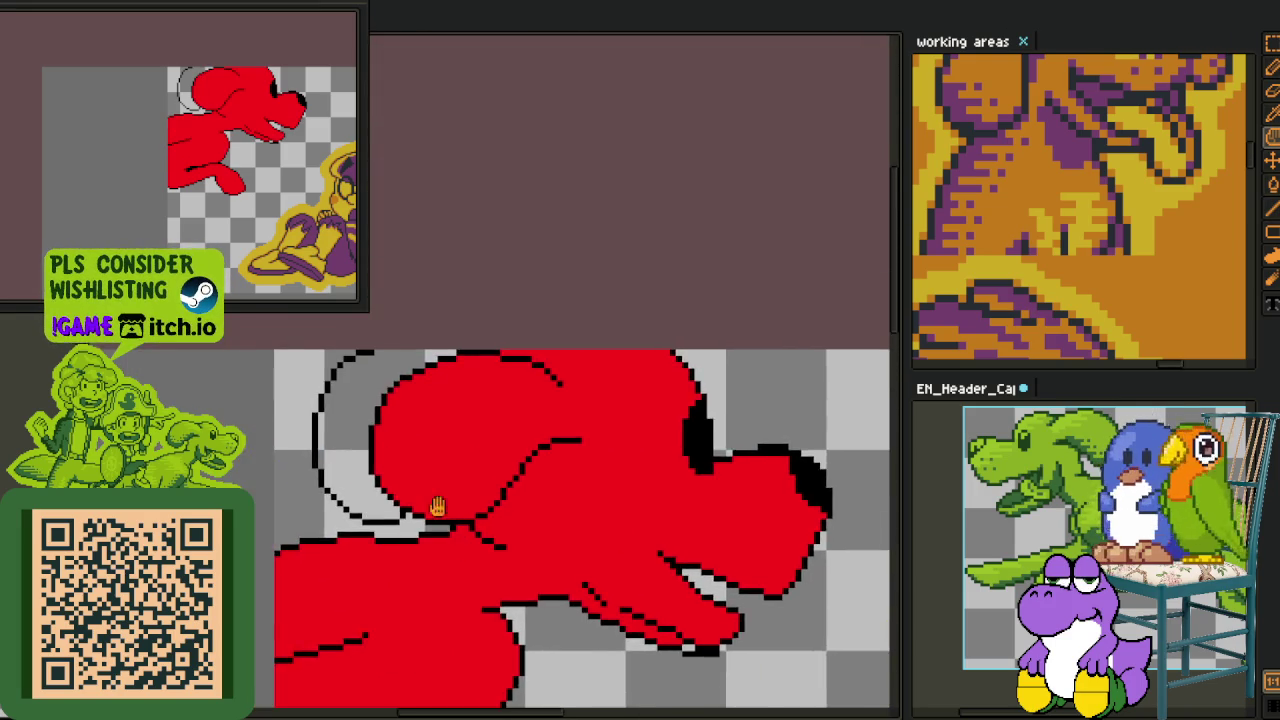
pyautogui.moveTo(466, 537); pyautogui.dragTo(337, 429)
pyautogui.scroll(-2, 337, 429)
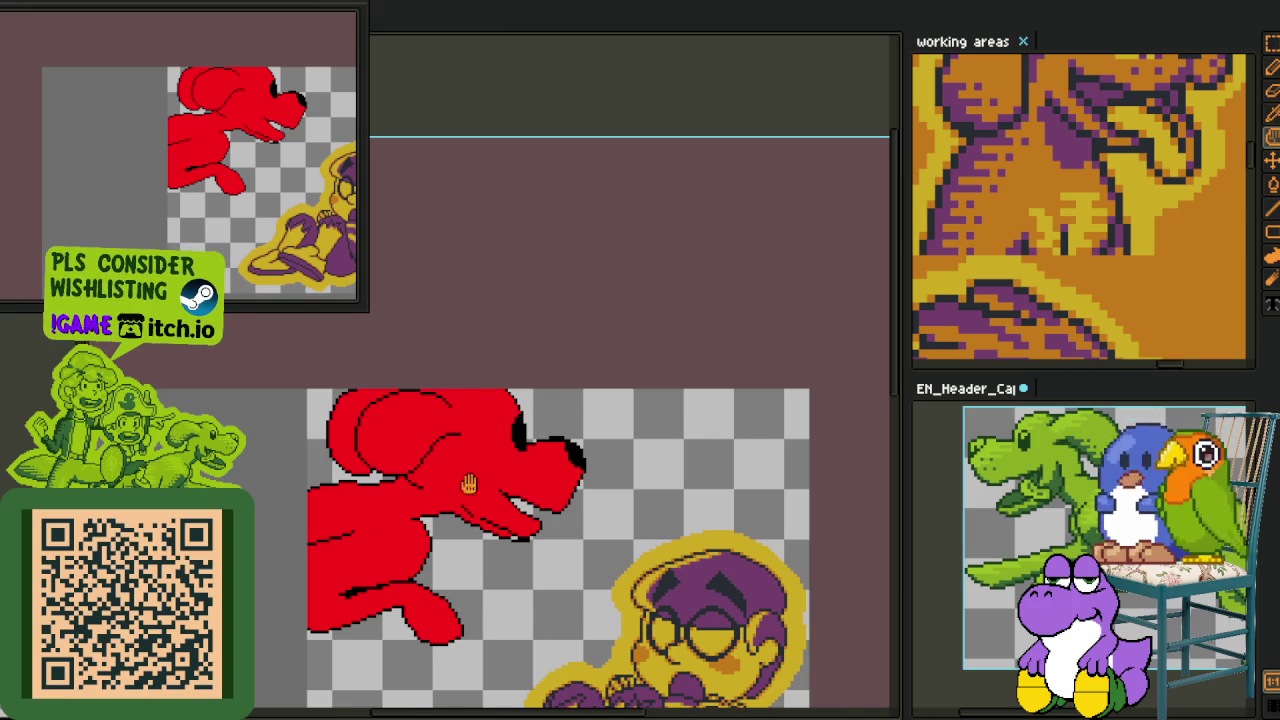
pyautogui.scroll(2, 673, 585)
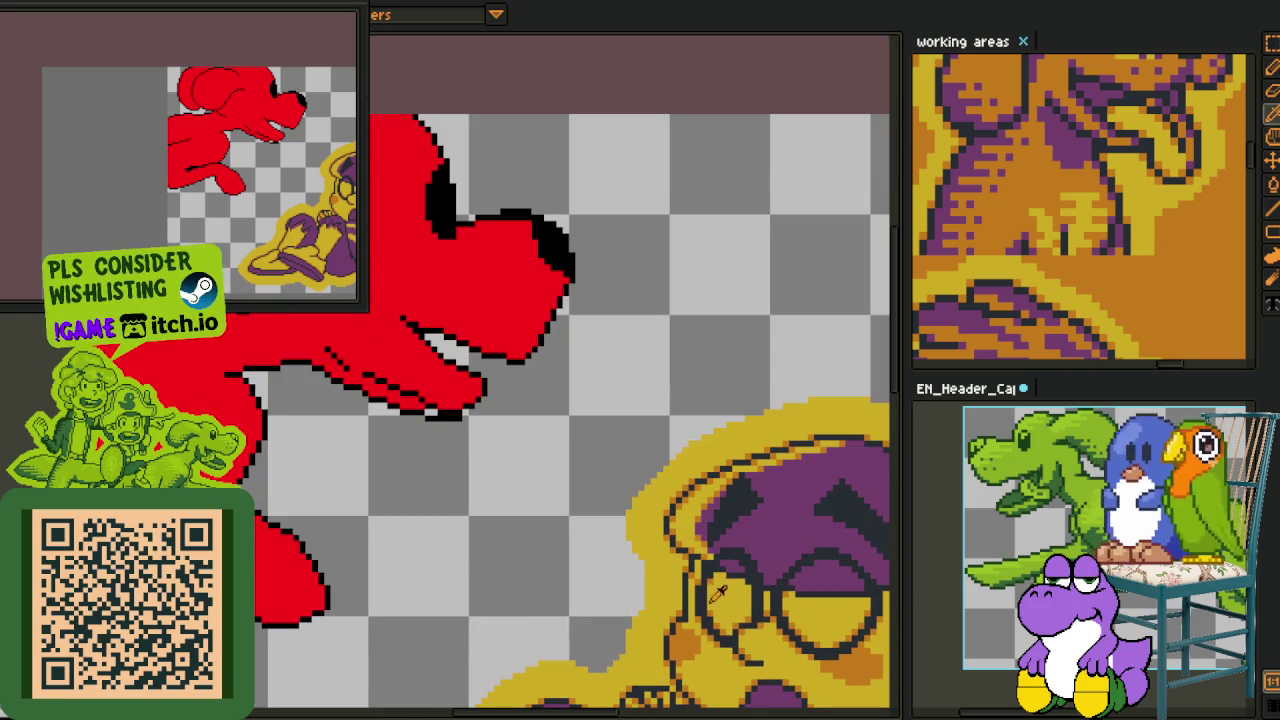
pyautogui.hotkey('shift', 'r')
pyautogui.click(516, 563)
# Lasso the orange dog's head and cut it out.
pyautogui.scroll(1, 425, 405)
pyautogui.scroll(-2, 437, 398)
pyautogui.scroll(-3, 440, 451)
pyautogui.scroll(3, 440, 449)
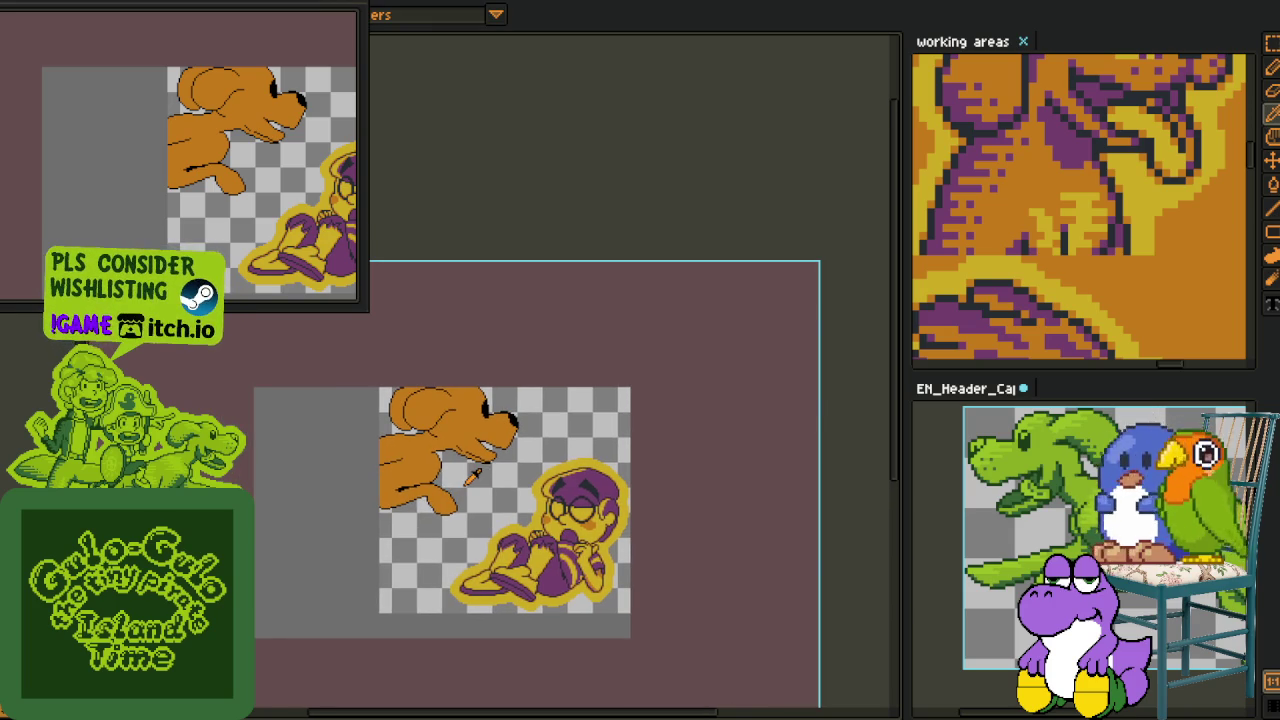
pyautogui.scroll(2, 473, 475)
pyautogui.scroll(1, 440, 455)
pyautogui.scroll(1, 470, 560)
pyautogui.moveTo(490, 527)
pyautogui.mouseDown()
pyautogui.moveTo(516, 562)
pyautogui.moveTo(500, 558)
pyautogui.mouseUp()
pyautogui.moveTo(428, 528)
pyautogui.mouseDown()
pyautogui.moveTo(585, 624)
pyautogui.moveTo(714, 366)
pyautogui.moveTo(370, 275)
pyautogui.moveTo(266, 456)
pyautogui.mouseUp()
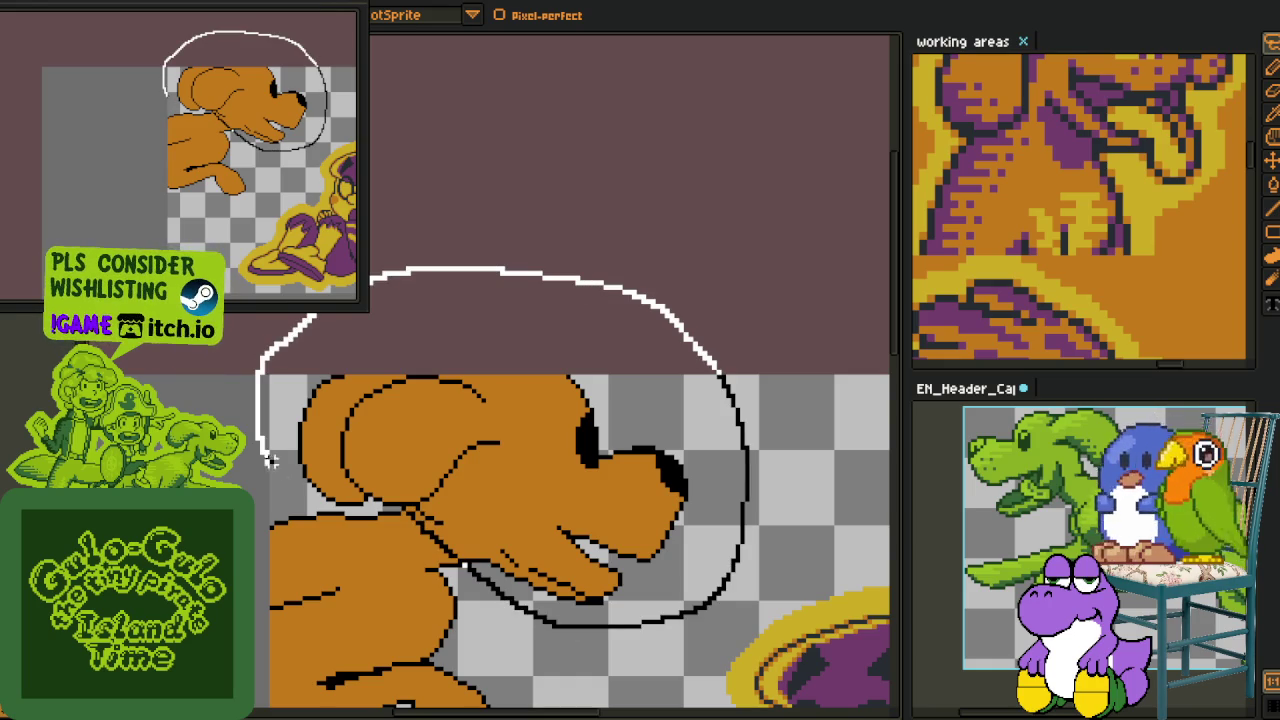
pyautogui.moveTo(415, 510); pyautogui.dragTo(428, 528)
pyautogui.scroll(-2, 440, 515)
pyautogui.scroll(1, 455, 515)
pyautogui.press('Delete')
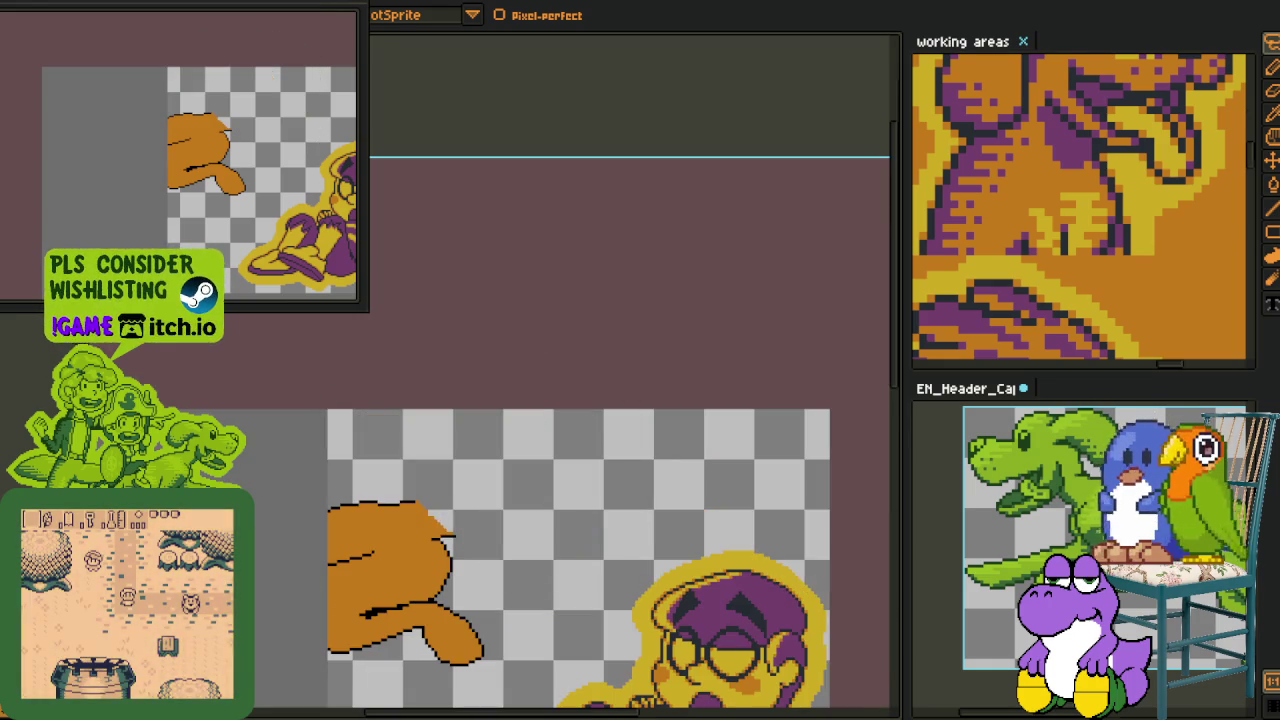
# Paste the cut dog head into a chosen timeline cel and commit it.
pyautogui.press('Tab')
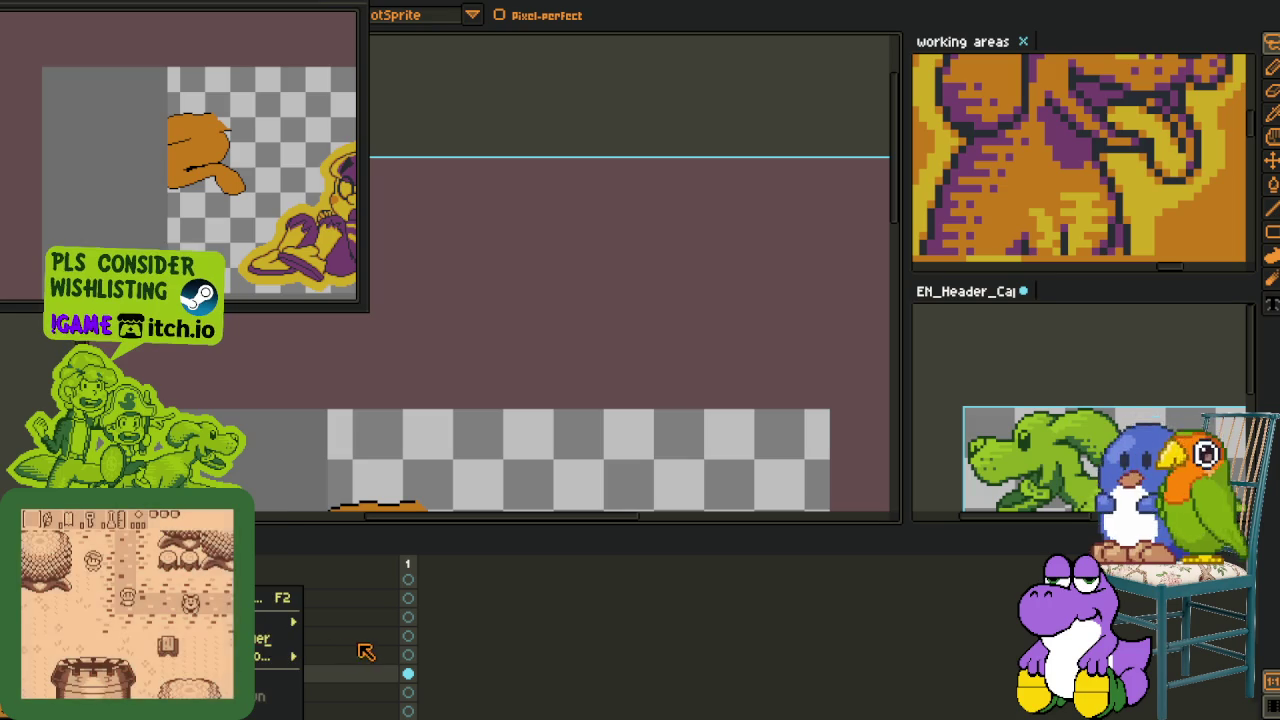
pyautogui.click(366, 654)
pyautogui.hotkey('ctrl', 'v')
pyautogui.press('Return')
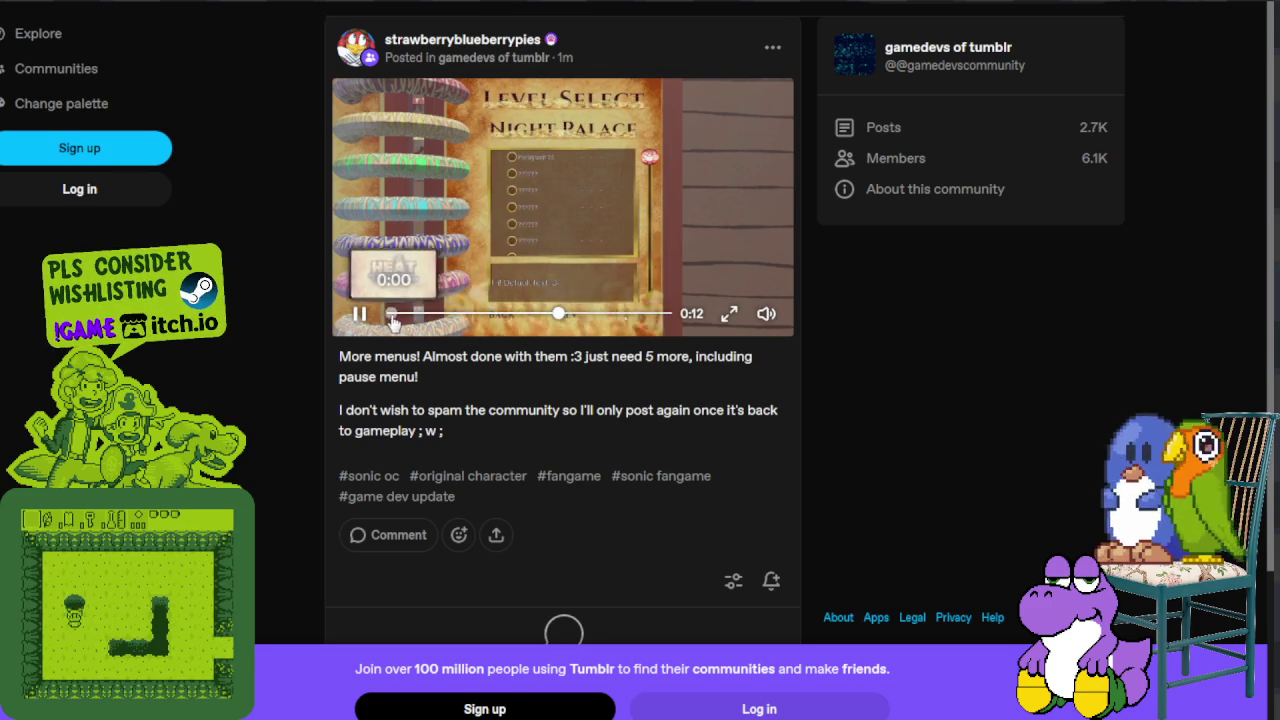
# Restart the post's video, enlarge the page, and pause on Save File Select.
pyautogui.click(378, 318)
pyautogui.click(376, 316)
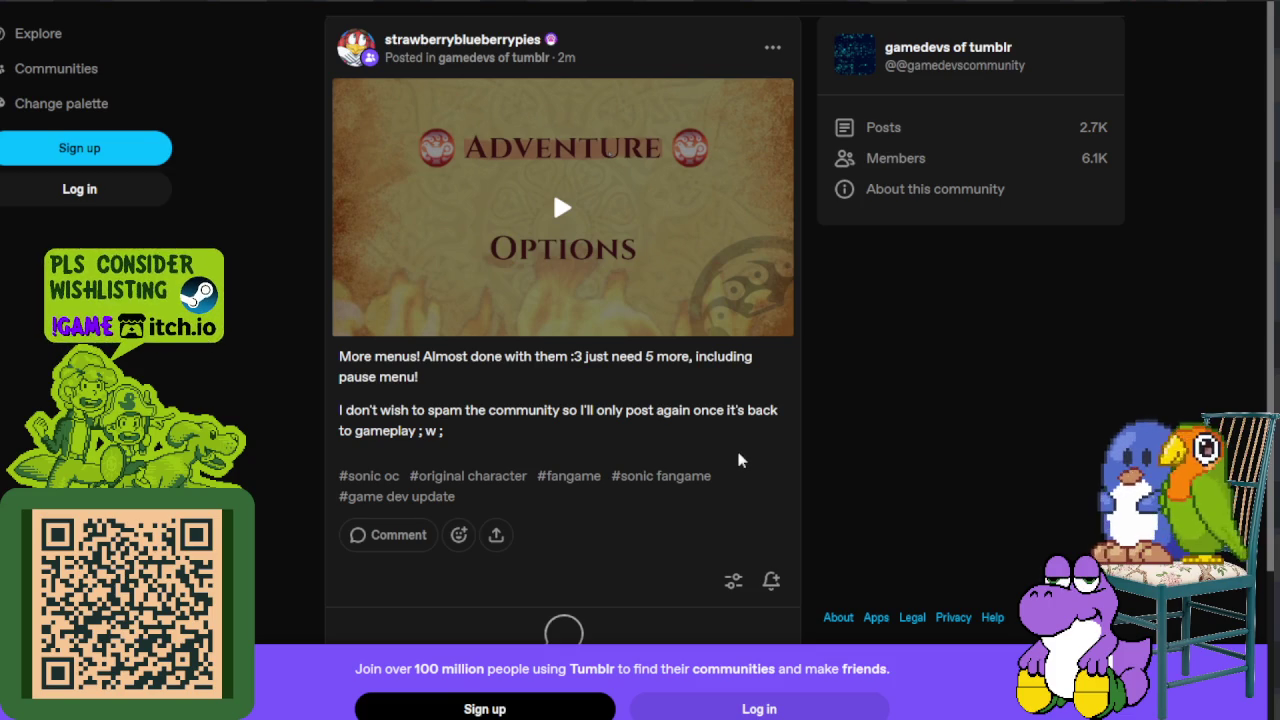
pyautogui.hotkey('ctrl', '+')
pyautogui.hotkey('ctrl', '+')
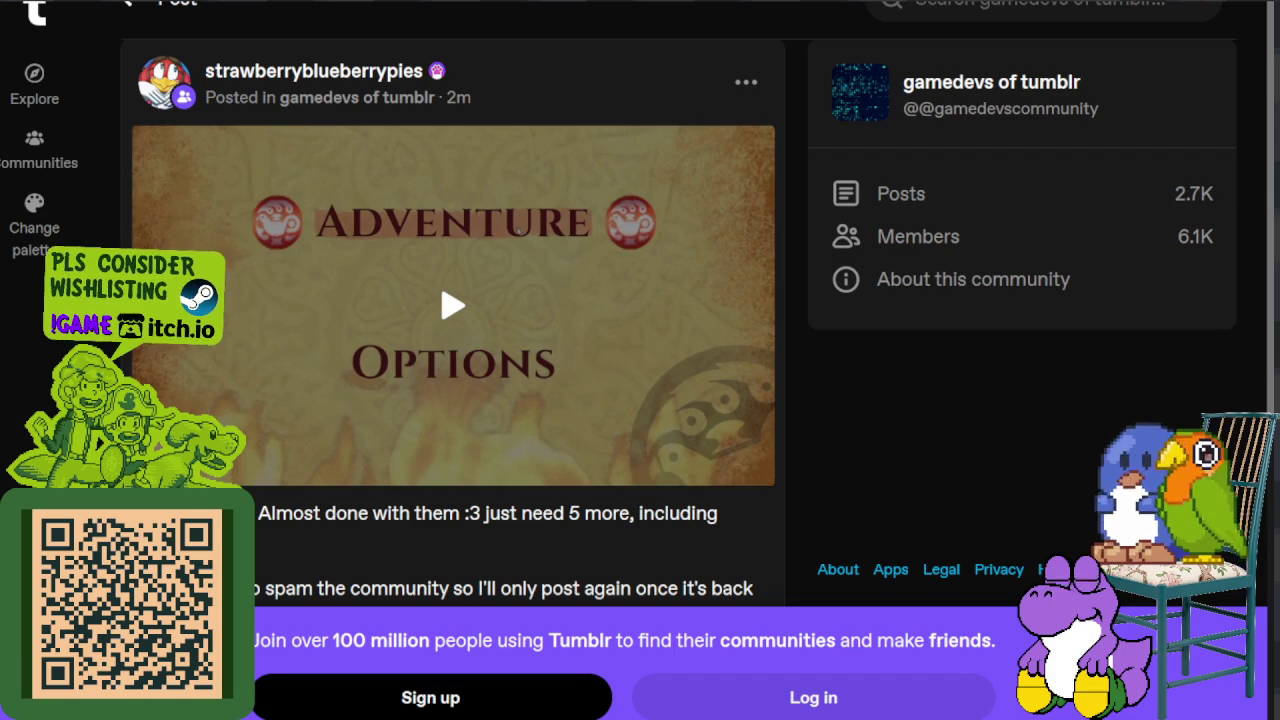
pyautogui.moveTo(562, 230)
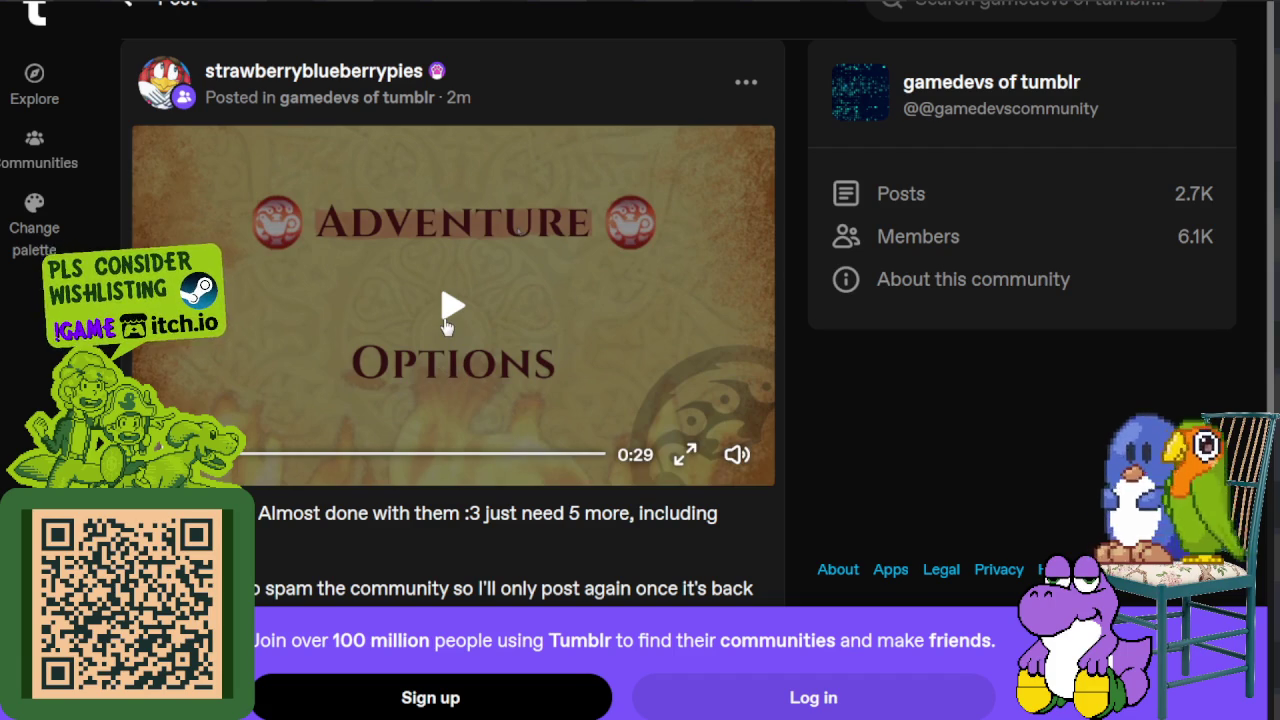
pyautogui.click(445, 318)
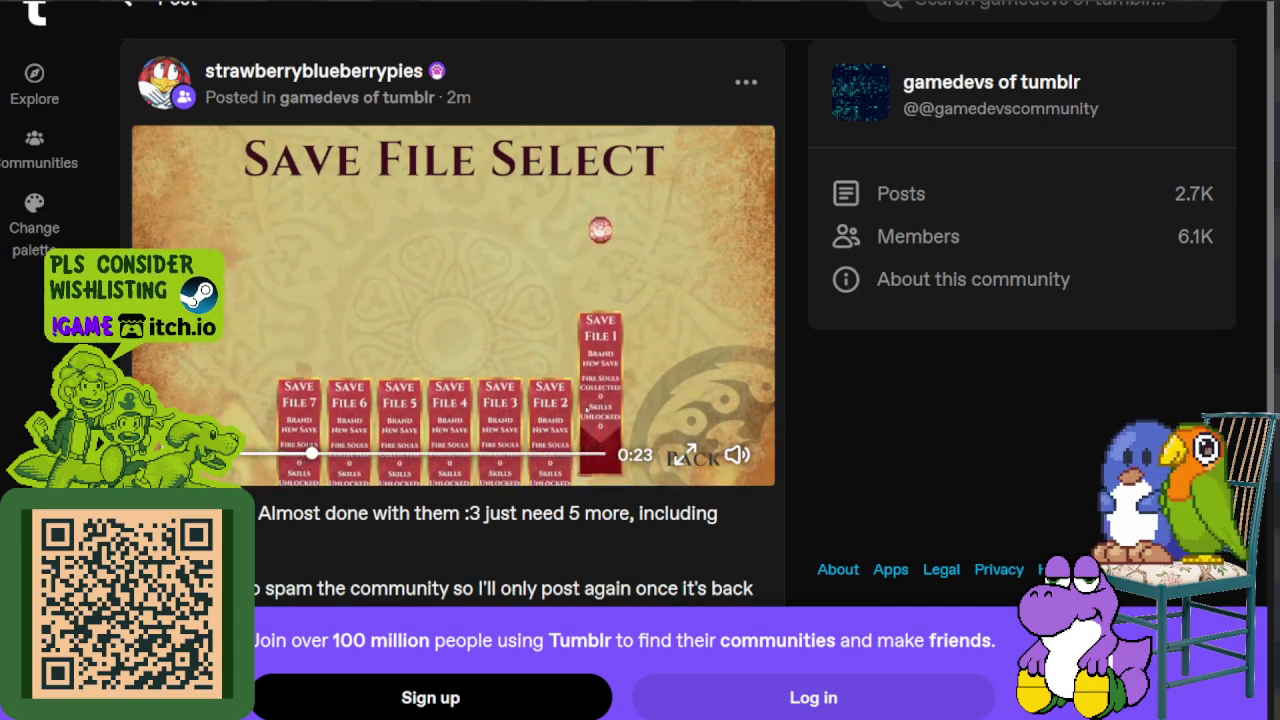
pyautogui.press('space')
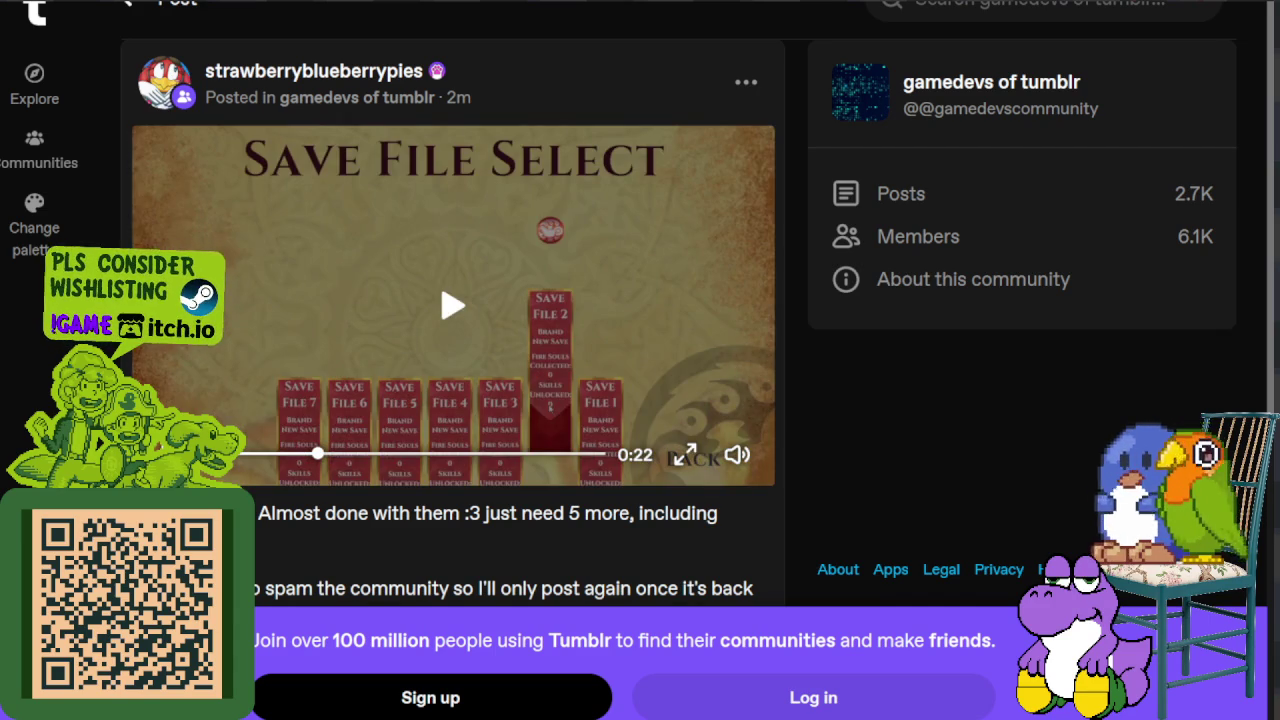
pyautogui.click(250, 453)
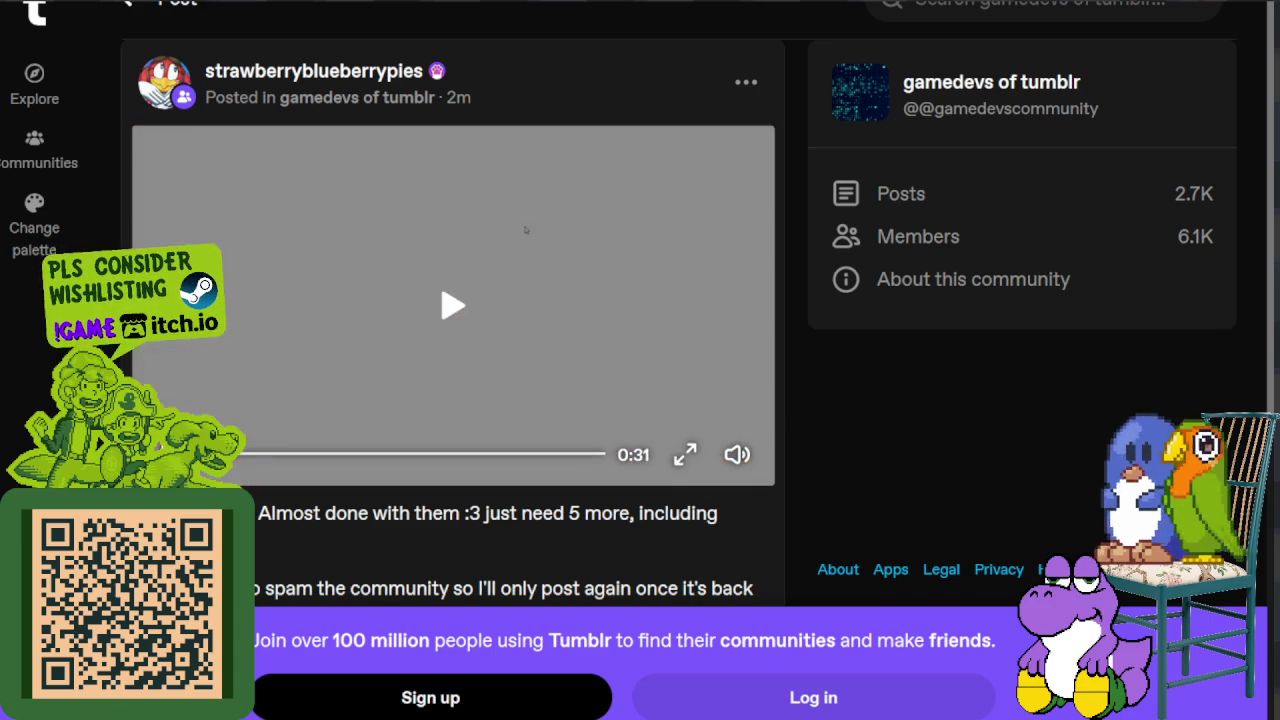
pyautogui.press('space')
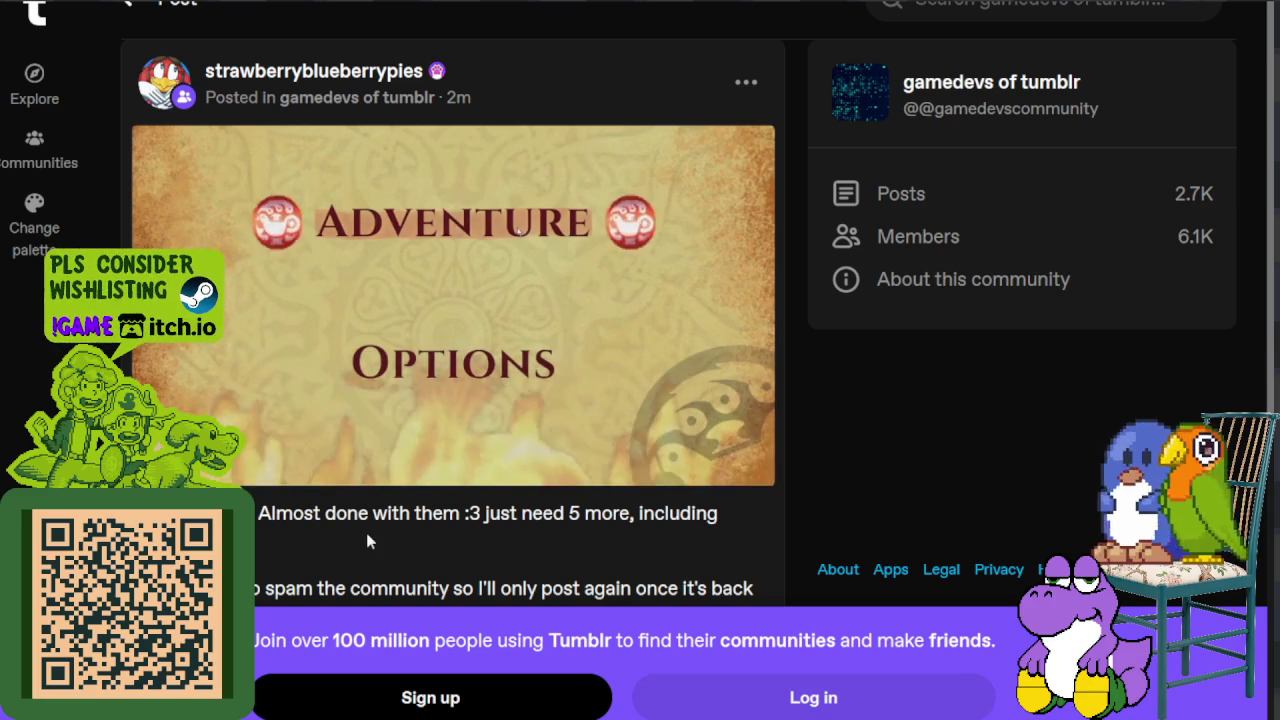
pyautogui.click(430, 380)
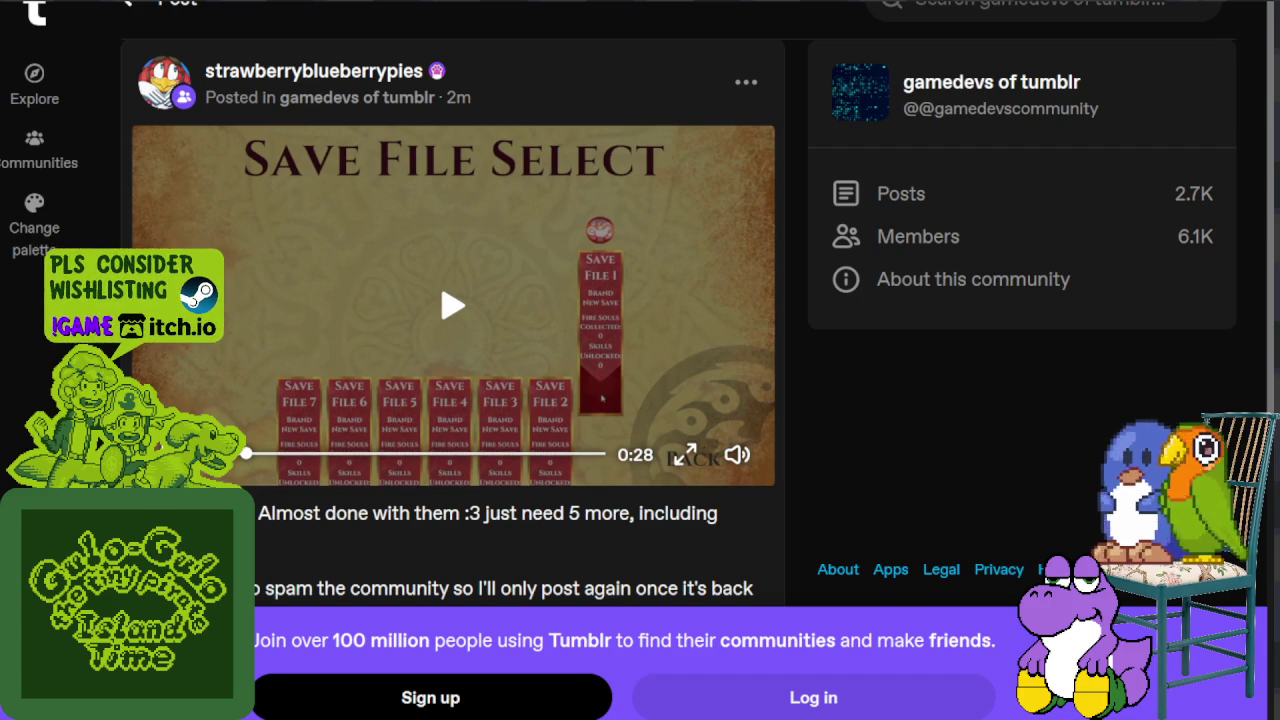
# Play on through the level select and pause on Night Palace.
pyautogui.press('space')
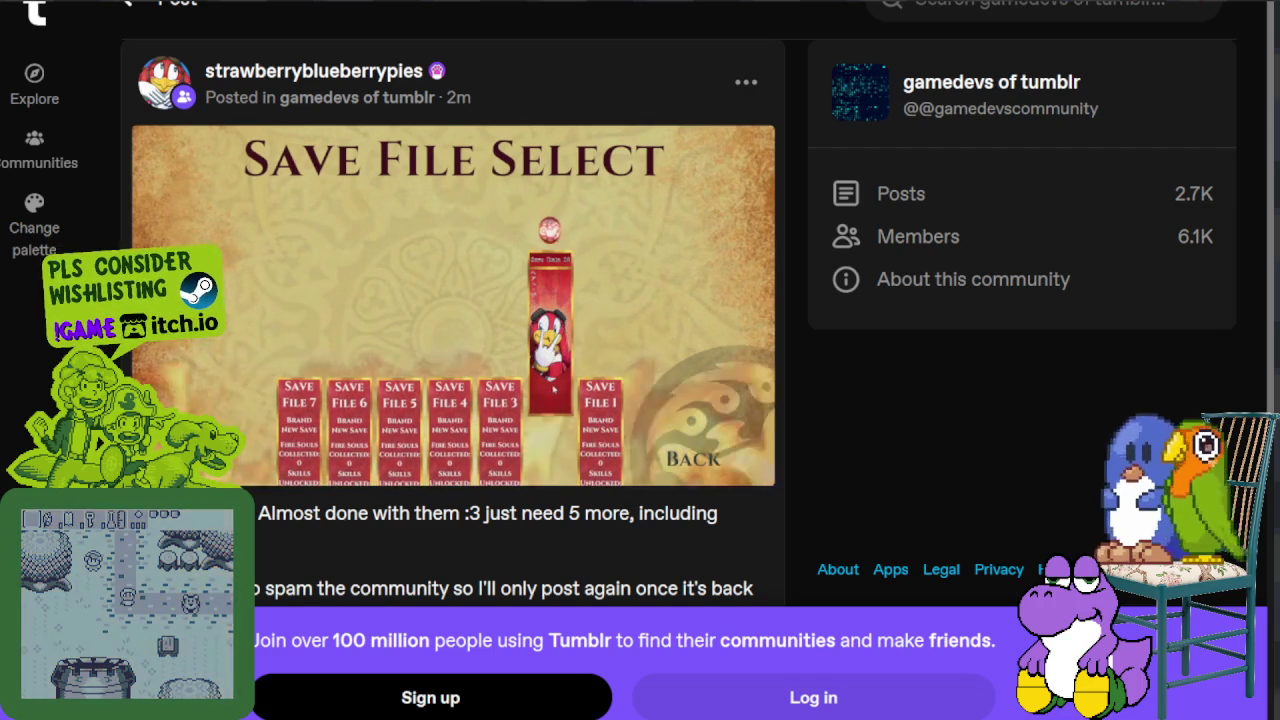
pyautogui.click(556, 389)
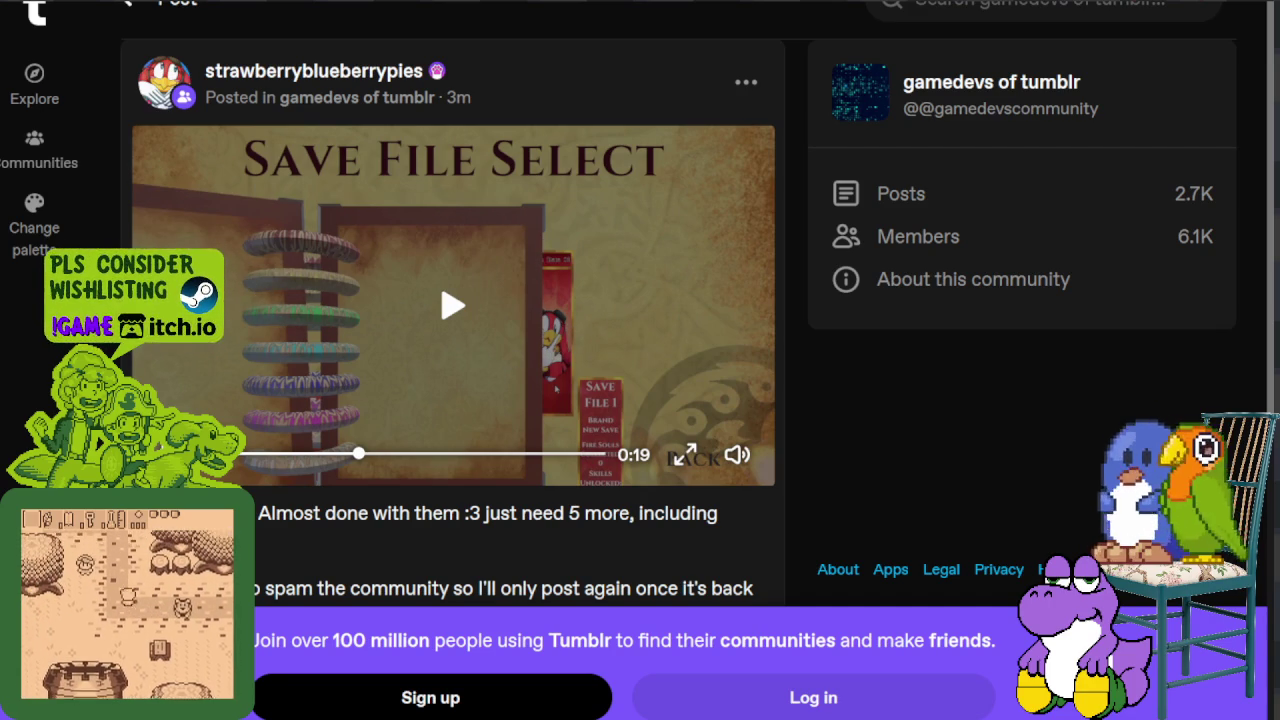
pyautogui.click(308, 323)
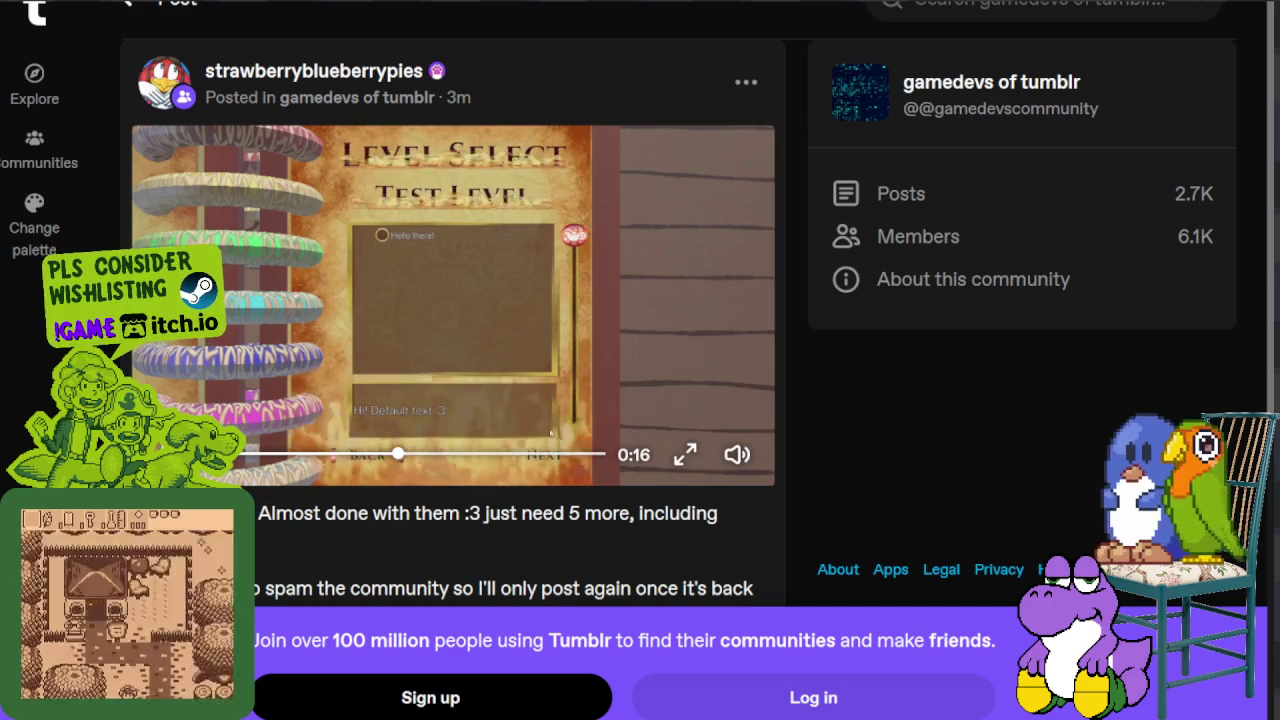
pyautogui.click(556, 388)
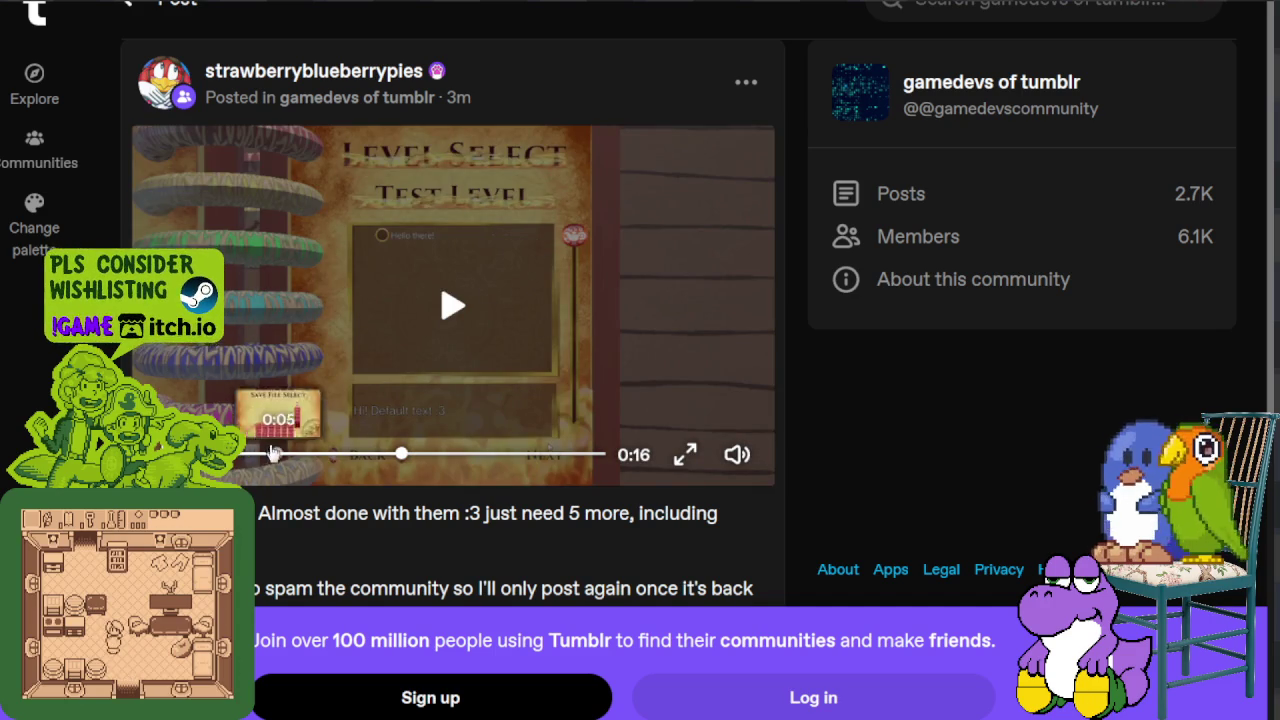
pyautogui.click(279, 400)
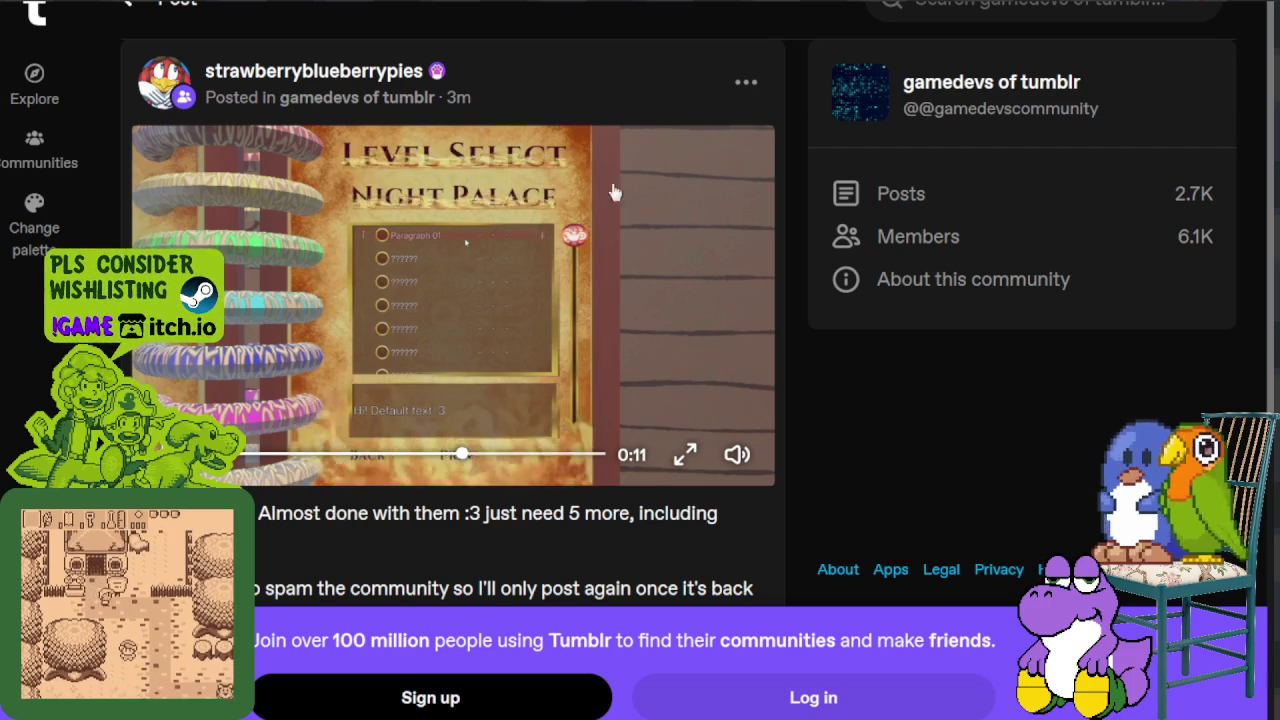
pyautogui.click(570, 175)
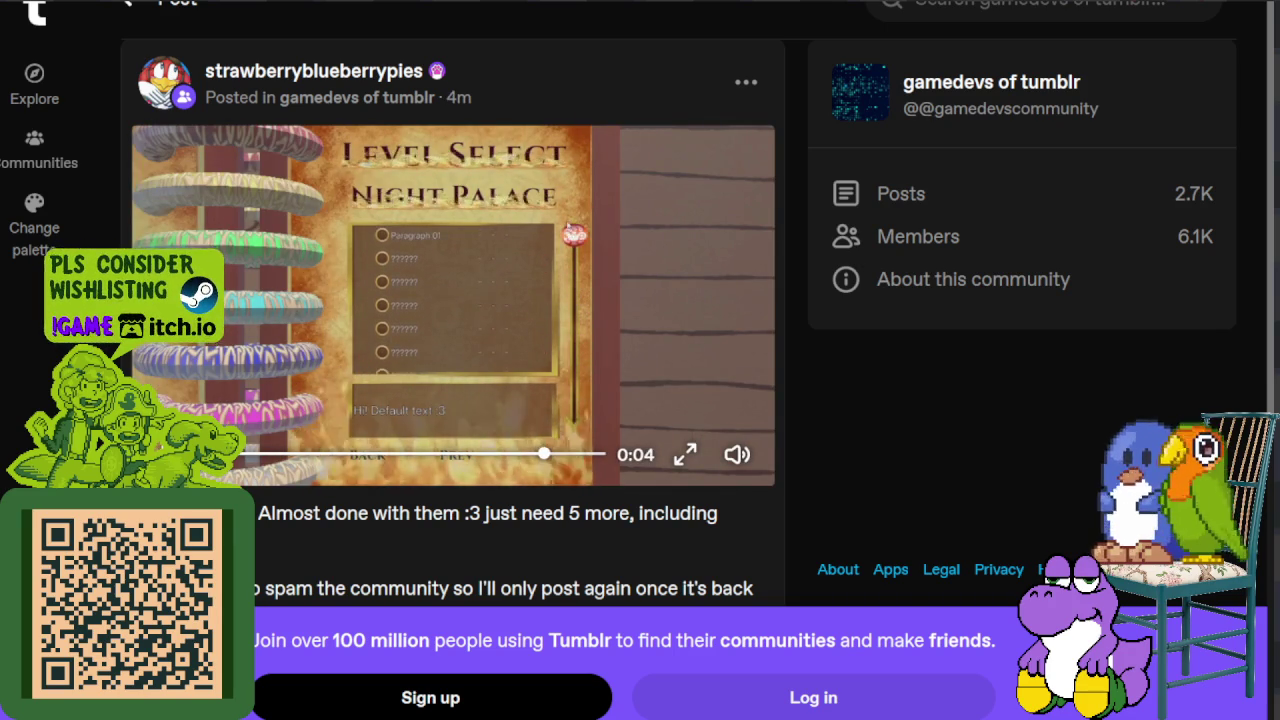
# Pause and resume the video, then jump ahead and pause it again.
pyautogui.click(478, 432)
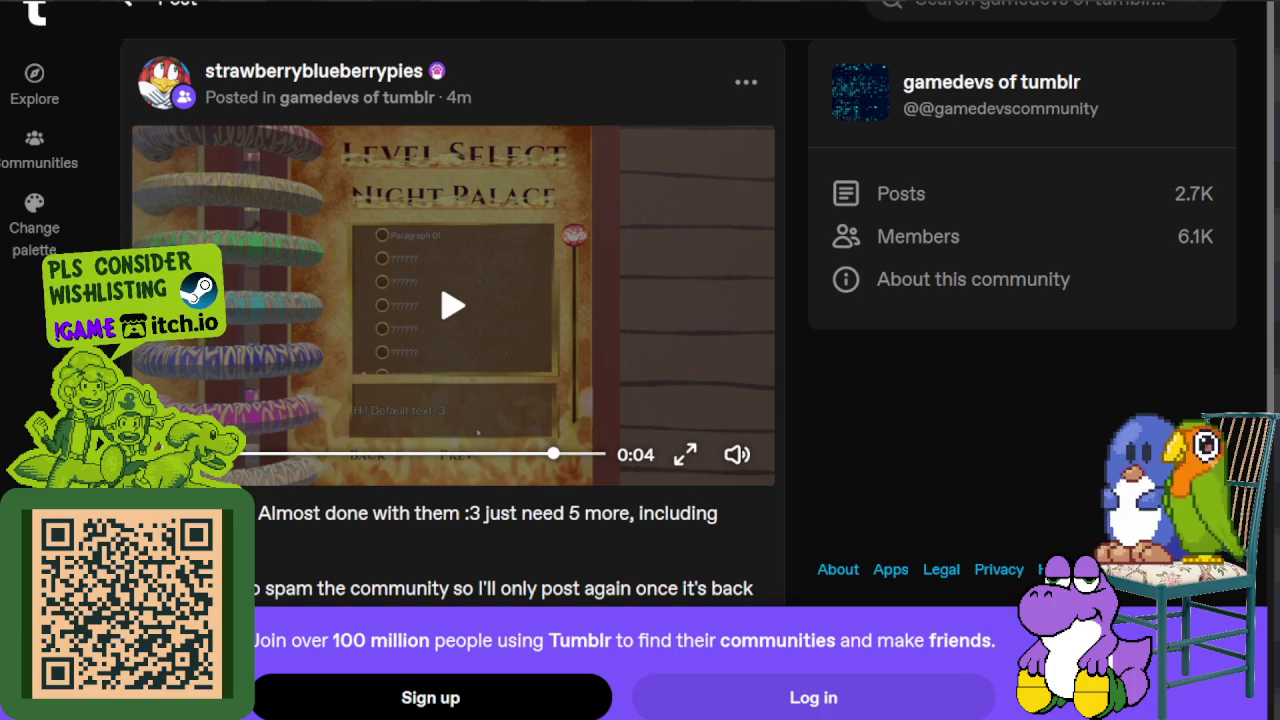
pyautogui.click(478, 432)
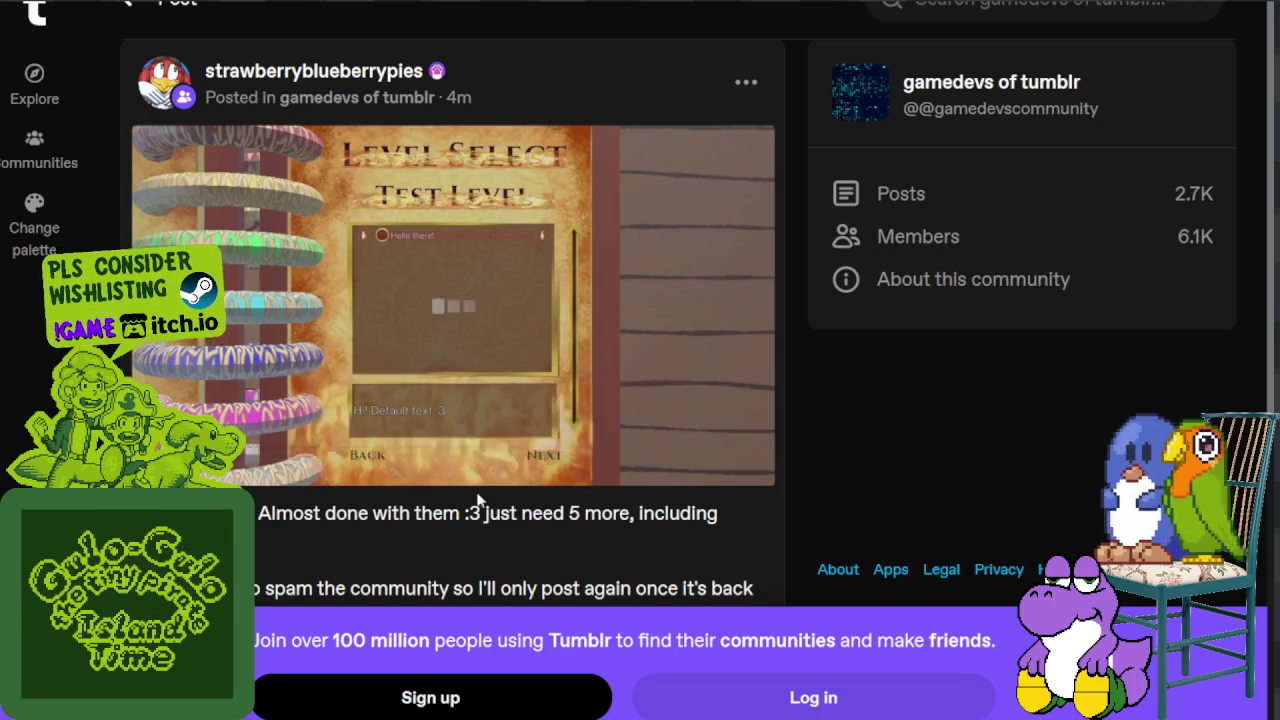
pyautogui.click(311, 457)
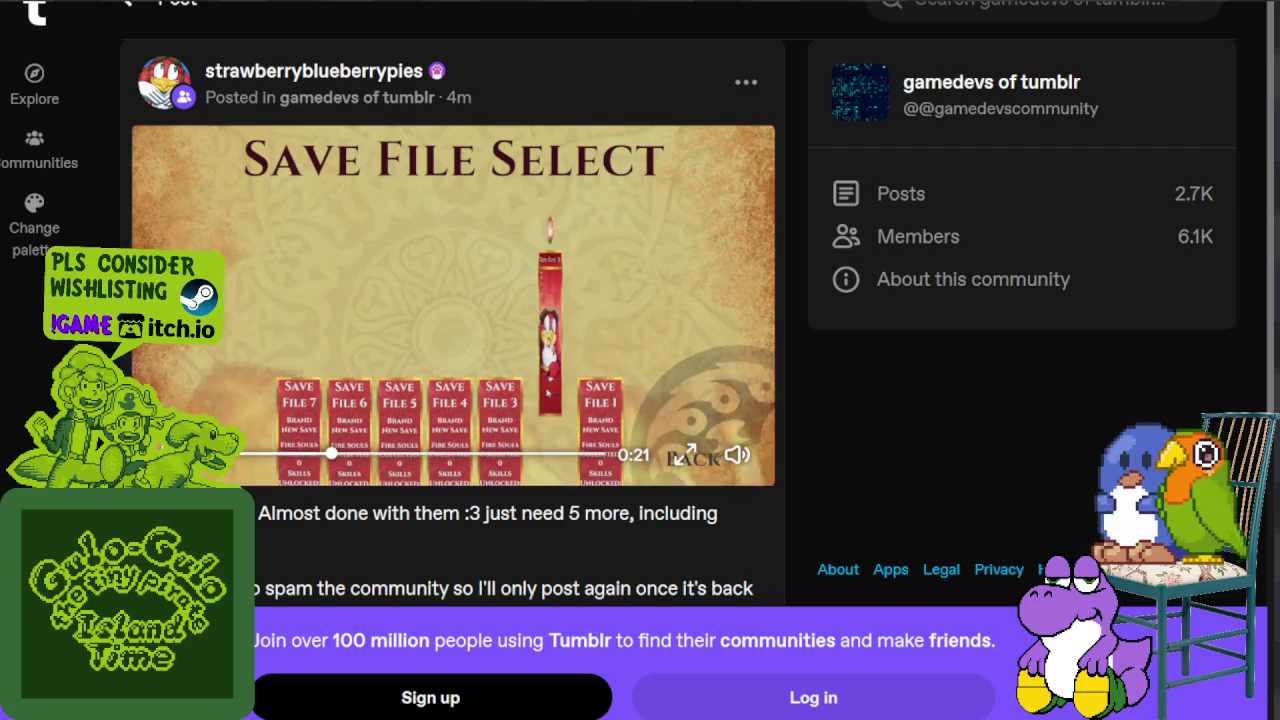
pyautogui.click(236, 368)
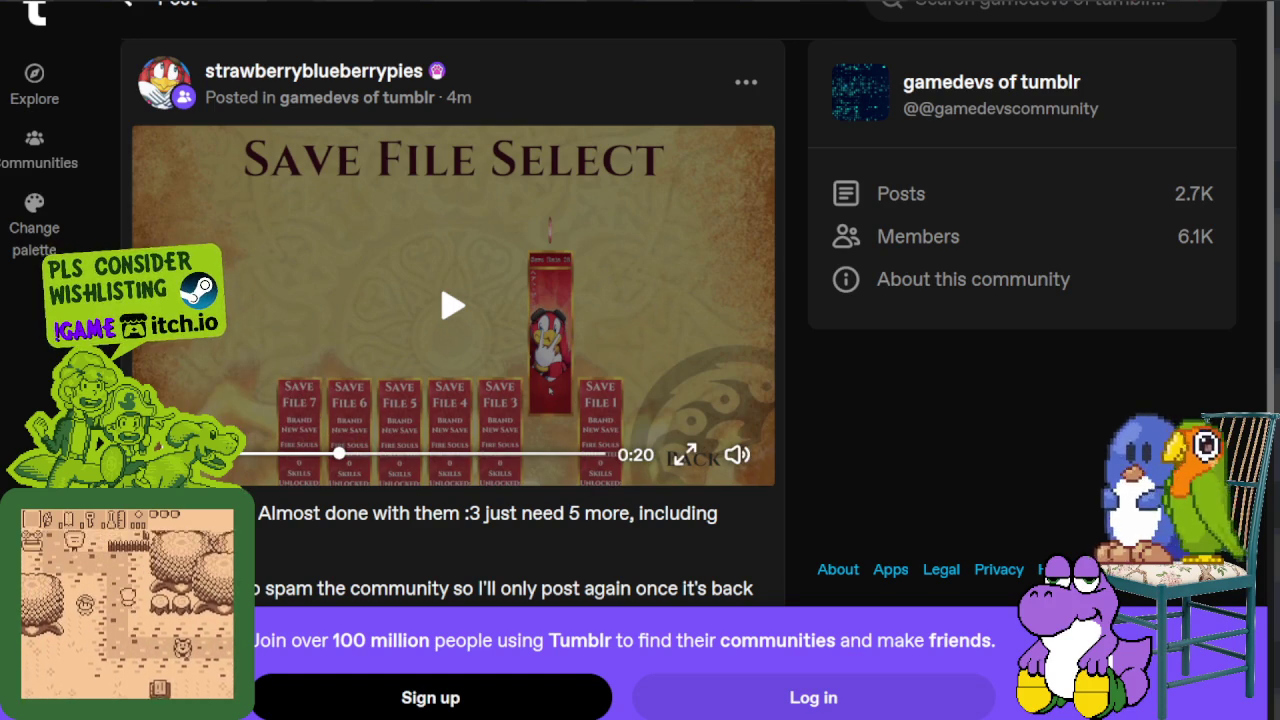
# Resume the video, pausing on the level select before playing on.
pyautogui.click(453, 305)
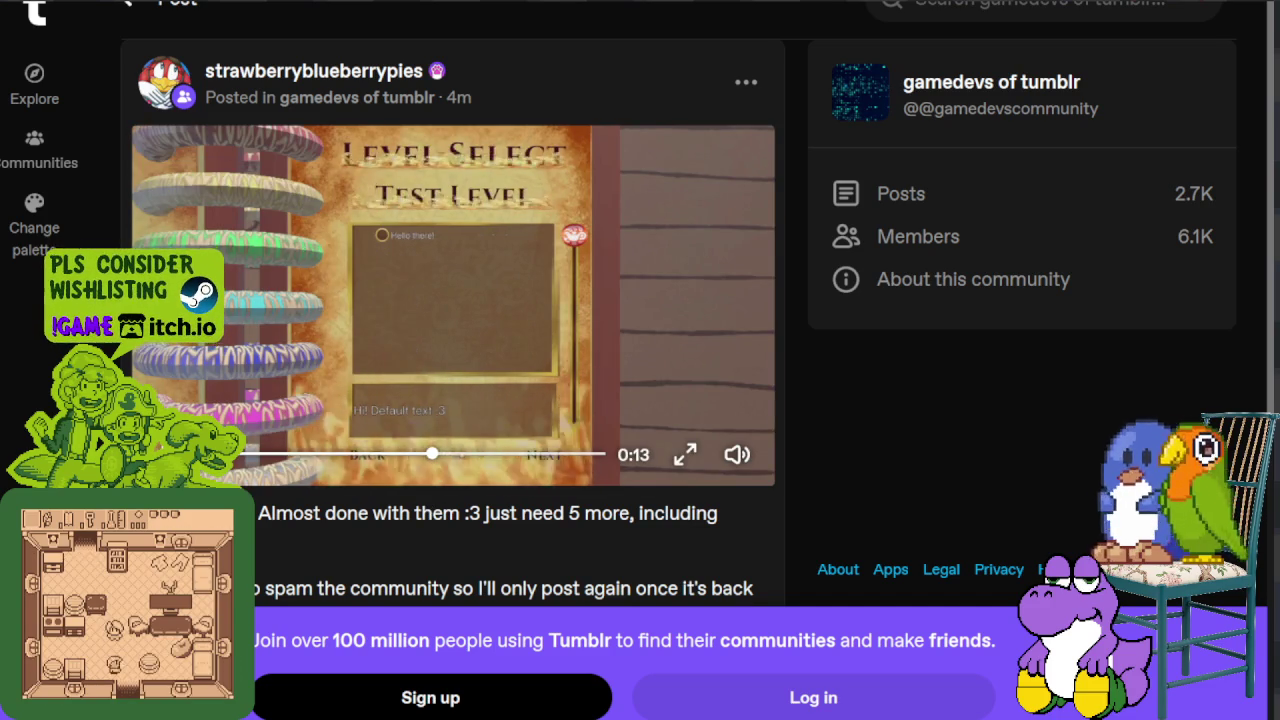
pyautogui.click(251, 157)
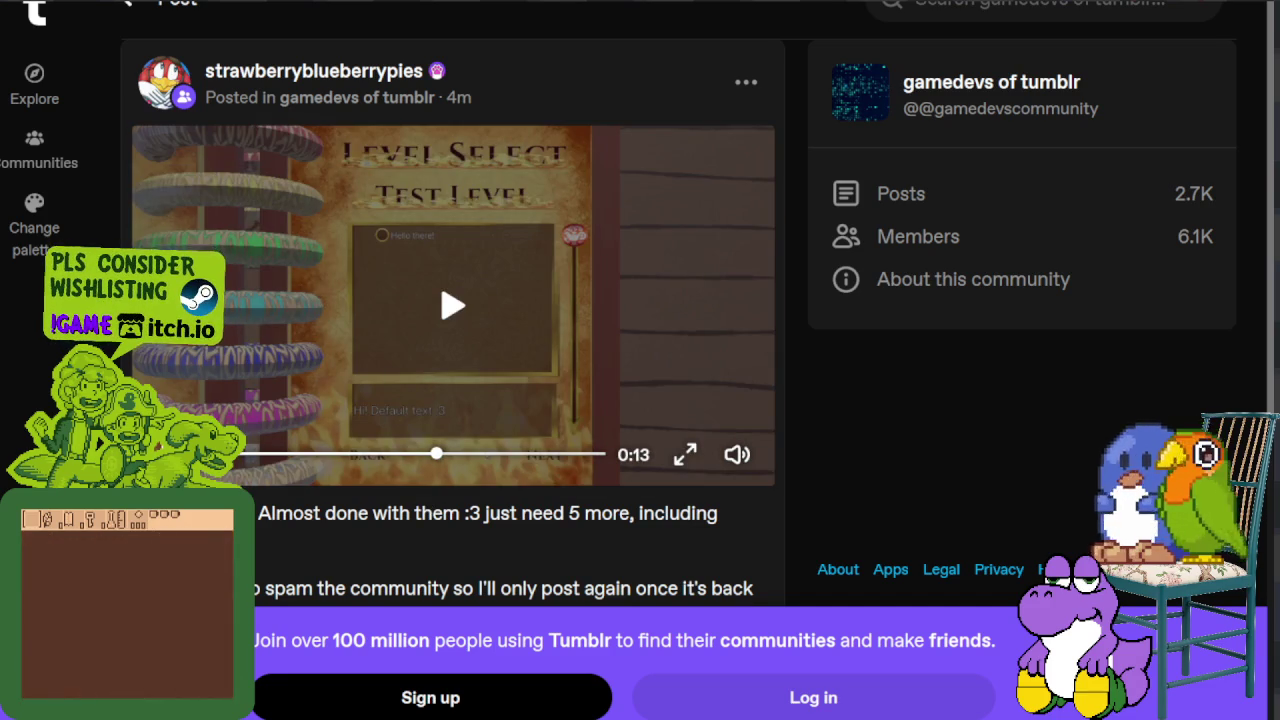
pyautogui.click(540, 457)
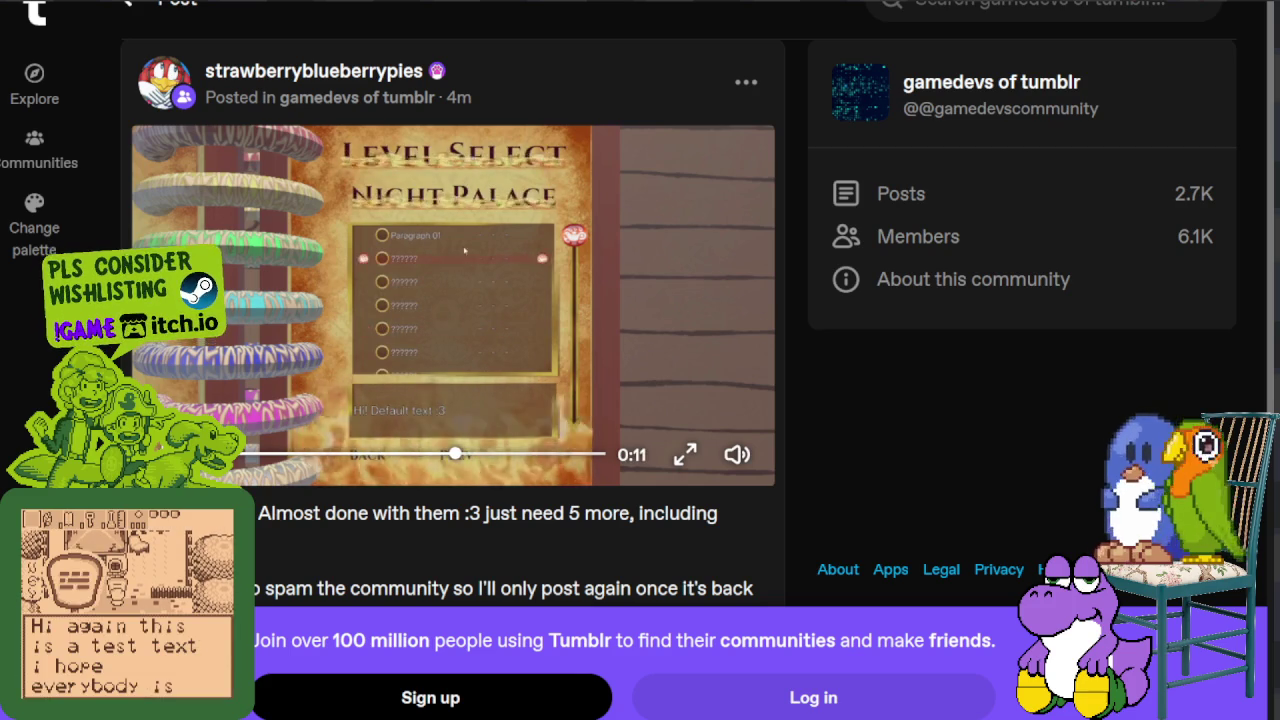
pyautogui.click(270, 162)
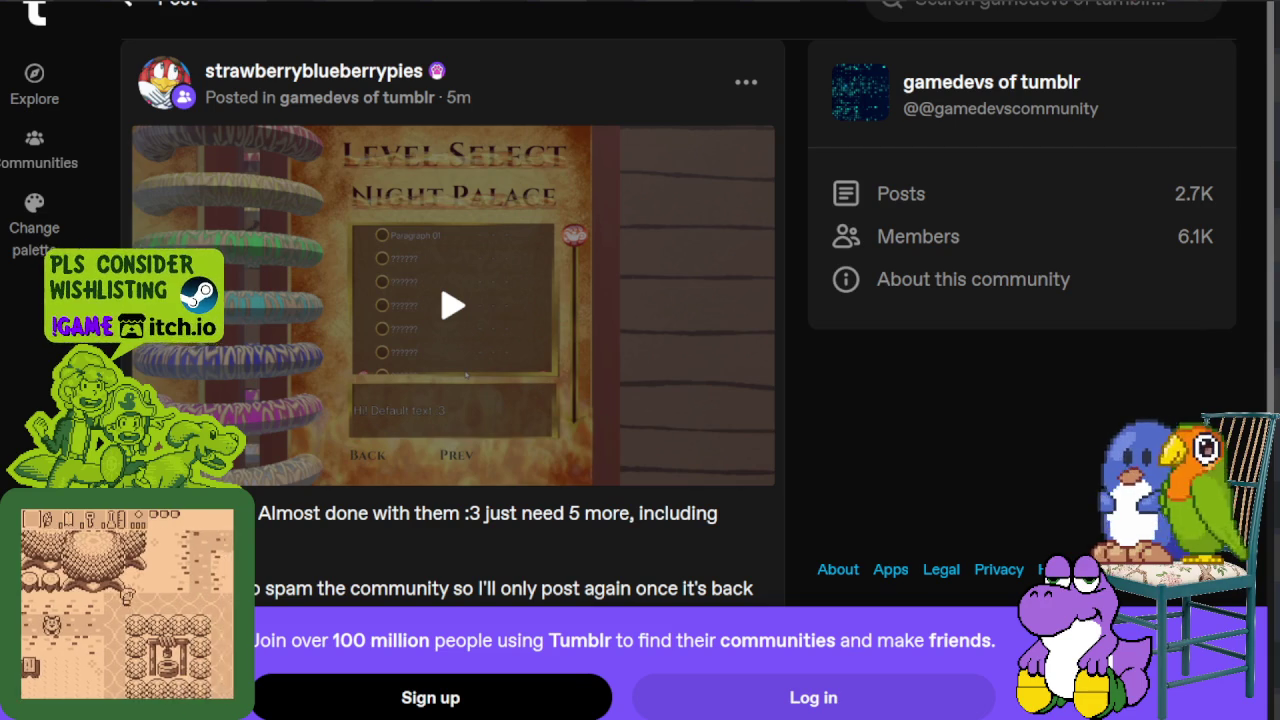
pyautogui.click(467, 374)
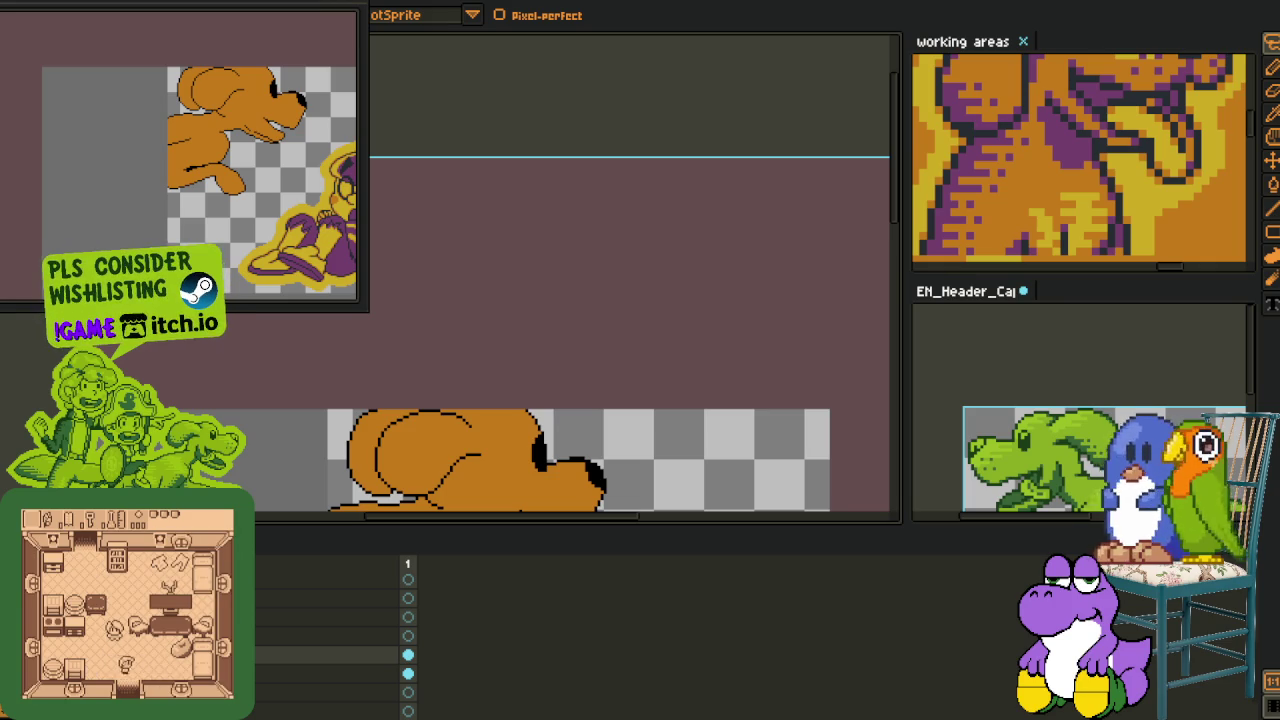
# Zoom in close on the dog's head, toggling the timeline out of the way.
pyautogui.press('Tab')
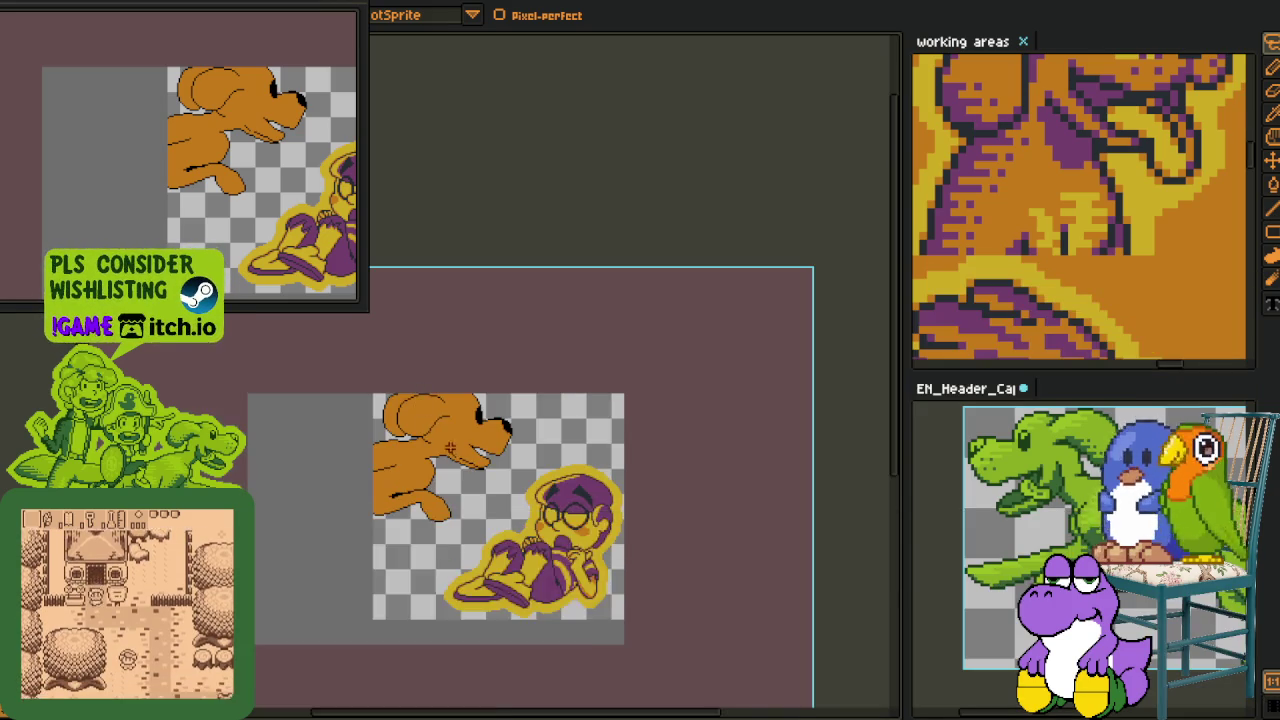
pyautogui.scroll(2, 416, 400)
pyautogui.moveTo(368, 519)
pyautogui.mouseDown()
pyautogui.moveTo(360, 545)
pyautogui.moveTo(345, 540)
pyautogui.mouseUp()
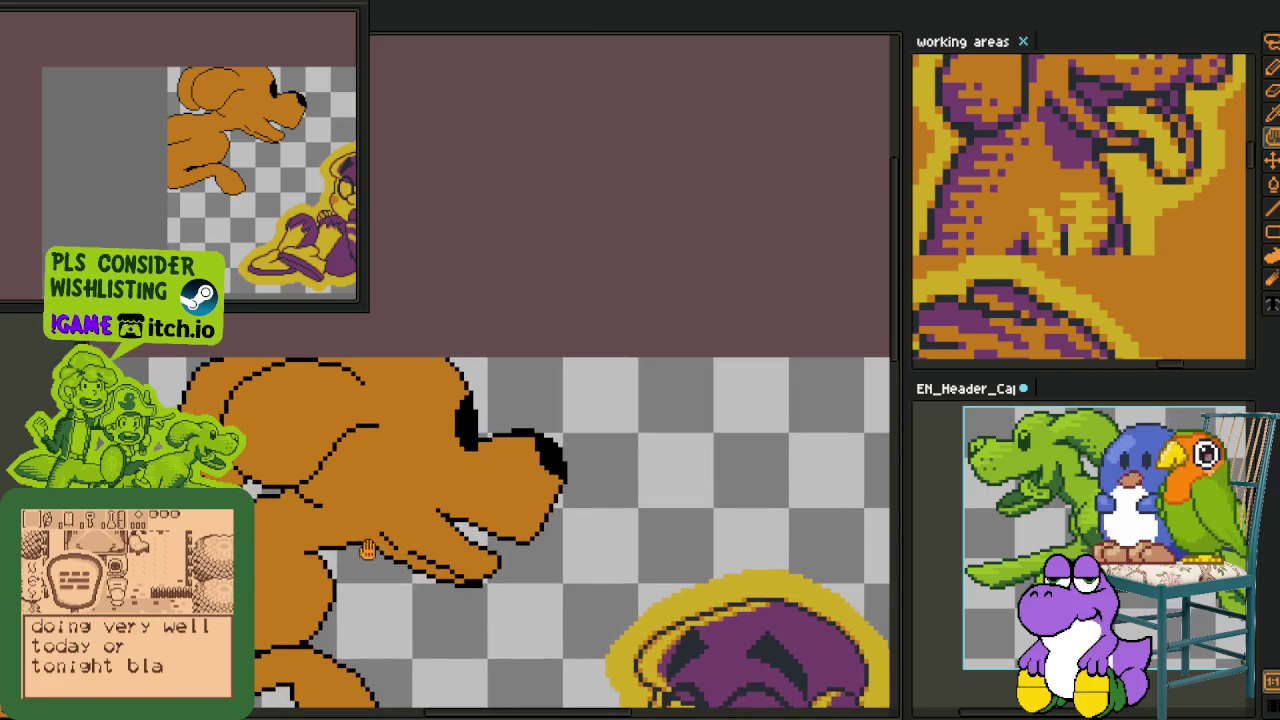
pyautogui.press('Tab')
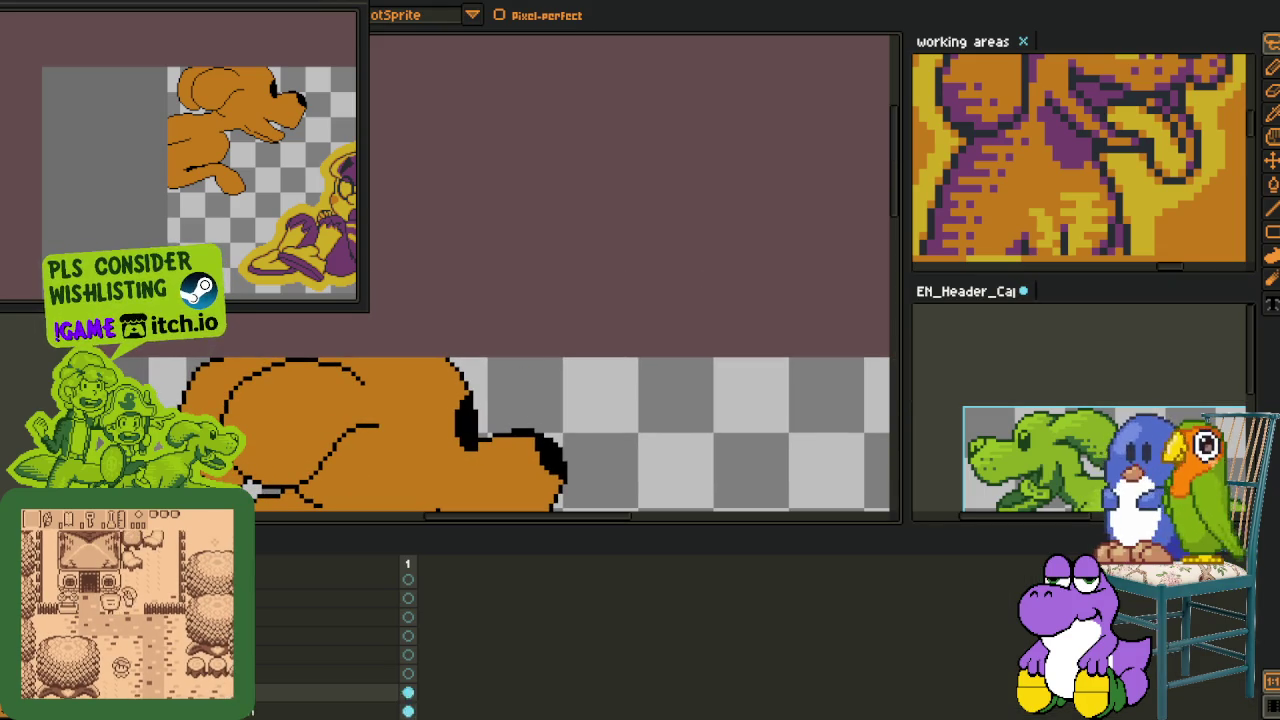
pyautogui.press('Tab')
pyautogui.press('-')
pyautogui.press('-')
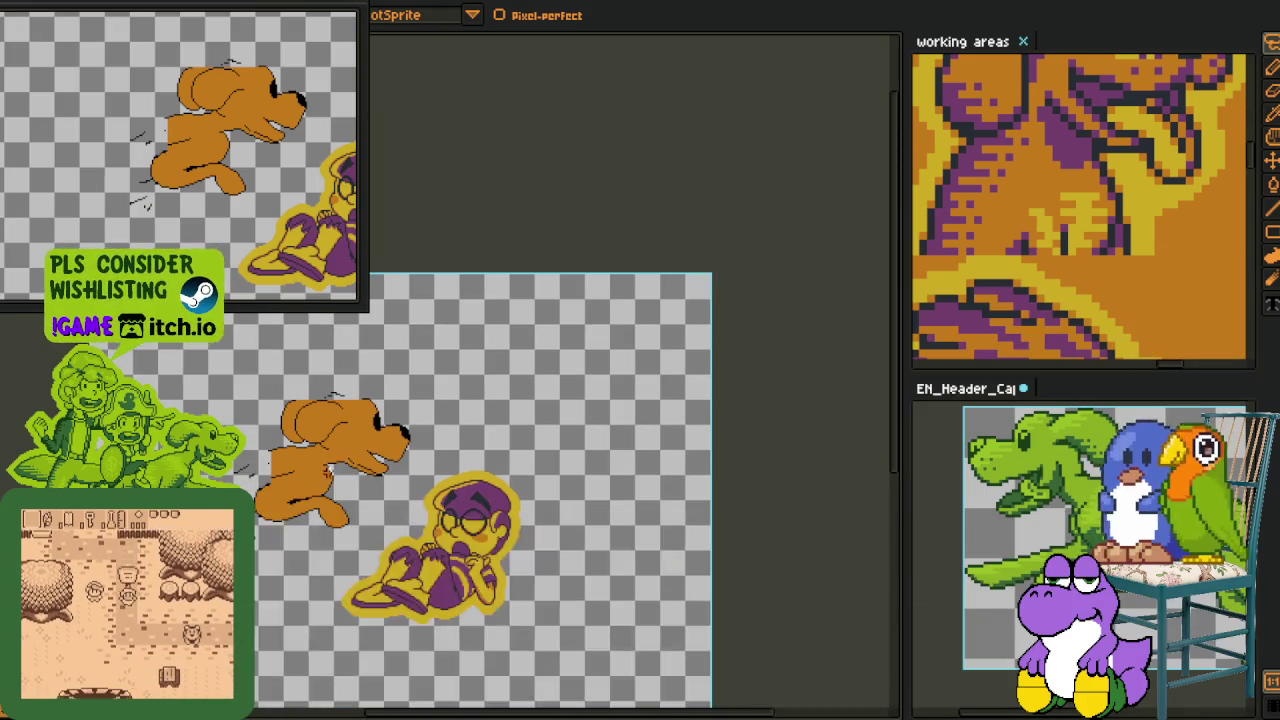
pyautogui.press('Tab')
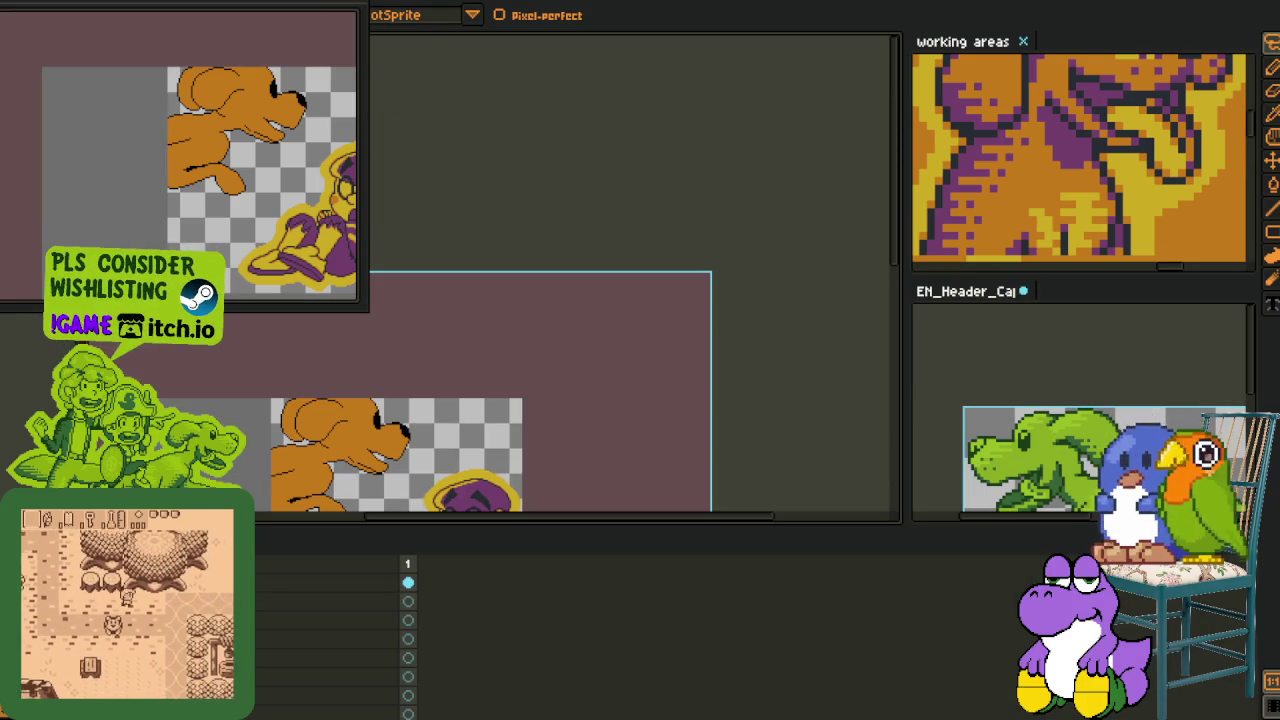
pyautogui.press('Tab')
pyautogui.scroll(3, 285, 468)
# Lasso the dog's head, shift it right and down, apply, and deselect.
pyautogui.press('b')
pyautogui.moveTo(489, 341); pyautogui.dragTo(206, 408)
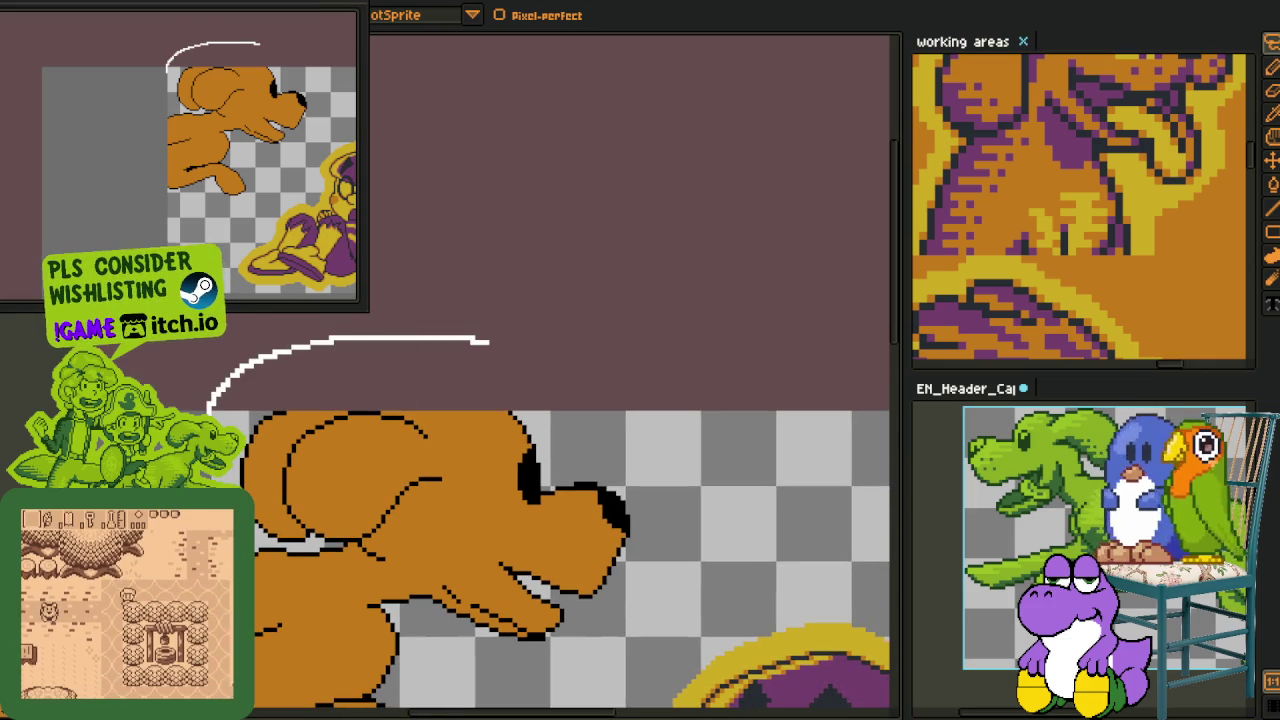
pyautogui.moveTo(322, 548); pyautogui.dragTo(720, 650)
pyautogui.moveTo(408, 495); pyautogui.dragTo(433, 518)
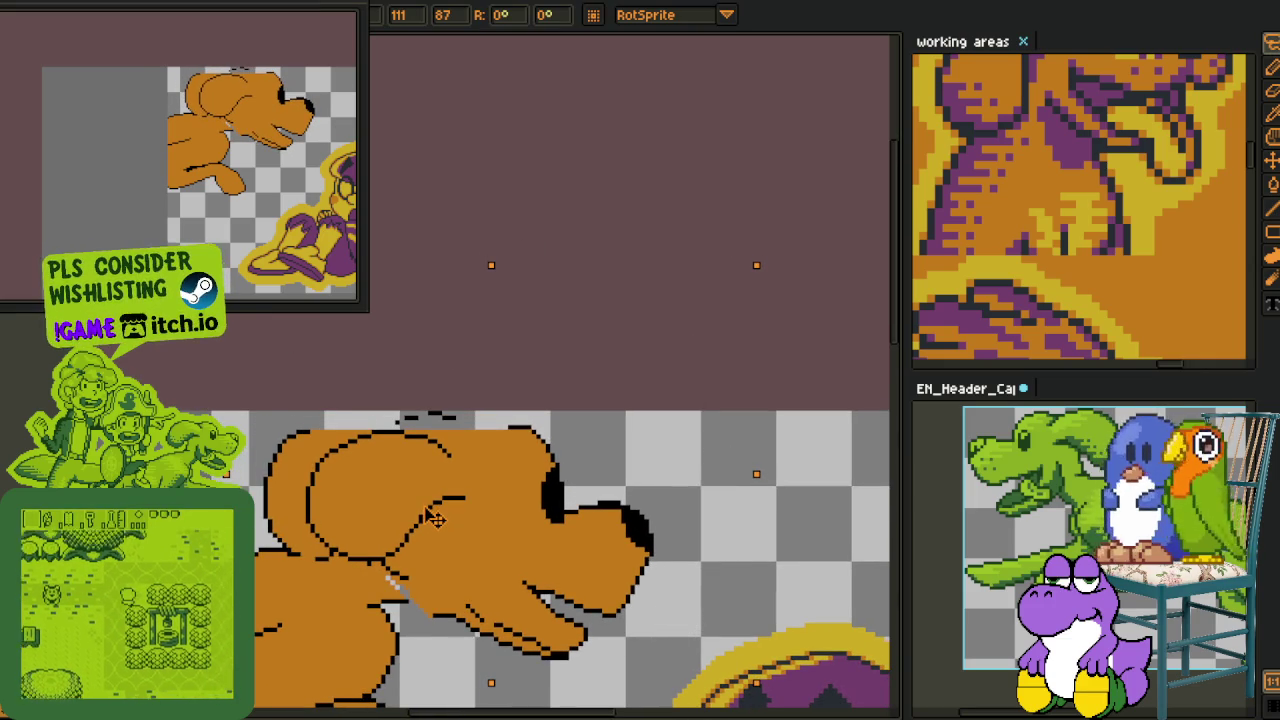
pyautogui.press('Return')
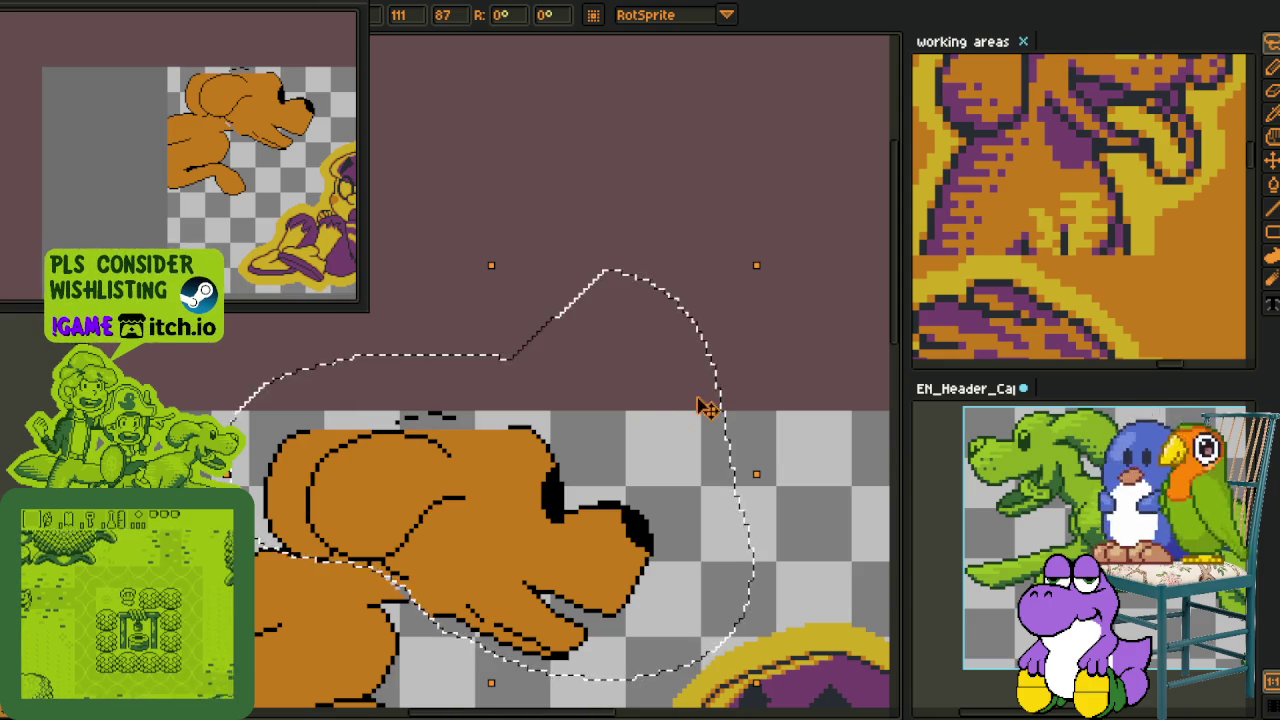
pyautogui.hotkey('ctrl', 'd')
# Lasso another part of the head outline and apply the transformed selection.
pyautogui.press('h')
pyautogui.press('b')
pyautogui.scroll(2, 357, 467)
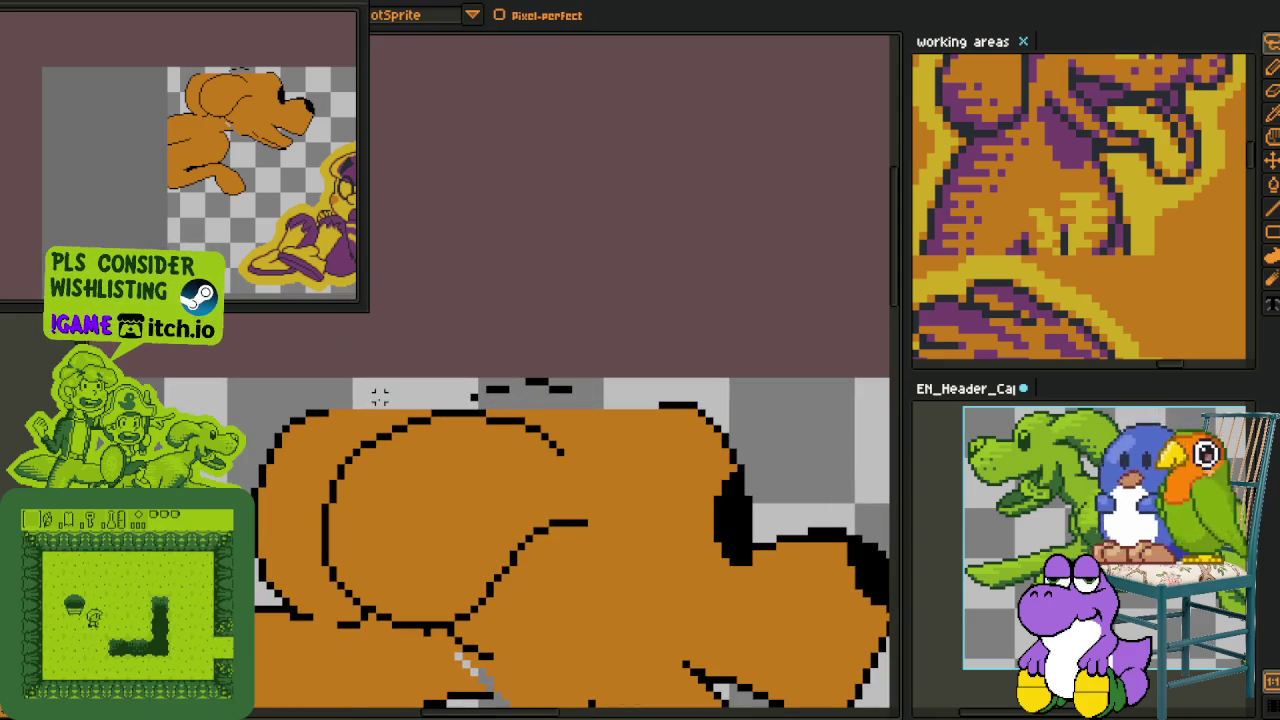
pyautogui.moveTo(258, 572); pyautogui.dragTo(527, 588)
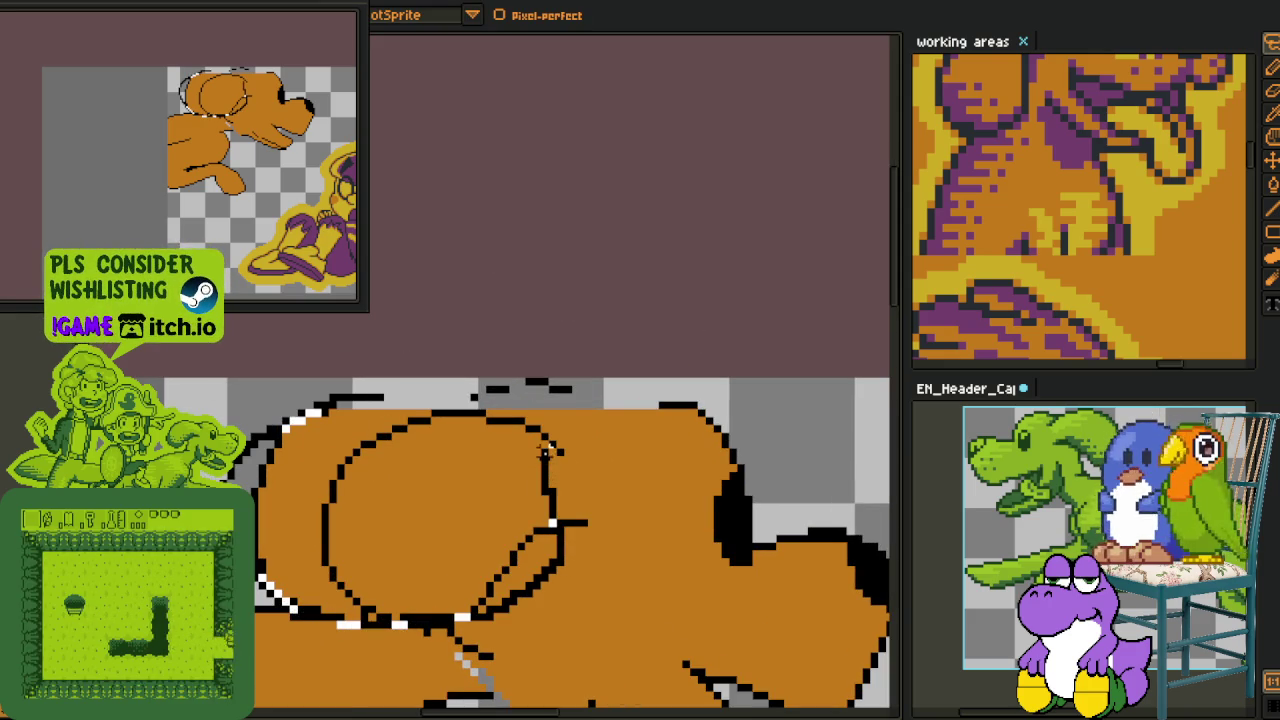
pyautogui.moveTo(527, 588)
pyautogui.mouseDown()
pyautogui.moveTo(268, 447)
pyautogui.moveTo(370, 450)
pyautogui.mouseUp()
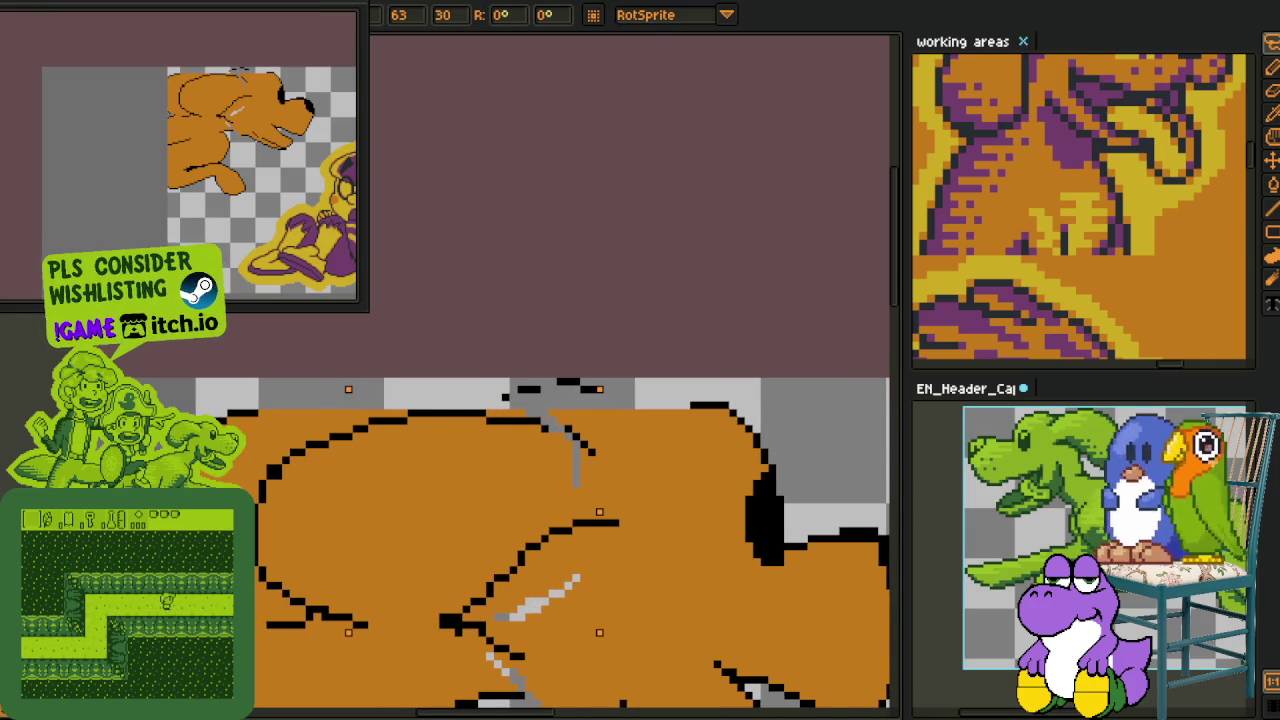
pyautogui.press('b')
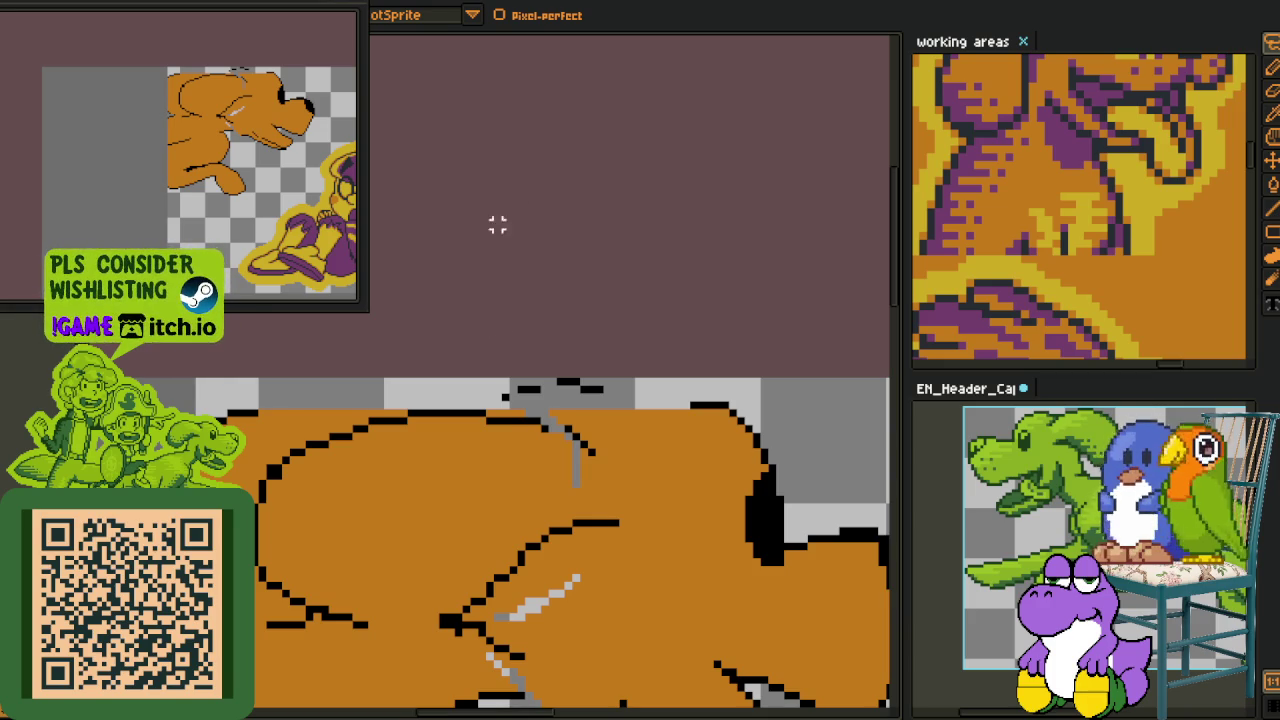
# Paint over the stray grey line near the dog's jaw with orange.
pyautogui.scroll(-1, 513, 208)
pyautogui.scroll(1, 527, 543)
pyautogui.press('i')
pyautogui.press('b')
pyautogui.moveTo(516, 575); pyautogui.dragTo(466, 595)
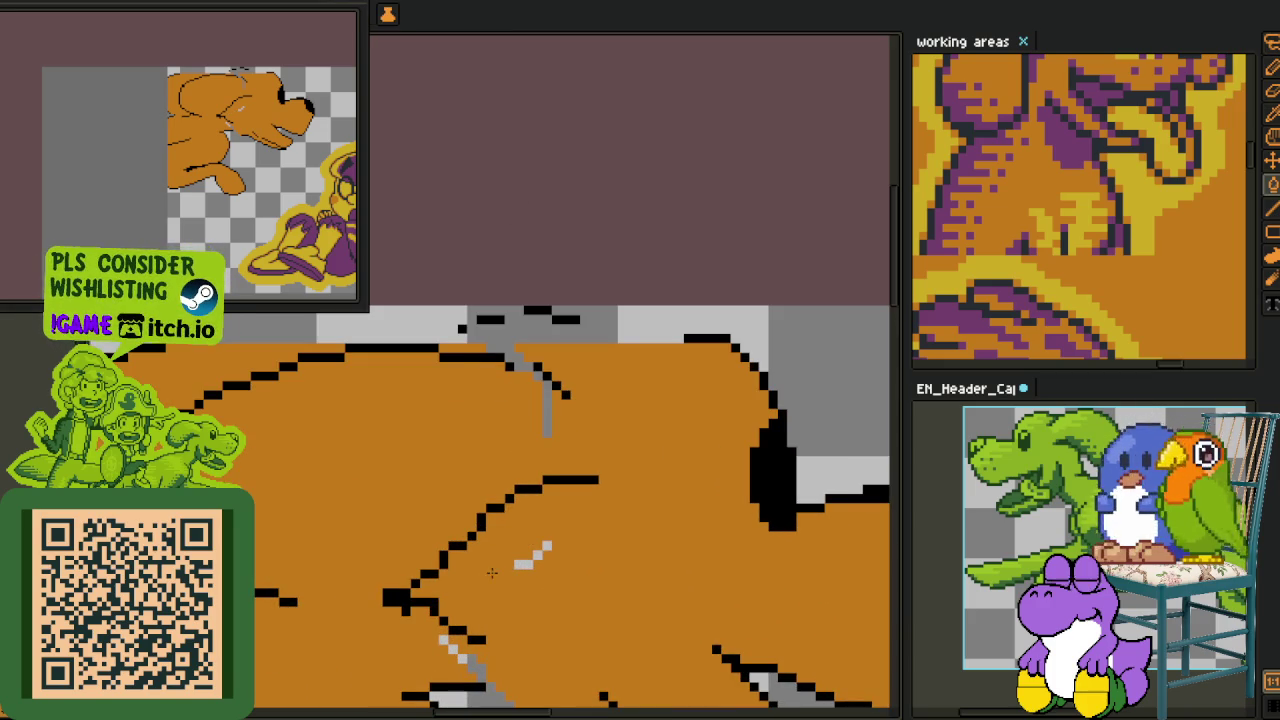
pyautogui.scroll(1, 515, 470)
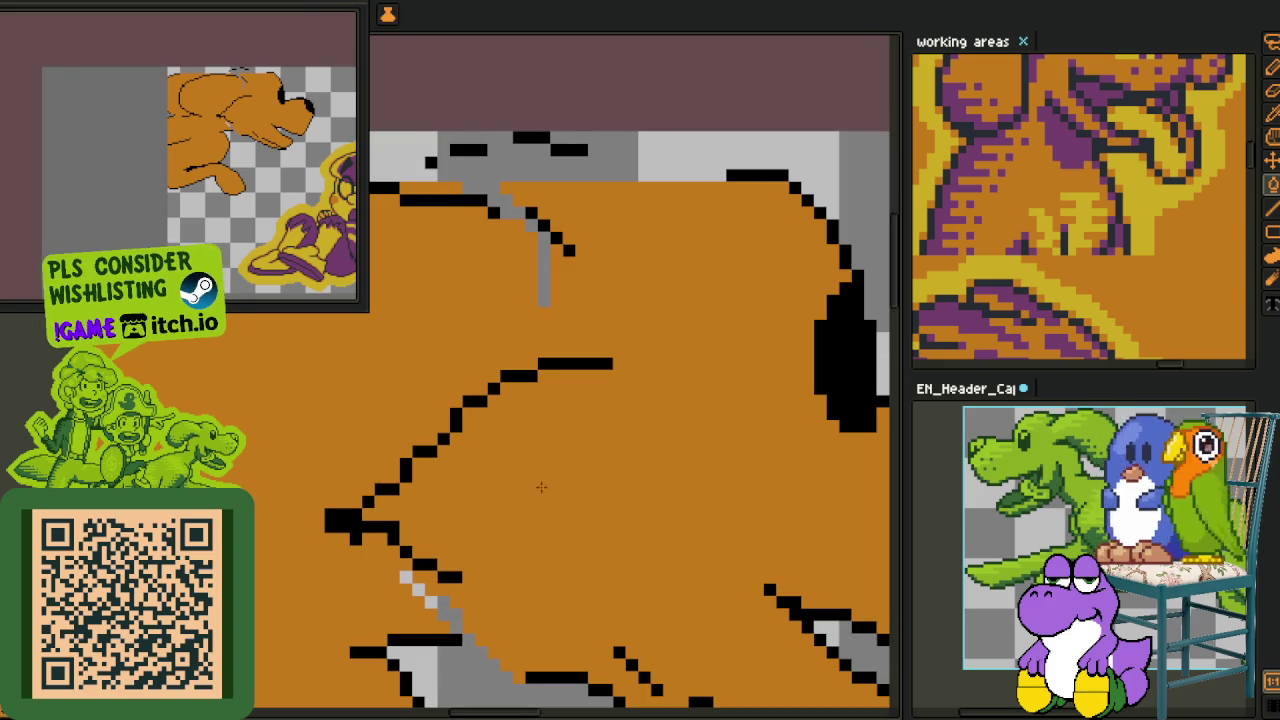
pyautogui.scroll(1, 474, 614)
pyautogui.scroll(1, 455, 537)
# Try a new black outline along the jaw, then undo those strokes.
pyautogui.moveTo(383, 514)
pyautogui.mouseDown()
pyautogui.moveTo(457, 537)
pyautogui.moveTo(486, 563)
pyautogui.mouseUp()
pyautogui.scroll(-2, 466, 540)
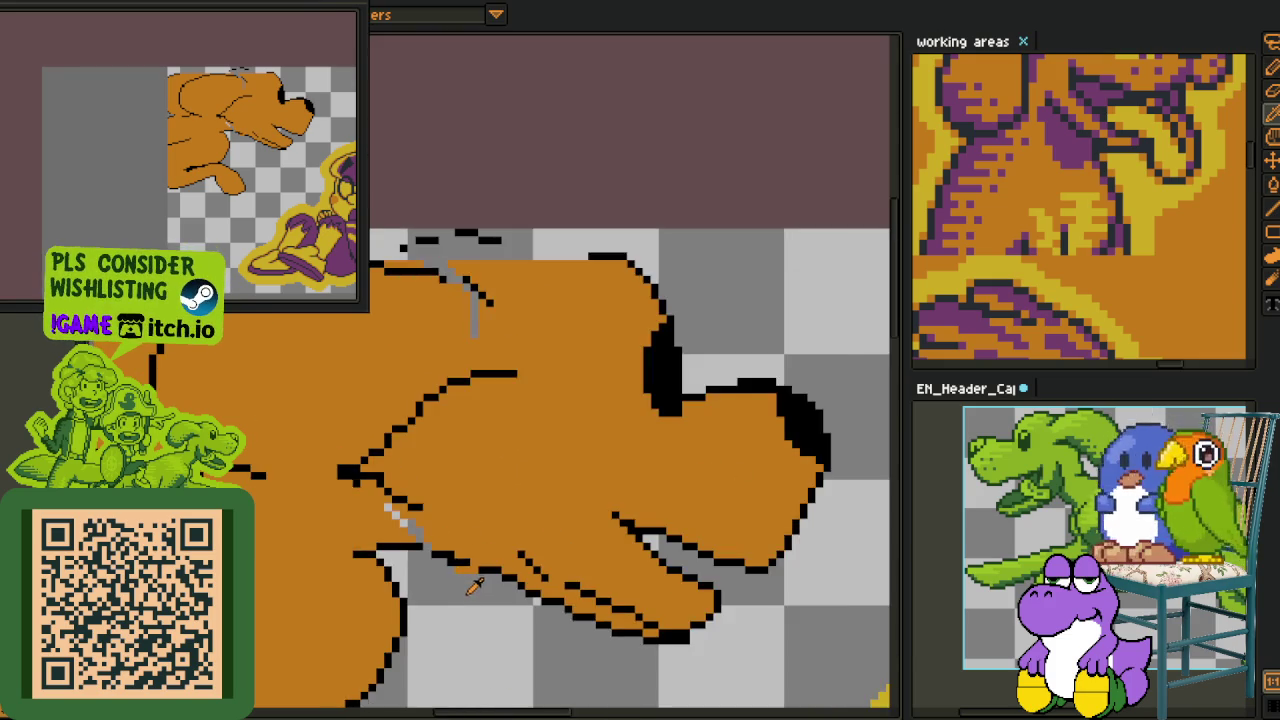
pyautogui.scroll(1, 470, 580)
pyautogui.scroll(3, 477, 556)
pyautogui.hotkey('ctrl', 'z')
pyautogui.hotkey('ctrl', 'z')
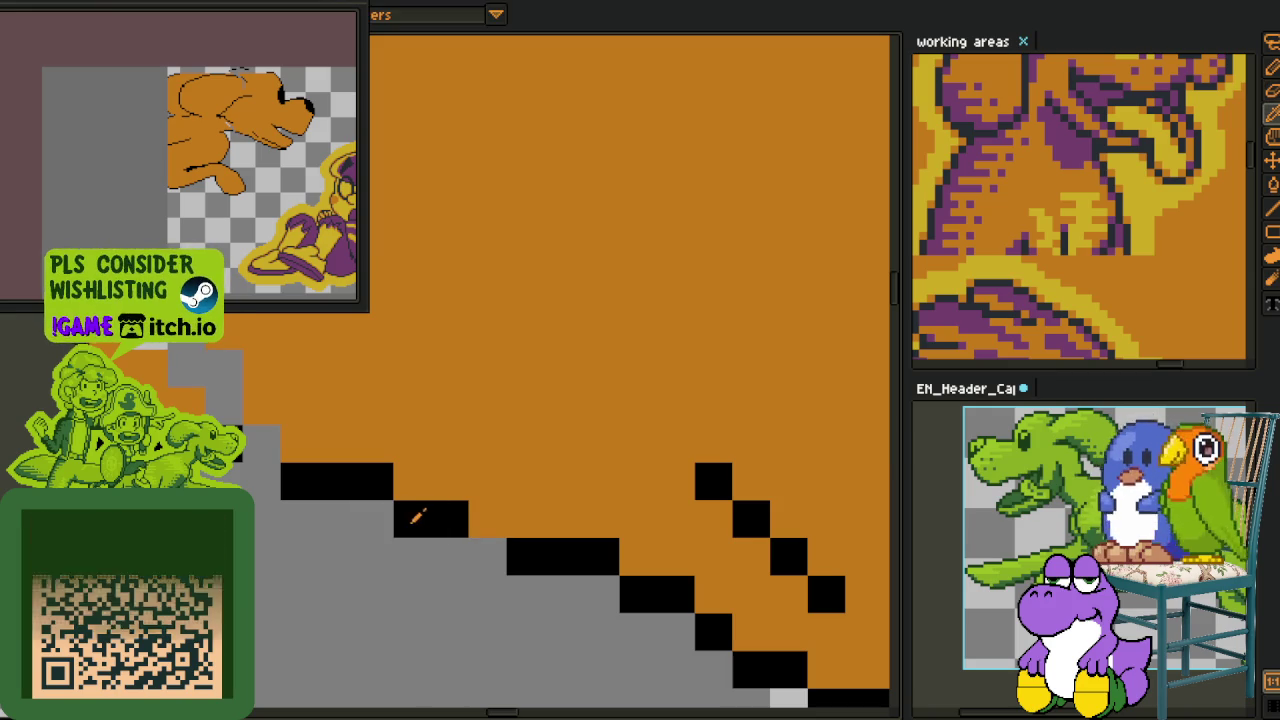
pyautogui.hotkey('ctrl', 'z')
pyautogui.hotkey('ctrl', 'z')
pyautogui.hotkey('ctrl', 'z')
pyautogui.hotkey('ctrl', 'z')
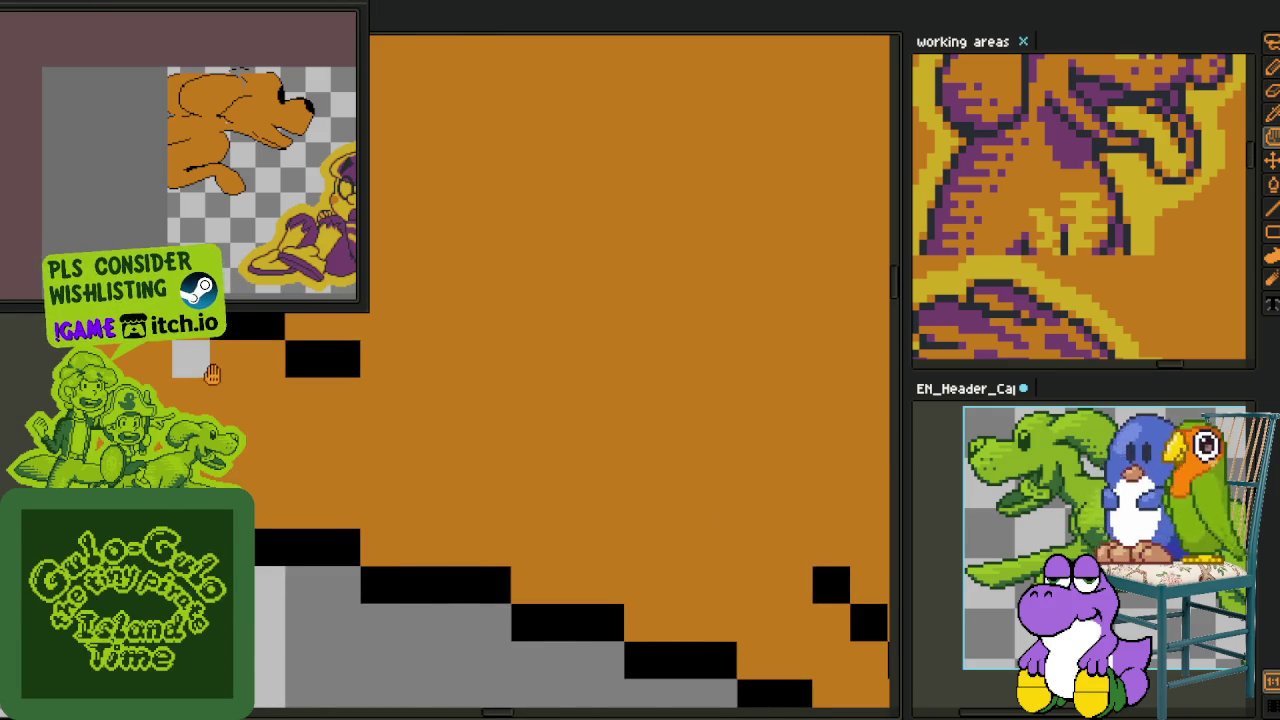
# Bring the top of the head into view and erase stray black pixels above the back.
pyautogui.scroll(-1, 232, 397)
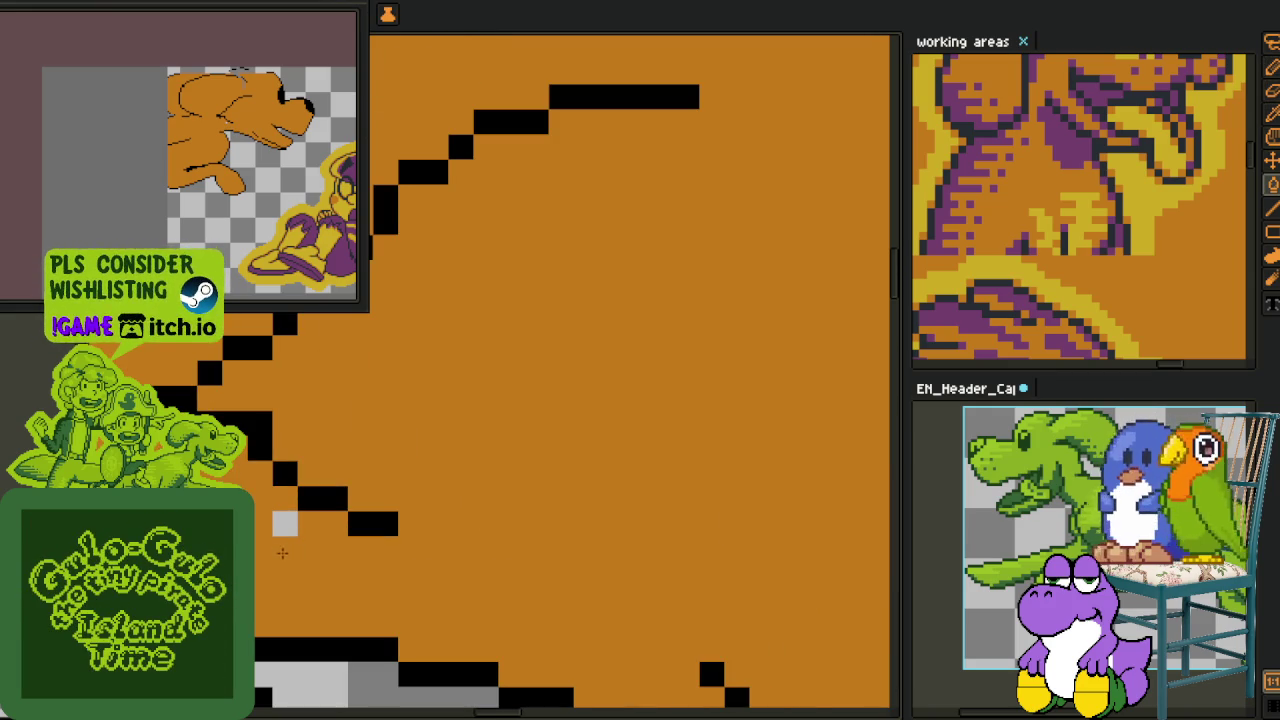
pyautogui.scroll(-2, 363, 486)
pyautogui.scroll(1, 363, 486)
pyautogui.scroll(1, 471, 509)
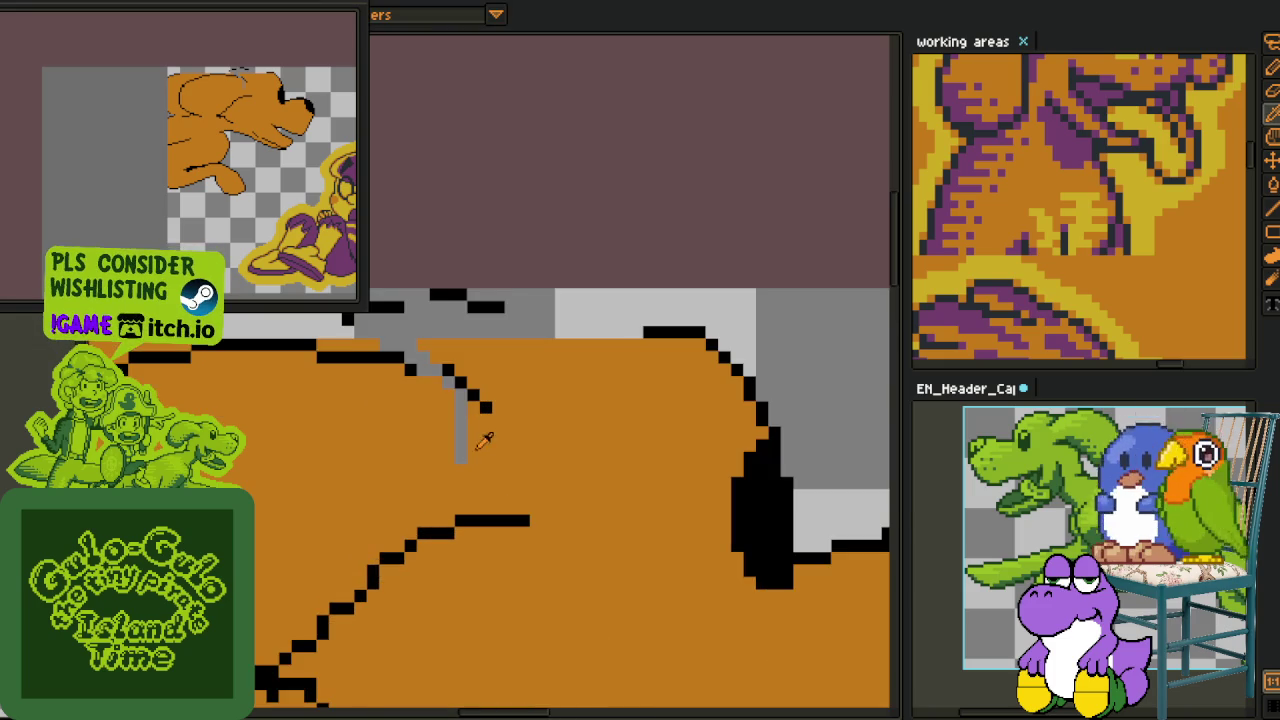
pyautogui.scroll(1, 472, 445)
pyautogui.moveTo(430, 351); pyautogui.dragTo(507, 484)
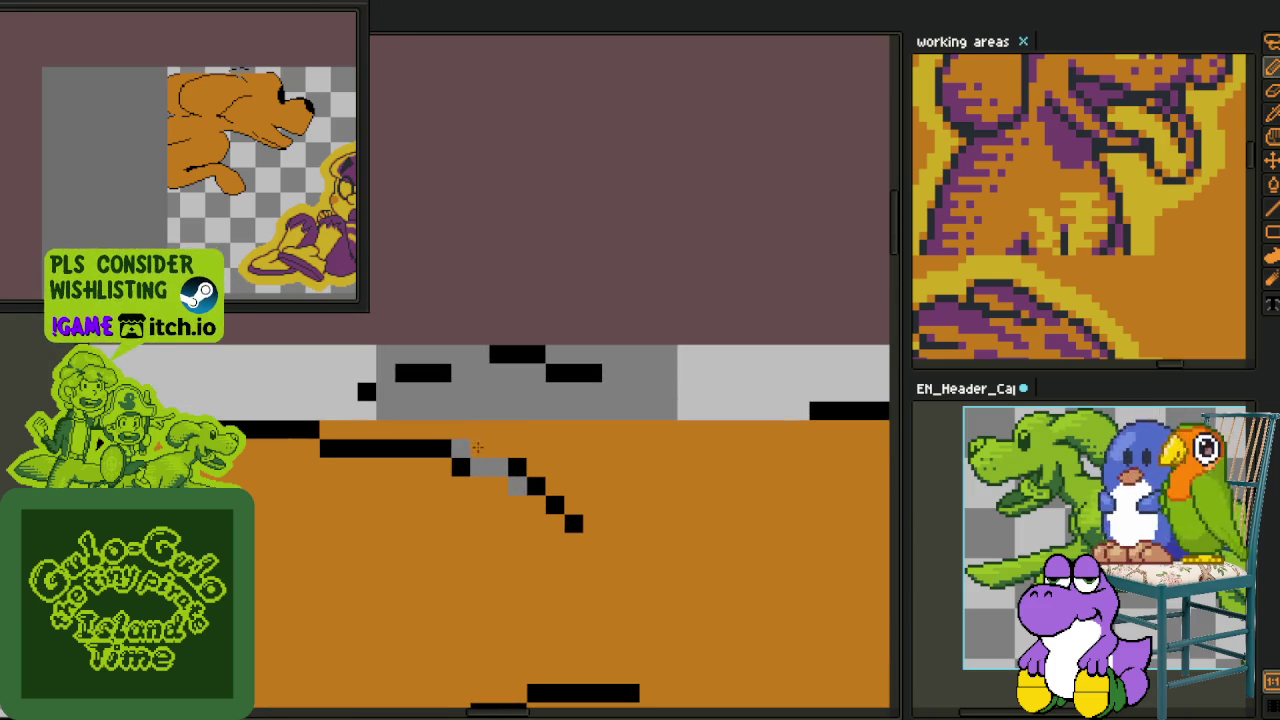
pyautogui.scroll(-2, 478, 440)
pyautogui.scroll(-1, 470, 445)
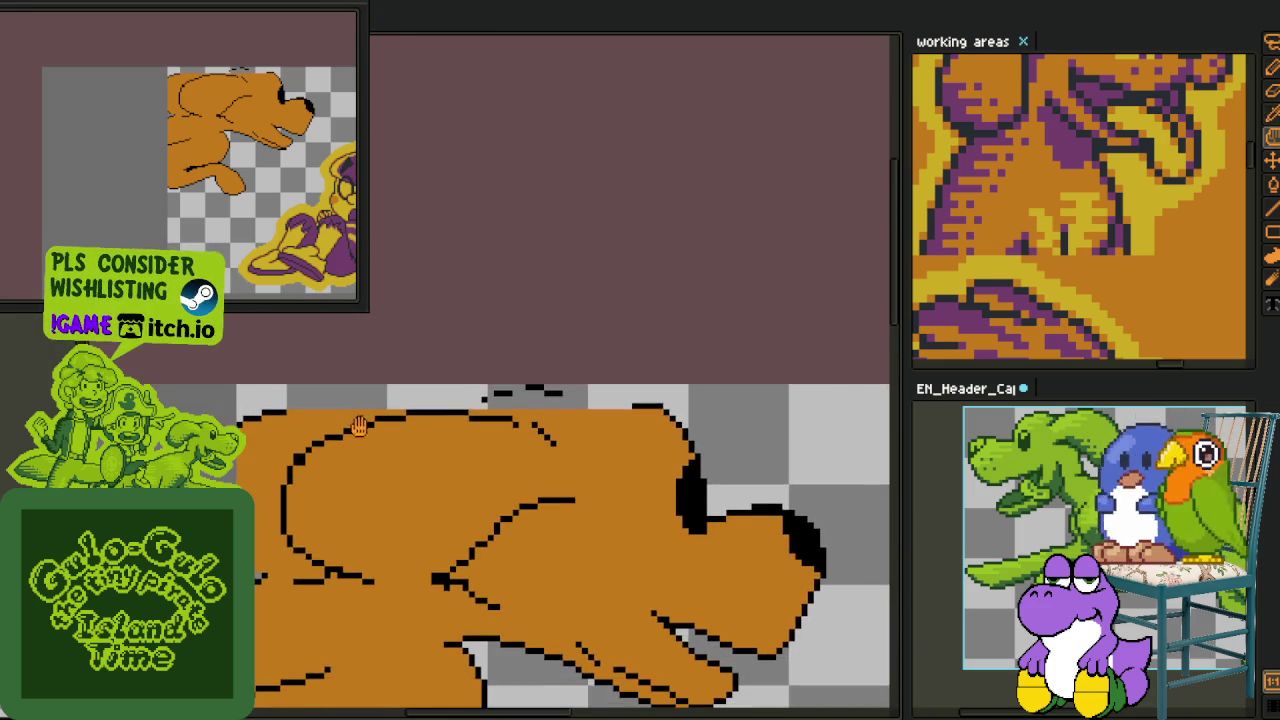
pyautogui.scroll(1, 360, 425)
pyautogui.scroll(2, 323, 528)
pyautogui.scroll(1, 300, 480)
pyautogui.scroll(2, 286, 425)
pyautogui.scroll(-1, 286, 425)
pyautogui.scroll(-2, 290, 420)
pyautogui.scroll(-2, 310, 415)
pyautogui.scroll(-2, 392, 468)
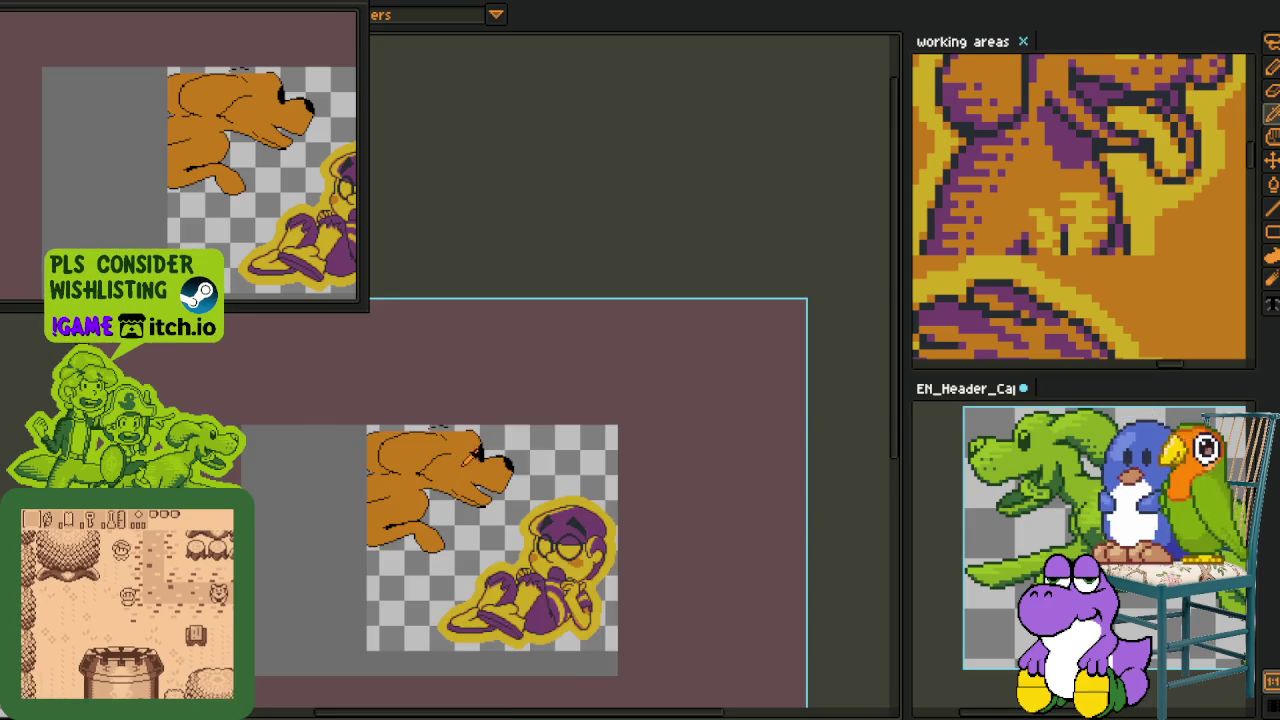
pyautogui.scroll(3, 480, 442)
pyautogui.scroll(2, 510, 443)
pyautogui.scroll(2, 510, 443)
pyautogui.press('b')
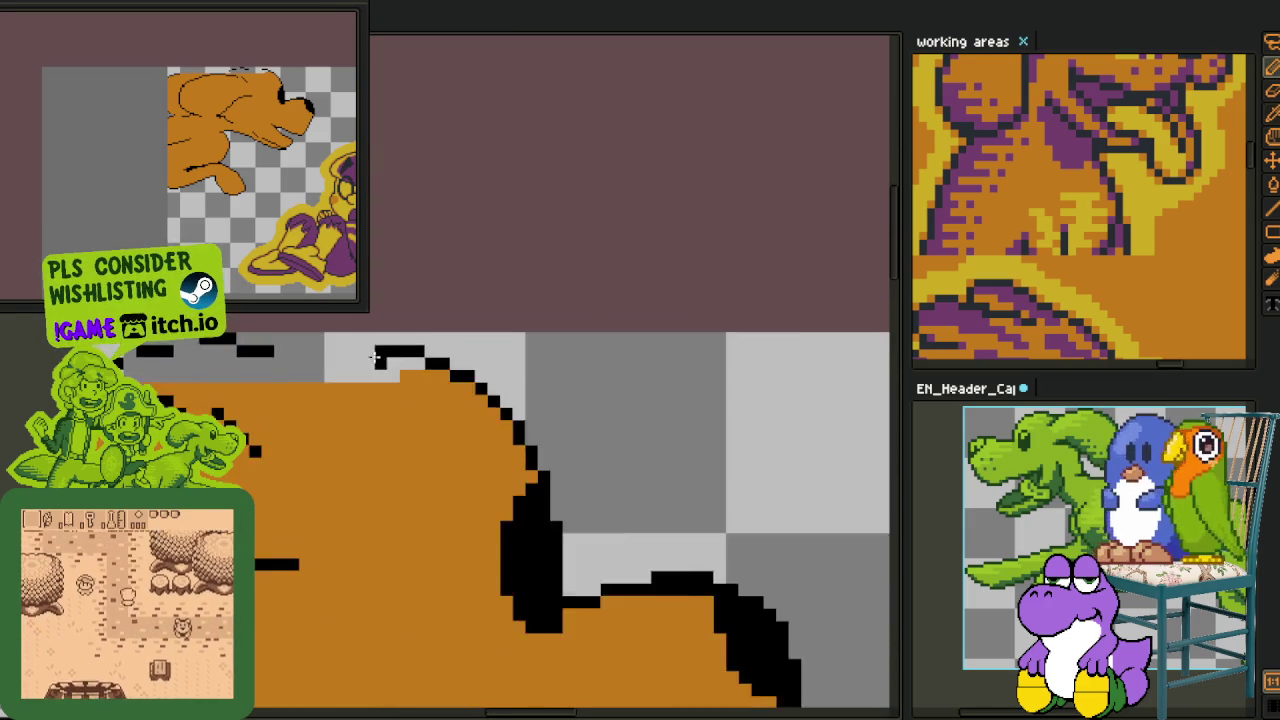
pyautogui.scroll(-2, 510, 373)
pyautogui.scroll(-1, 600, 375)
pyautogui.moveTo(575, 386); pyautogui.dragTo(538, 360)
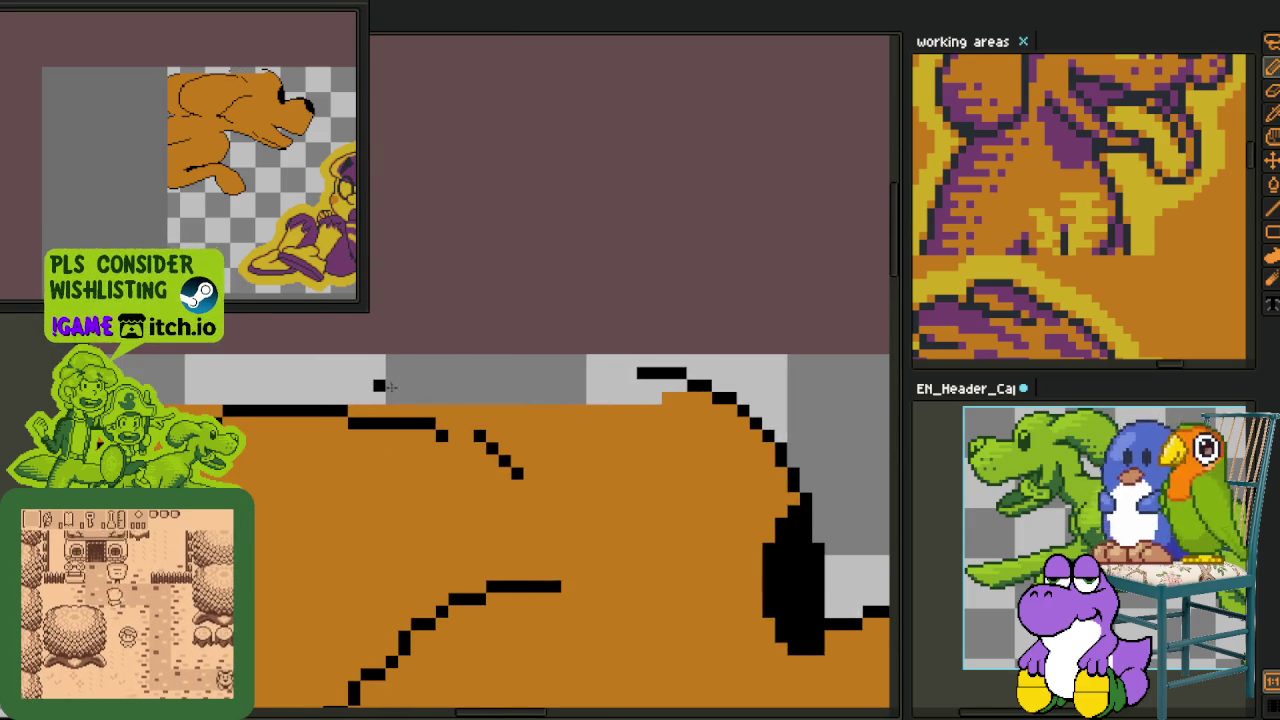
# Draw a black outline row along the back and bucket-fill the grey gap below orange.
pyautogui.scroll(2, 622, 352)
pyautogui.moveTo(634, 354)
pyautogui.mouseDown()
pyautogui.moveTo(286, 363)
pyautogui.moveTo(541, 367)
pyautogui.moveTo(385, 398)
pyautogui.mouseUp()
pyautogui.scroll(-1, 541, 367)
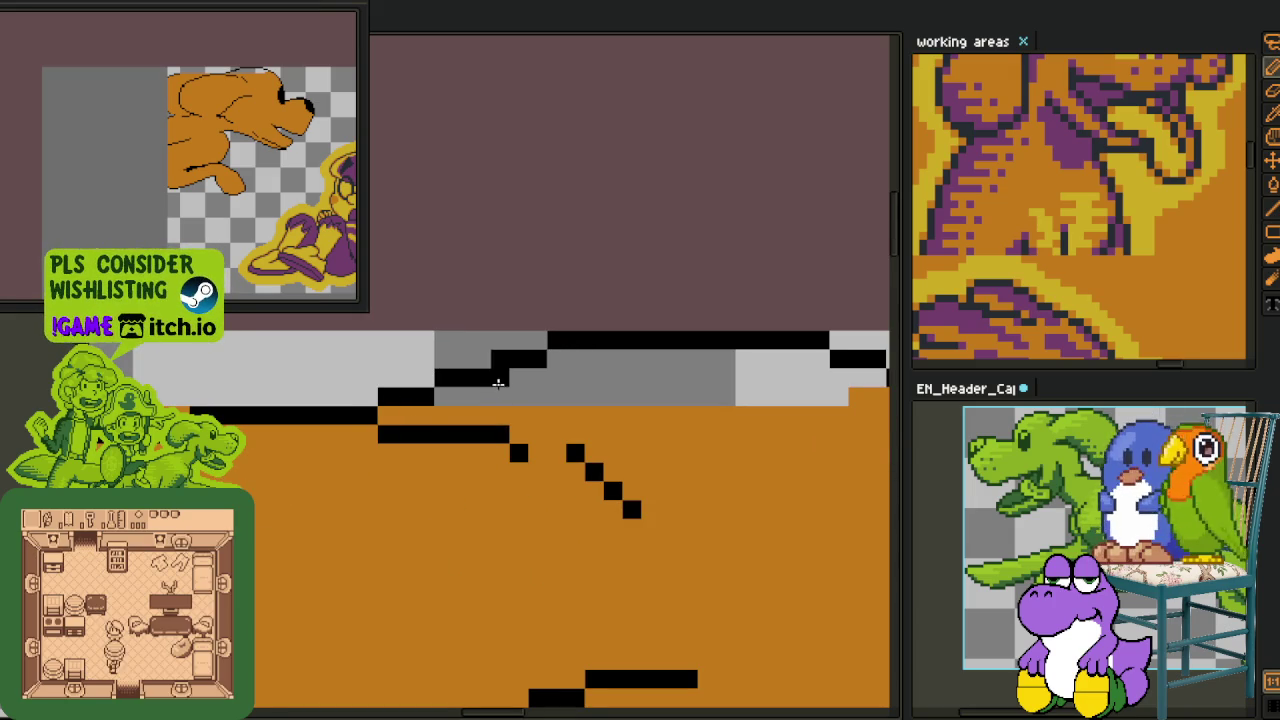
pyautogui.press('g')
pyautogui.click(555, 395)
pyautogui.scroll(-3, 555, 395)
pyautogui.scroll(1, 540, 400)
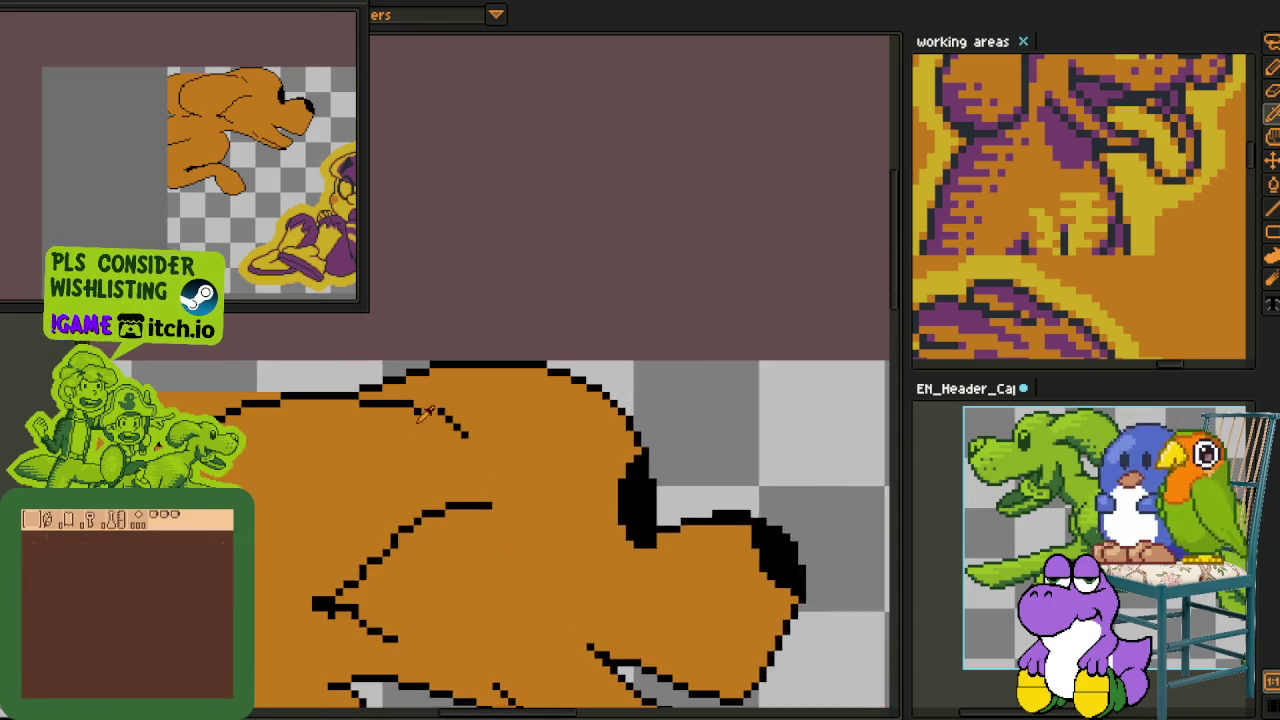
pyautogui.scroll(1, 530, 400)
# Thicken the top-left outline in black, clear stray grey pixels to orange, and add a black pixel.
pyautogui.moveTo(470, 430); pyautogui.dragTo(526, 403)
pyautogui.scroll(-1, 342, 464)
pyautogui.scroll(1, 387, 478)
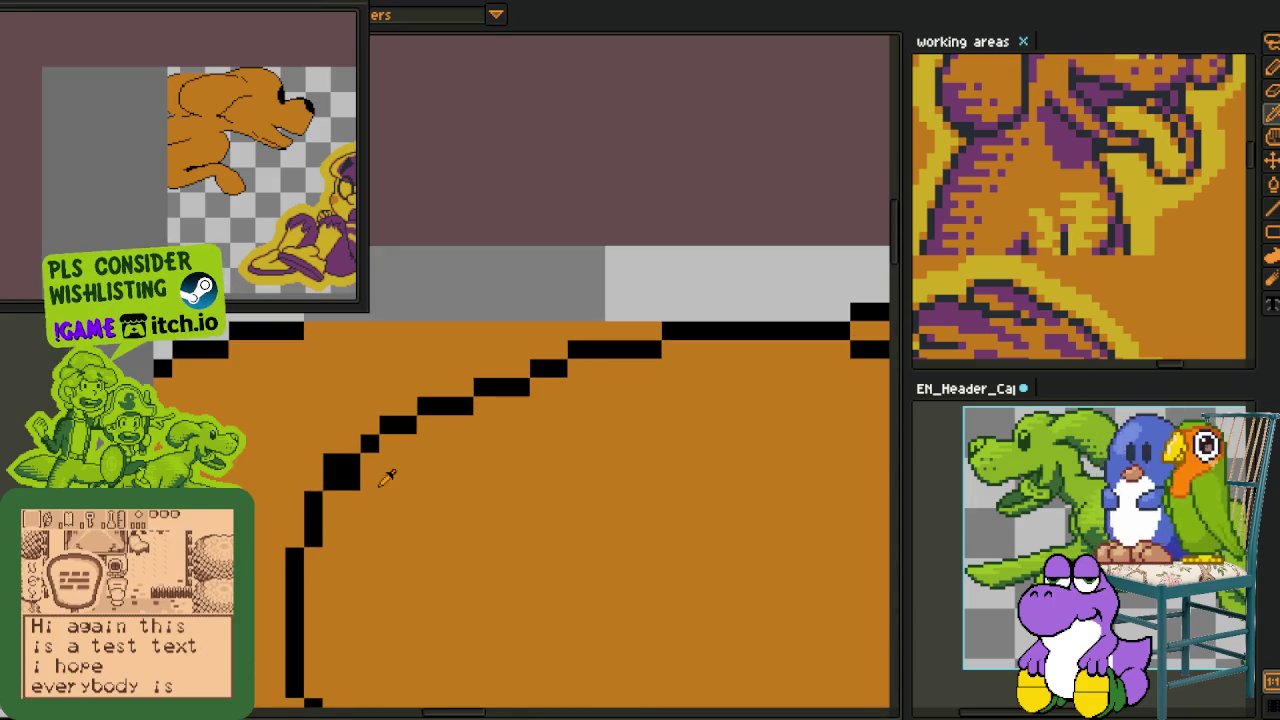
pyautogui.scroll(-1, 370, 450)
pyautogui.scroll(-1, 350, 455)
pyautogui.scroll(2, 320, 460)
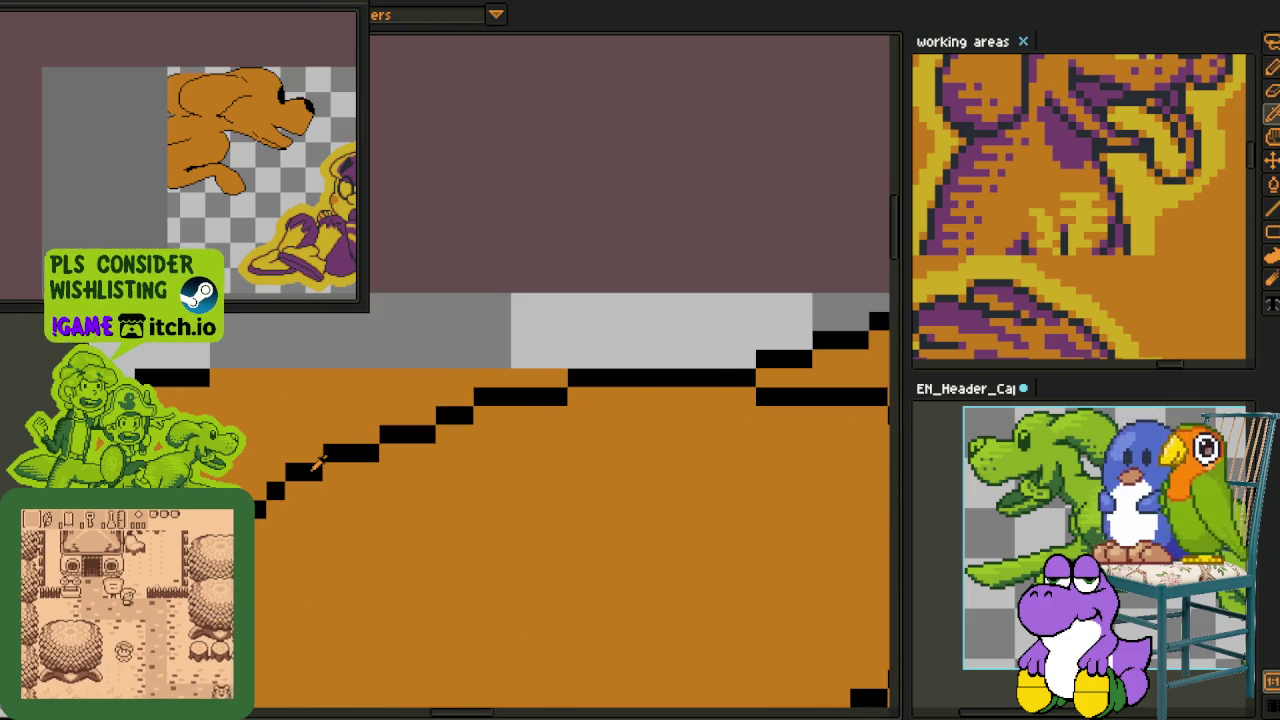
pyautogui.scroll(-2, 318, 462)
pyautogui.scroll(1, 308, 470)
pyautogui.moveTo(310, 470); pyautogui.dragTo(447, 405)
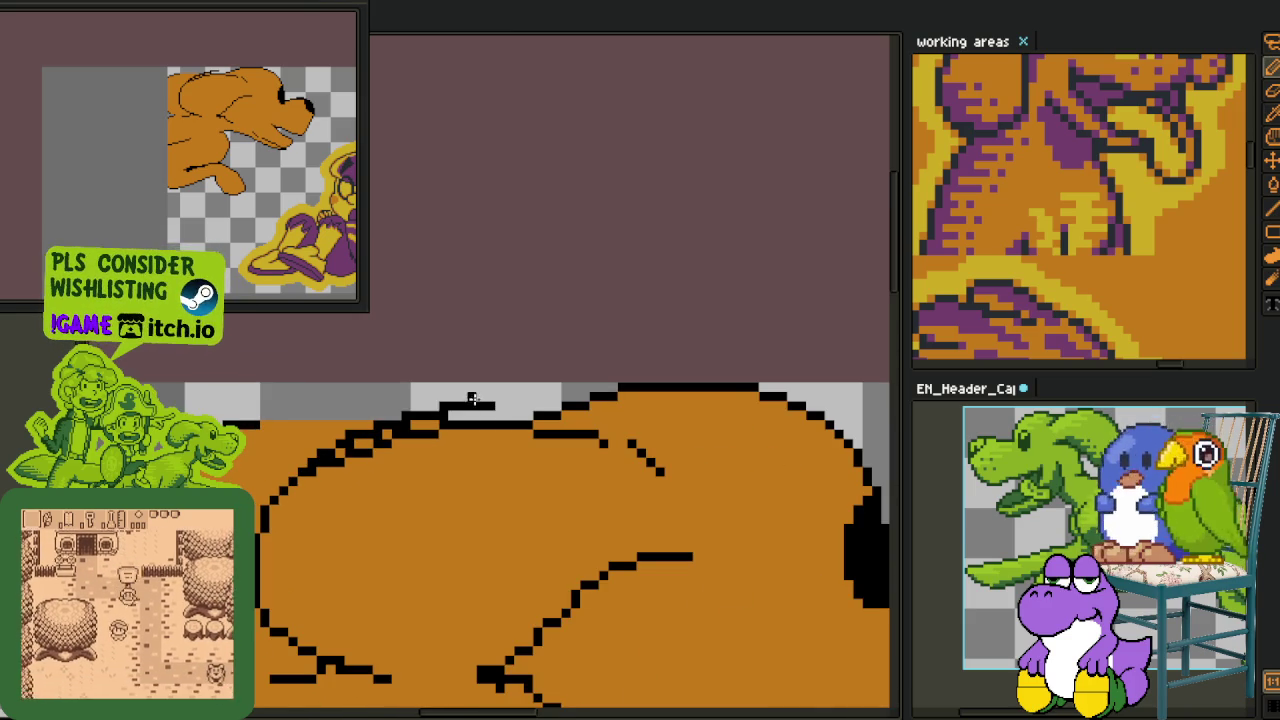
pyautogui.scroll(1, 472, 399)
pyautogui.scroll(1, 490, 420)
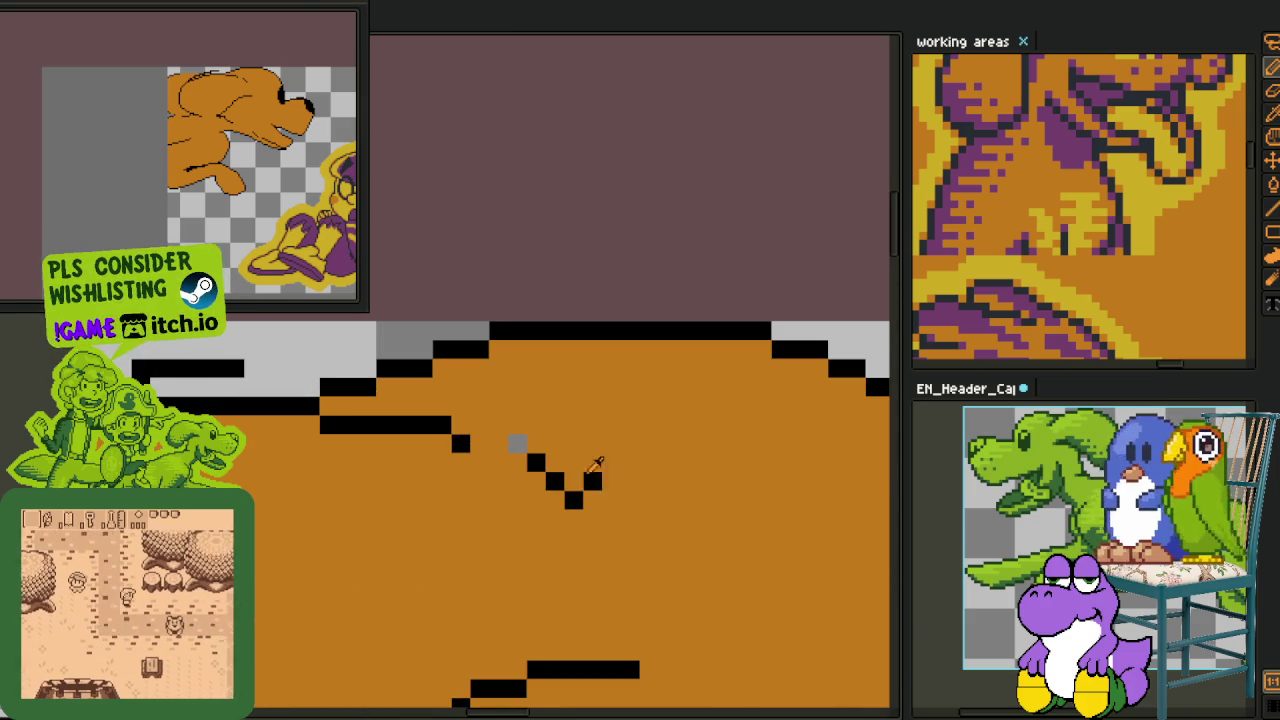
pyautogui.moveTo(580, 463); pyautogui.dragTo(515, 445)
pyautogui.click(479, 462)
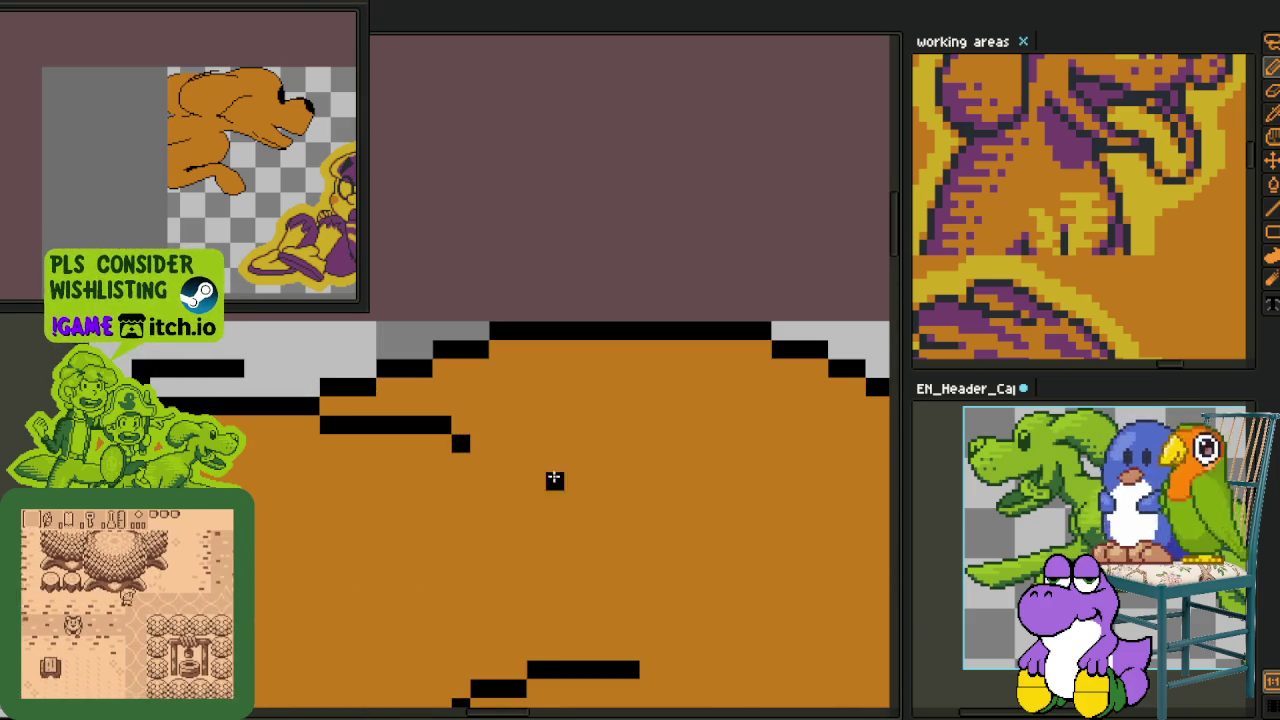
# Redraw the back's black outline as even stair-stepped pixels.
pyautogui.moveTo(566, 500); pyautogui.dragTo(235, 373)
pyautogui.scroll(1, 470, 475)
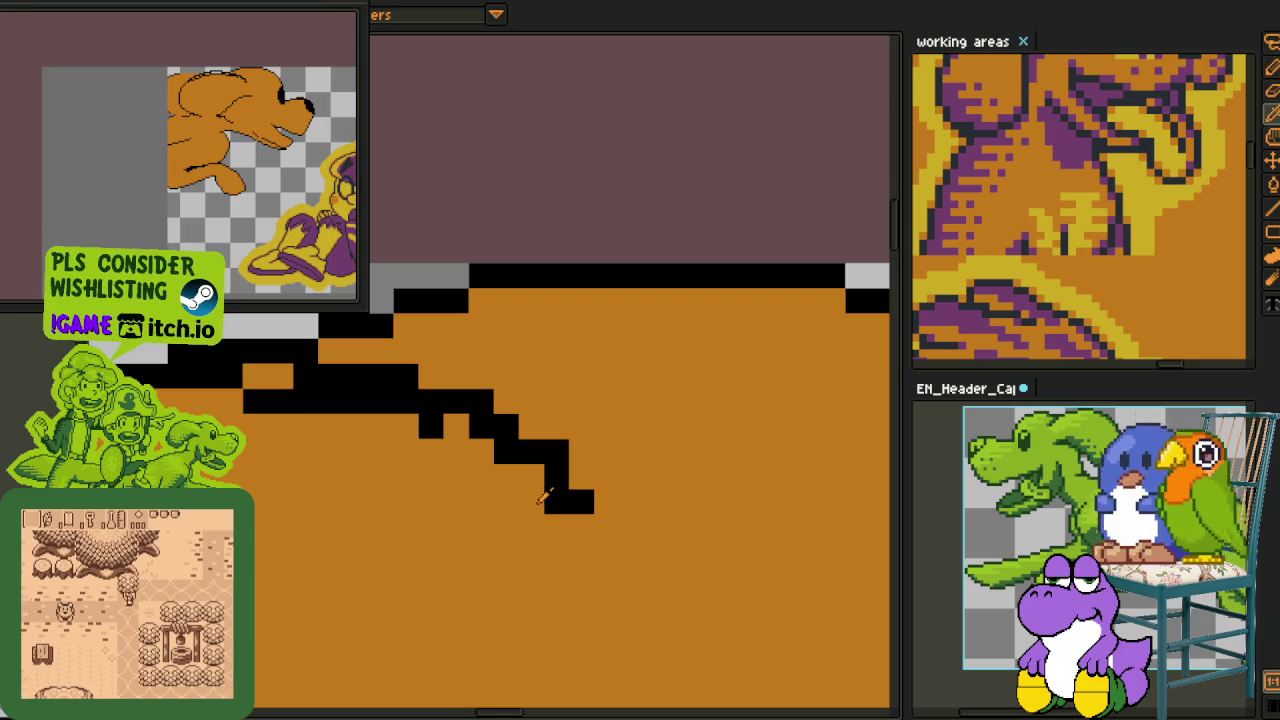
pyautogui.moveTo(515, 420); pyautogui.dragTo(350, 377)
pyautogui.press('b')
pyautogui.click(455, 427)
# Paint stray outline pixels orange to reshape the left stair, then review the dog.
pyautogui.moveTo(314, 429)
pyautogui.mouseDown()
pyautogui.moveTo(534, 448)
pyautogui.moveTo(276, 384)
pyautogui.moveTo(570, 364)
pyautogui.mouseUp()
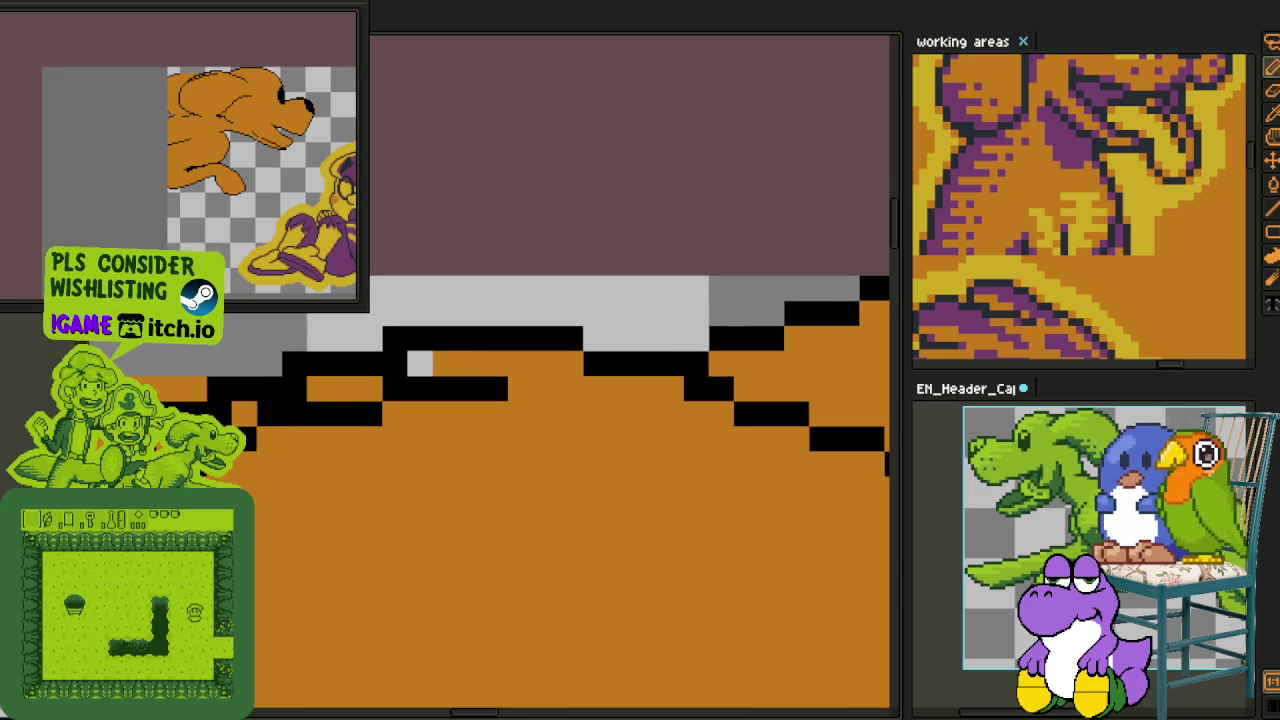
pyautogui.click(420, 362)
pyautogui.moveTo(500, 388)
pyautogui.mouseDown()
pyautogui.moveTo(306, 412)
pyautogui.moveTo(374, 394)
pyautogui.moveTo(342, 380)
pyautogui.moveTo(300, 430)
pyautogui.moveTo(265, 430)
pyautogui.mouseUp()
pyautogui.click(305, 418)
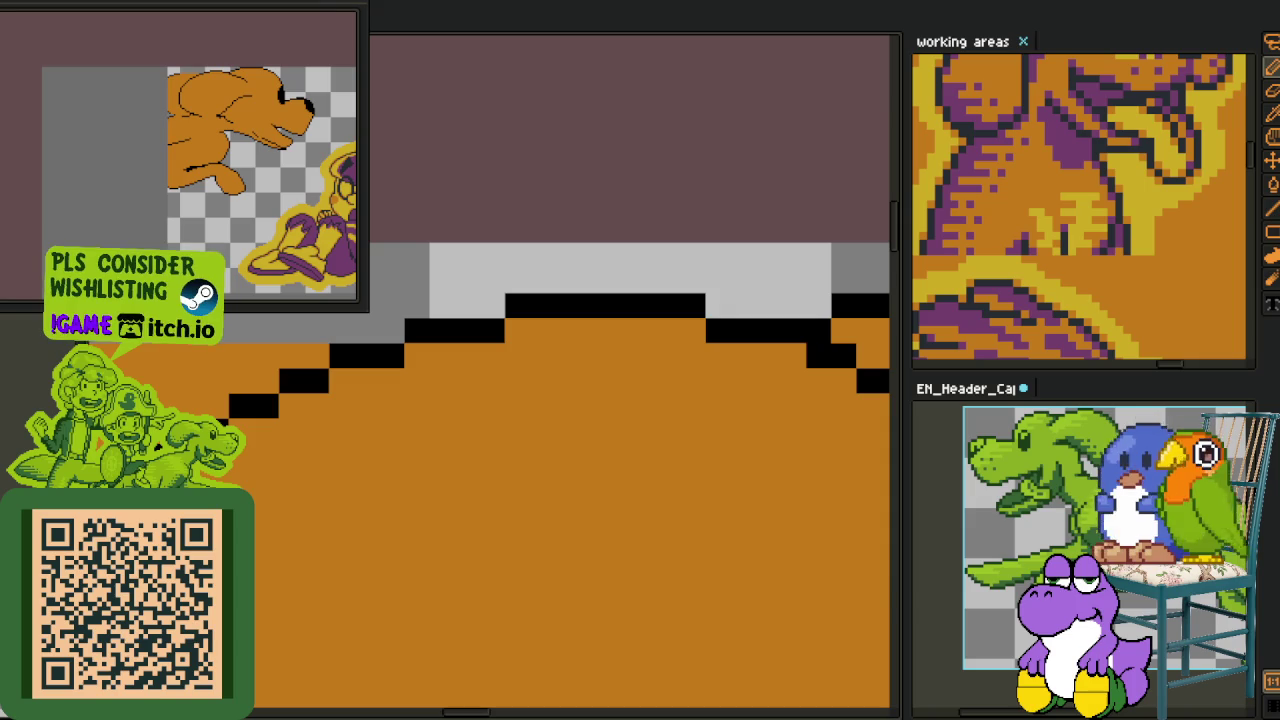
pyautogui.scroll(-3, 600, 450)
pyautogui.moveTo(600, 300); pyautogui.dragTo(600, 450)
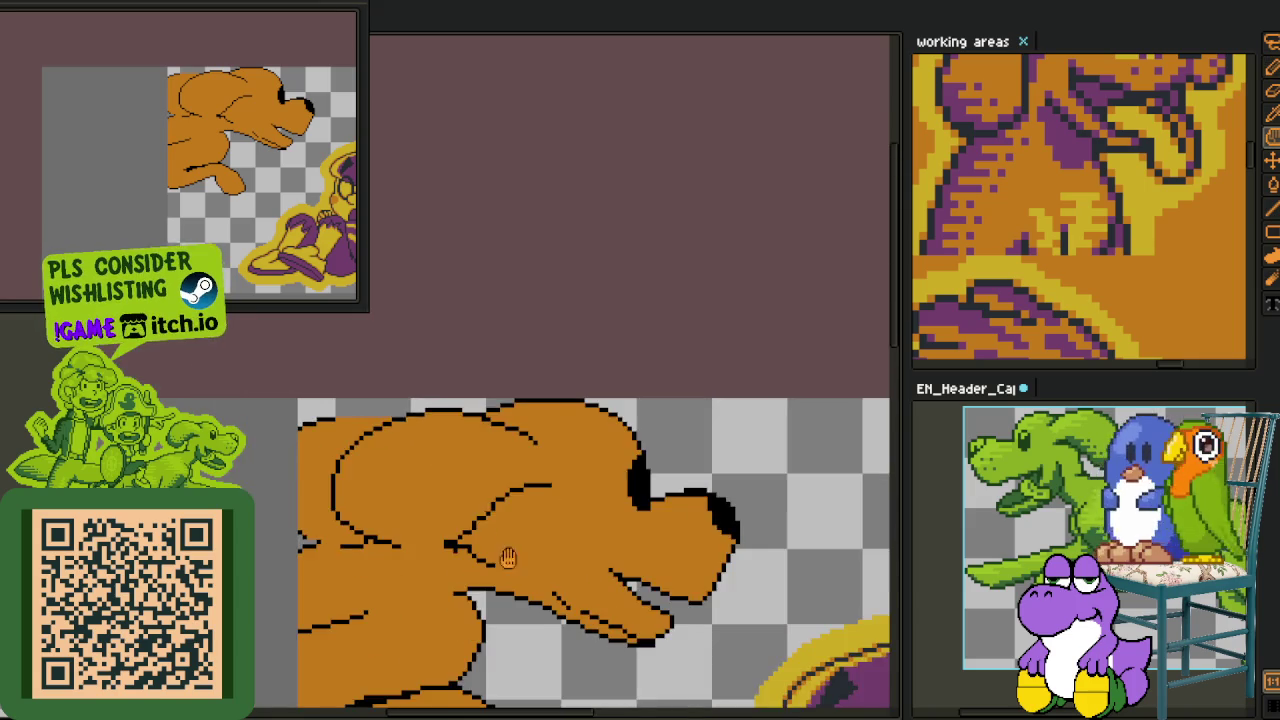
pyautogui.moveTo(700, 600); pyautogui.dragTo(500, 350)
pyautogui.scroll(1, 597, 462)
pyautogui.scroll(-3, 597, 462)
pyautogui.press('Tab')
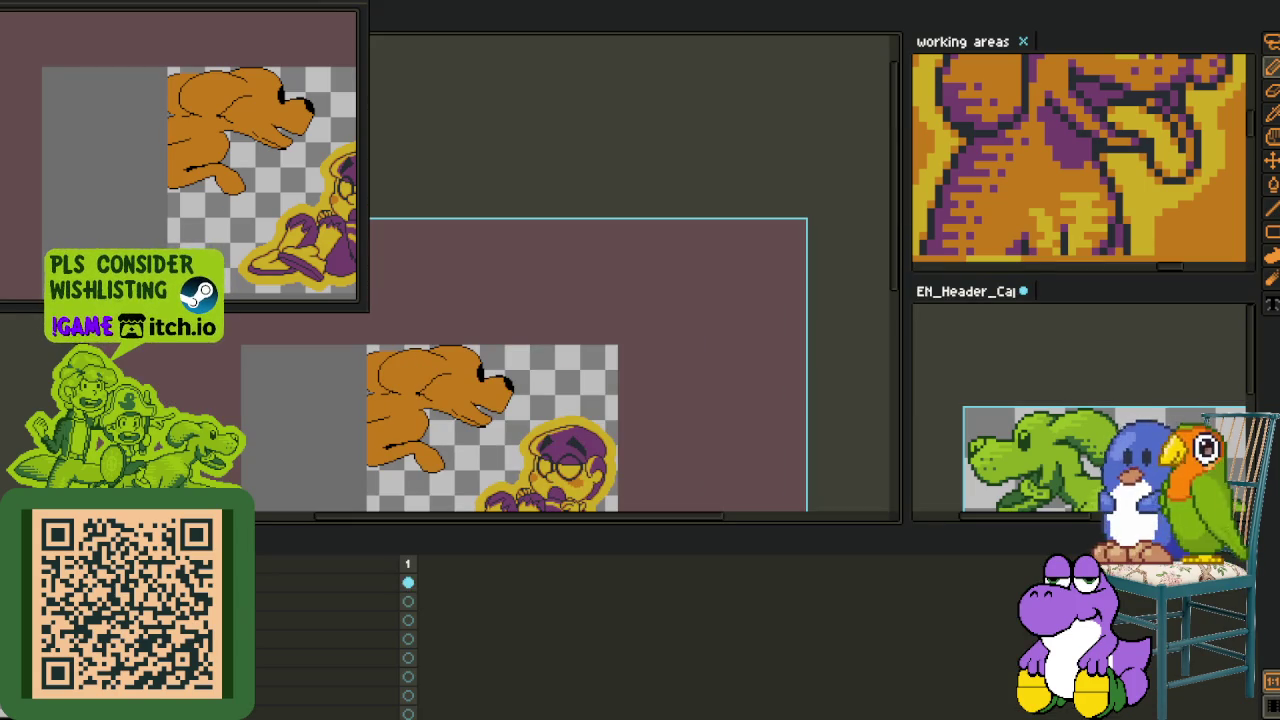
pyautogui.press('Right')
pyautogui.press('Left')
pyautogui.press('Up')
pyautogui.press('Up')
pyautogui.press('Up')
pyautogui.press('Right')
pyautogui.moveTo(517, 441)
pyautogui.mouseDown()
pyautogui.moveTo(466, 396)
pyautogui.moveTo(574, 318)
pyautogui.mouseUp()
pyautogui.press('Right')
pyautogui.press('b')
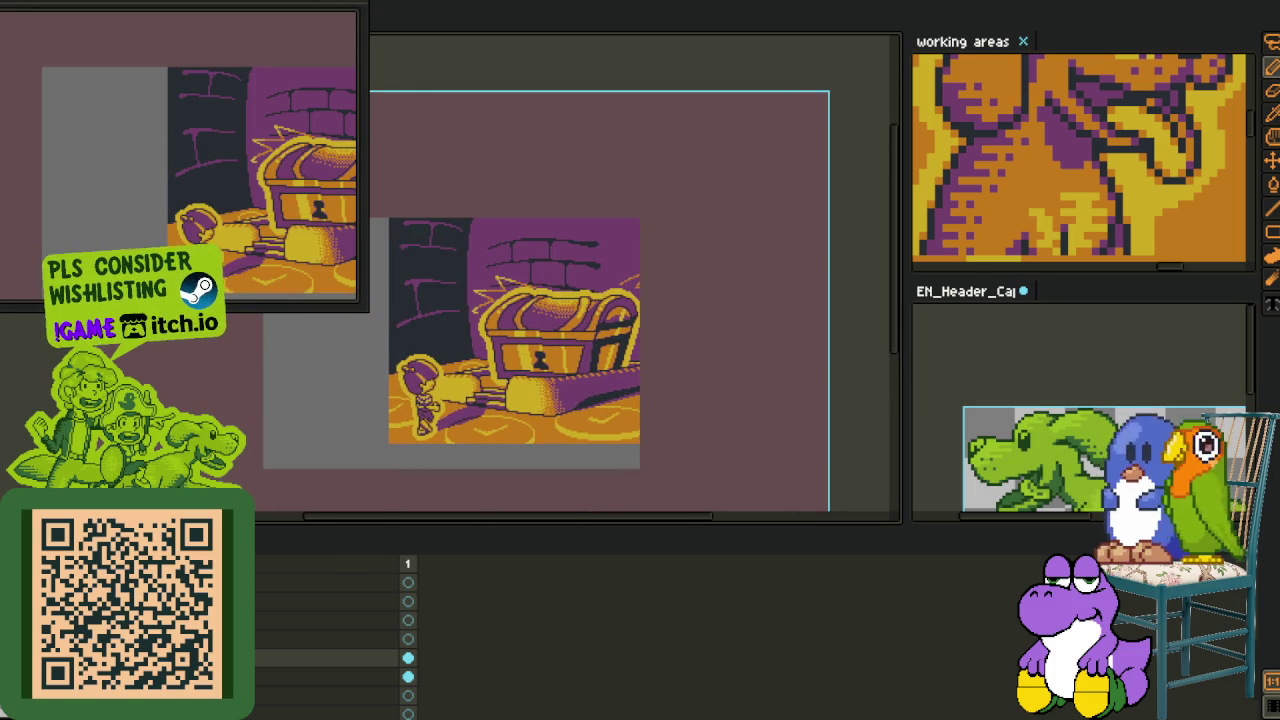
pyautogui.press('Right')
pyautogui.scroll(1, 421, 407)
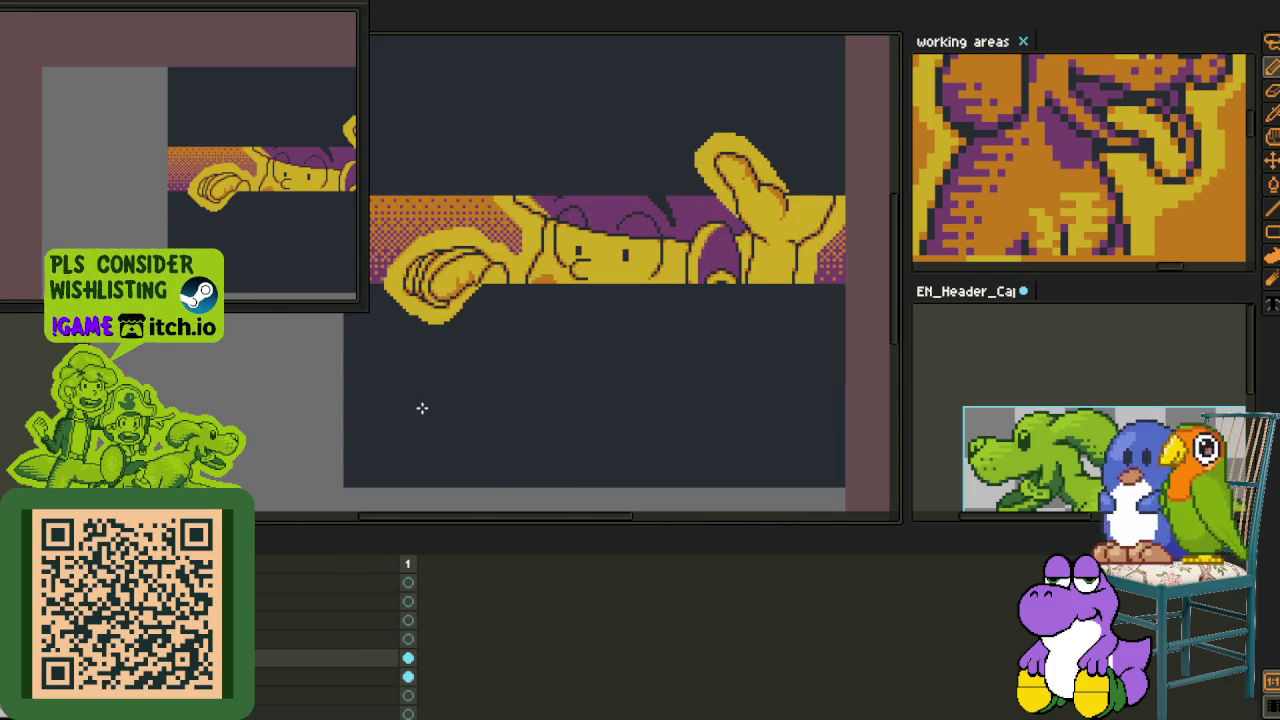
pyautogui.press('Right')
pyautogui.scroll(-1, 597, 342)
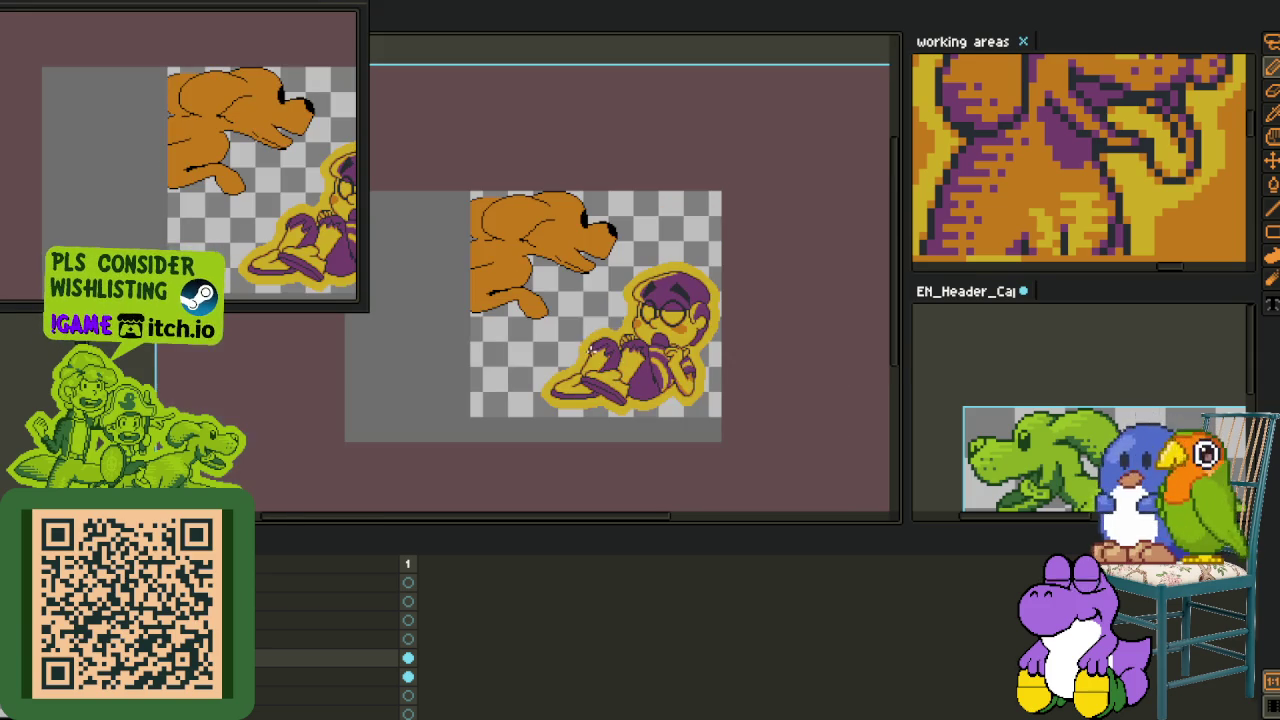
pyautogui.scroll(1, 706, 337)
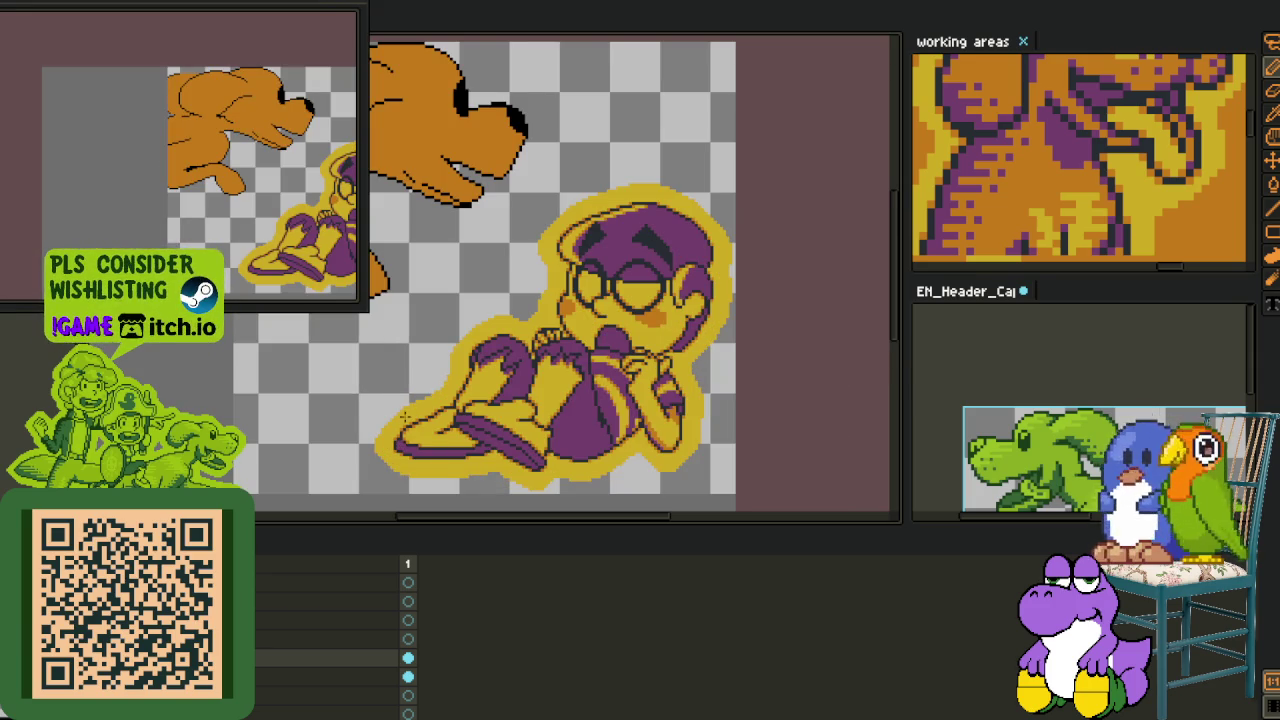
pyautogui.press('Tab')
pyautogui.moveTo(374, 386); pyautogui.dragTo(523, 409)
# Centre the dog's head and turn the stray line-end pixel orange.
pyautogui.scroll(1, 520, 400)
pyautogui.moveTo(514, 363); pyautogui.dragTo(538, 469)
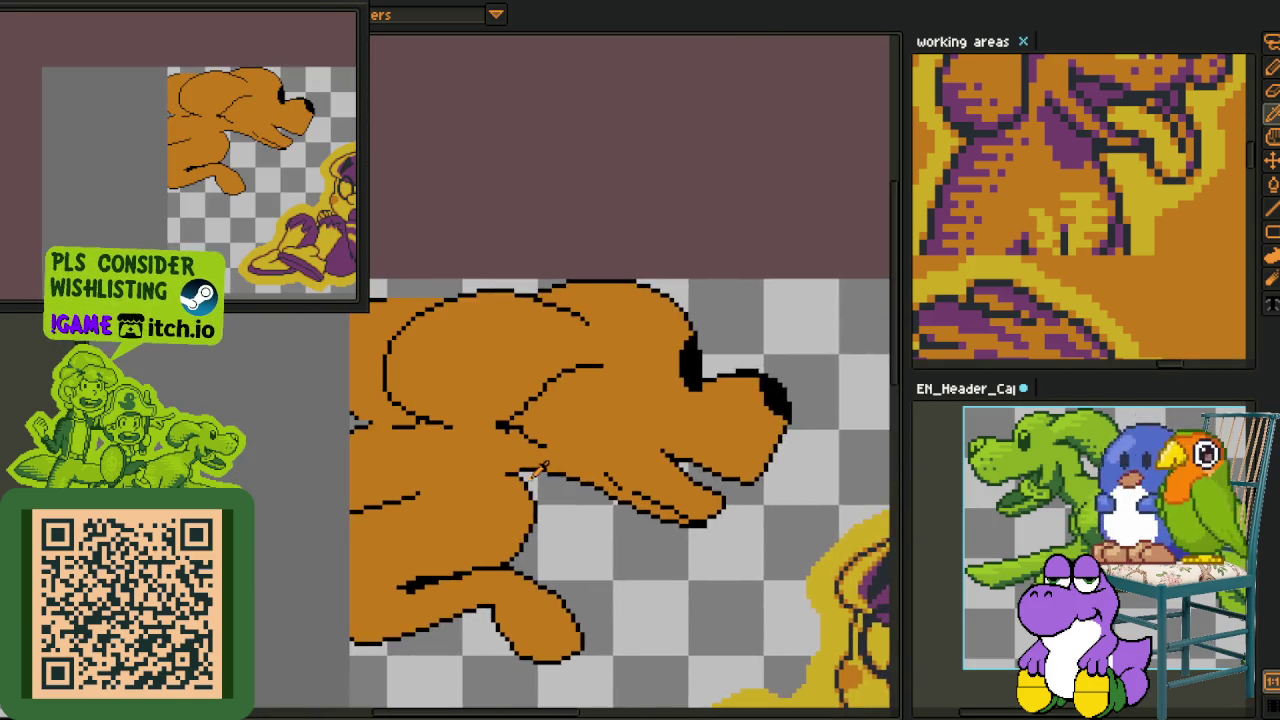
pyautogui.scroll(2, 541, 468)
pyautogui.scroll(2, 543, 410)
pyautogui.scroll(-1, 543, 408)
pyautogui.scroll(-1, 491, 480)
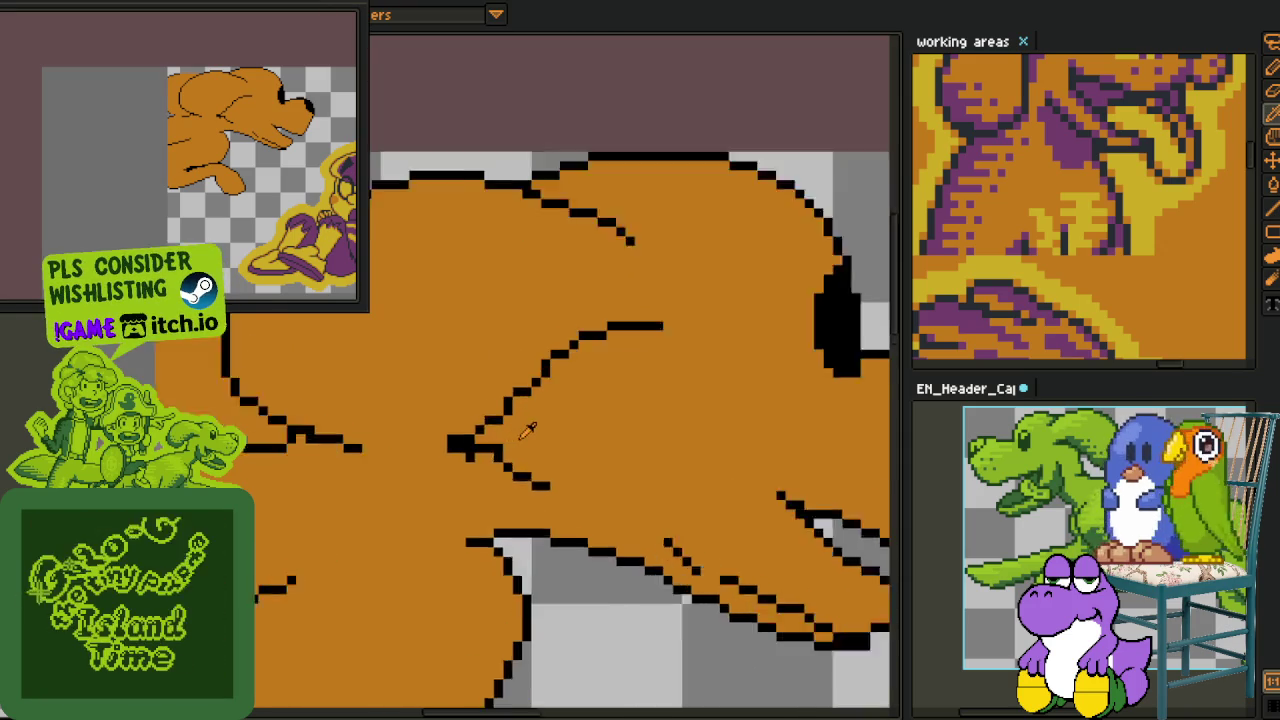
pyautogui.scroll(2, 526, 428)
pyautogui.click(381, 438)
# Sample the black outline colour and join the two line ends with a straight line.
pyautogui.press('i')
pyautogui.scroll(-2, 383, 443)
pyautogui.scroll(2, 370, 513)
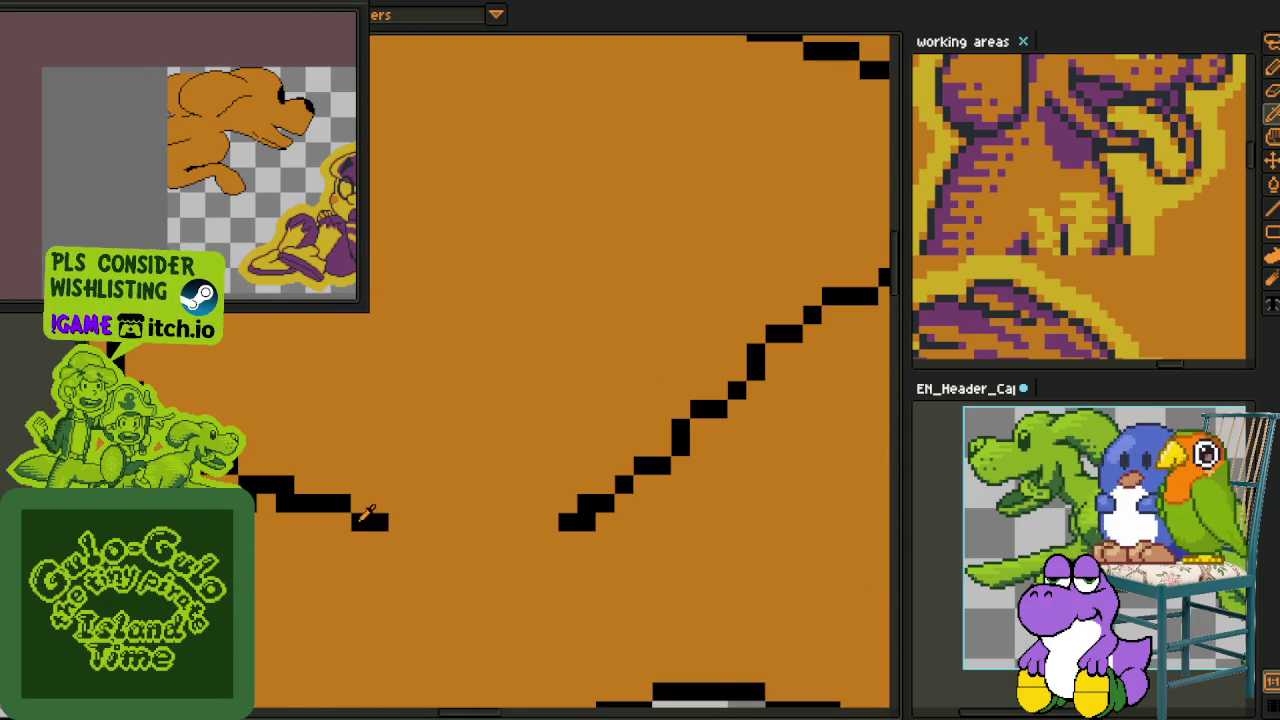
pyautogui.press('b')
pyautogui.click(342, 520)
pyautogui.keyDown('shift'); pyautogui.click(557, 505); pyautogui.keyUp('shift')
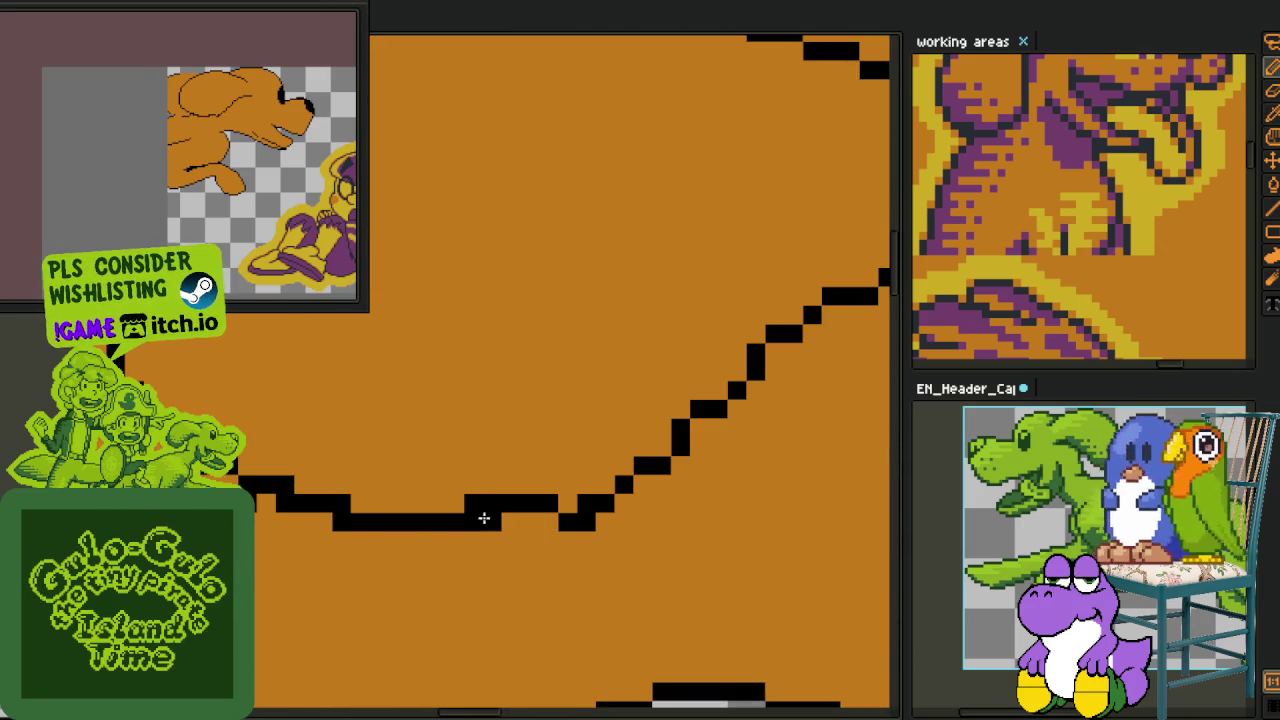
# Smooth the curve's kink by painting extra steps orange and adding black step pixels.
pyautogui.press('i')
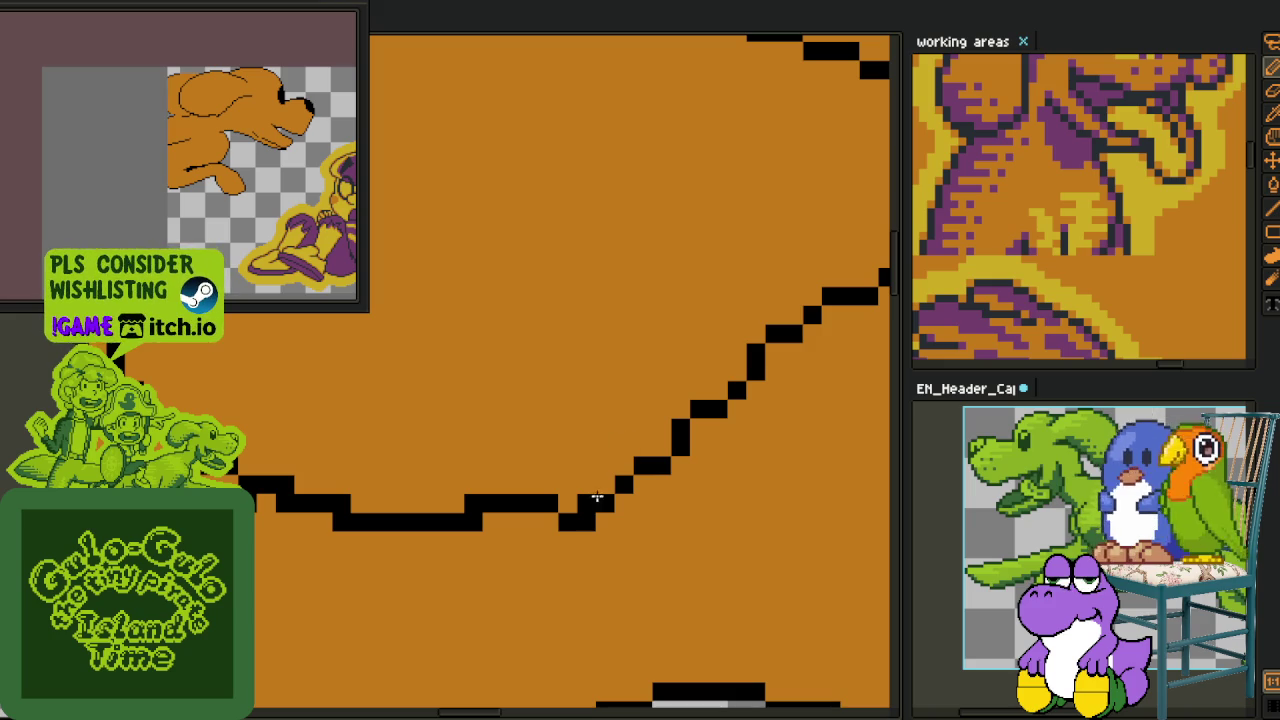
pyautogui.click(631, 518)
pyautogui.press('b')
pyautogui.moveTo(588, 521)
pyautogui.mouseDown()
pyautogui.moveTo(552, 518)
pyautogui.moveTo(600, 485)
pyautogui.mouseUp()
pyautogui.press('i')
pyautogui.press('b')
pyautogui.moveTo(663, 447)
pyautogui.mouseDown()
pyautogui.moveTo(625, 466)
pyautogui.moveTo(602, 507)
pyautogui.mouseUp()
pyautogui.press('i')
pyautogui.click(677, 480)
pyautogui.press('b')
pyautogui.click(680, 447)
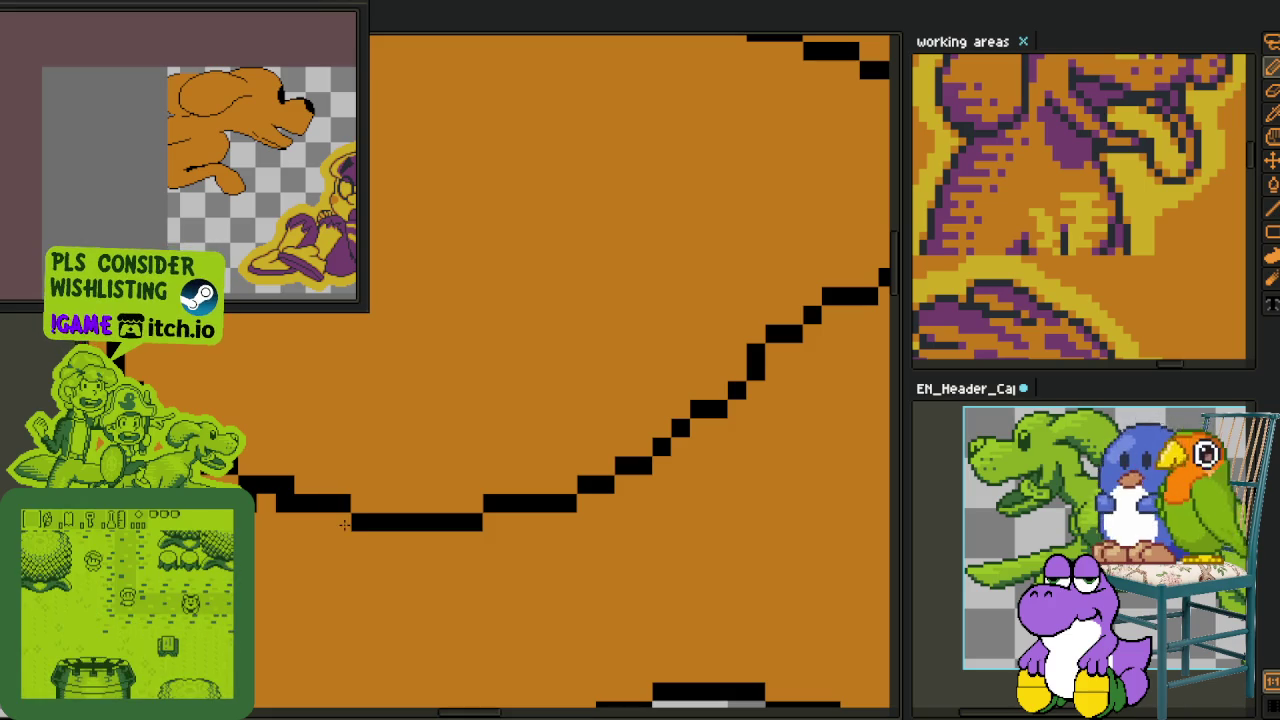
# Scroll and pan around to review the dog's body outline.
pyautogui.hscroll(-3, 296, 523)
pyautogui.scroll(-2, 318, 533)
pyautogui.scroll(1, 325, 530)
pyautogui.scroll(-2, 335, 527)
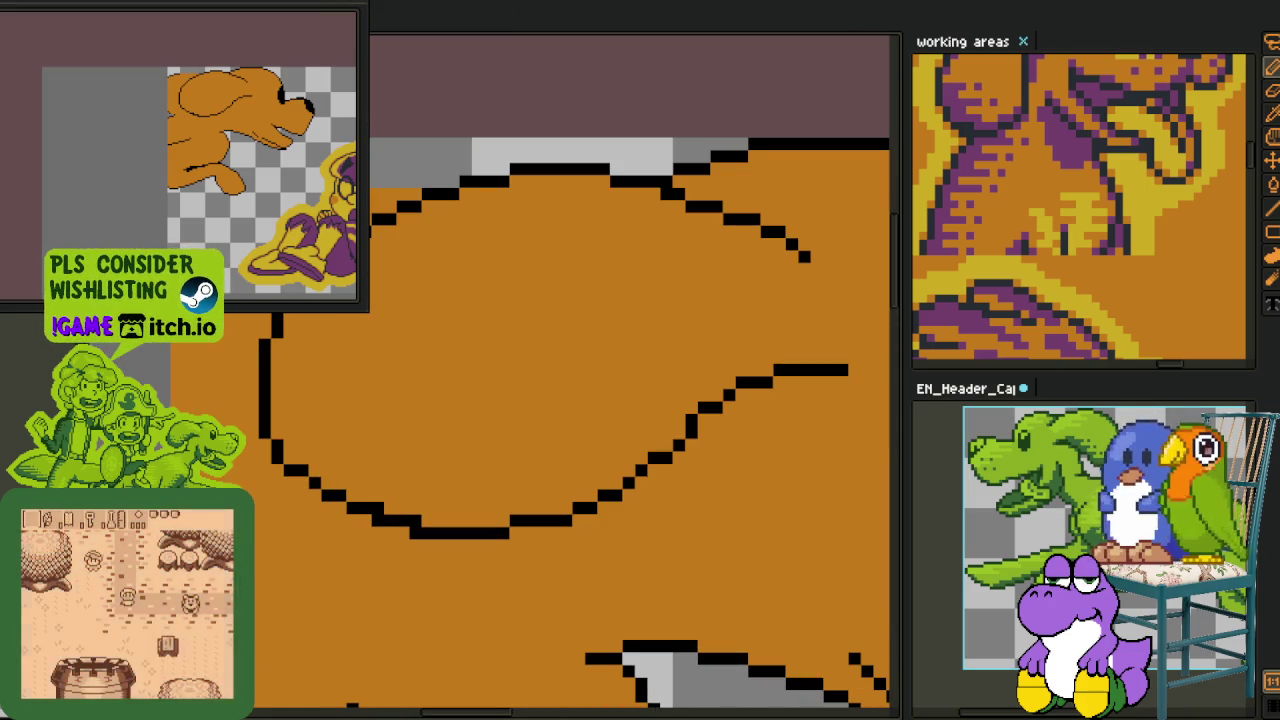
pyautogui.scroll(-3, 349, 494)
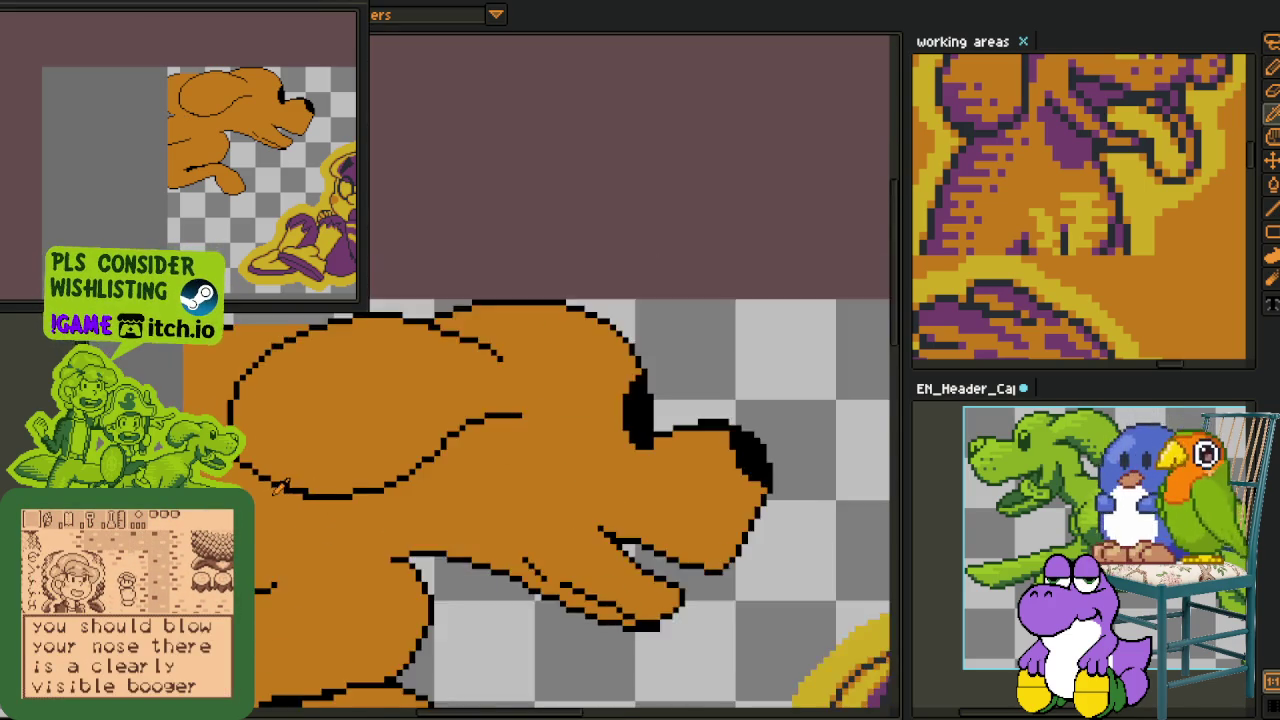
pyautogui.scroll(-1, 349, 494)
pyautogui.scroll(3, 349, 494)
pyautogui.scroll(2, 349, 494)
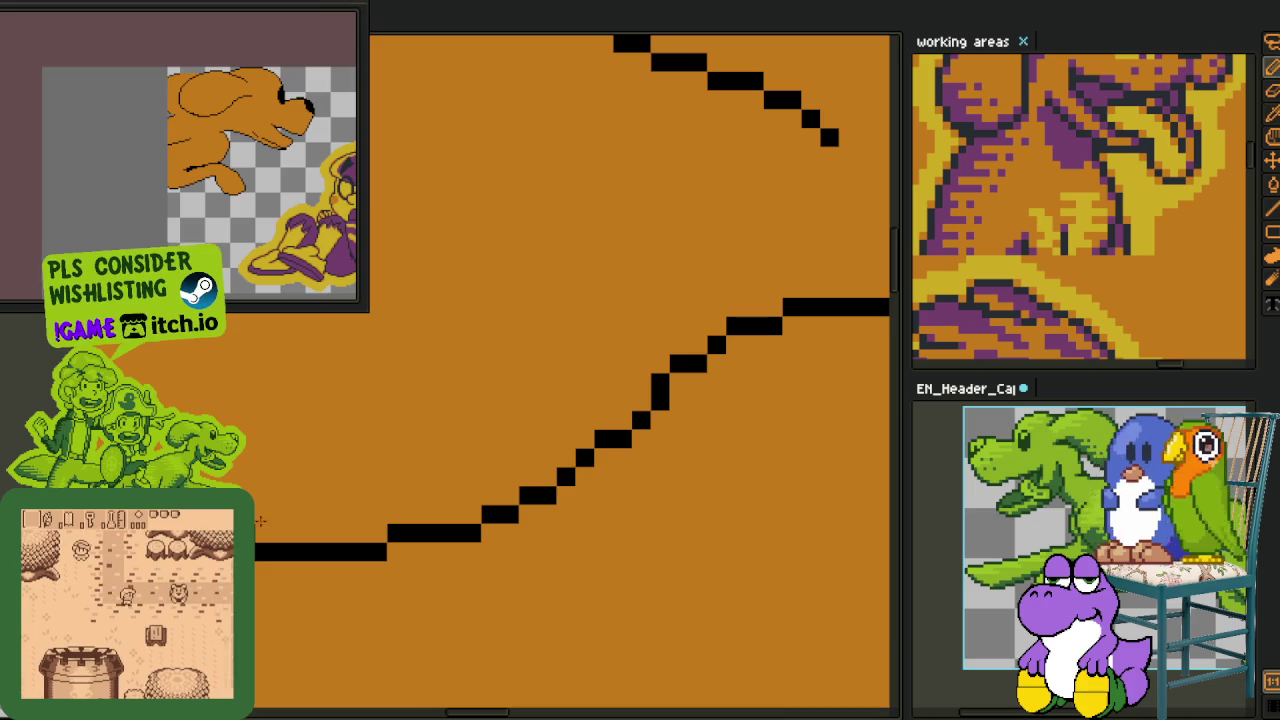
pyautogui.scroll(-2, 326, 466)
pyautogui.scroll(-1, 326, 466)
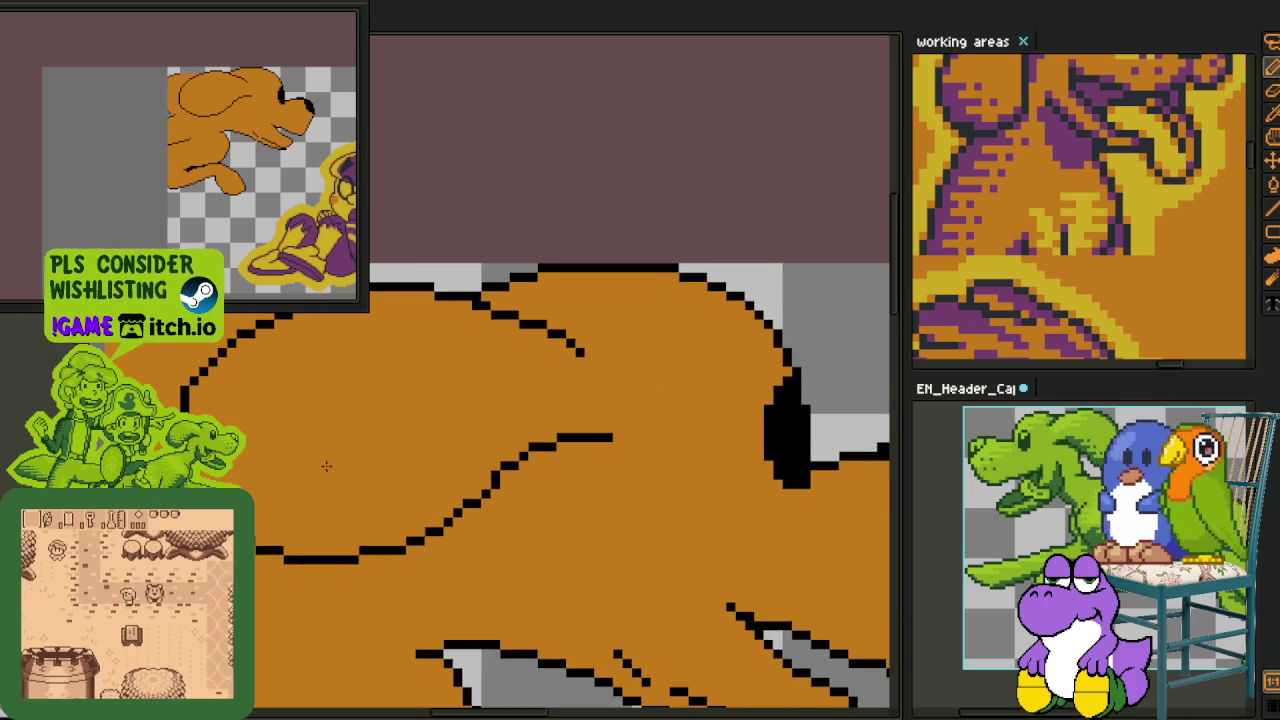
pyautogui.scroll(2, 524, 459)
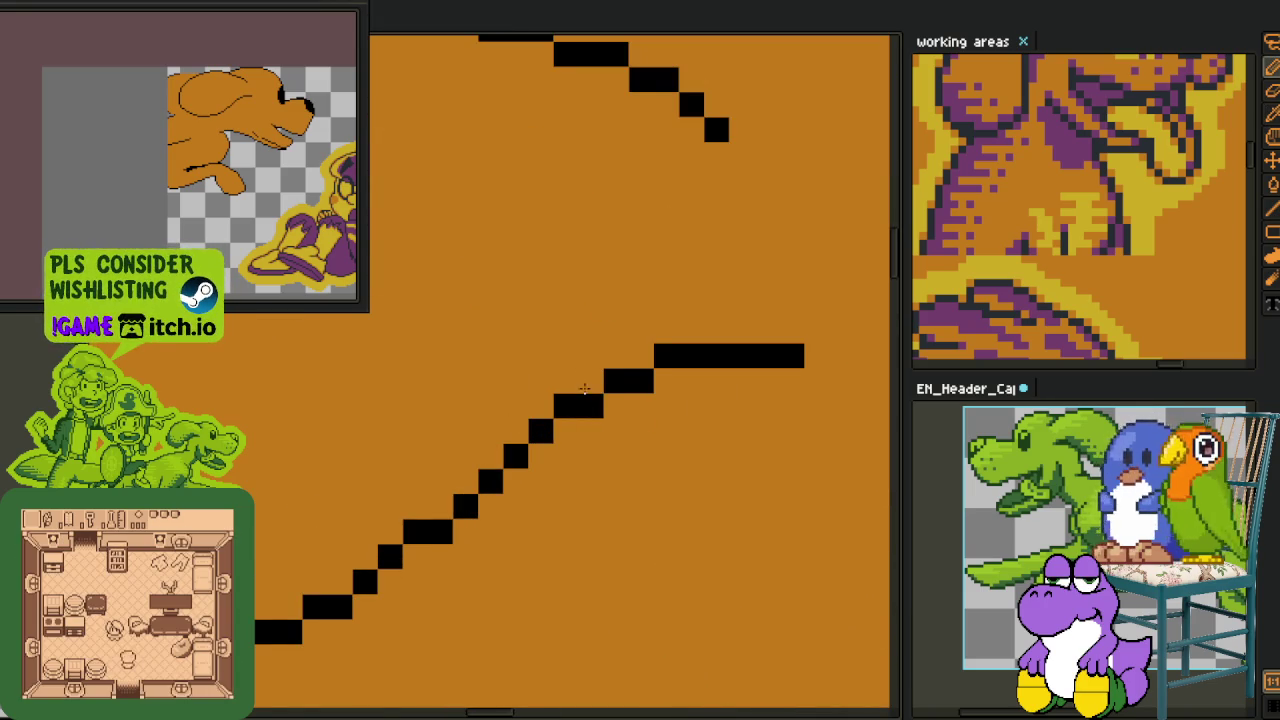
pyautogui.scroll(-3, 581, 403)
pyautogui.moveTo(571, 380)
pyautogui.mouseDown()
pyautogui.moveTo(594, 457)
pyautogui.moveTo(580, 462)
pyautogui.mouseUp()
pyautogui.scroll(-2, 580, 462)
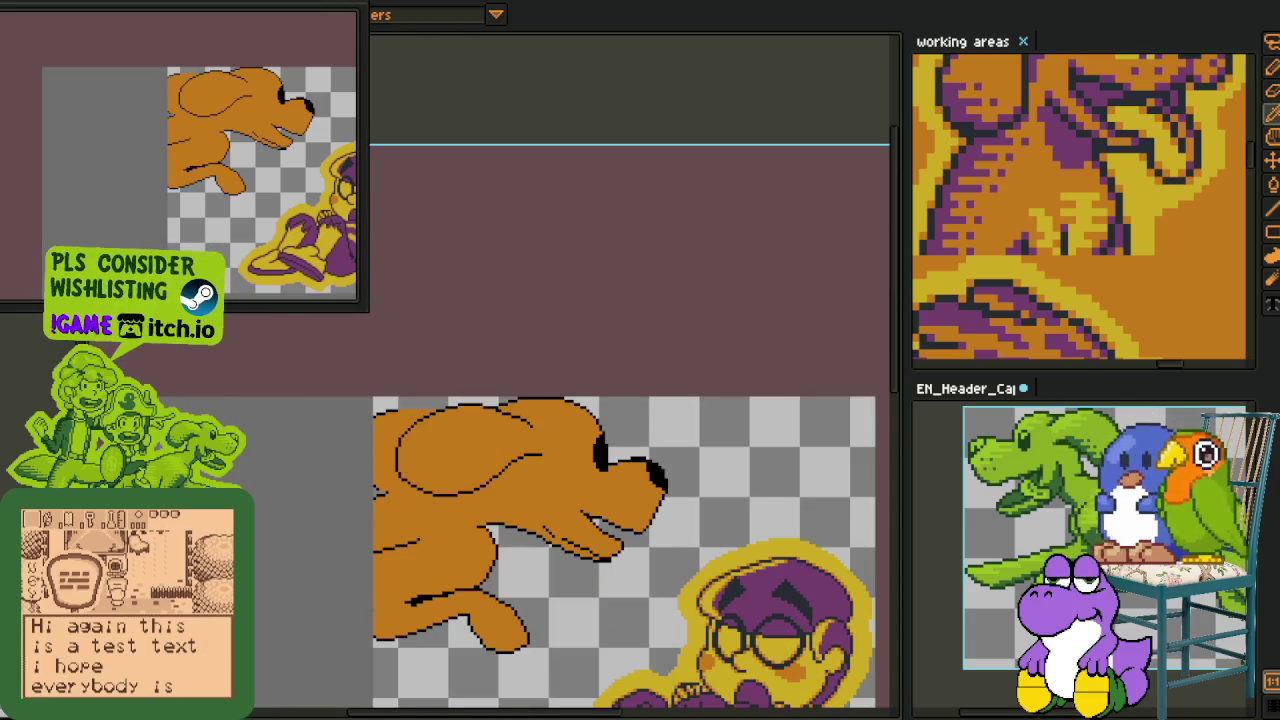
# Save the dog sprite with Ctrl+S and switch over to Godot.
pyautogui.hotkey('ctrl', 's')
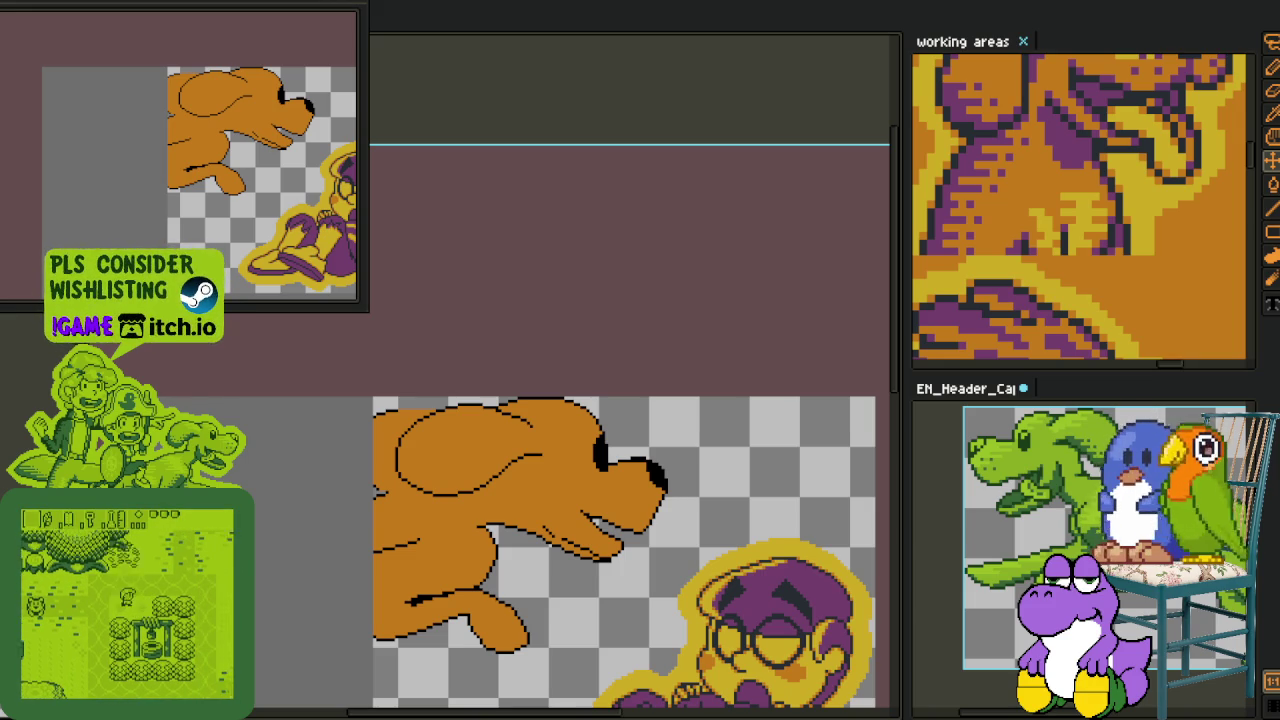
pyautogui.hotkey('alt', 'Tab')
# Review the 'Tedi sliding sideways' bug task, close its details, and save the scene.
pyautogui.click(470, 336)
pyautogui.click(686, 412)
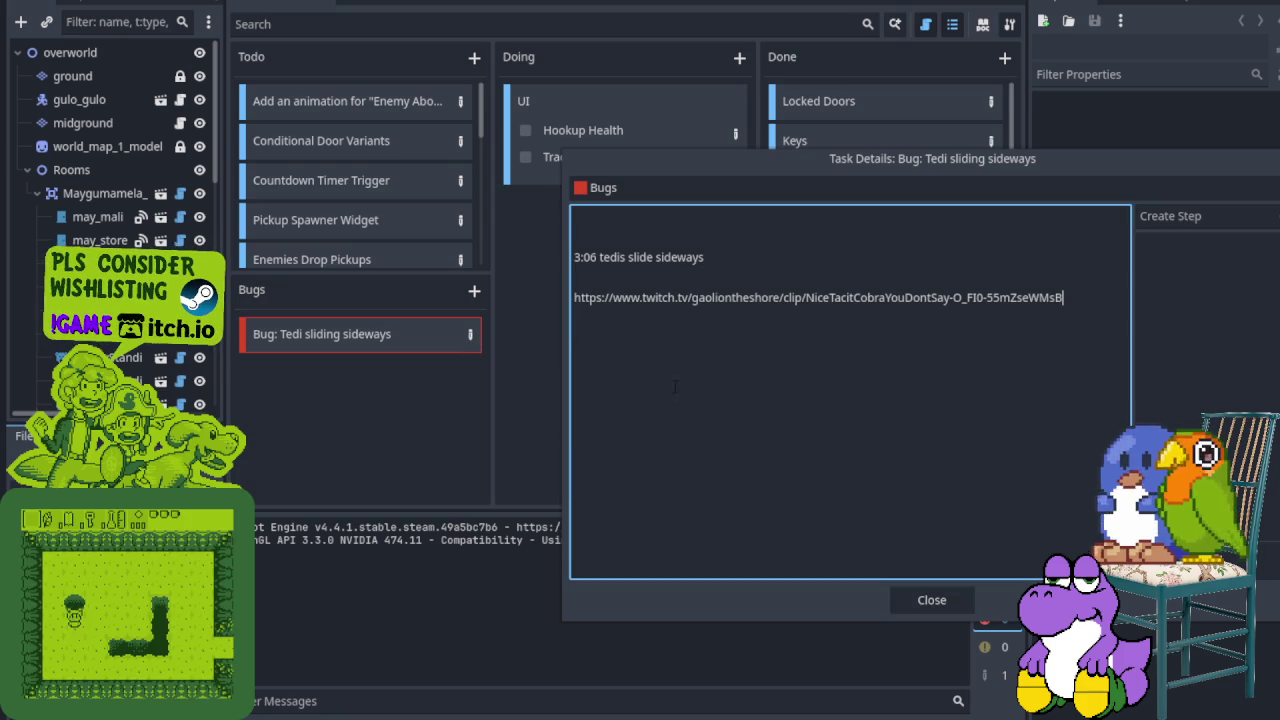
pyautogui.press('Tab')
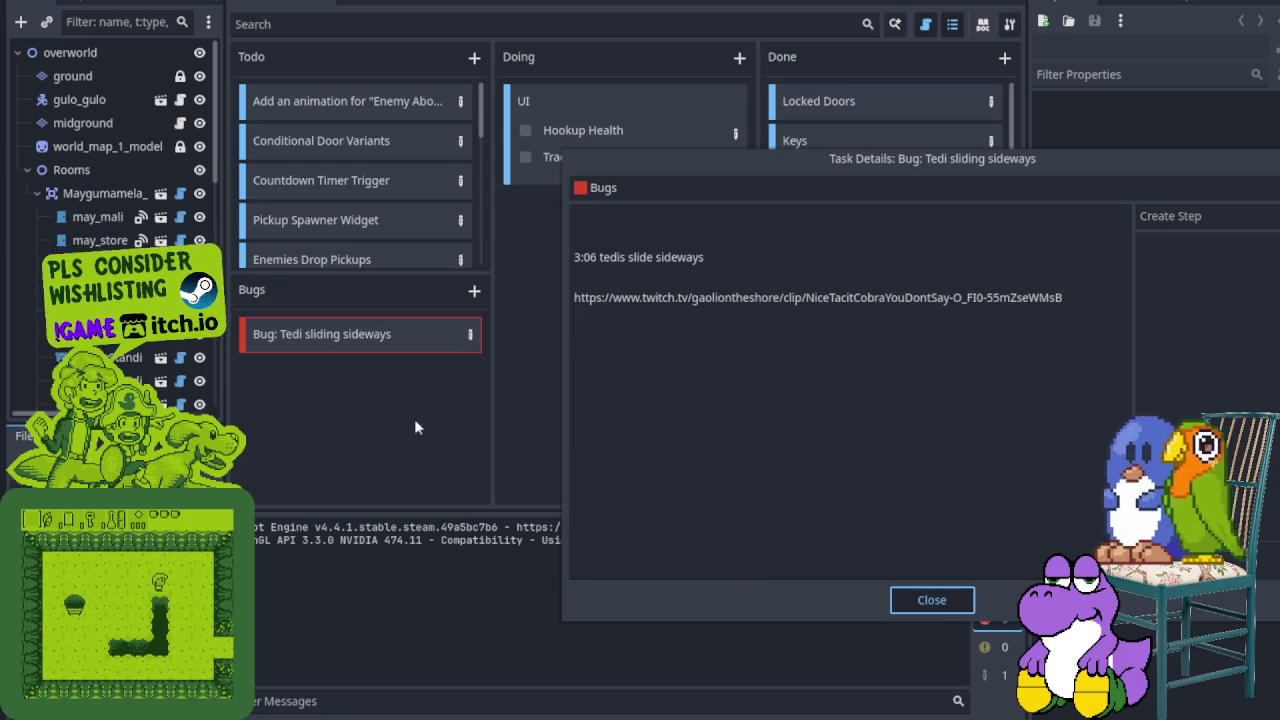
pyautogui.click(916, 601)
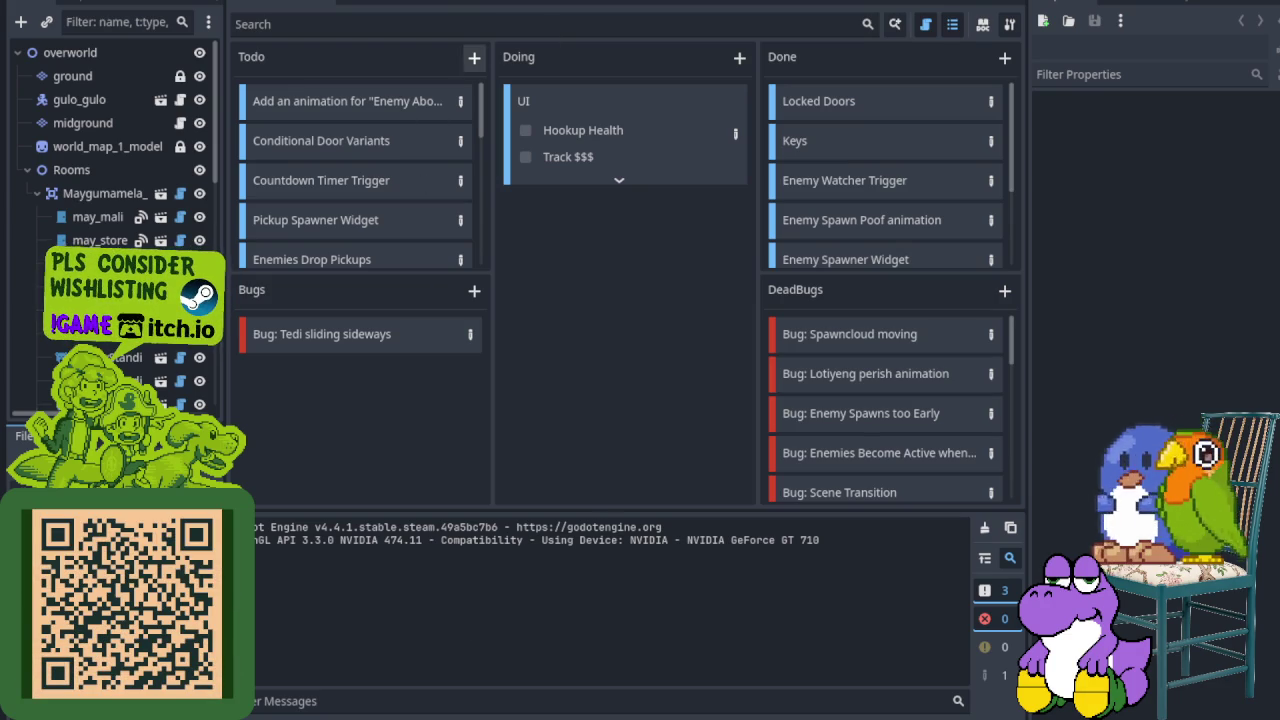
pyautogui.hotkey('ctrl', 's')
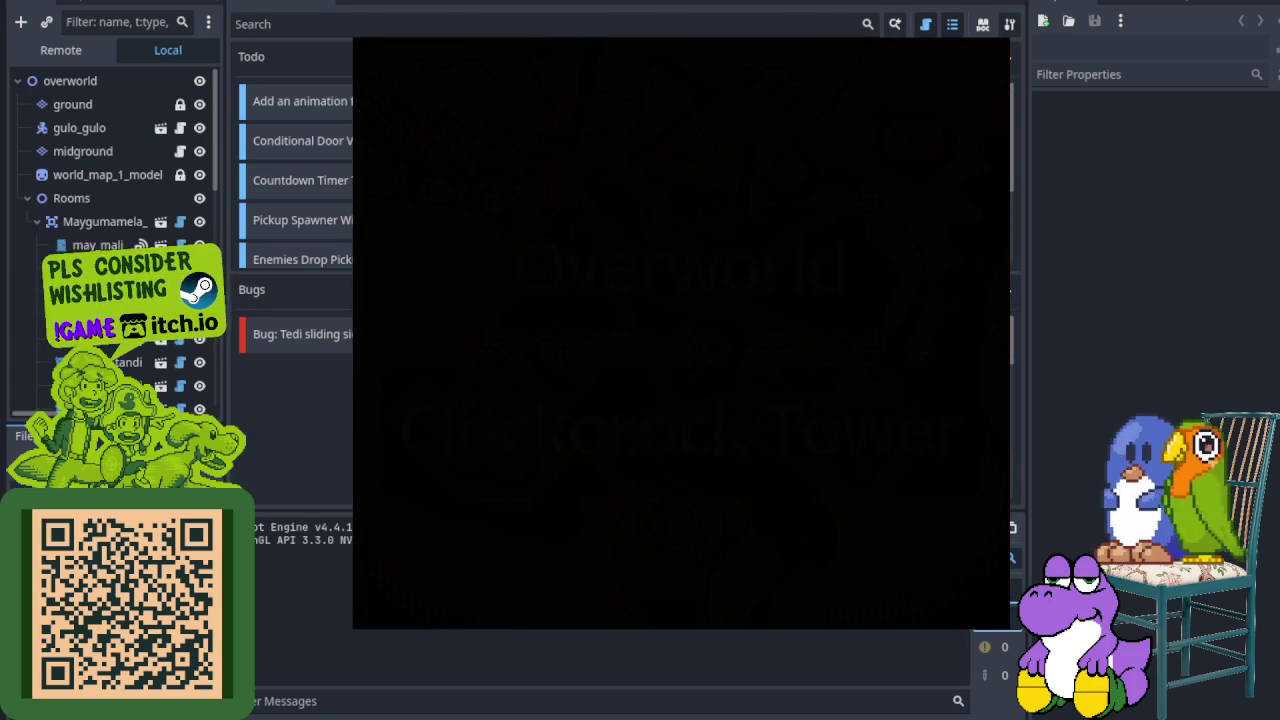
# Check the game's audio settings menu, then walk north into the frying-pan house.
pyautogui.press('Escape')
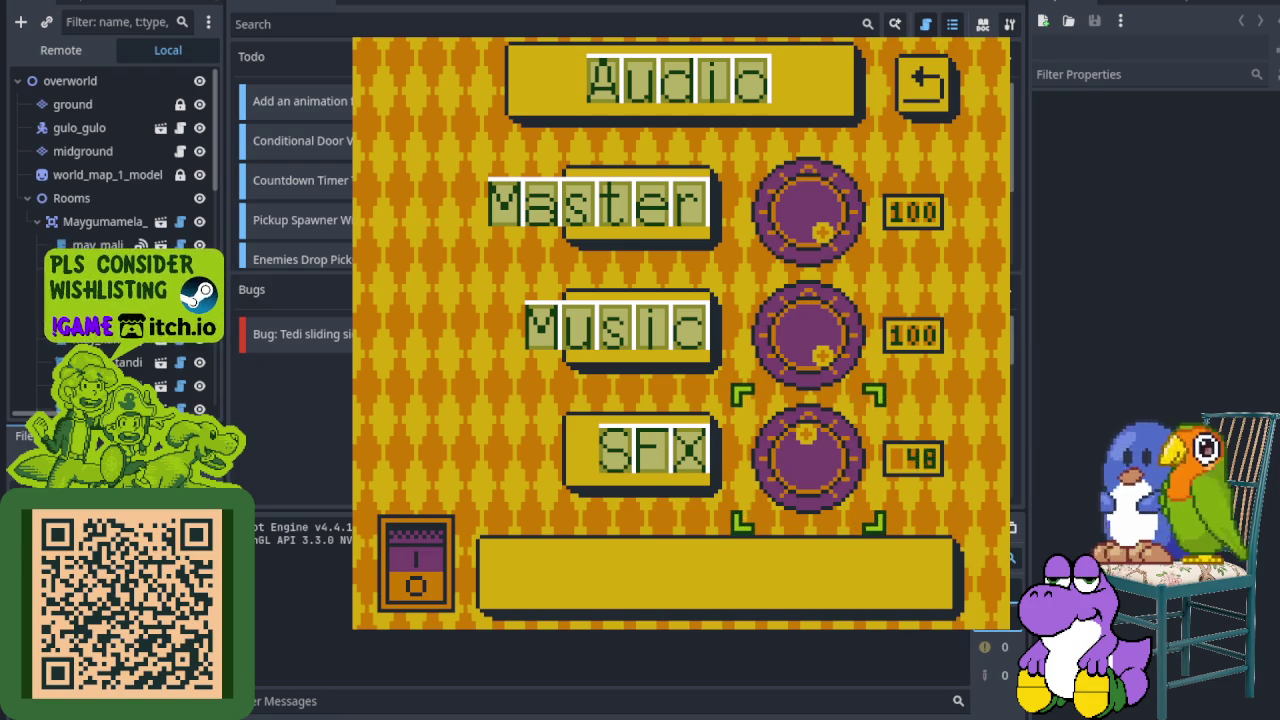
pyautogui.press('Escape')
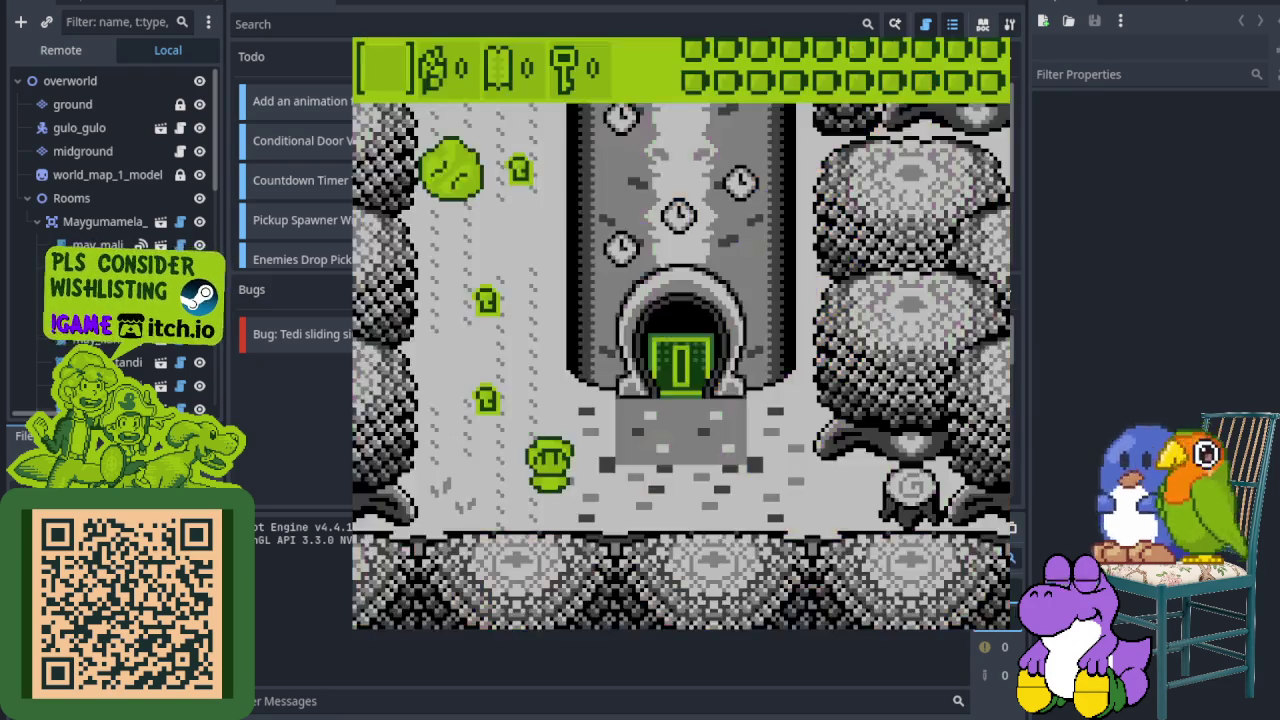
pyautogui.press('Up')
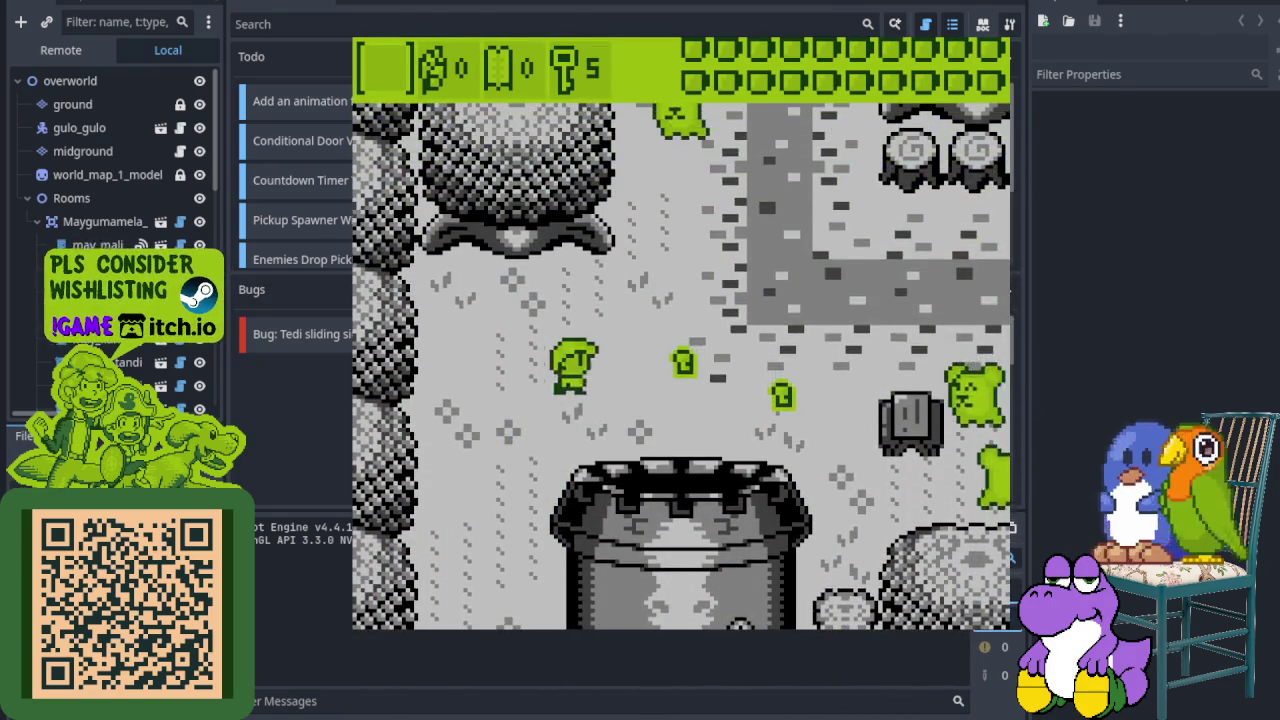
pyautogui.press('Right')
pyautogui.press('Right')
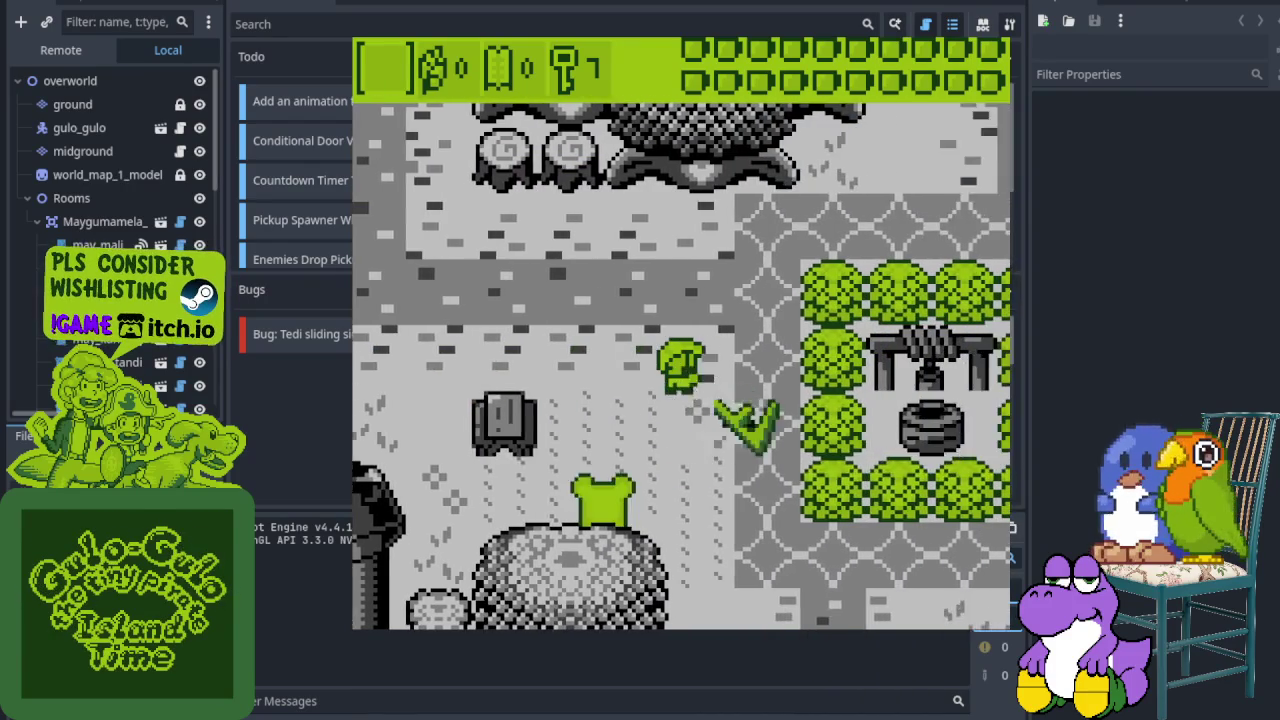
pyautogui.press('Left')
pyautogui.press('Up')
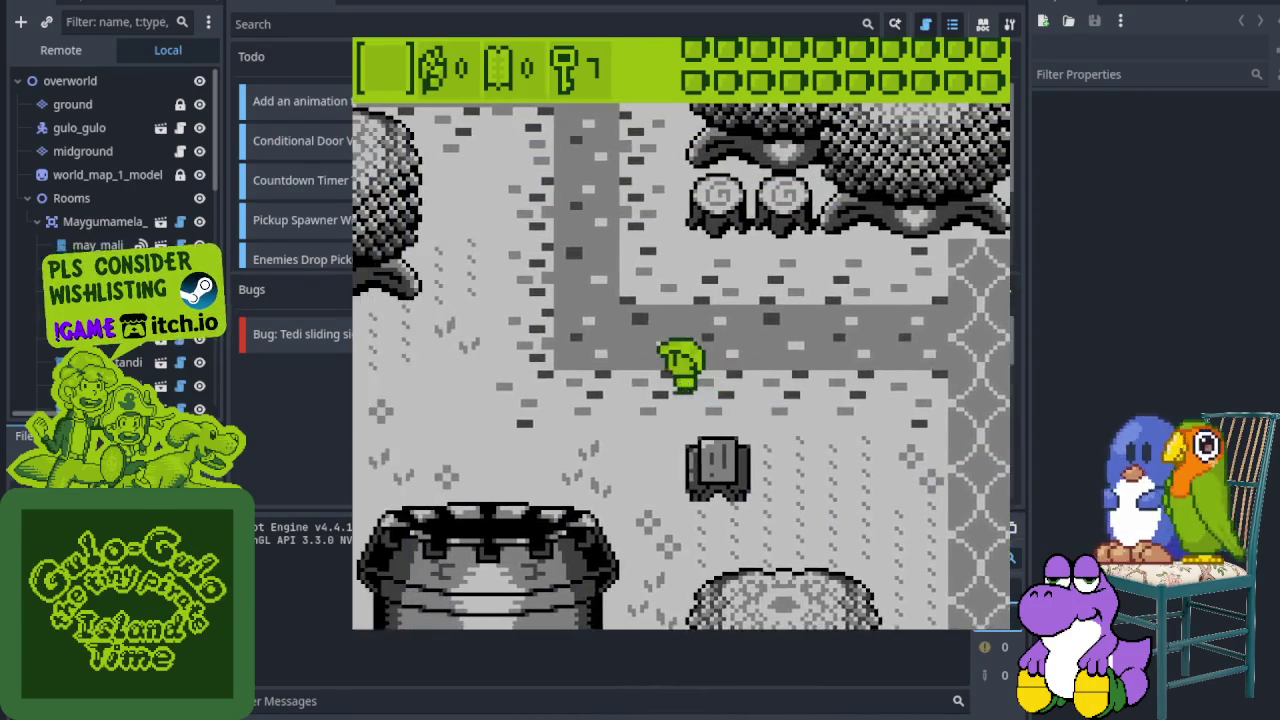
pyautogui.press('Up')
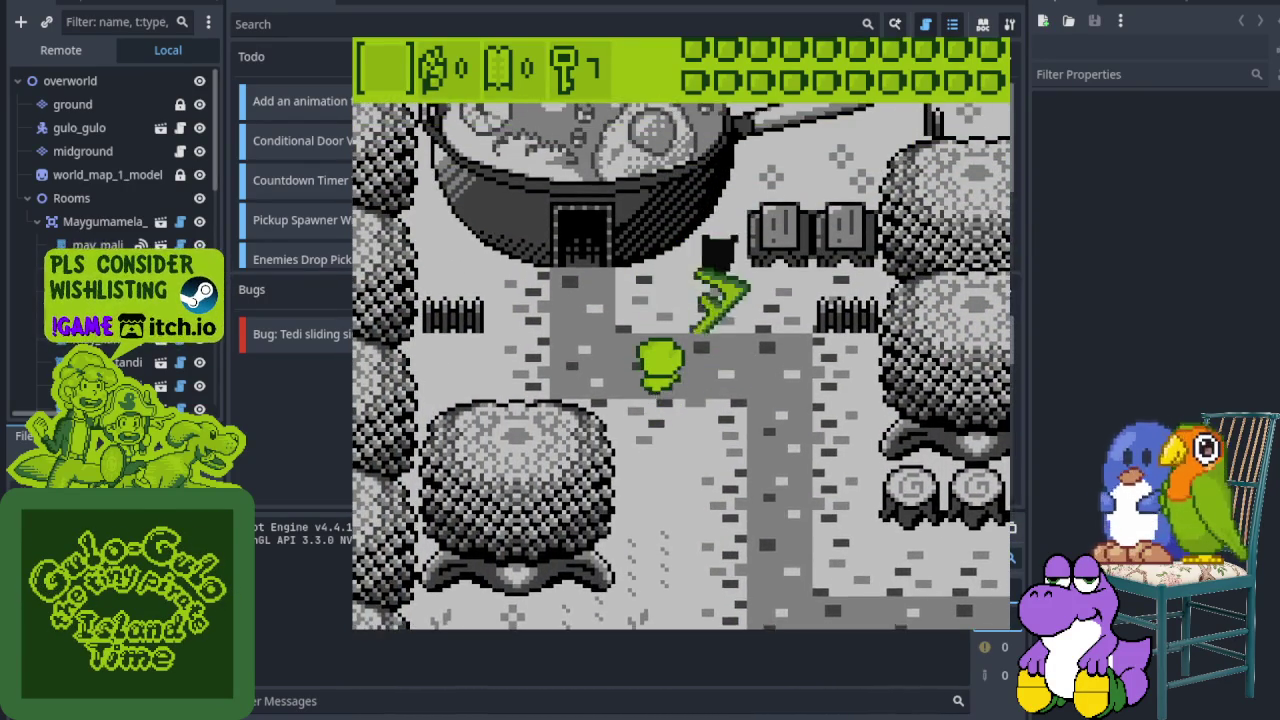
pyautogui.press('Left')
pyautogui.press('Up')
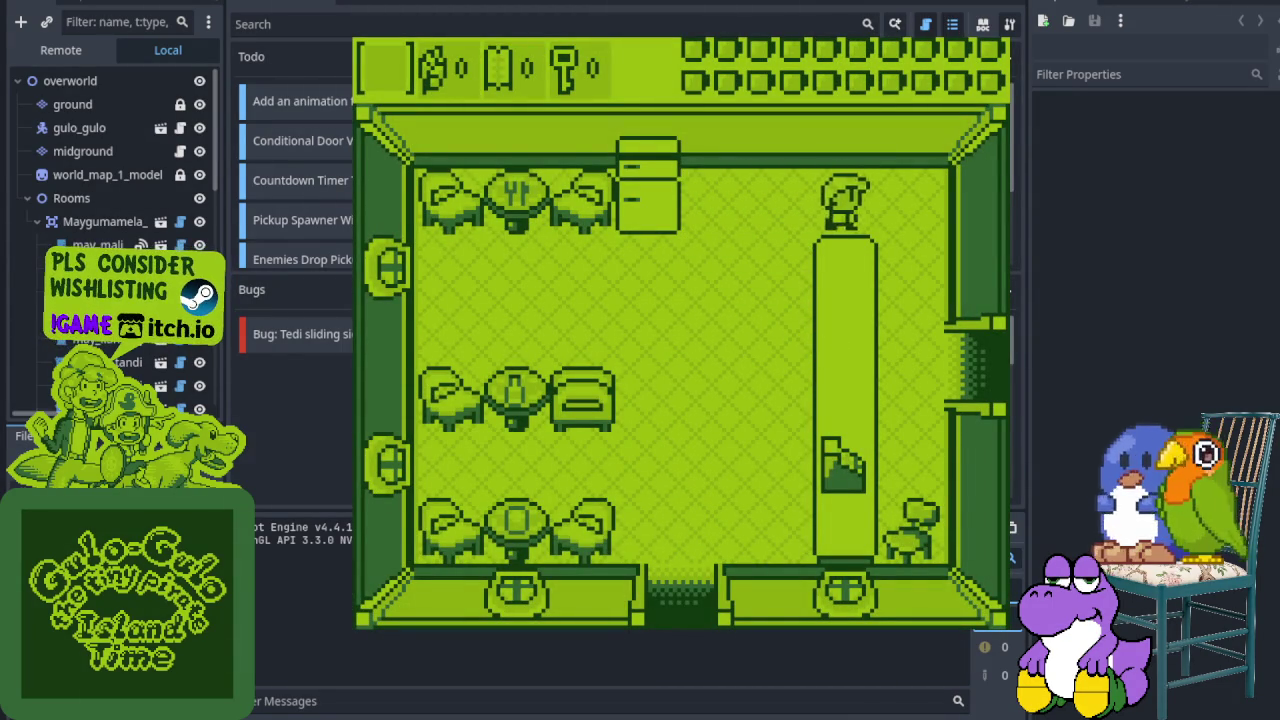
# Explore the house's rooms past the fridge, then exit through the bottom door.
pyautogui.press('Right')
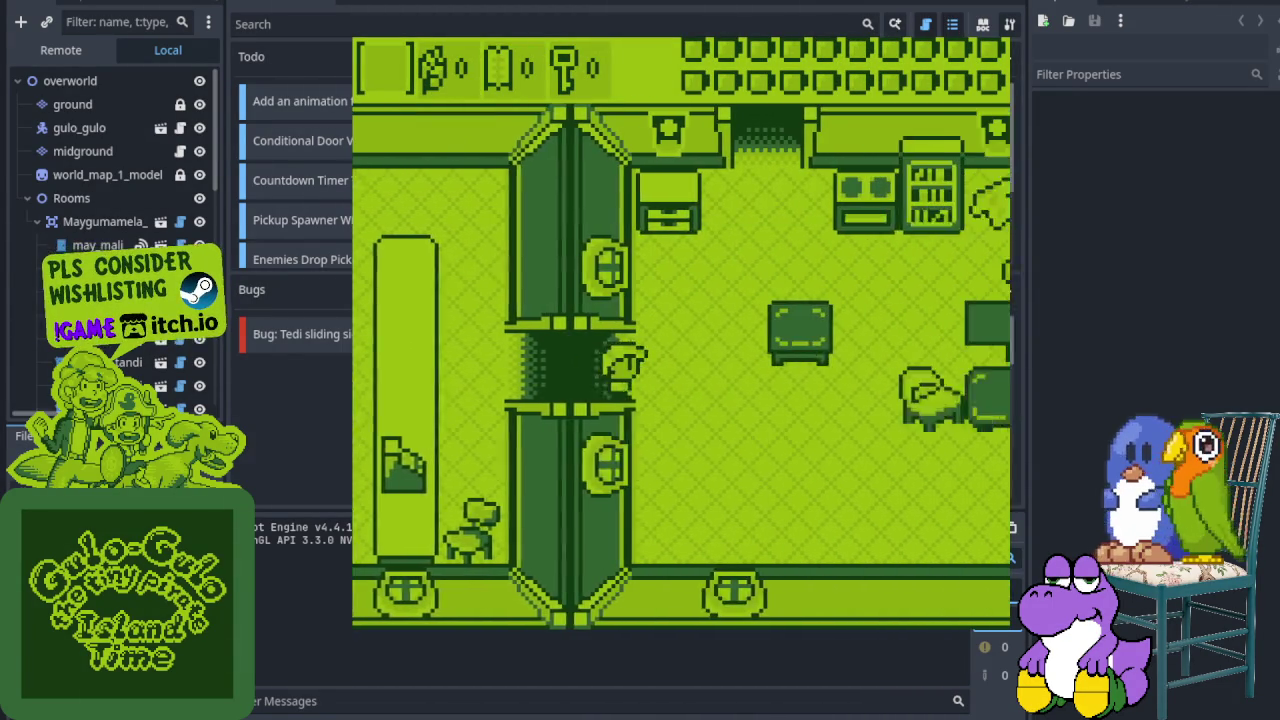
pyautogui.press('Up')
pyautogui.press('Down')
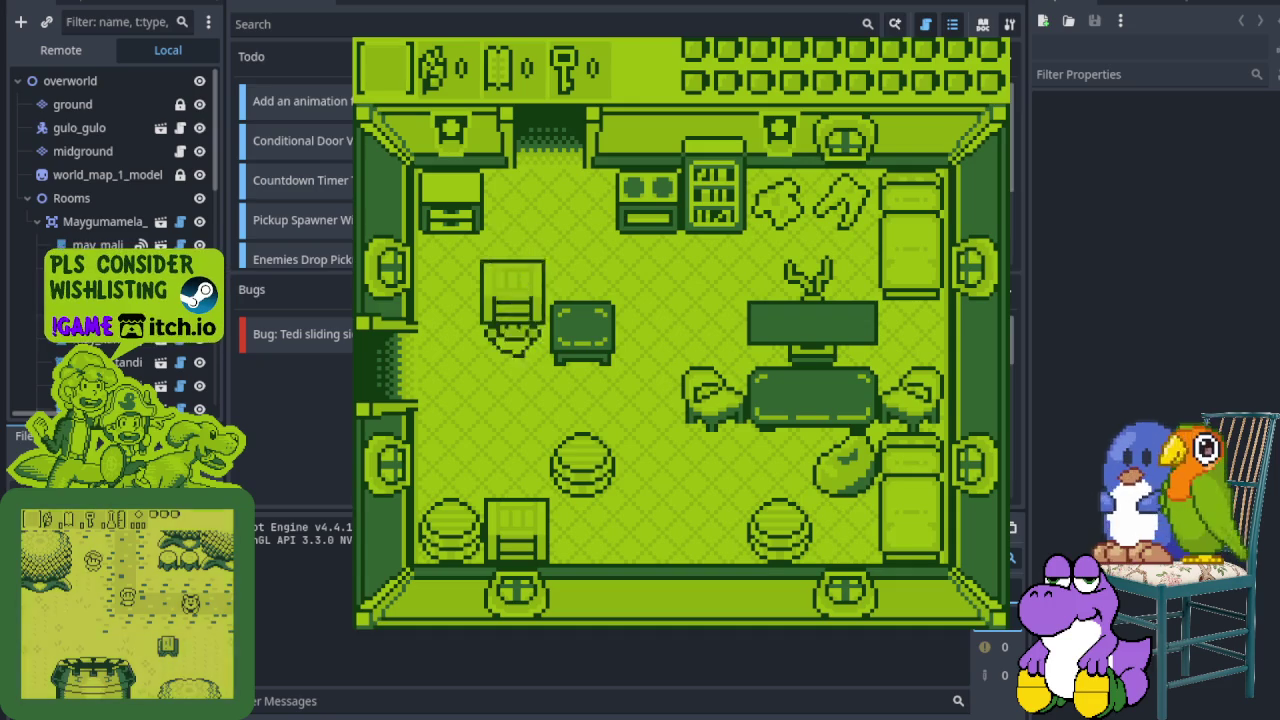
pyautogui.press('Left')
pyautogui.press('Up')
pyautogui.press('Left')
pyautogui.press('Right')
pyautogui.press('Down')
pyautogui.press('Down')
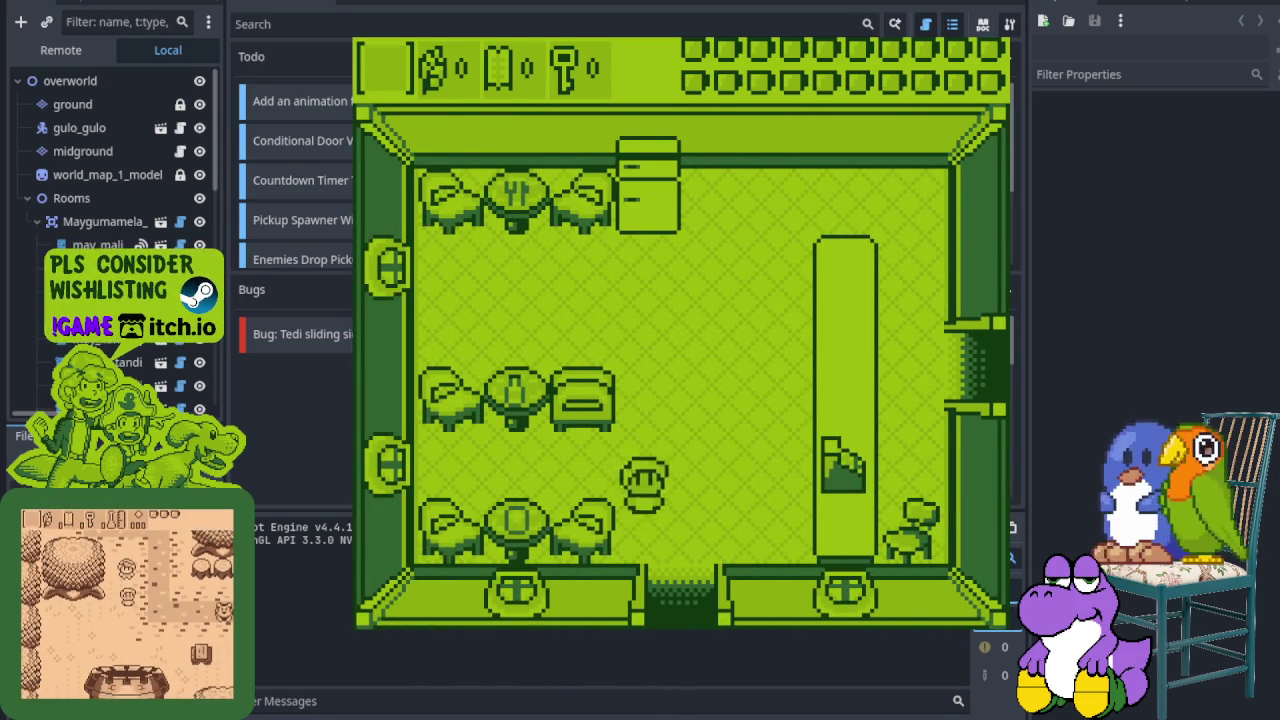
pyautogui.press('Left')
pyautogui.press('Right')
pyautogui.press('Left')
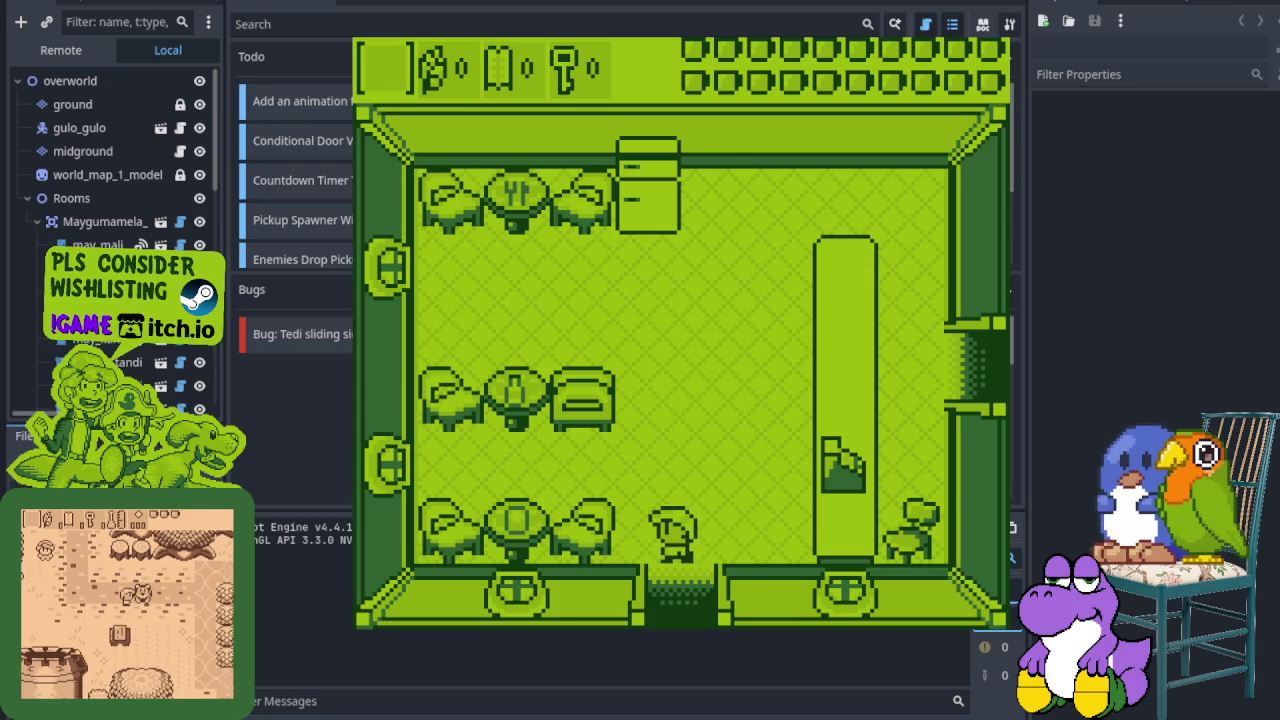
pyautogui.press('Down')
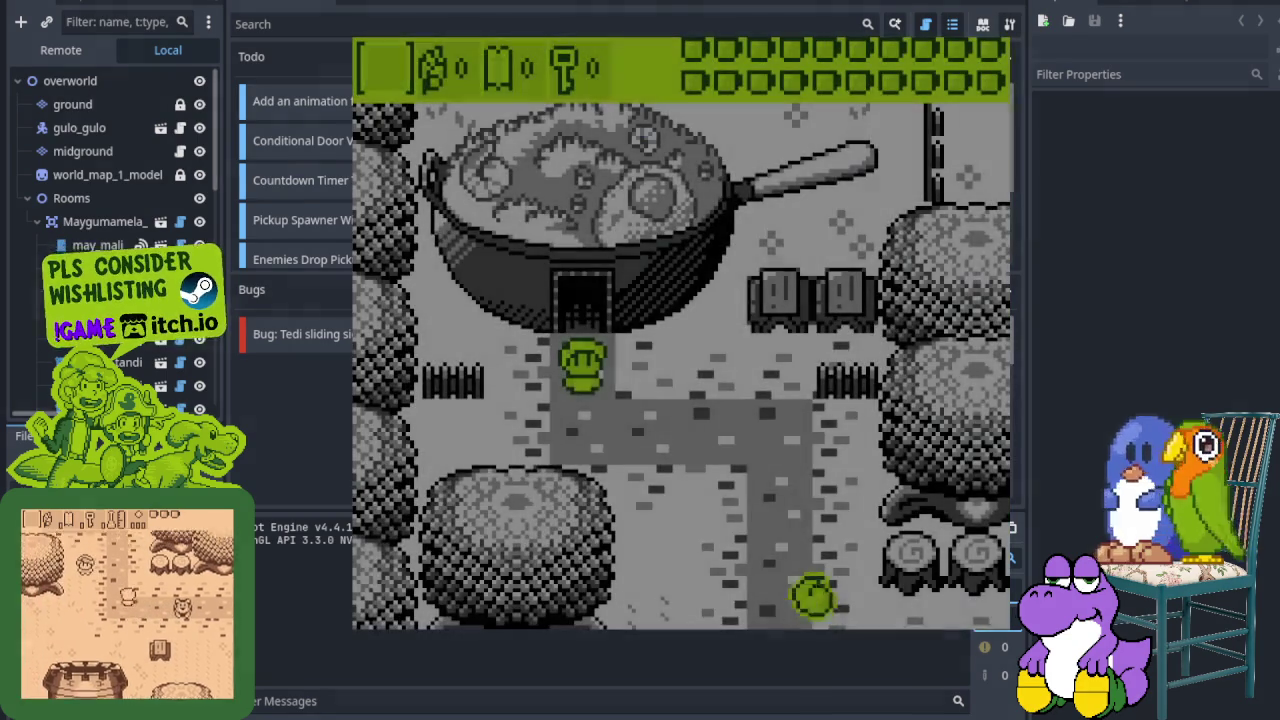
# Walk the player from the frying-pan house south past the trees and stumps into the clock tower doorway.
pyautogui.press('Down')
pyautogui.press('Right')
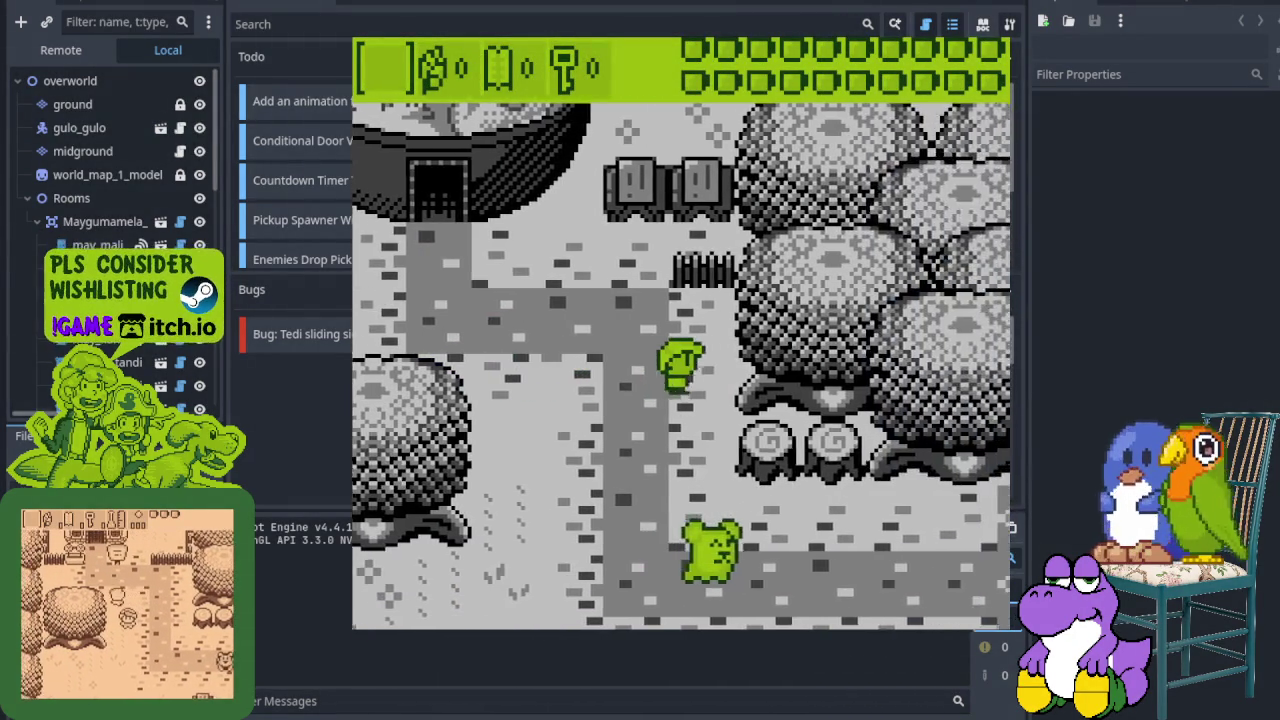
pyautogui.press('Down')
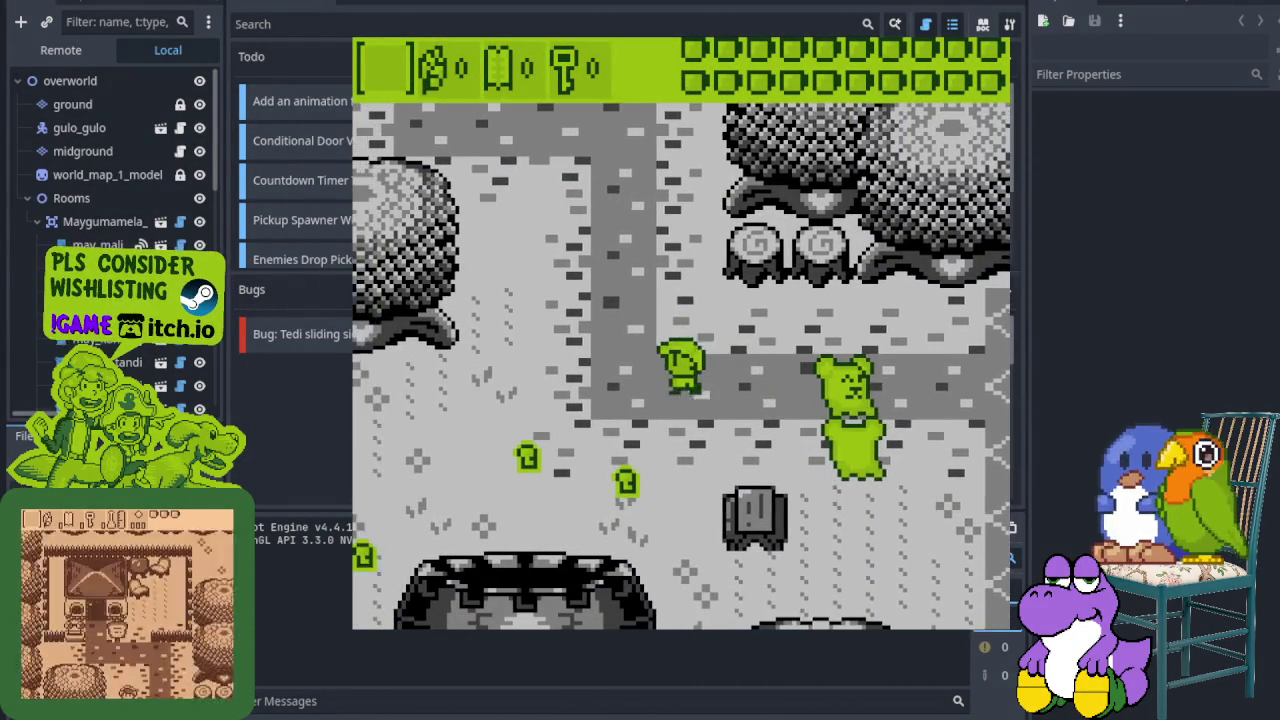
pyautogui.press('Right')
pyautogui.press('Up')
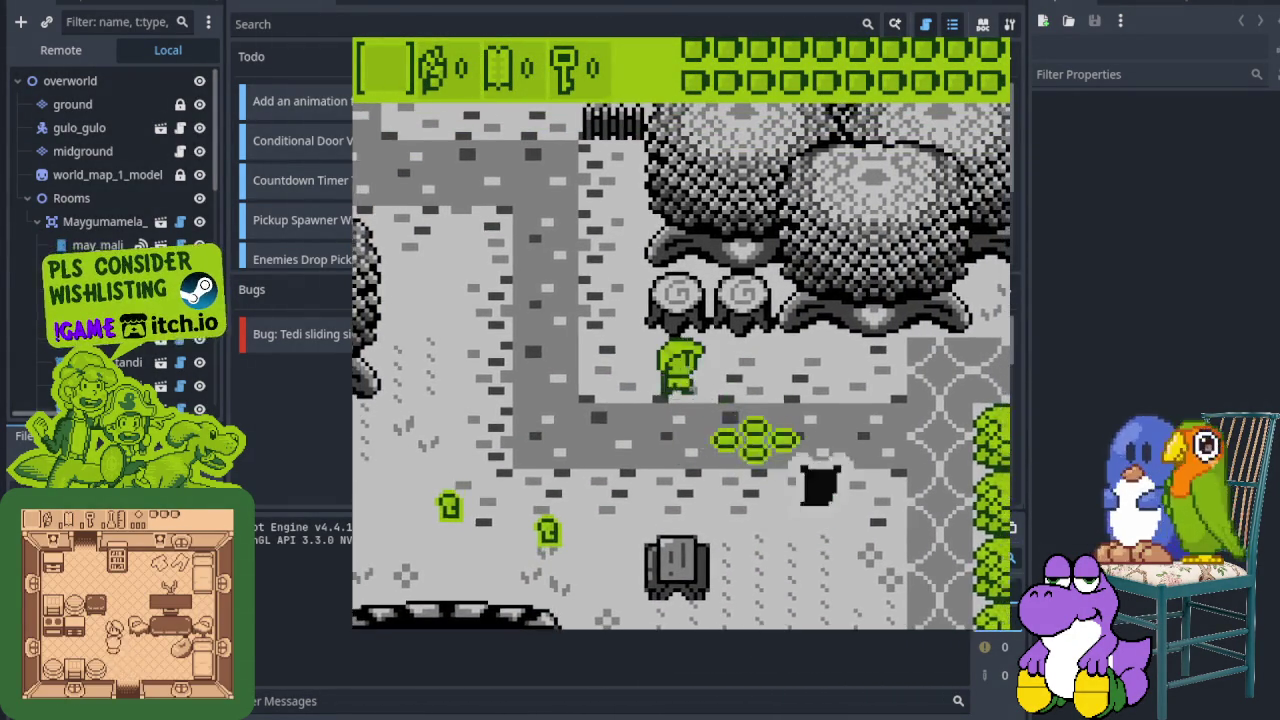
pyautogui.press('Down')
pyautogui.press('Left')
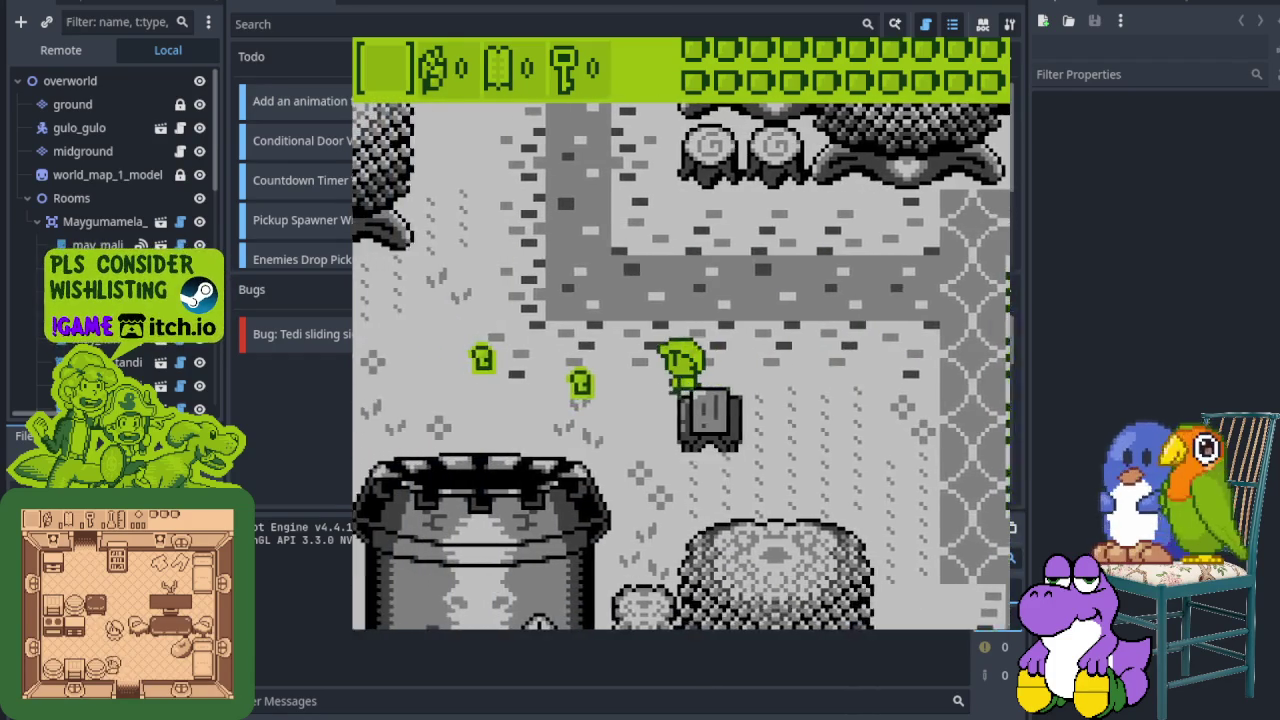
pyautogui.press('Left')
pyautogui.press('Down')
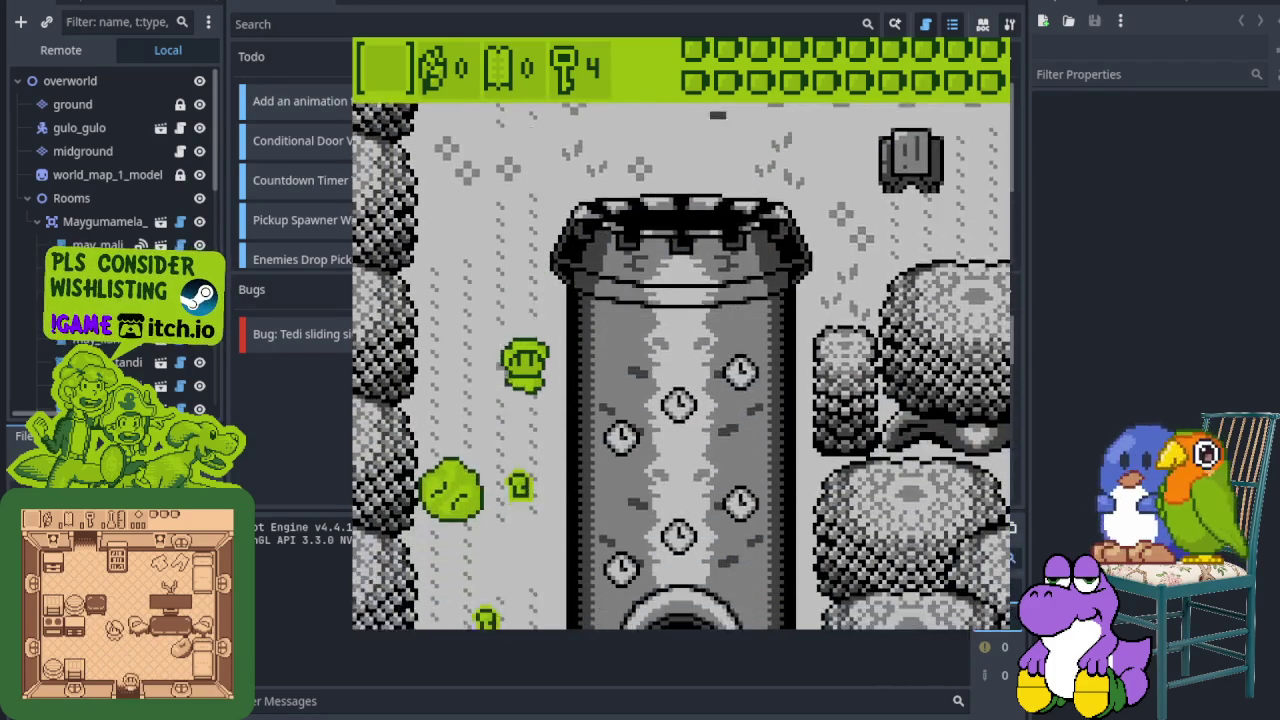
pyautogui.press('Down')
pyautogui.press('Right')
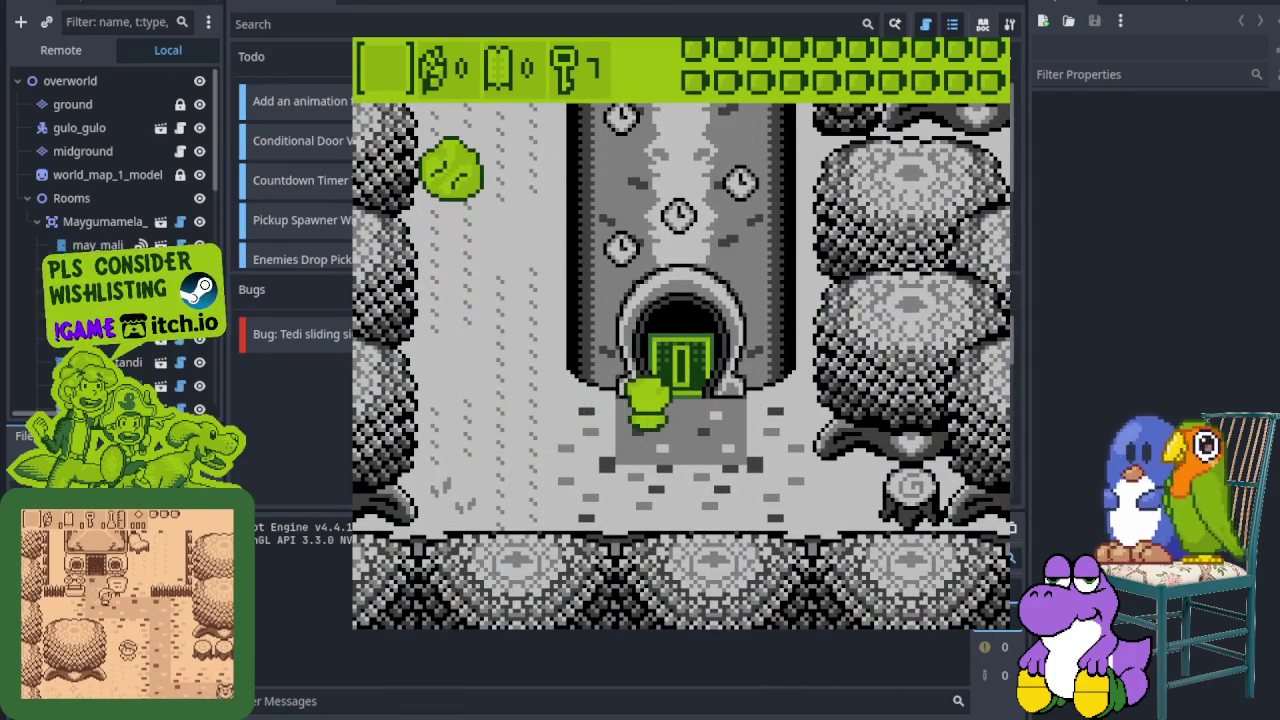
pyautogui.press('Up')
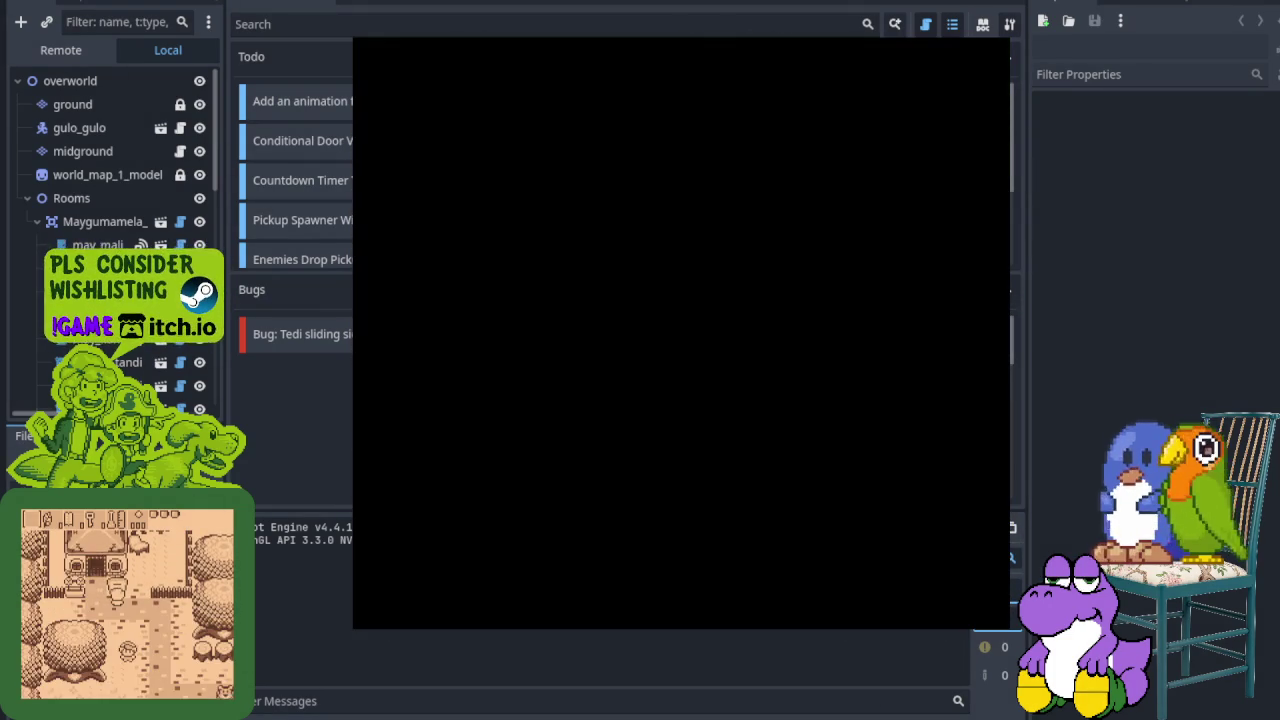
# Enter the tower's first room, go east and defeat the enemies with sword swings.
pyautogui.press('Up')
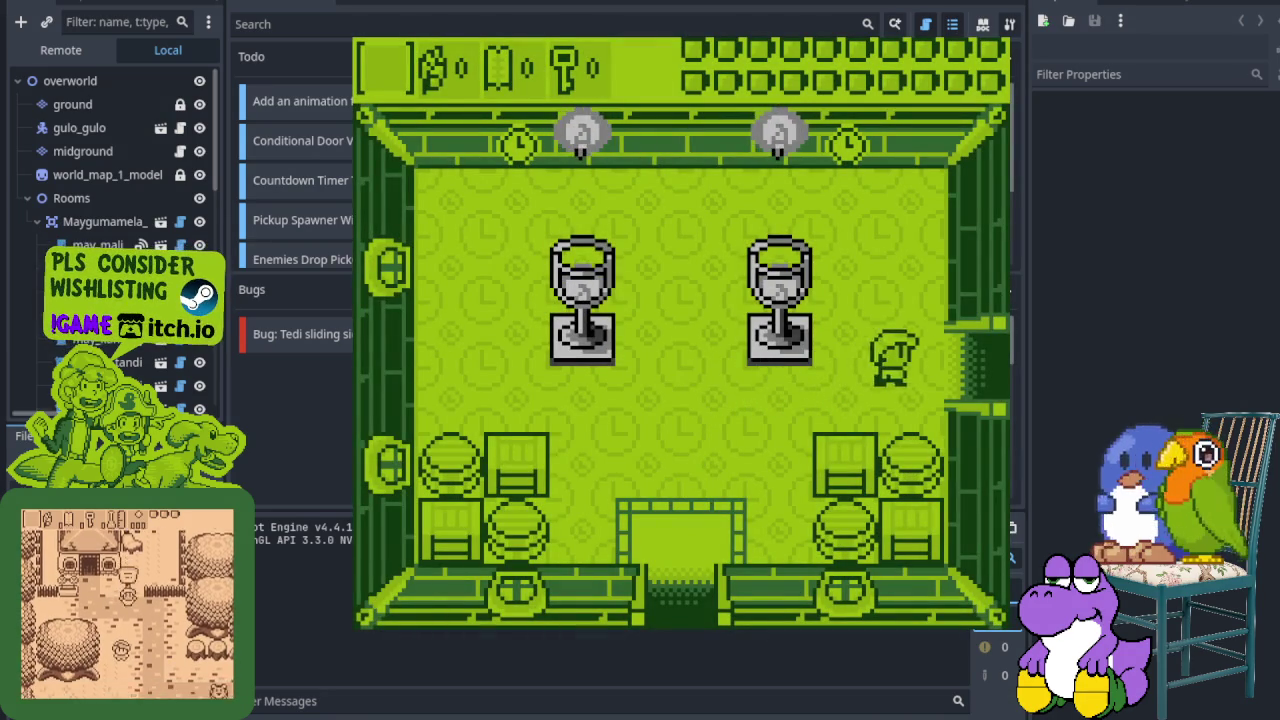
pyautogui.press('Right')
pyautogui.press('x')
pyautogui.press('Up')
pyautogui.press('Right')
pyautogui.press('x')
pyautogui.press('Down')
# Walk left across the pit room and out its left doorway.
pyautogui.press('Left')
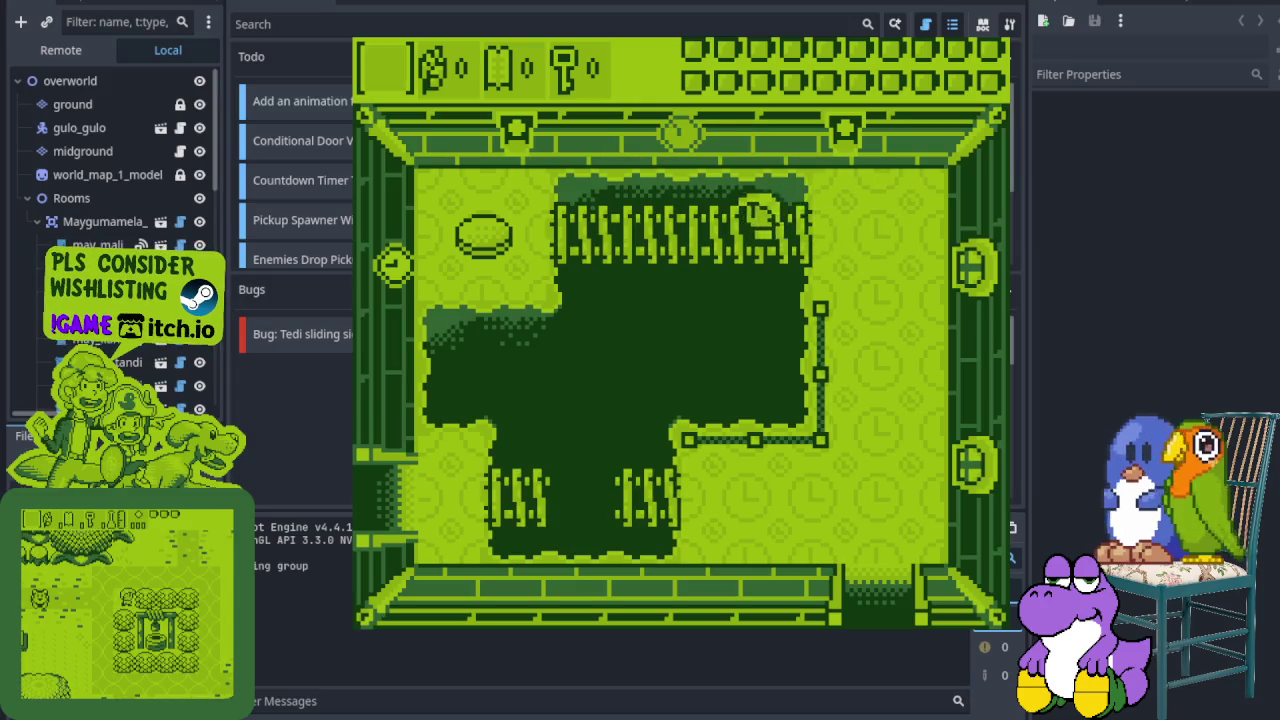
pyautogui.press('Up')
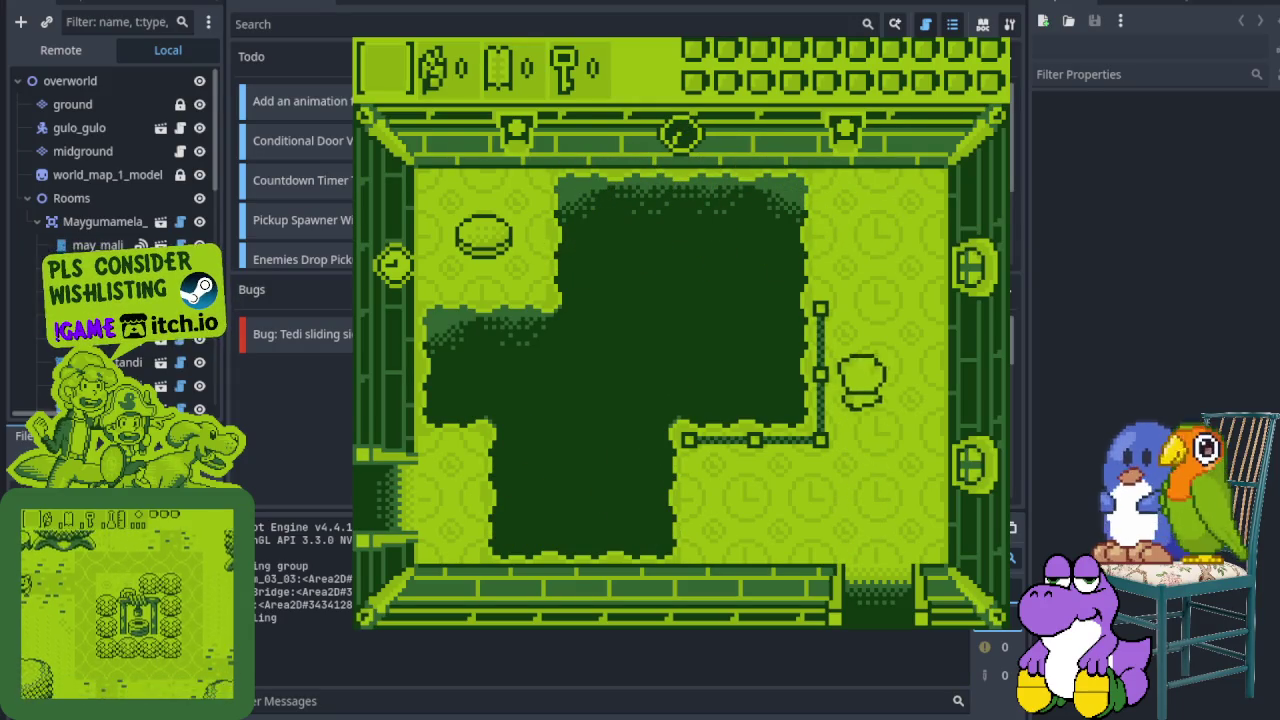
pyautogui.press('Up')
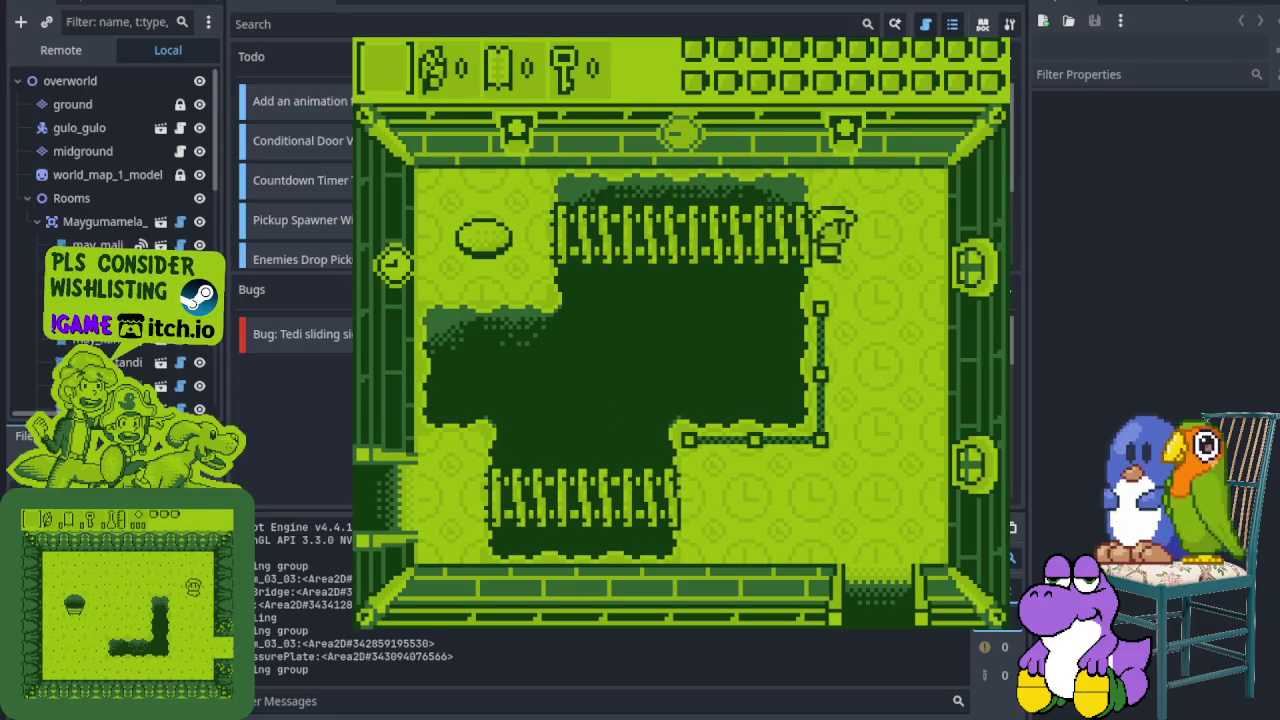
pyautogui.press('Left')
pyautogui.press('Down')
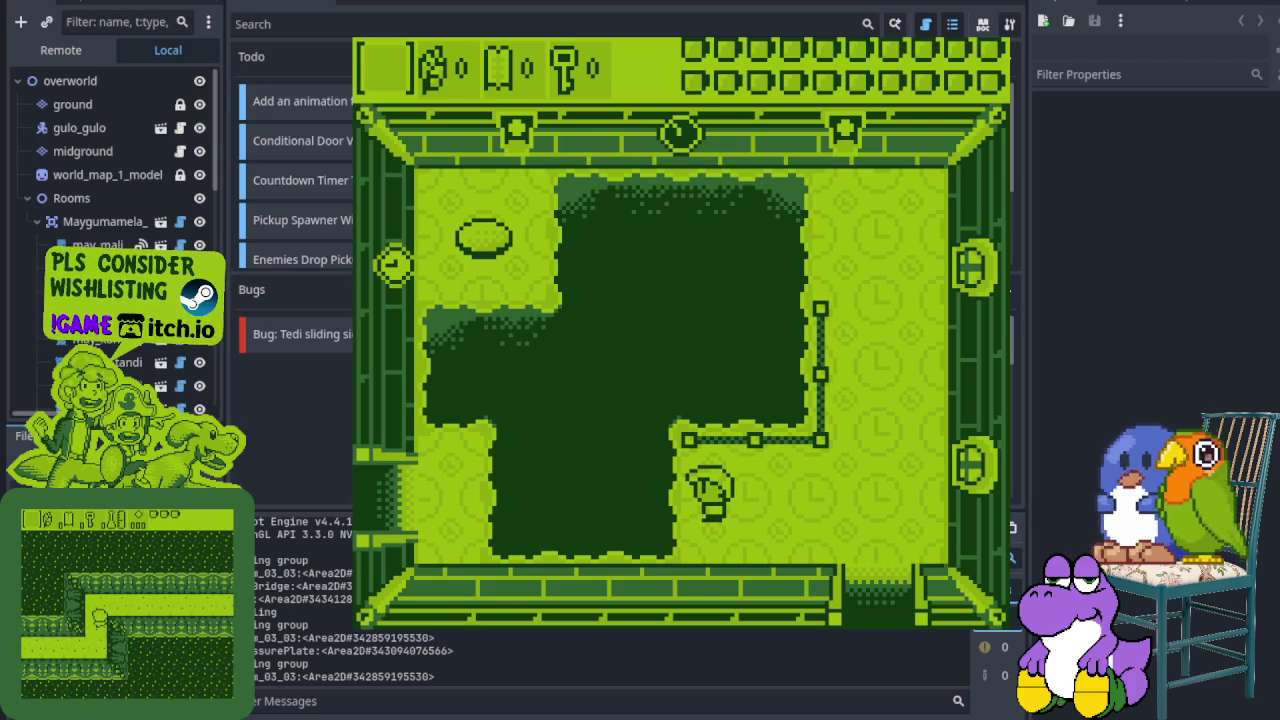
pyautogui.press('Left')
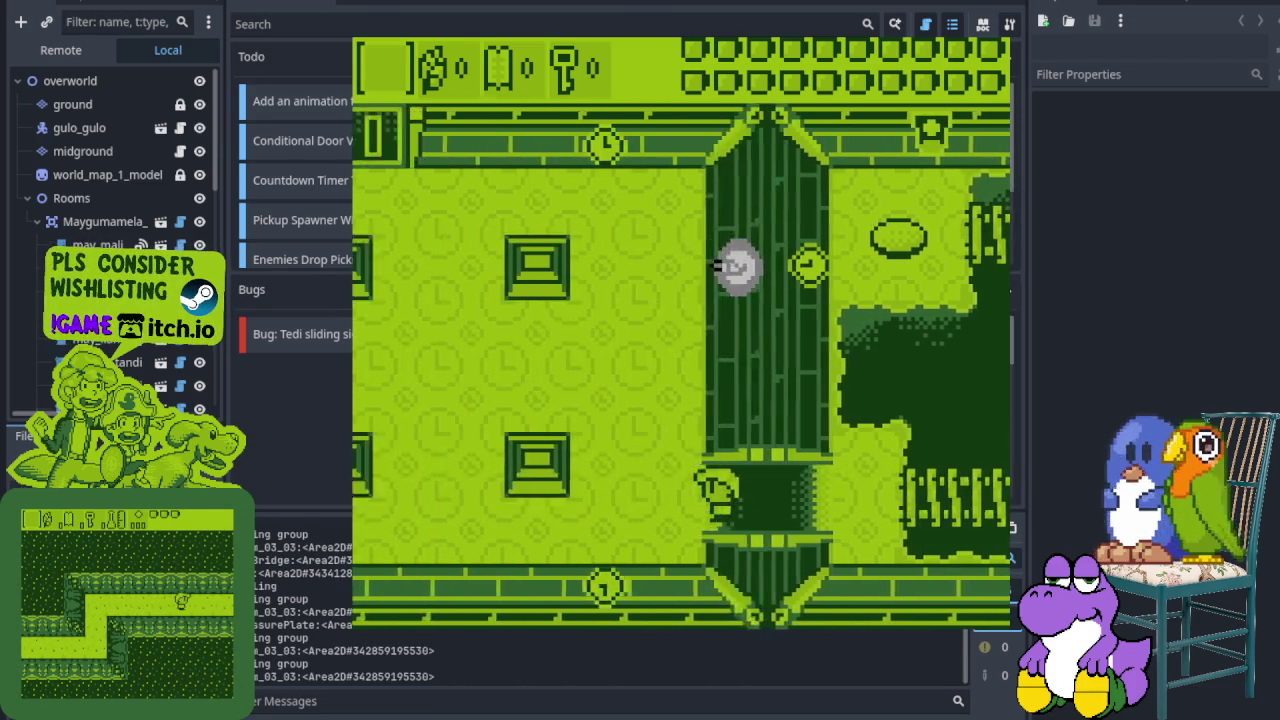
# Defeat the central enemy, move into the next room and clear the lower-left enemies.
pyautogui.press('Left')
pyautogui.press('Up')
pyautogui.press('Up')
pyautogui.press('Left')
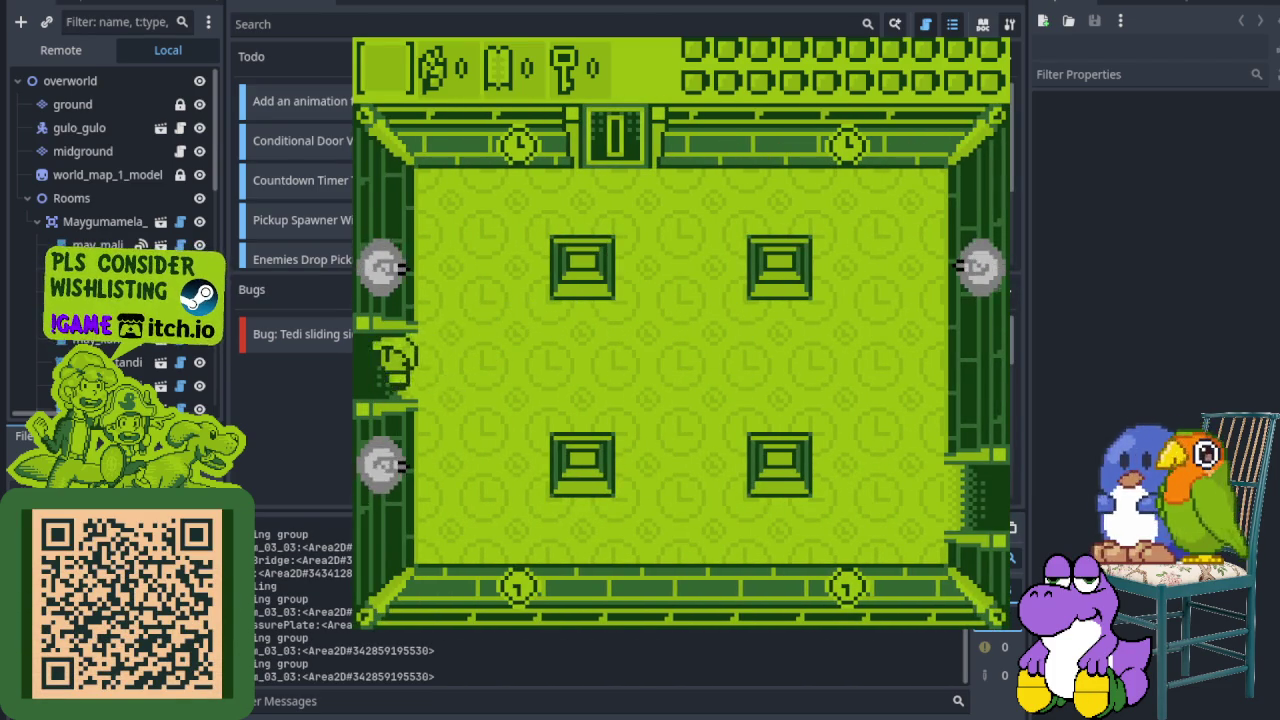
pyautogui.press('Left')
pyautogui.press('Up')
pyautogui.press('Down')
pyautogui.press('Left')
pyautogui.press('Left')
pyautogui.press('Down')
pyautogui.press('Up')
pyautogui.press('Up')
# Step on the pressure plate to open the doors, then walk off it through the left door.
pyautogui.press('Right')
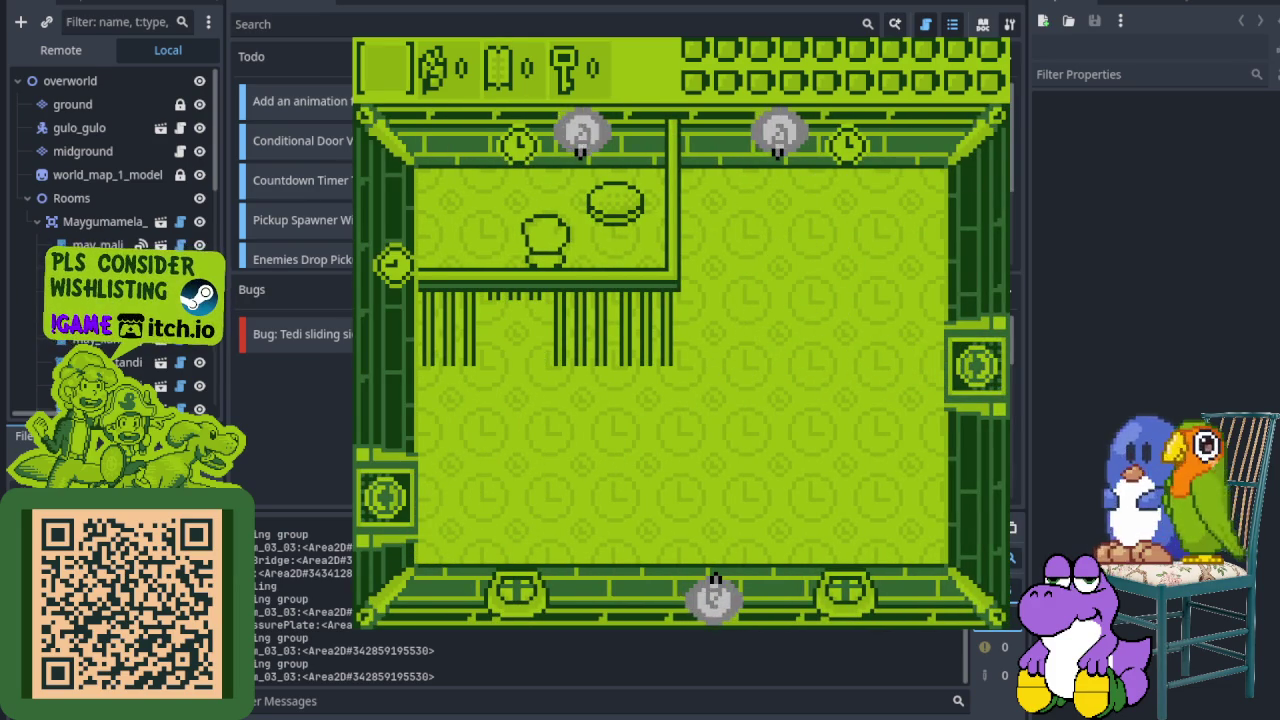
pyautogui.press('Right')
pyautogui.press('Up')
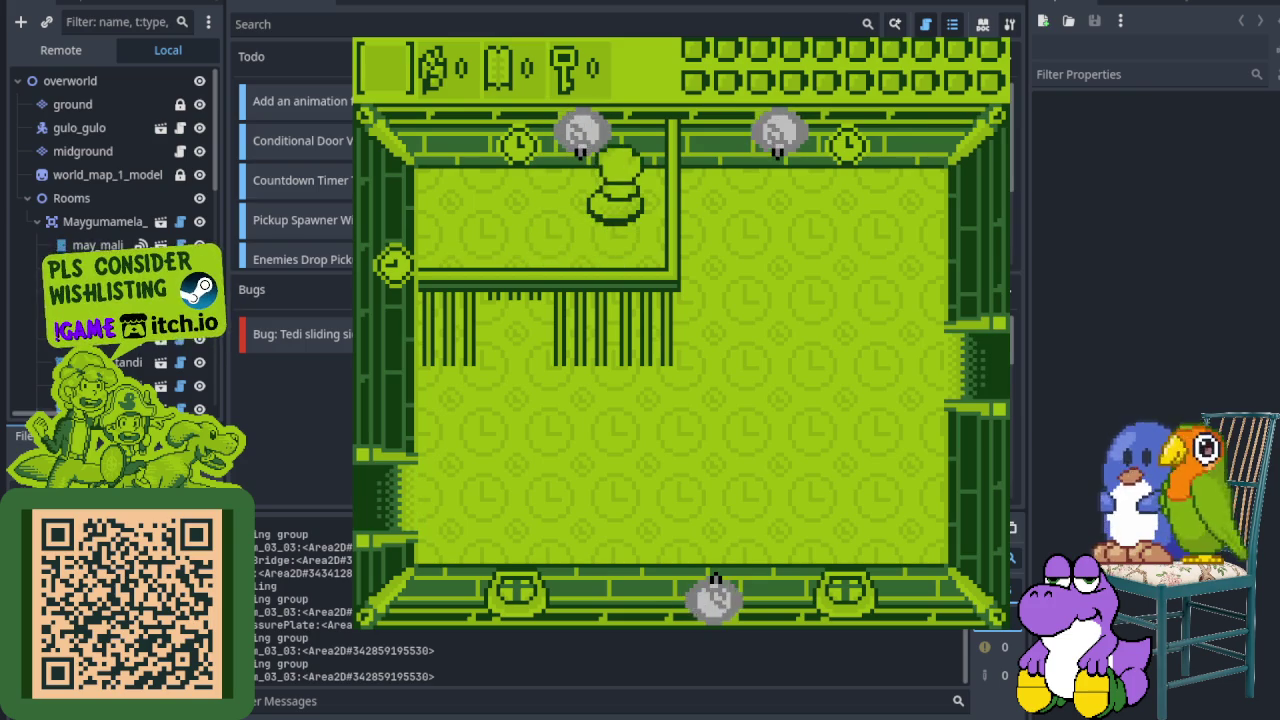
pyautogui.press('Left')
pyautogui.press('Down')
pyautogui.press('Left')
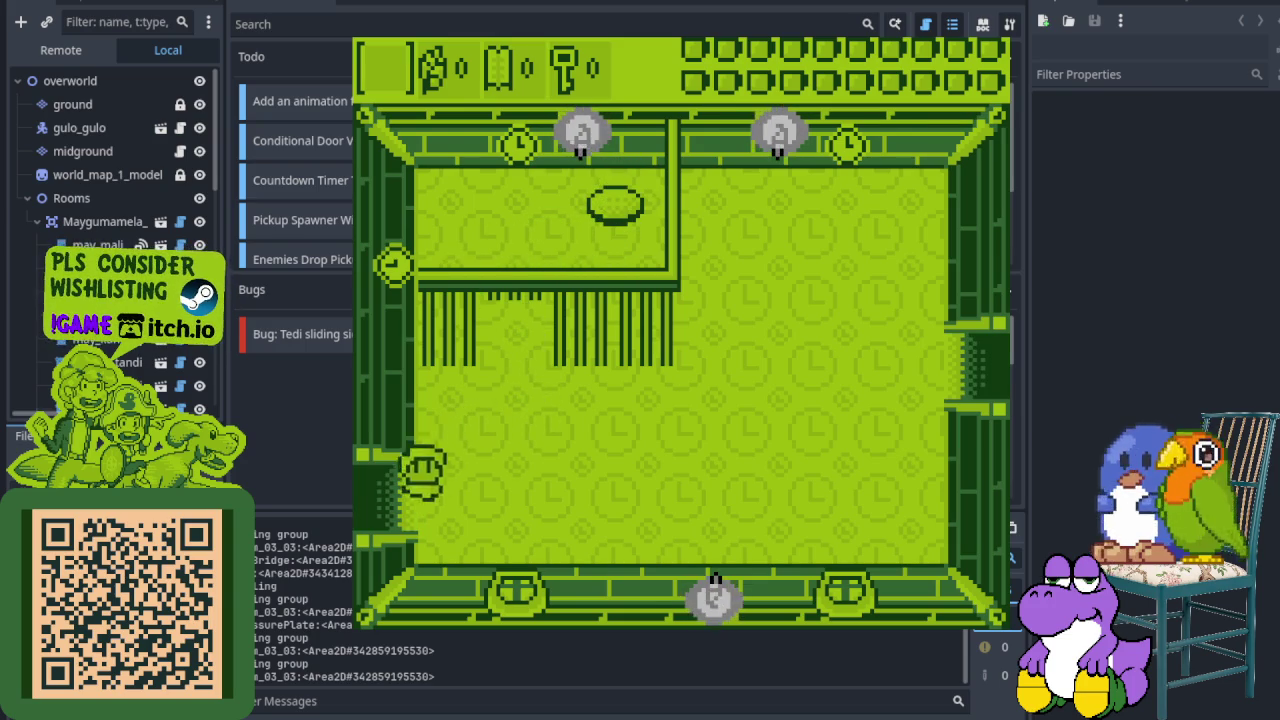
pyautogui.press('Left')
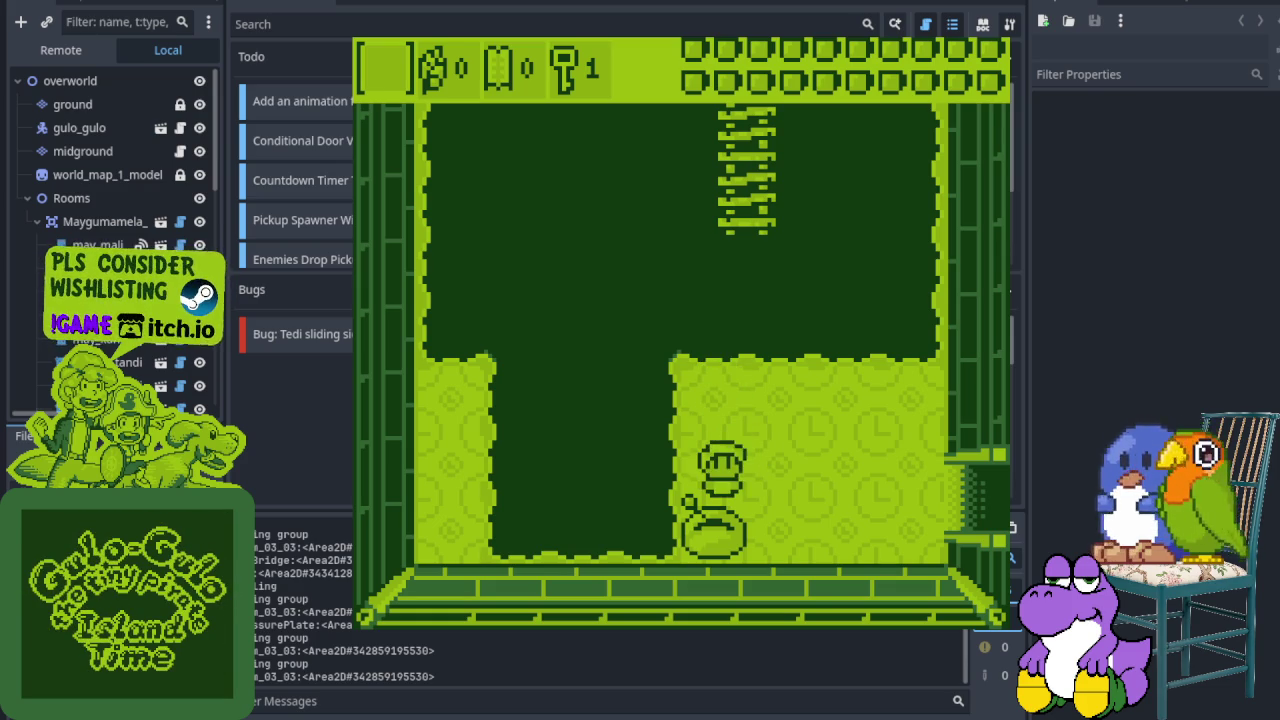
# Walk right through two rooms and unlock the locked top door with the key.
pyautogui.press('Right')
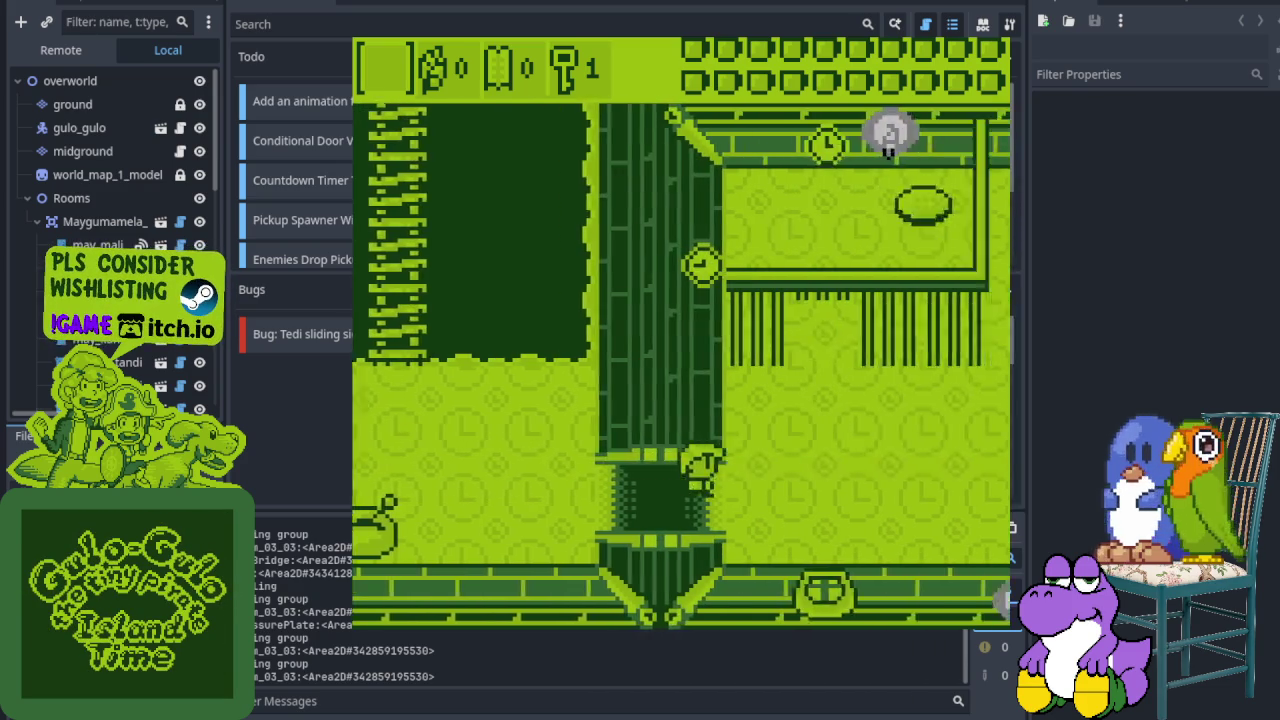
pyautogui.press('Right')
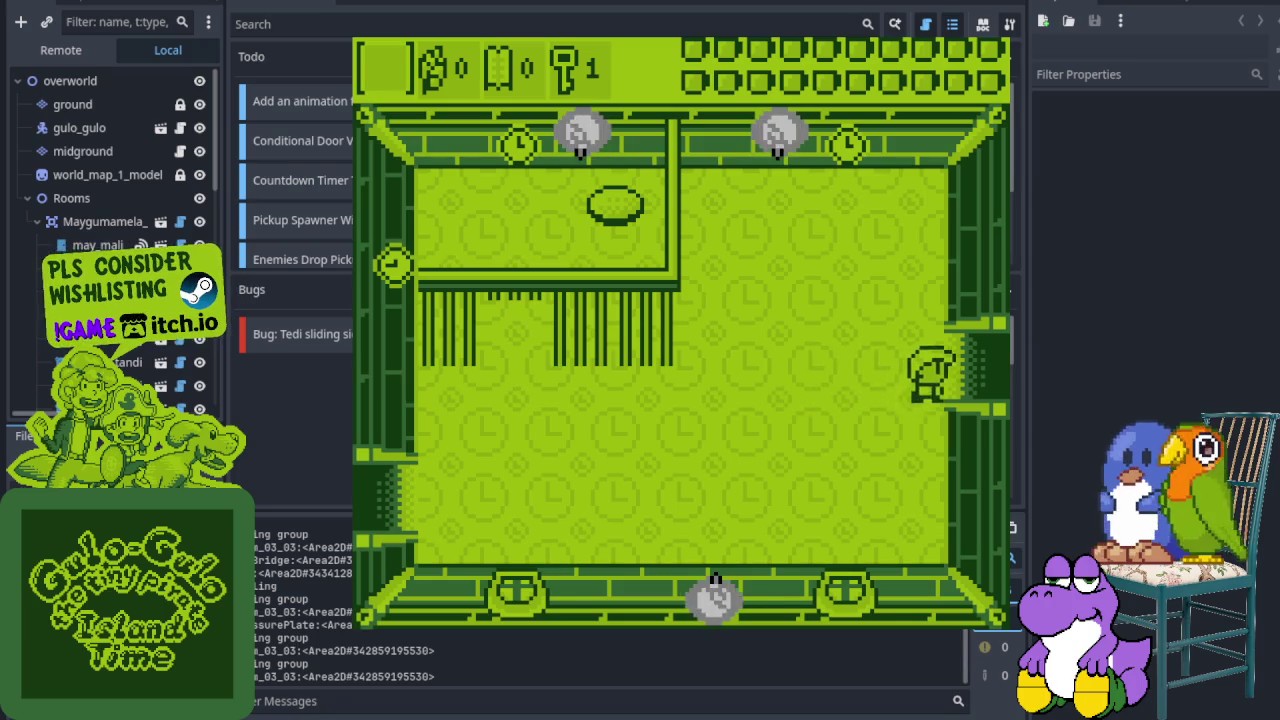
pyautogui.press('Right')
pyautogui.press('Right')
pyautogui.press('Up')
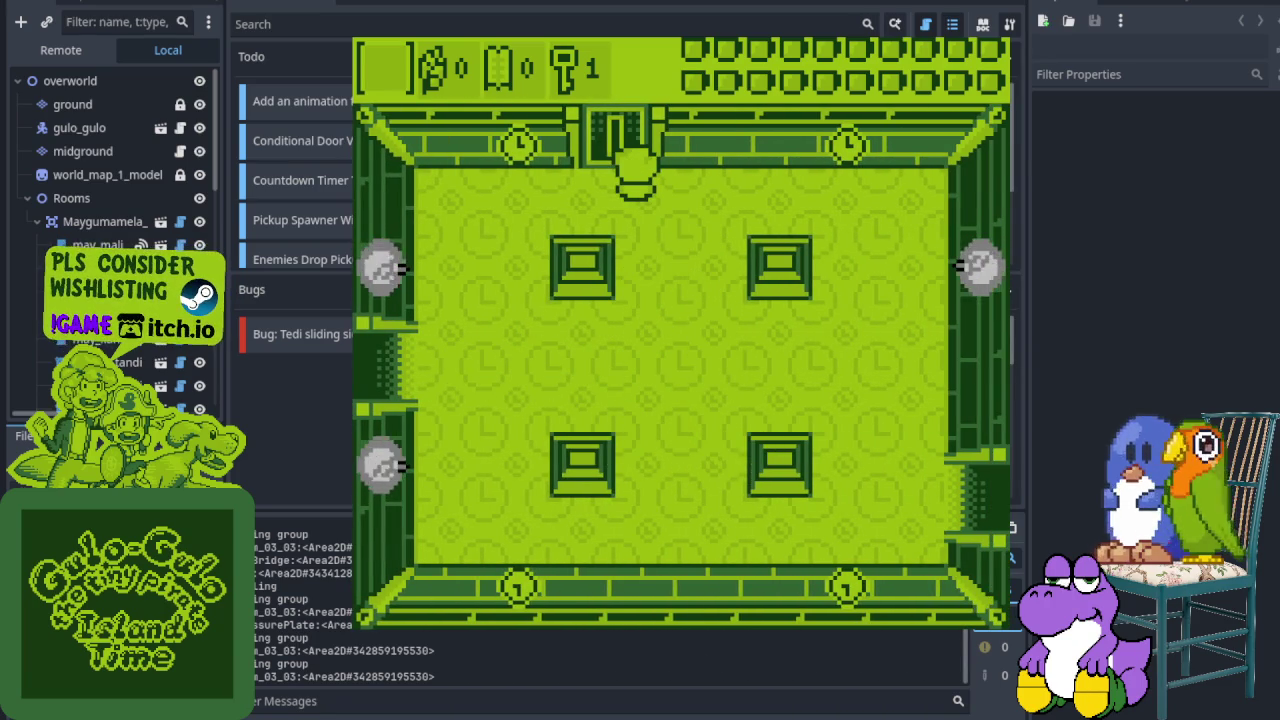
pyautogui.press('Down')
pyautogui.press('Up')
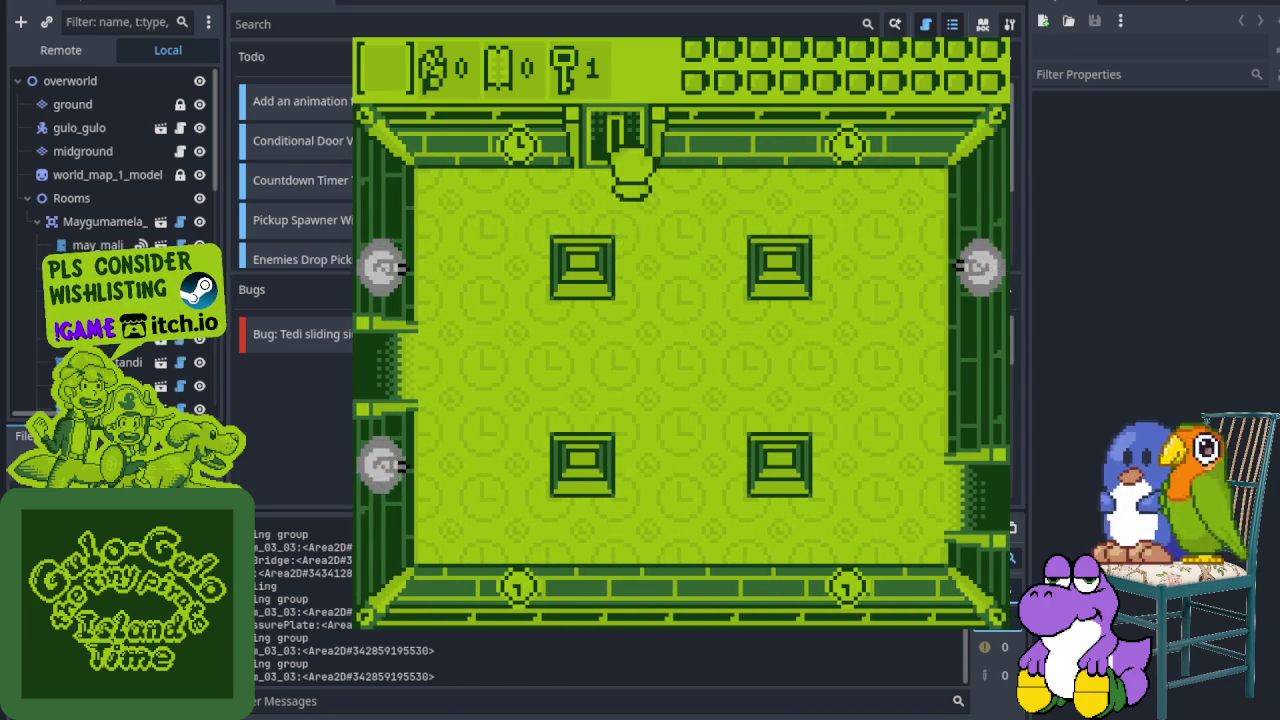
pyautogui.press('Up')
# Explore the room past the silver goblet and exit through its top door.
pyautogui.press('Left')
pyautogui.press('Up')
pyautogui.press('Down')
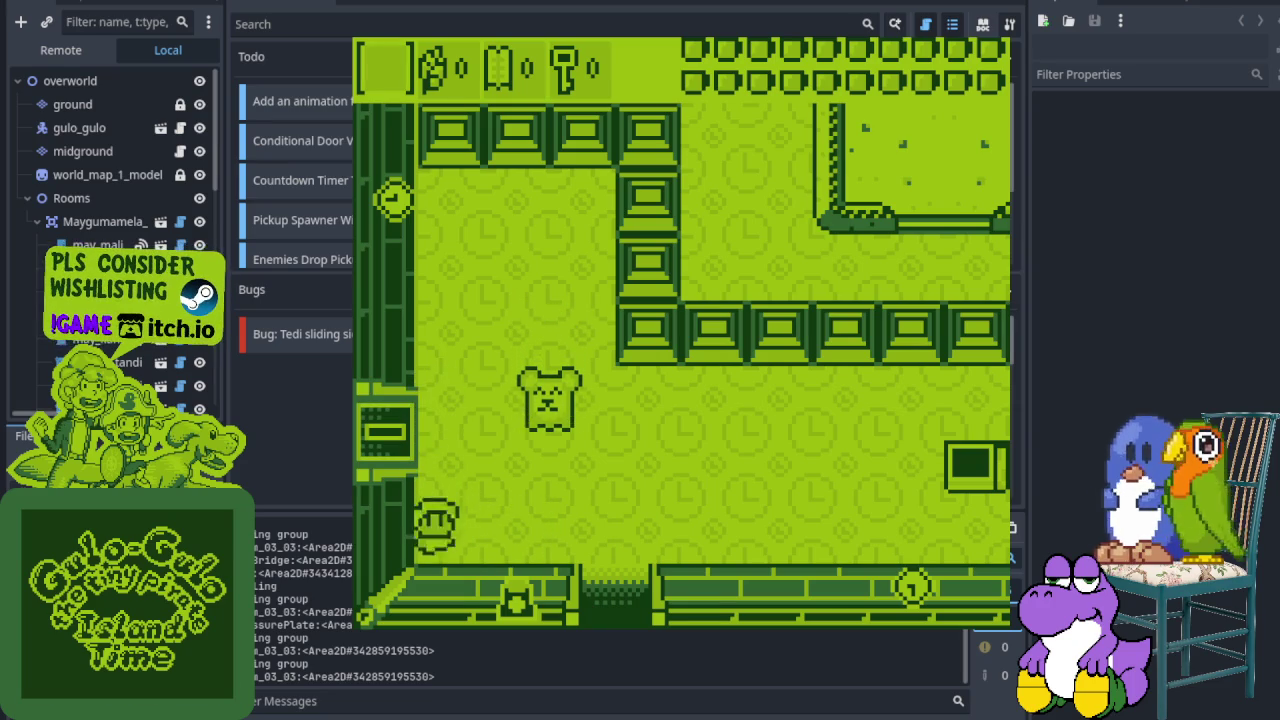
pyautogui.press('Right')
pyautogui.press('Up')
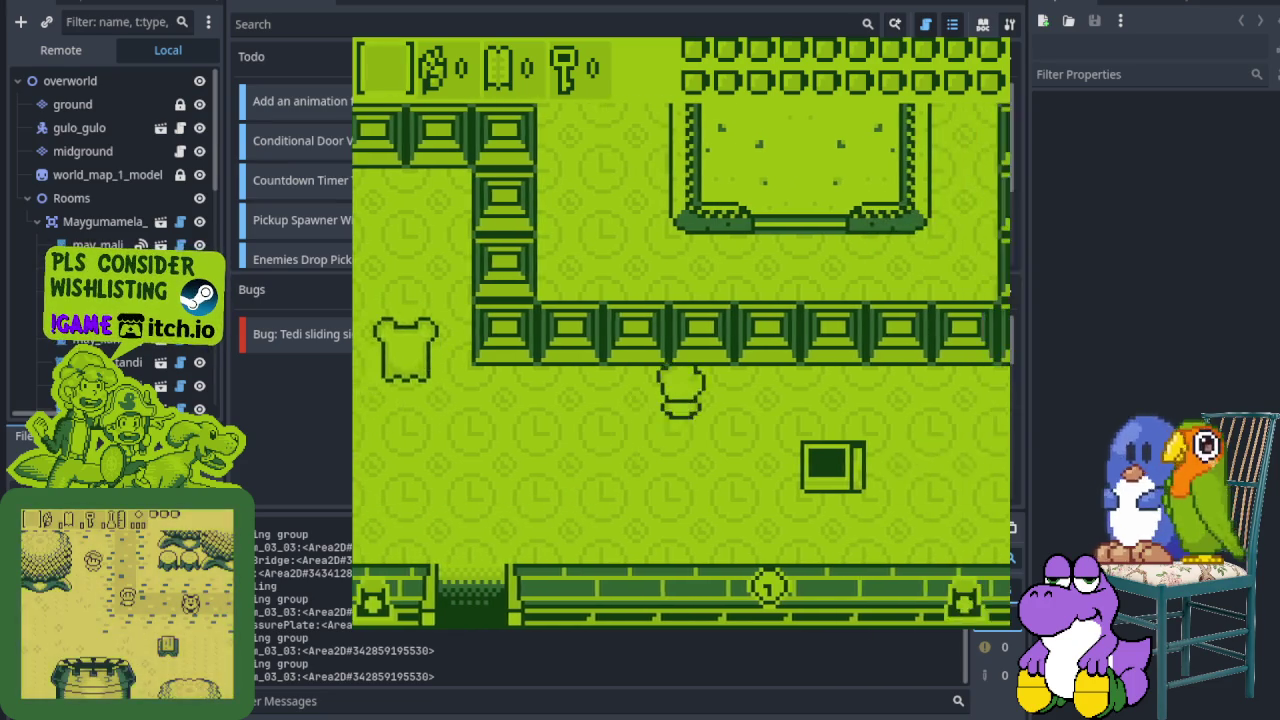
pyautogui.press('Right')
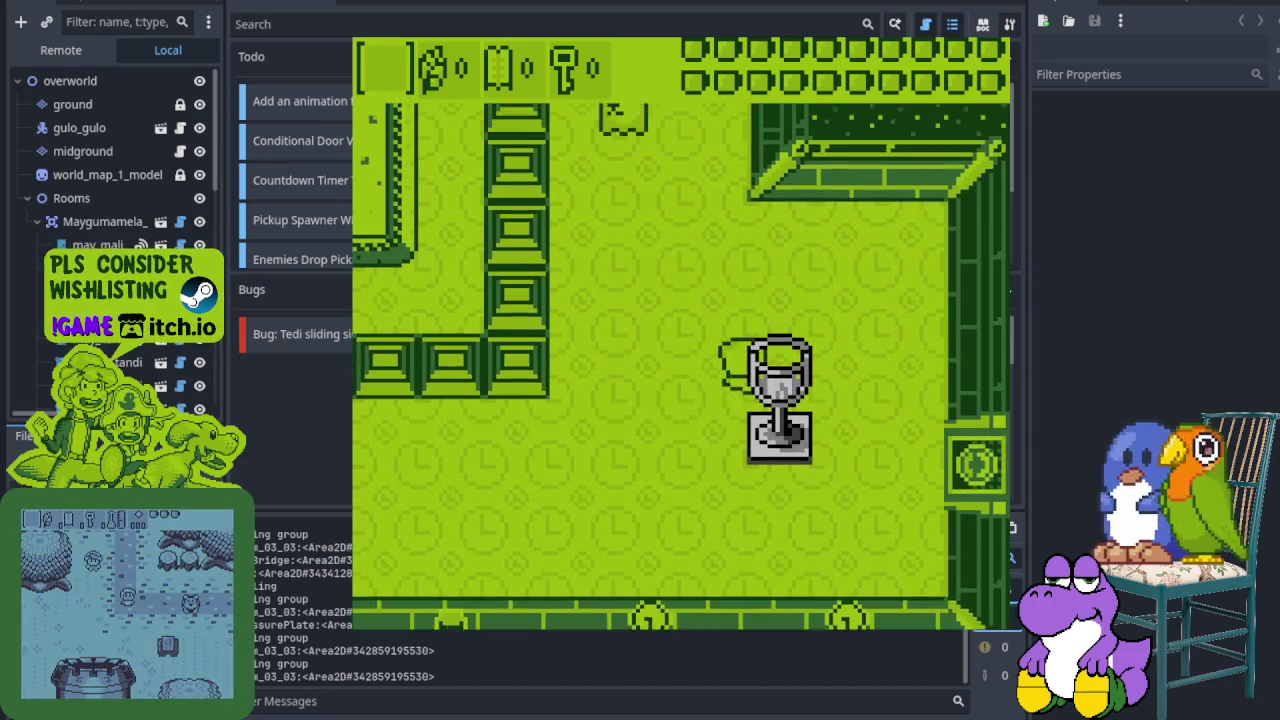
pyautogui.press('Up')
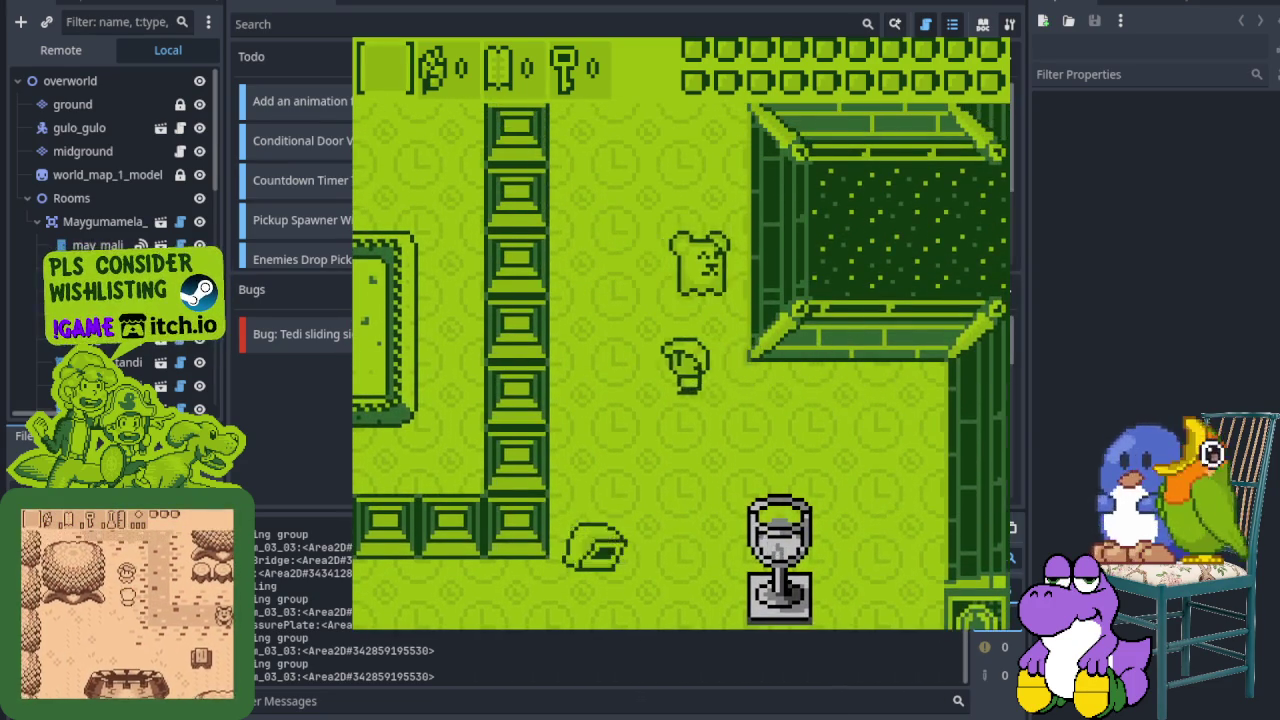
pyautogui.press('Down')
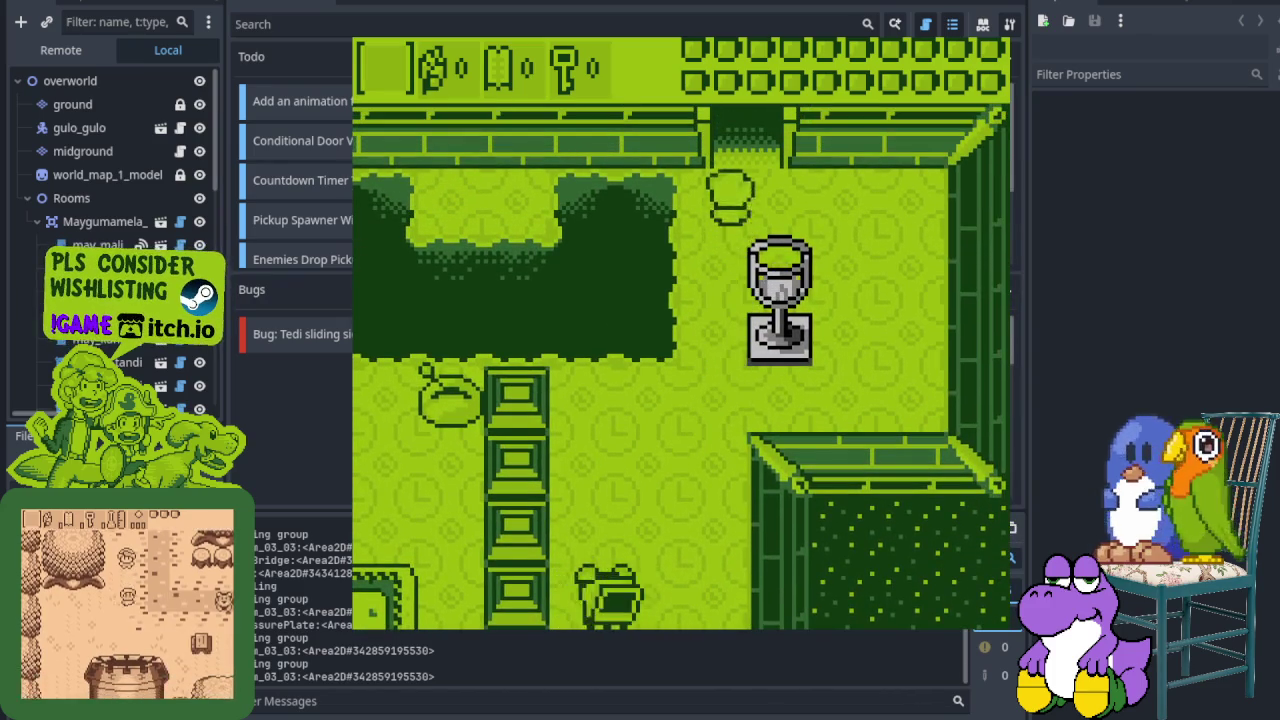
pyautogui.press('Up')
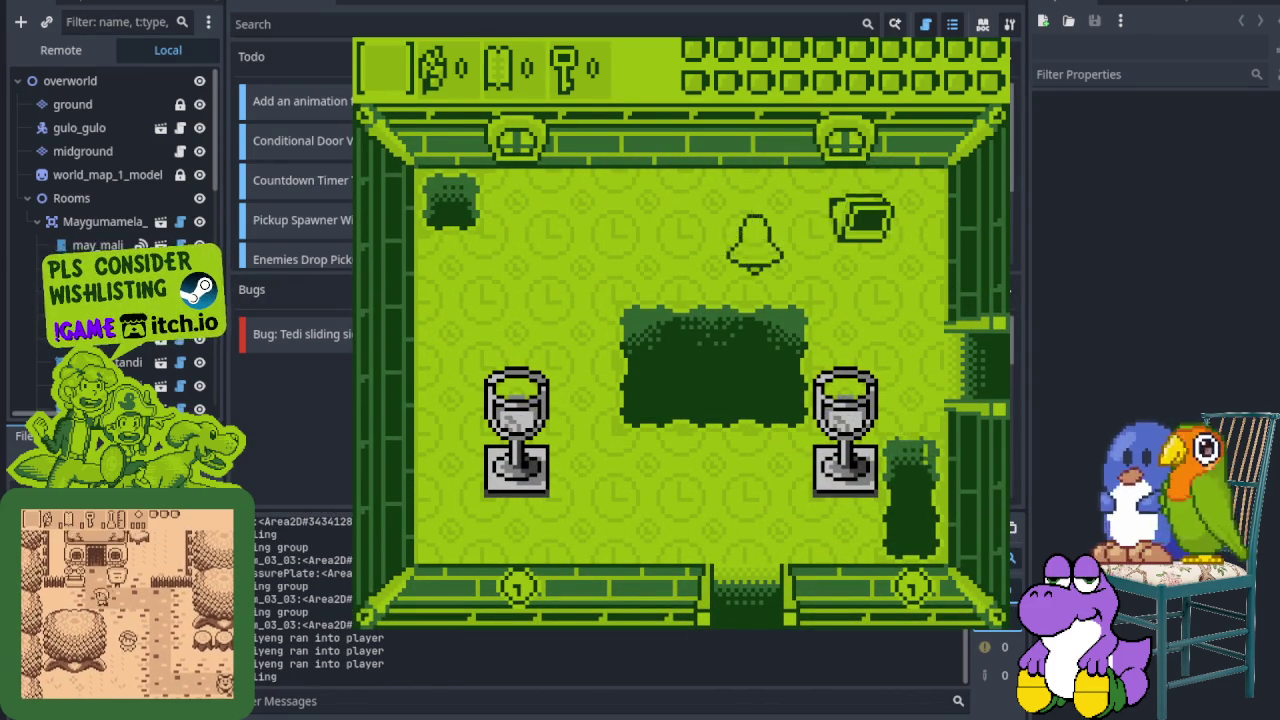
# Go through the east door, then the south door, and strike the nearby enemy.
pyautogui.press('Right')
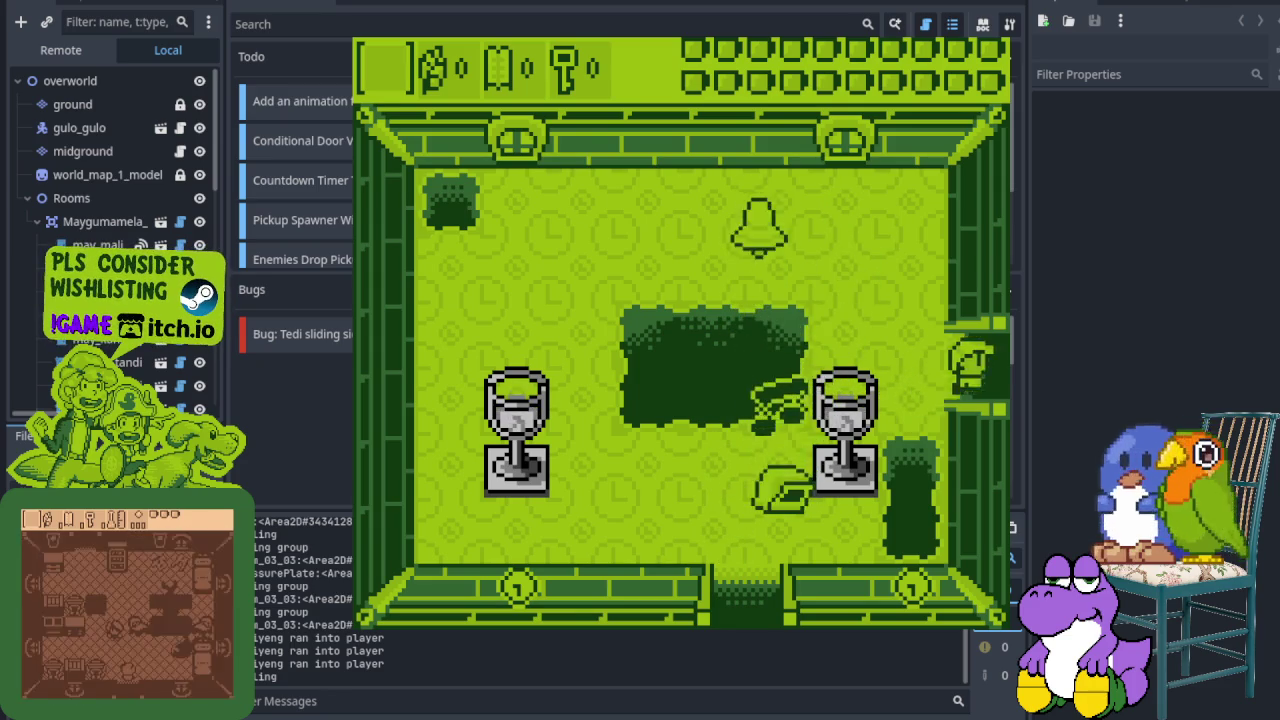
pyautogui.press('Down')
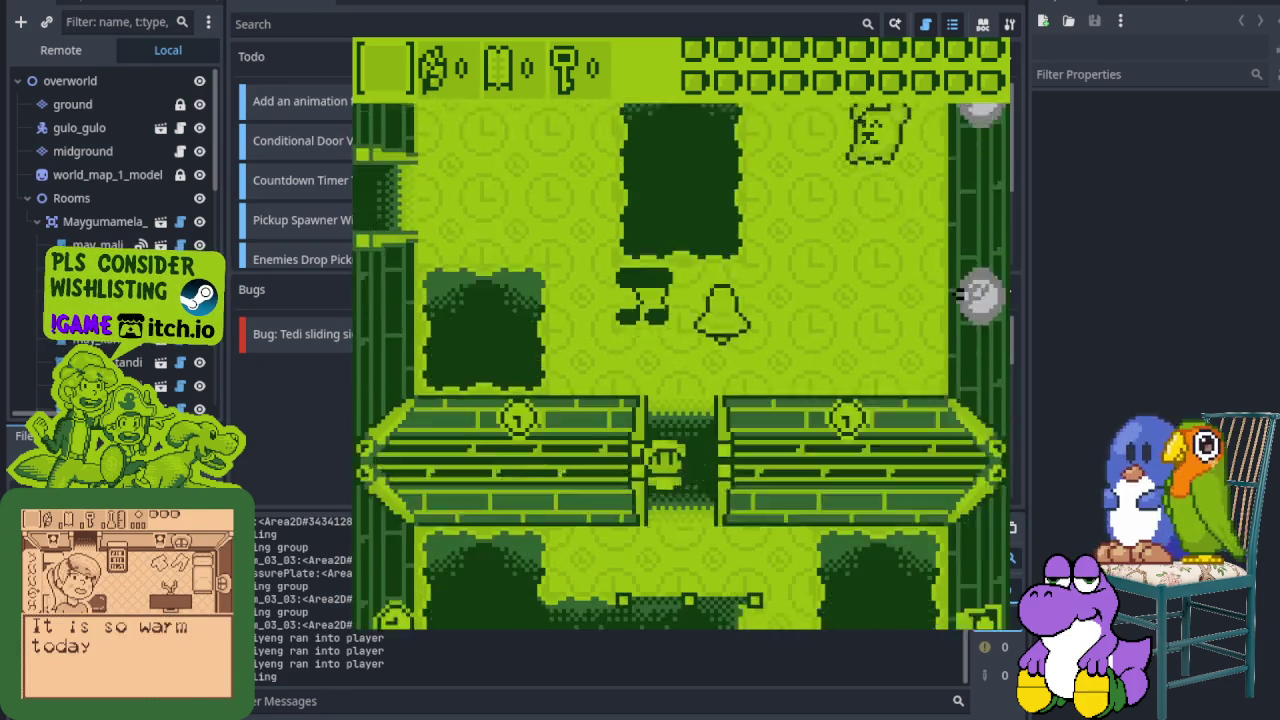
pyautogui.press('Right')
pyautogui.press('Left')
pyautogui.press('Down')
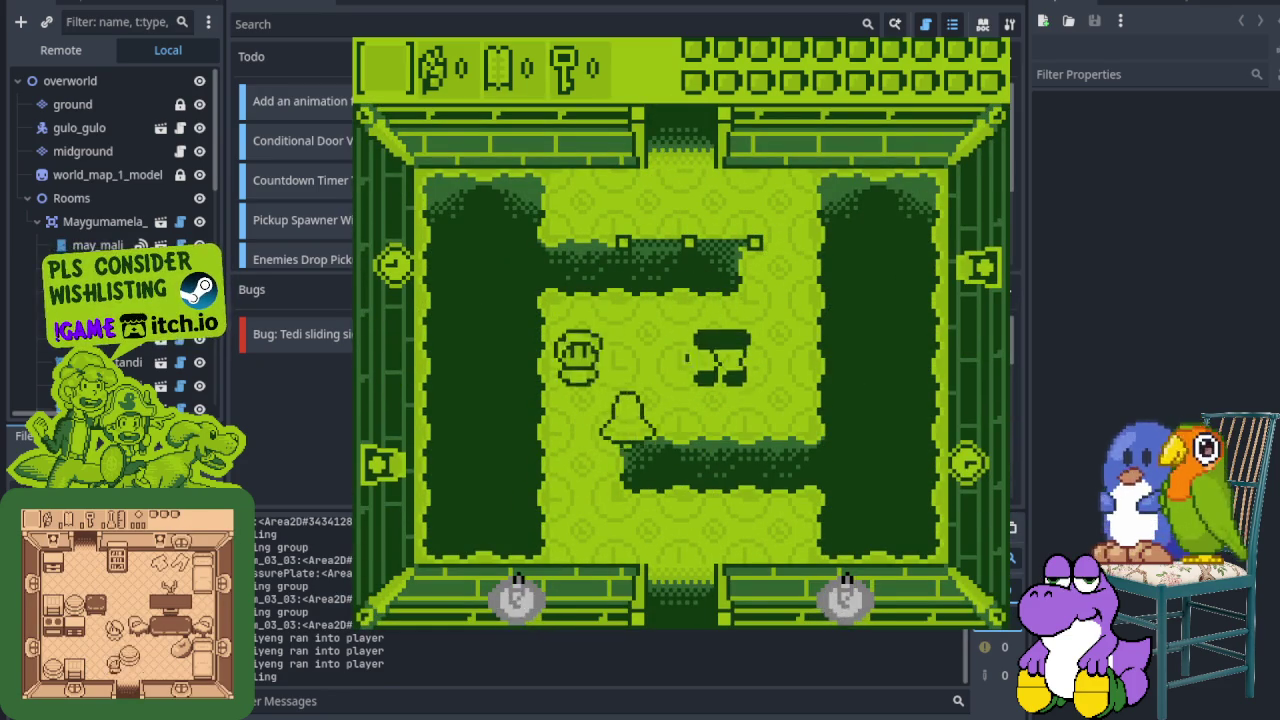
pyautogui.press('Down')
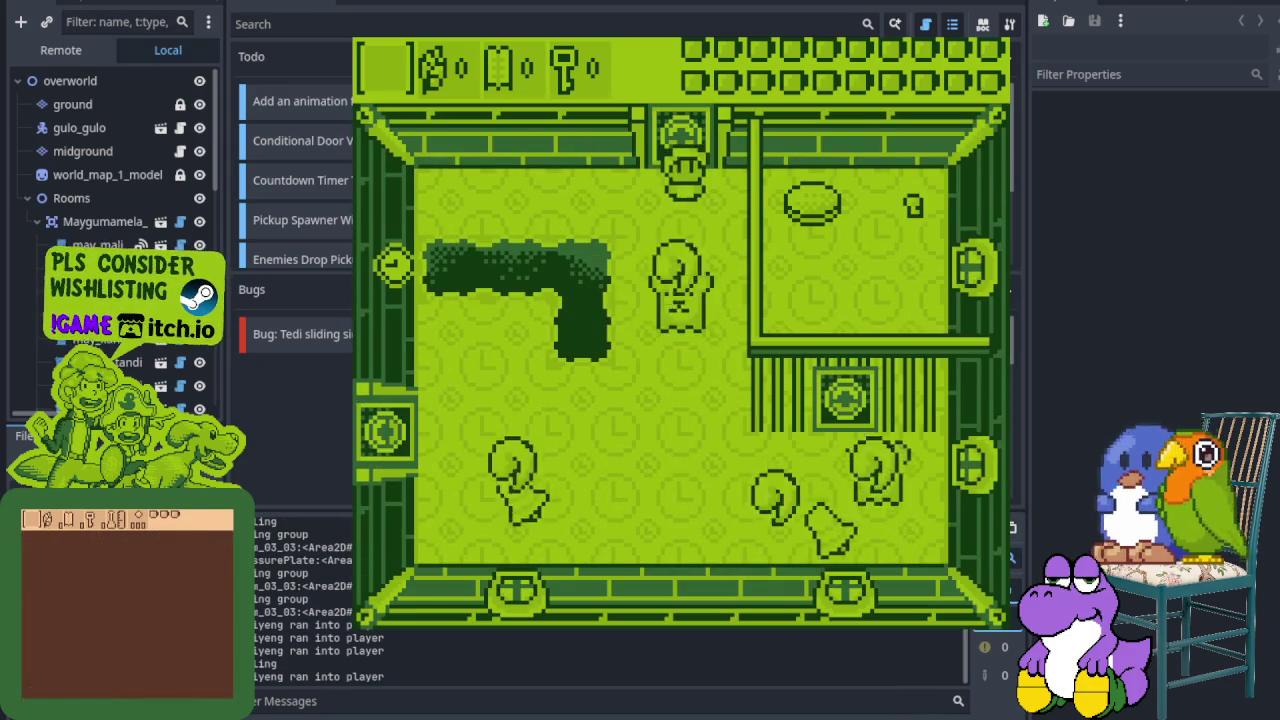
pyautogui.press('Down')
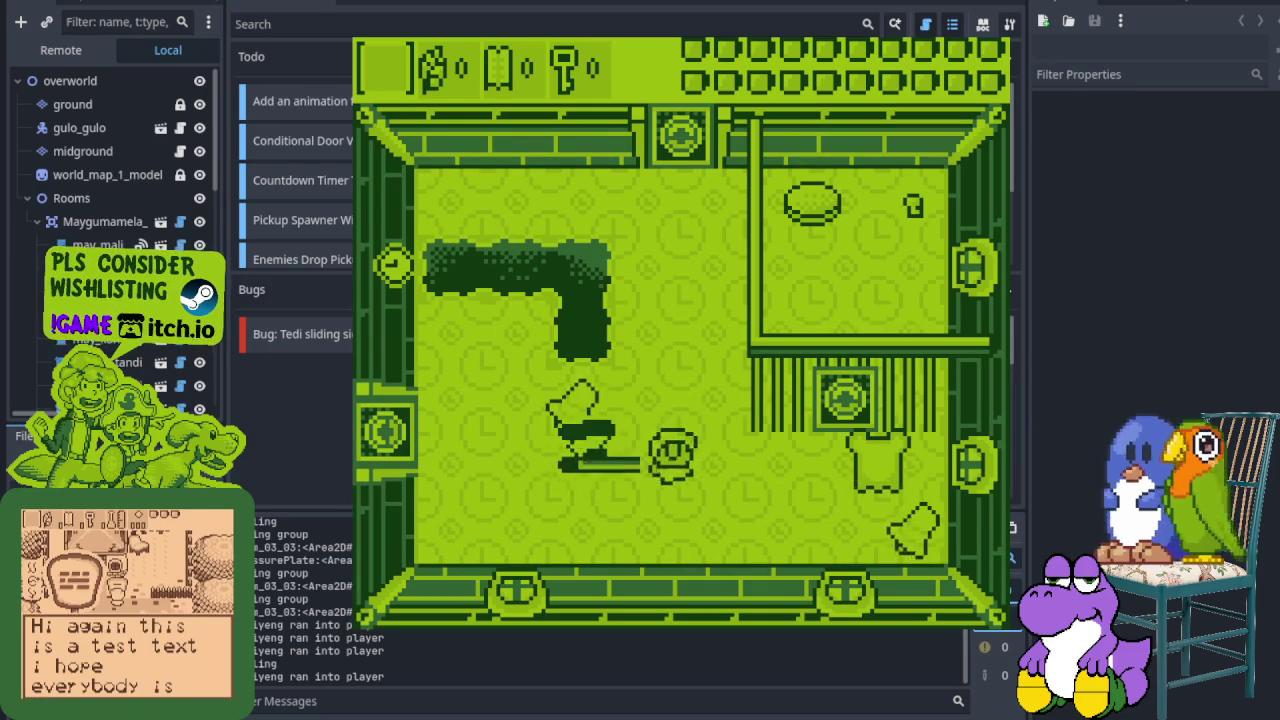
# Maneuver around the enemies toward the bottom of the room.
pyautogui.press('Left')
pyautogui.press('Up')
pyautogui.press('Down')
pyautogui.press('Right')
pyautogui.press('Up')
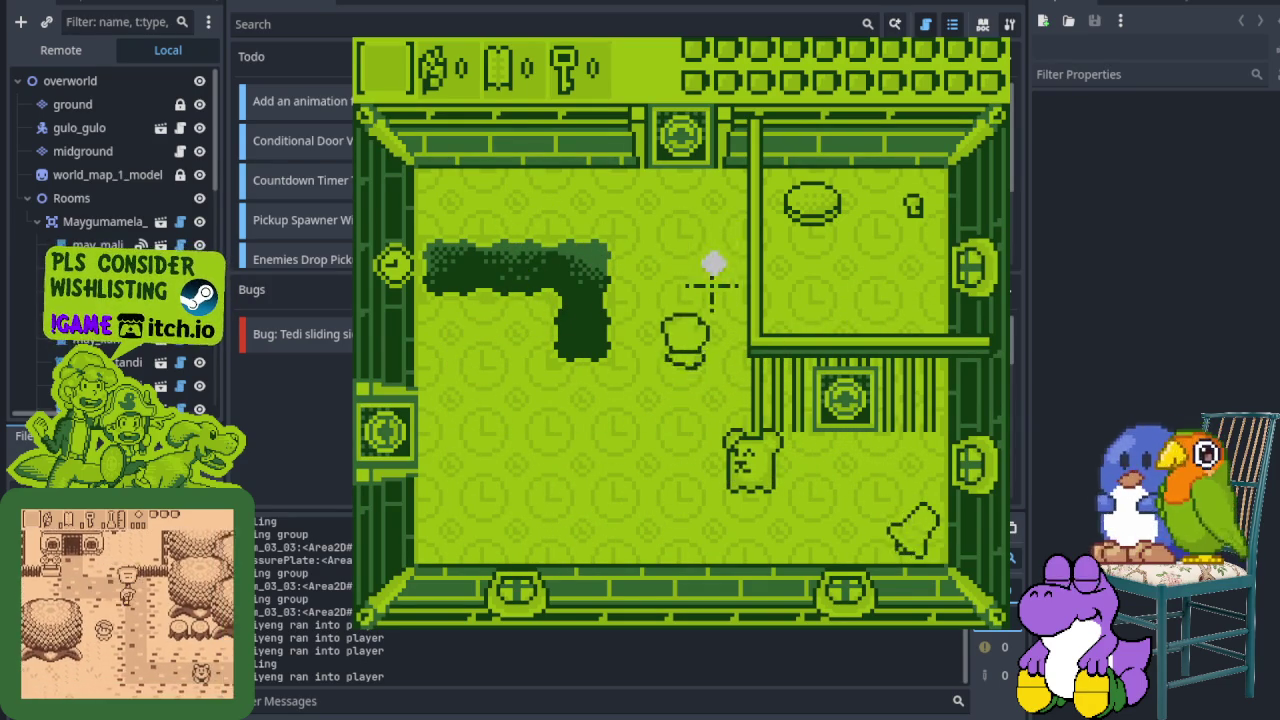
pyautogui.press('Down')
# Cross the lower floor to the upper right and collect the key.
pyautogui.press('Right')
pyautogui.press('Down')
pyautogui.press('Right')
pyautogui.press('Up')
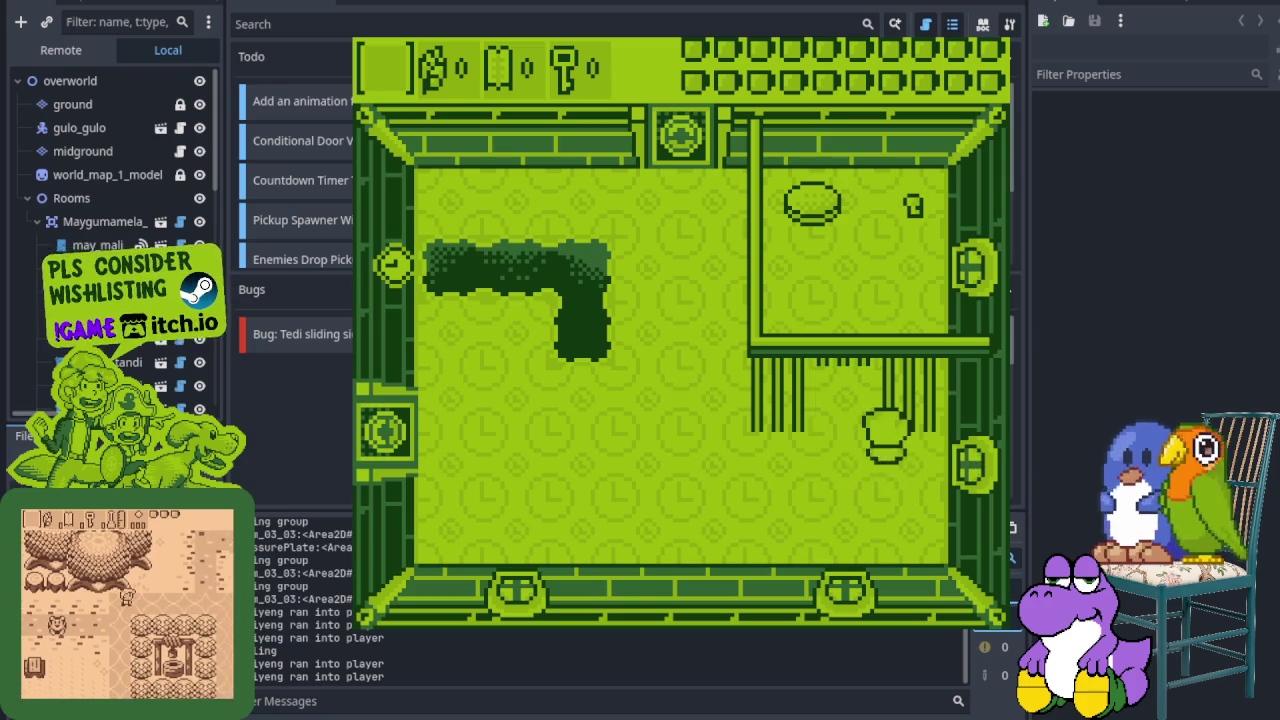
pyautogui.press('Left')
pyautogui.press('Up')
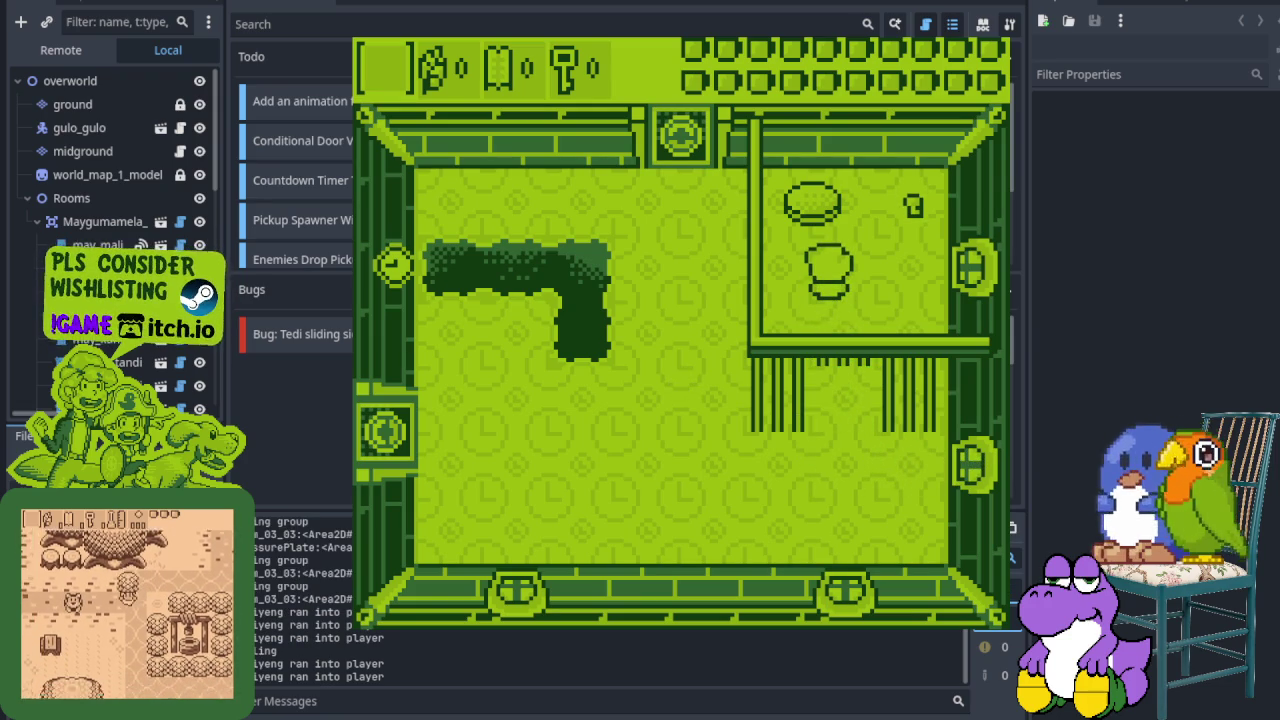
pyautogui.press('Right')
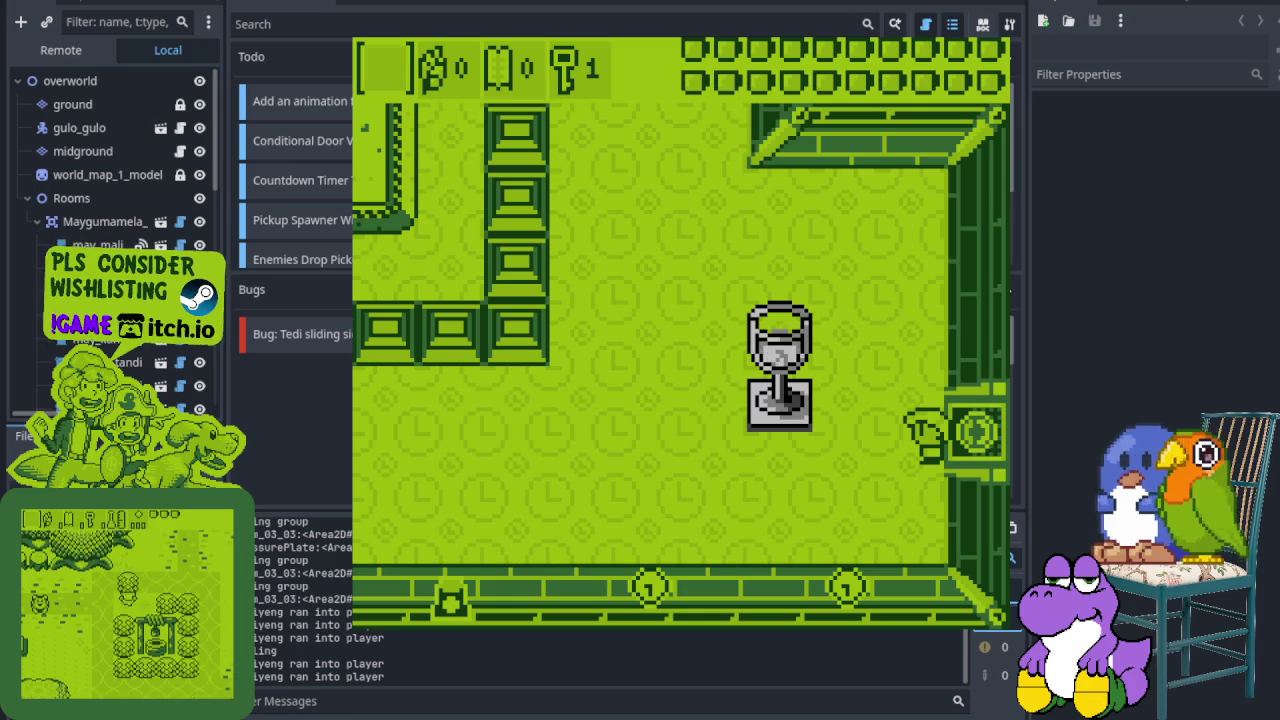
# Walk left through the bear's room, up into the goblet room, then out its left door.
pyautogui.press('Down')
pyautogui.press('Left')
pyautogui.press('Left')
pyautogui.press('Up')
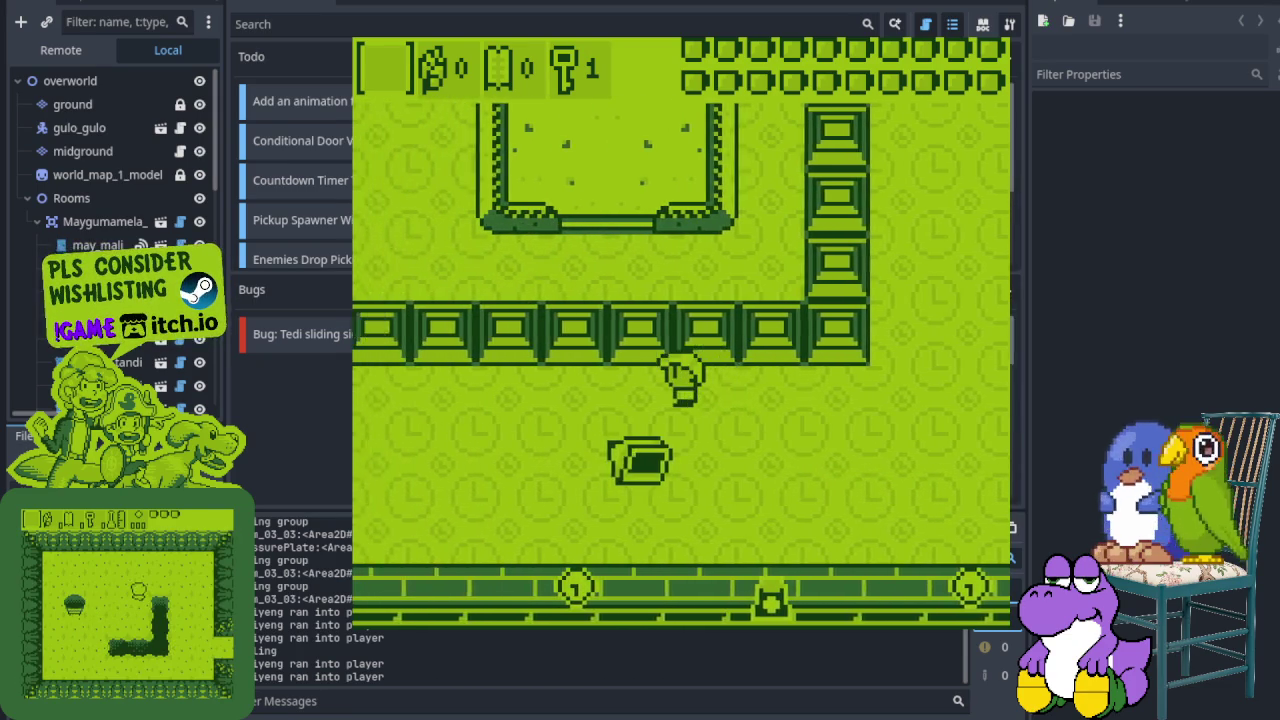
pyautogui.press('Down')
pyautogui.press('Left')
pyautogui.press('Left')
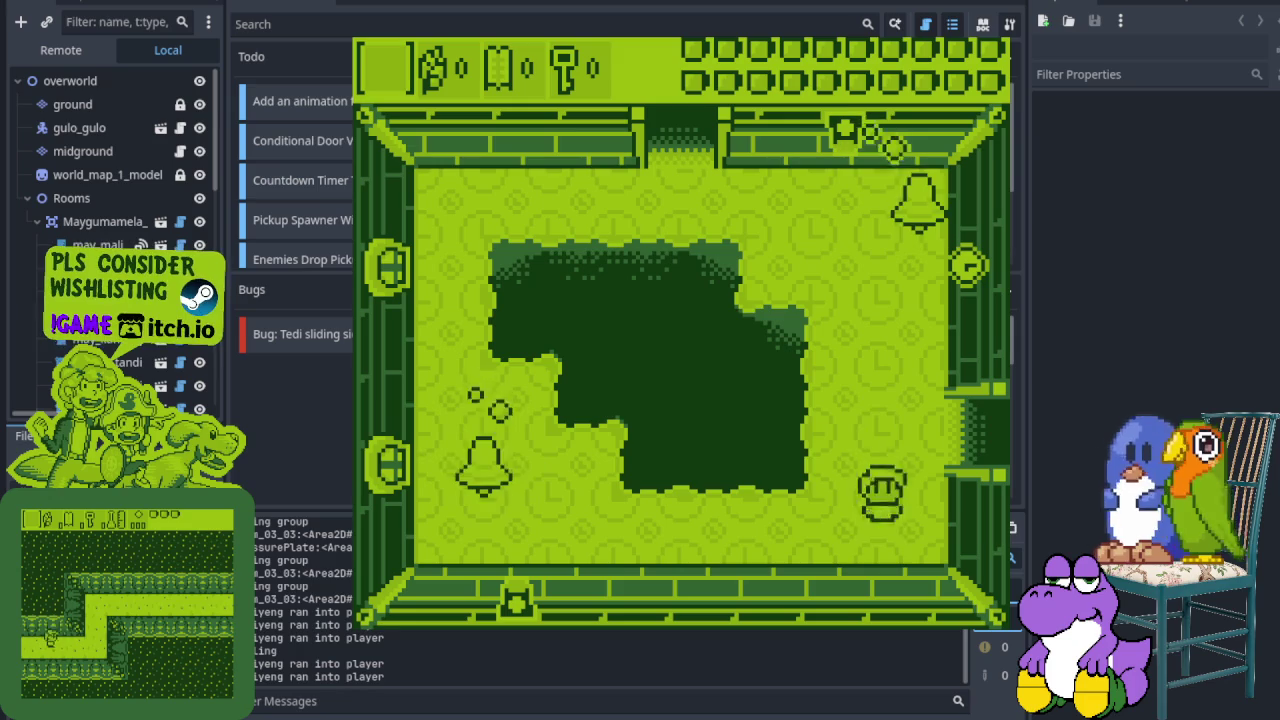
pyautogui.press('Left')
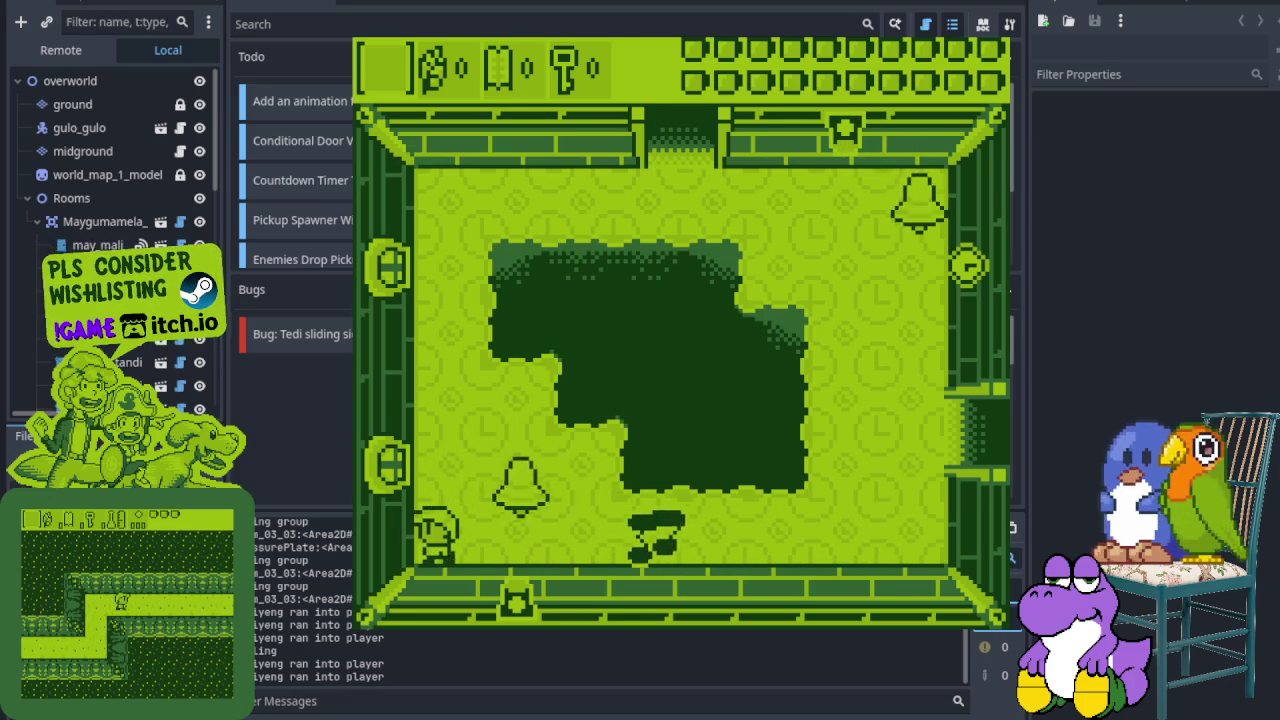
pyautogui.press('Up')
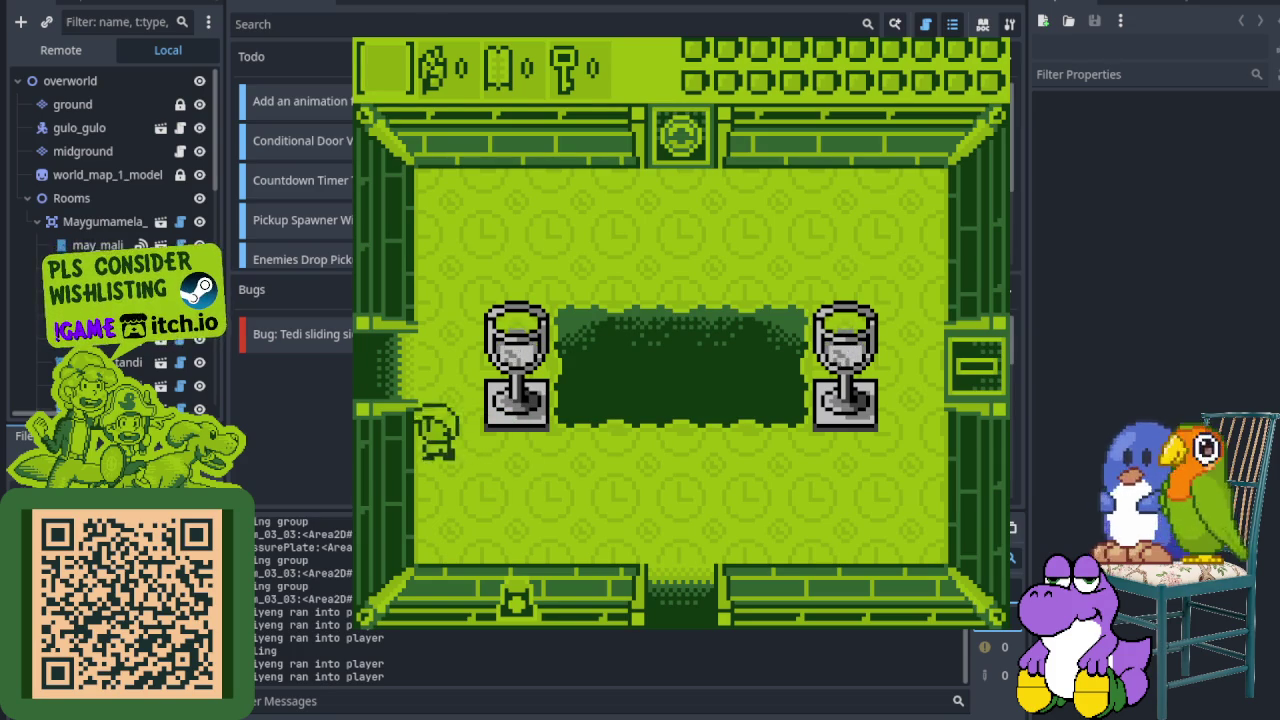
pyautogui.press('Down')
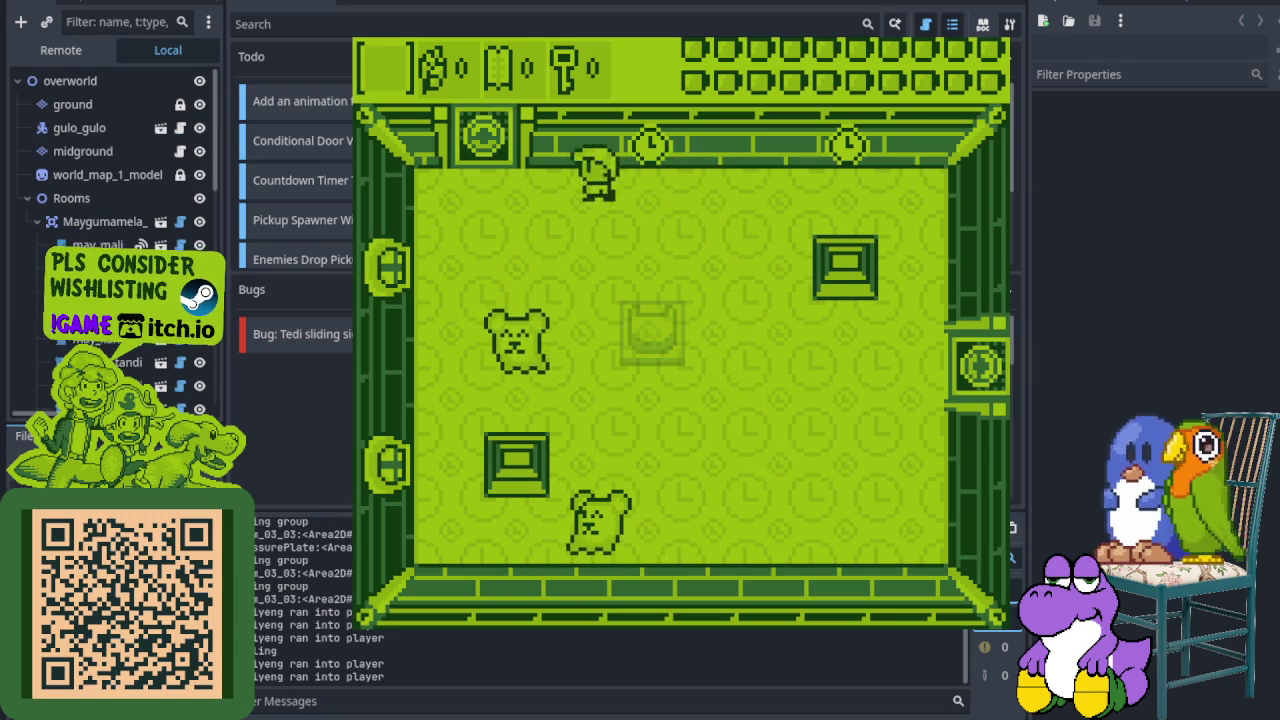
# Defeat the nearby enemy with the sword and go through the opened top door.
pyautogui.press('Right')
pyautogui.press('Down')
pyautogui.press('x')
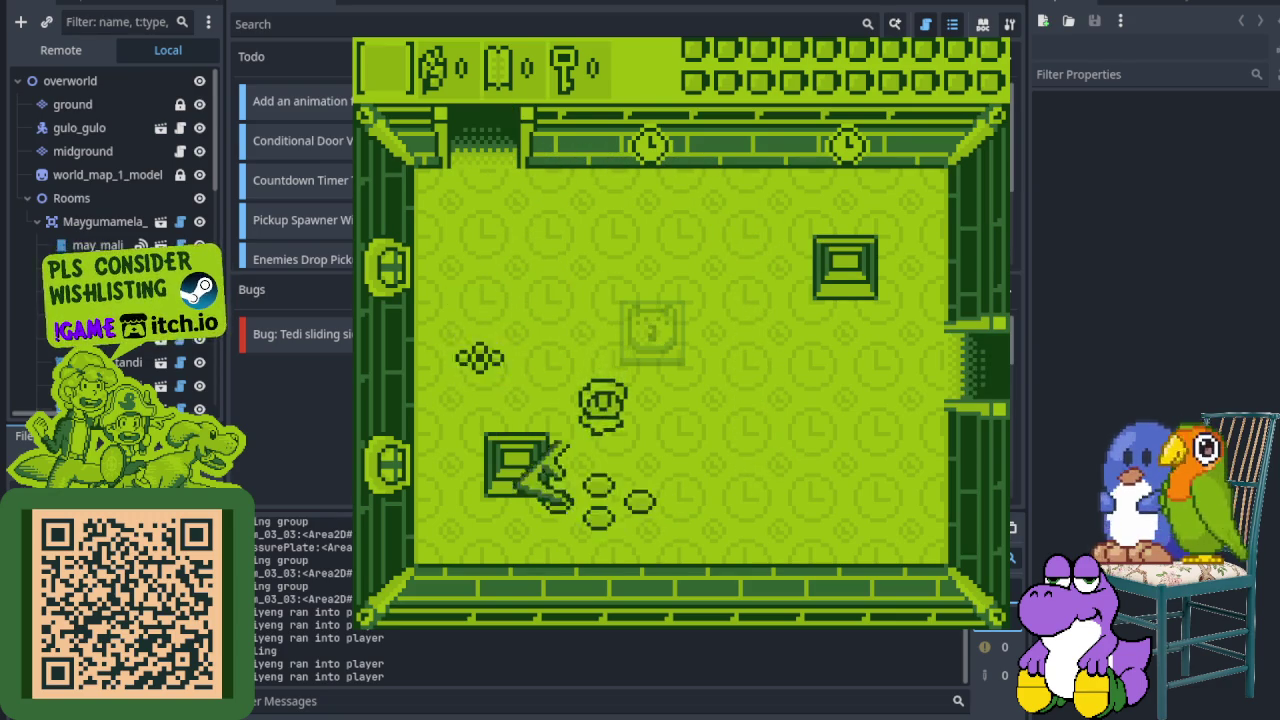
pyautogui.press('Up')
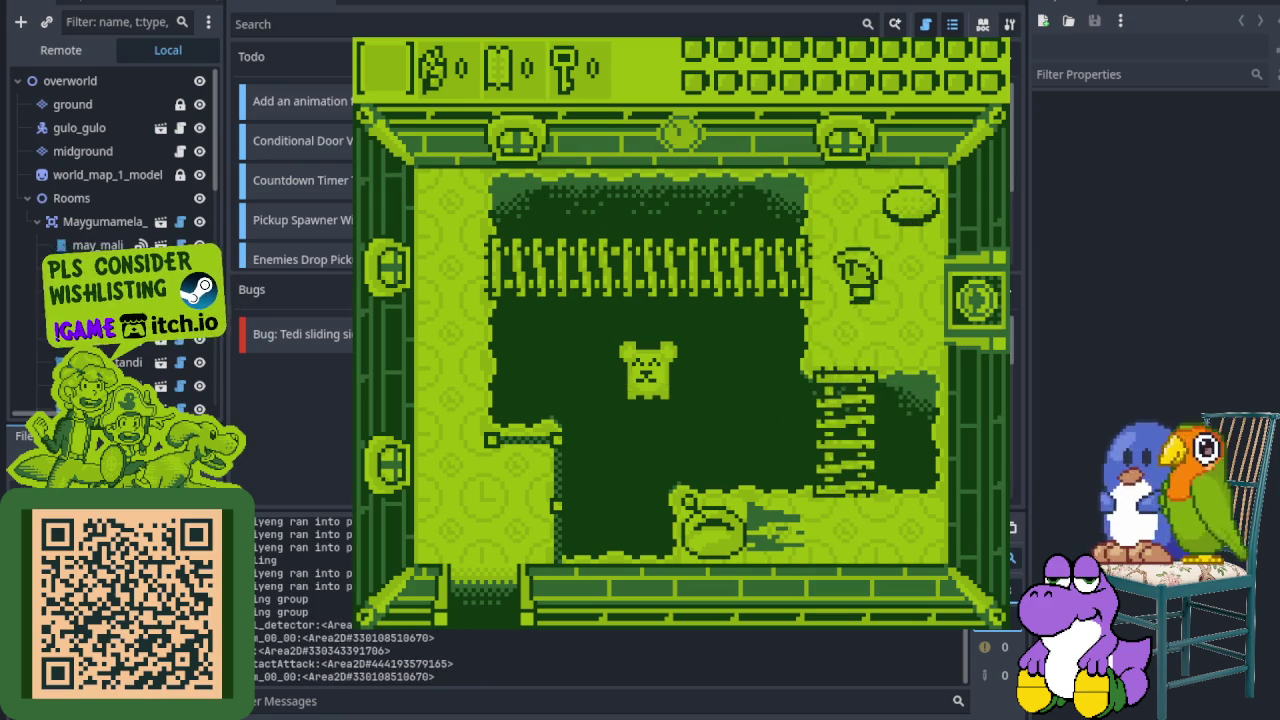
# Climb down and back up the right ladder, then cross the next room to its bottom wall.
pyautogui.press('Down')
pyautogui.press('Up')
pyautogui.press('Right')
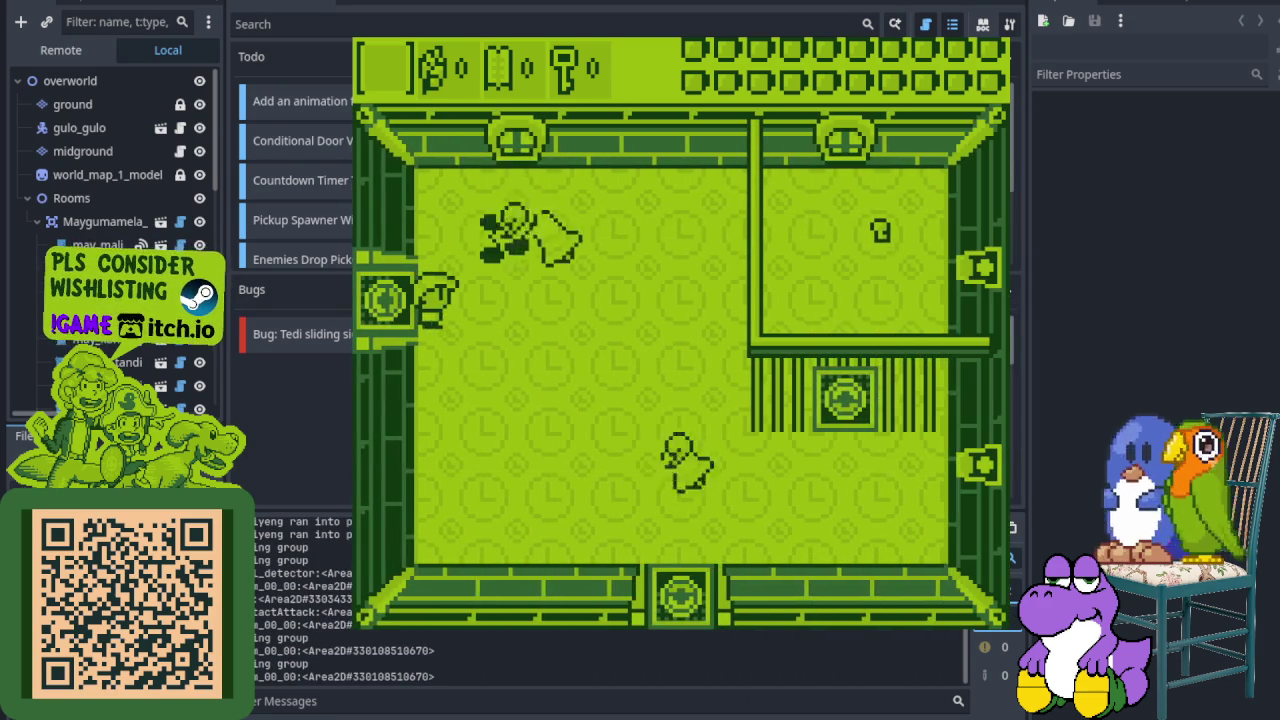
pyautogui.press('Down')
pyautogui.press('Right')
pyautogui.press('Down')
# Attack and defeat the dark enemy, then approach the ghost enemy.
pyautogui.press('Right')
pyautogui.press('Up')
pyautogui.press('Up')
pyautogui.press('Down')
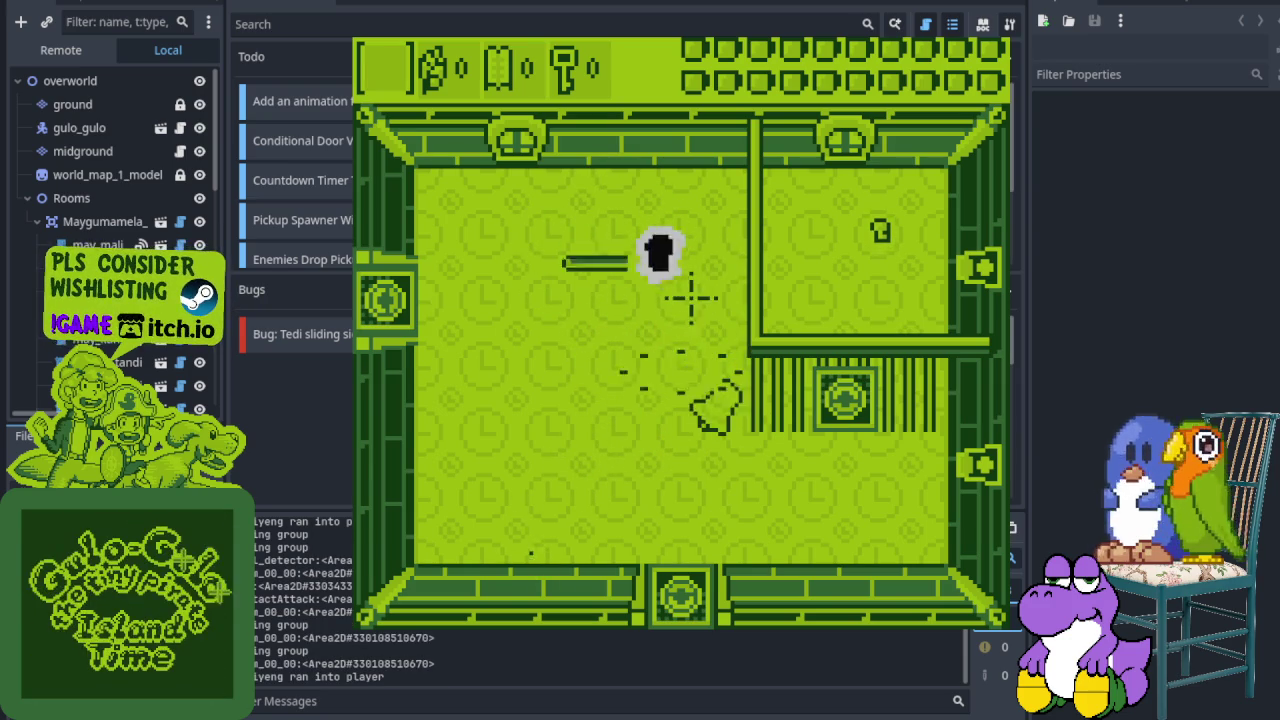
pyautogui.press('Down')
pyautogui.press('Right')
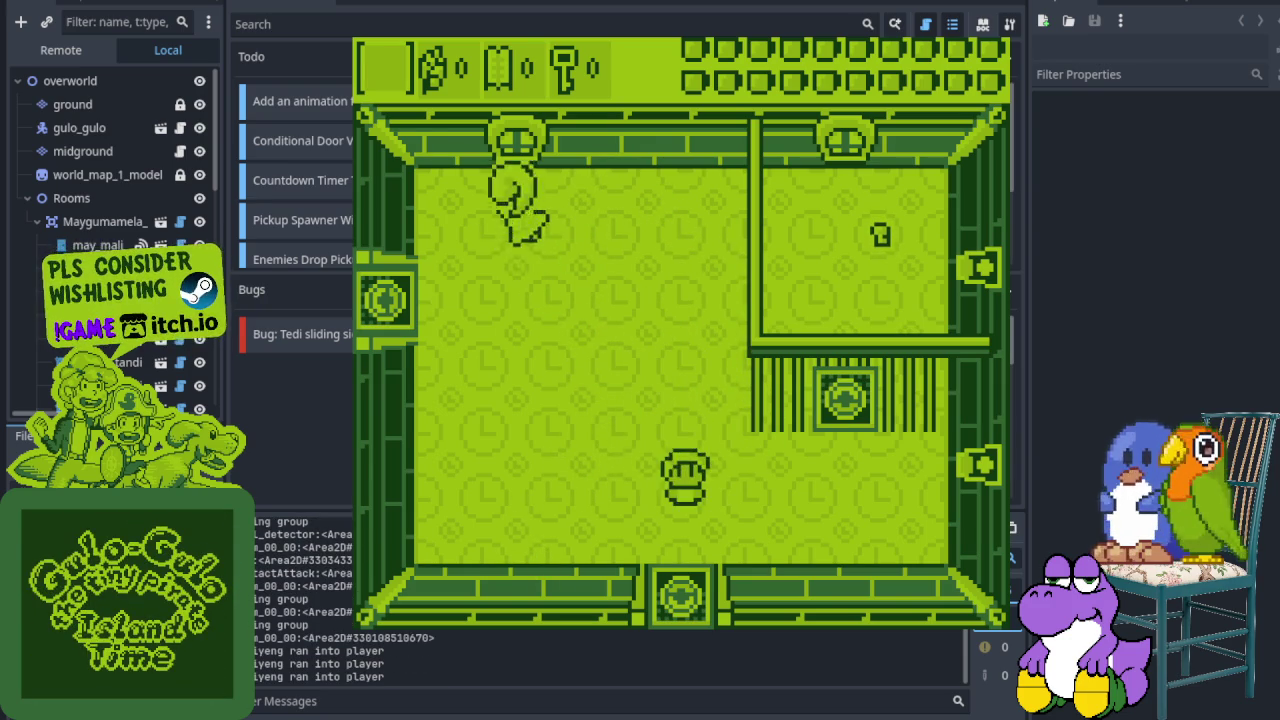
# Retreat from the enemies and walk down into the room with goblets.
pyautogui.press('Up')
pyautogui.press('Left')
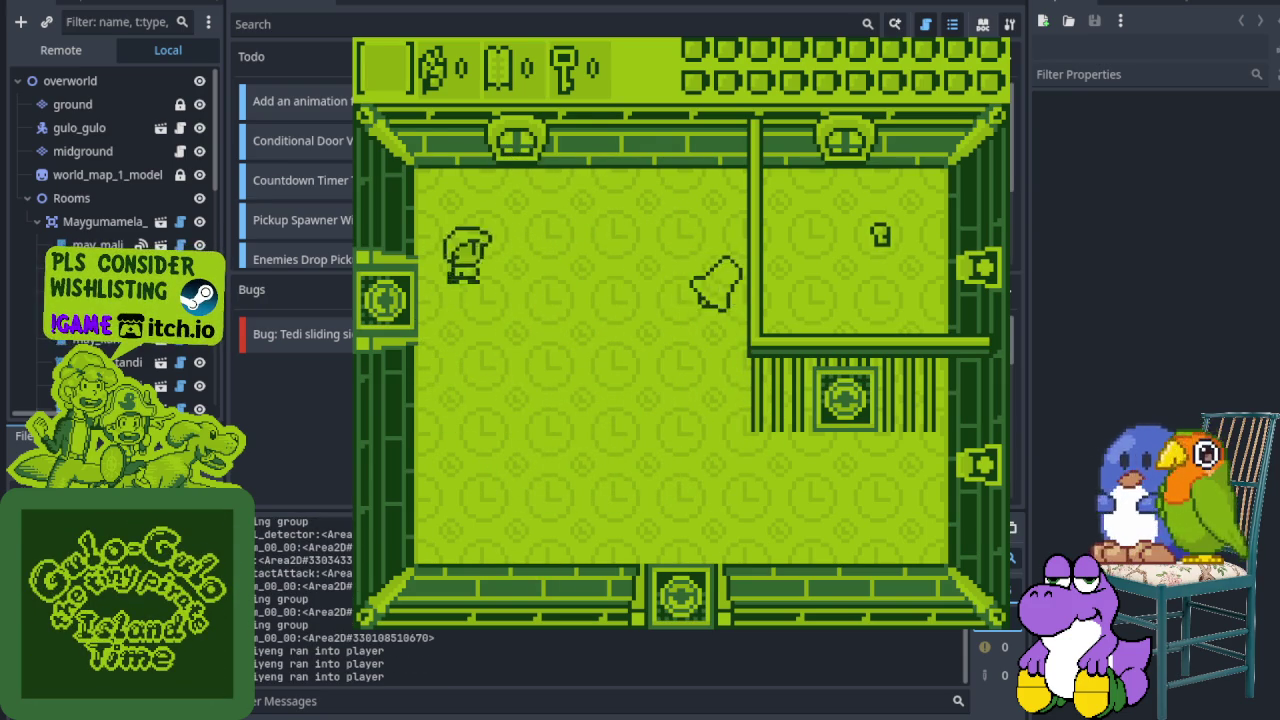
pyautogui.press('Down')
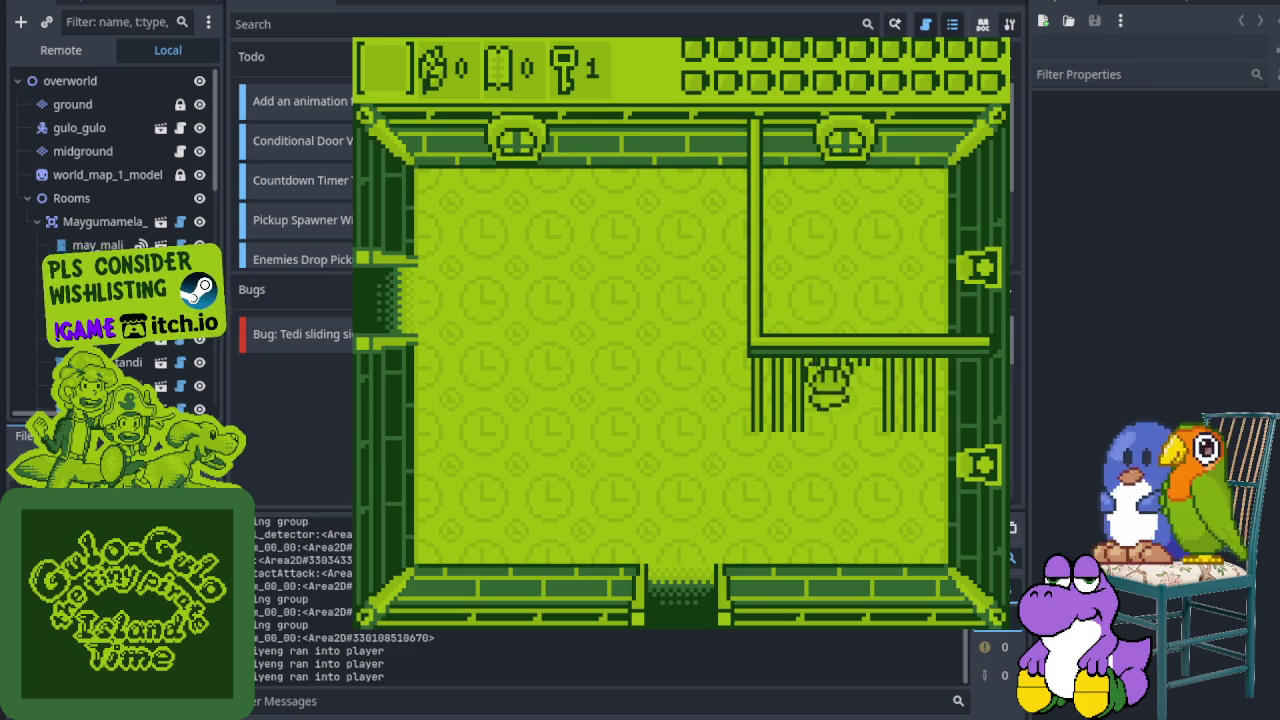
pyautogui.press('Down')
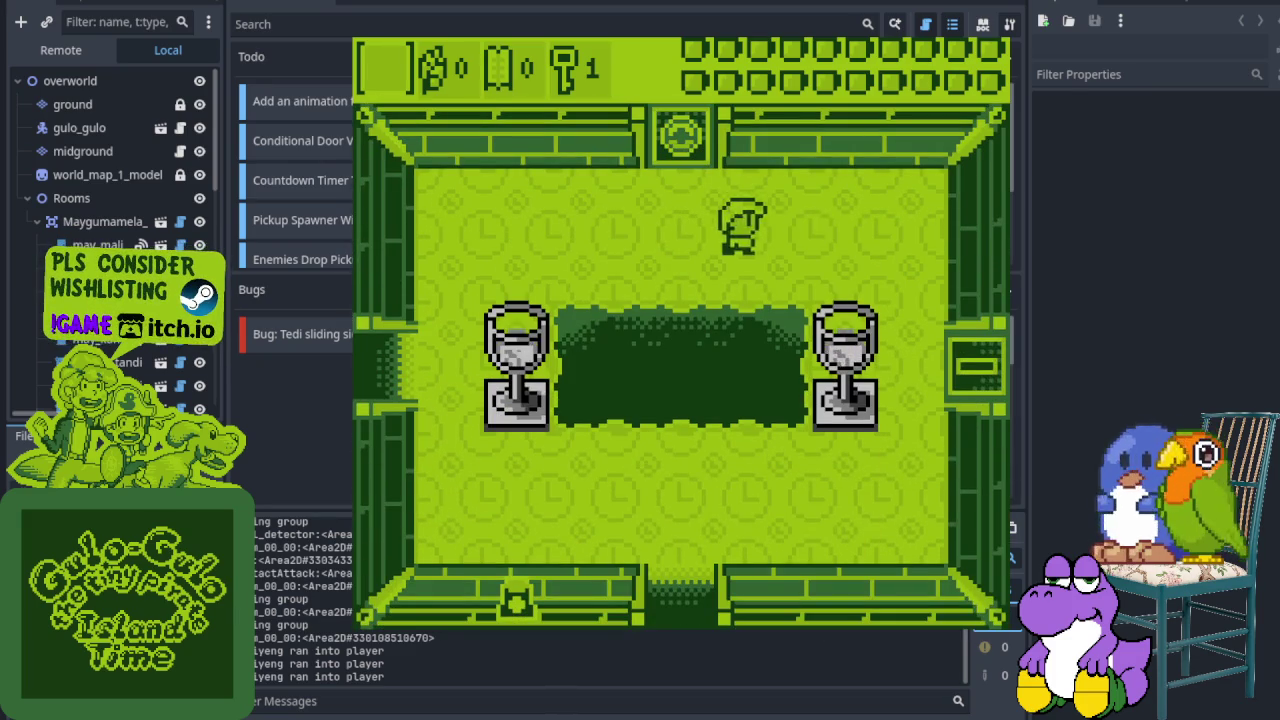
# Leave right into the block room and walk past the grass enclosure.
pyautogui.press('Right')
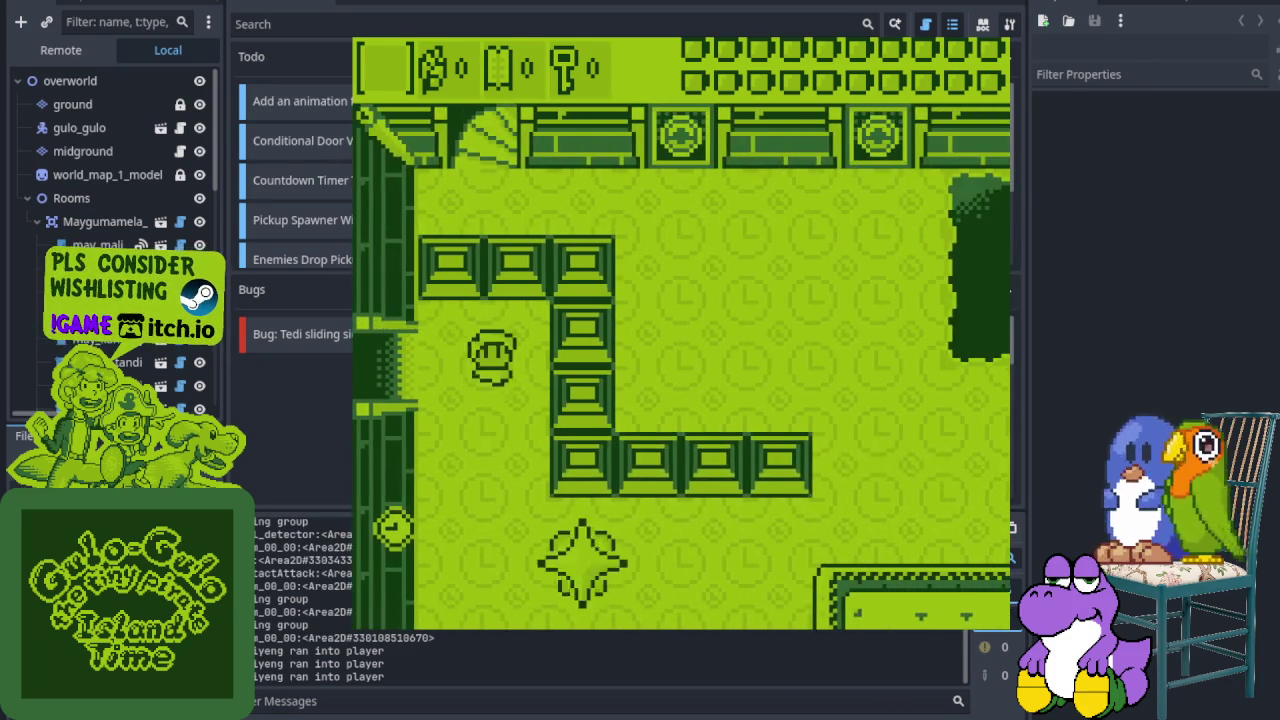
pyautogui.press('Down')
pyautogui.press('Left')
pyautogui.press('Right')
pyautogui.press('Down')
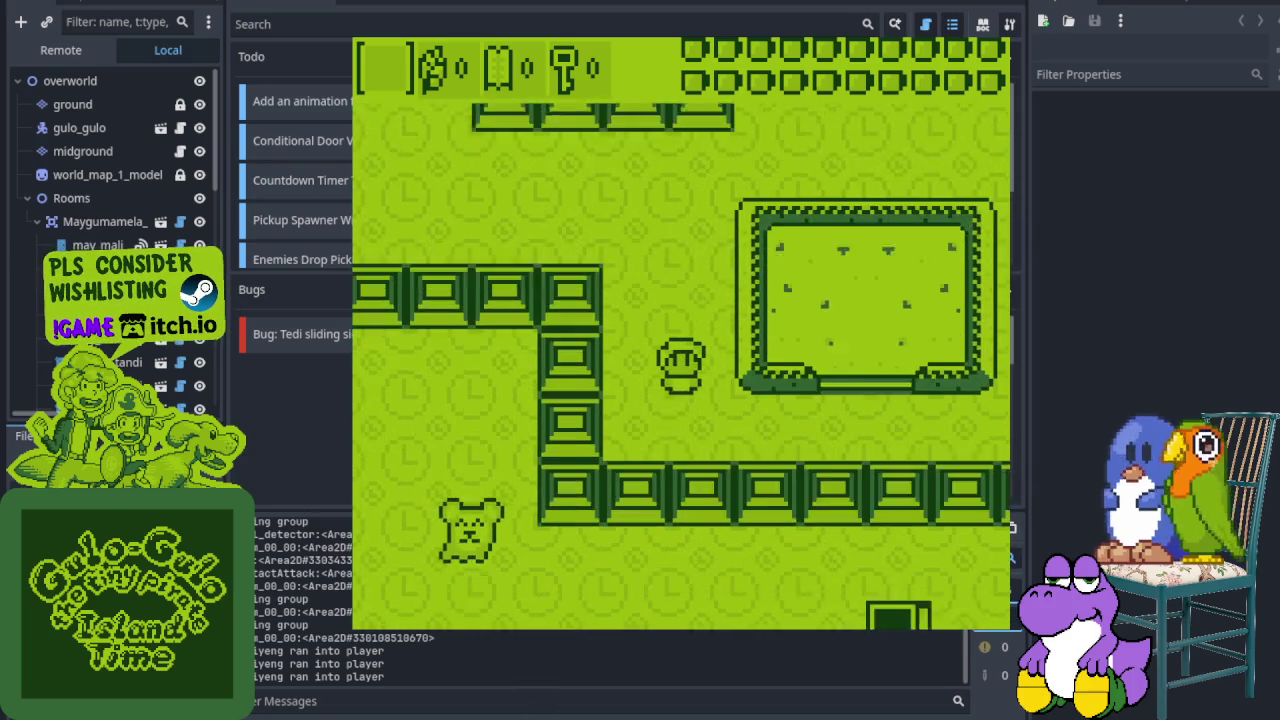
pyautogui.press('Right')
pyautogui.press('Down')
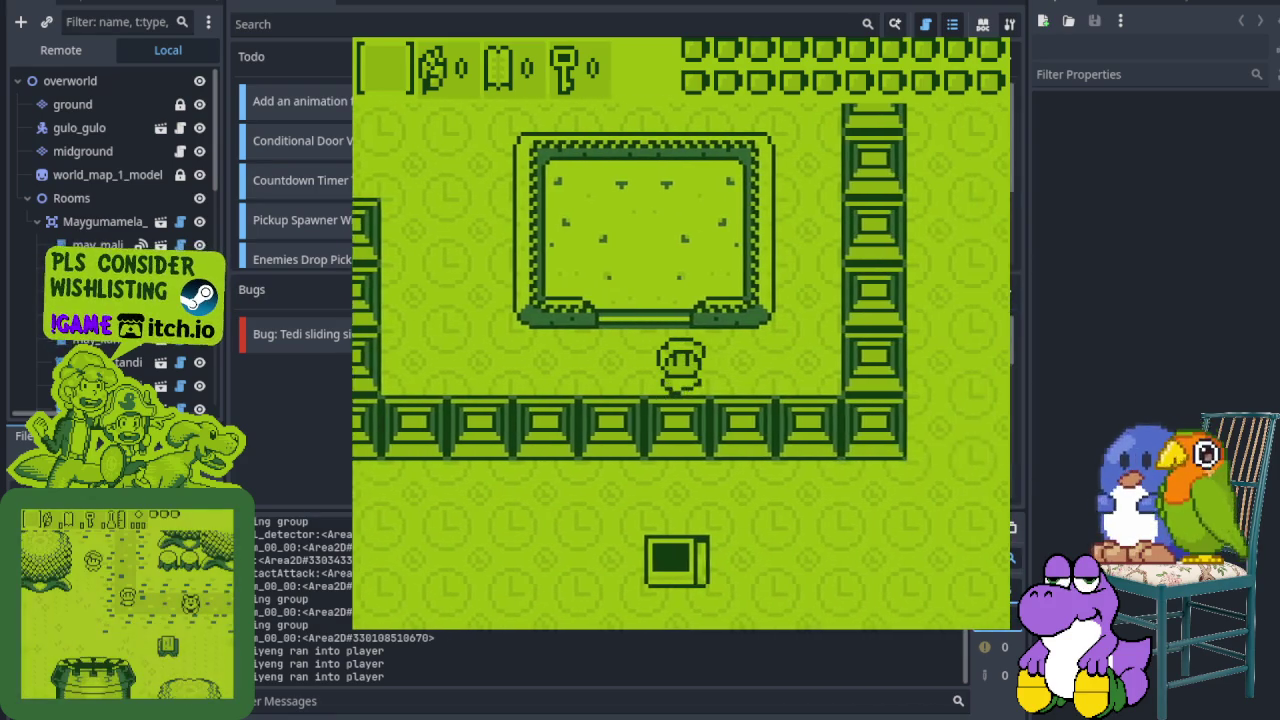
pyautogui.press('Left')
# Walk into and back out of the grass enclosure, then up toward the dark trees.
pyautogui.press('Up')
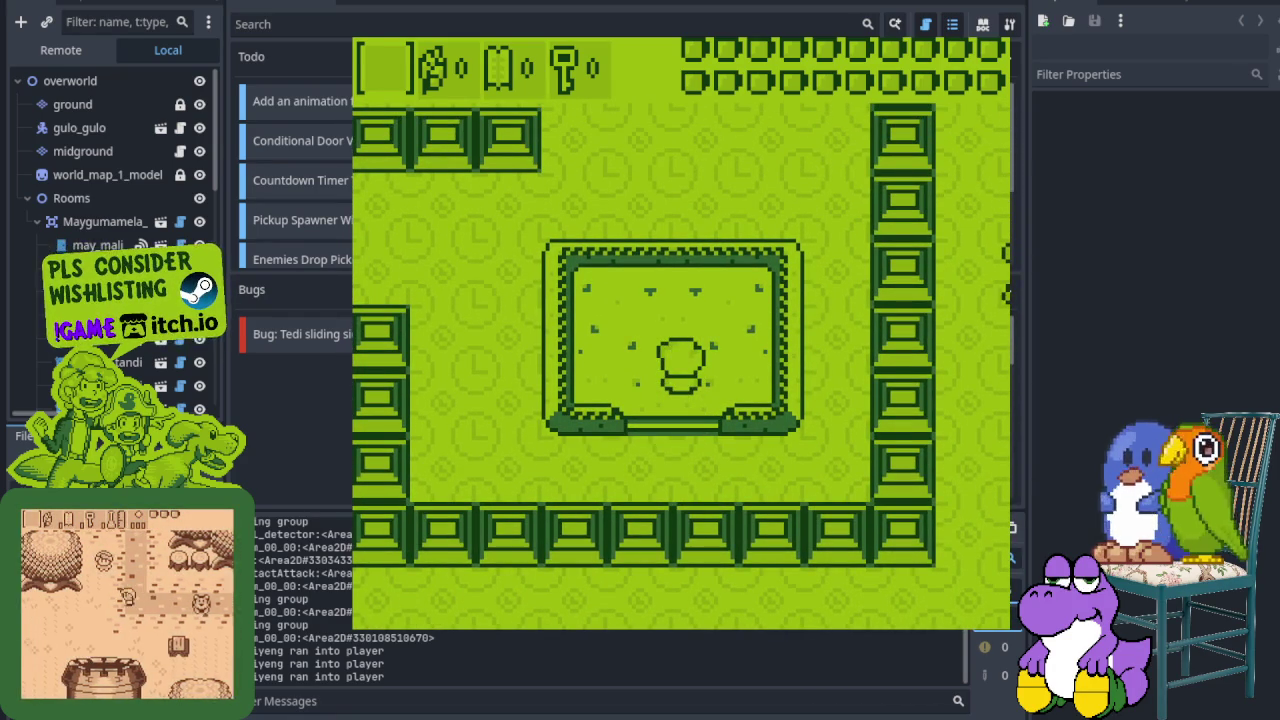
pyautogui.press('Down')
pyautogui.press('Right')
pyautogui.press('Up')
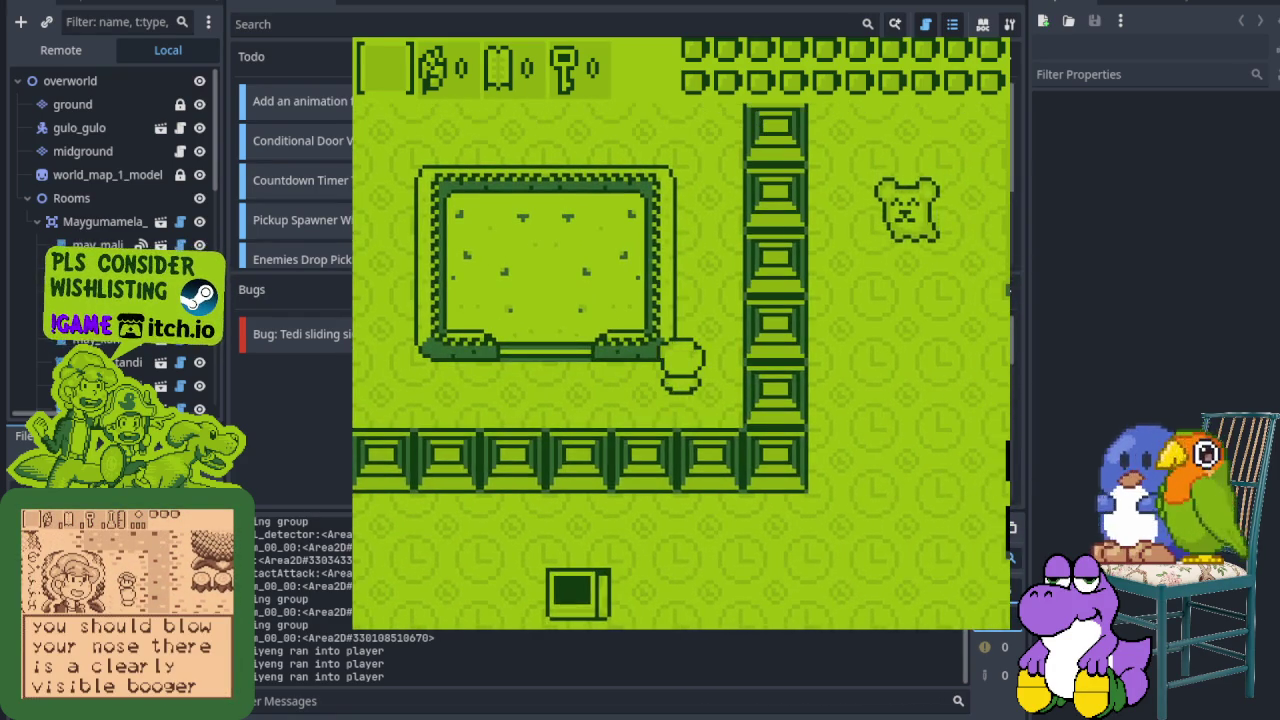
pyautogui.press('Up')
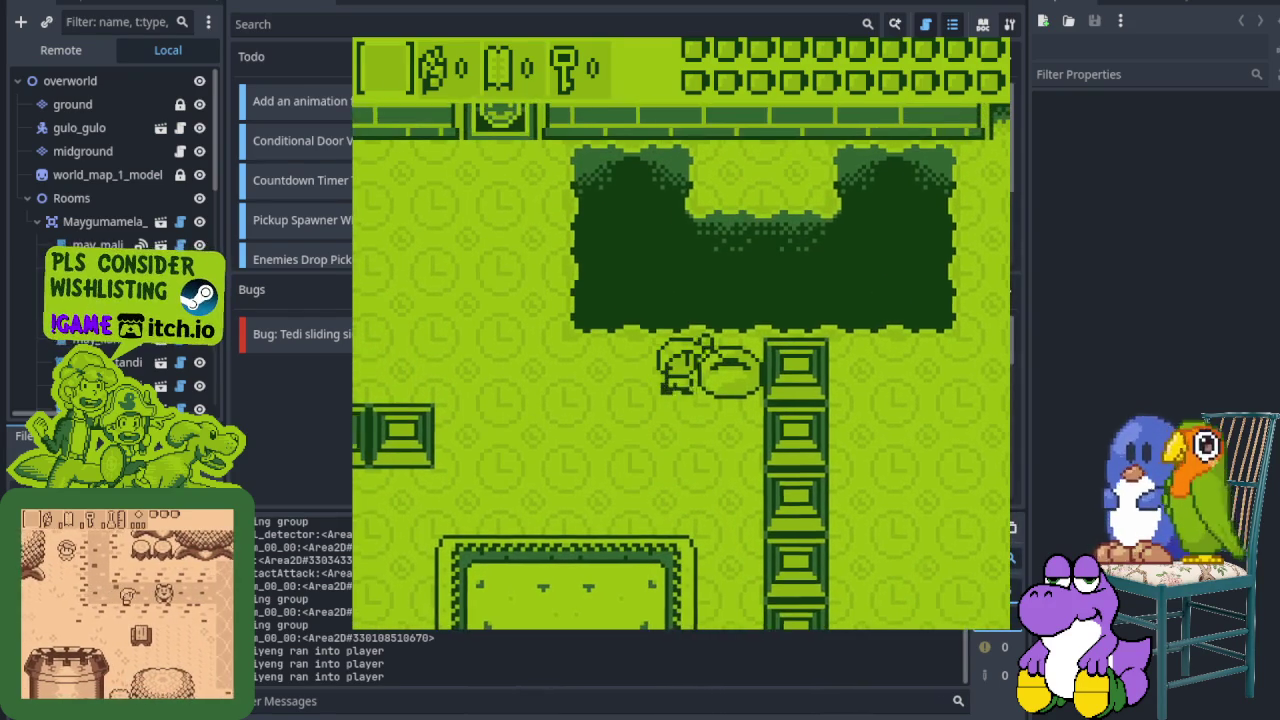
# Move around the slime enemy, then exit via the top and left doorways.
pyautogui.press('Left')
pyautogui.press('Up')
pyautogui.press('Down')
pyautogui.press('Left')
pyautogui.press('Up')
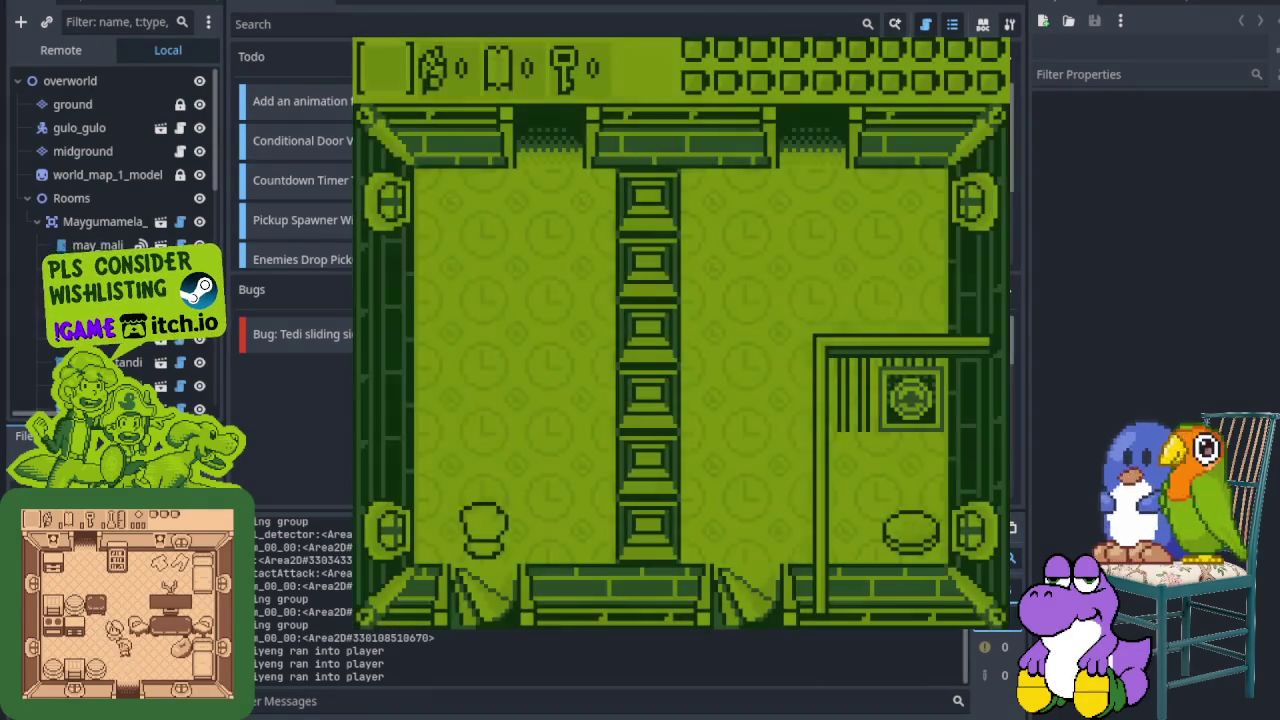
pyautogui.press('Up')
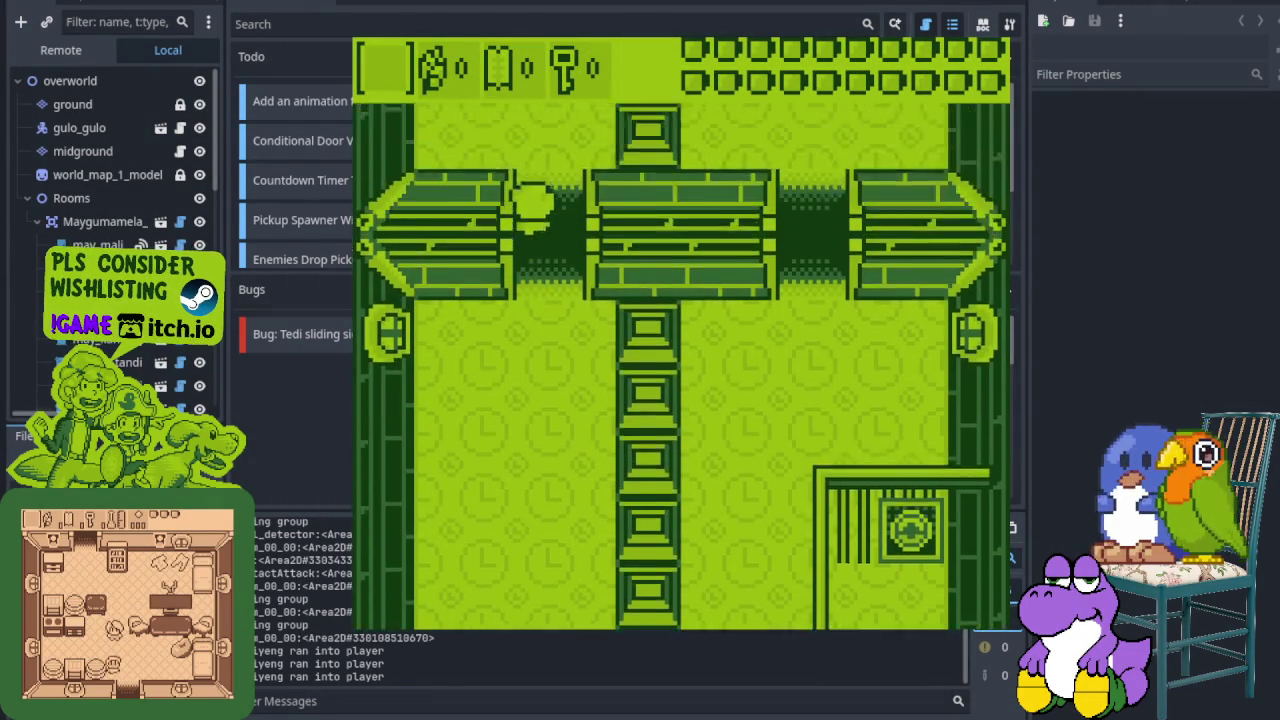
pyautogui.press('Left')
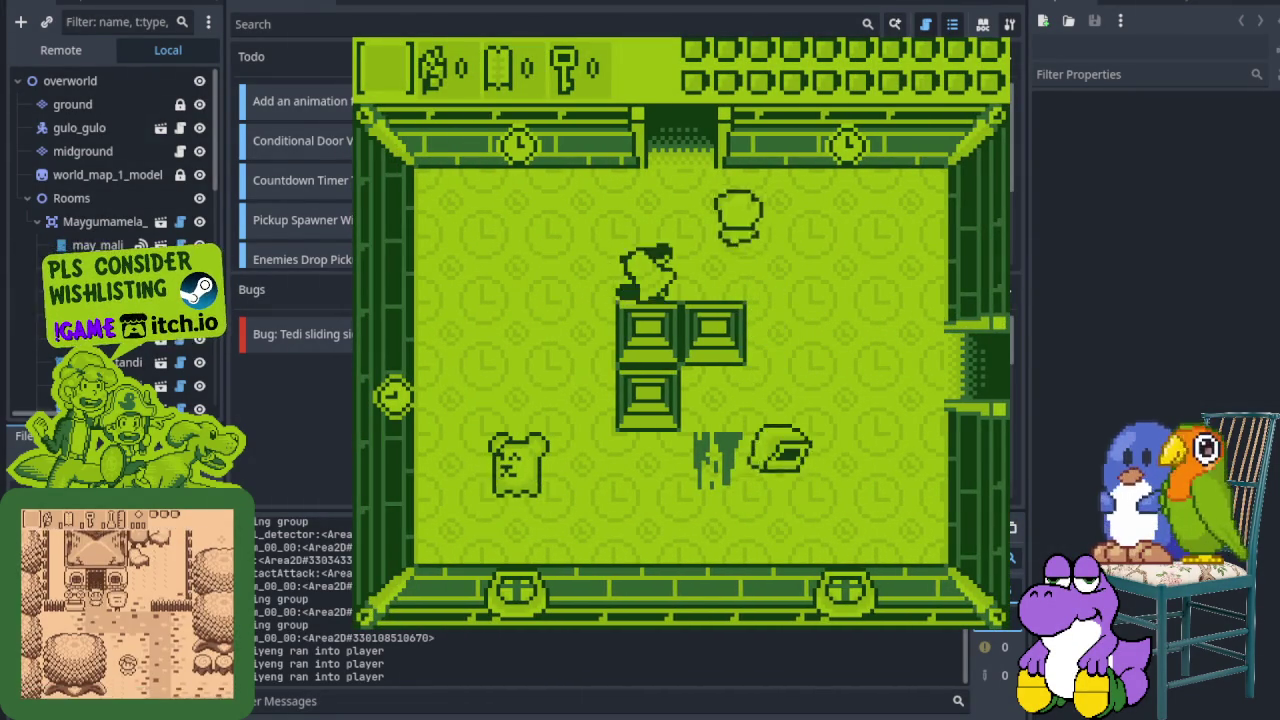
# Pass through the top doorway, exit right, then head for the bottom doorway.
pyautogui.press('Up')
pyautogui.press('Right')
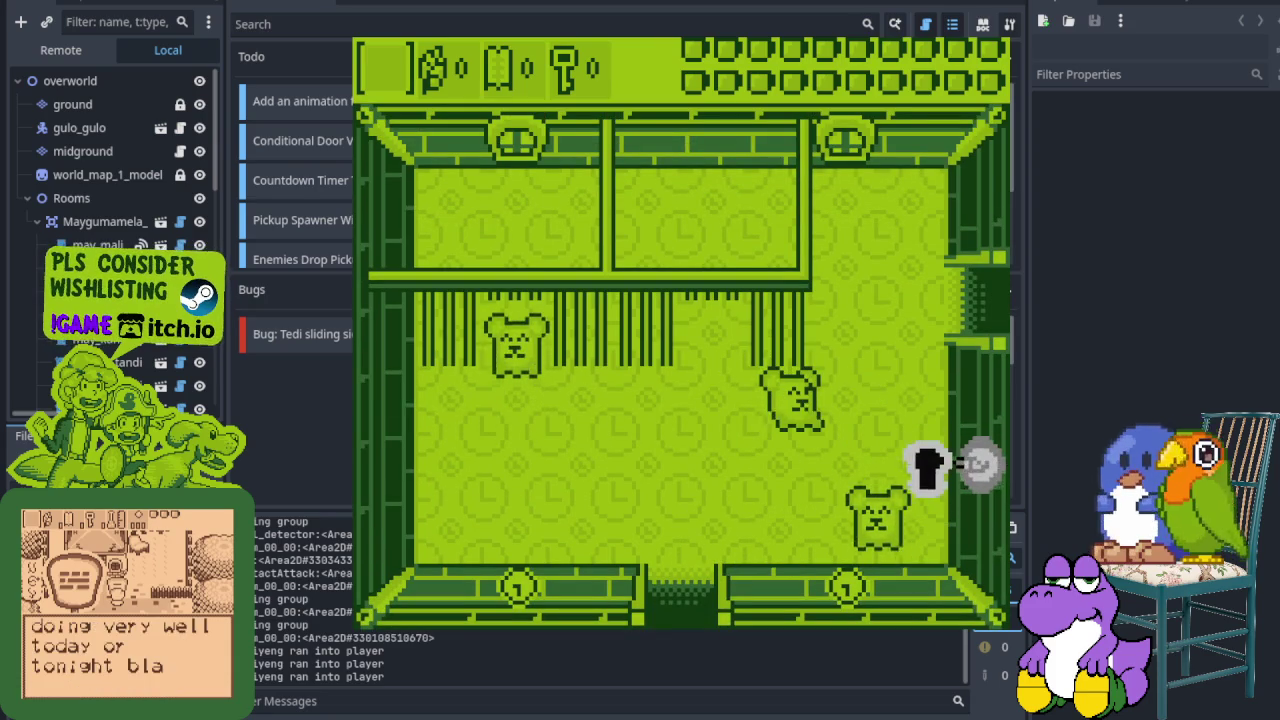
pyautogui.press('Right')
pyautogui.press('Down')
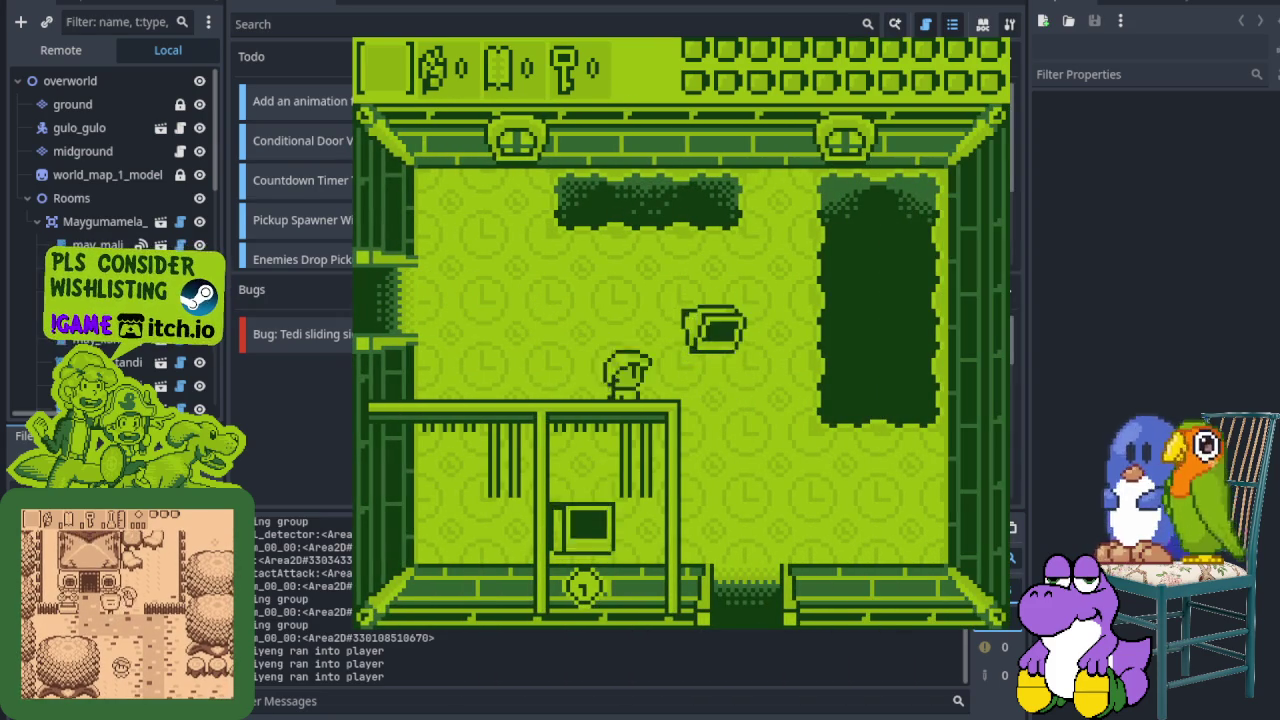
pyautogui.press('Down')
pyautogui.press('Right')
pyautogui.press('Down')
# Circle the trophy and enter the room below toward the large round enemy.
pyautogui.press('Left')
pyautogui.press('Down')
pyautogui.press('Right')
pyautogui.press('Down')
pyautogui.press('Down')
pyautogui.press('Left')
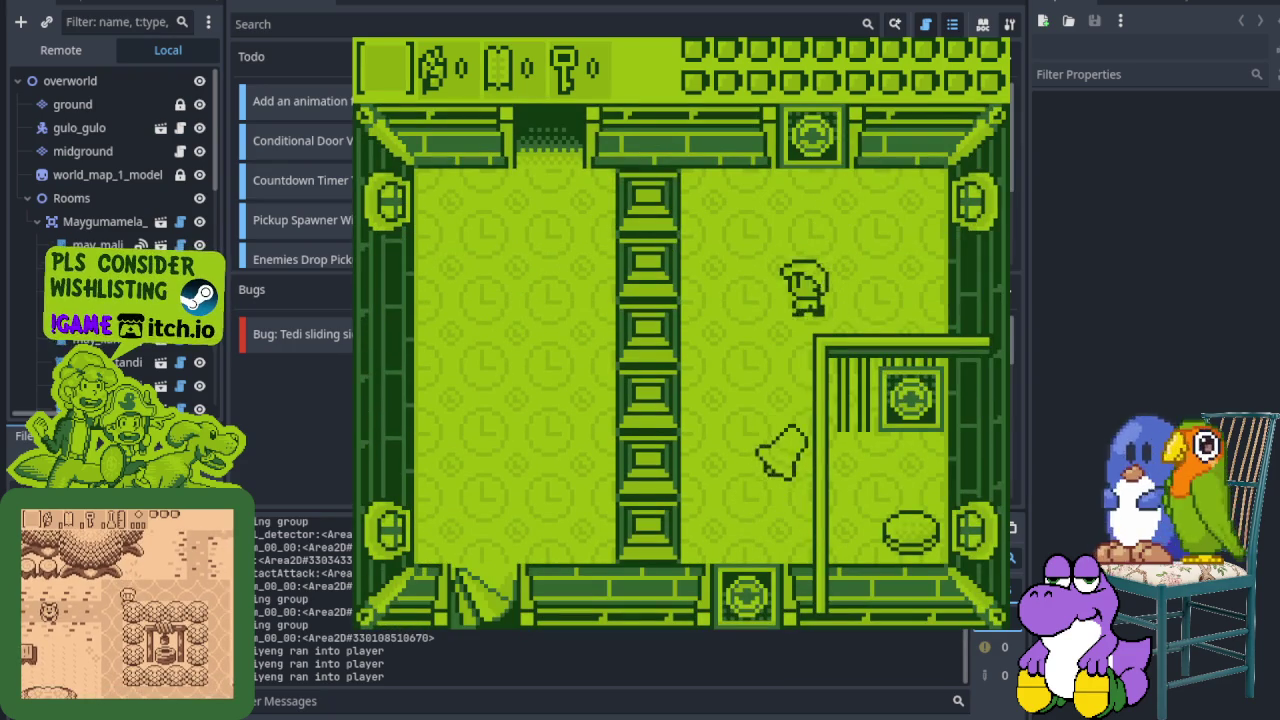
pyautogui.press('Right')
pyautogui.press('Down')
# Destroy the large round enemy and swing at the remaining enemies.
pyautogui.press('Up')
pyautogui.press('Left')
pyautogui.press('Right')
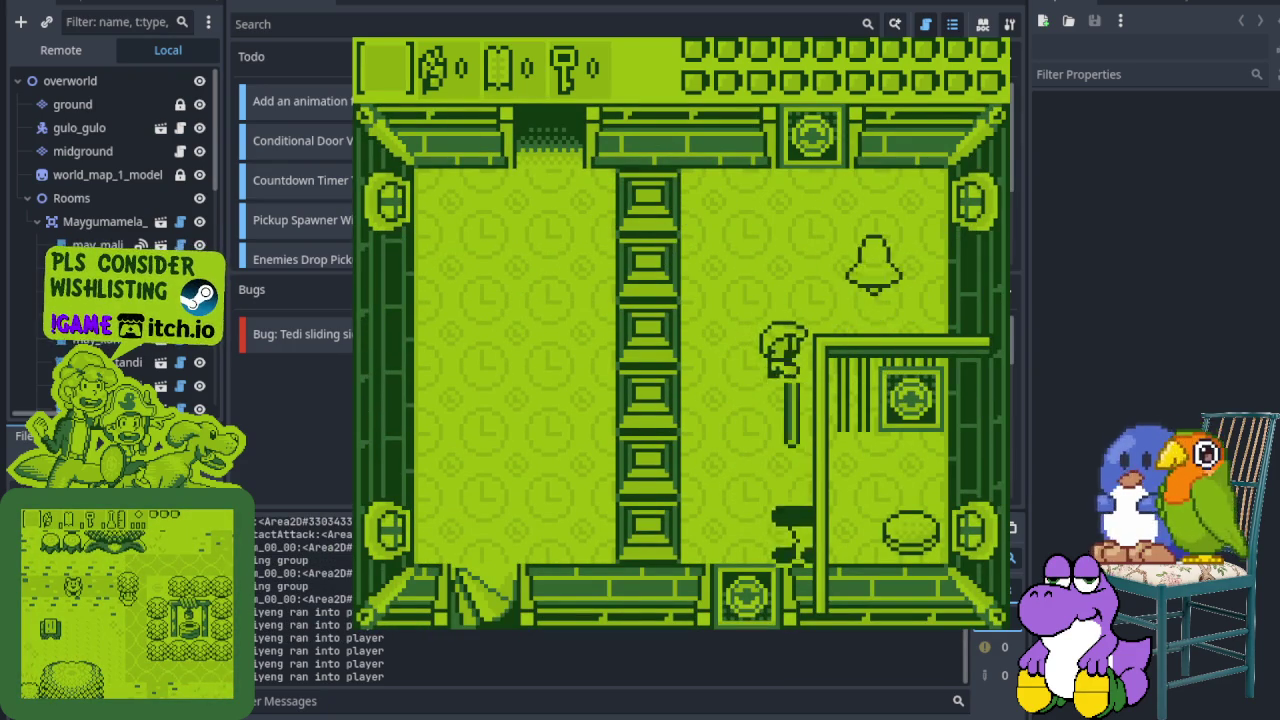
pyautogui.press('Right')
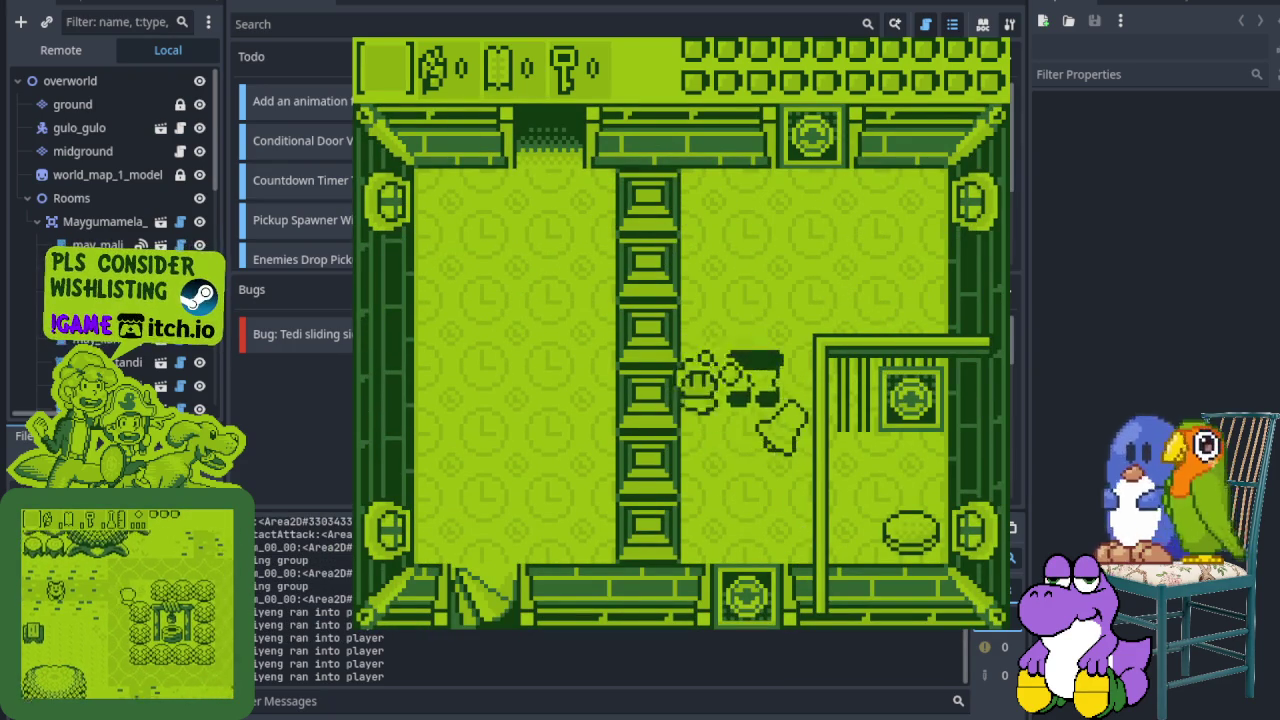
pyautogui.press('Down')
# Dodge the enemies around the central pillar column and walk up toward the bell enemy.
pyautogui.press('Left')
pyautogui.press('Up')
pyautogui.press('Up')
pyautogui.press('Right')
pyautogui.press('Right')
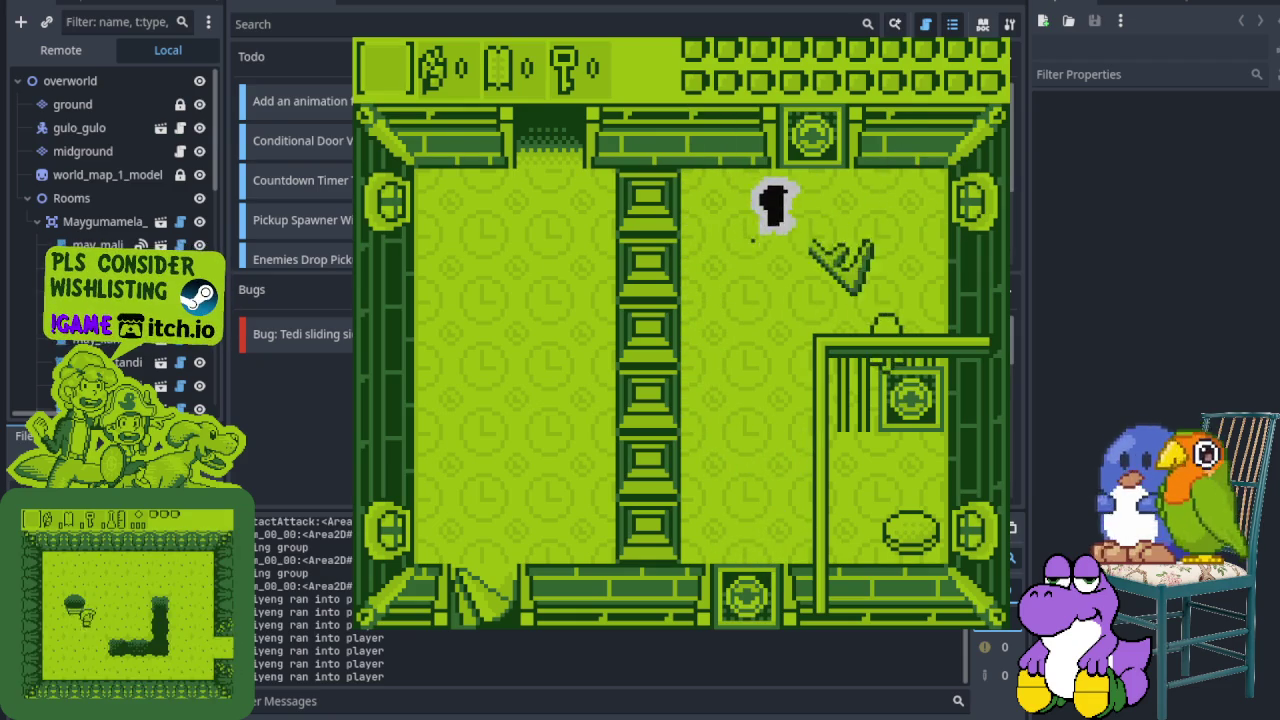
pyautogui.press('Left')
pyautogui.press('Down')
pyautogui.press('Up')
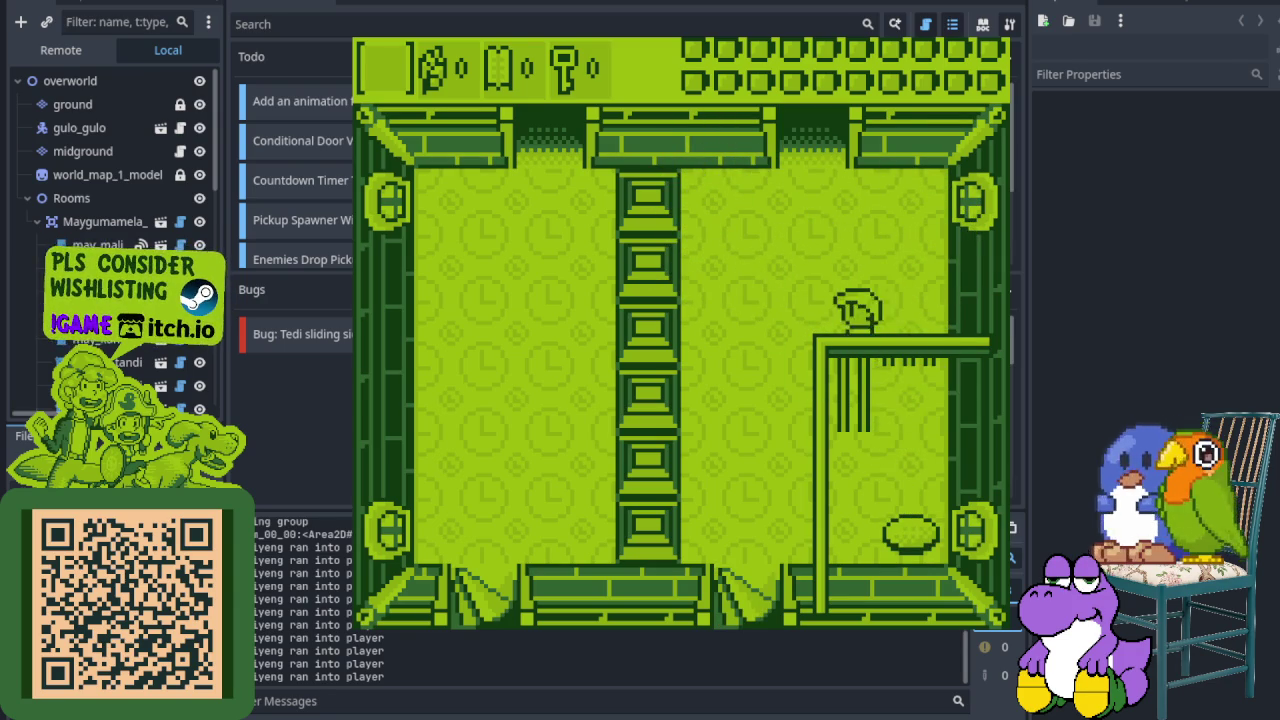
# Walk down into the fenced area, then leave it around its right side.
pyautogui.press('Down')
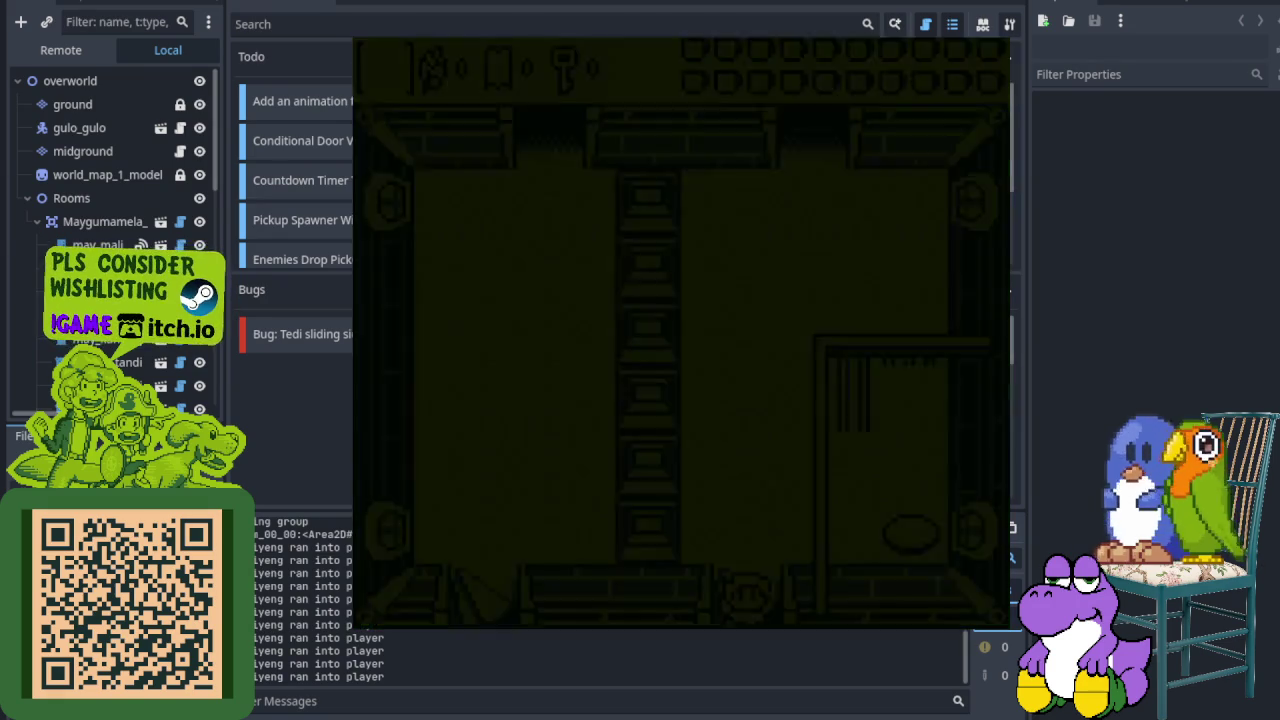
pyautogui.press('Down')
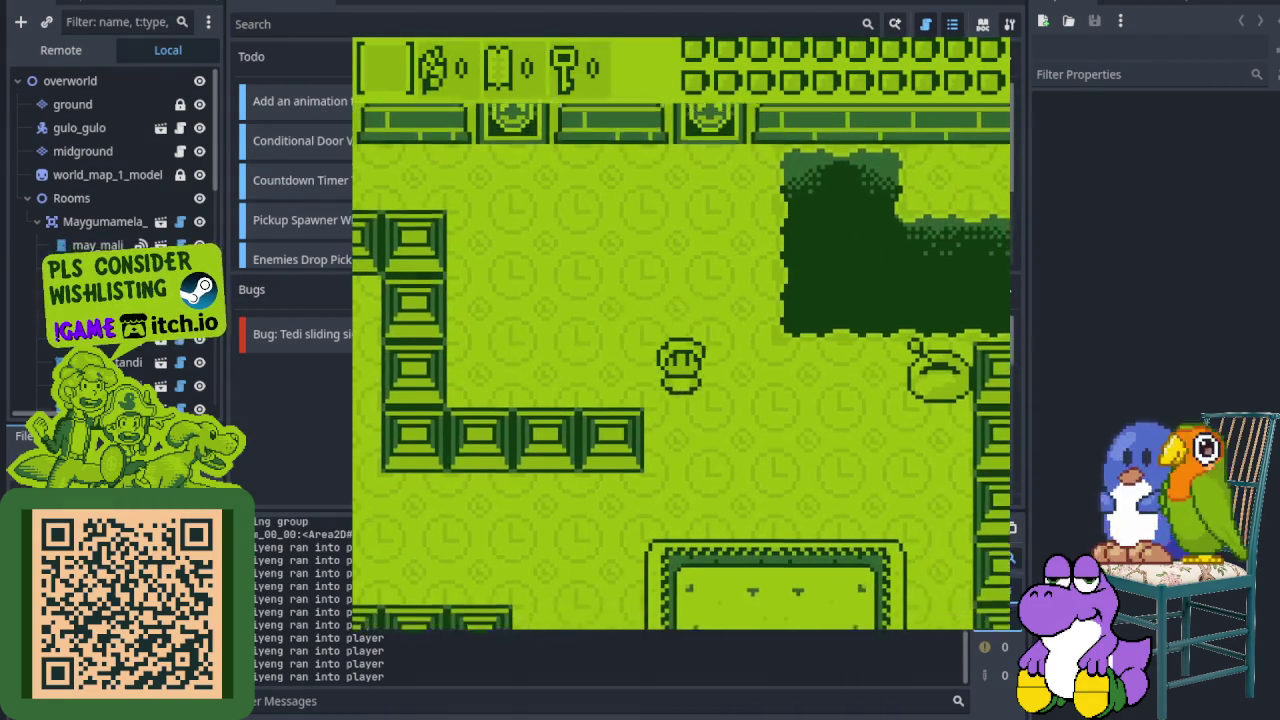
pyautogui.press('Down')
pyautogui.press('Right')
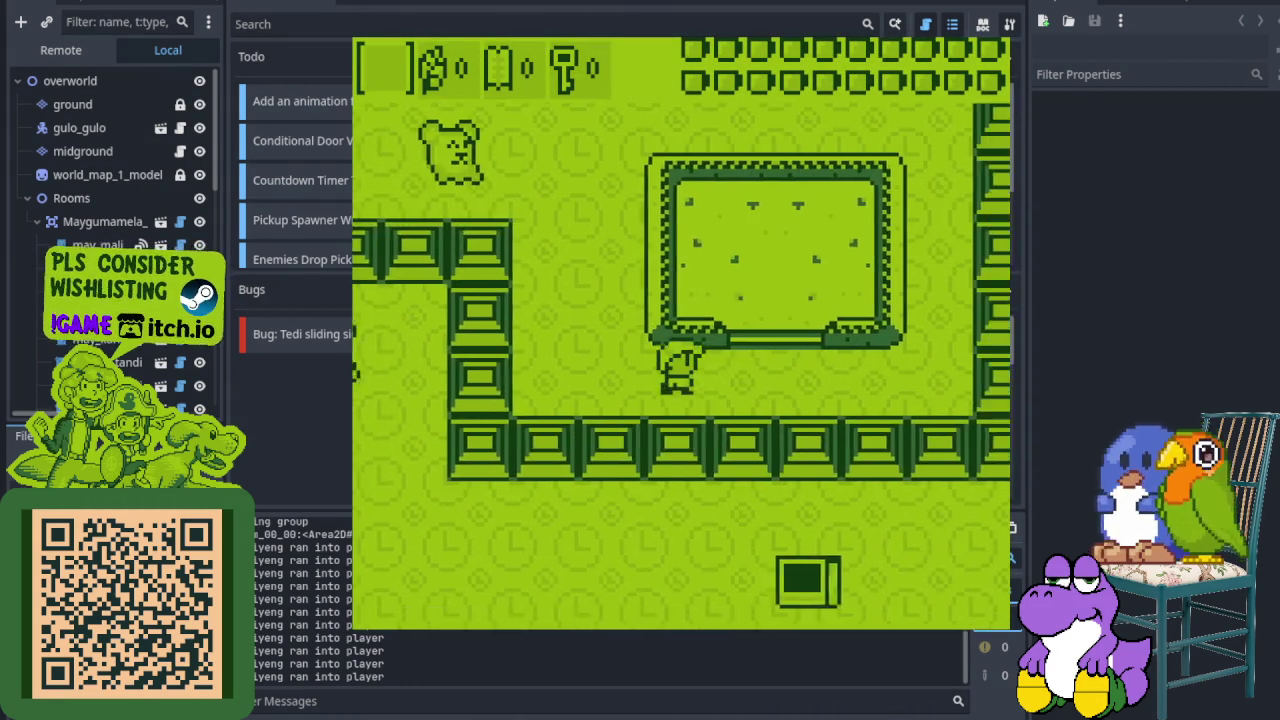
pyautogui.press('Left')
pyautogui.press('Down')
pyautogui.press('Right')
pyautogui.press('Up')
# Enter the room above, walk beneath the dark trees and along the bottom wall.
pyautogui.press('Up')
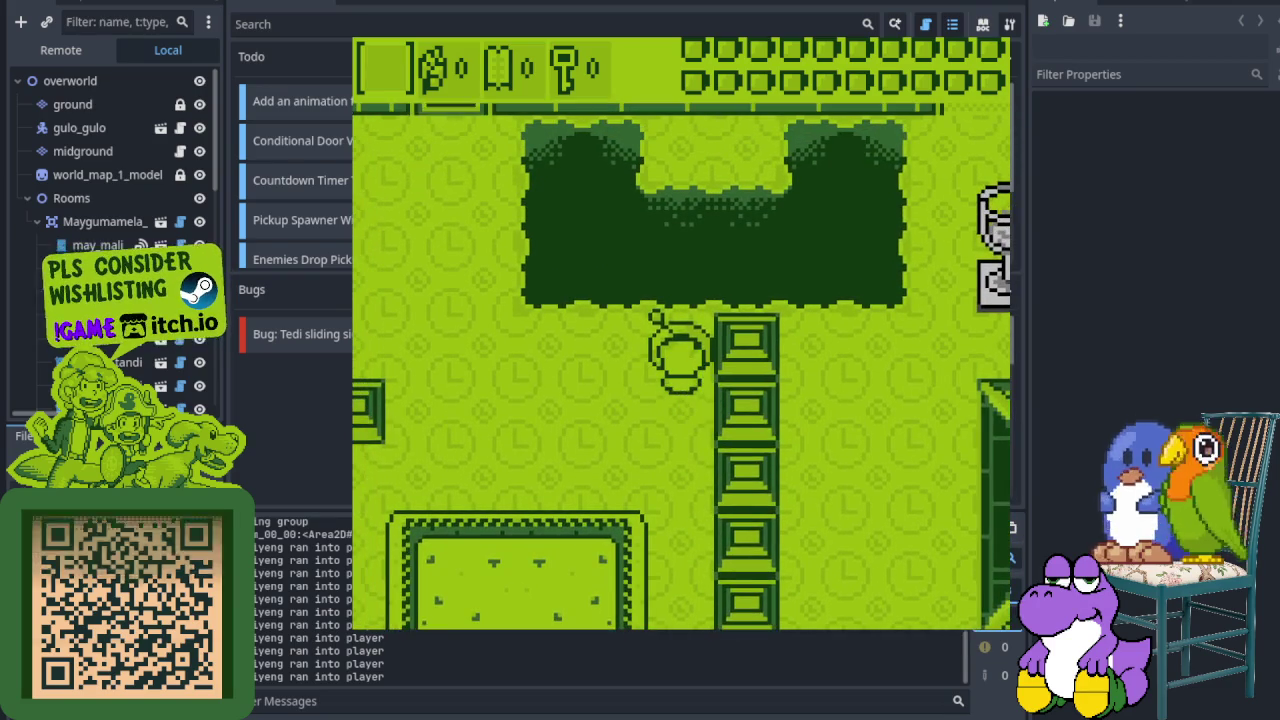
pyautogui.press('Up')
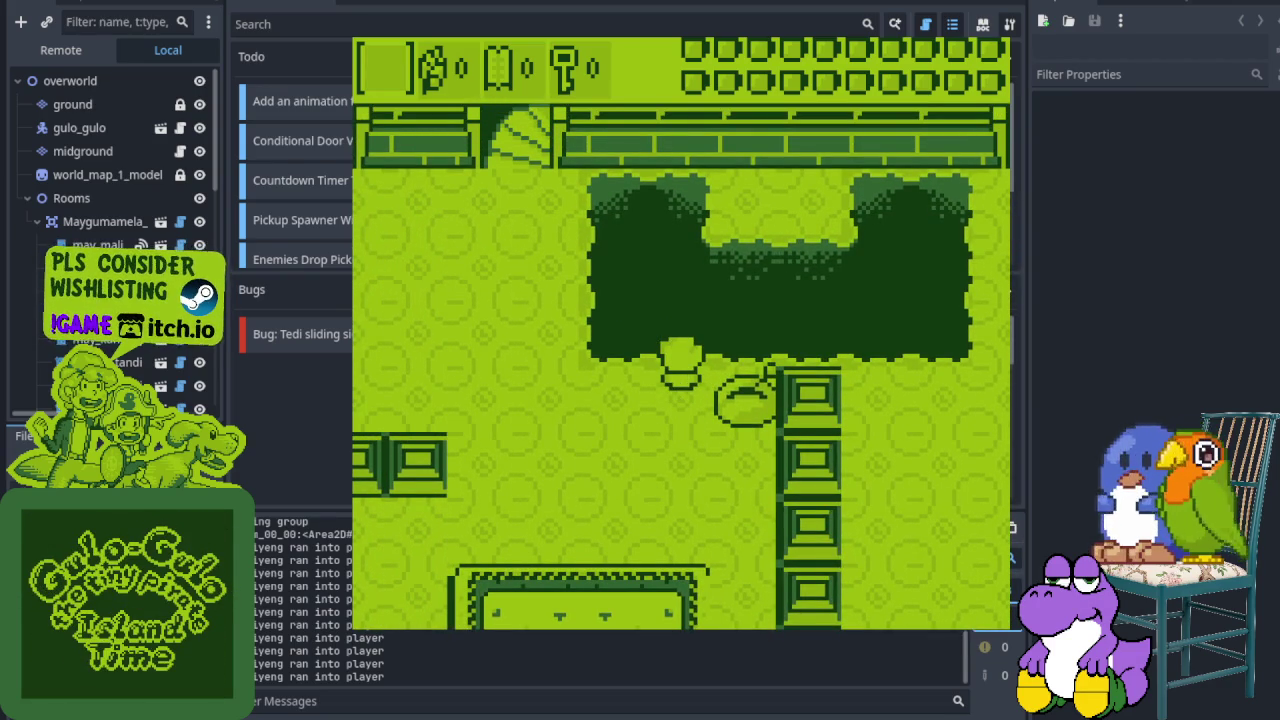
pyautogui.press('Left')
pyautogui.press('Up')
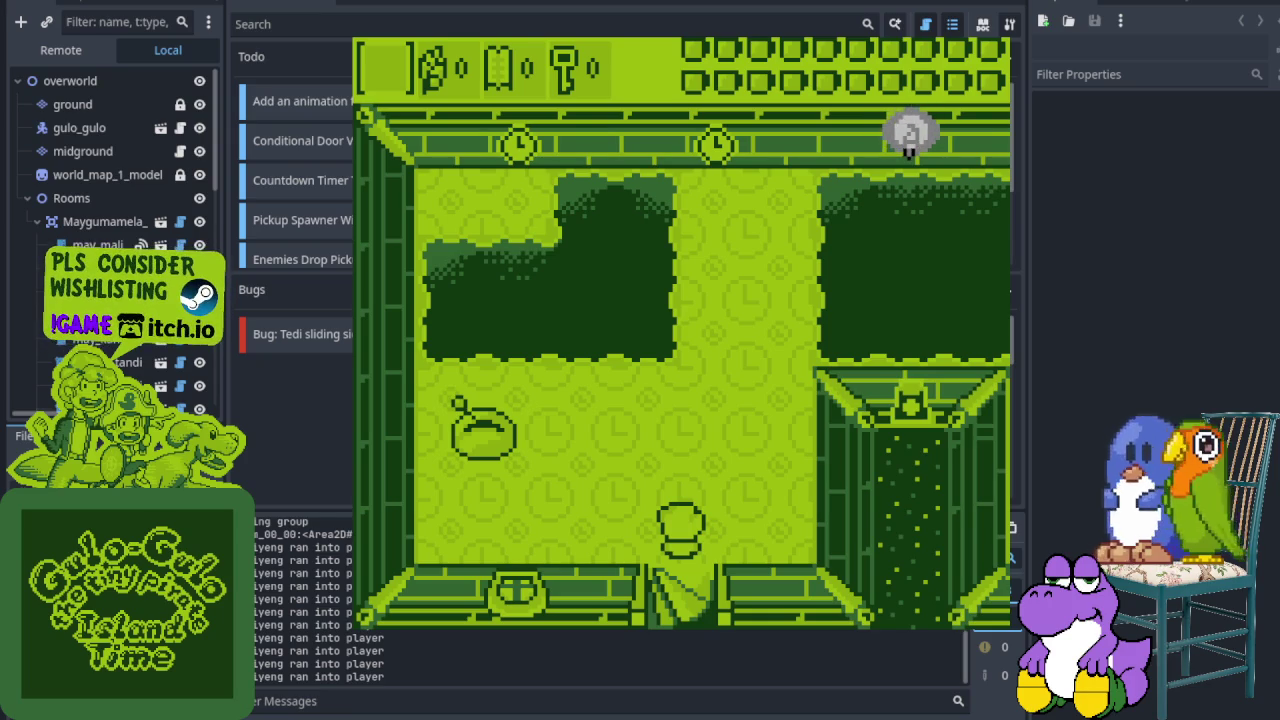
pyautogui.press('Right')
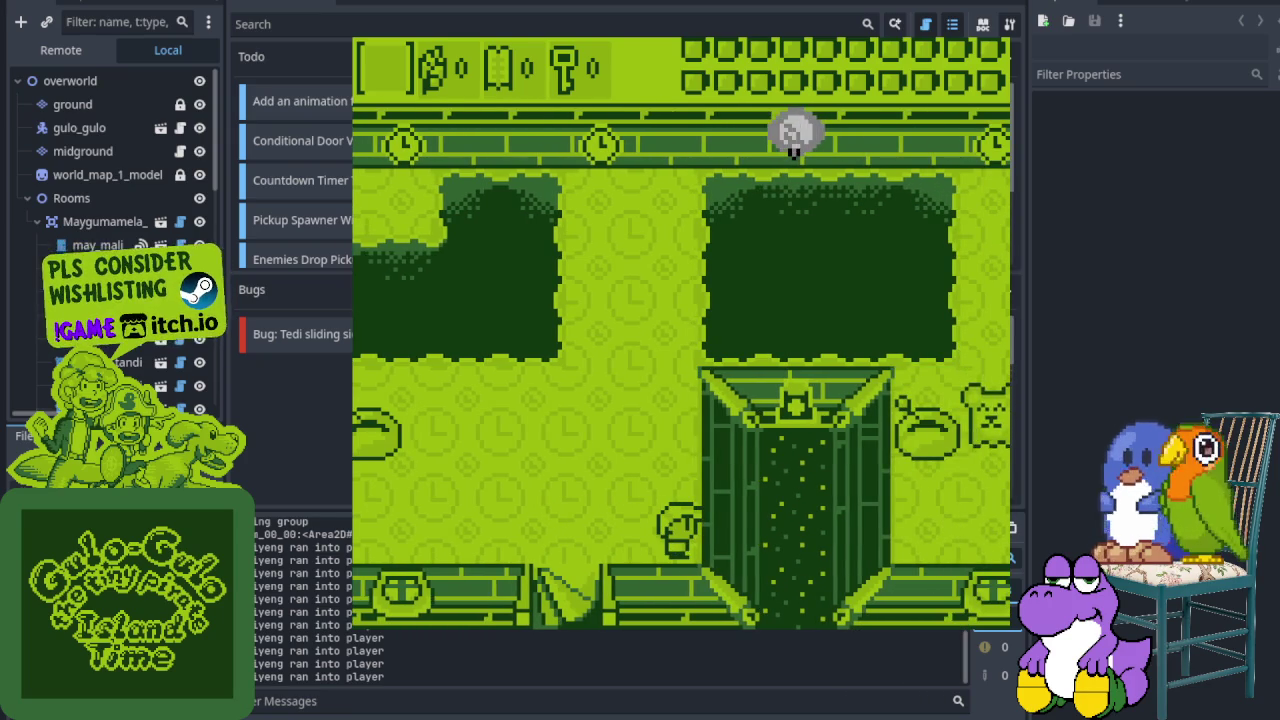
pyautogui.press('Left')
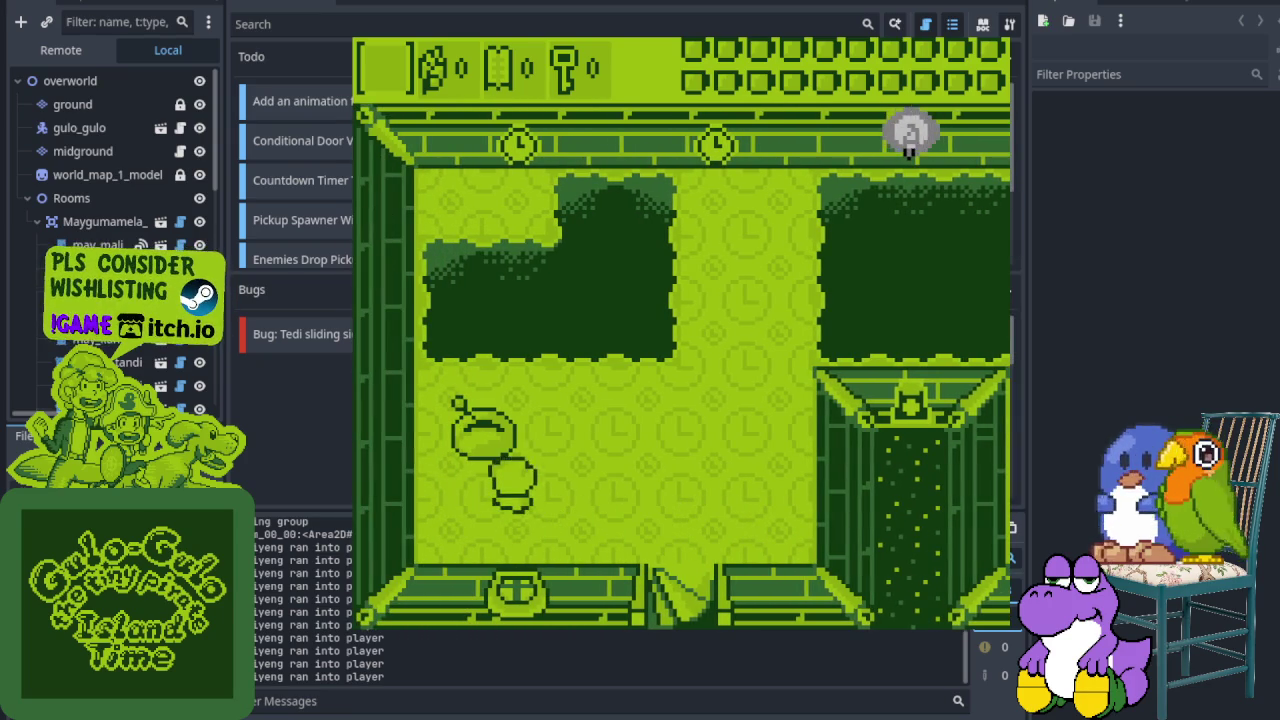
pyautogui.press('Right')
pyautogui.press('Up')
# Pass right through the doorway and up through the top doorway into the goblet room.
pyautogui.press('Right')
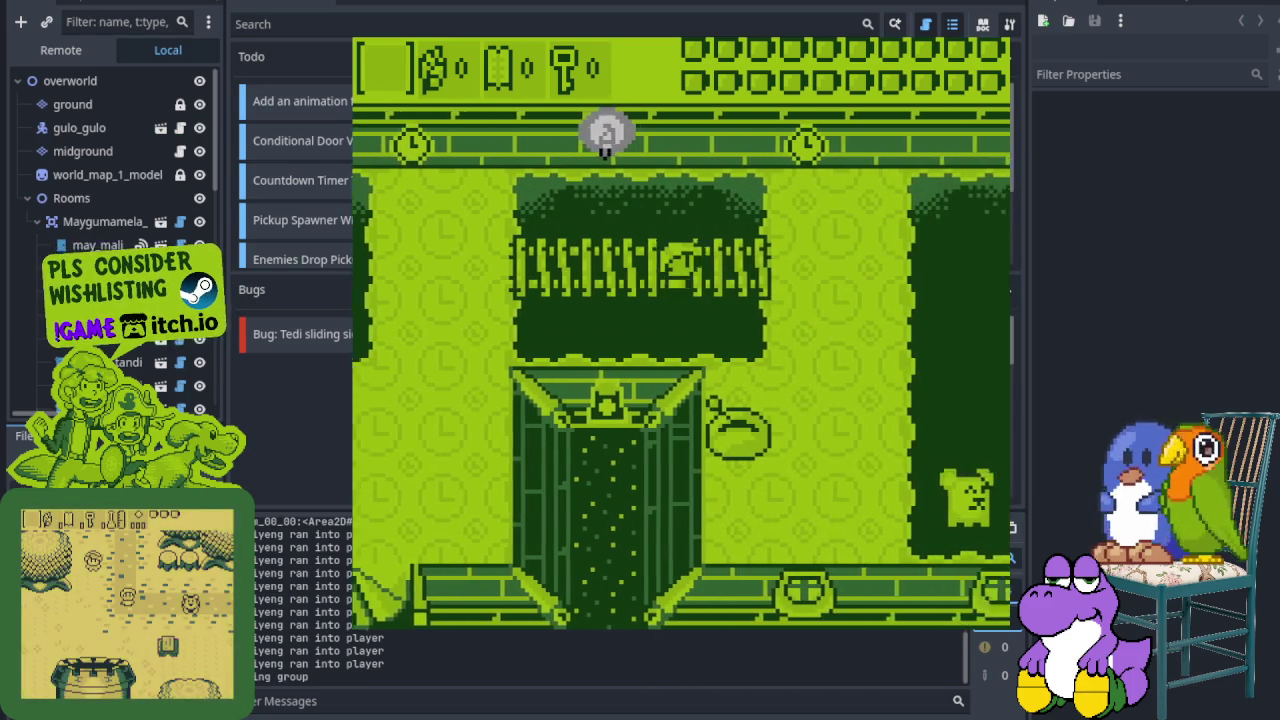
pyautogui.press('Down')
pyautogui.press('Right')
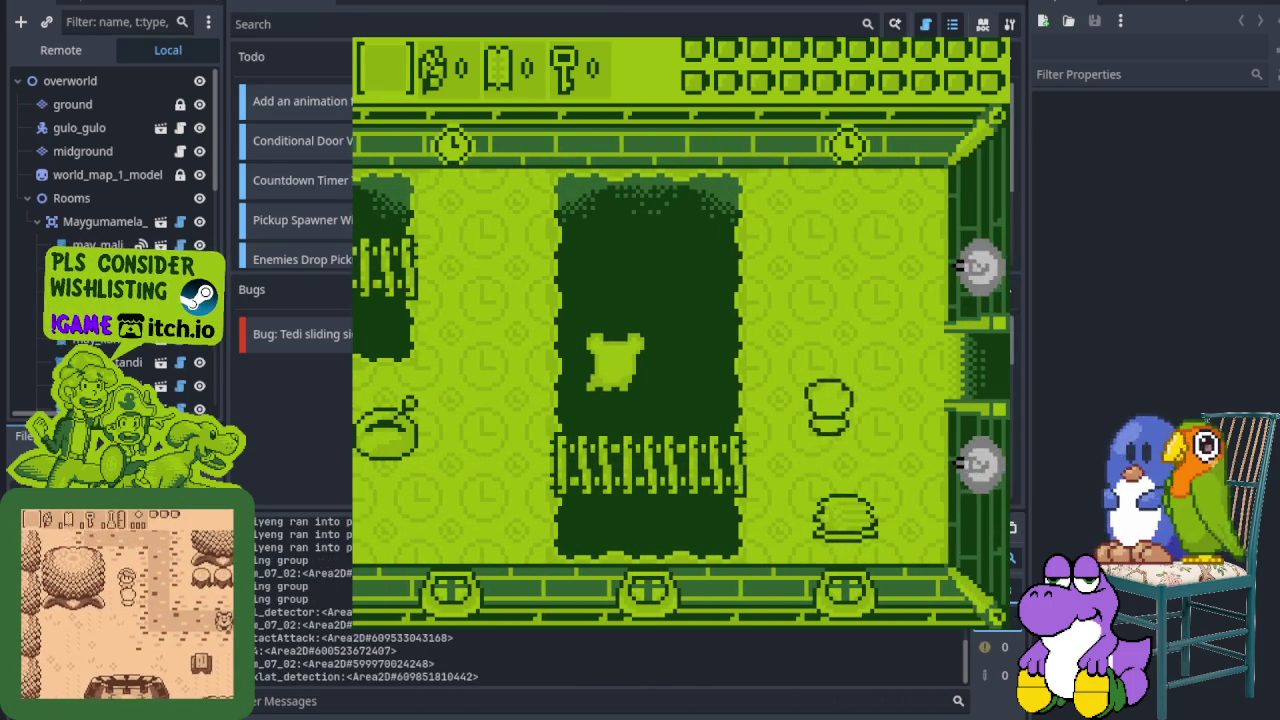
pyautogui.press('Right')
pyautogui.press('Up')
pyautogui.press('Right')
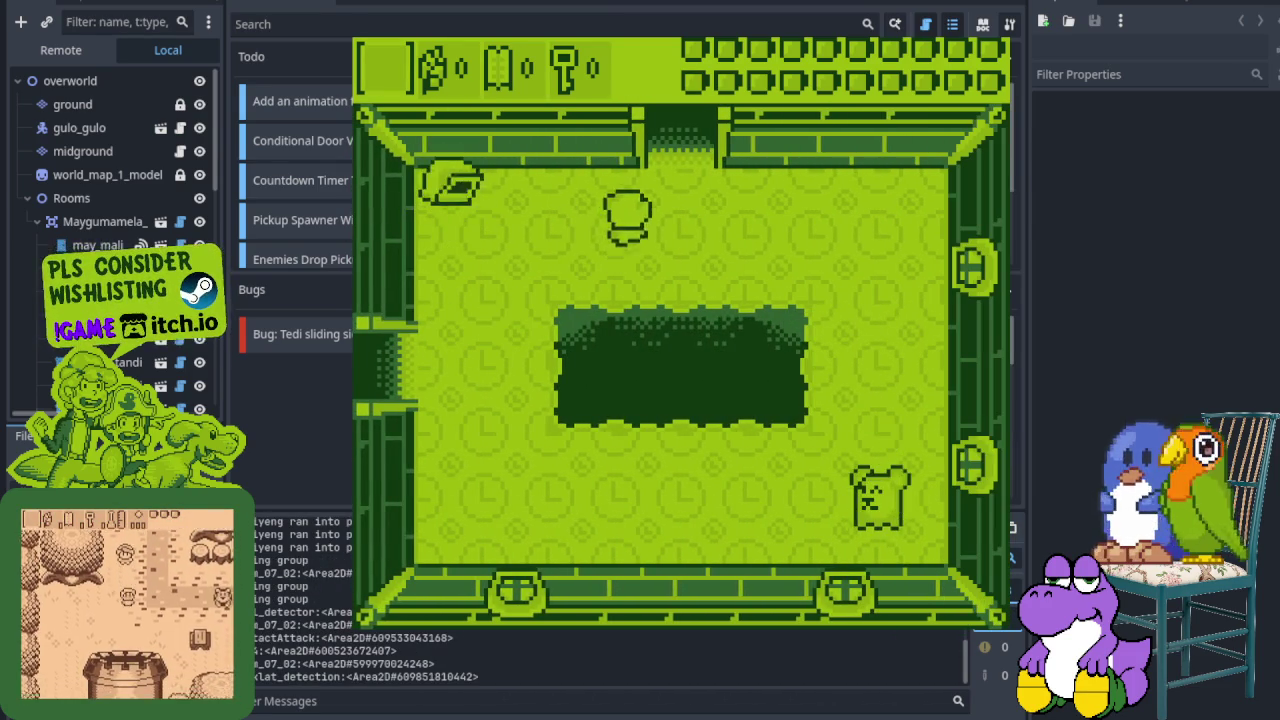
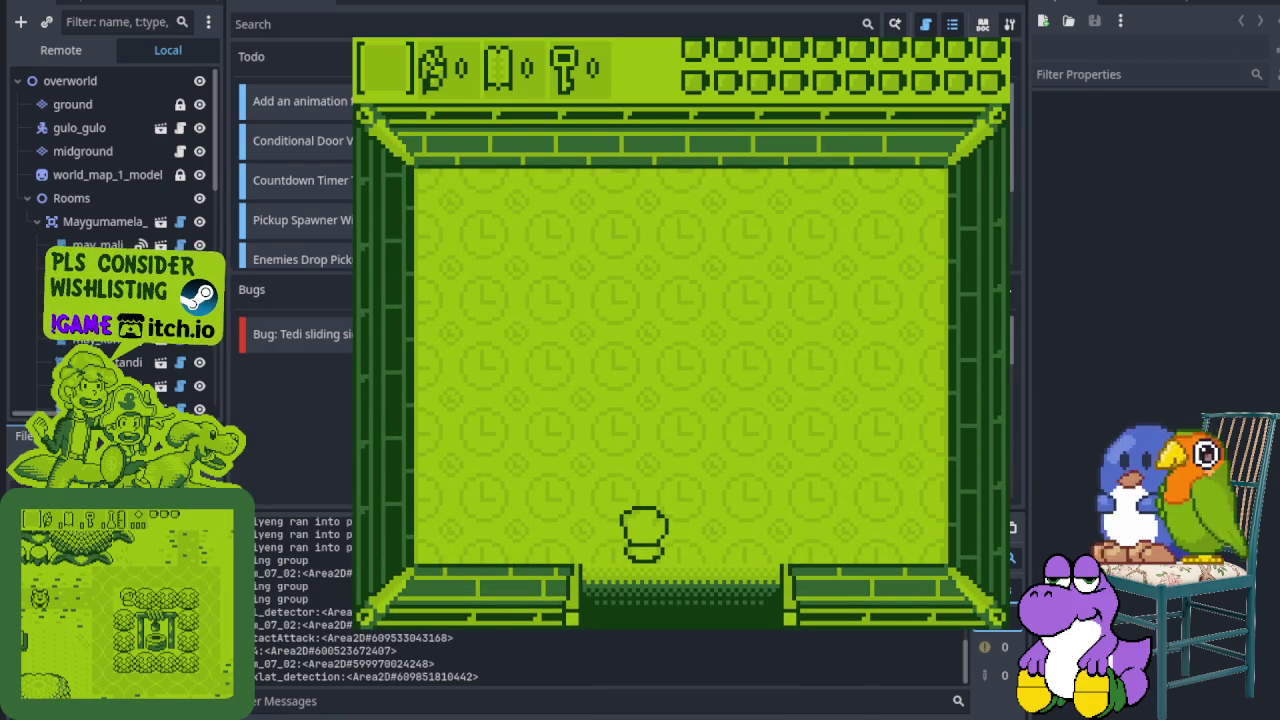
# Stop the running game in Godot and switch to the Aseprite window.
pyautogui.press('F8')
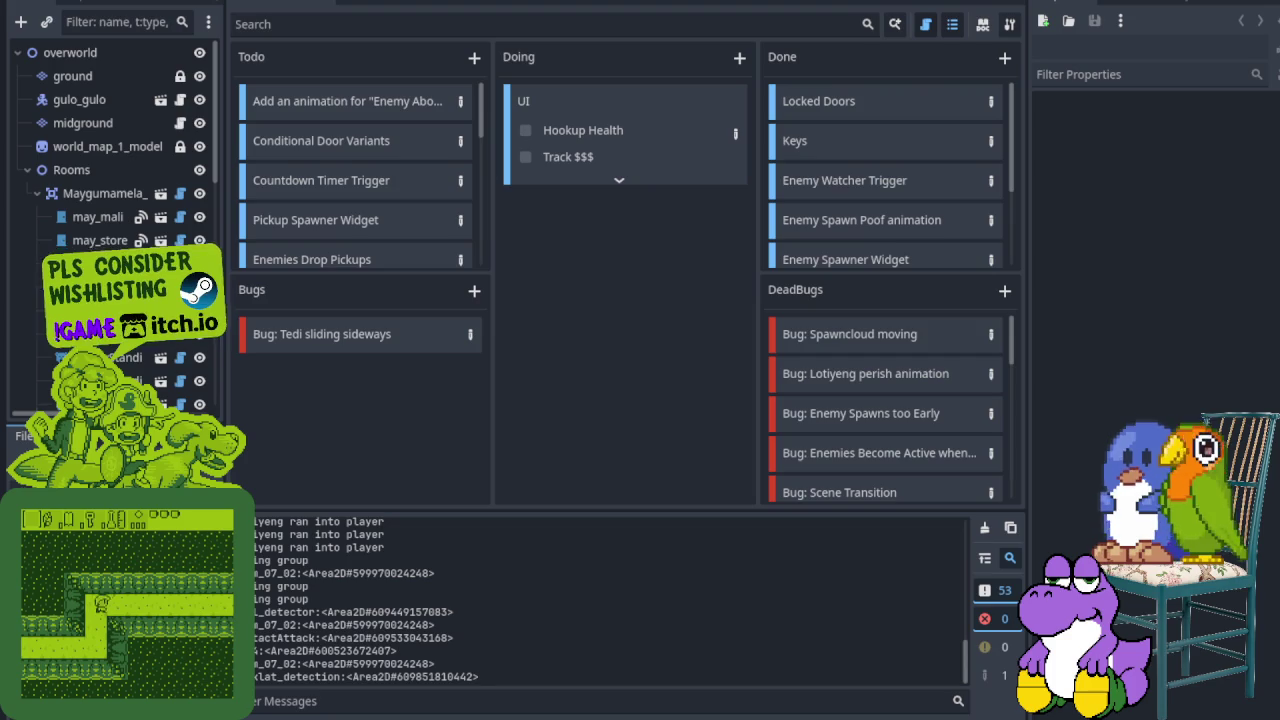
pyautogui.hotkey('alt', 'Tab')
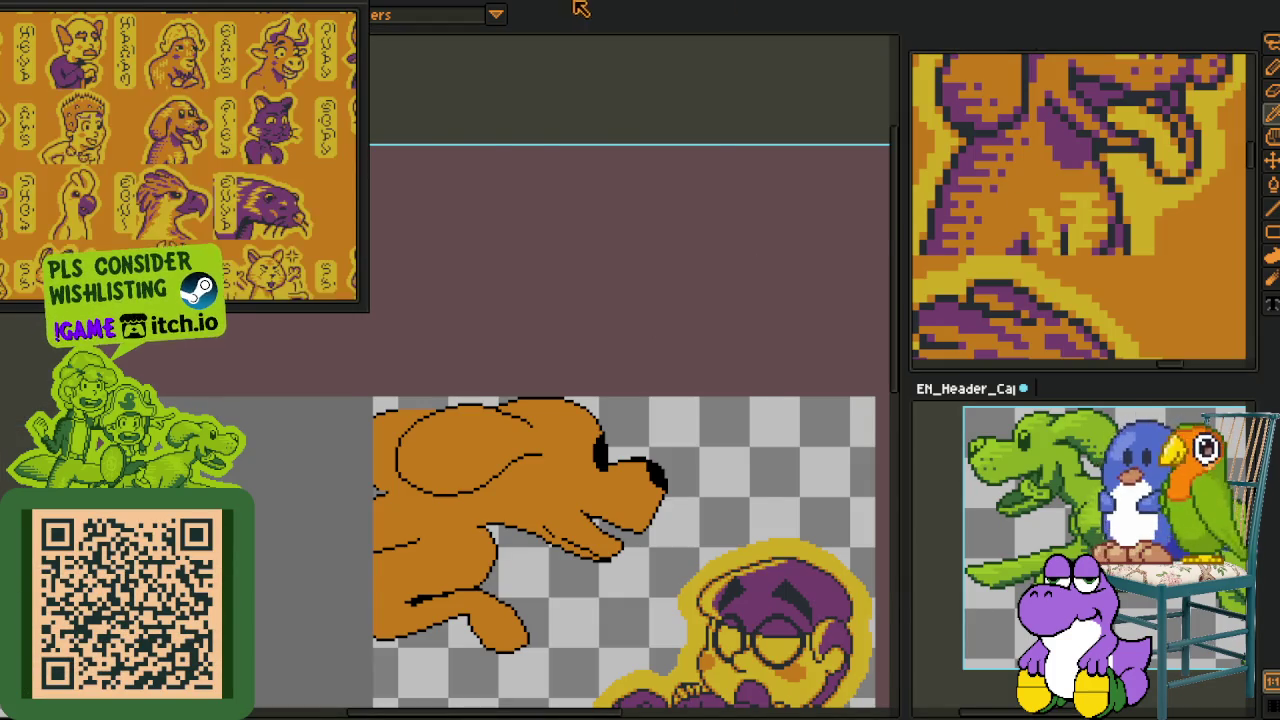
# Drag the asset sheet from the right panel into the main editor canvas.
pyautogui.moveTo(965, 42); pyautogui.dragTo(480, 218)
pyautogui.scroll(-5, 480, 218)
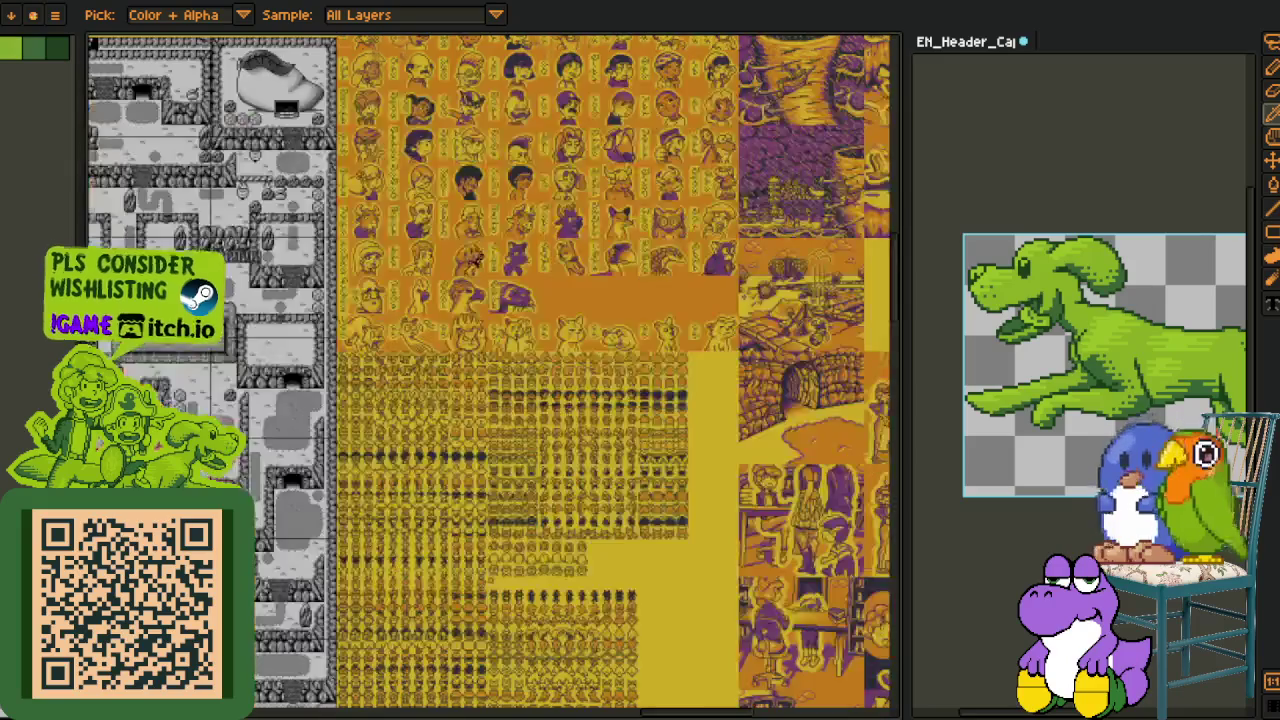
pyautogui.scroll(4, 480, 218)
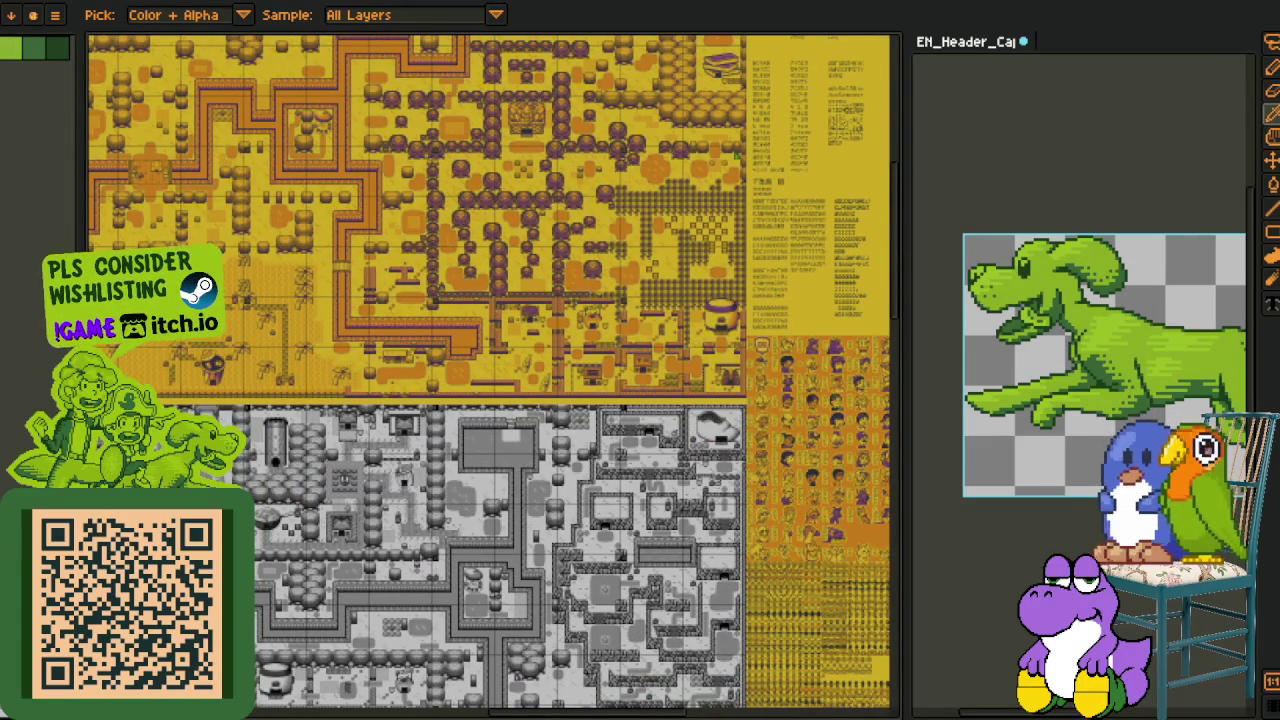
pyautogui.scroll(-3, 335, 319)
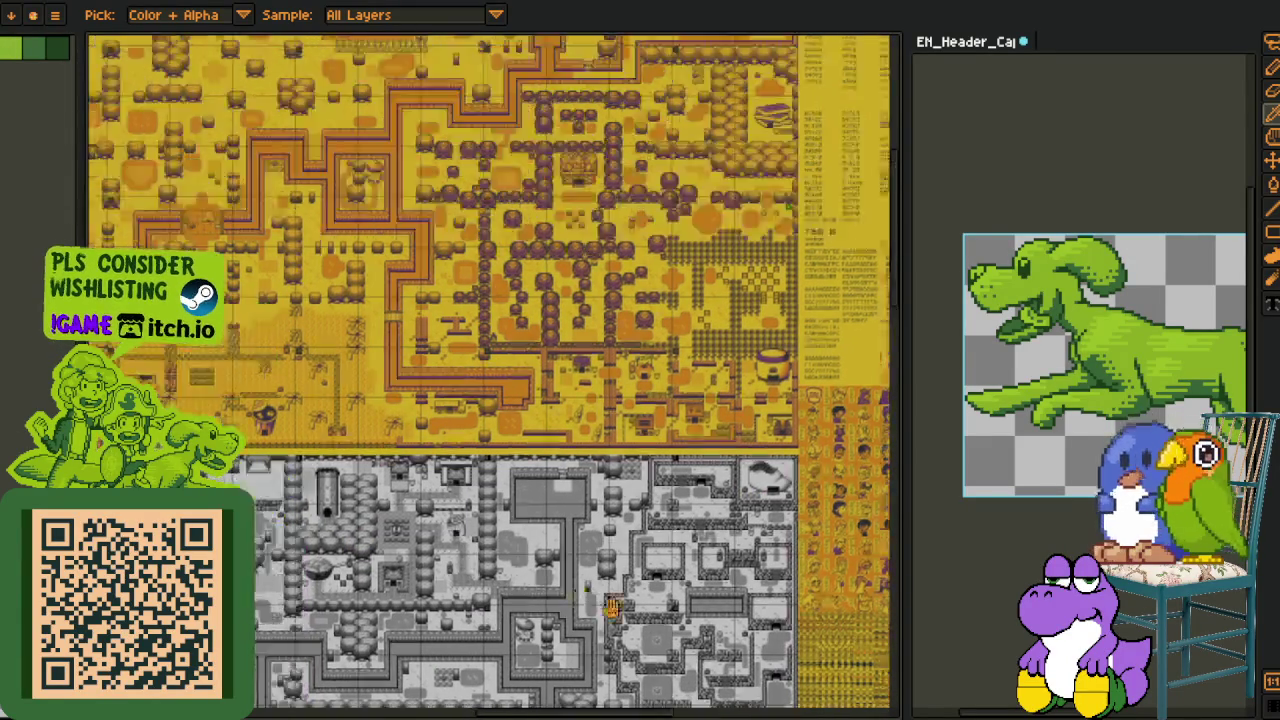
pyautogui.scroll(3, 476, 278)
# Zoom around the sheet to inspect its maps, menus and font glyphs.
pyautogui.scroll(3, 478, 278)
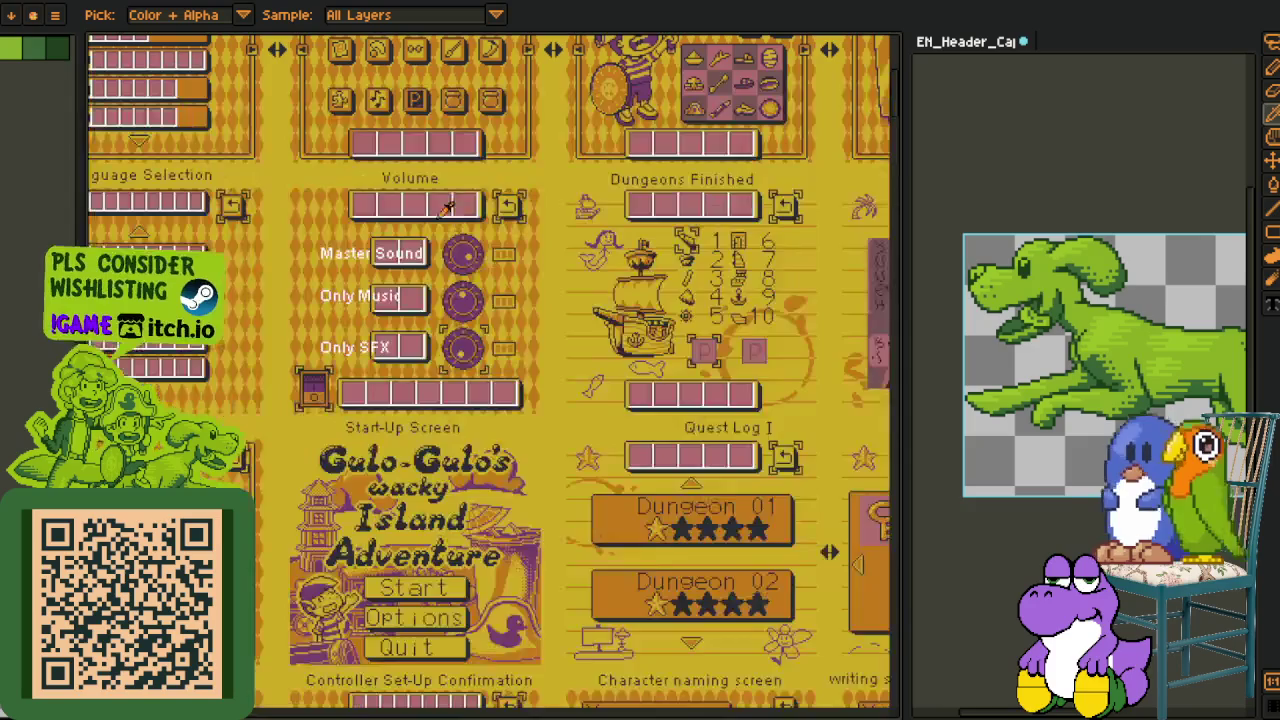
pyautogui.scroll(-1, 355, 369)
pyautogui.scroll(-5, 437, 206)
pyautogui.scroll(-3, 437, 206)
pyautogui.scroll(2, 391, 287)
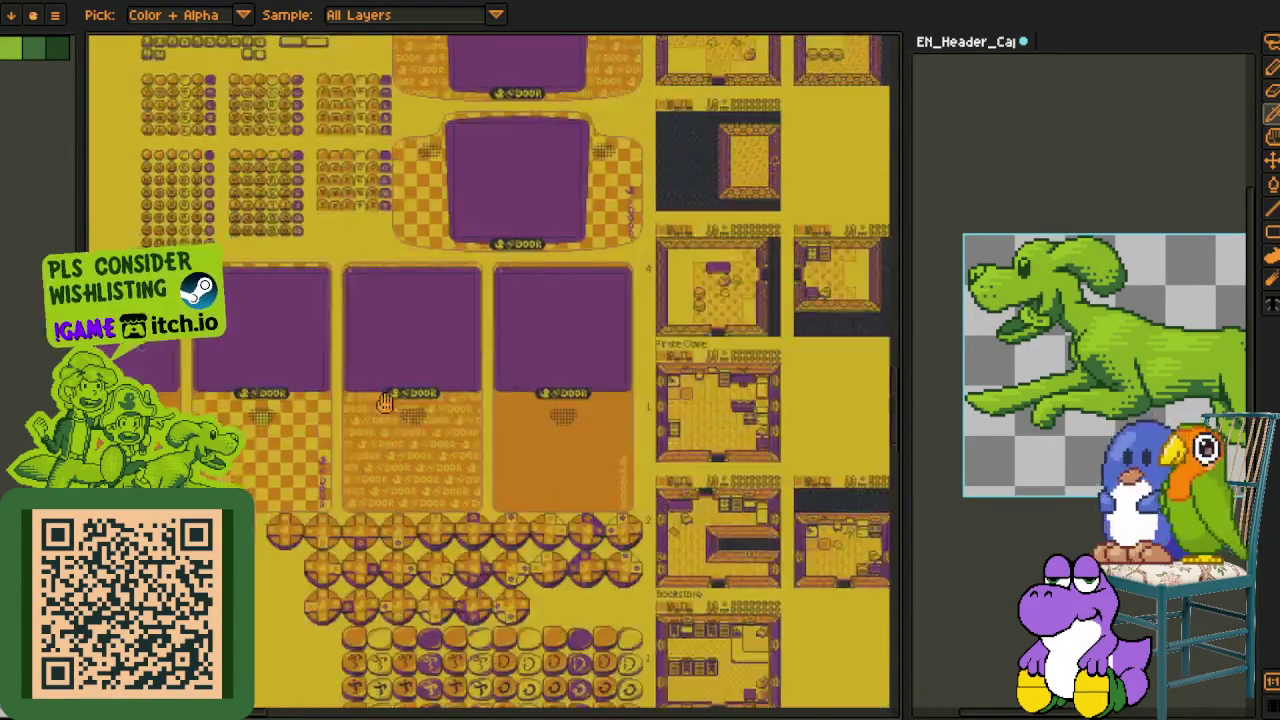
pyautogui.scroll(-4, 468, 445)
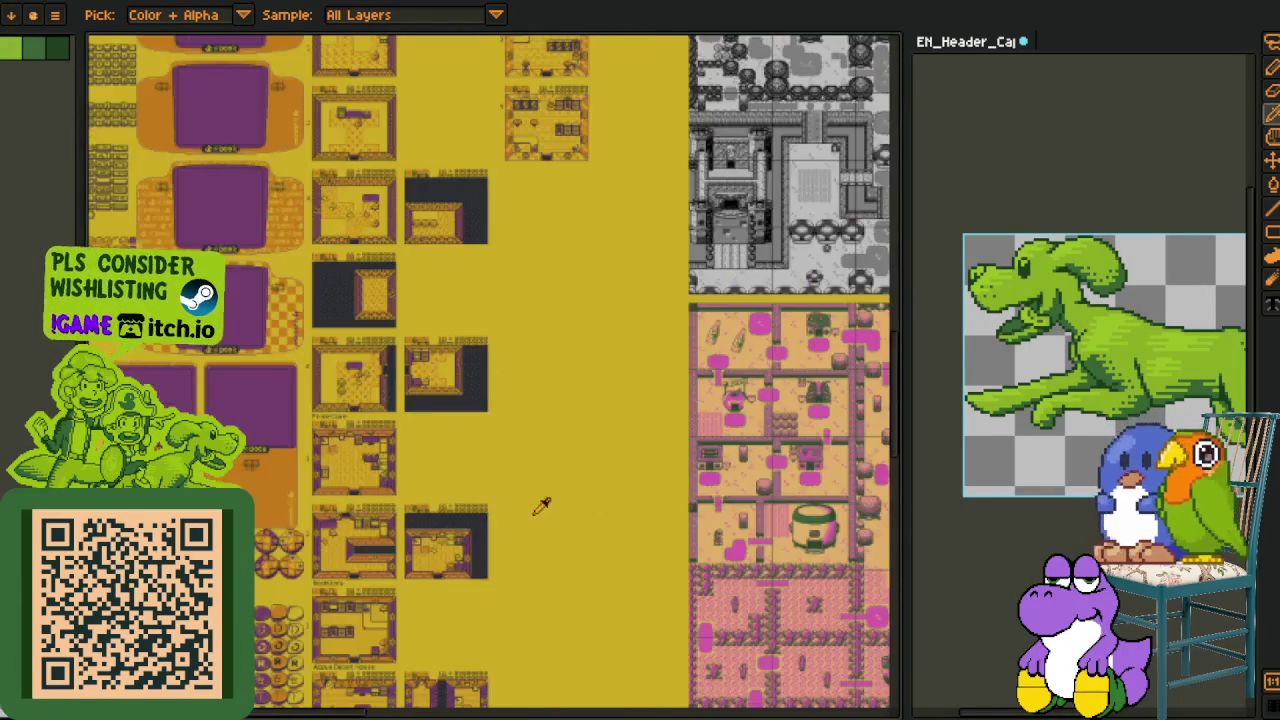
pyautogui.scroll(-3, 262, 420)
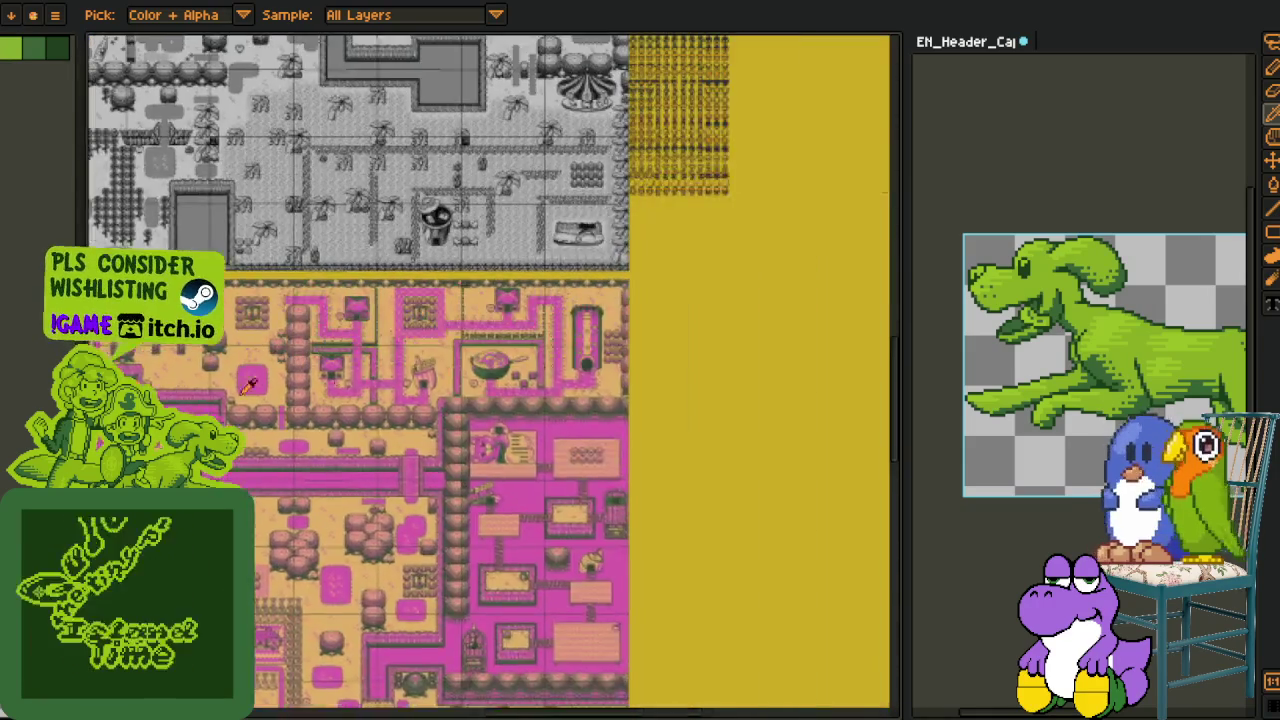
pyautogui.scroll(3, 574, 402)
pyautogui.scroll(4, 393, 427)
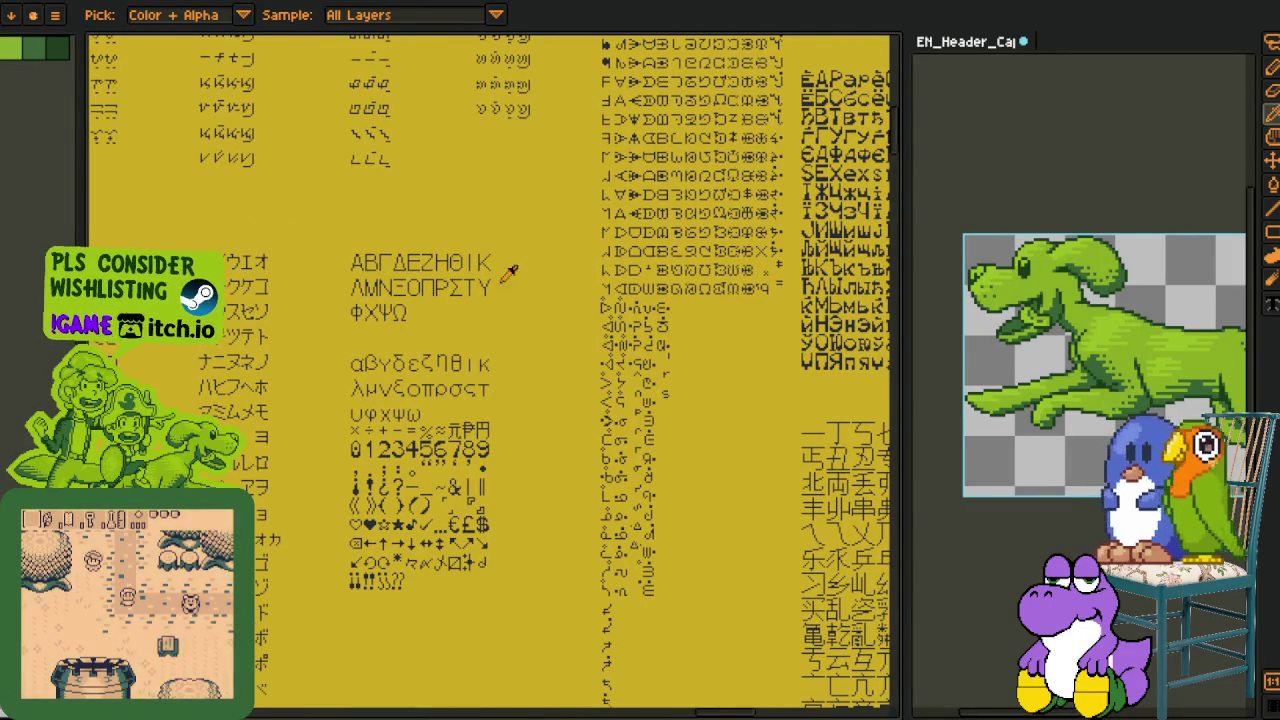
pyautogui.scroll(2, 527, 268)
pyautogui.moveTo(400, 420); pyautogui.dragTo(400, 140)
pyautogui.scroll(-4, 441, 277)
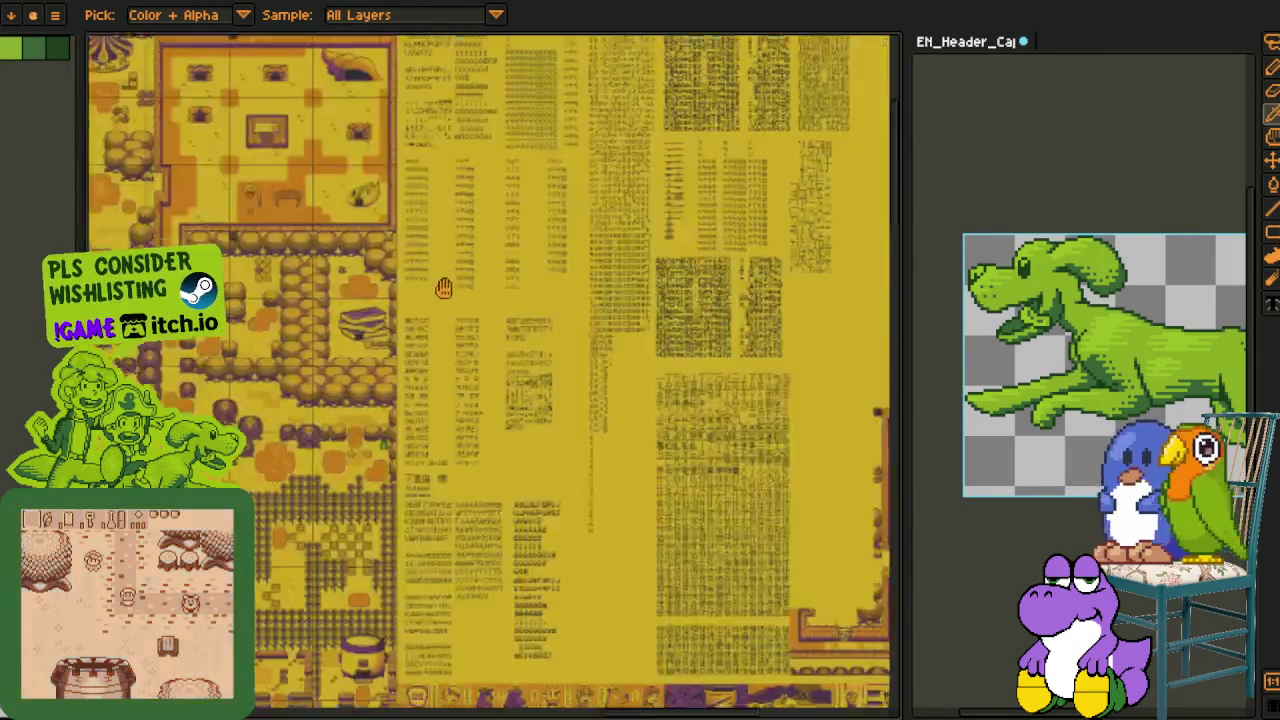
pyautogui.moveTo(441, 277); pyautogui.dragTo(441, 520)
pyautogui.scroll(3, 410, 470)
pyautogui.scroll(2, 410, 476)
pyautogui.moveTo(410, 475); pyautogui.dragTo(410, 237)
pyautogui.scroll(-3, 410, 237)
pyautogui.moveTo(410, 420); pyautogui.dragTo(410, 215)
pyautogui.scroll(2, 465, 320)
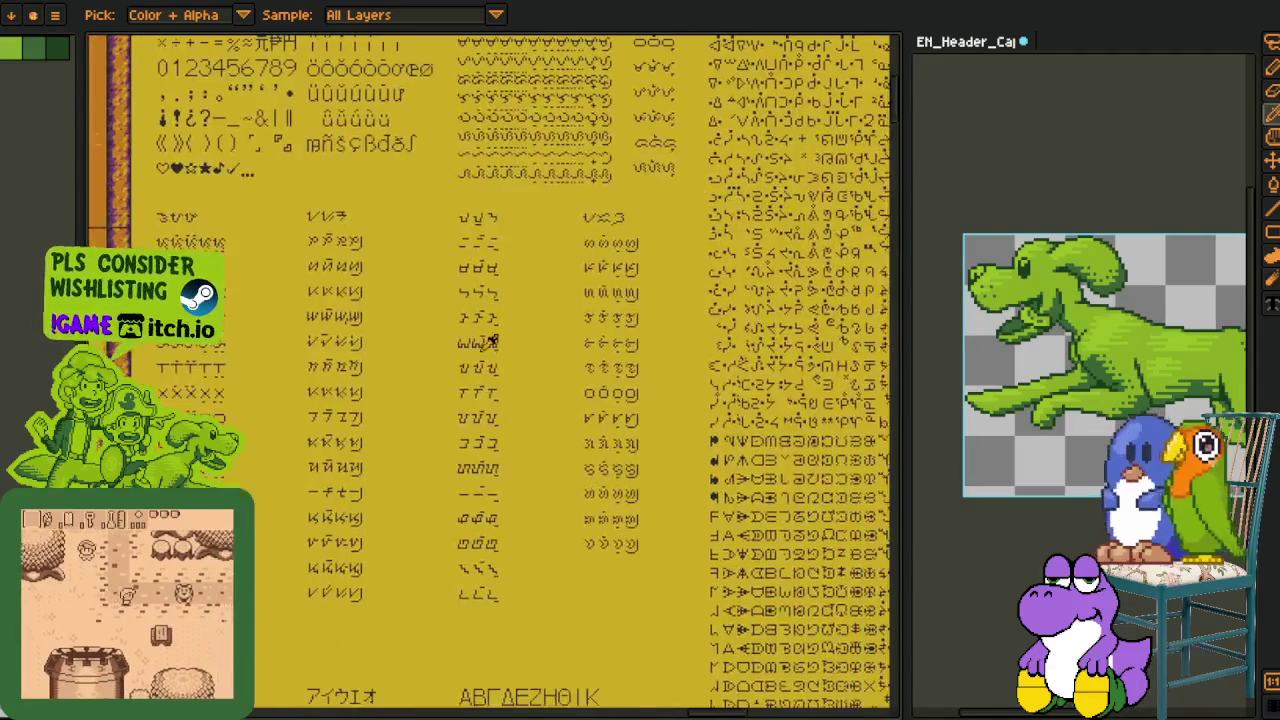
pyautogui.scroll(-2, 465, 320)
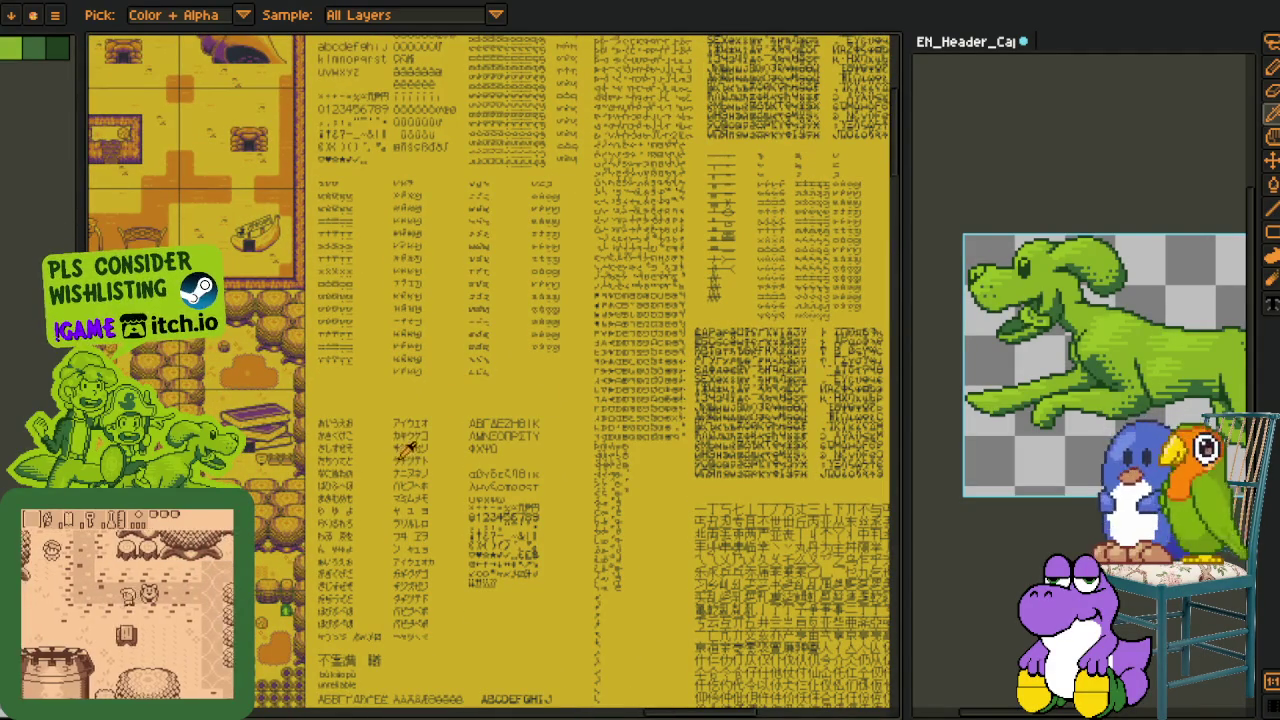
pyautogui.scroll(-3, 418, 520)
pyautogui.scroll(-3, 418, 520)
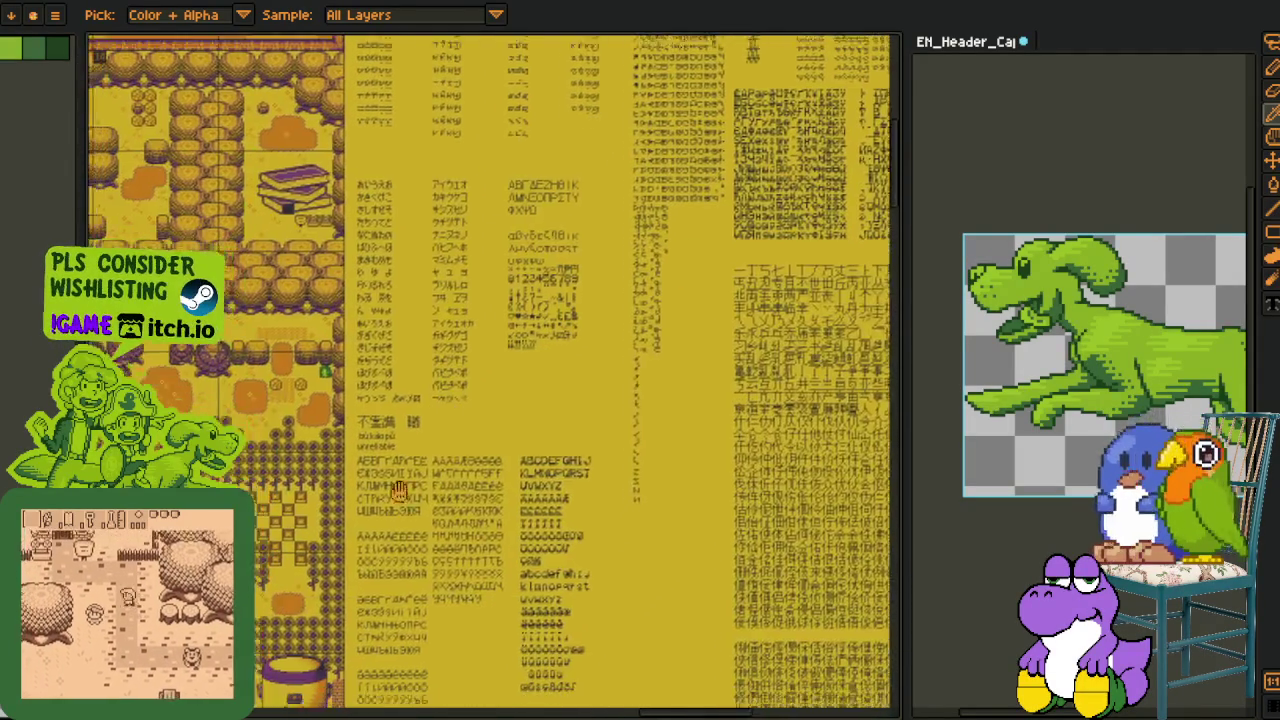
pyautogui.scroll(-3, 414, 470)
pyautogui.scroll(-3, 410, 410)
pyautogui.scroll(-3, 406, 350)
pyautogui.scroll(2, 408, 345)
pyautogui.scroll(3, 423, 594)
pyautogui.scroll(3, 429, 366)
pyautogui.scroll(3, 432, 560)
pyautogui.scroll(3, 432, 560)
pyautogui.scroll(3, 505, 400)
pyautogui.scroll(3, 502, 309)
pyautogui.scroll(-1, 525, 305)
pyautogui.scroll(-1, 500, 330)
pyautogui.scroll(-1, 470, 360)
pyautogui.scroll(-2, 445, 390)
pyautogui.moveTo(445, 390); pyautogui.dragTo(450, 283)
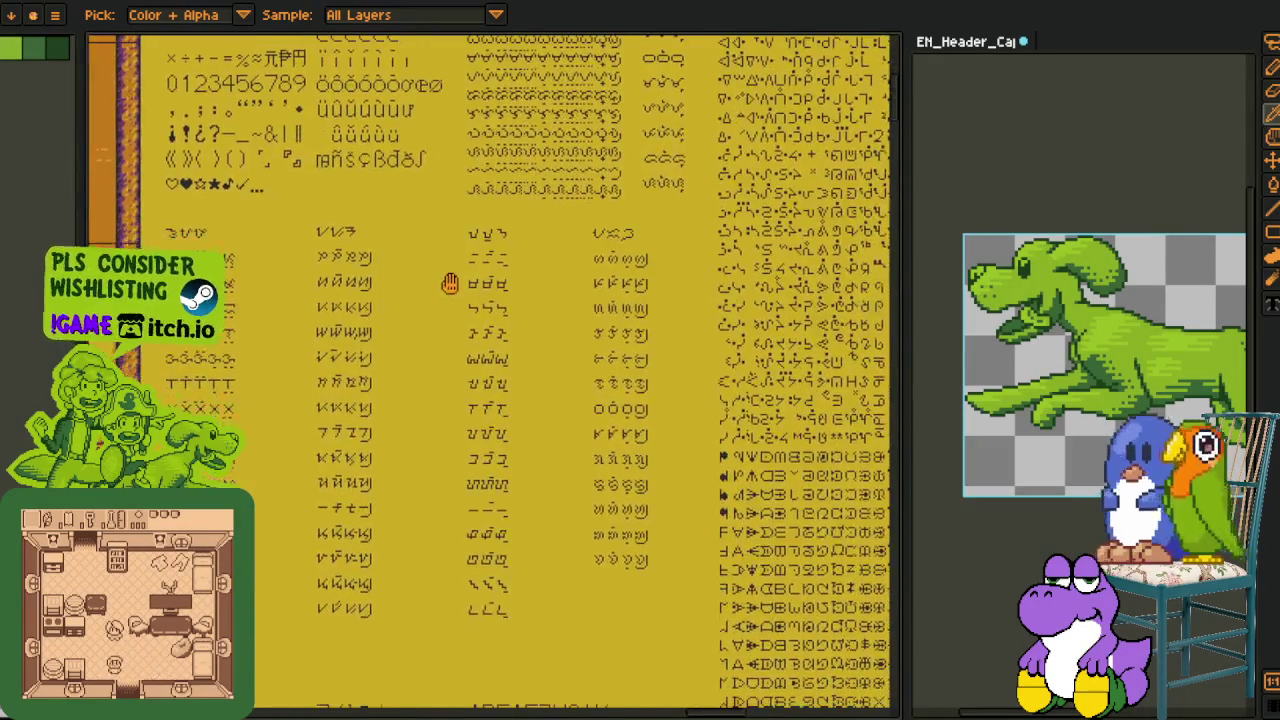
pyautogui.moveTo(459, 411); pyautogui.dragTo(582, 428)
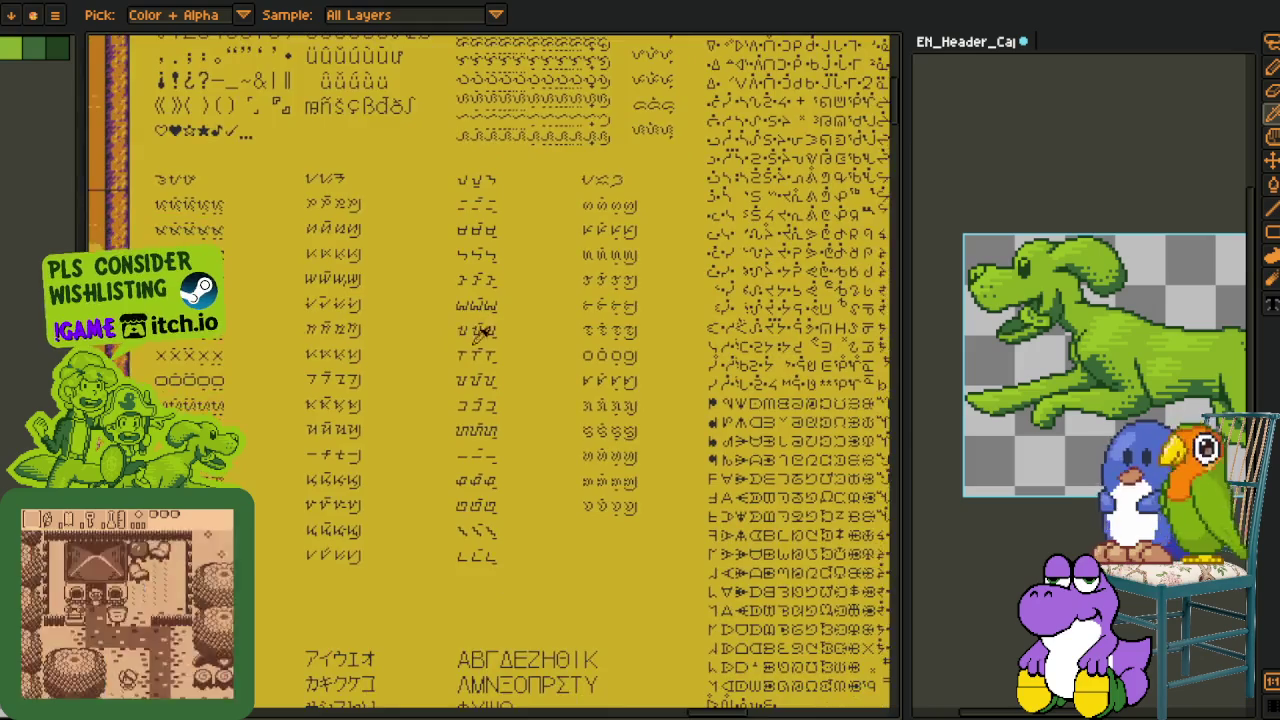
pyautogui.scroll(1, 347, 314)
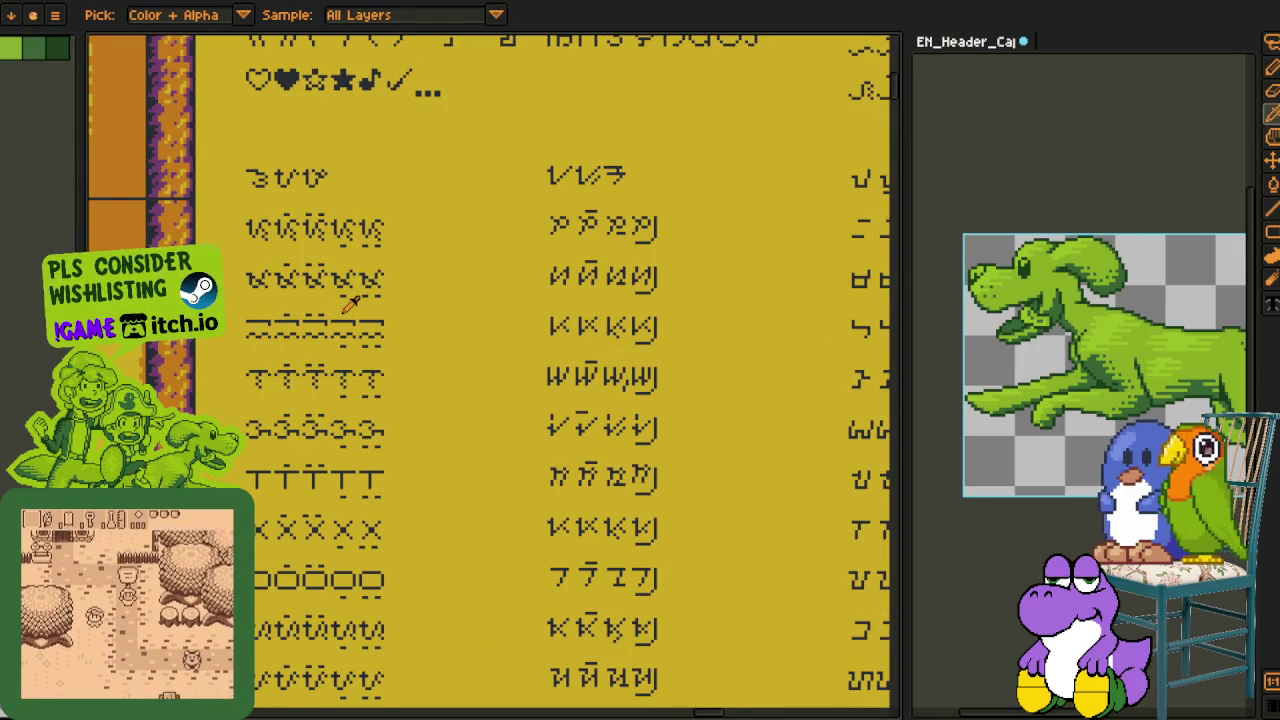
pyautogui.scroll(-1, 350, 303)
pyautogui.scroll(-1, 514, 329)
pyautogui.scroll(-1, 557, 334)
pyautogui.hscroll(3, 516, 375)
pyautogui.scroll(1, 495, 373)
pyautogui.scroll(-1, 479, 372)
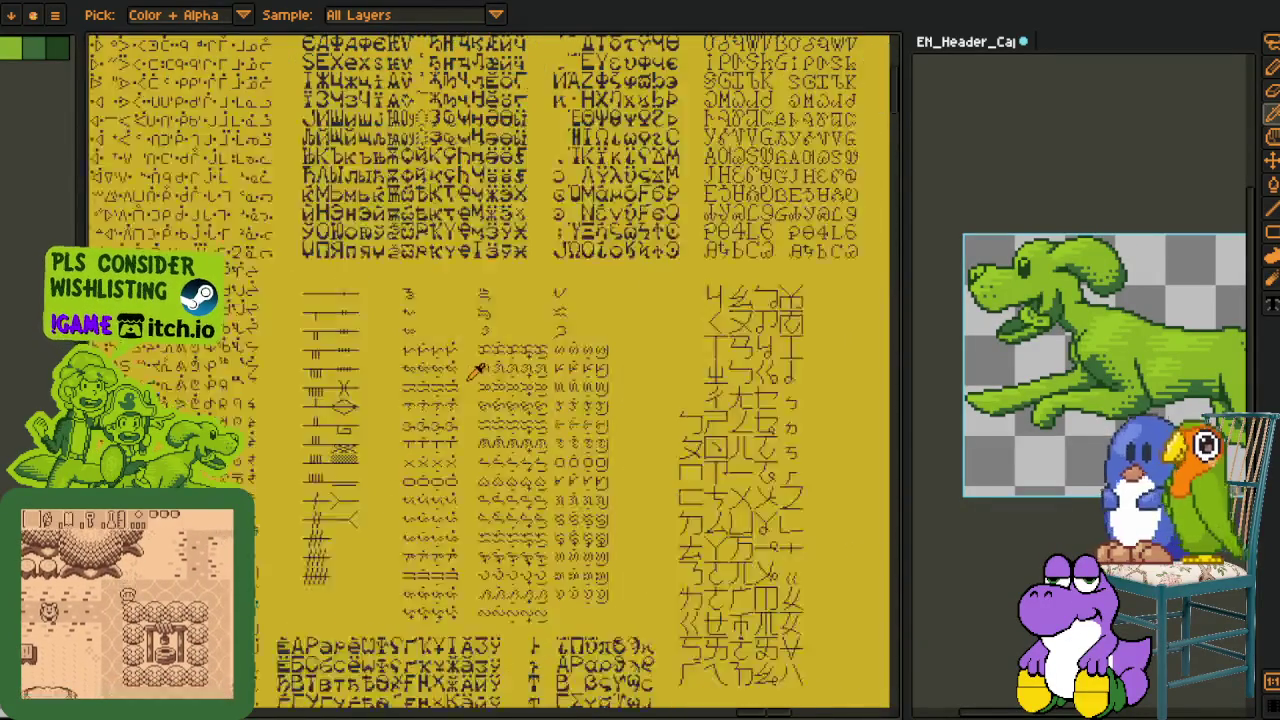
pyautogui.scroll(-1, 478, 370)
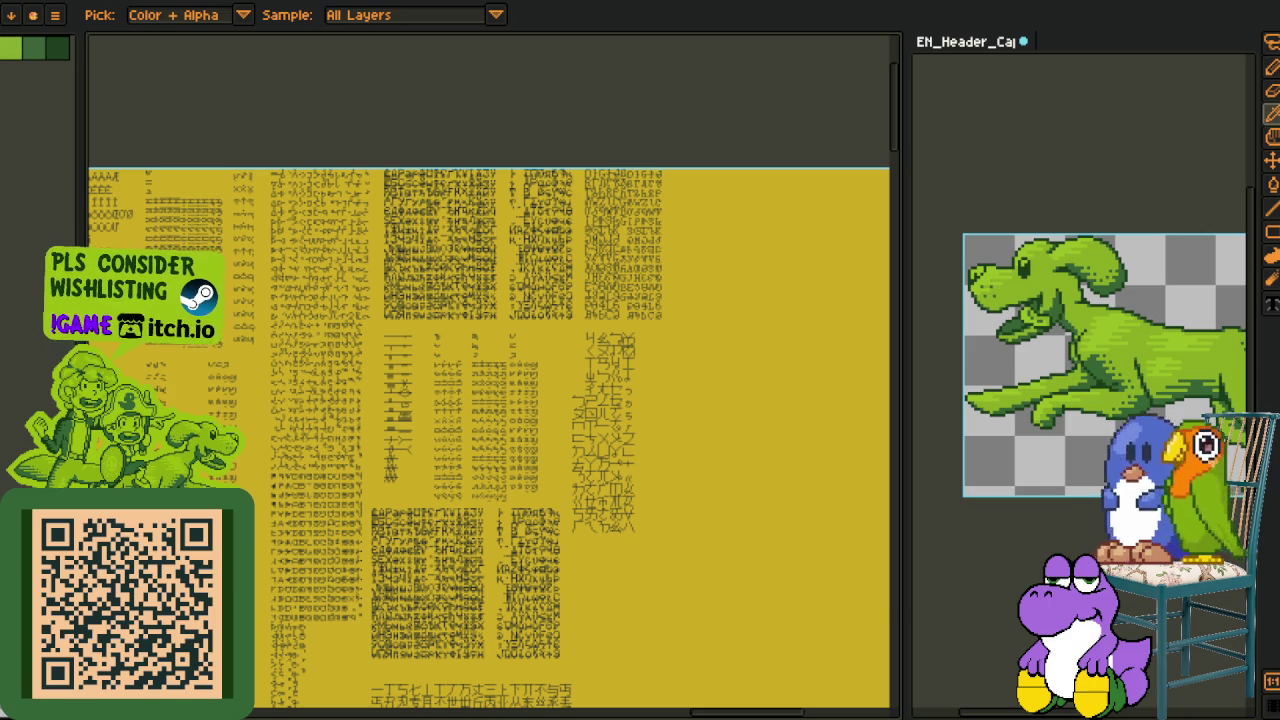
pyautogui.press('m')
pyautogui.scroll(1, 257, 443)
# Zoom in on the font glyphs and marquee the leftmost column and top row.
pyautogui.scroll(1, 394, 391)
pyautogui.scroll(1, 261, 307)
pyautogui.scroll(1, 261, 307)
pyautogui.scroll(1, 343, 171)
pyautogui.scroll(1, 232, 289)
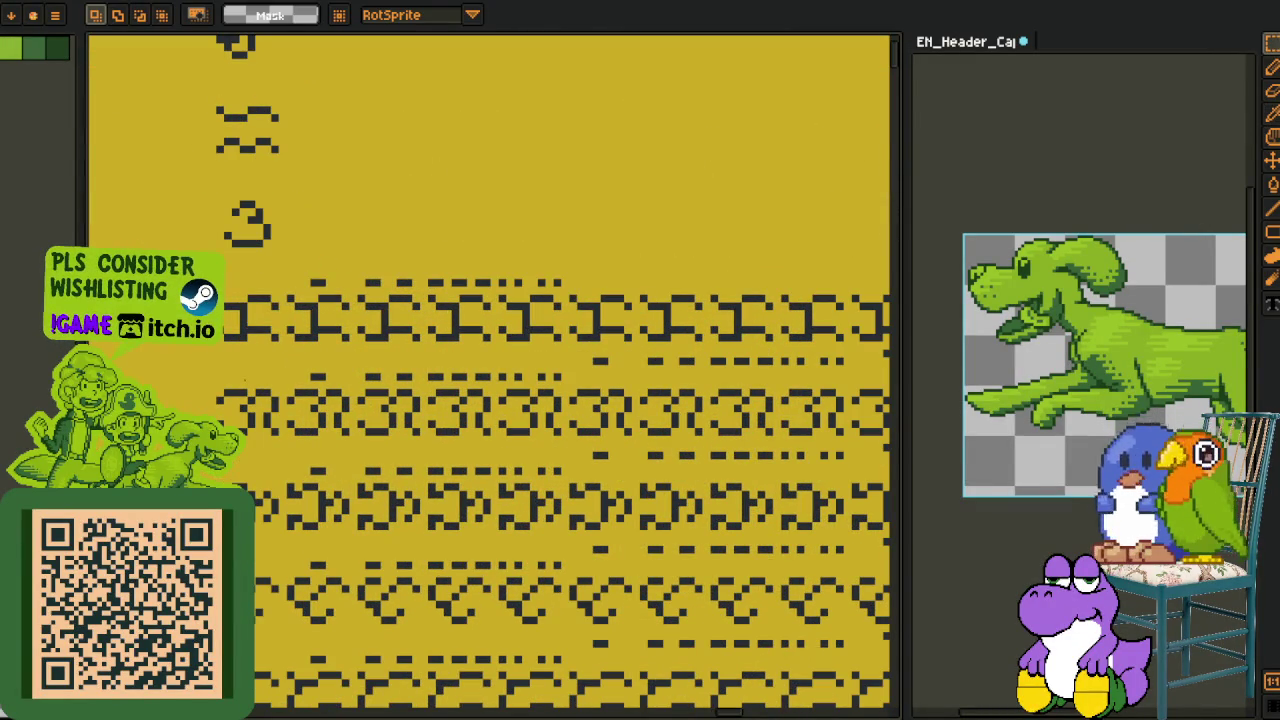
pyautogui.moveTo(290, 268); pyautogui.dragTo(206, 540)
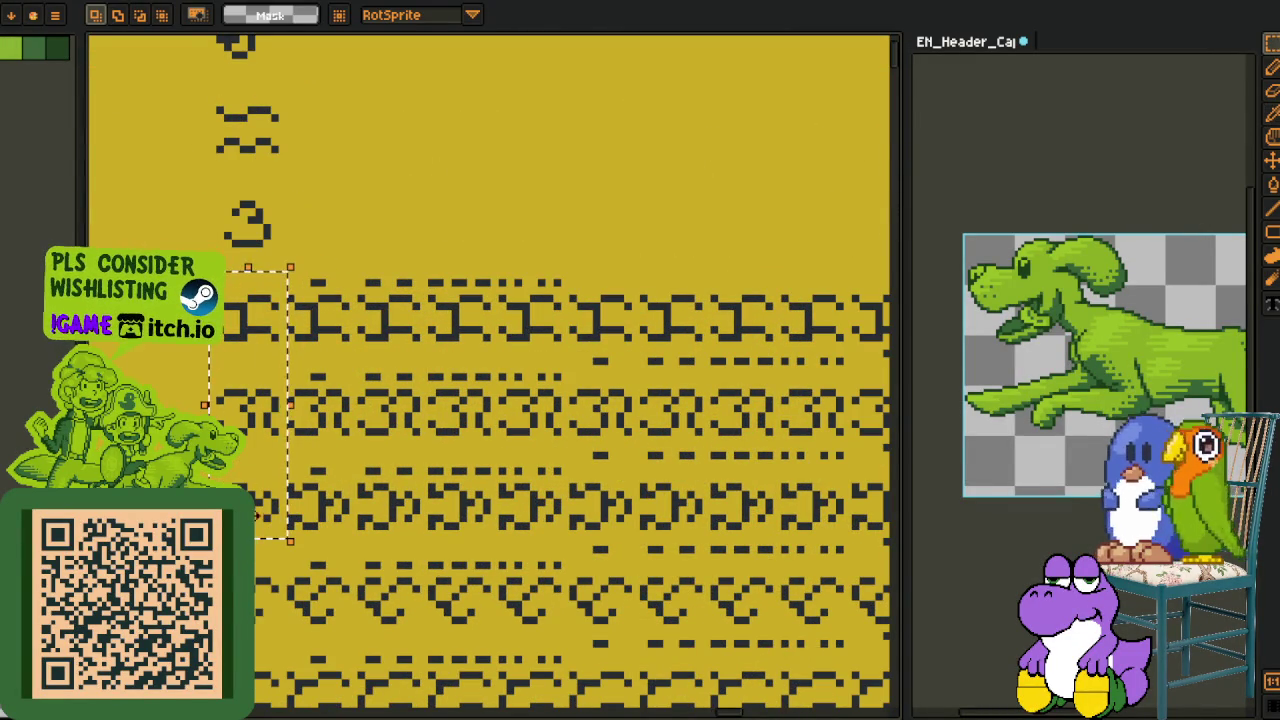
pyautogui.moveTo(224, 310); pyautogui.dragTo(886, 322)
pyautogui.click(423, 474)
# Marquee several narrow glyph columns and a larger glyph block, then clear the selection.
pyautogui.moveTo(222, 270); pyautogui.dragTo(246, 490)
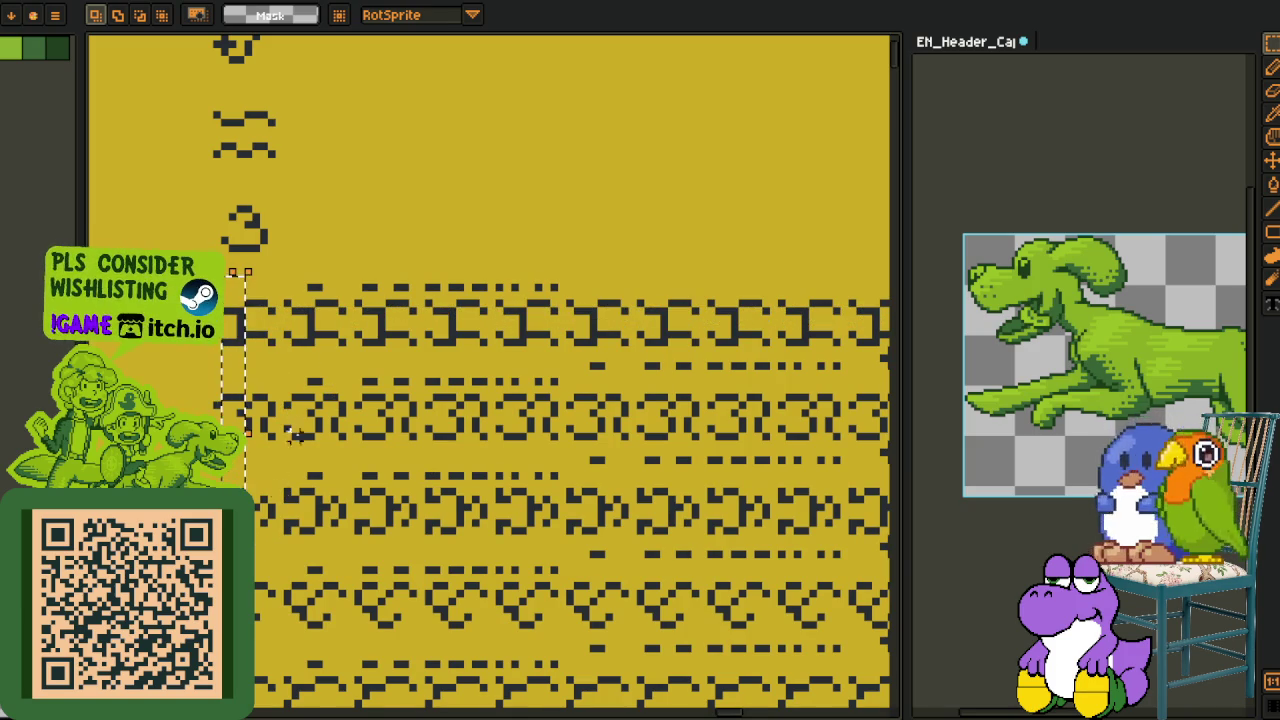
pyautogui.moveTo(286, 278); pyautogui.dragTo(328, 555)
pyautogui.moveTo(378, 278); pyautogui.dragTo(474, 512)
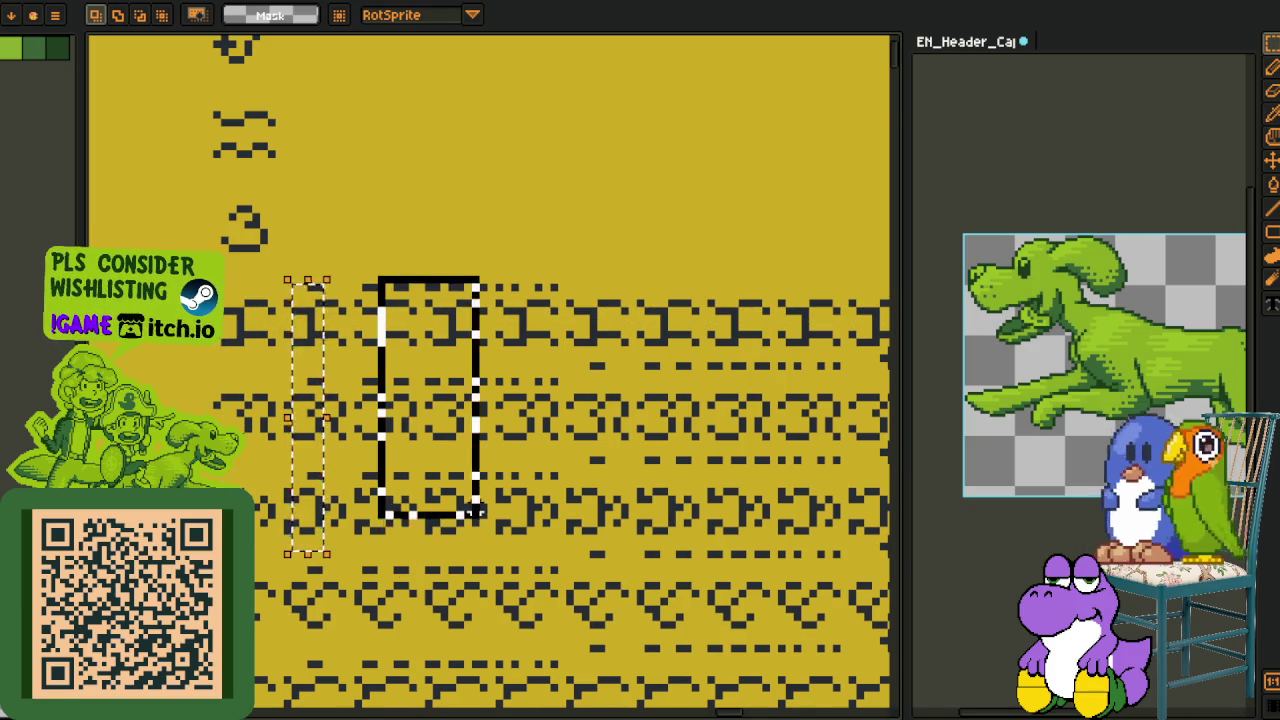
pyautogui.scroll(-1, 228, 295)
pyautogui.scroll(1, 228, 295)
pyautogui.moveTo(226, 283); pyautogui.dragTo(298, 556)
pyautogui.click(285, 578)
# Select a glyph column, then a single glyph, then a whole glyph row.
pyautogui.moveTo(285, 287); pyautogui.dragTo(342, 470)
pyautogui.click(314, 284)
pyautogui.moveTo(362, 278); pyautogui.dragTo(428, 366)
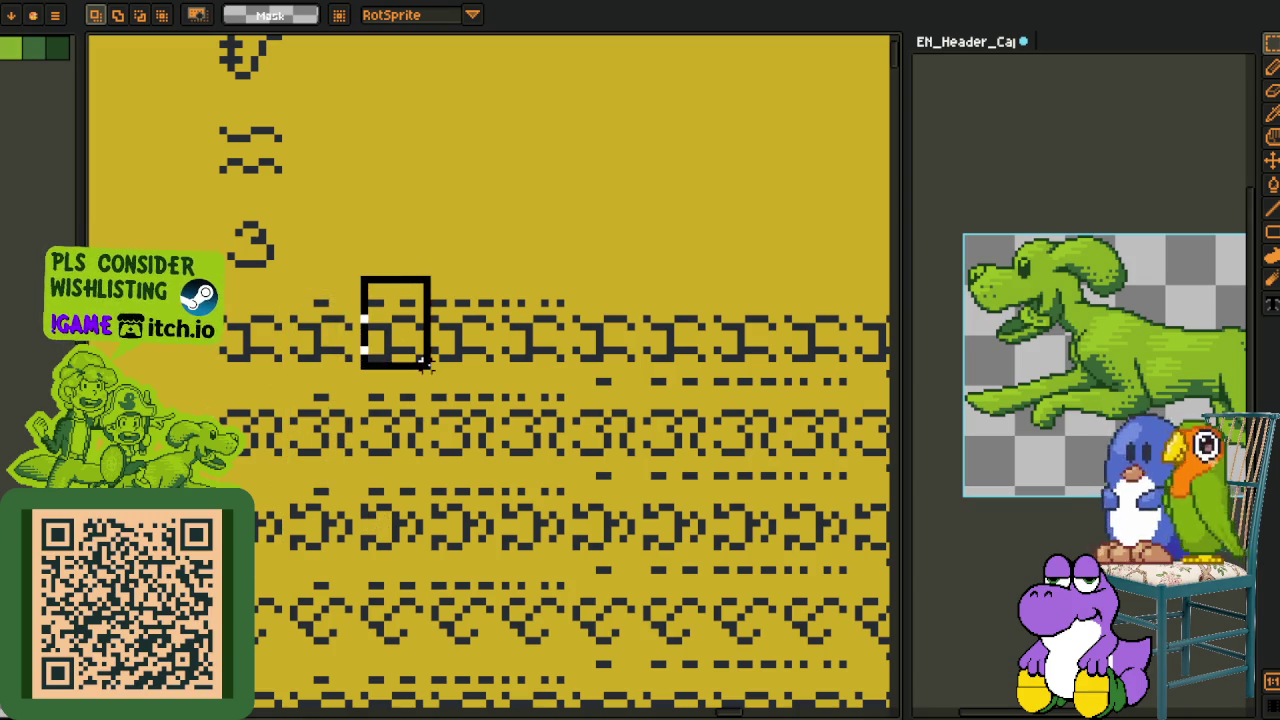
pyautogui.moveTo(182, 340); pyautogui.dragTo(878, 366)
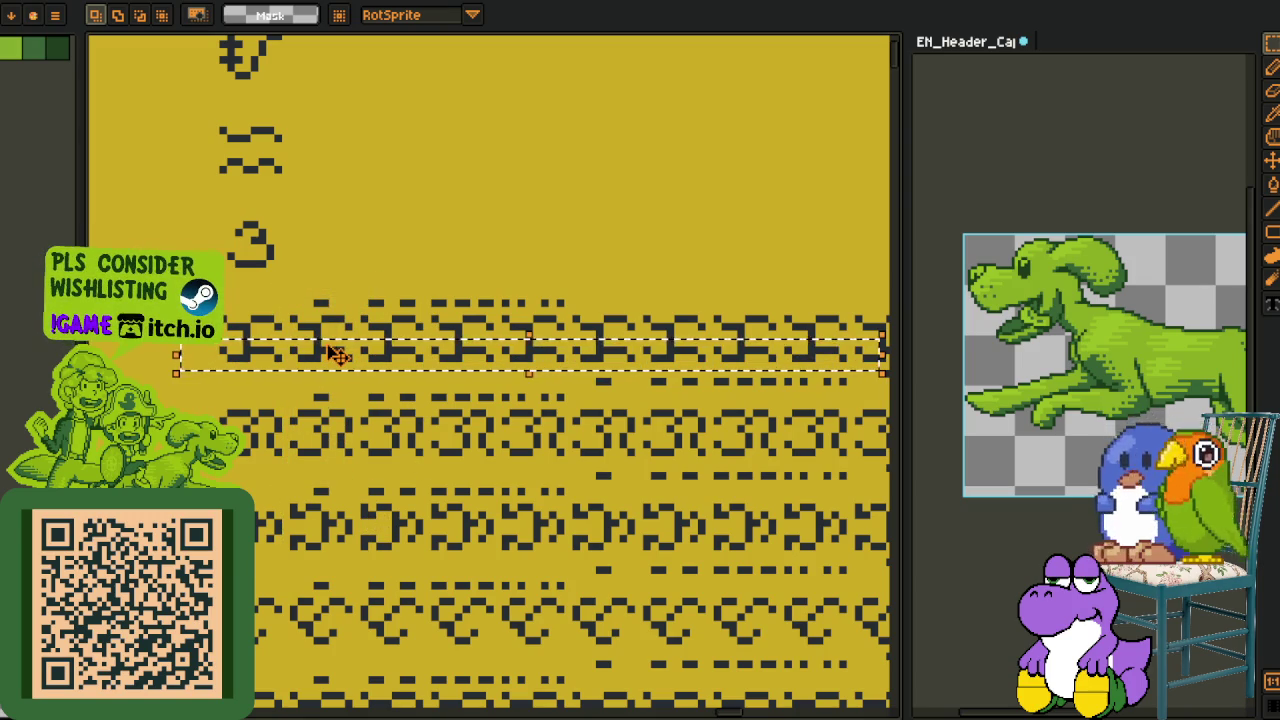
pyautogui.scroll(-3, 360, 380)
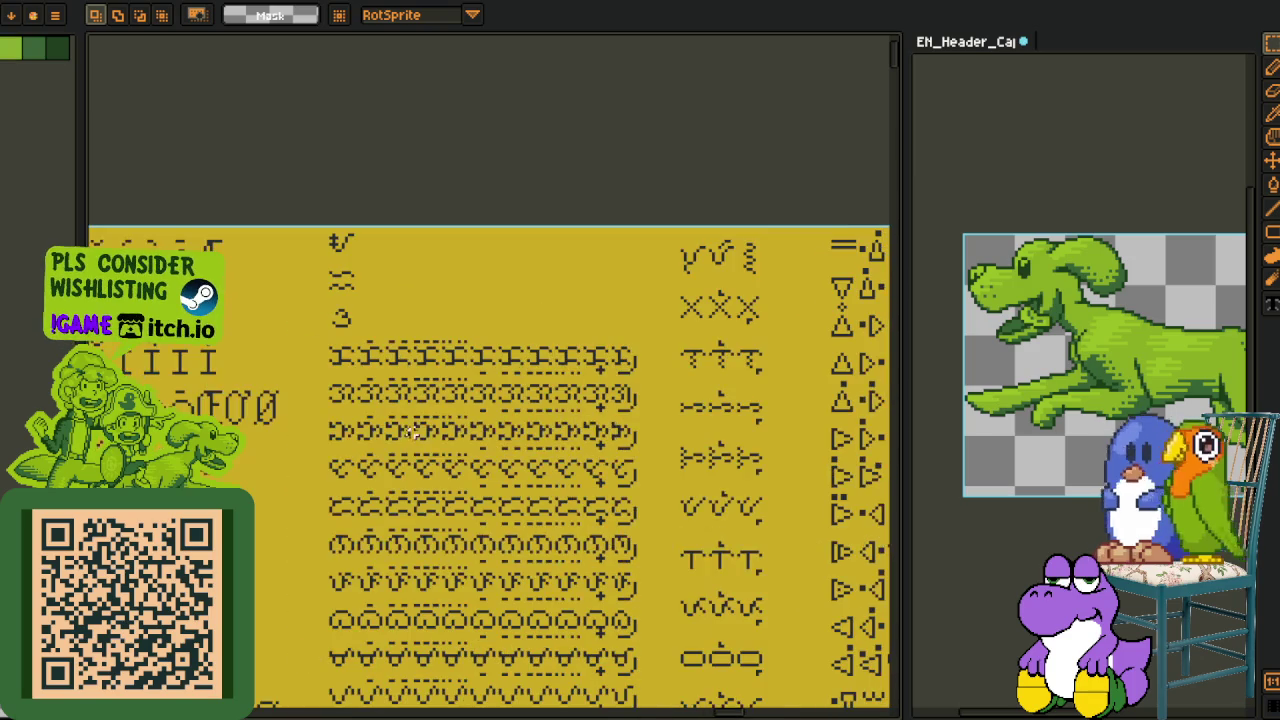
pyautogui.scroll(-1, 413, 432)
# Select the block of repeated glyph rows, then deselect everything with Ctrl+D.
pyautogui.moveTo(322, 316)
pyautogui.mouseDown()
pyautogui.moveTo(662, 552)
pyautogui.moveTo(645, 588)
pyautogui.mouseUp()
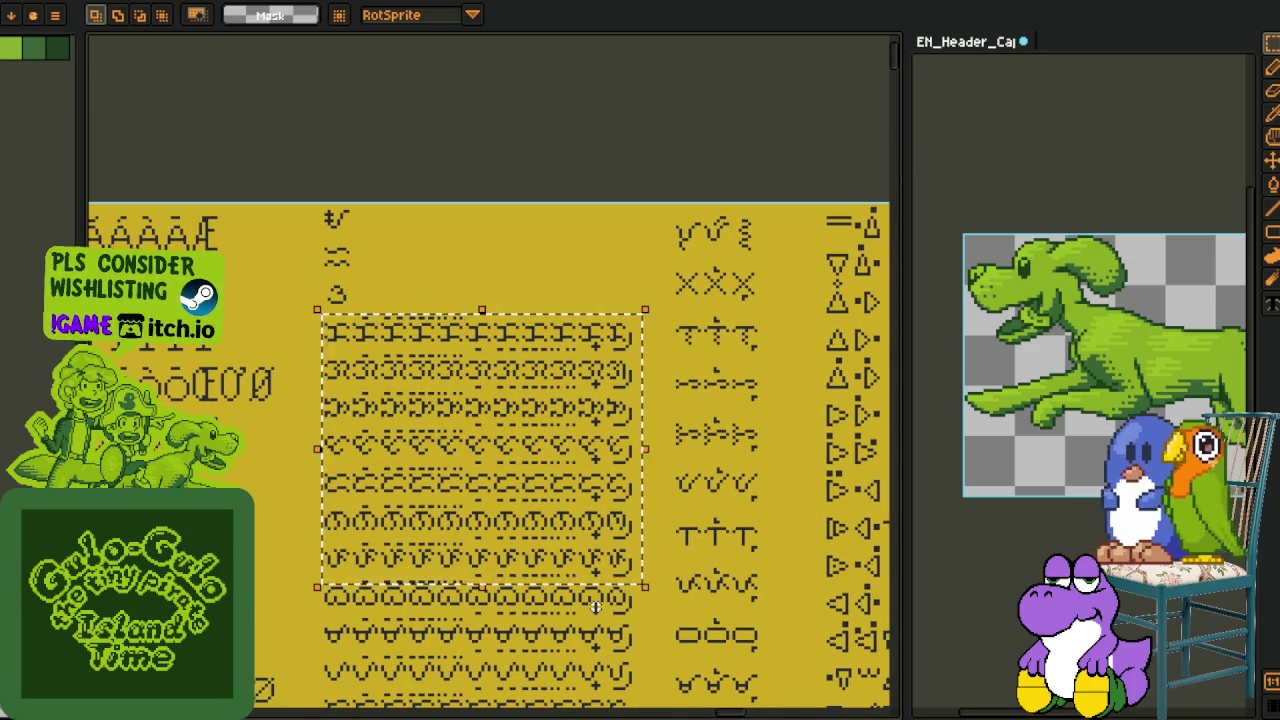
pyautogui.hotkey('ctrl', 'd')
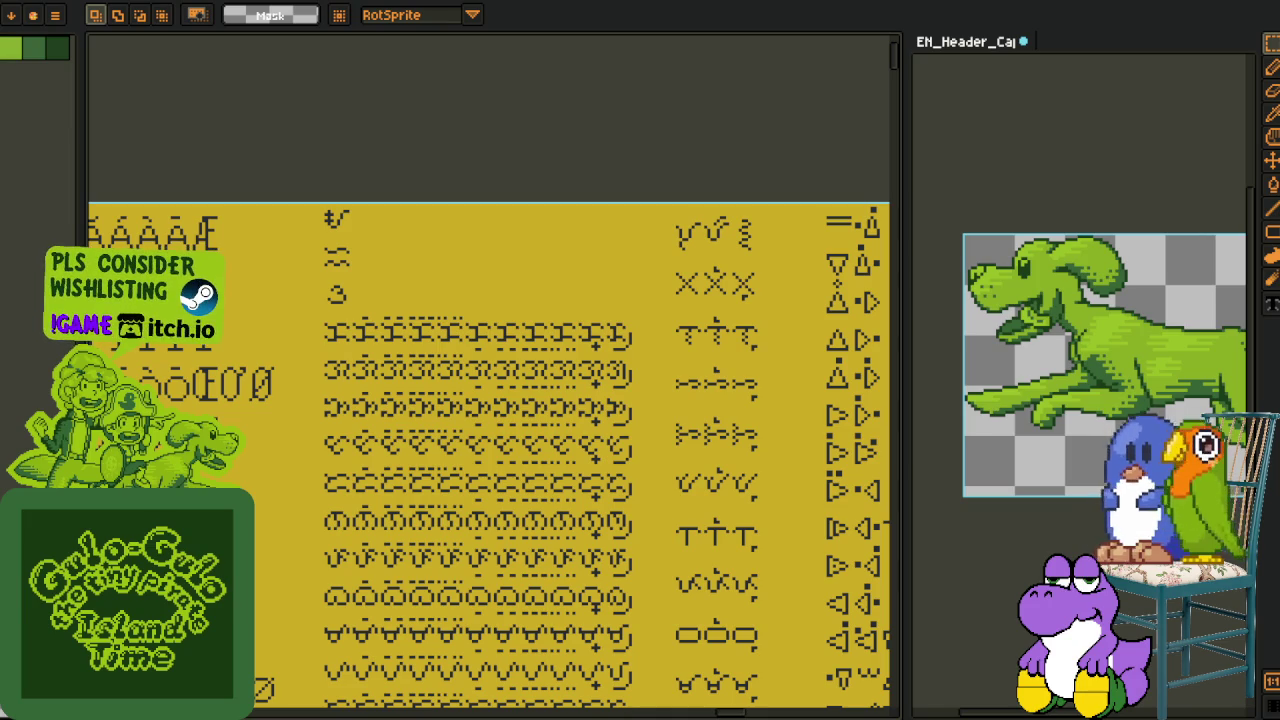
pyautogui.scroll(-3, 423, 505)
pyautogui.hscroll(2, 423, 505)
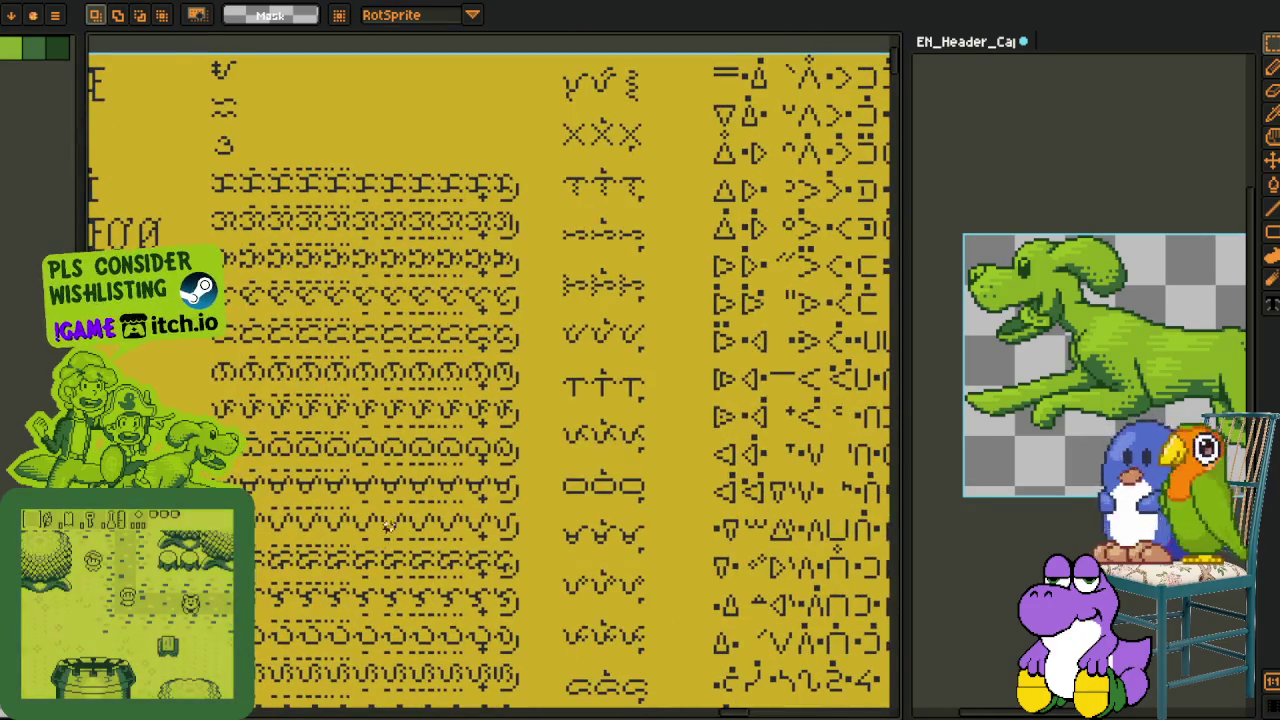
pyautogui.scroll(1, 392, 523)
pyautogui.hscroll(-1, 392, 523)
pyautogui.scroll(2, 241, 239)
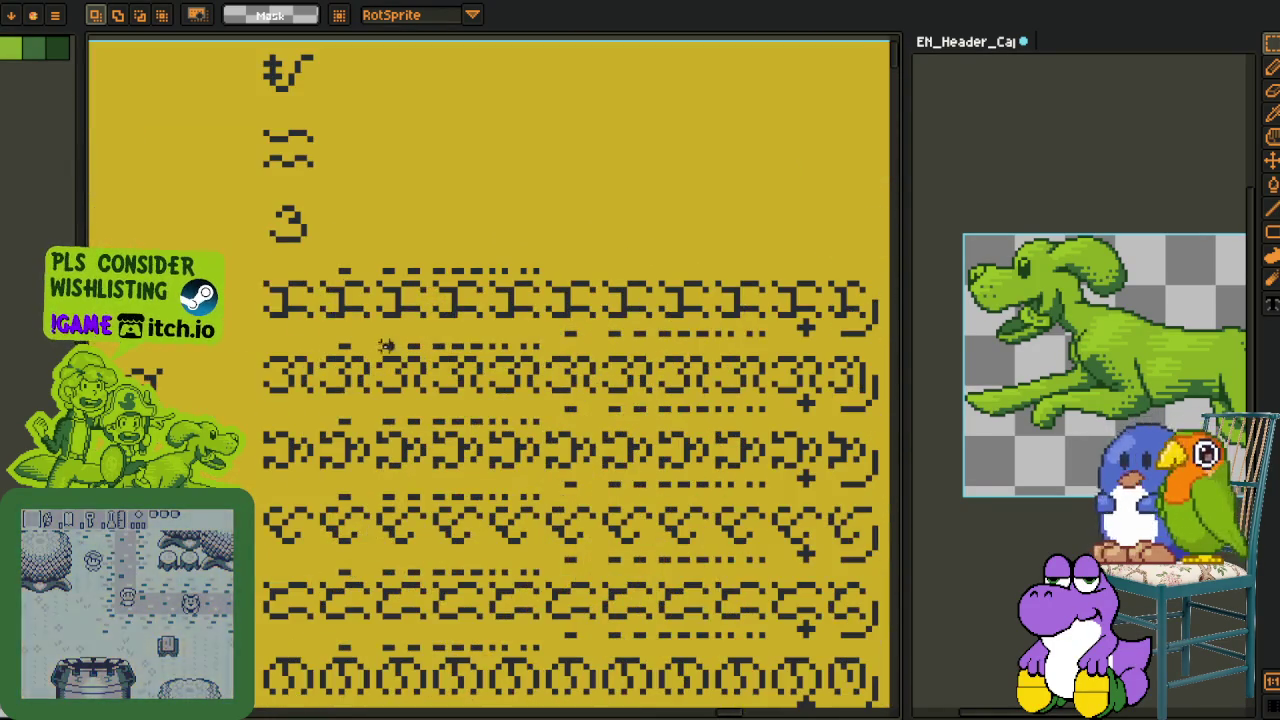
pyautogui.moveTo(241, 239); pyautogui.dragTo(888, 352)
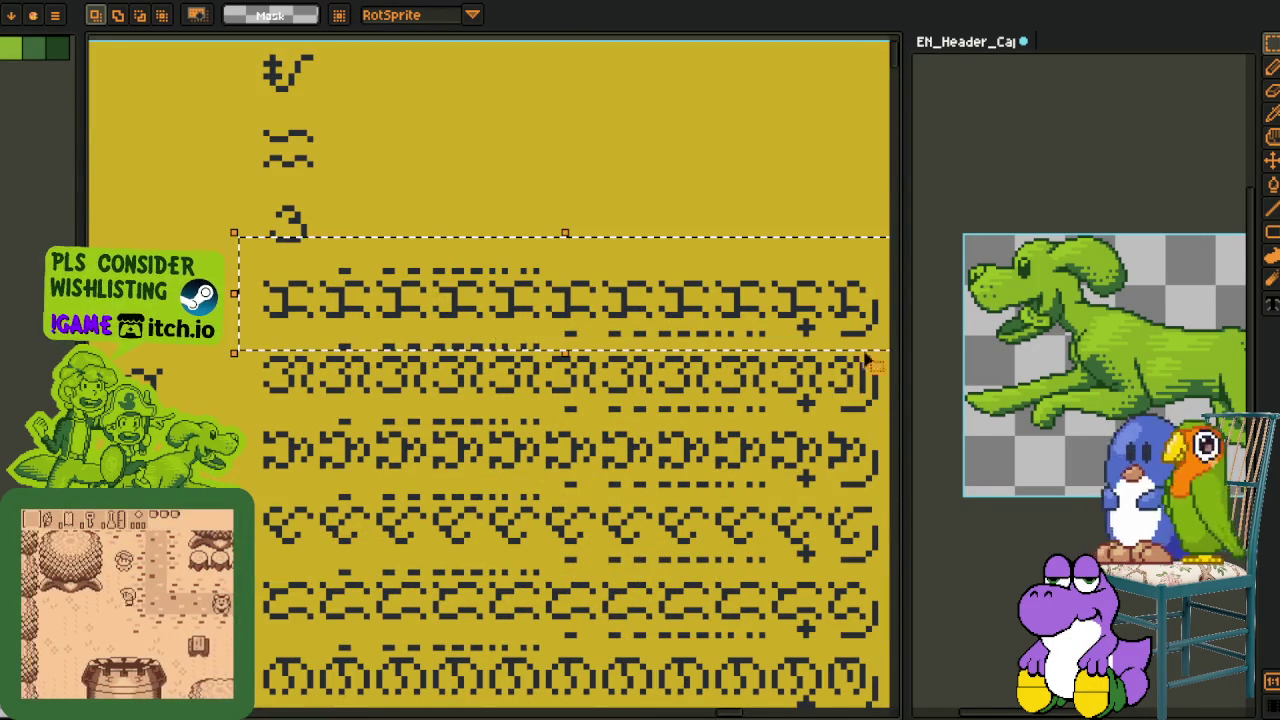
pyautogui.scroll(-1, 547, 460)
pyautogui.hscroll(-3, 547, 460)
pyautogui.scroll(-2, 443, 529)
pyautogui.moveTo(443, 529); pyautogui.dragTo(474, 470)
pyautogui.scroll(-2, 474, 470)
pyautogui.scroll(2, 491, 428)
pyautogui.scroll(1, 368, 610)
pyautogui.scroll(3, 368, 610)
pyautogui.hscroll(1, 368, 610)
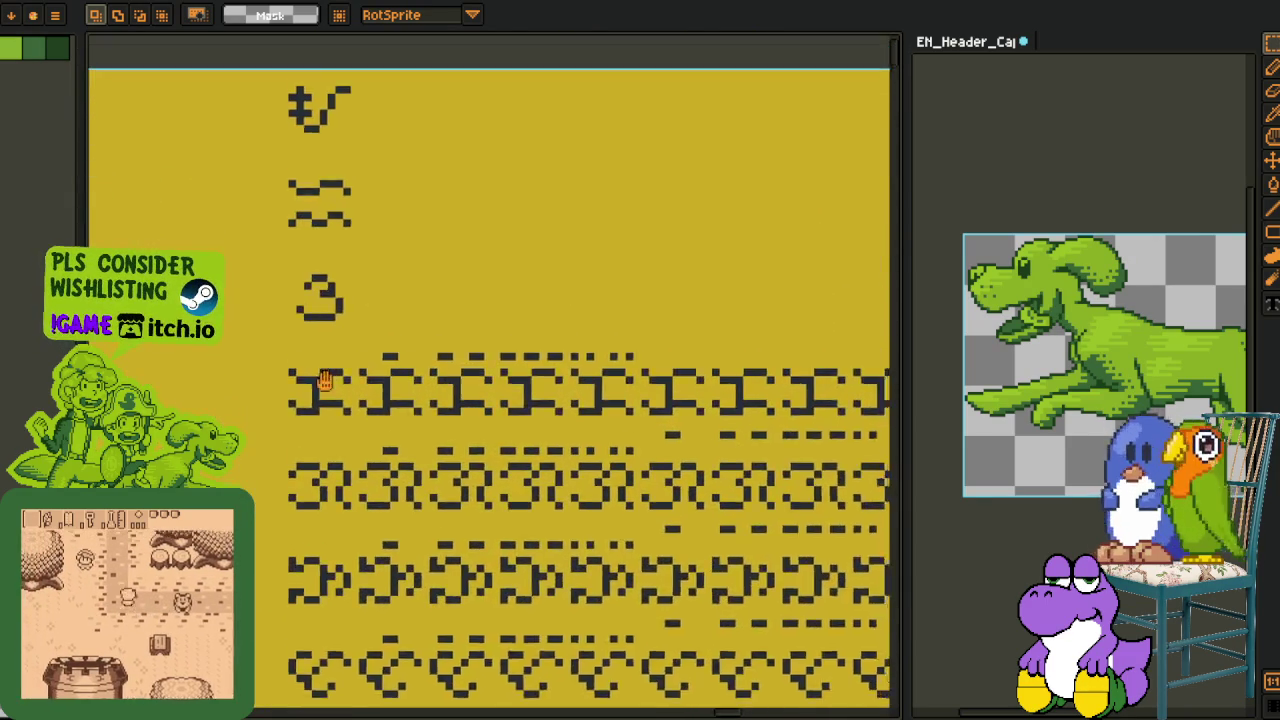
pyautogui.scroll(1, 315, 430)
pyautogui.moveTo(248, 396)
pyautogui.mouseDown()
pyautogui.moveTo(311, 704)
pyautogui.moveTo(311, 608)
pyautogui.moveTo(460, 421)
pyautogui.mouseUp()
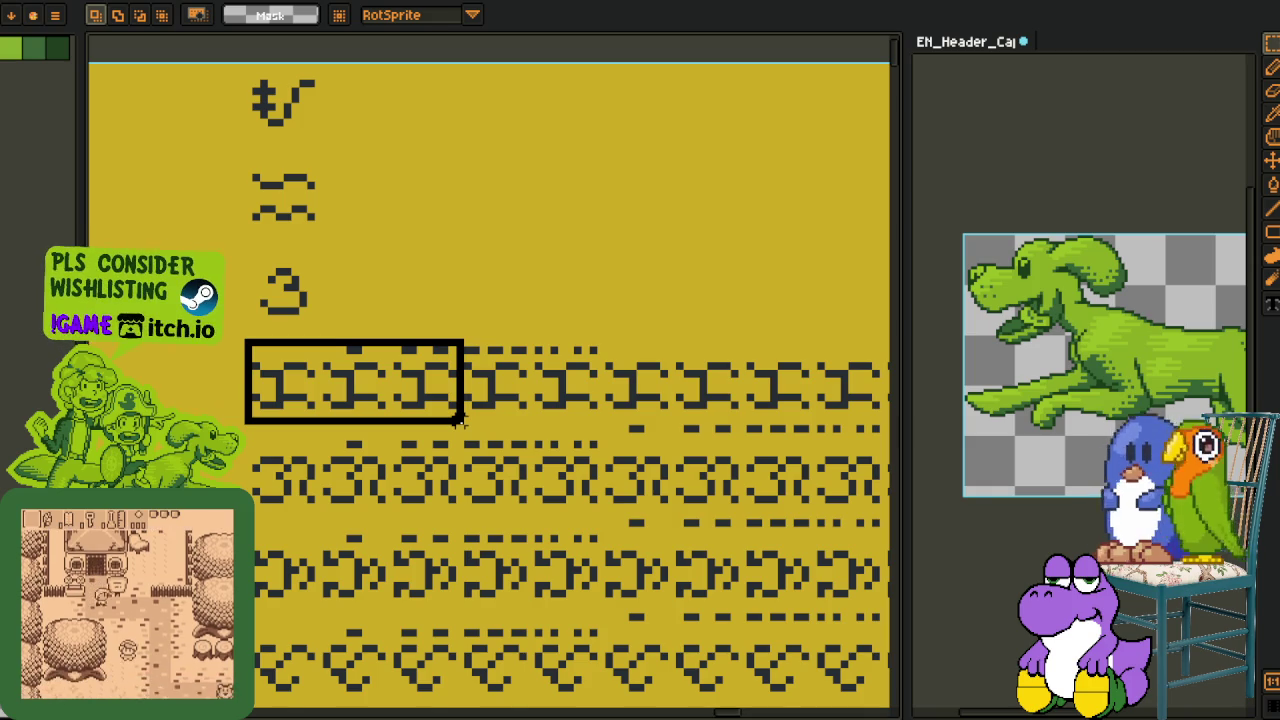
pyautogui.moveTo(458, 421); pyautogui.dragTo(462, 431)
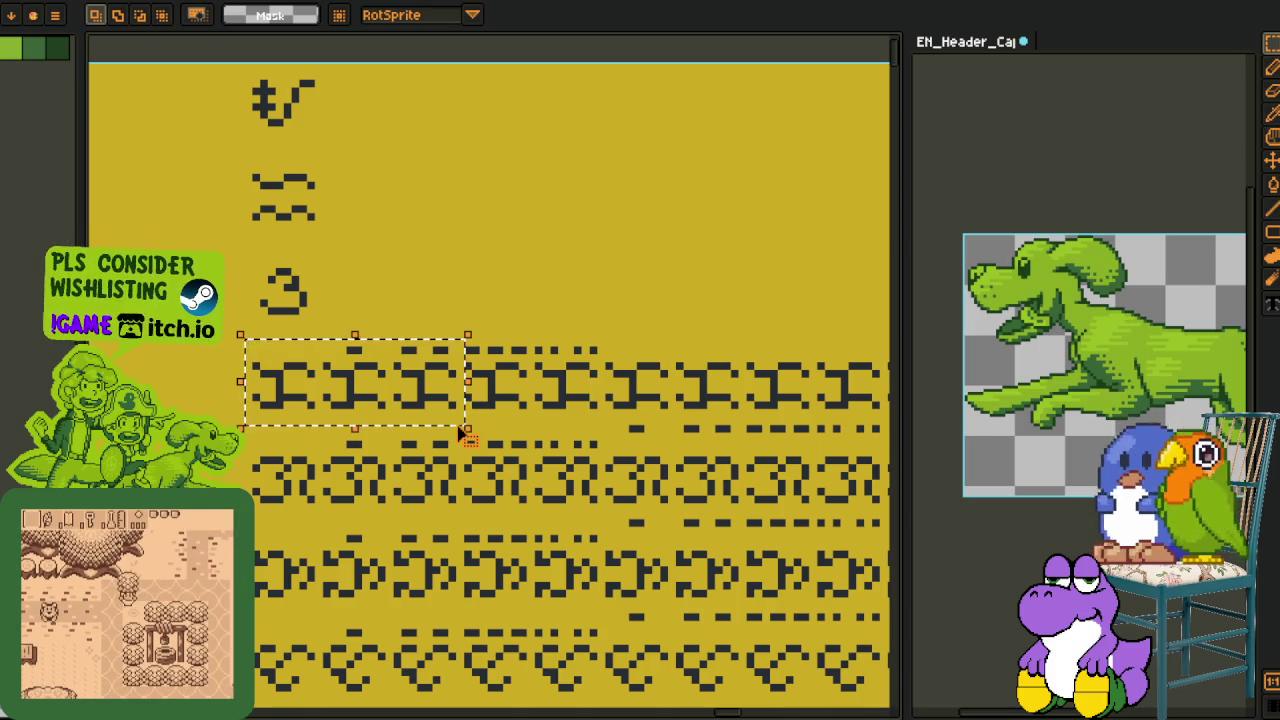
pyautogui.click(410, 400)
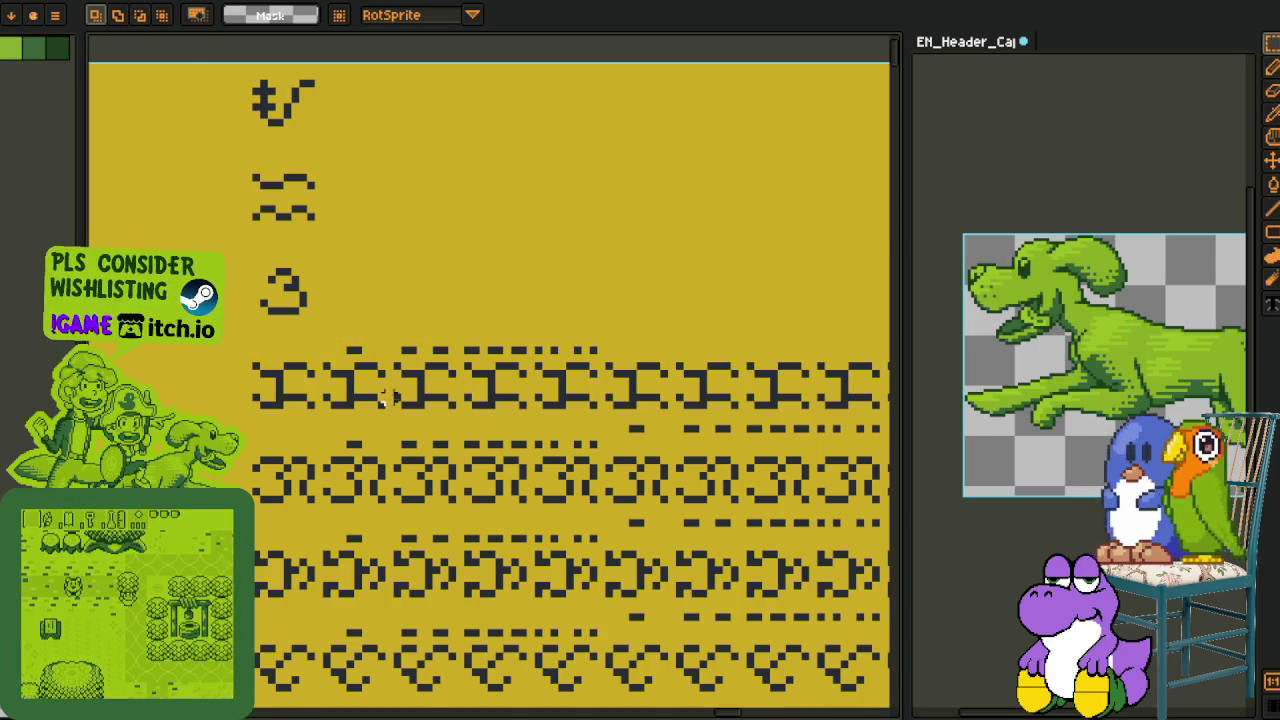
pyautogui.scroll(-2, 529, 410)
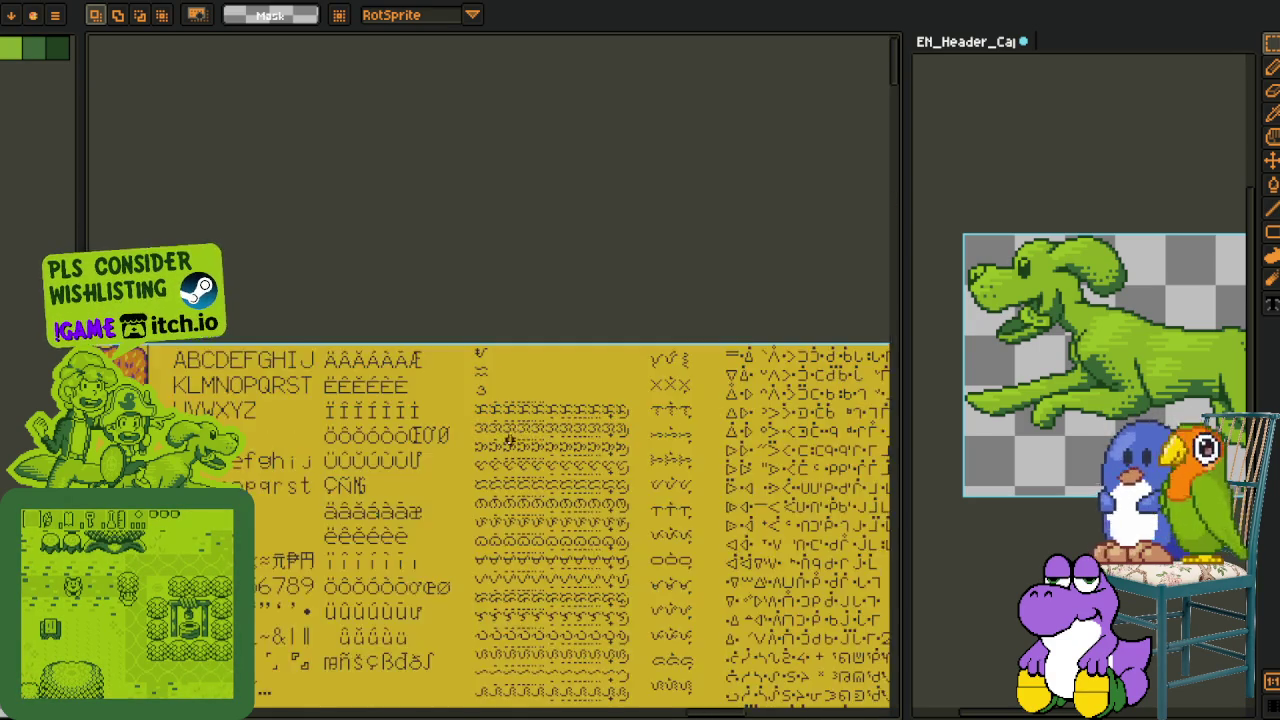
# Scroll through the tileset sheet and marquee a small area of the portrait sheet.
pyautogui.scroll(-1, 529, 410)
pyautogui.scroll(-1, 529, 410)
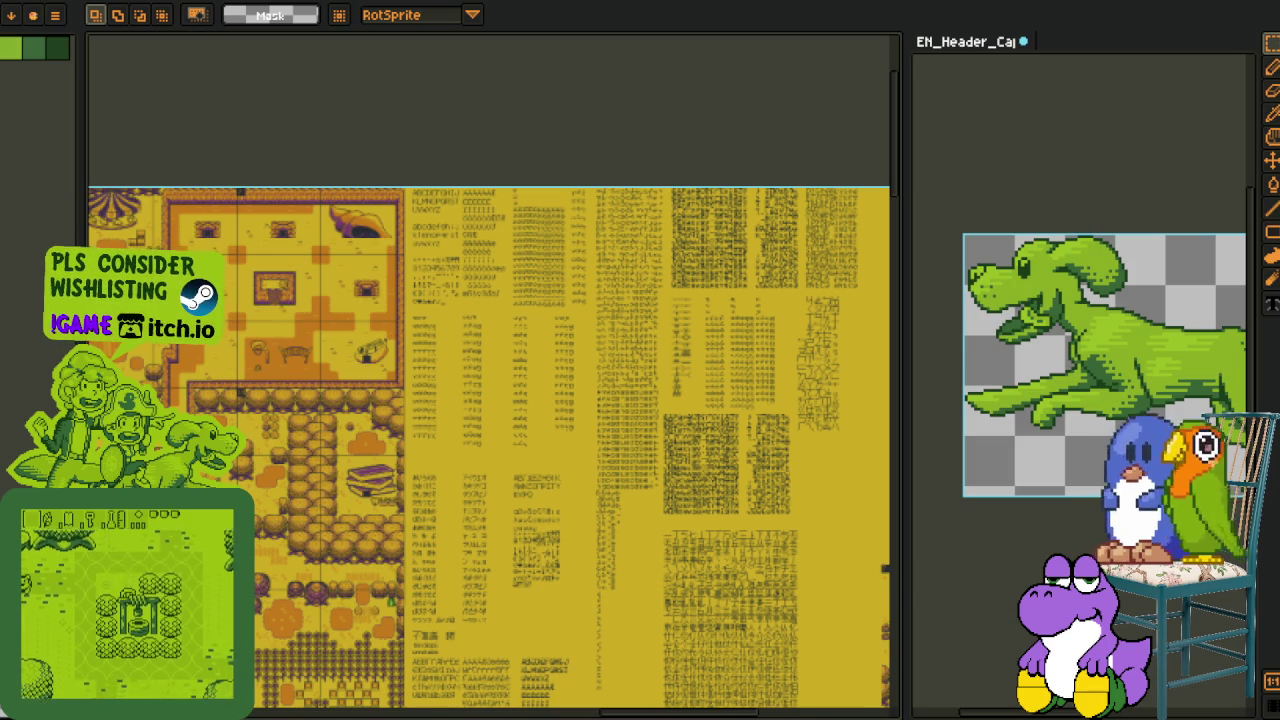
pyautogui.scroll(-1, 394, 518)
pyautogui.scroll(-2, 390, 470)
pyautogui.scroll(-2, 388, 420)
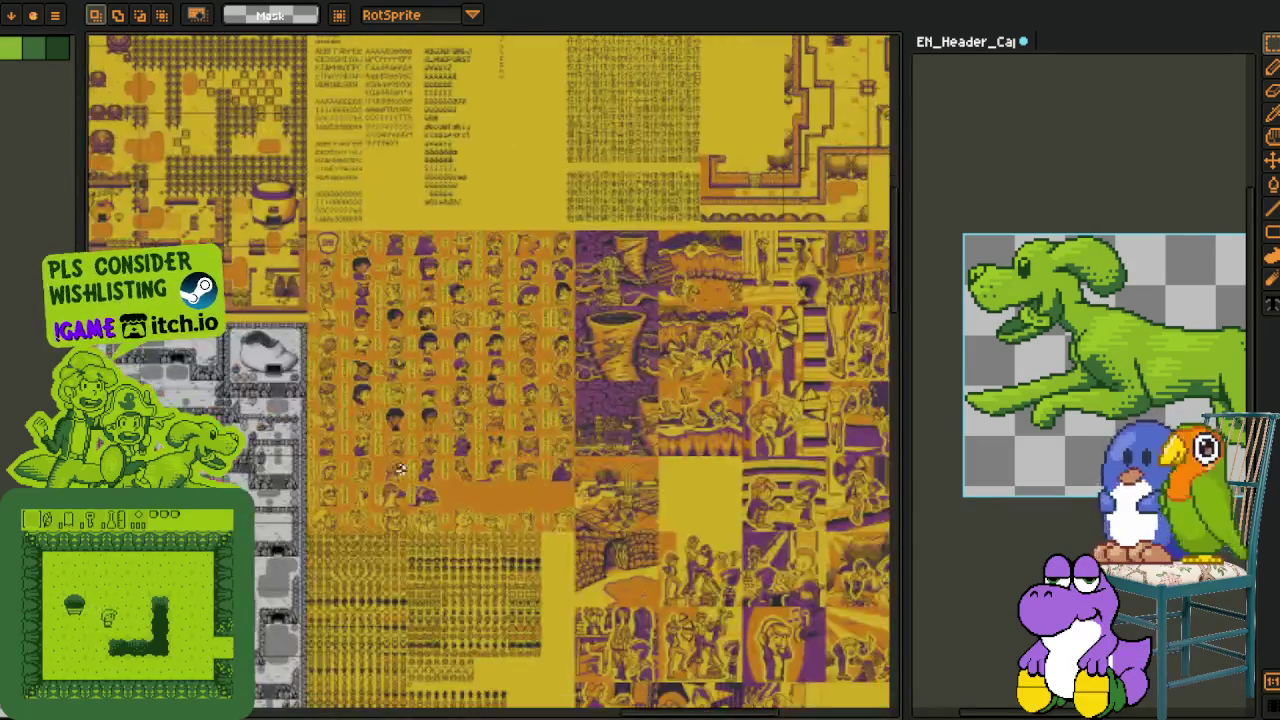
pyautogui.scroll(-2, 385, 383)
pyautogui.scroll(2, 384, 383)
pyautogui.scroll(2, 330, 390)
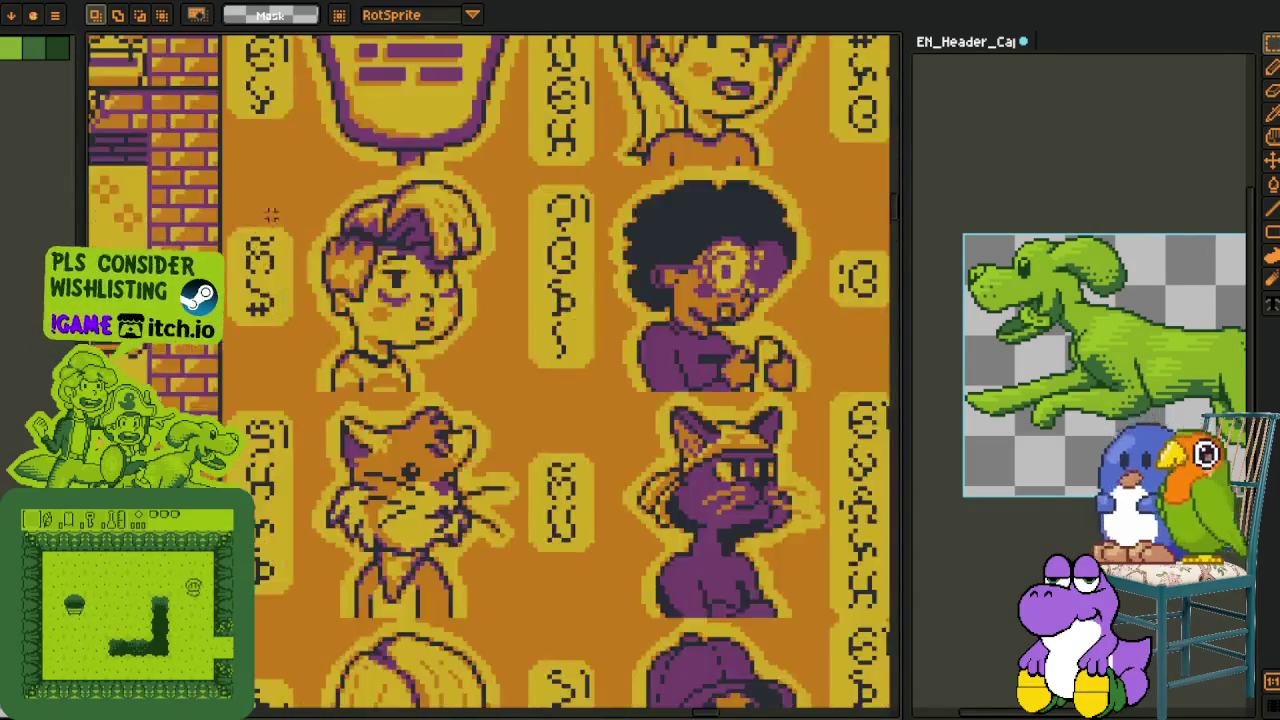
pyautogui.scroll(1, 281, 398)
pyautogui.moveTo(222, 186); pyautogui.dragTo(297, 372)
# Zoom around the sheet and marquee the middle of a cutscene panel.
pyautogui.scroll(-3, 330, 340)
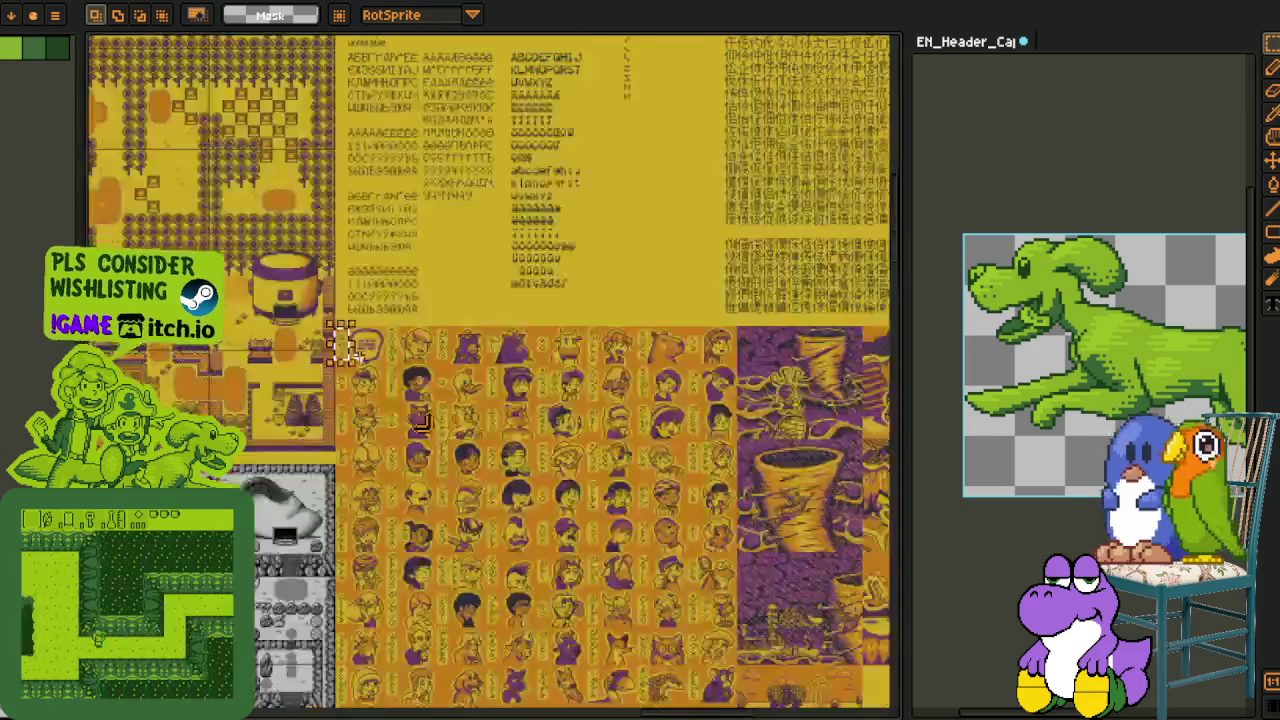
pyautogui.scroll(-2, 300, 250)
pyautogui.scroll(1, 420, 290)
pyautogui.scroll(-3, 420, 290)
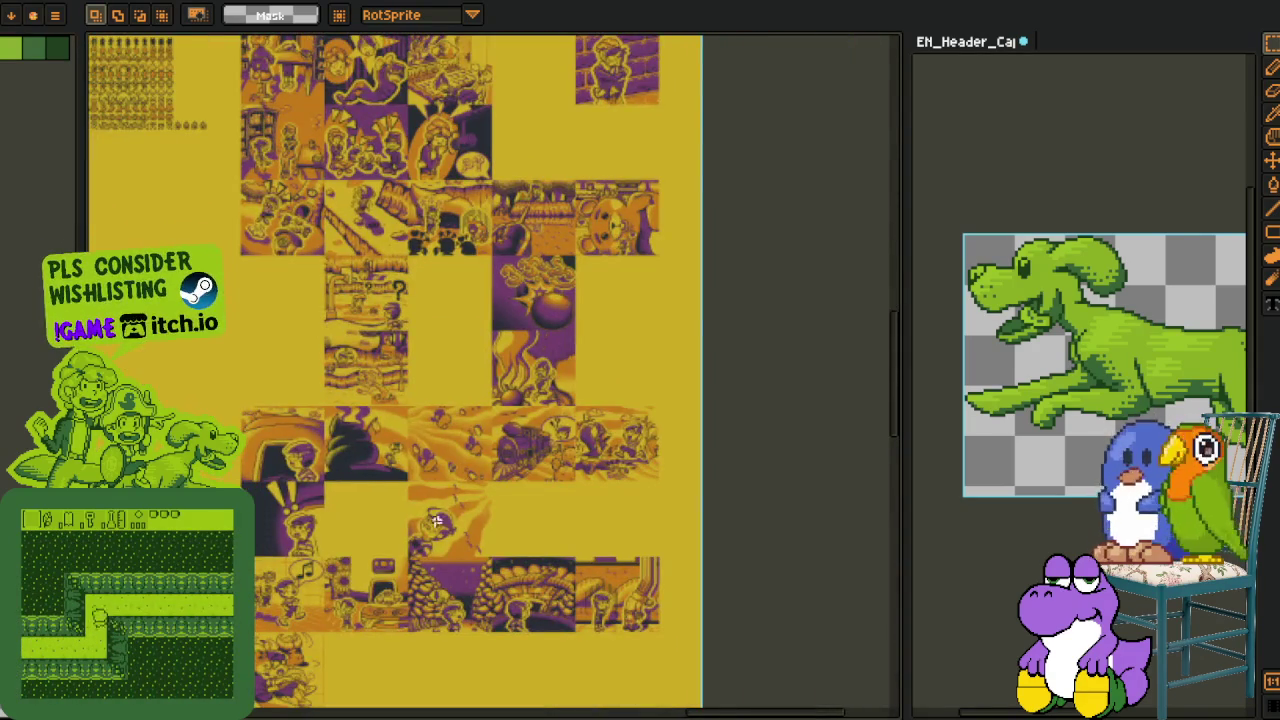
pyautogui.scroll(-2, 411, 466)
pyautogui.scroll(2, 375, 430)
pyautogui.scroll(1, 349, 427)
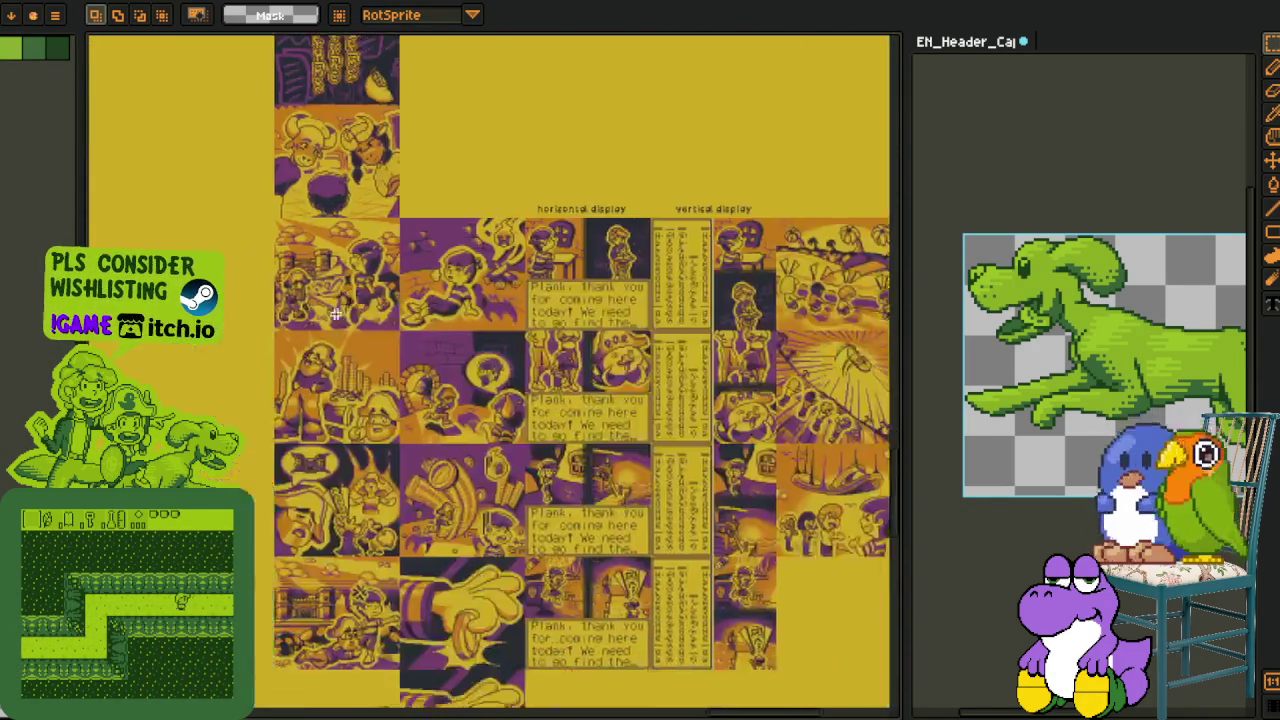
pyautogui.scroll(3, 349, 427)
pyautogui.scroll(1, 233, 147)
pyautogui.moveTo(233, 147); pyautogui.dragTo(591, 543)
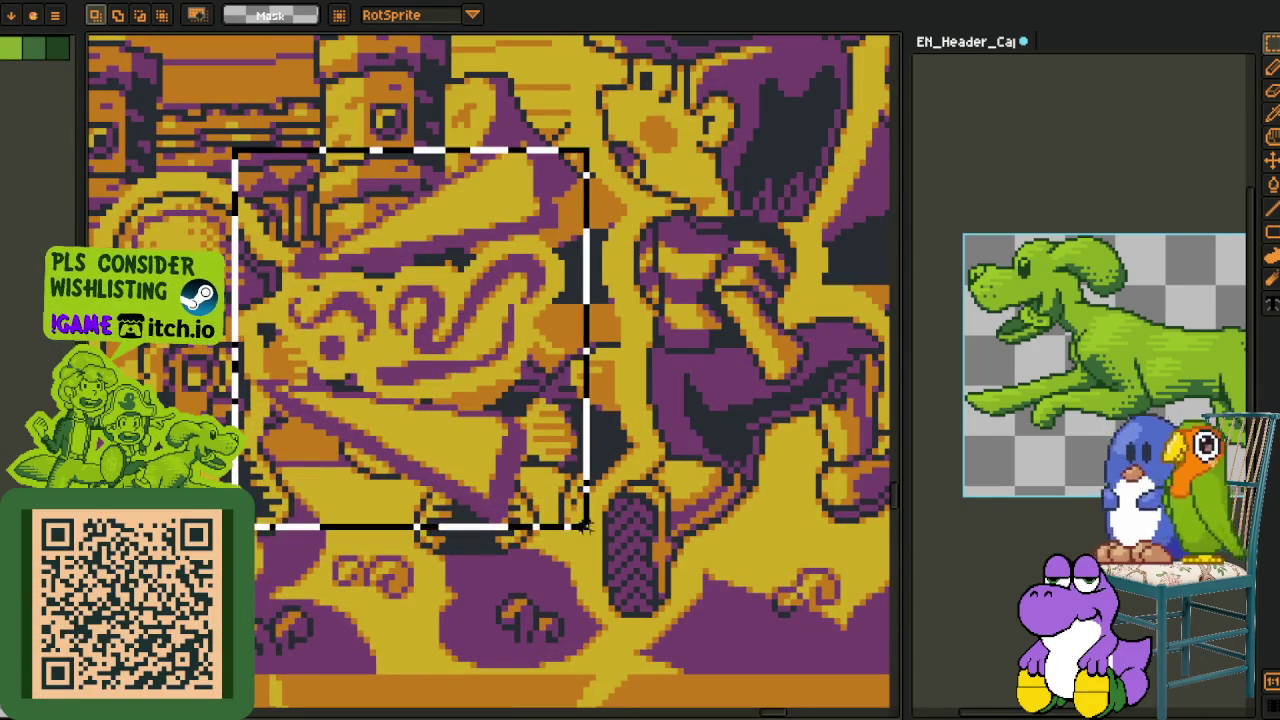
# Pan across the grid of cutscene panels.
pyautogui.scroll(-1, 425, 235)
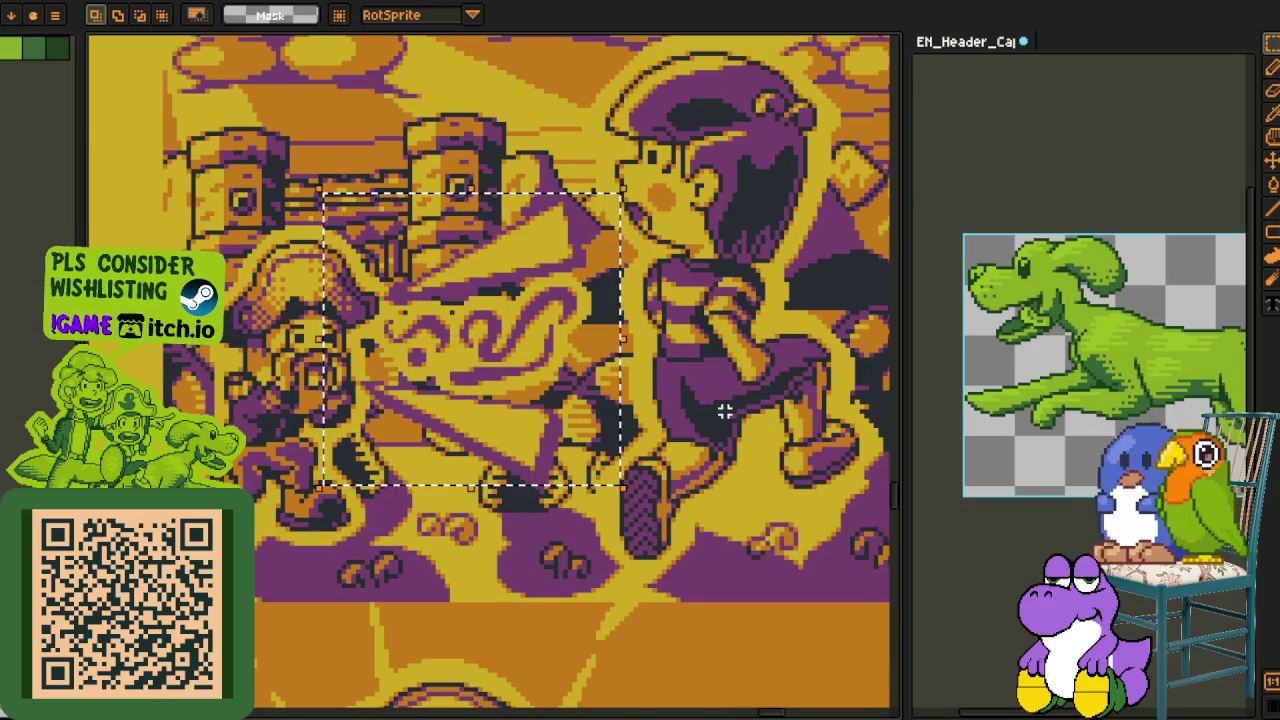
pyautogui.scroll(-3, 728, 420)
pyautogui.scroll(-1, 728, 445)
pyautogui.moveTo(728, 445); pyautogui.dragTo(439, 452)
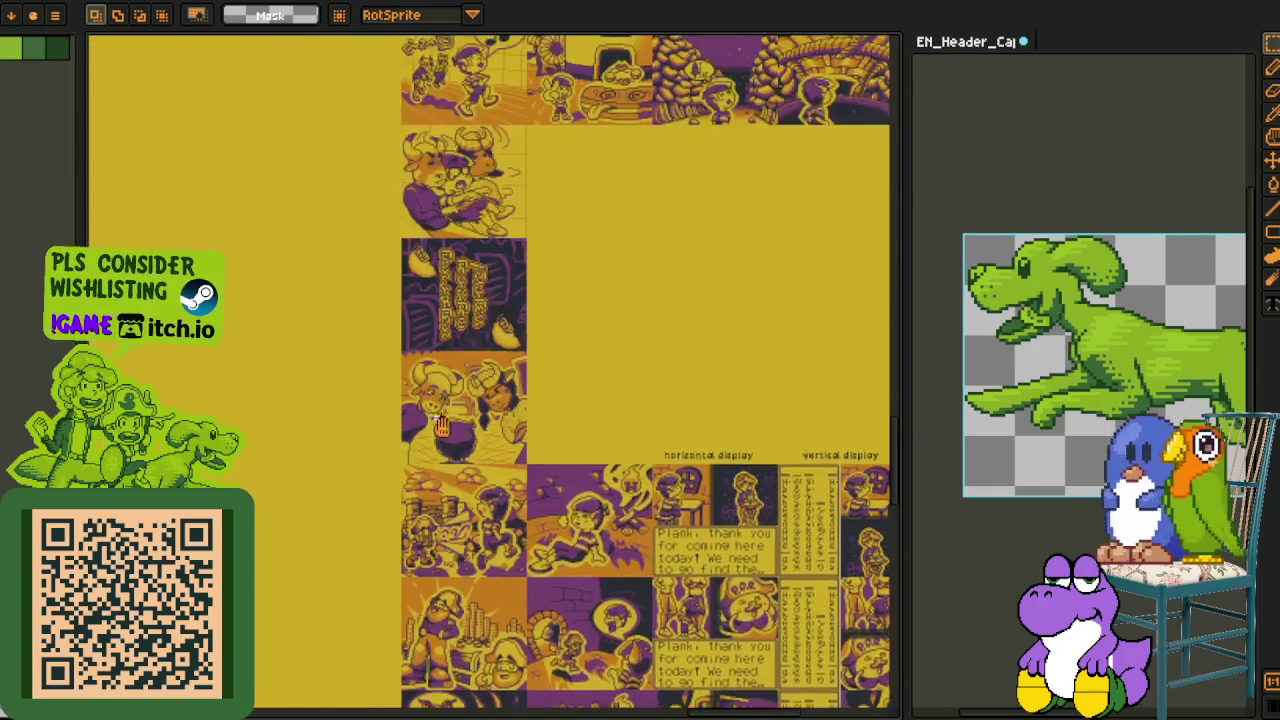
pyautogui.scroll(-1, 439, 452)
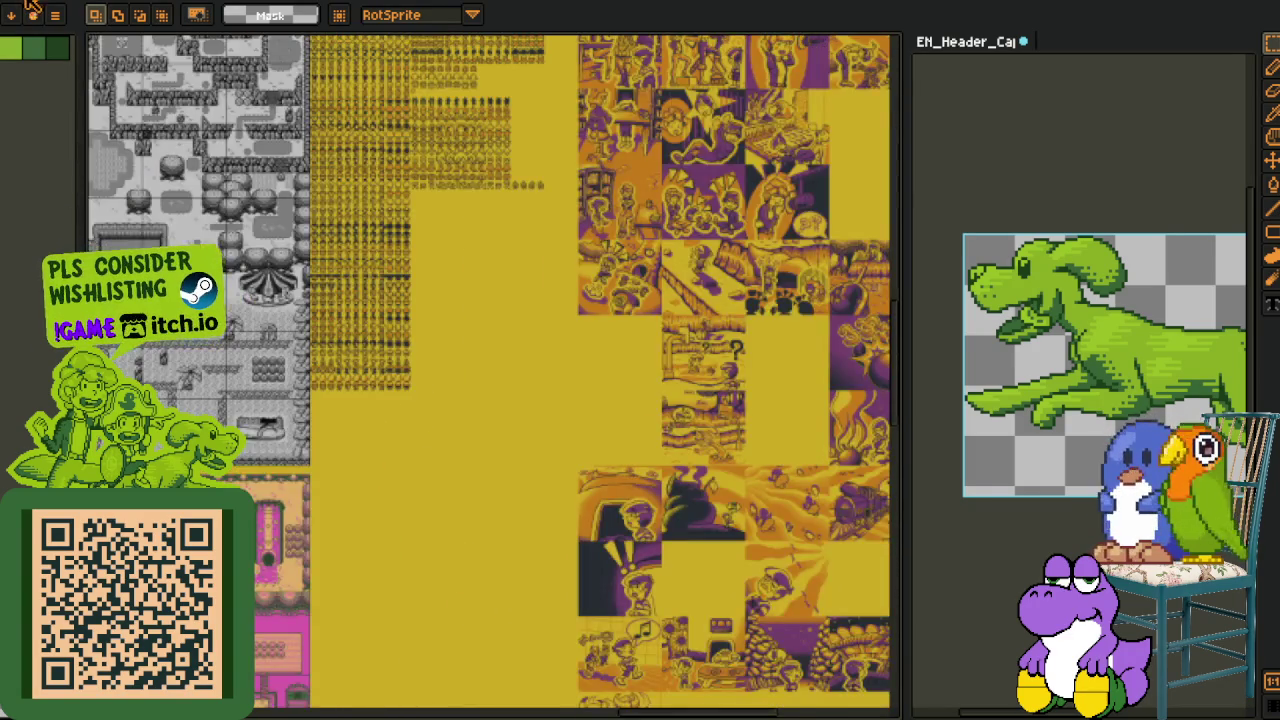
# Switch to the dog and girl sprite document and shift the view down slightly.
pyautogui.hotkey('ctrl', 'Tab')
pyautogui.scroll(-2, 428, 351)
pyautogui.scroll(2, 428, 351)
pyautogui.moveTo(420, 312); pyautogui.dragTo(421, 327)
# Zoom in and draw a black pencil outline along the dog's back.
pyautogui.scroll(1, 470, 375)
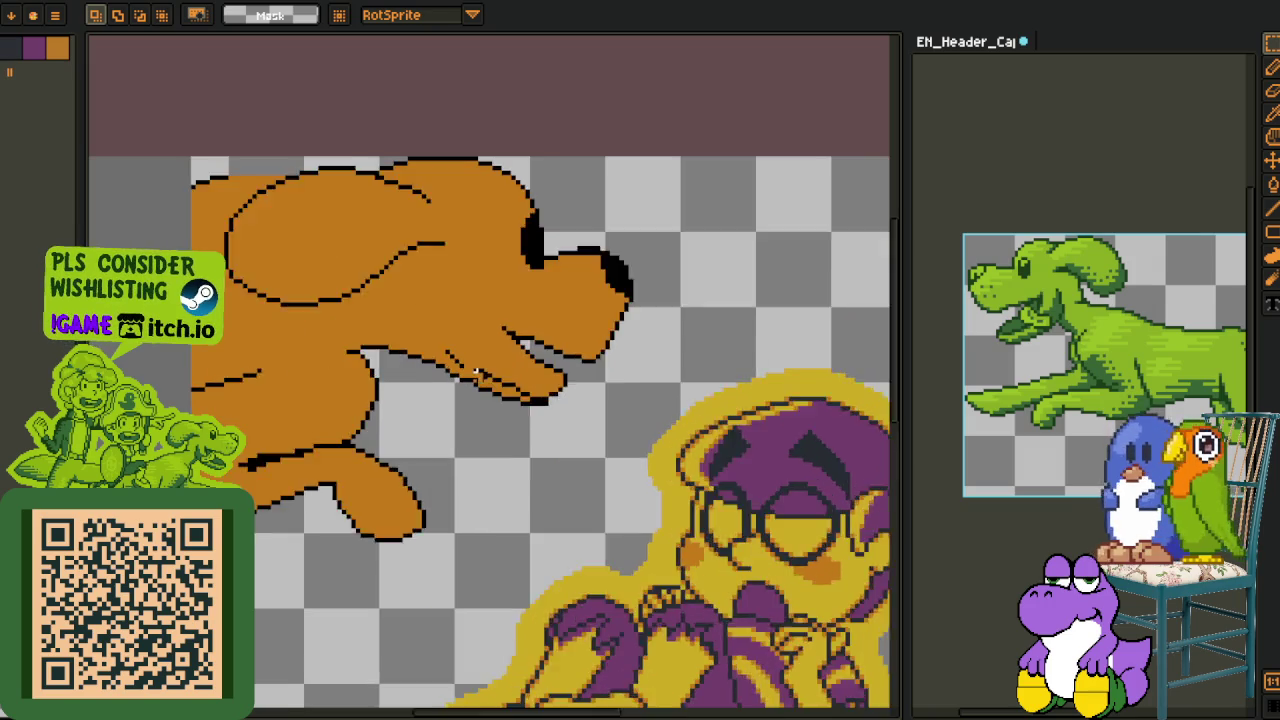
pyautogui.scroll(1, 470, 375)
pyautogui.press('b')
pyautogui.scroll(1, 603, 420)
pyautogui.scroll(1, 589, 406)
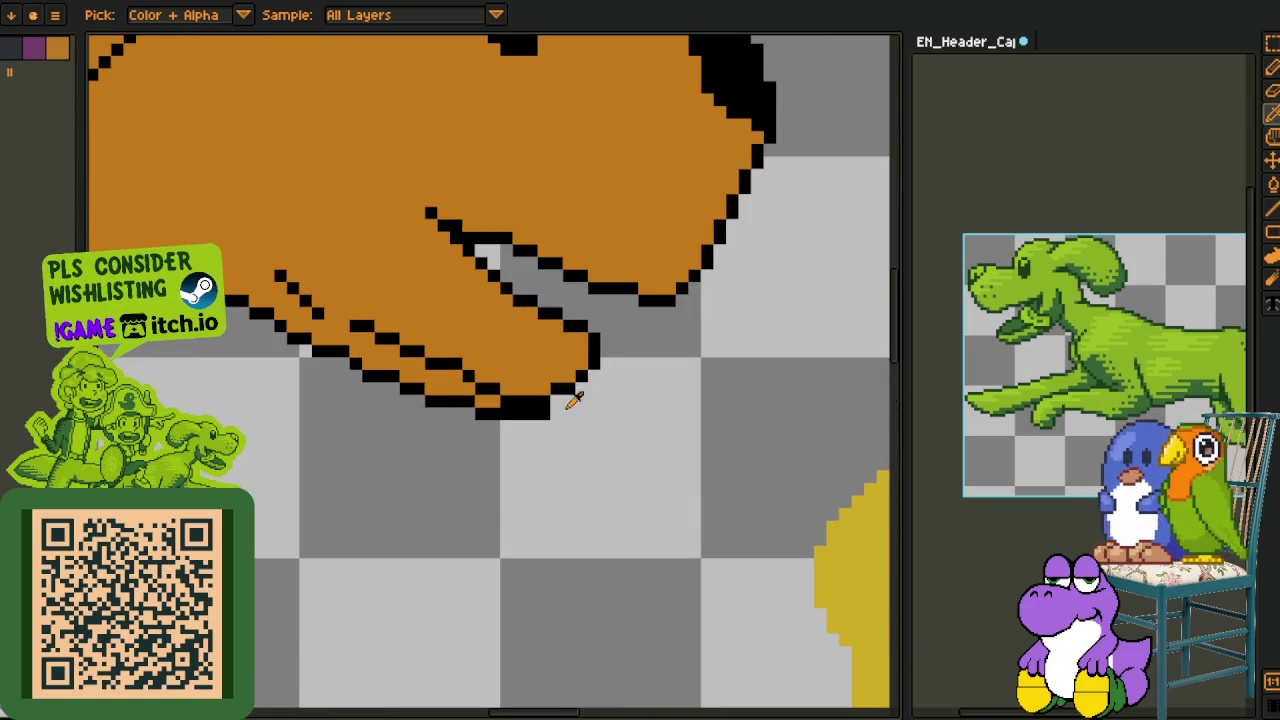
pyautogui.scroll(-2, 532, 427)
pyautogui.scroll(1, 434, 423)
pyautogui.scroll(1, 349, 251)
pyautogui.scroll(1, 262, 292)
pyautogui.moveTo(280, 277); pyautogui.dragTo(441, 241)
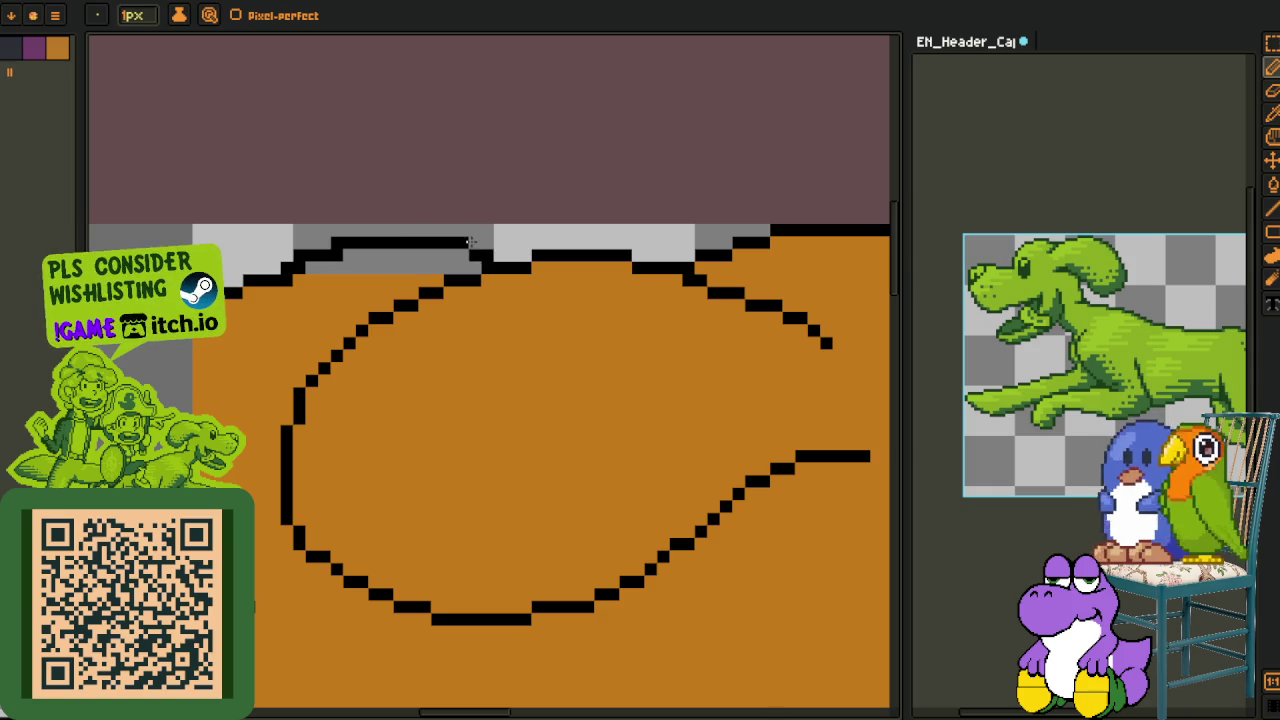
# Fill the gap under the outline and a stray outline pixel with orange.
pyautogui.scroll(1, 478, 241)
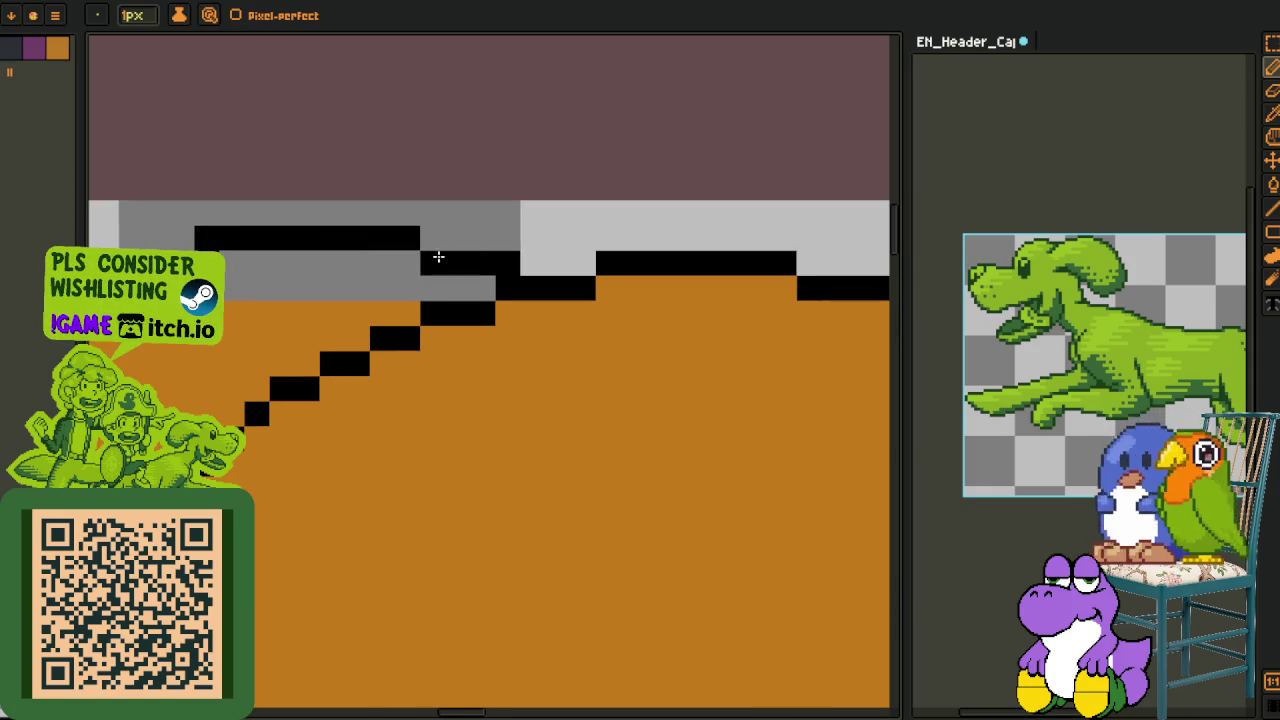
pyautogui.press('g')
pyautogui.click(296, 277)
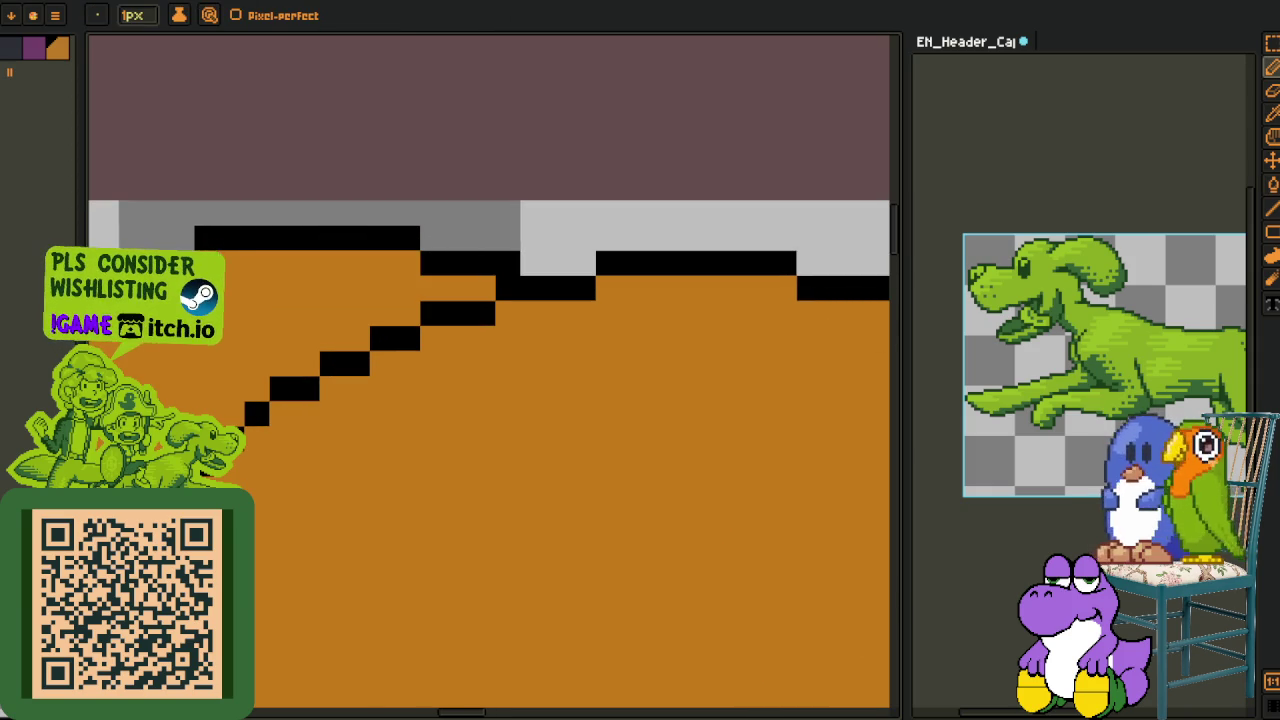
pyautogui.scroll(-2, 323, 306)
pyautogui.scroll(-1, 306, 266)
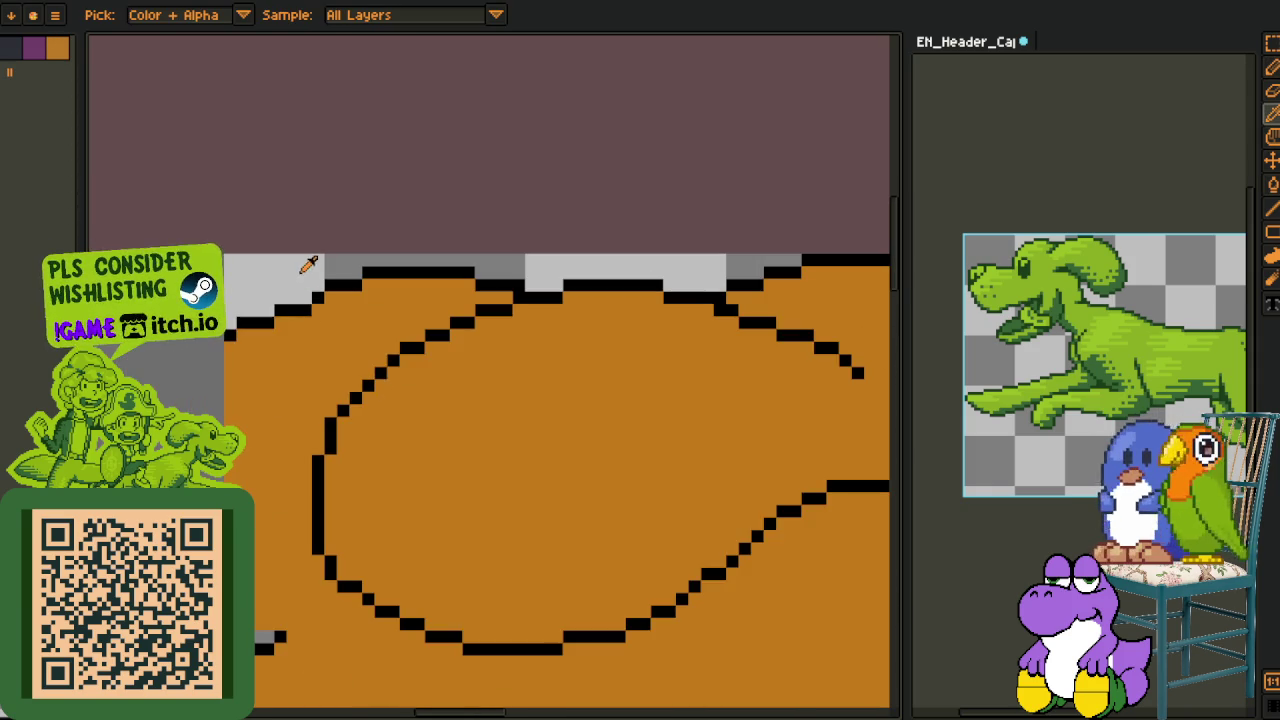
pyautogui.scroll(3, 300, 285)
pyautogui.click(306, 318)
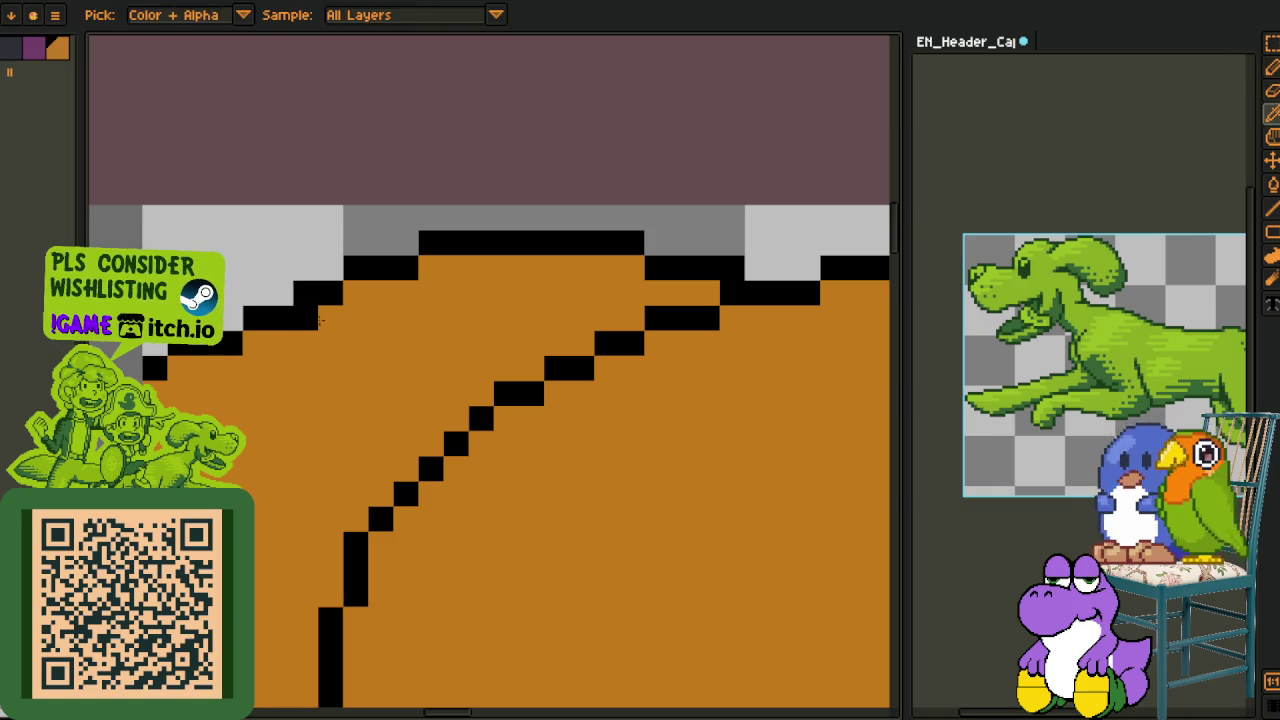
# Tidy the outline's staircase step and extend it with black pixels.
pyautogui.press('alt')
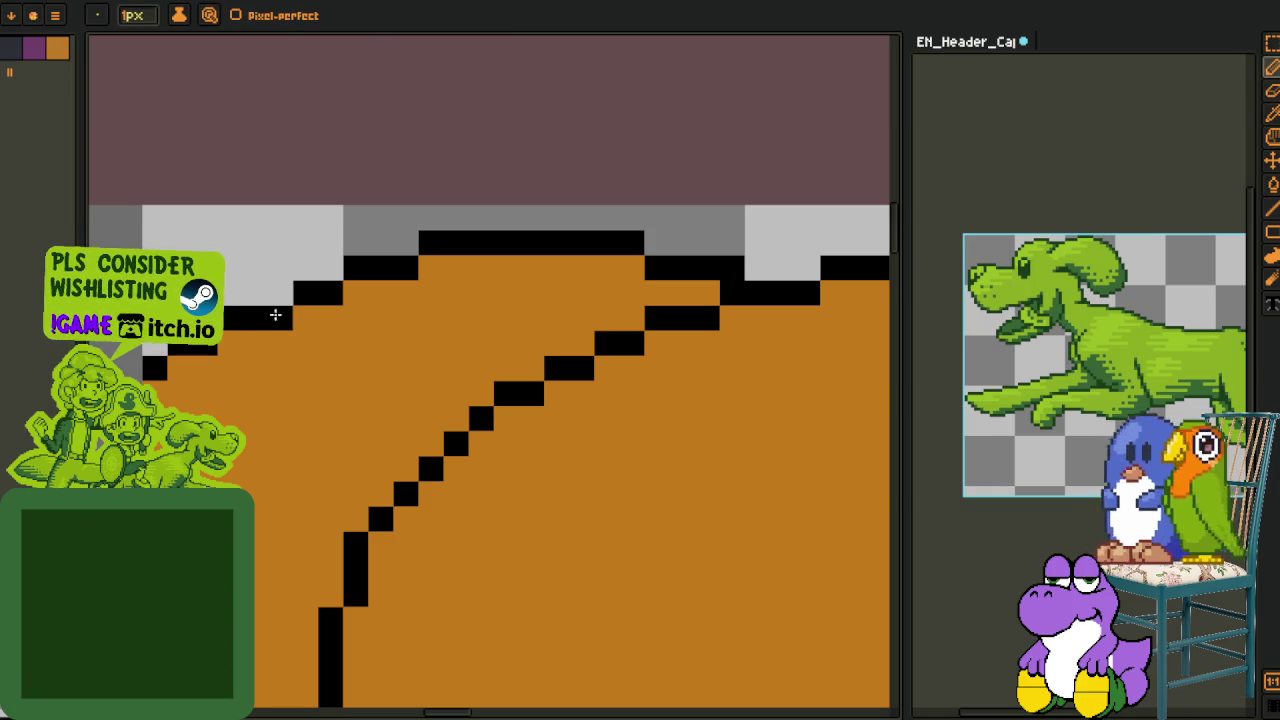
pyautogui.click(281, 293)
pyautogui.click(283, 318)
pyautogui.scroll(-3, 283, 318)
pyautogui.scroll(1, 300, 340)
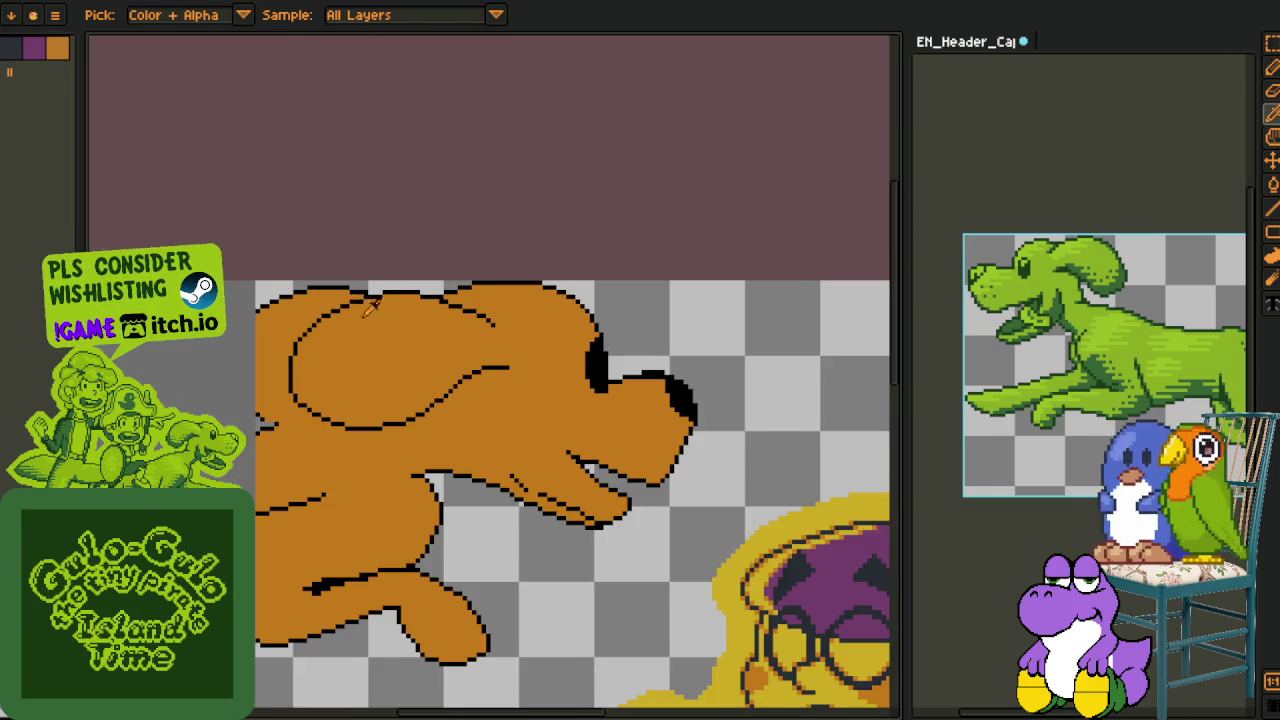
pyautogui.scroll(1, 268, 415)
pyautogui.scroll(1, 262, 418)
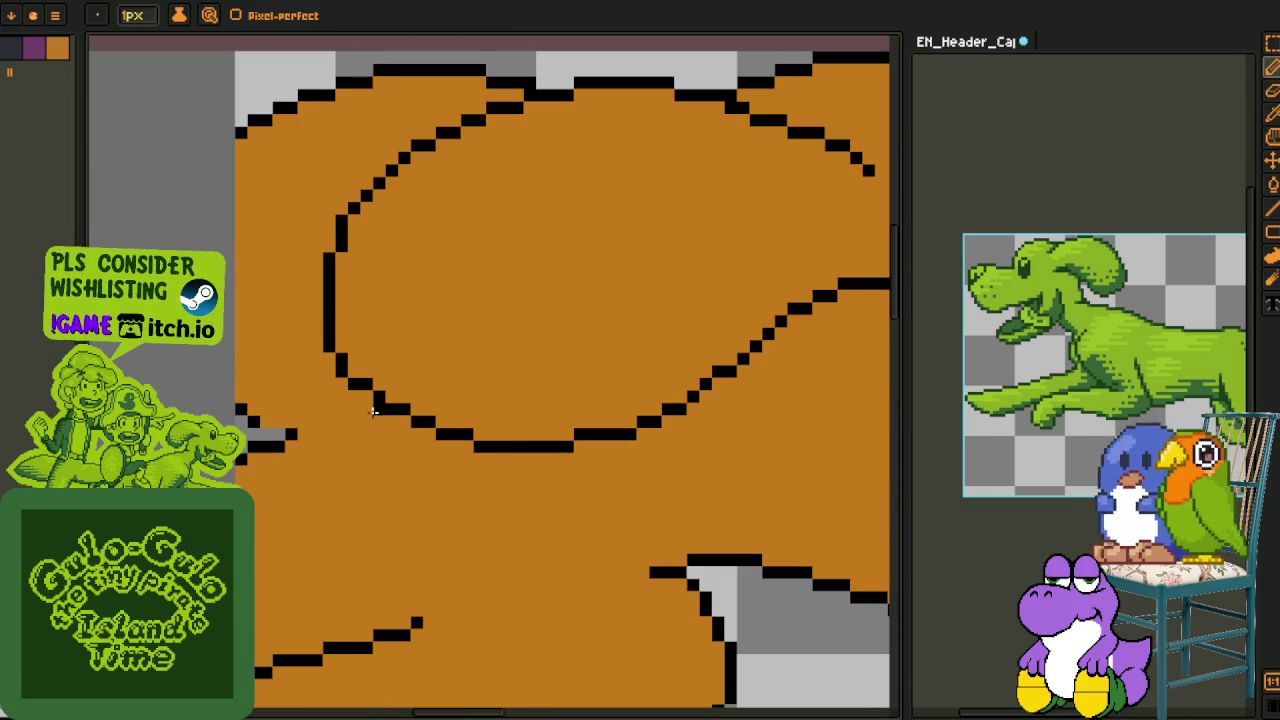
pyautogui.scroll(1, 363, 417)
pyautogui.moveTo(372, 424); pyautogui.dragTo(309, 440)
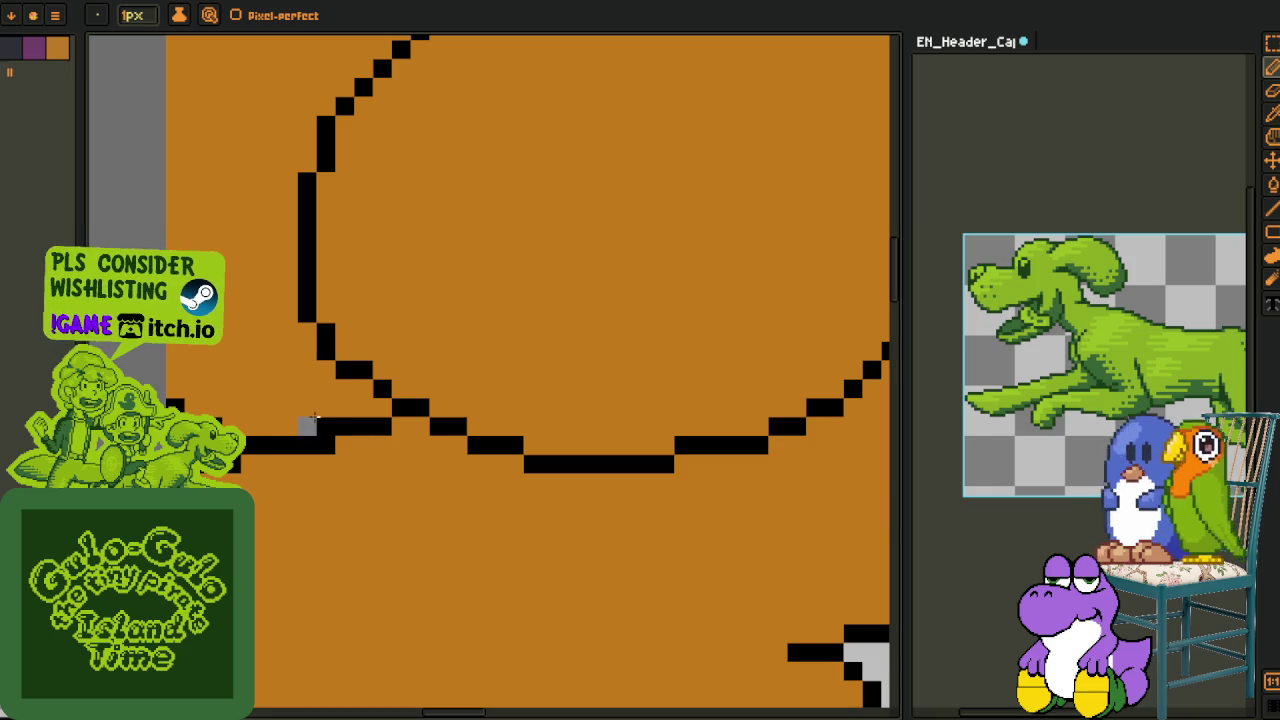
# Fill the stray black gap on the leg with orange and save the sprite.
pyautogui.press('alt')
pyautogui.press('g')
pyautogui.click(250, 445)
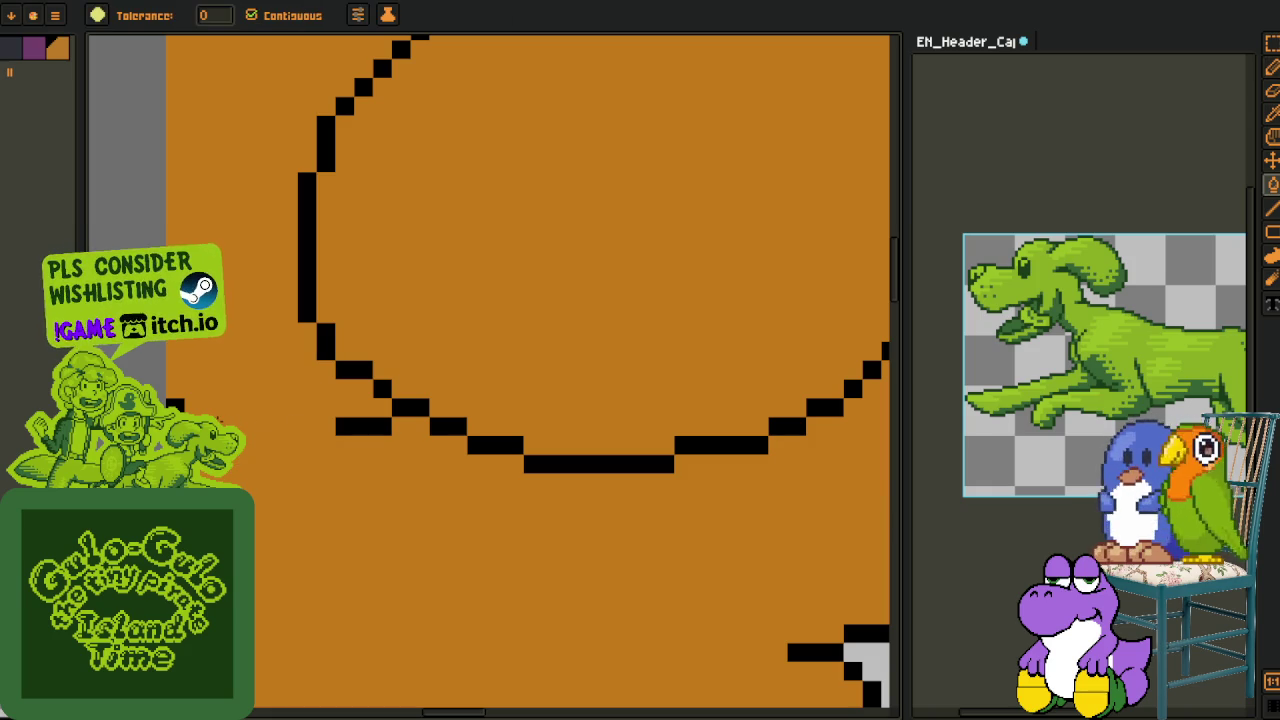
pyautogui.keyDown('alt'); pyautogui.click(240, 430); pyautogui.keyUp('alt')
pyautogui.press('b')
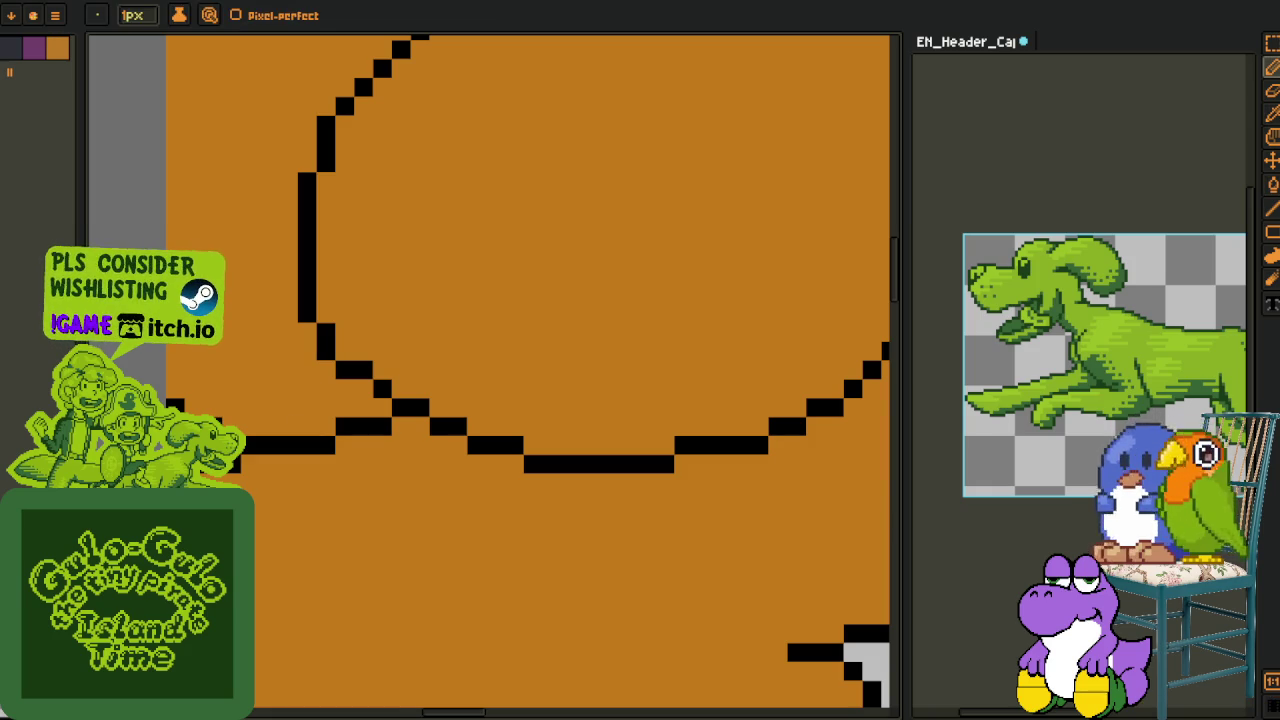
pyautogui.scroll(-5, 258, 437)
pyautogui.scroll(-2, 258, 437)
pyautogui.press('alt')
pyautogui.hotkey('ctrl', 's')
# Inspect the dog's leg up close, sampling colours, then show the timeline and layers.
pyautogui.moveTo(449, 451); pyautogui.dragTo(407, 437)
pyautogui.scroll(2, 300, 460)
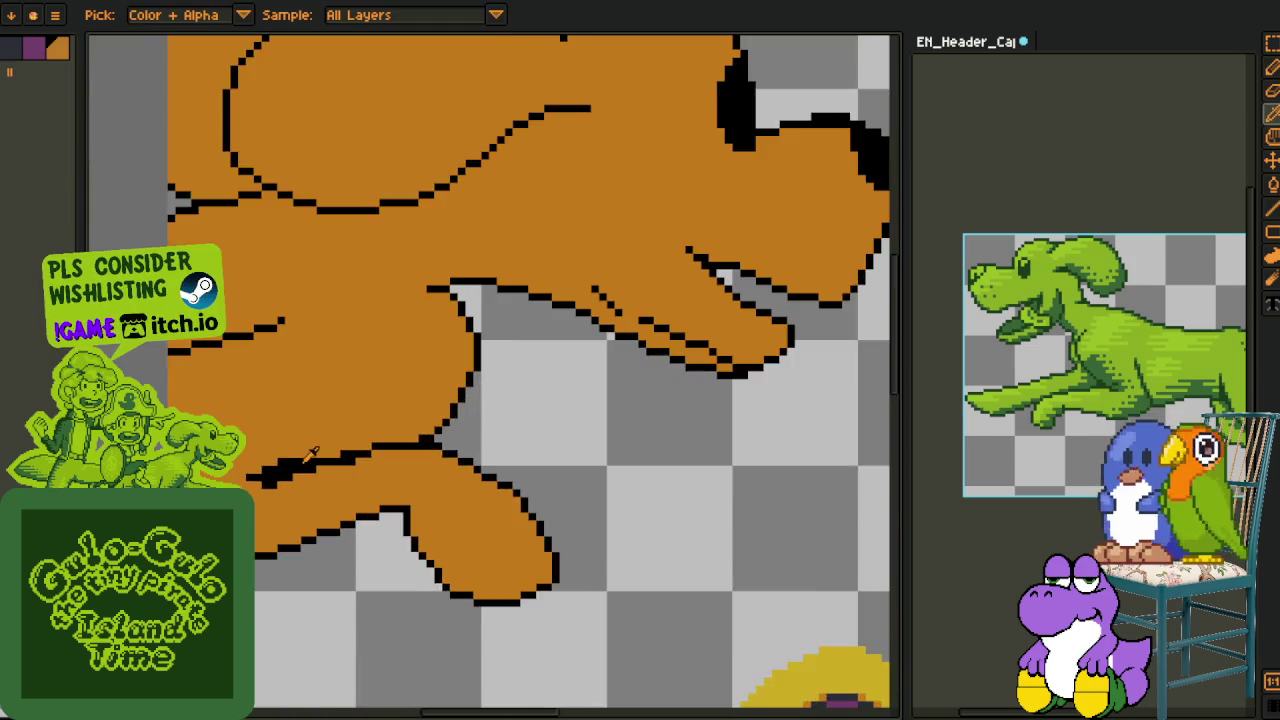
pyautogui.scroll(2, 300, 460)
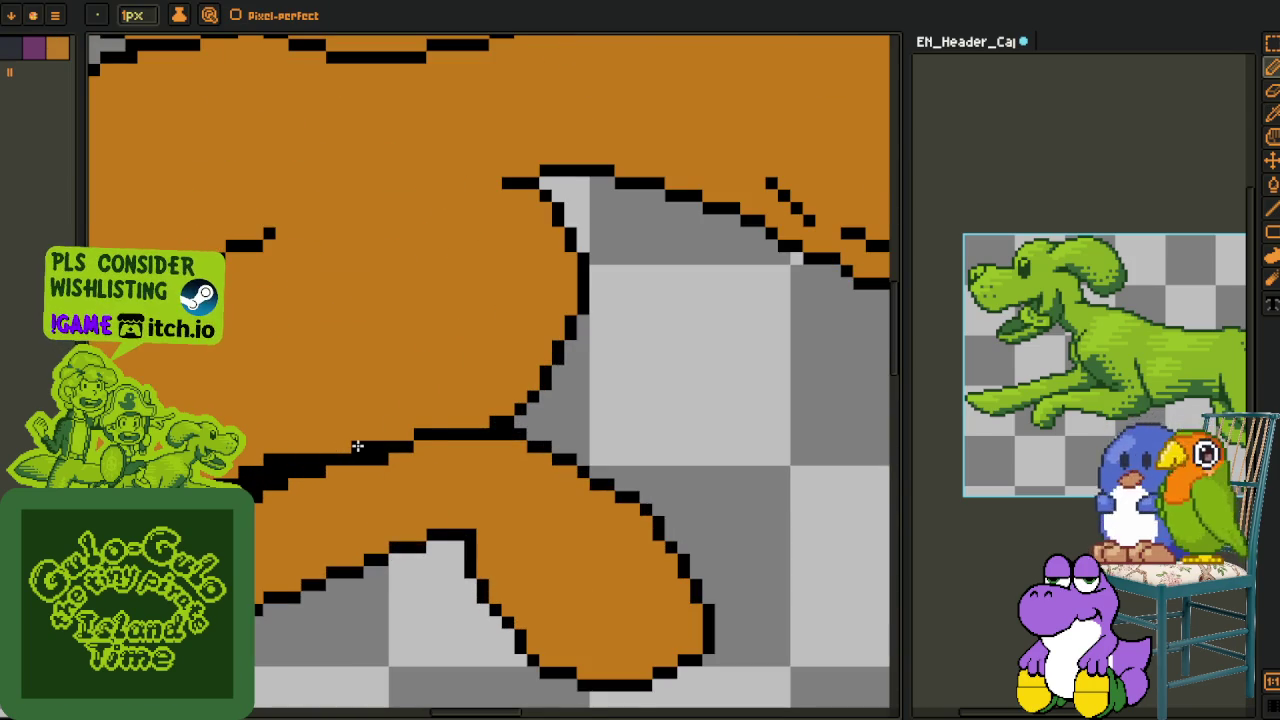
pyautogui.scroll(-2, 357, 446)
pyautogui.press('alt')
pyautogui.scroll(2, 455, 420)
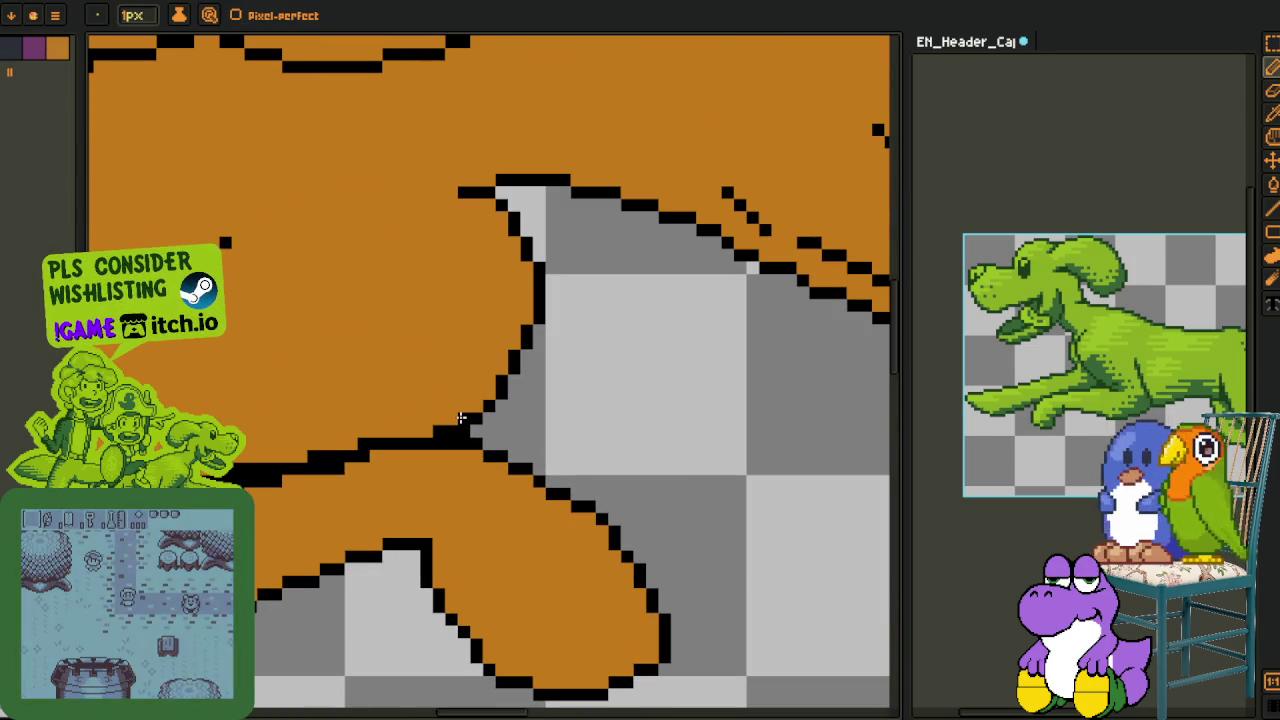
pyautogui.press('alt')
pyautogui.scroll(-2, 464, 431)
pyautogui.scroll(3, 490, 415)
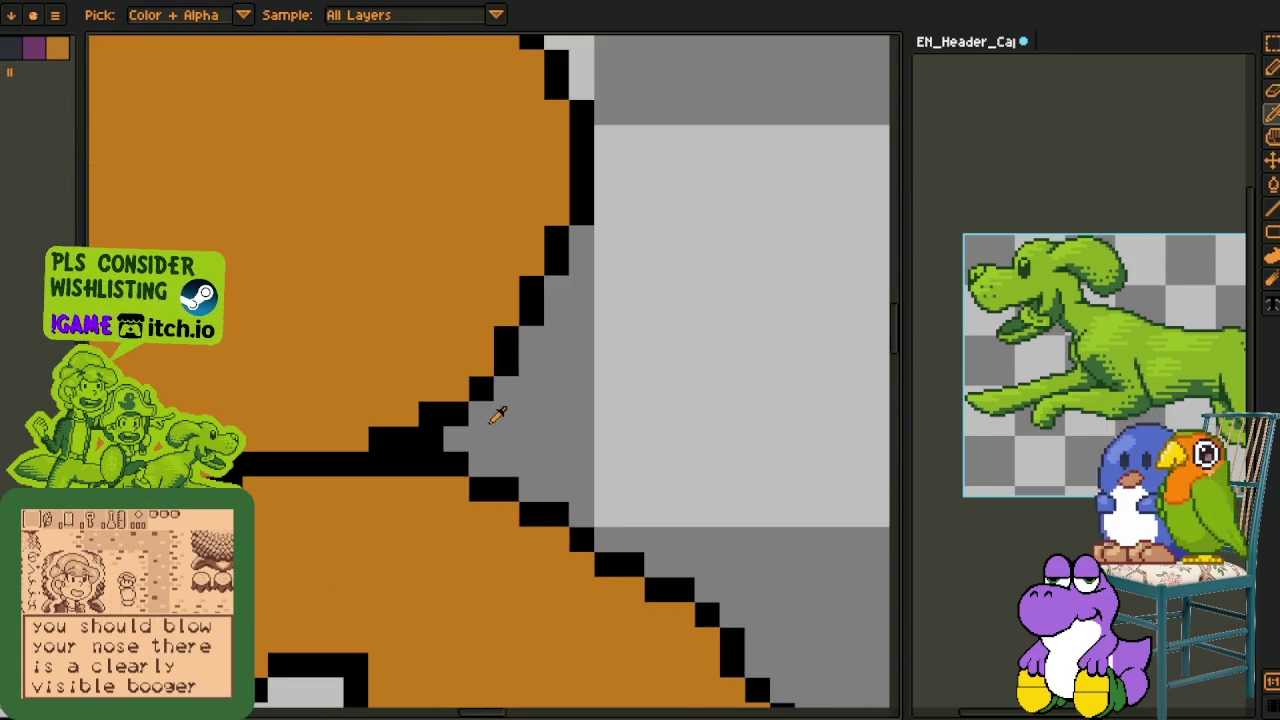
pyautogui.press('e')
pyautogui.scroll(-2, 440, 440)
pyautogui.press('Tab')
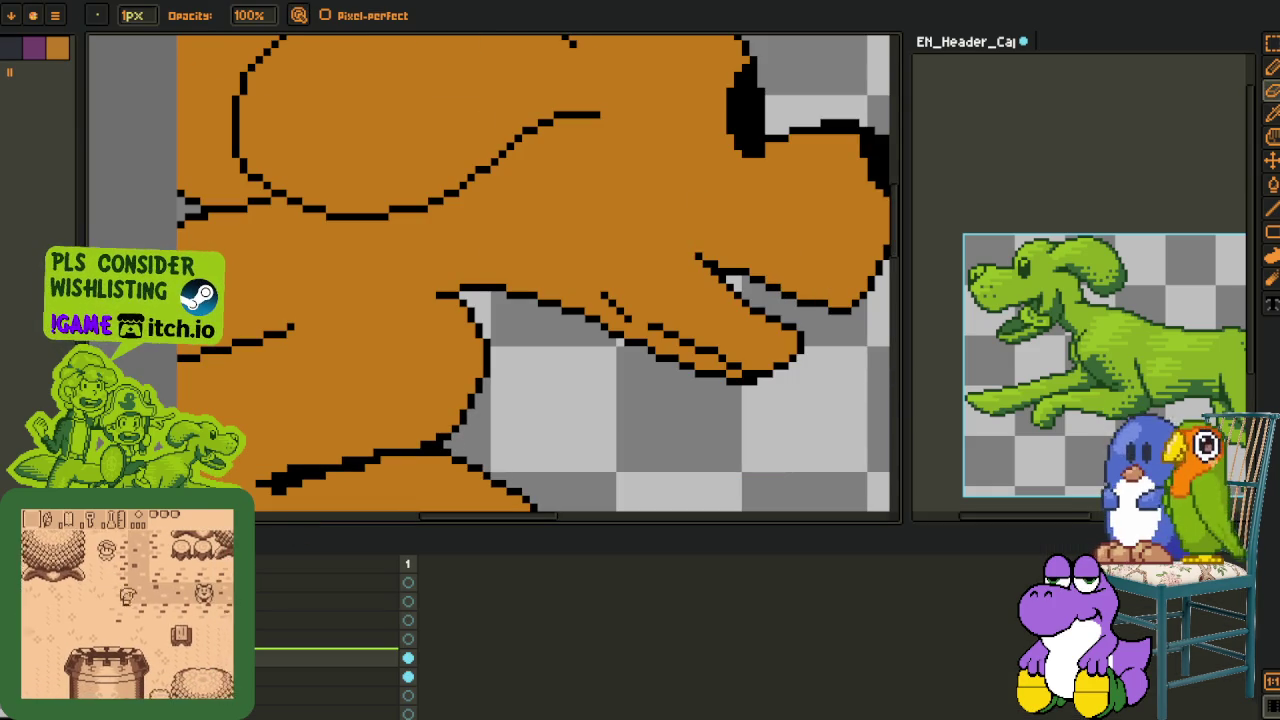
# Hide the timeline, pick black from the outline with the Pencil, and save the sprite.
pyautogui.rightClick(240, 657)
pyautogui.click(265, 697)
pyautogui.press('Tab')
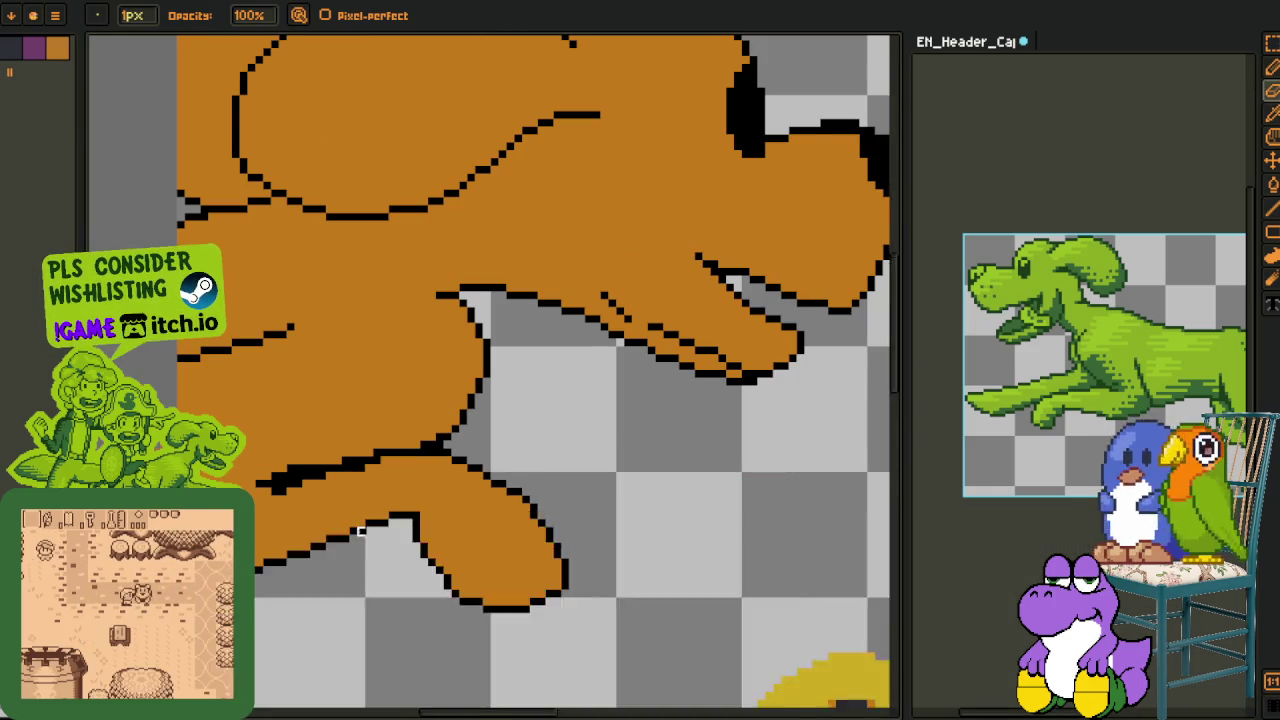
pyautogui.scroll(2, 484, 399)
pyautogui.press('o')
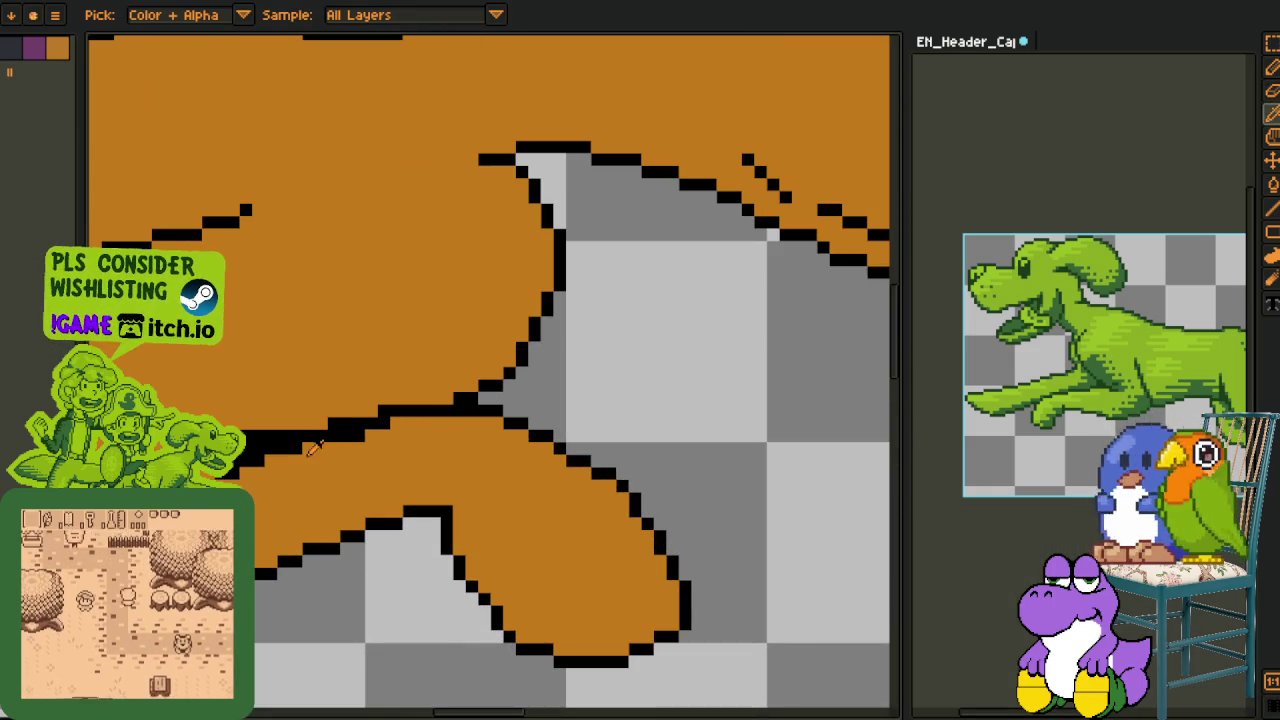
pyautogui.press('b')
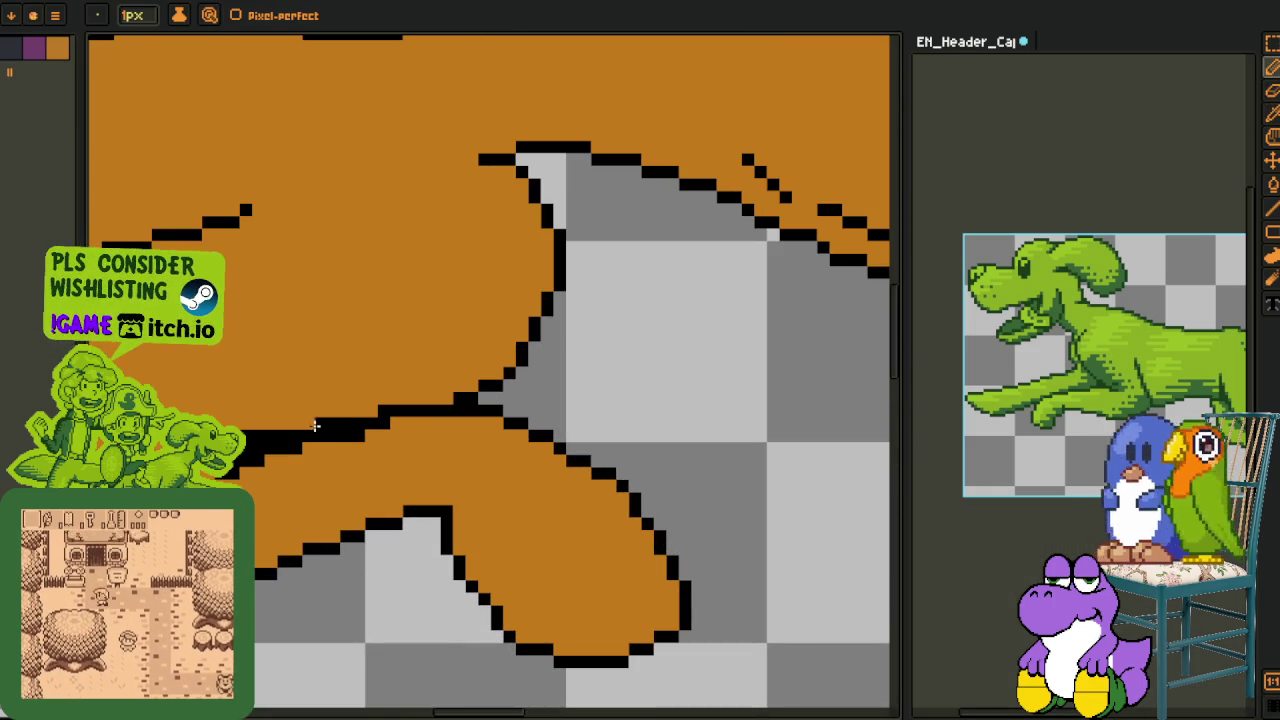
pyautogui.keyDown('alt'); pyautogui.click(385, 412); pyautogui.keyUp('alt')
pyautogui.scroll(-5, 385, 410)
pyautogui.scroll(3, 500, 316)
pyautogui.scroll(1, 500, 316)
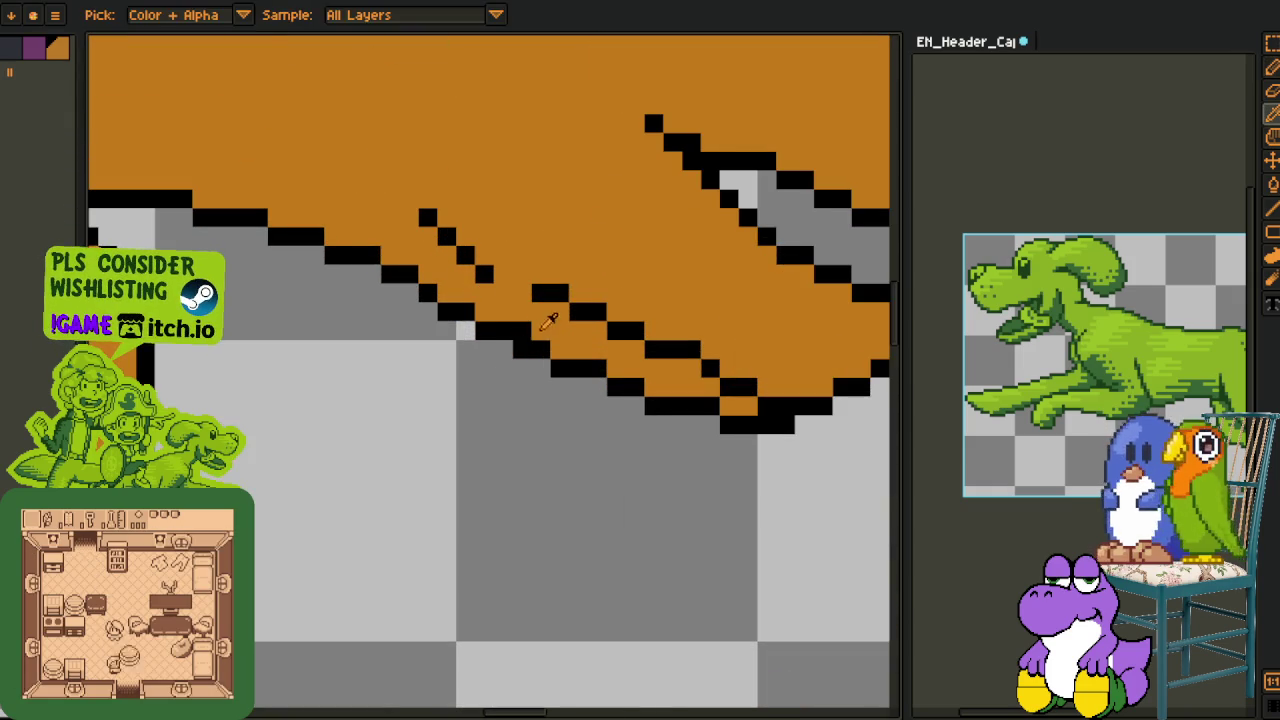
pyautogui.scroll(-1, 527, 332)
pyautogui.scroll(-2, 560, 390)
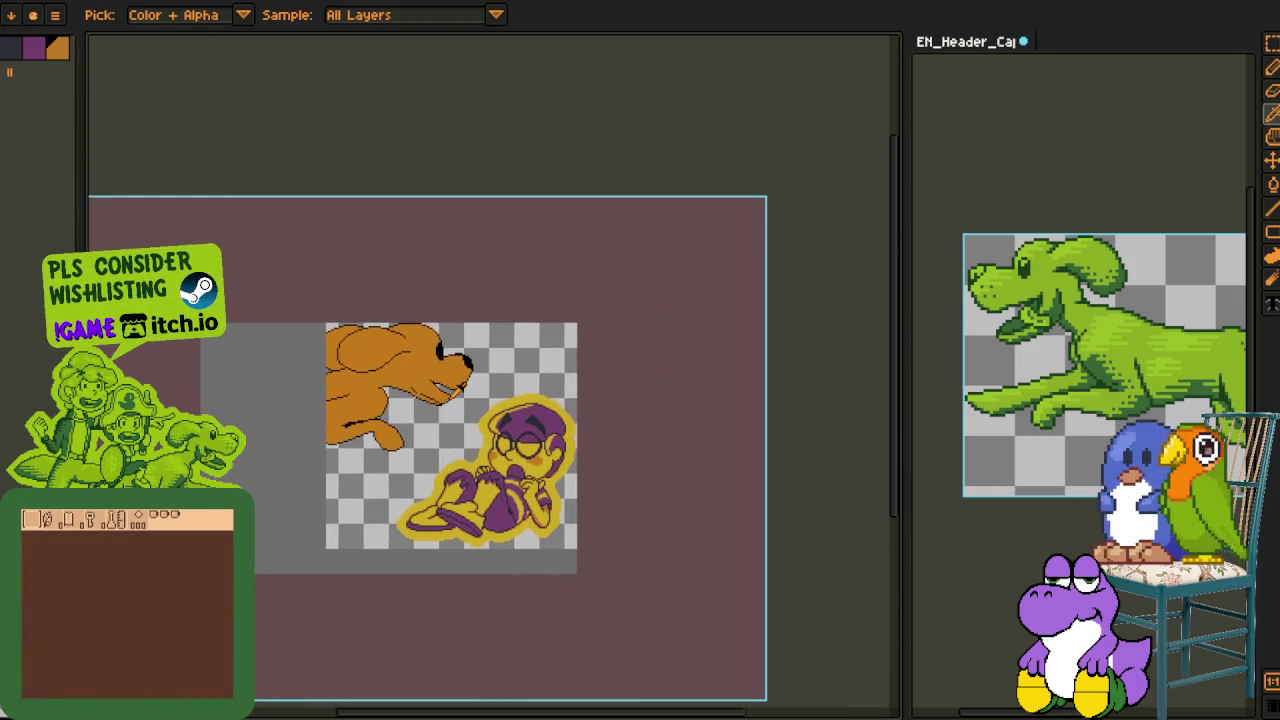
pyautogui.scroll(3, 450, 388)
pyautogui.hotkey('ctrl', 's')
# Draw black outline pixels above the dog's mouth line.
pyautogui.scroll(1, 447, 392)
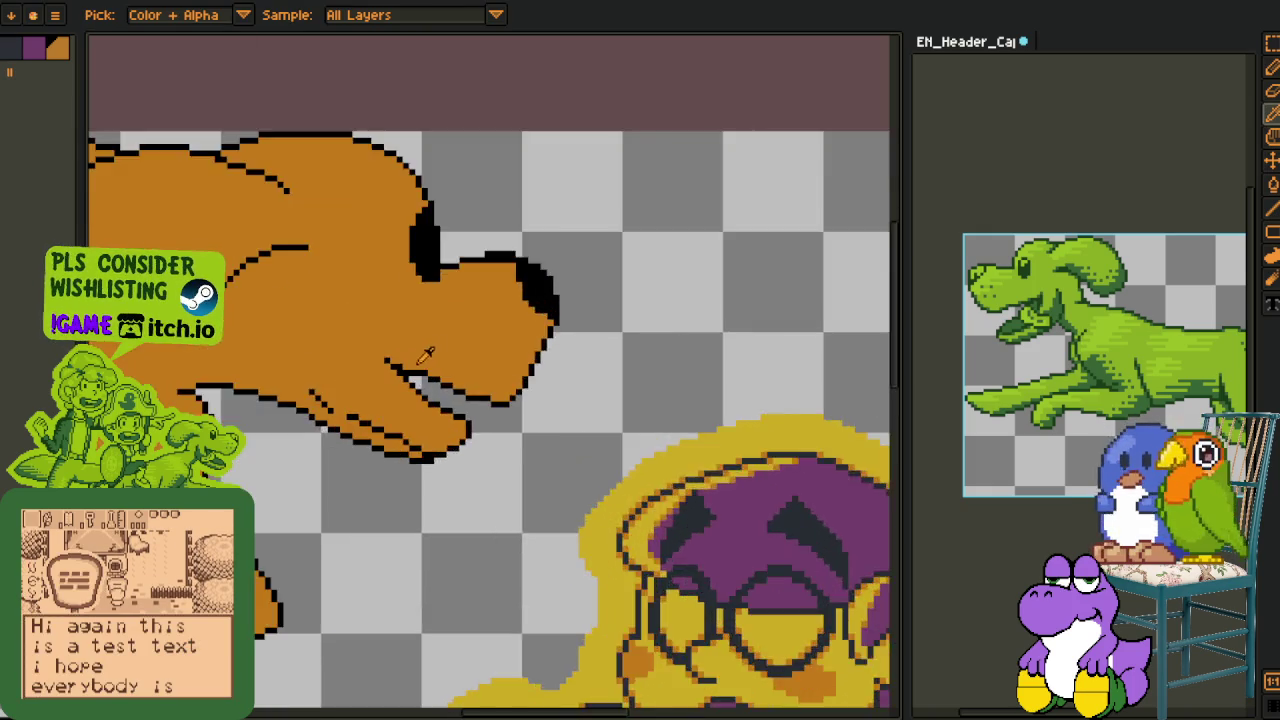
pyautogui.scroll(2, 435, 370)
pyautogui.scroll(1, 428, 366)
pyautogui.press('b')
pyautogui.moveTo(288, 302); pyautogui.dragTo(338, 327)
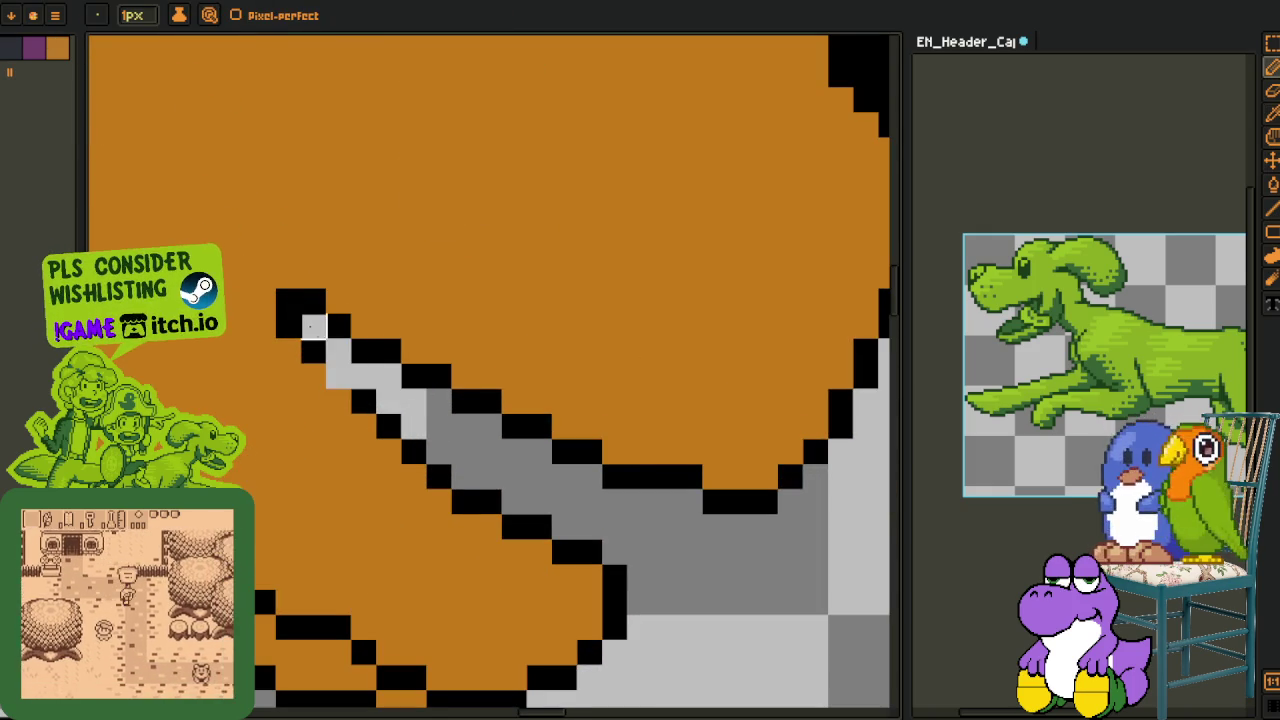
pyautogui.scroll(-5, 337, 371)
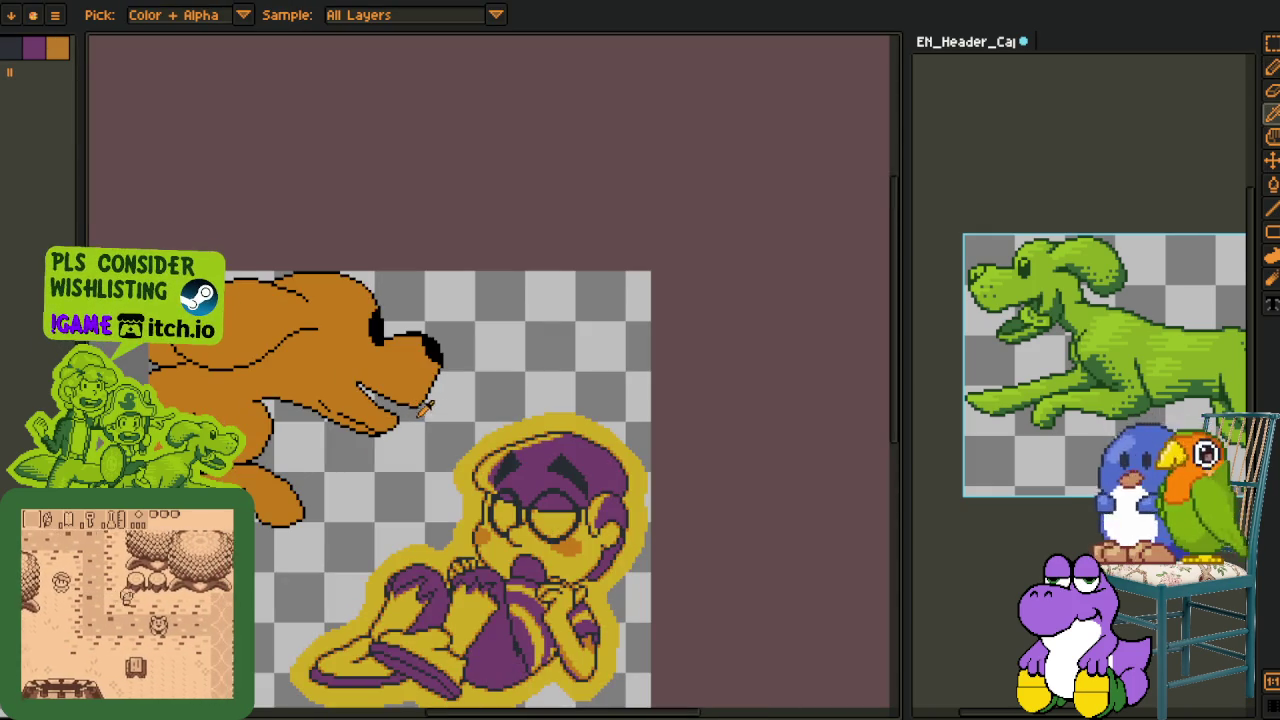
pyautogui.scroll(1, 440, 400)
pyautogui.scroll(4, 475, 375)
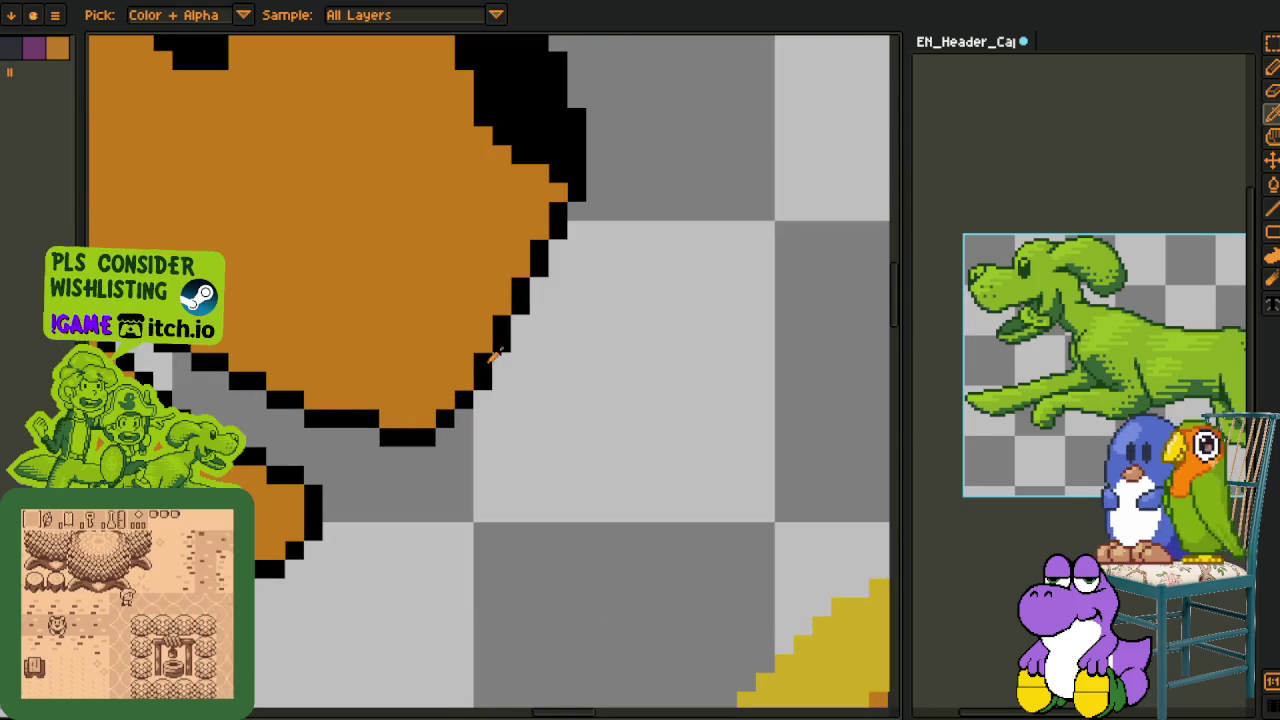
# Outline the snout's lower edge in black and erase a stray pixel back to orange.
pyautogui.moveTo(476, 394); pyautogui.dragTo(516, 444)
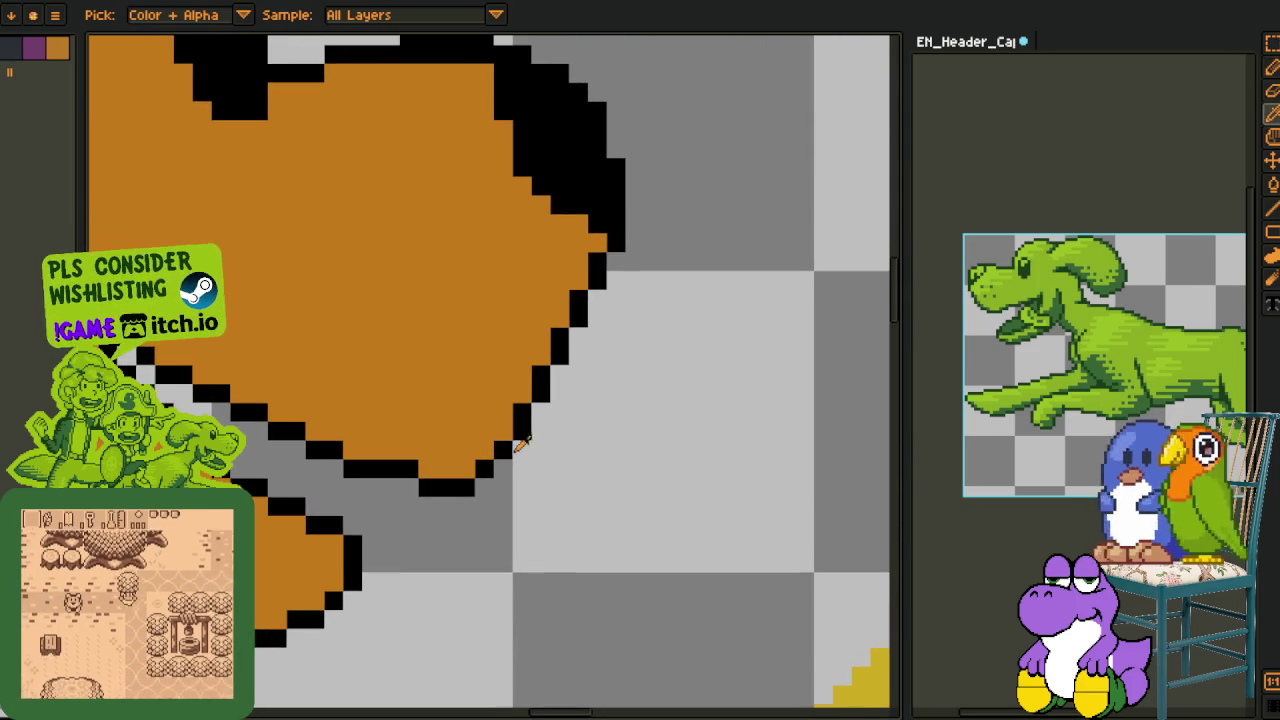
pyautogui.press('b')
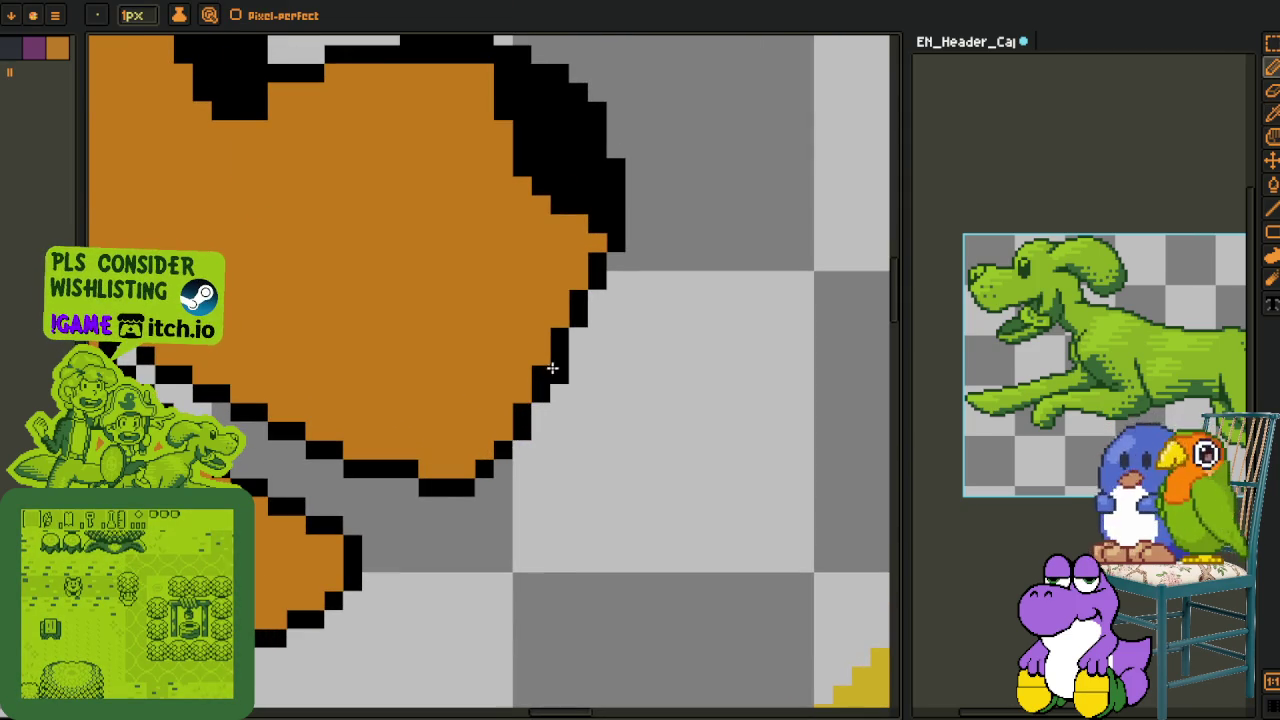
pyautogui.moveTo(549, 378); pyautogui.dragTo(497, 471)
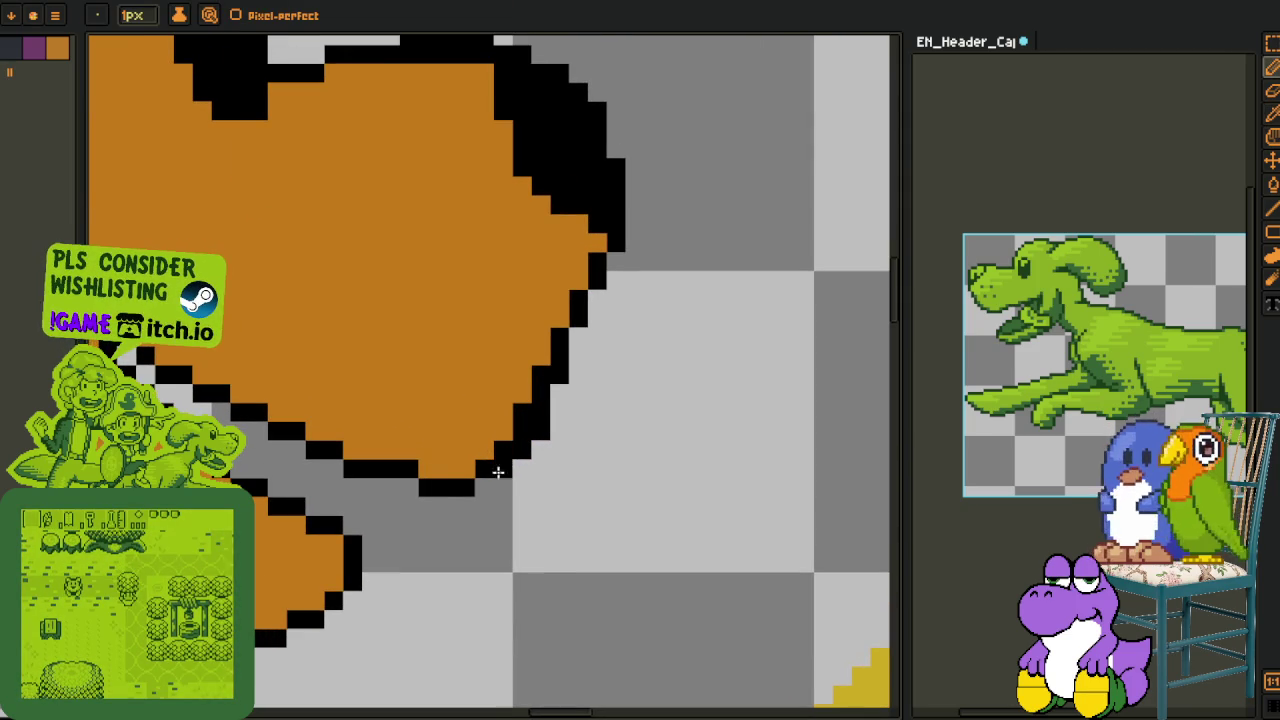
pyautogui.rightClick(521, 413)
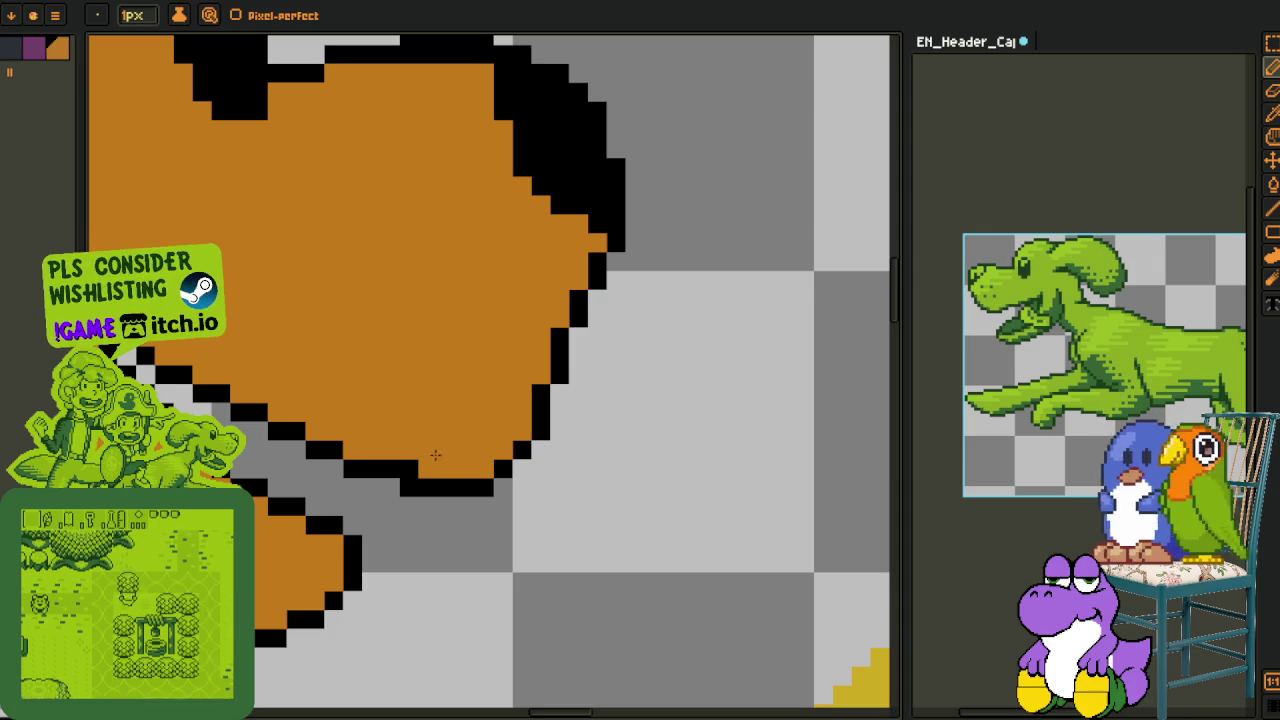
pyautogui.scroll(-5, 444, 487)
pyautogui.press('i')
pyautogui.scroll(2, 444, 487)
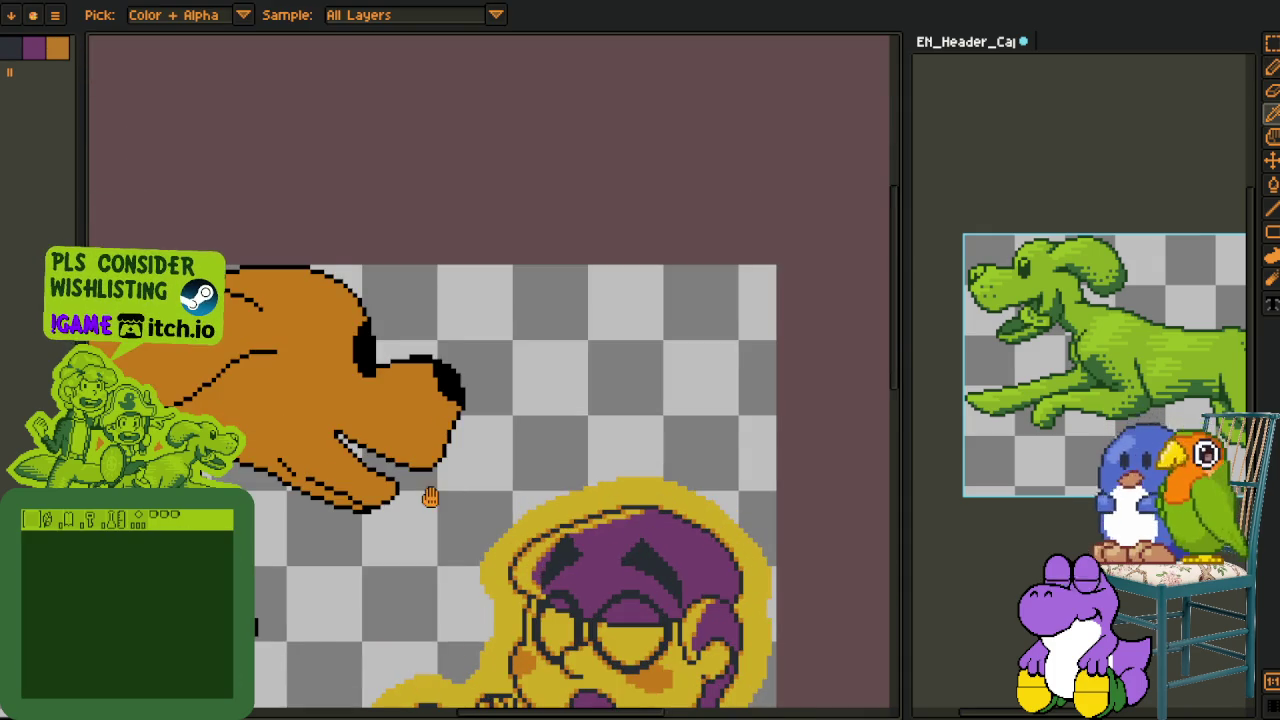
pyautogui.scroll(2, 540, 457)
pyautogui.scroll(2, 470, 473)
pyautogui.press('Tab')
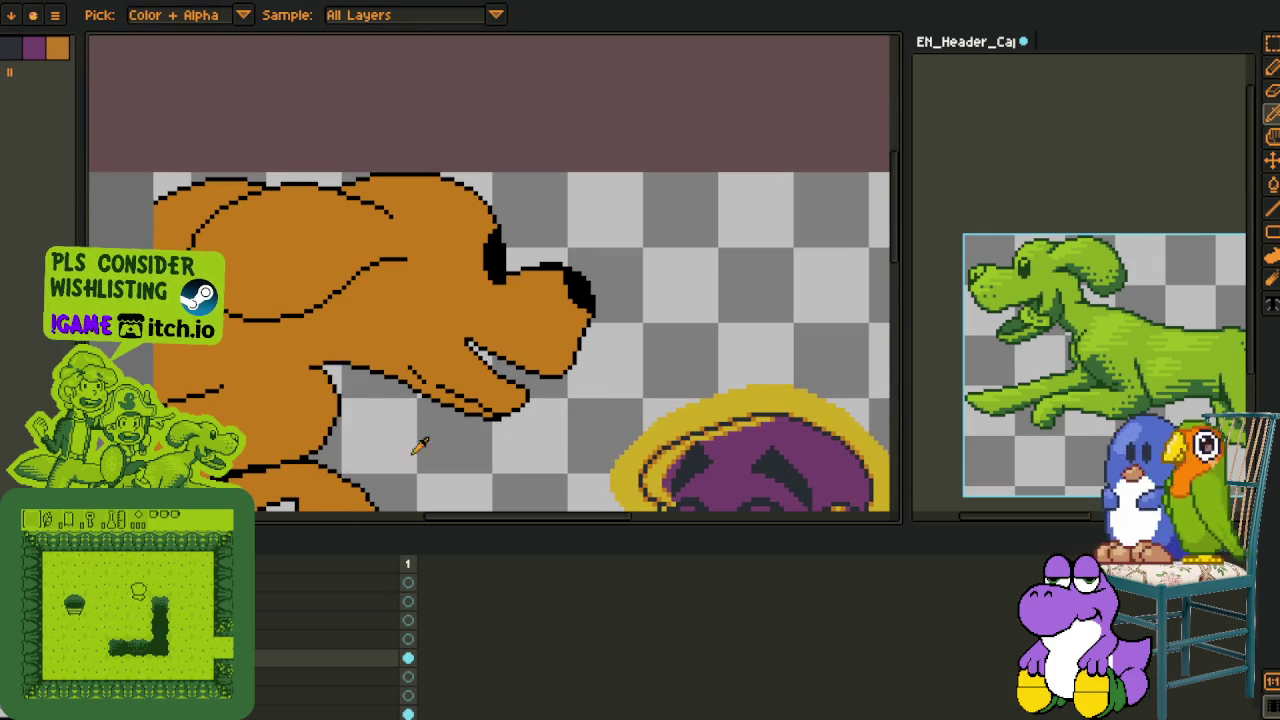
pyautogui.rightClick(180, 590)
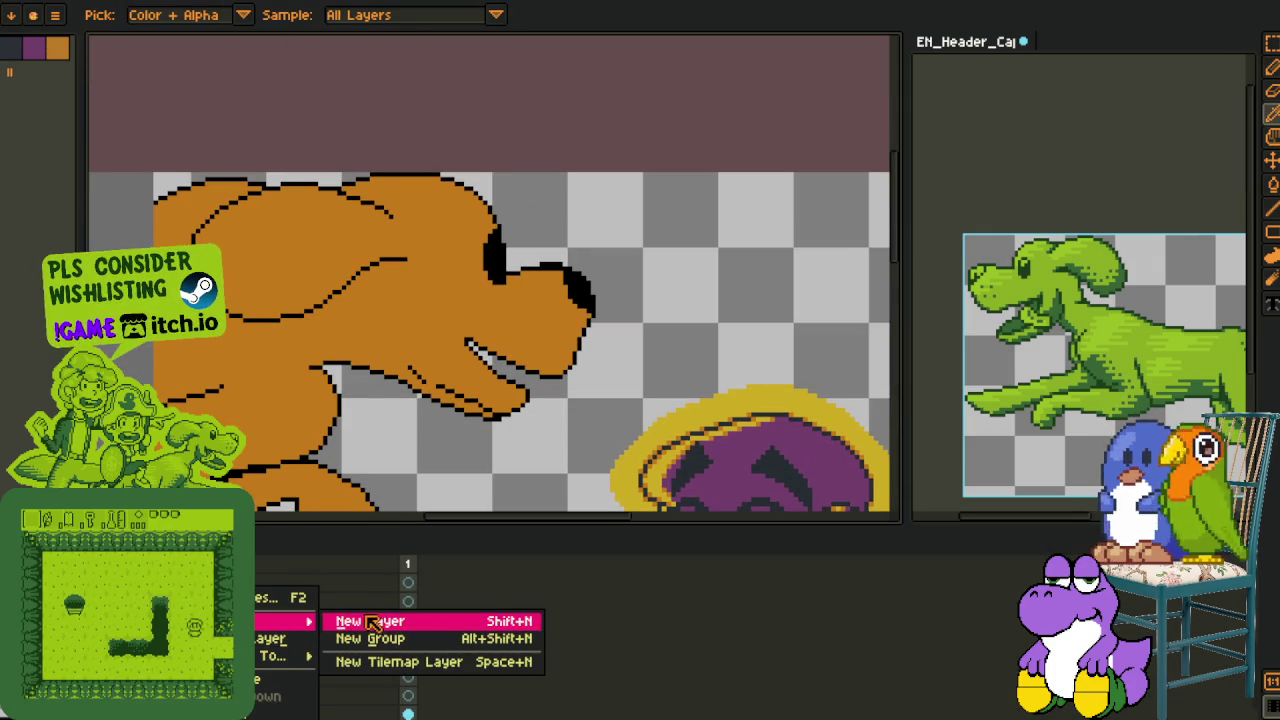
# Draw a red guide stroke across the leg, redoing it slightly lower.
pyautogui.press('Escape')
pyautogui.press('Tab')
pyautogui.press('b')
pyautogui.scroll(2, 455, 440)
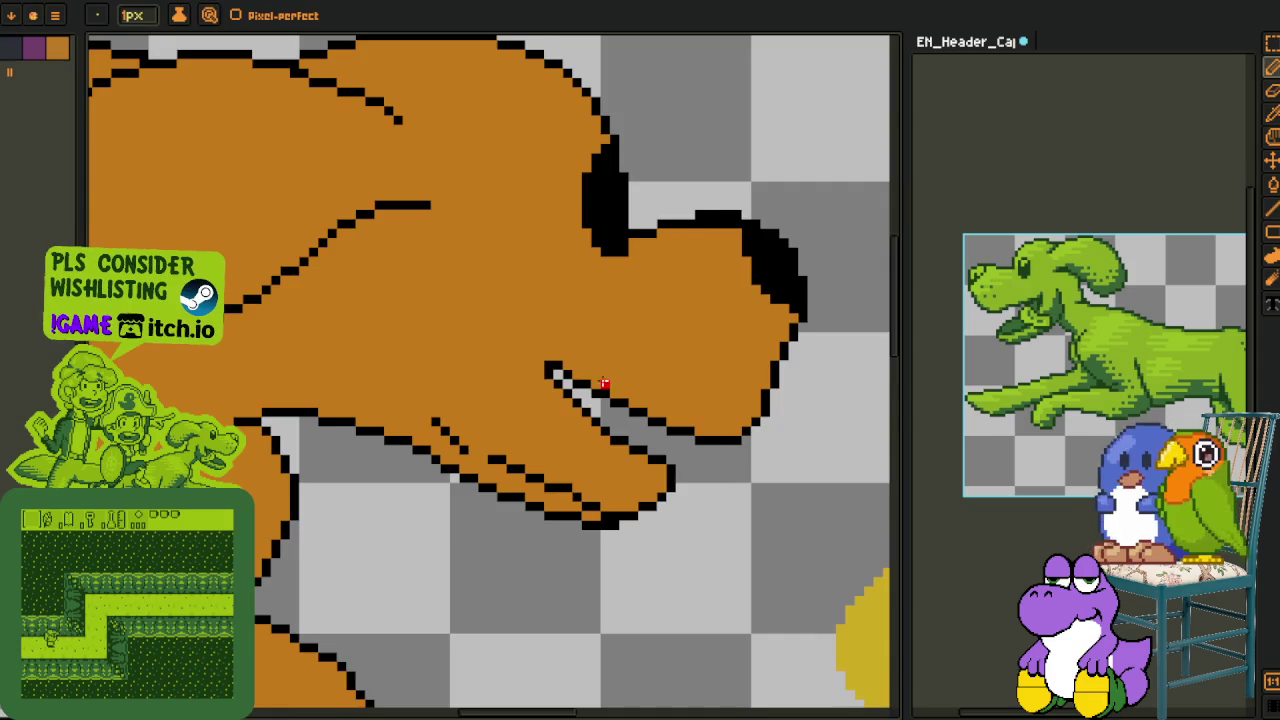
pyautogui.scroll(2, 500, 432)
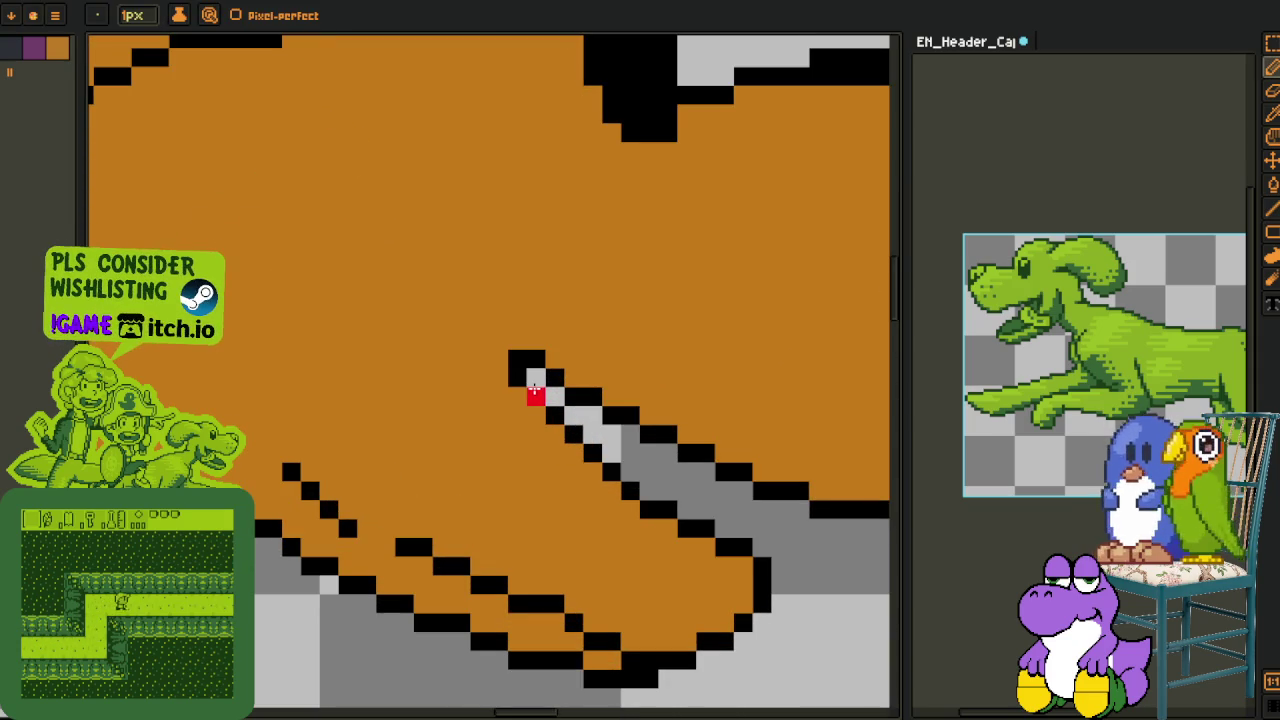
pyautogui.moveTo(535, 394); pyautogui.dragTo(351, 437)
pyautogui.hotkey('ctrl', 'z')
pyautogui.moveTo(498, 432); pyautogui.dragTo(347, 430)
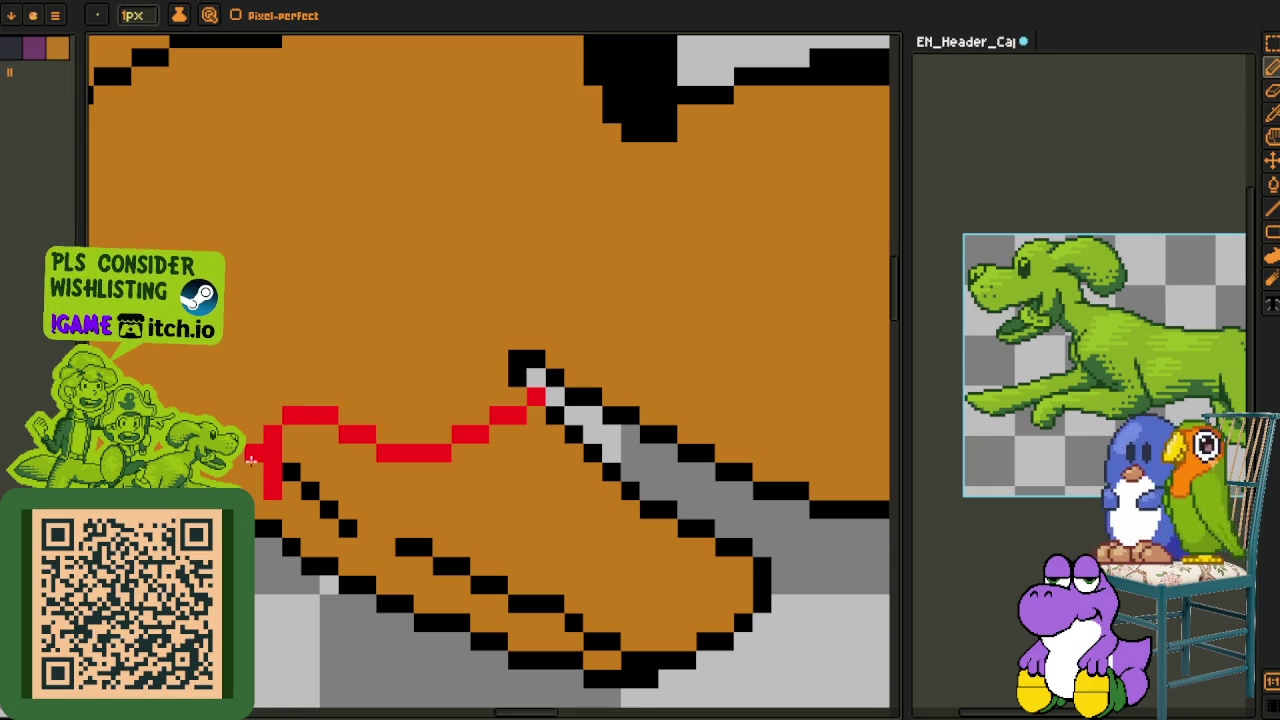
# Select the left end of the red line and nudge it one pixel right.
pyautogui.press('m')
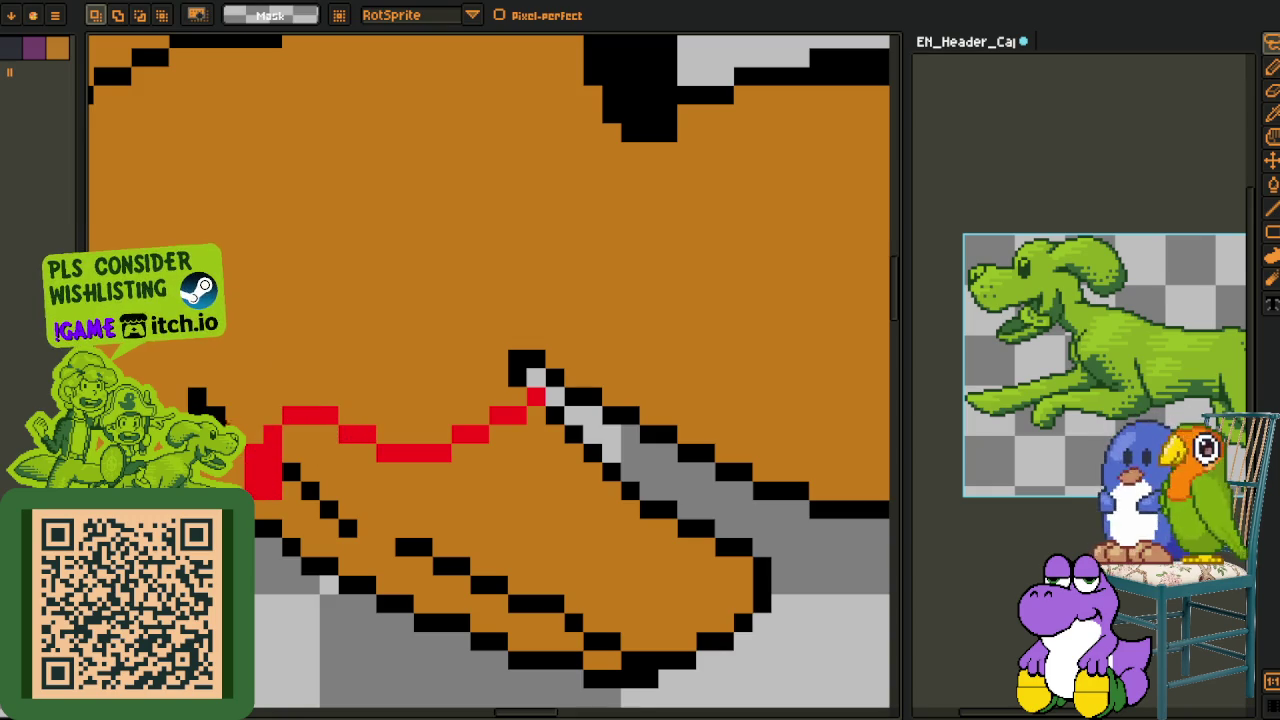
pyautogui.moveTo(414, 543); pyautogui.dragTo(243, 370)
pyautogui.press('Right')
pyautogui.press('Return')
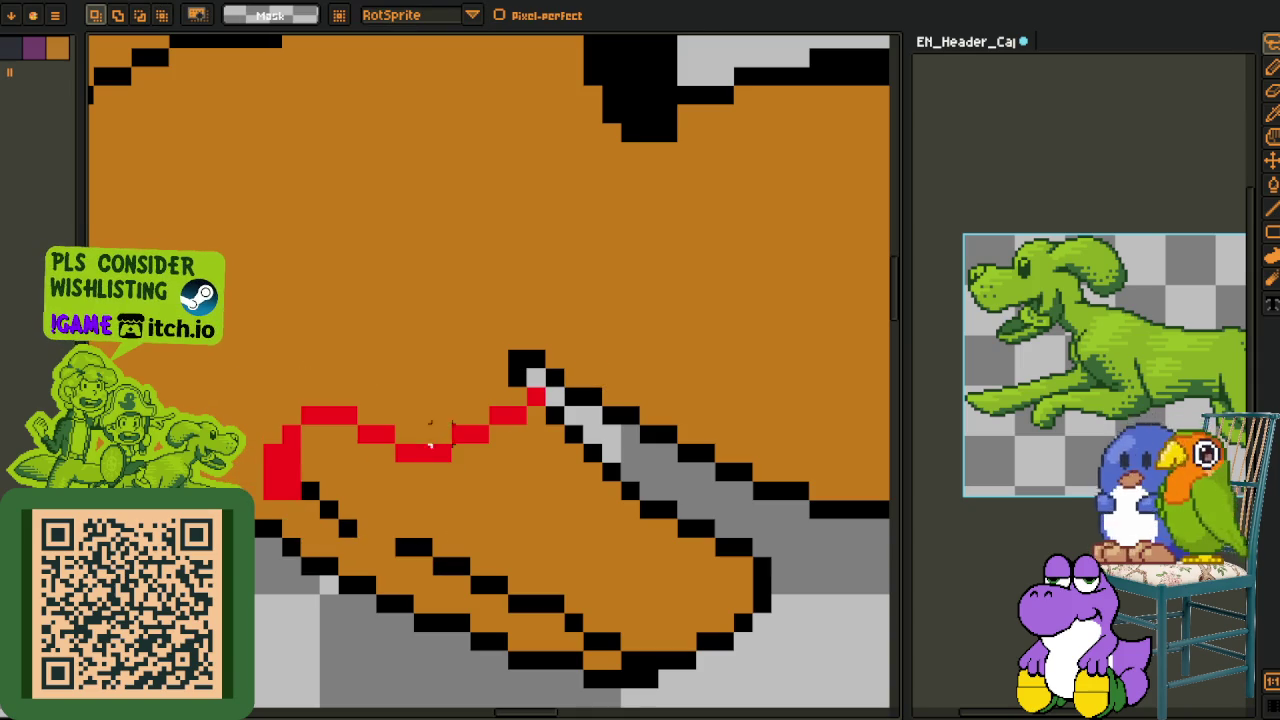
# Draw the red mouth outline: a diagonal stroke, the lower edge, and along the jaw.
pyautogui.press('b')
pyautogui.keyDown('alt'); pyautogui.click(272, 490); pyautogui.keyUp('alt')
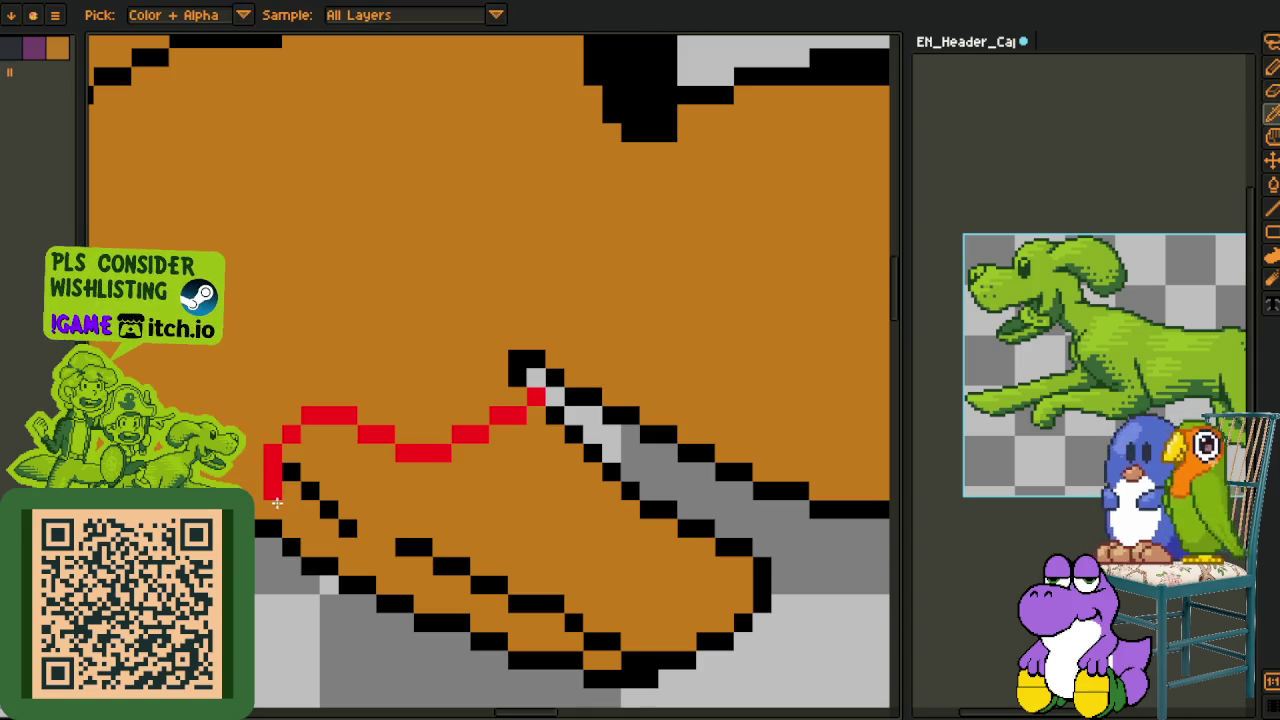
pyautogui.moveTo(594, 430); pyautogui.dragTo(550, 487)
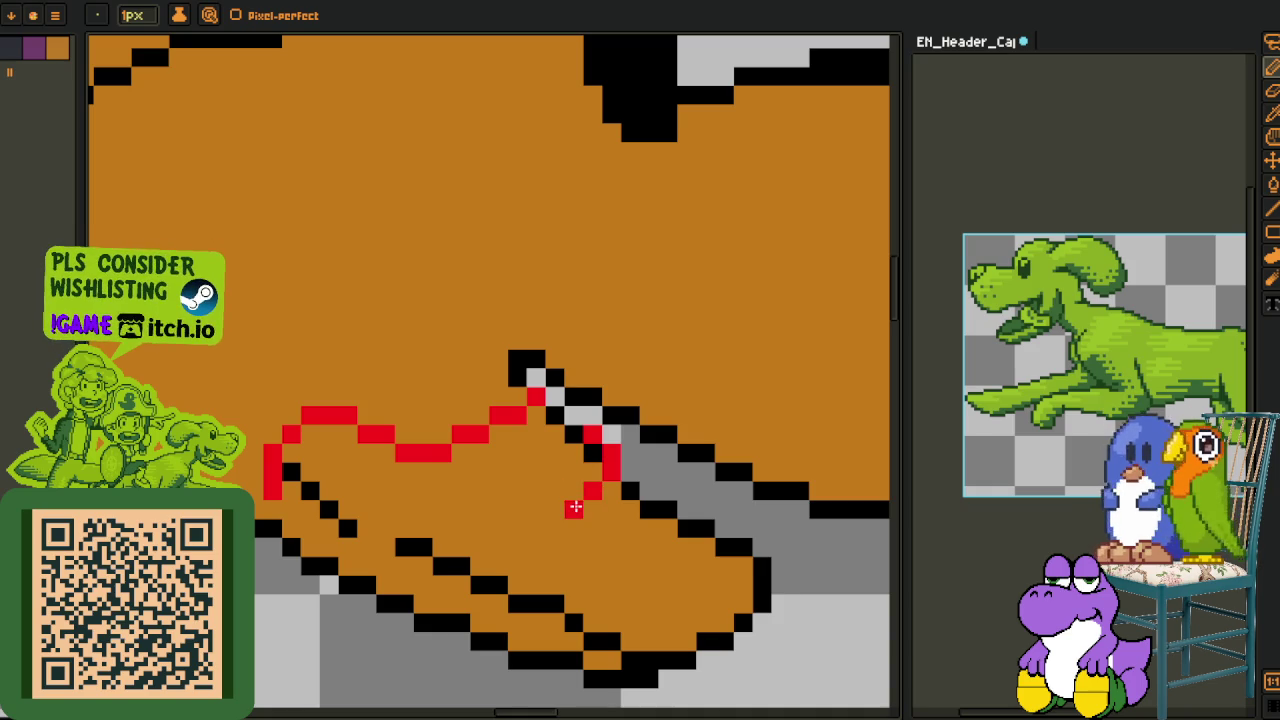
pyautogui.moveTo(573, 508); pyautogui.dragTo(440, 537)
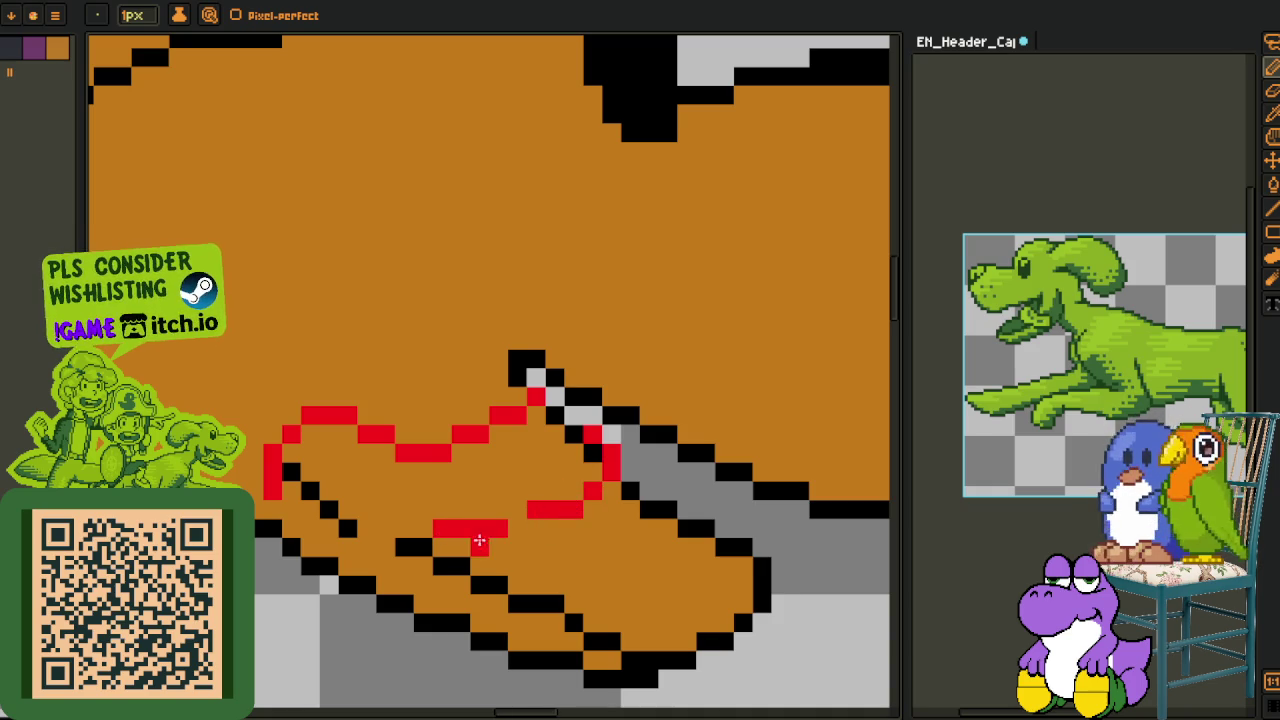
pyautogui.moveTo(444, 532); pyautogui.dragTo(389, 547)
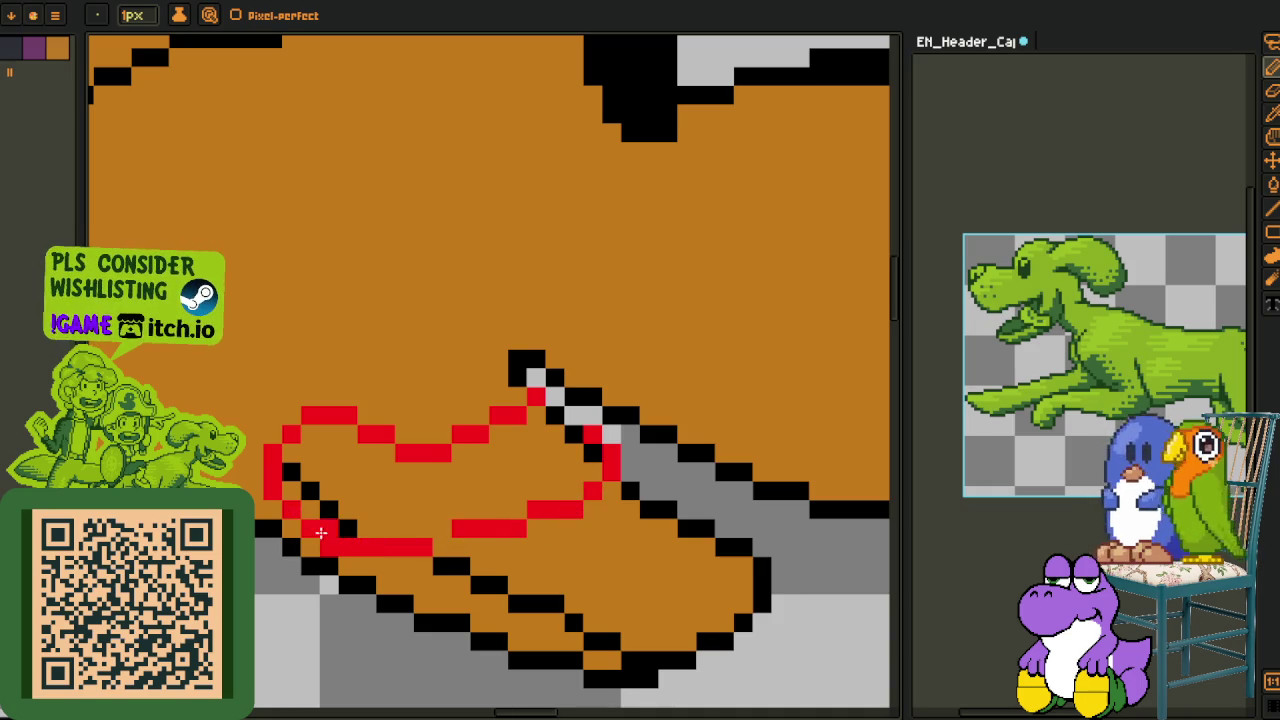
# Make a rectangular selection around the dog's mouth, then undo it.
pyautogui.press('i')
pyautogui.scroll(-3, 465, 505)
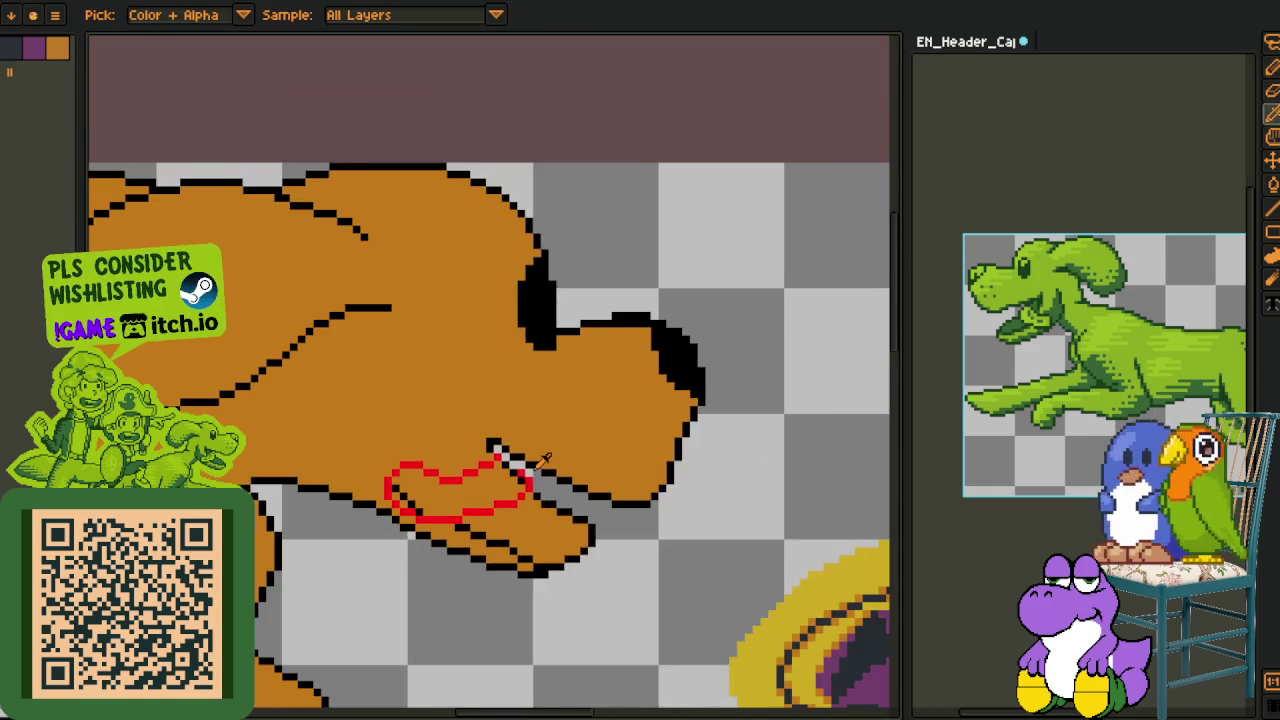
pyautogui.scroll(1, 460, 500)
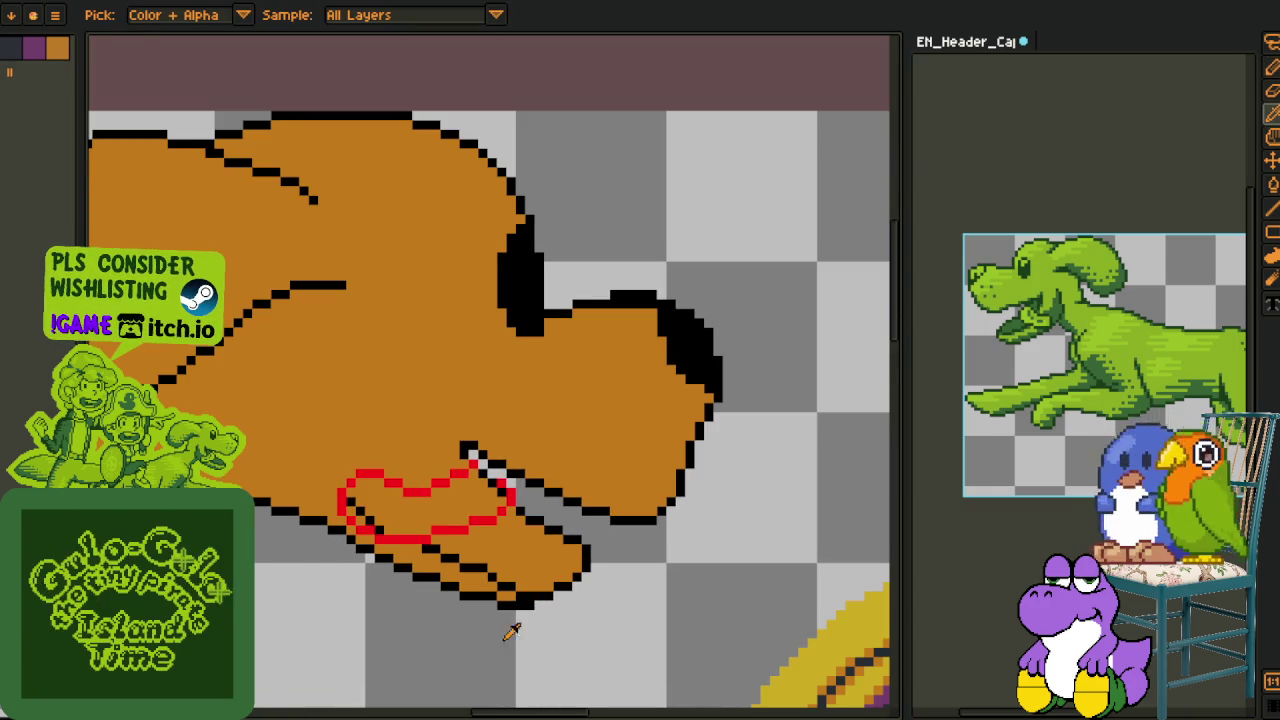
pyautogui.scroll(1, 525, 540)
pyautogui.scroll(1, 520, 500)
pyautogui.press('h')
pyautogui.moveTo(506, 500); pyautogui.dragTo(506, 494)
pyautogui.press('m')
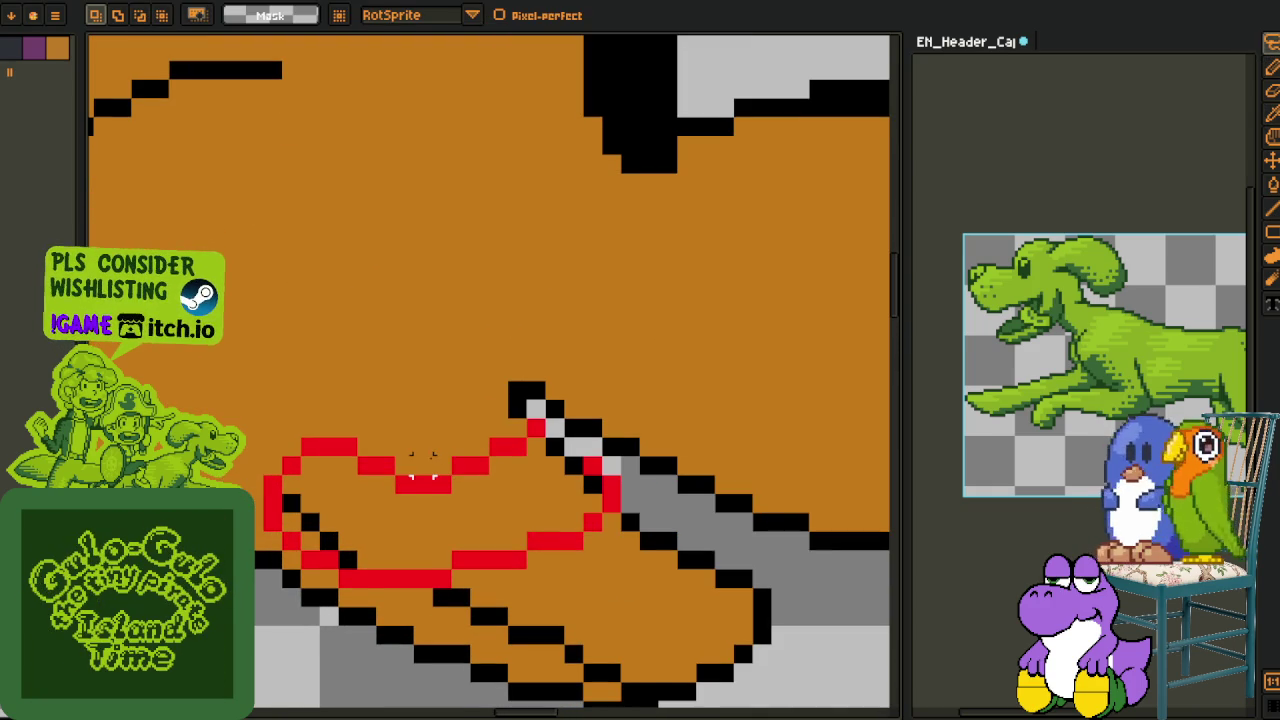
pyautogui.moveTo(339, 377); pyautogui.dragTo(511, 569)
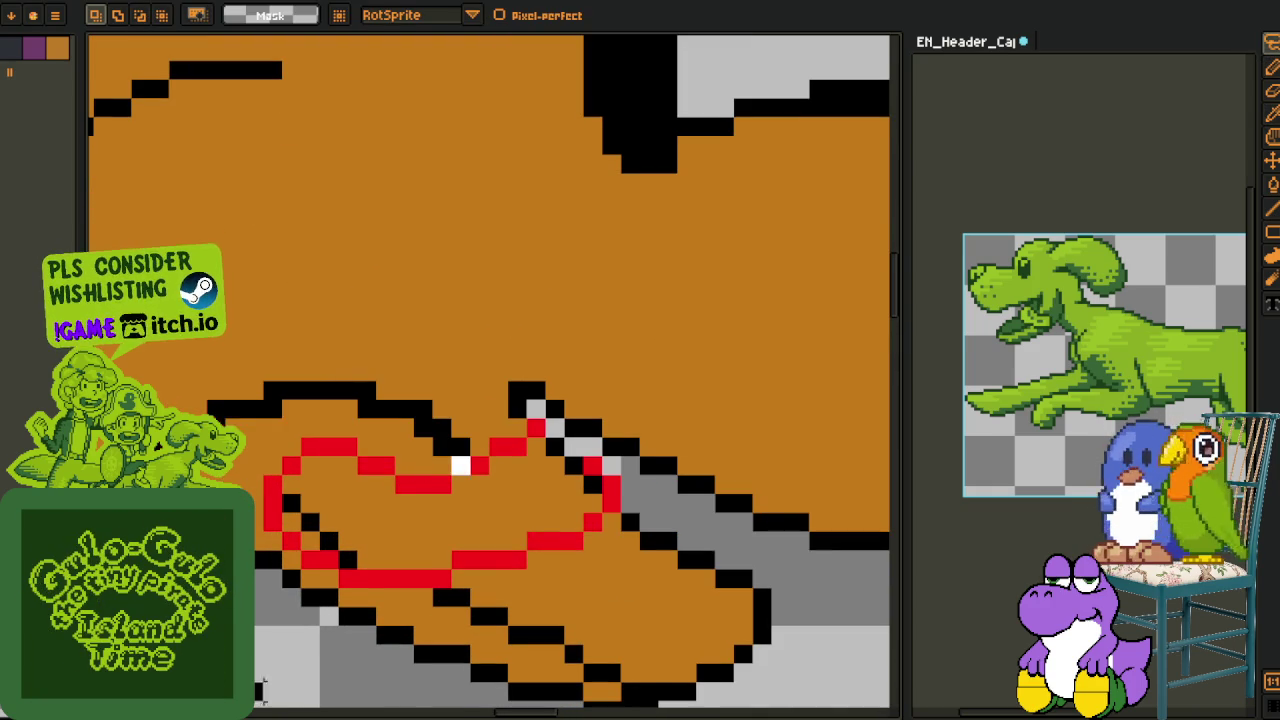
pyautogui.scroll(-1, 455, 470)
pyautogui.hotkey('ctrl', 'z')
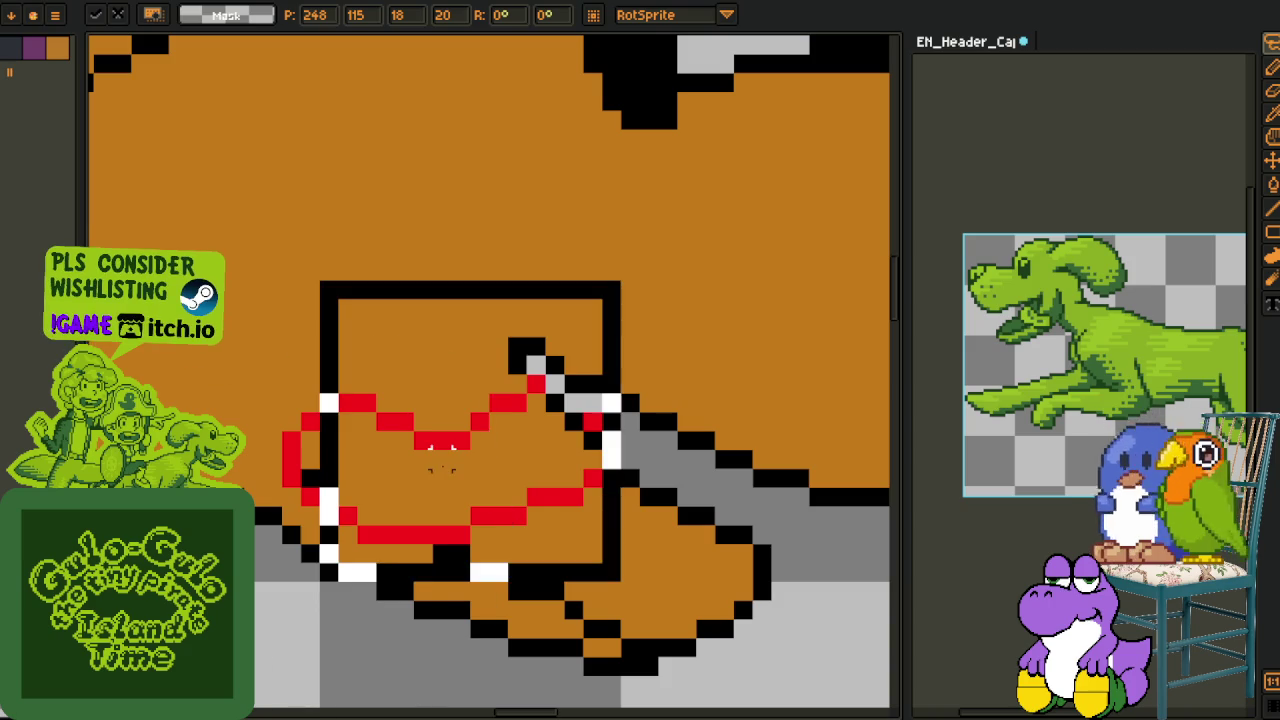
# Move the selected red mouth outline up one pixel and return to the Pencil.
pyautogui.click(763, 549)
pyautogui.hotkey('ctrl', 'z')
pyautogui.moveTo(545, 505); pyautogui.dragTo(530, 515)
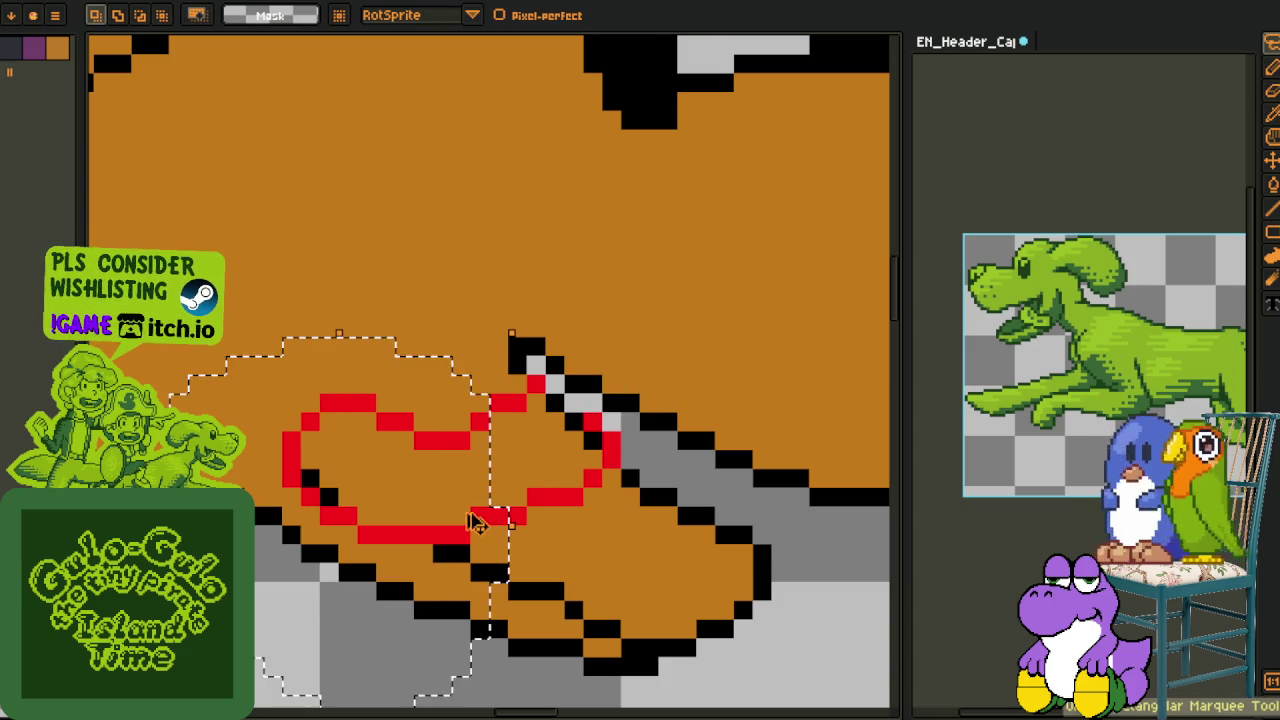
pyautogui.press('Up')
pyautogui.press('Return')
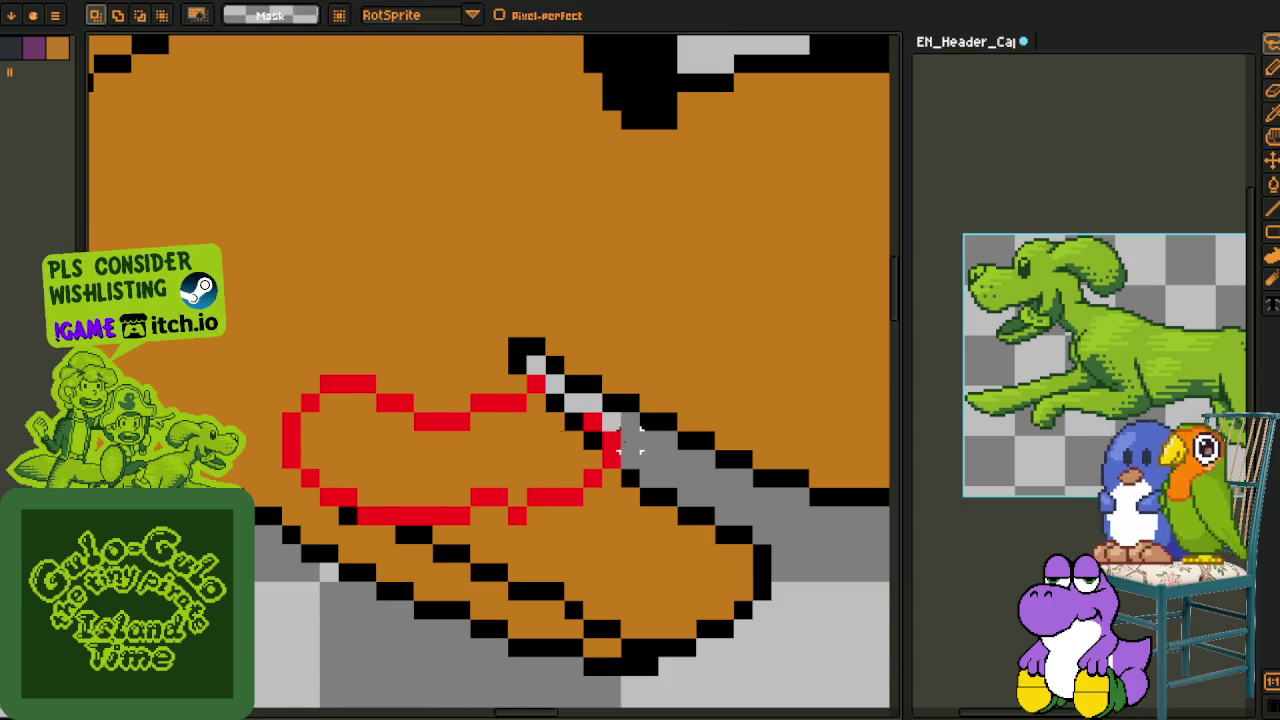
pyautogui.press('b')
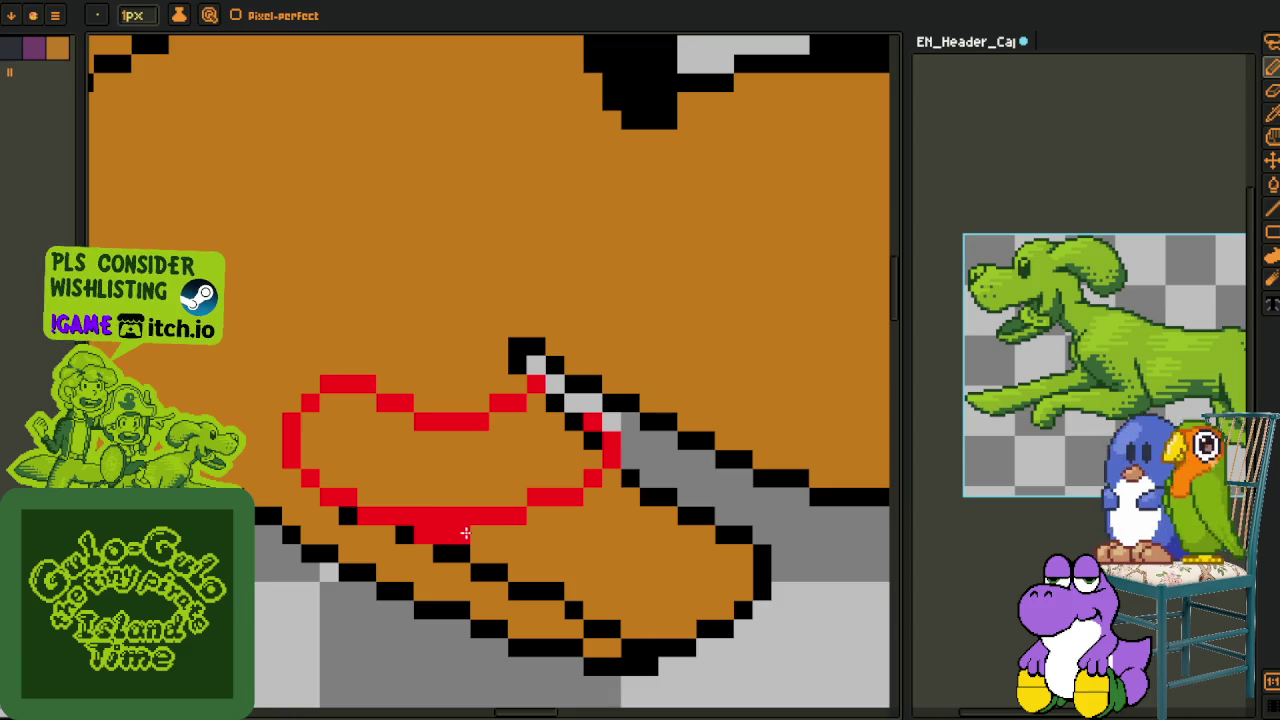
pyautogui.scroll(-3, 408, 533)
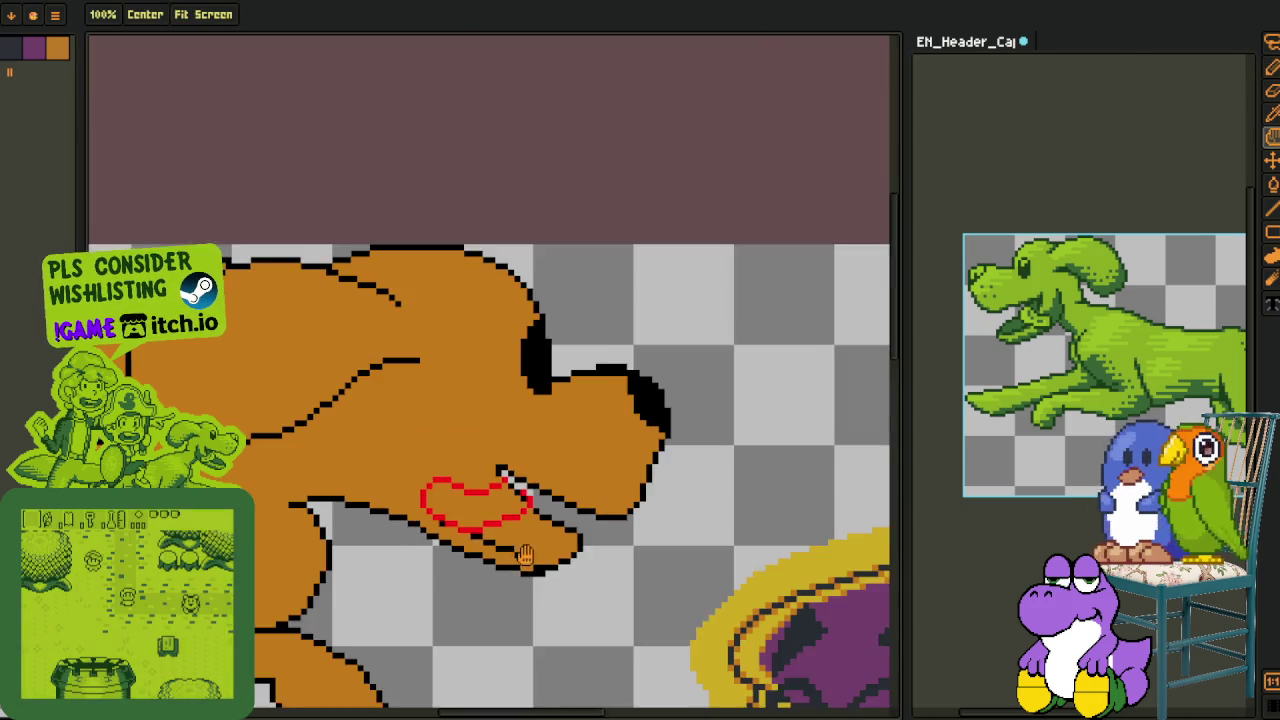
pyautogui.press('i')
pyautogui.scroll(-2, 522, 556)
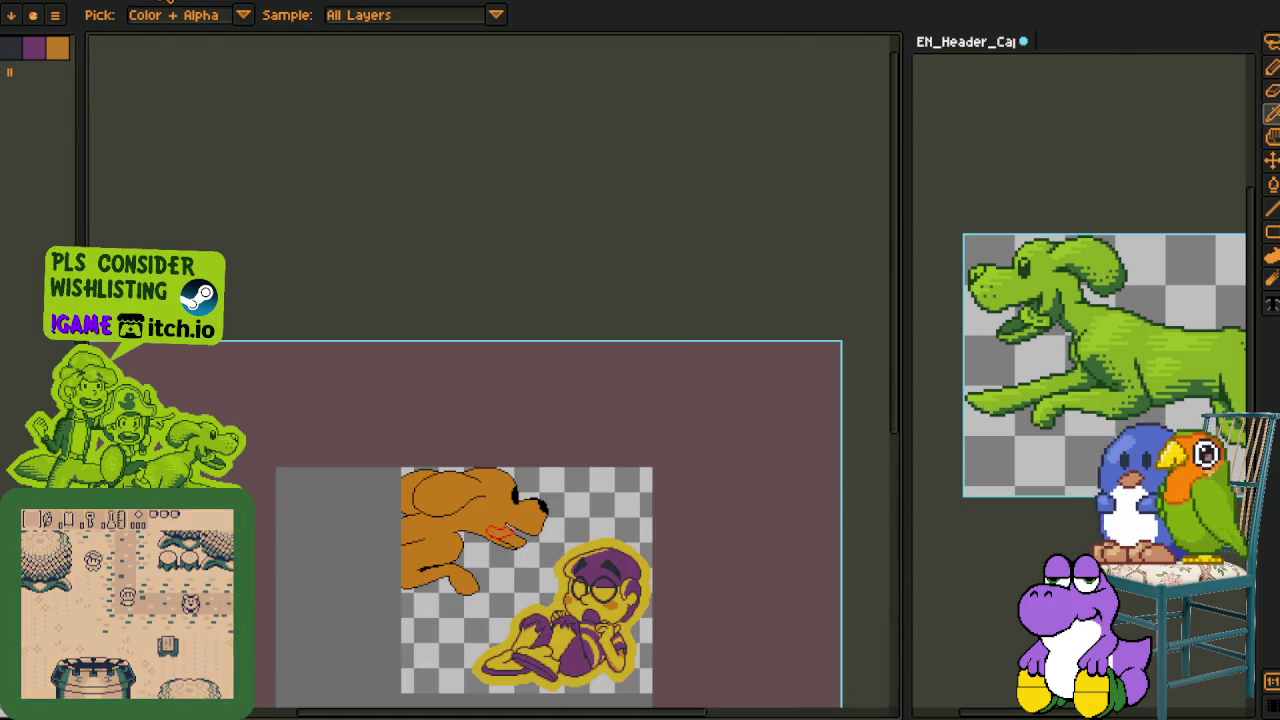
pyautogui.hotkey('ctrl', 'Tab')
pyautogui.scroll(-2, 438, 300)
pyautogui.scroll(3, 455, 400)
pyautogui.scroll(1, 460, 420)
pyautogui.scroll(1, 460, 420)
pyautogui.scroll(1, 460, 420)
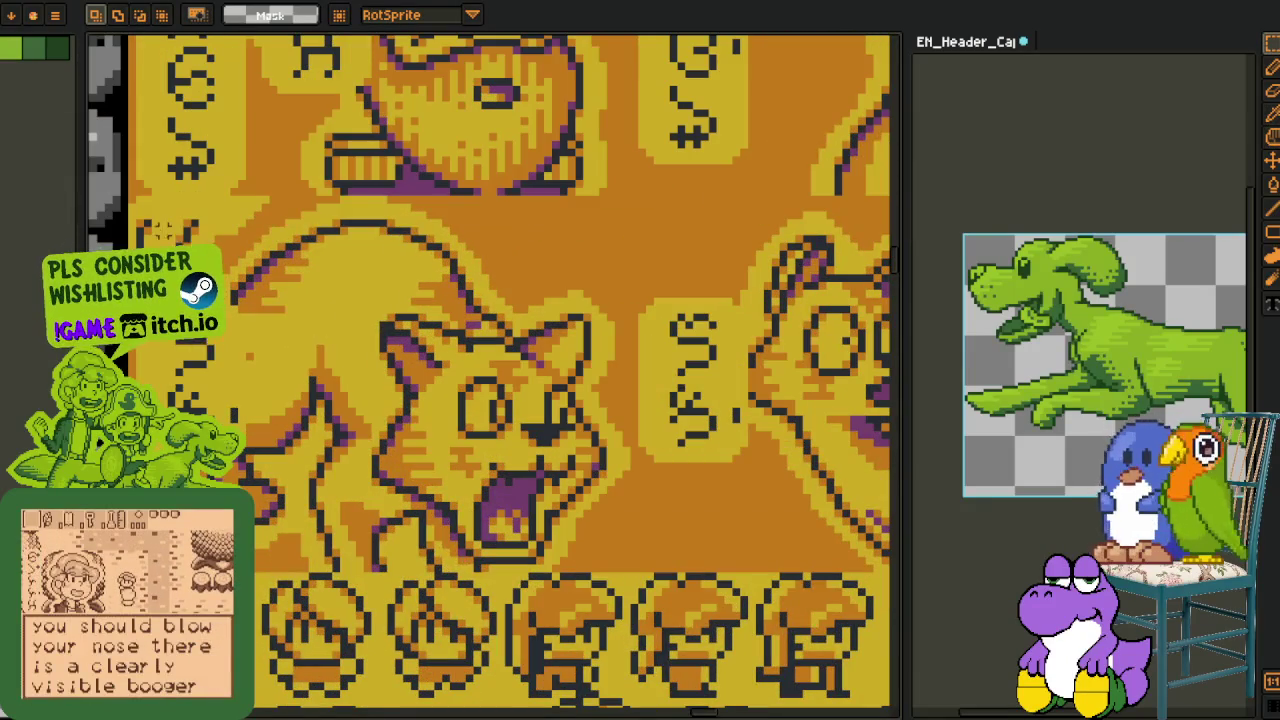
pyautogui.press('m')
pyautogui.moveTo(163, 229); pyautogui.dragTo(651, 586)
pyautogui.scroll(-1, 517, 231)
pyautogui.scroll(5, 490, 330)
pyautogui.scroll(3, 460, 430)
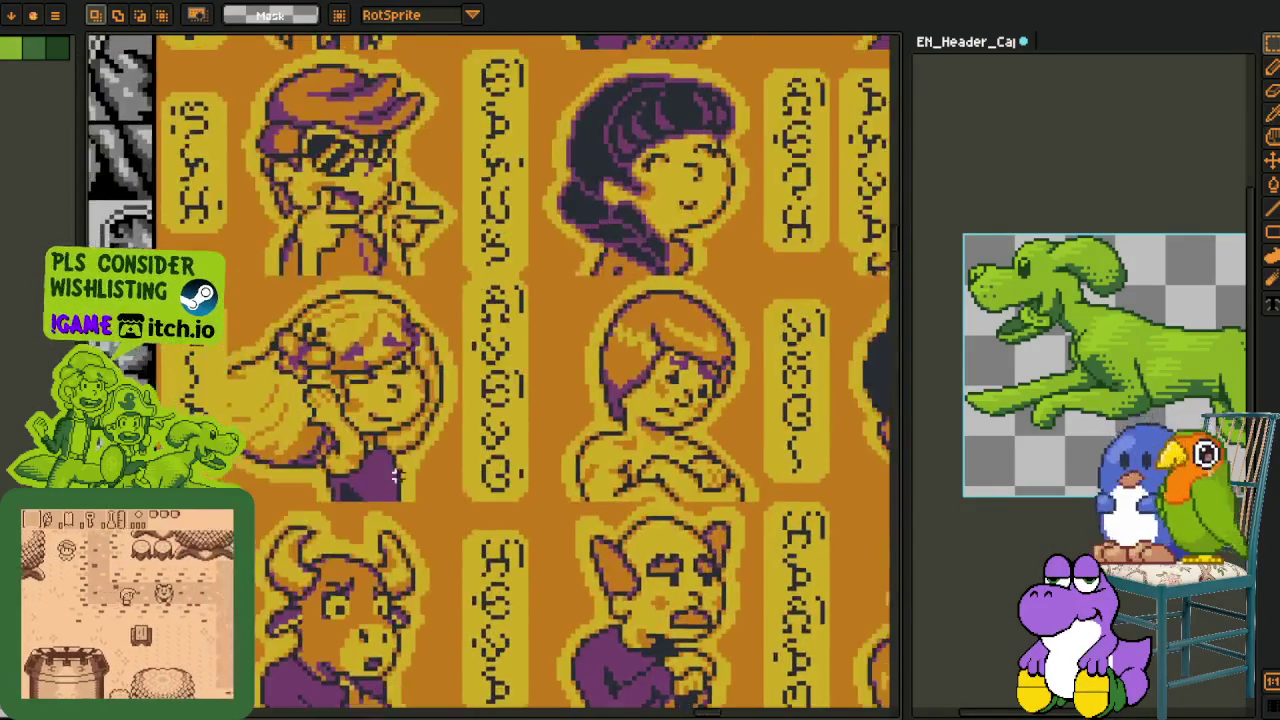
pyautogui.scroll(3, 420, 540)
pyautogui.scroll(3, 386, 657)
pyautogui.scroll(2, 386, 657)
pyautogui.scroll(4, 471, 477)
pyautogui.scroll(1, 337, 458)
pyautogui.moveTo(880, 465); pyautogui.dragTo(720, 465)
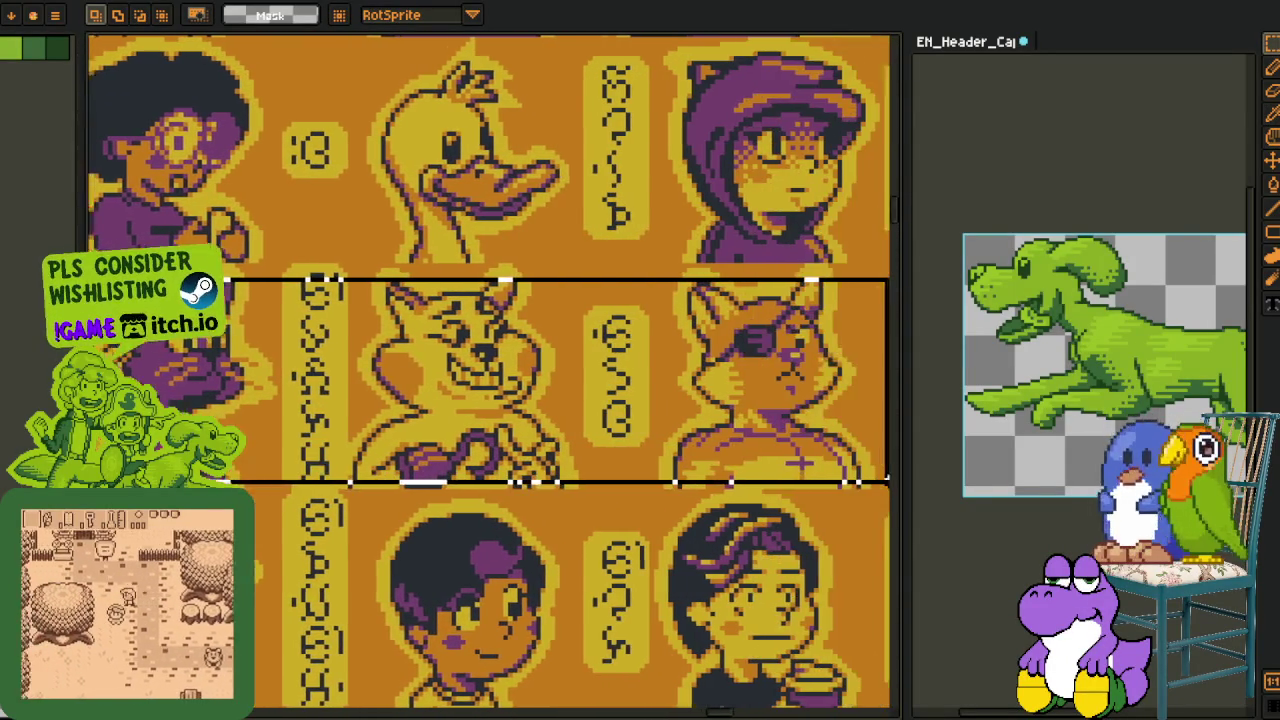
pyautogui.scroll(-2, 425, 593)
pyautogui.scroll(1, 425, 593)
pyautogui.scroll(-5, 425, 593)
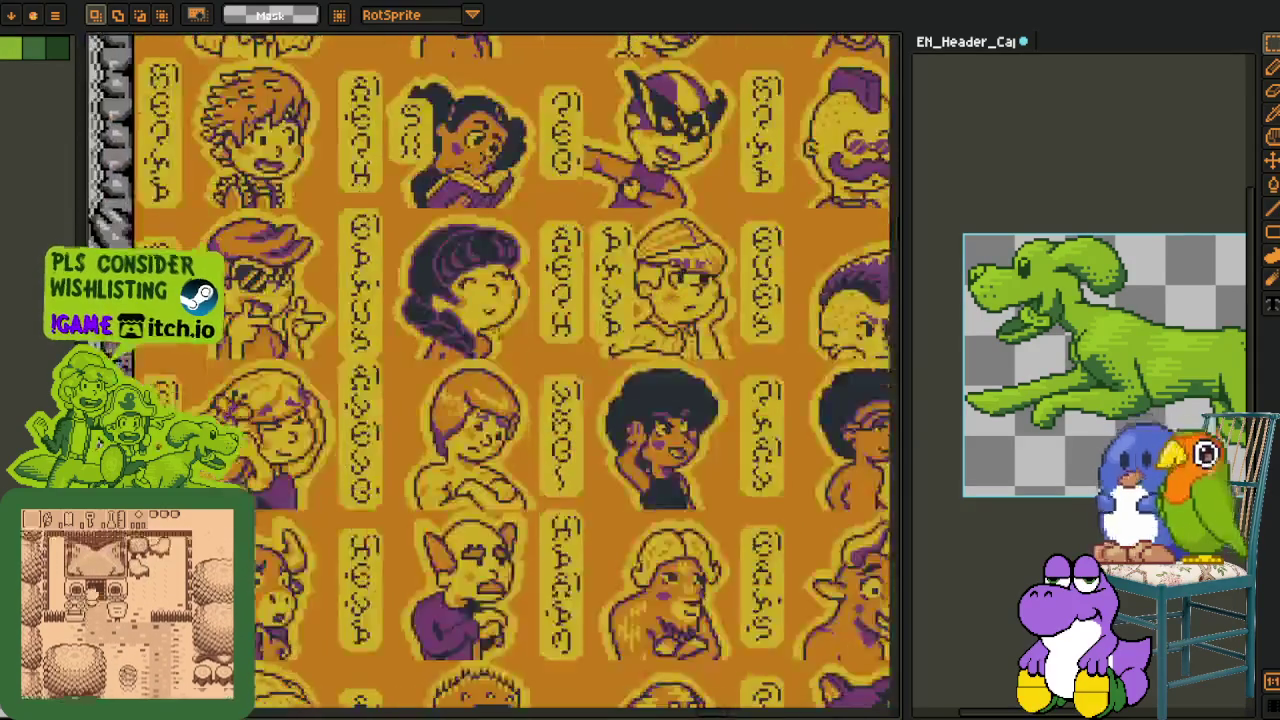
pyautogui.scroll(-5, 422, 568)
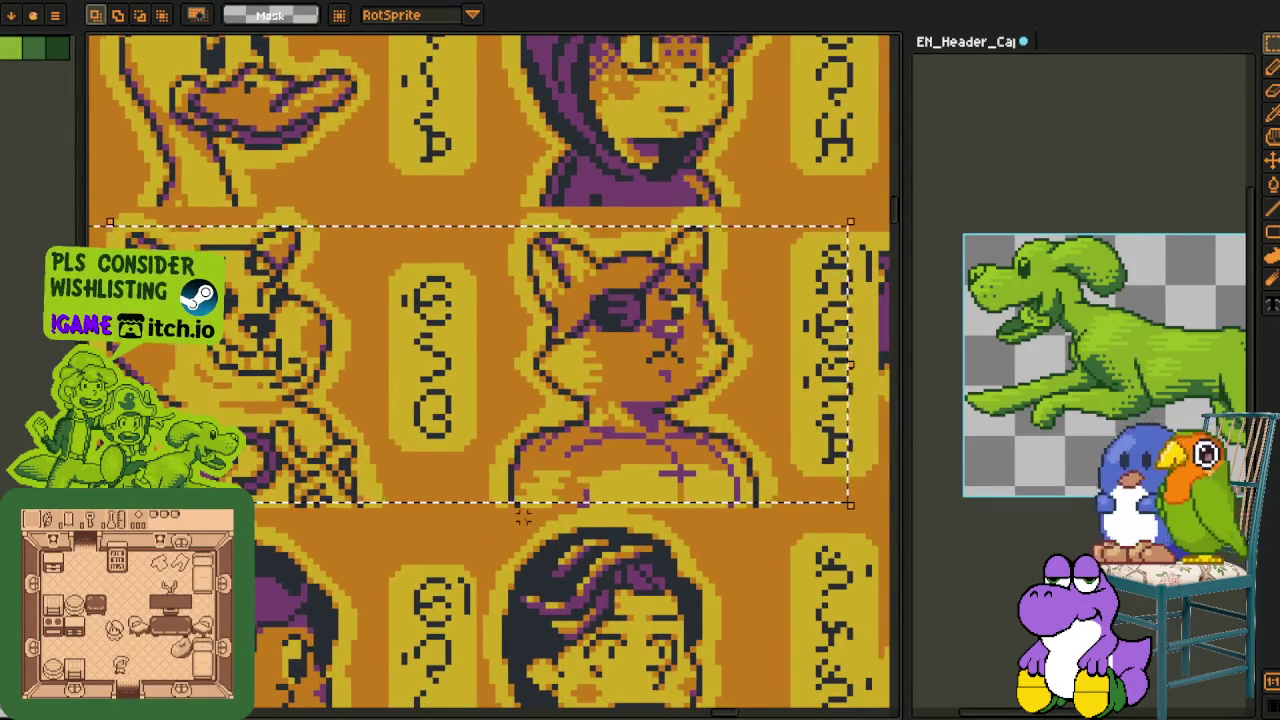
pyautogui.scroll(-2, 400, 528)
pyautogui.scroll(-1, 400, 528)
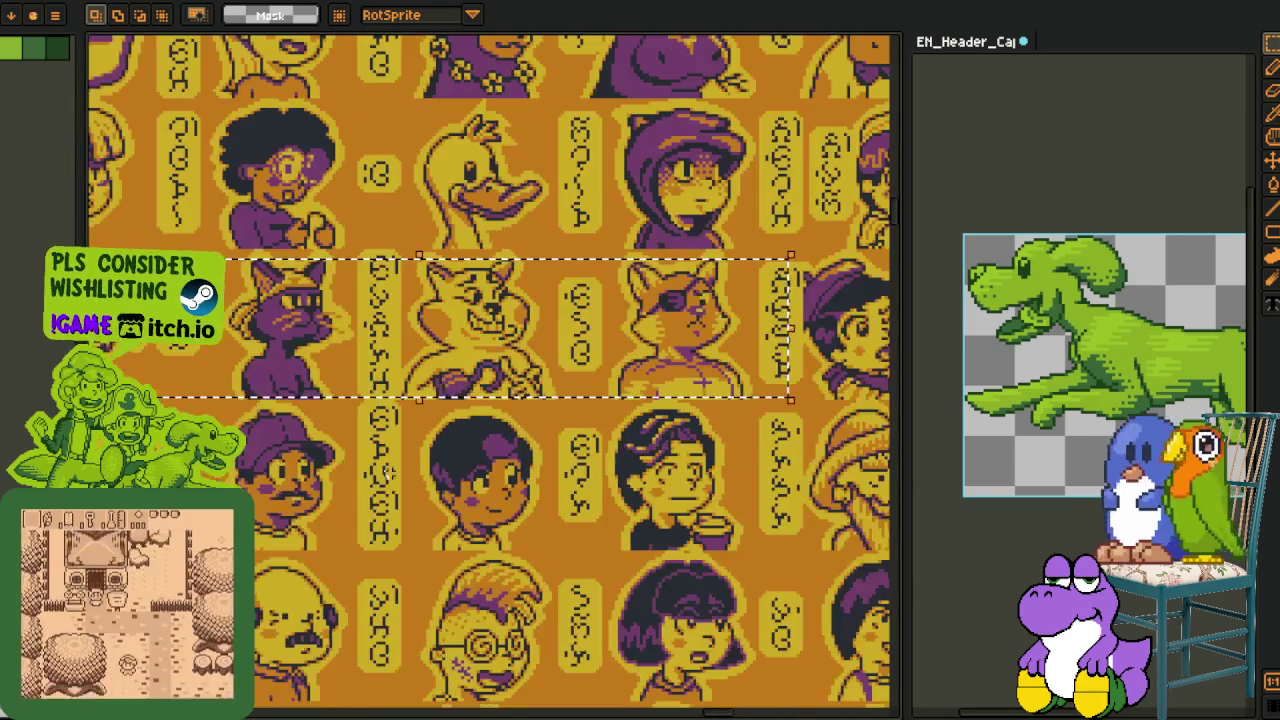
pyautogui.hscroll(-1, 372, 522)
pyautogui.scroll(-2, 372, 522)
pyautogui.scroll(-2, 372, 500)
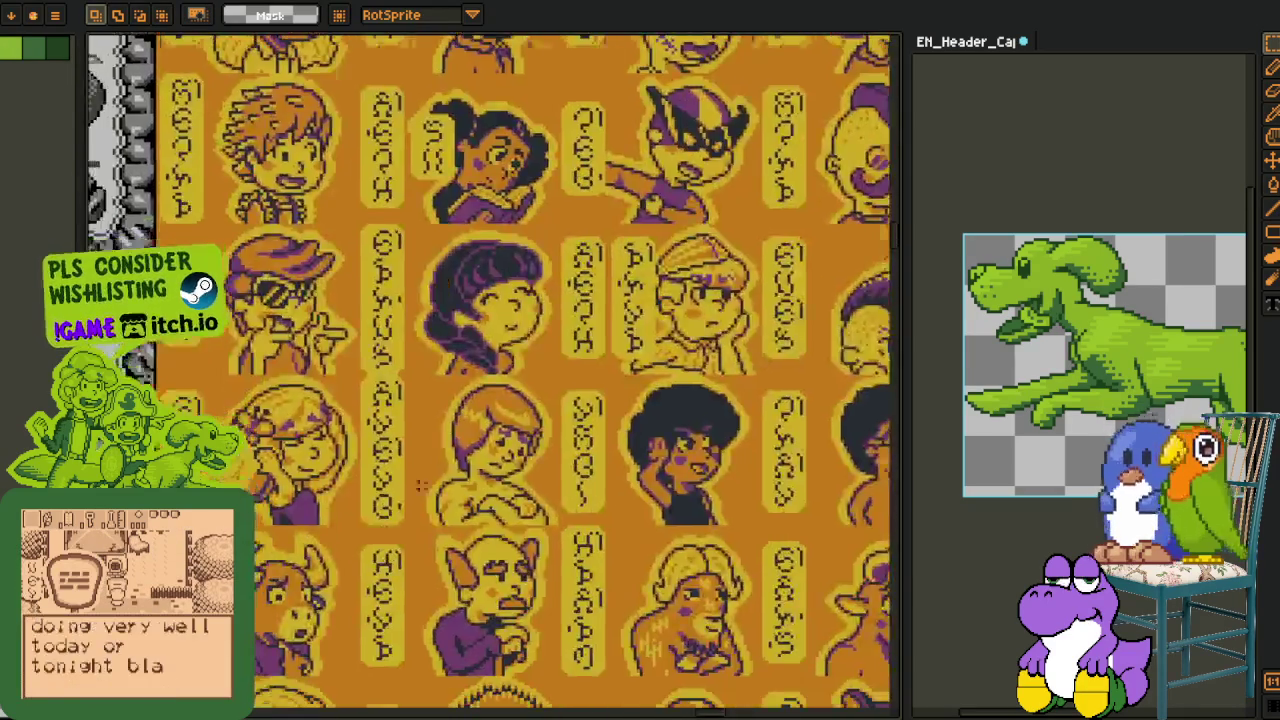
pyautogui.scroll(-2, 380, 400)
pyautogui.scroll(-2, 388, 243)
pyautogui.scroll(1, 388, 243)
pyautogui.moveTo(205, 277); pyautogui.dragTo(872, 471)
pyautogui.scroll(1, 600, 380)
pyautogui.hscroll(1, 600, 380)
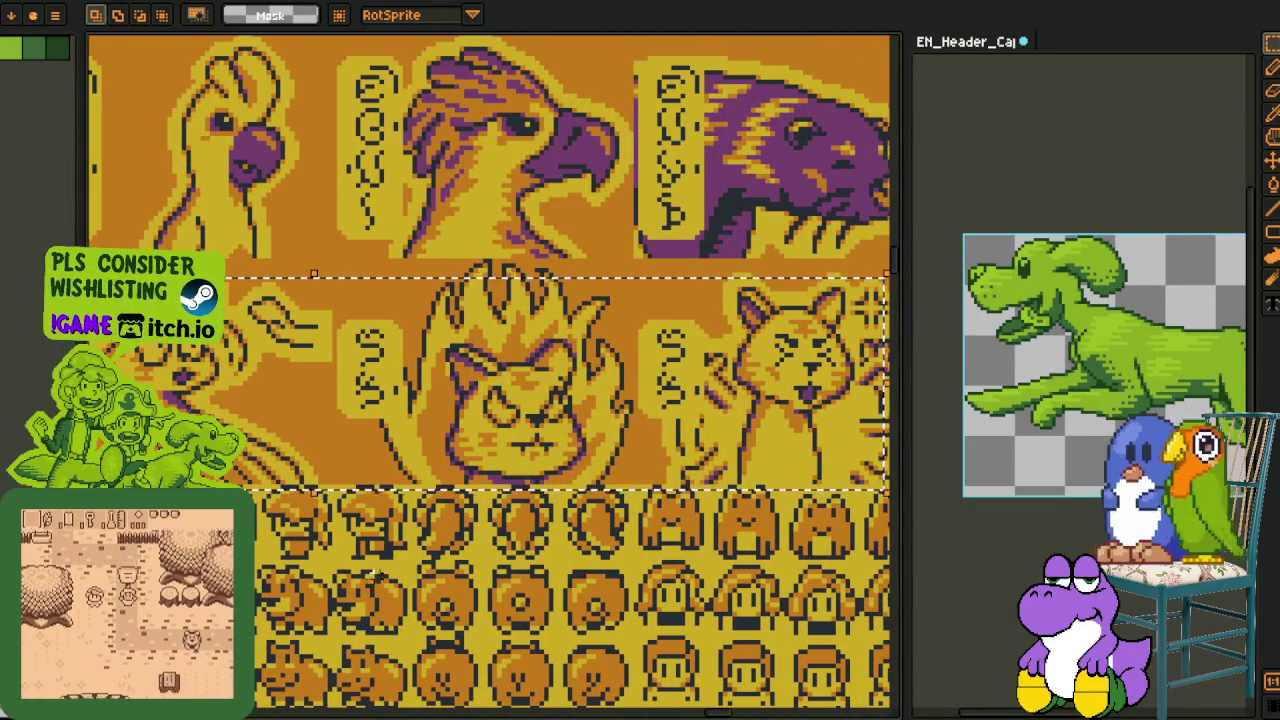
pyautogui.hotkey('ctrl', 'd')
pyautogui.scroll(-1, 315, 547)
pyautogui.hscroll(3, 578, 490)
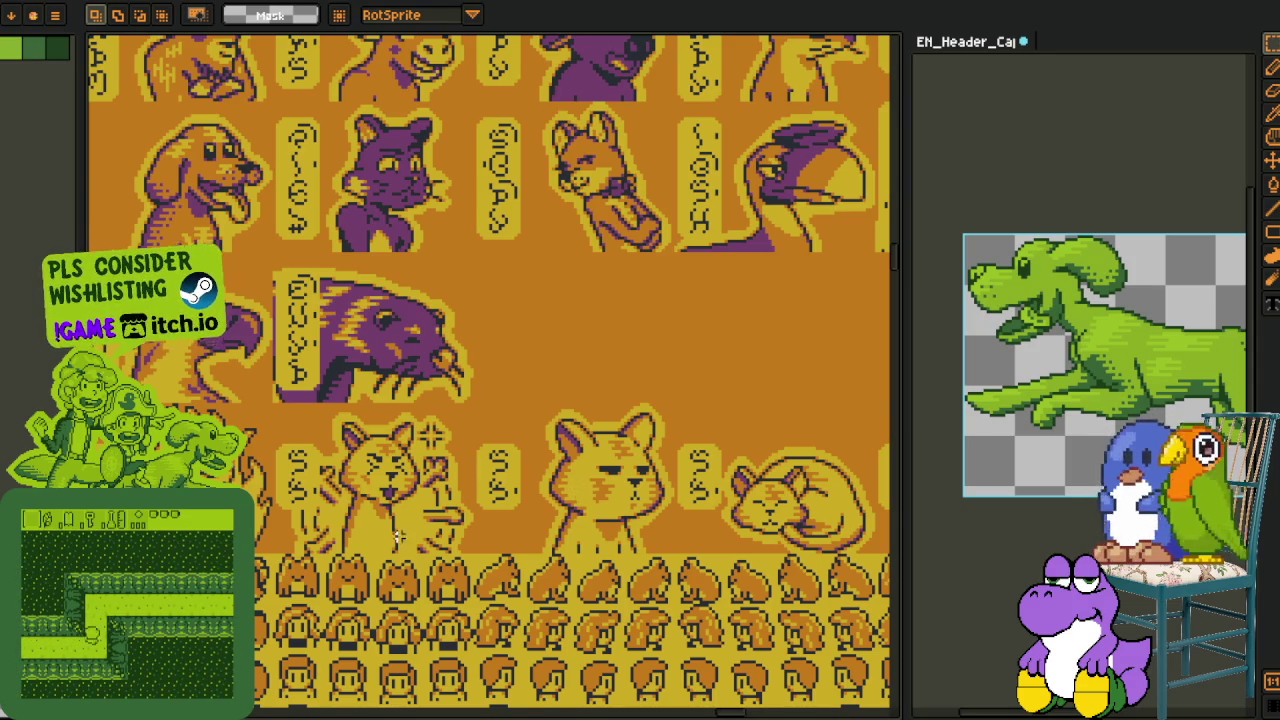
pyautogui.hscroll(-5, 405, 537)
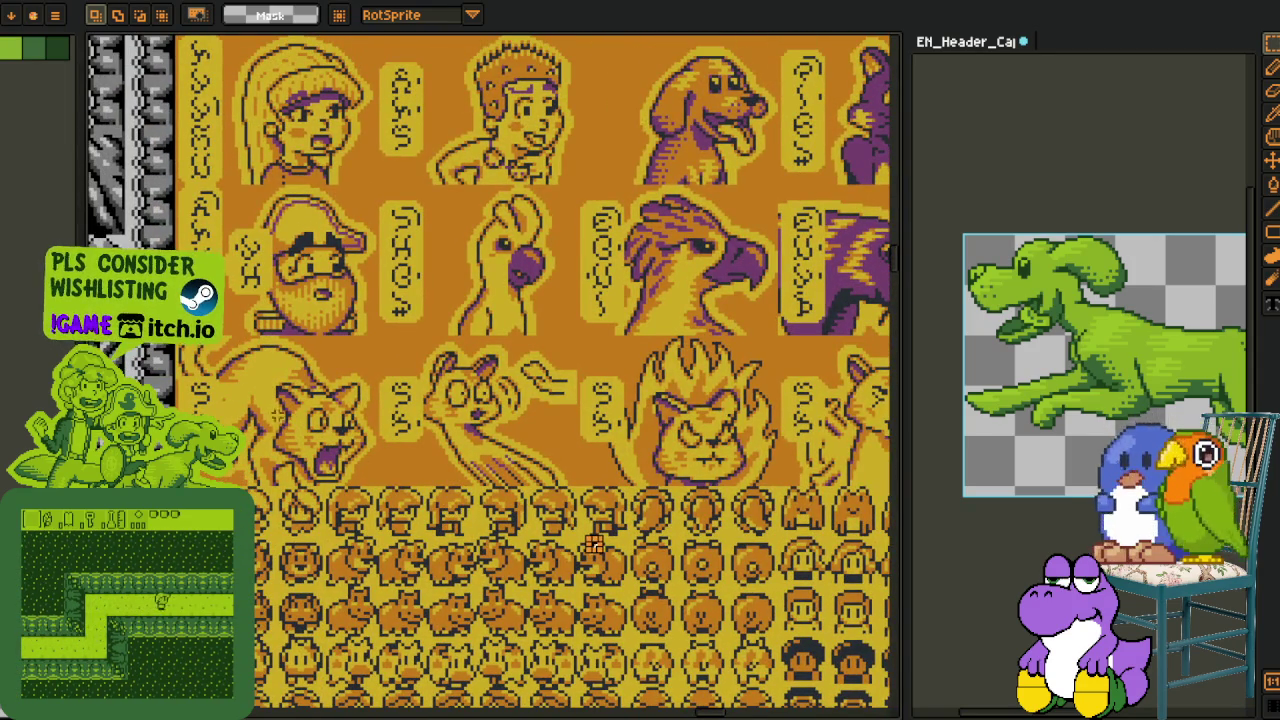
pyautogui.scroll(2, 594, 544)
pyautogui.moveTo(212, 317); pyautogui.dragTo(782, 527)
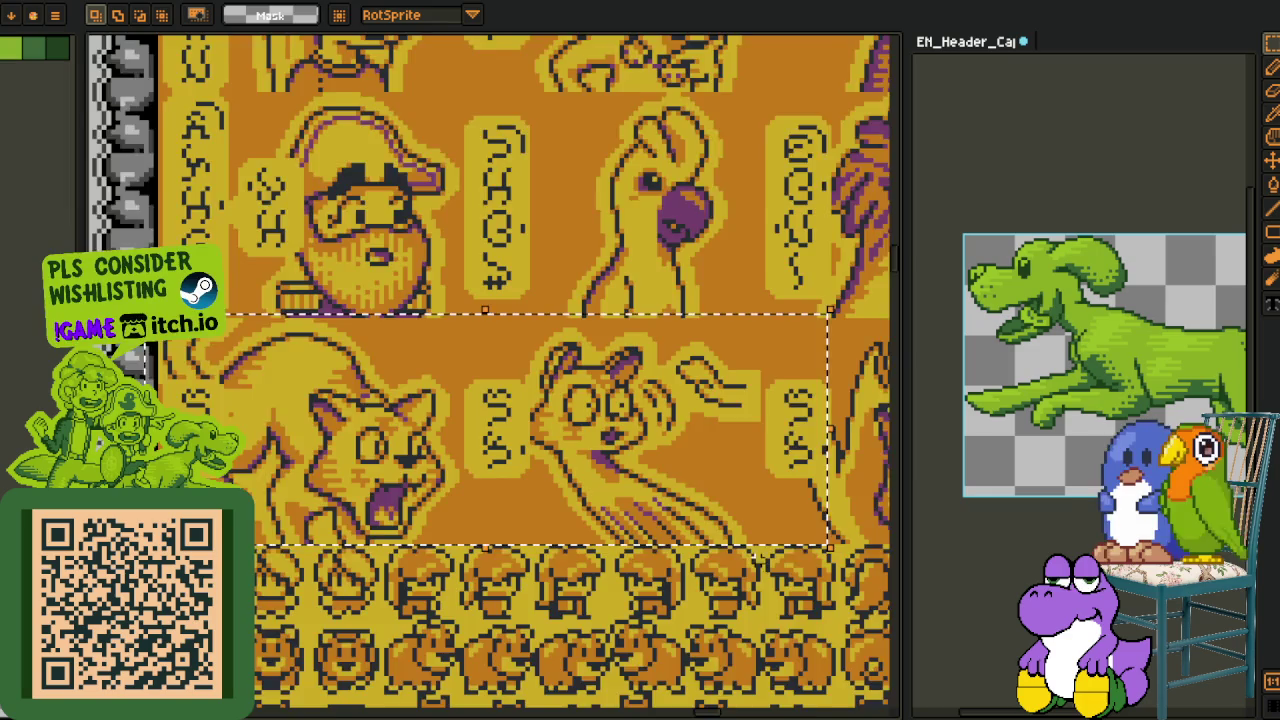
pyautogui.scroll(-2, 699, 352)
pyautogui.moveTo(699, 352); pyautogui.dragTo(566, 651)
pyautogui.scroll(-2, 566, 651)
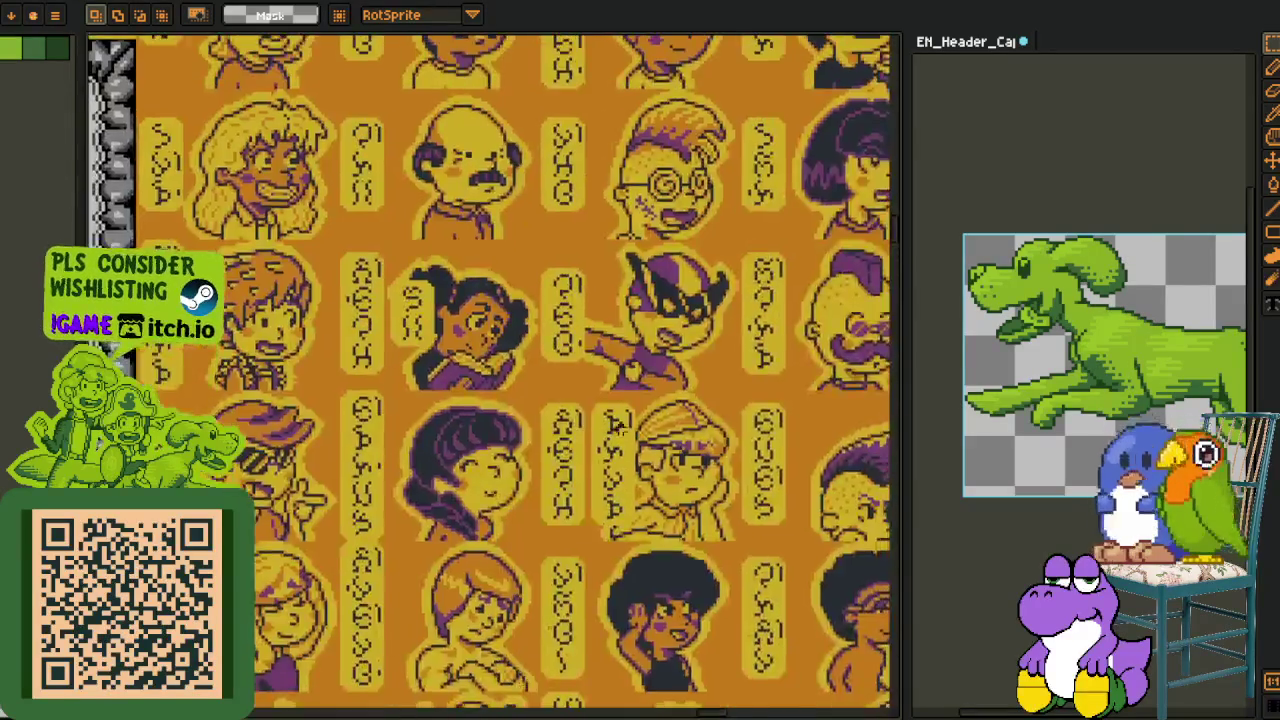
pyautogui.scroll(2, 541, 454)
pyautogui.moveTo(541, 454); pyautogui.dragTo(560, 700)
pyautogui.moveTo(158, 393); pyautogui.dragTo(838, 518)
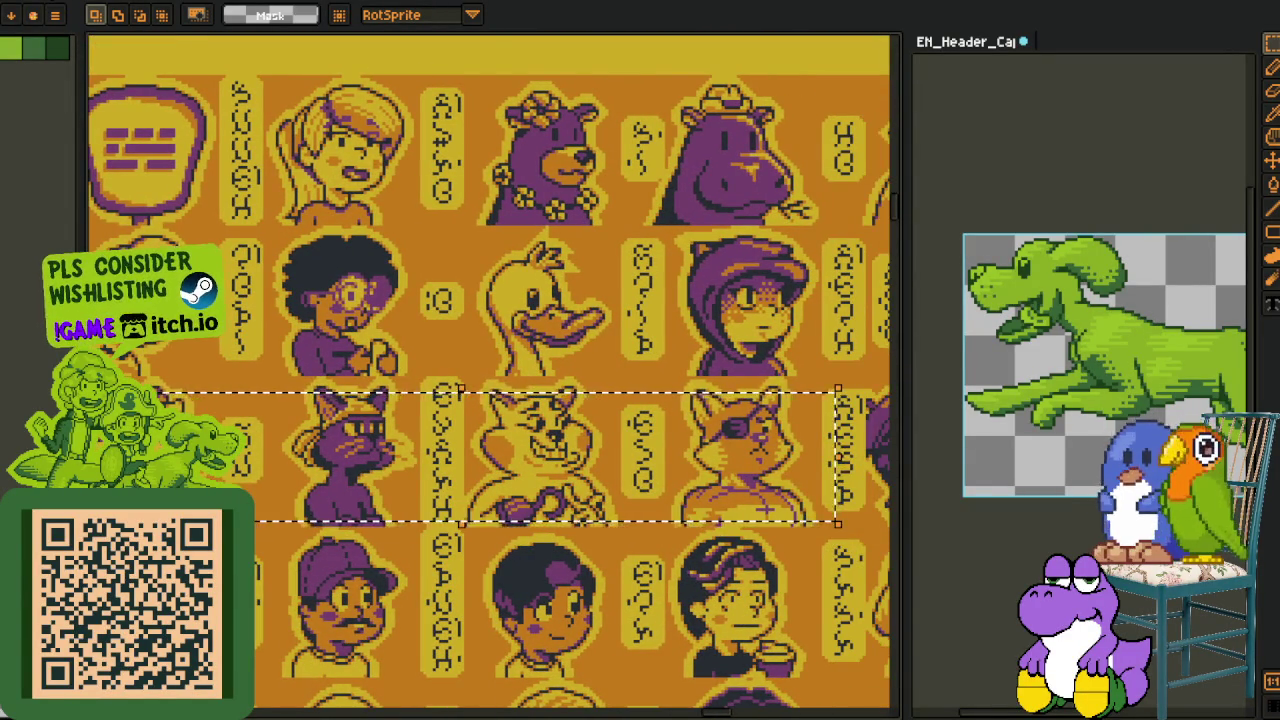
pyautogui.hotkey('ctrl', 'Tab')
pyautogui.scroll(5, 487, 372)
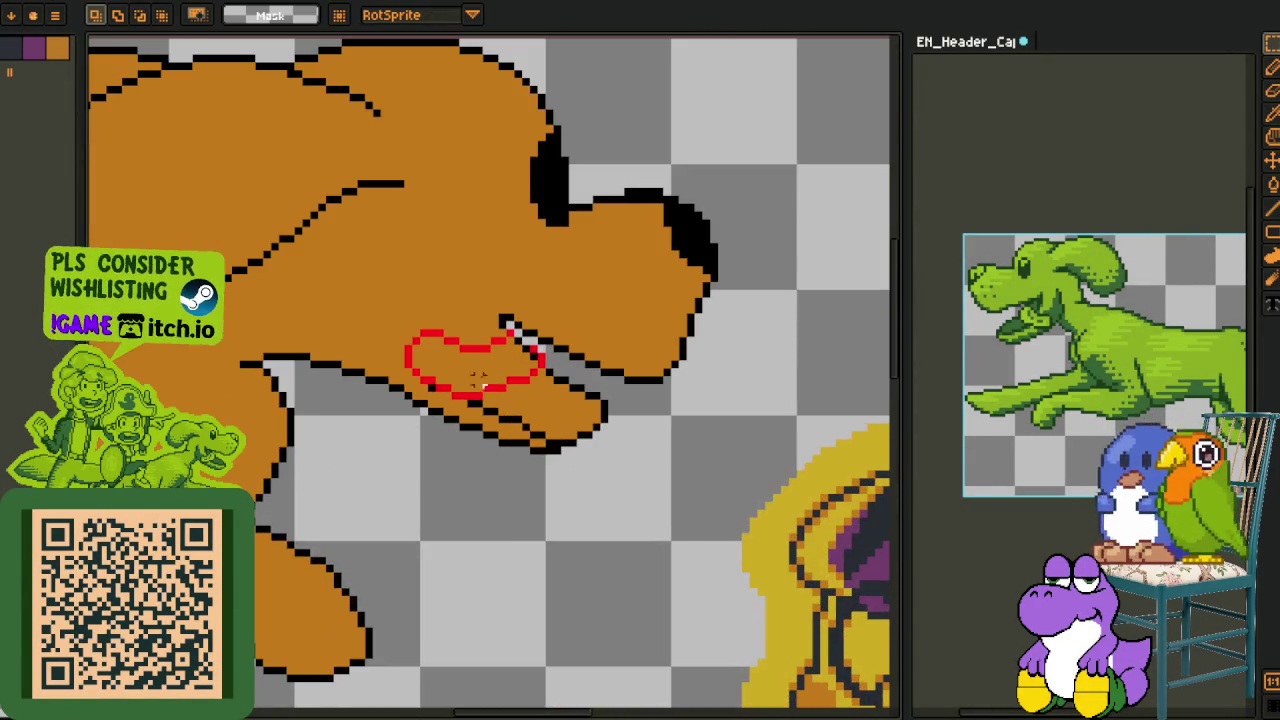
# Touch up the red mouth outline pixels, extending it along the lower lip.
pyautogui.press('Return')
pyautogui.scroll(3, 480, 385)
pyautogui.scroll(2, 471, 403)
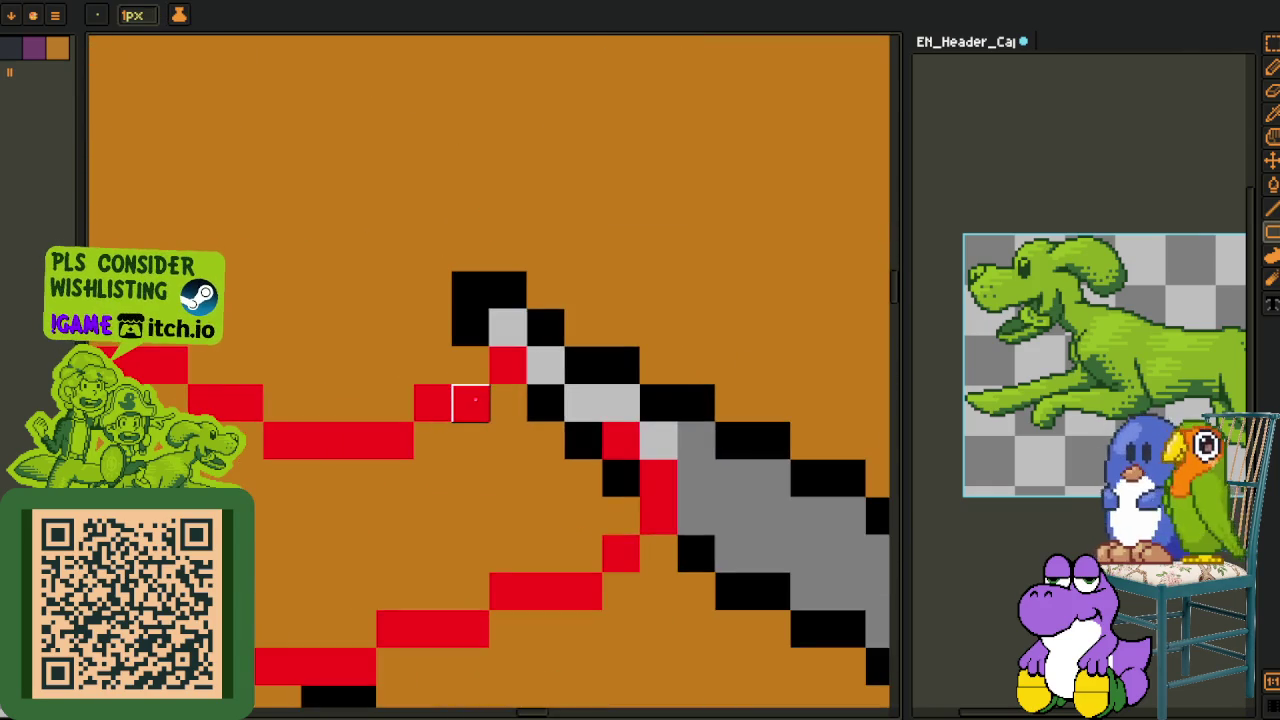
pyautogui.keyDown('alt'); pyautogui.click(623, 428); pyautogui.keyUp('alt')
pyautogui.click(620, 403)
pyautogui.click(547, 426)
pyautogui.click(545, 403)
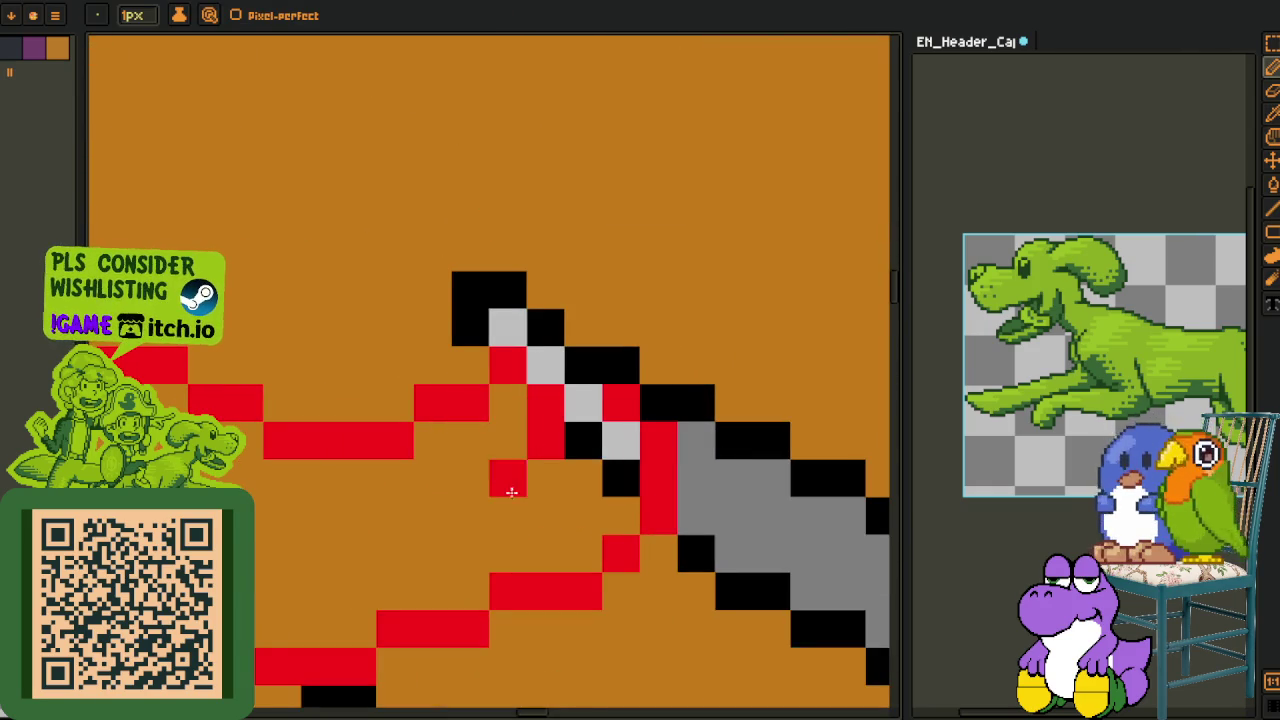
pyautogui.click(470, 515)
pyautogui.moveTo(282, 553)
pyautogui.mouseDown()
pyautogui.moveTo(245, 553)
pyautogui.moveTo(371, 523)
pyautogui.mouseUp()
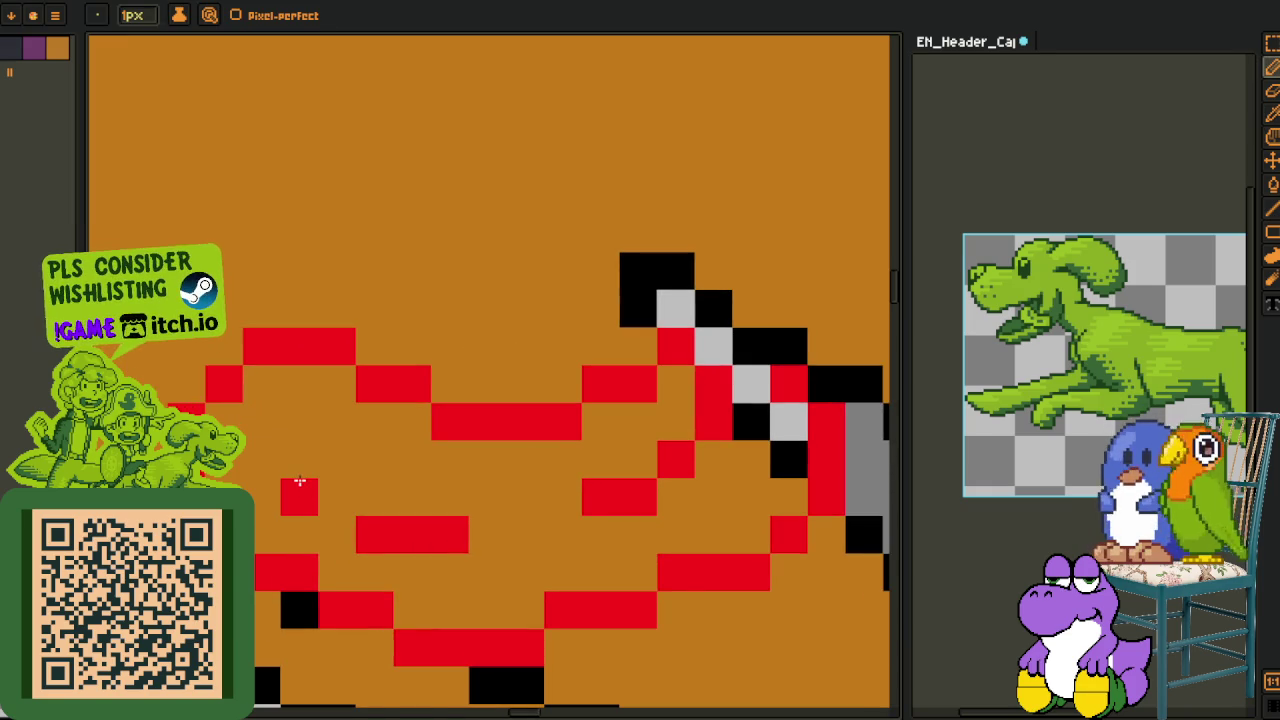
# Fill the inside of the red outline with yellow using the Paint Bucket.
pyautogui.scroll(-3, 300, 481)
pyautogui.press('i')
pyautogui.scroll(-1, 363, 580)
pyautogui.scroll(1, 363, 580)
pyautogui.scroll(1, 358, 556)
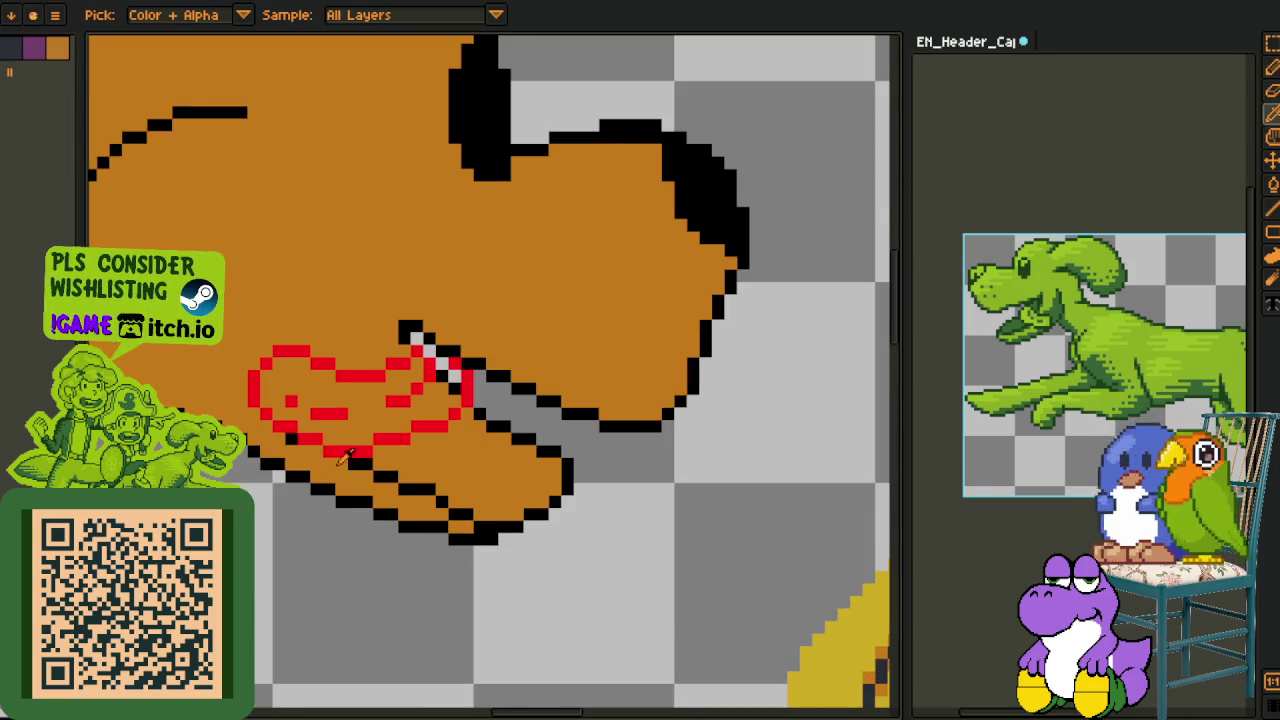
pyautogui.scroll(-1, 345, 455)
pyautogui.scroll(2, 373, 462)
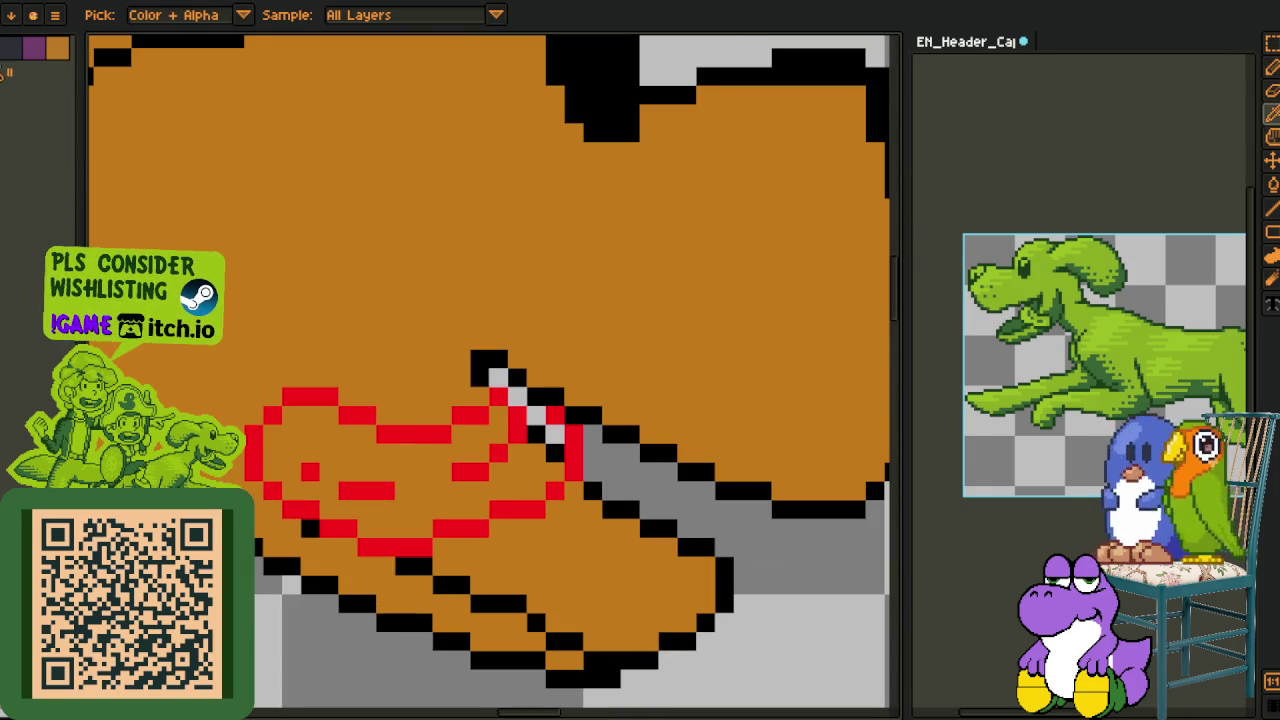
pyautogui.press('g')
pyautogui.click(427, 461)
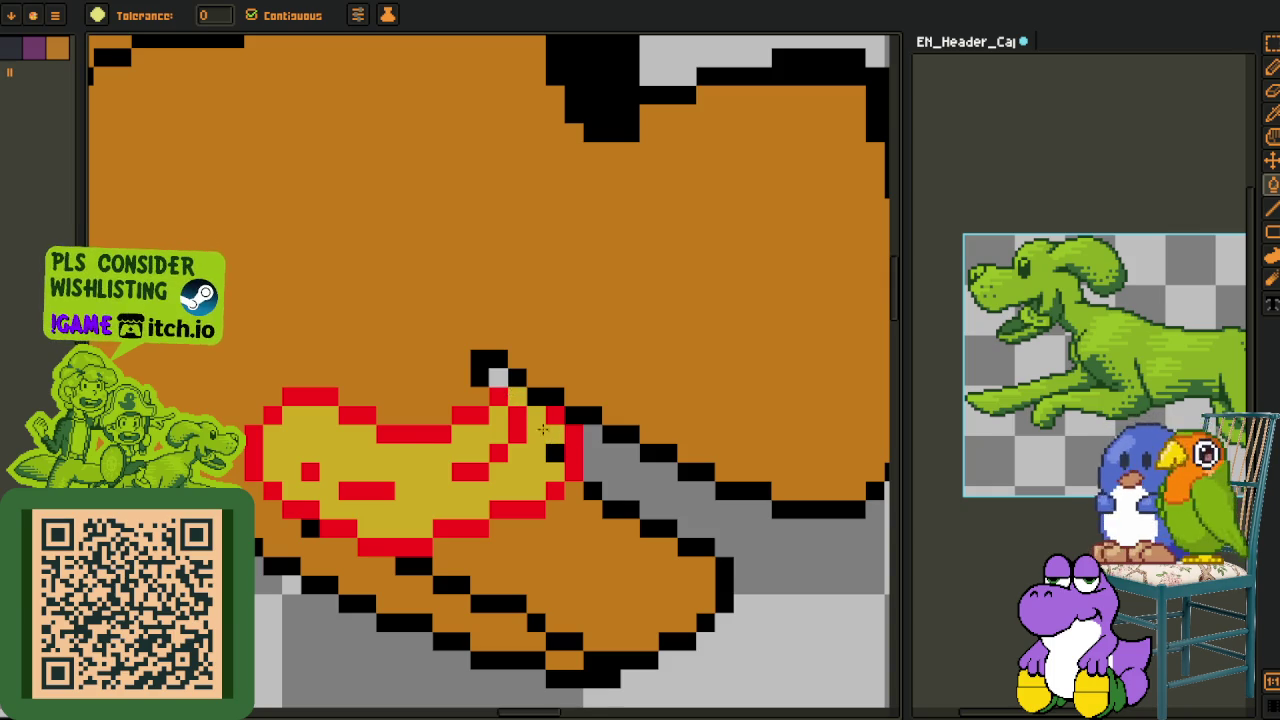
# Sample a colour from the artwork and return to the Pencil.
pyautogui.scroll(-2, 517, 486)
pyautogui.press('i')
pyautogui.scroll(-1, 500, 540)
pyautogui.scroll(-2, 516, 527)
pyautogui.scroll(3, 517, 527)
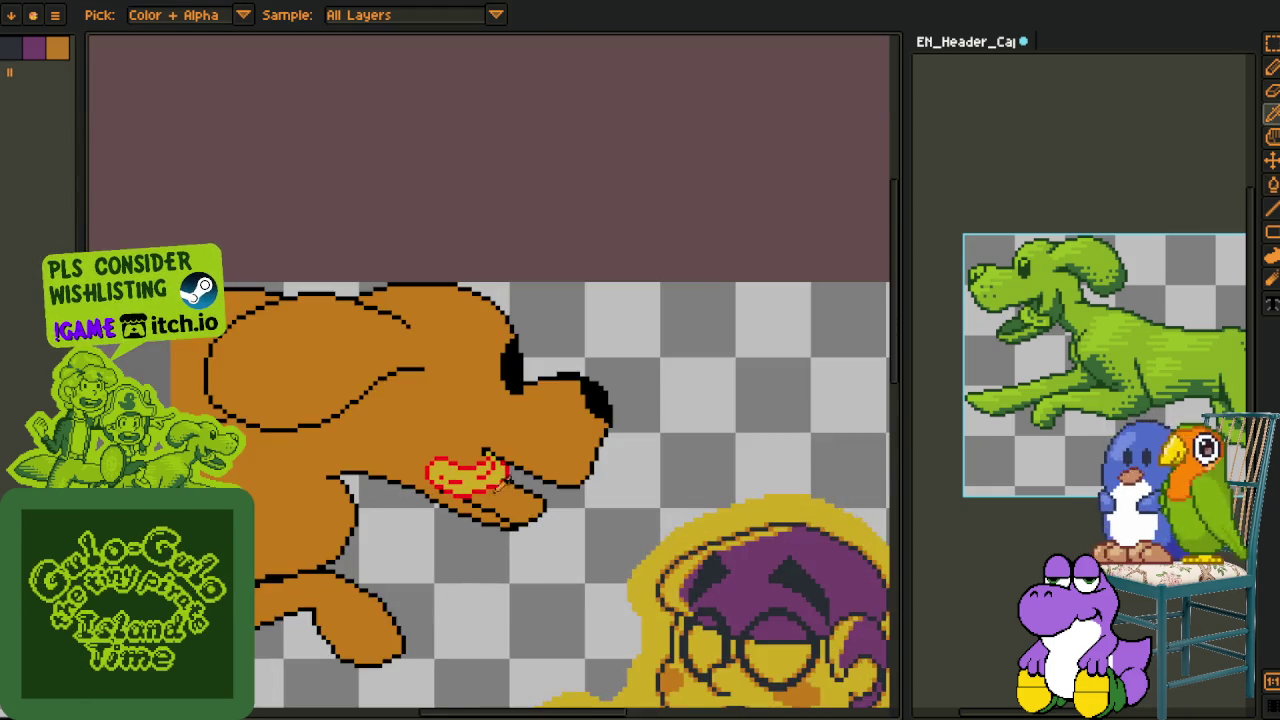
pyautogui.scroll(1, 486, 471)
pyautogui.press('b')
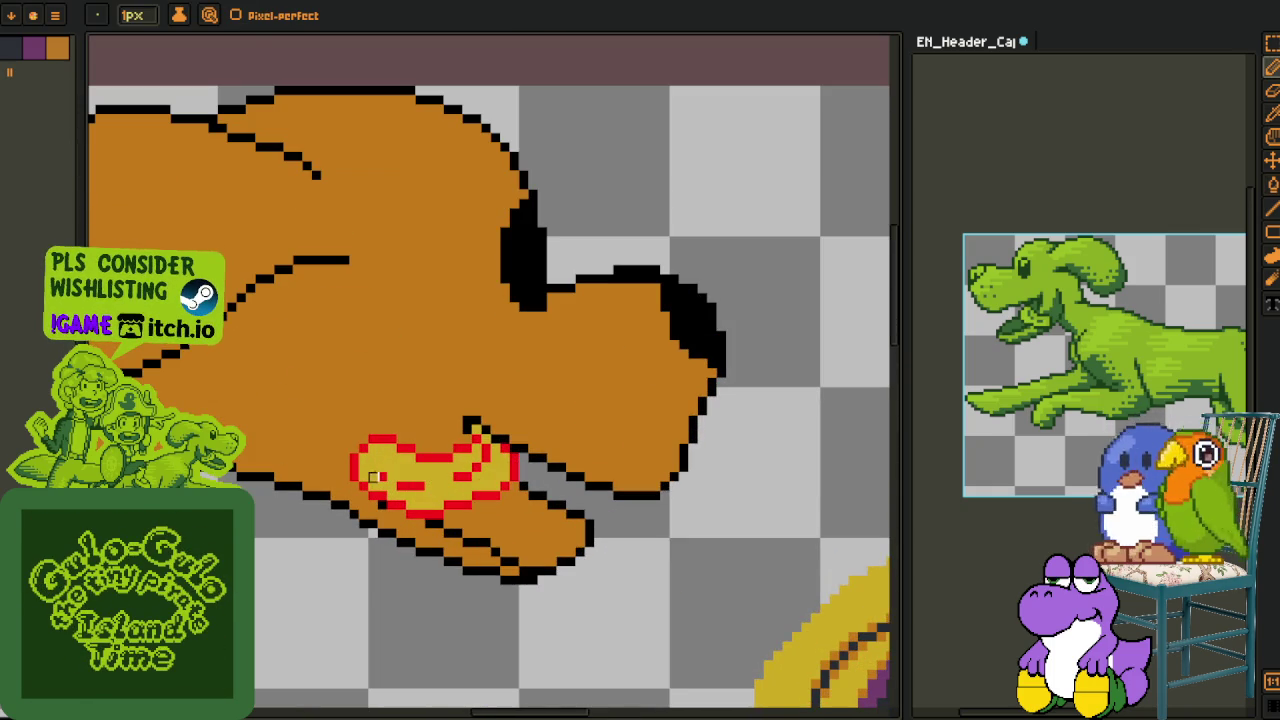
pyautogui.press('i')
pyautogui.press('b')
pyautogui.scroll(2, 330, 440)
pyautogui.scroll(1, 287, 394)
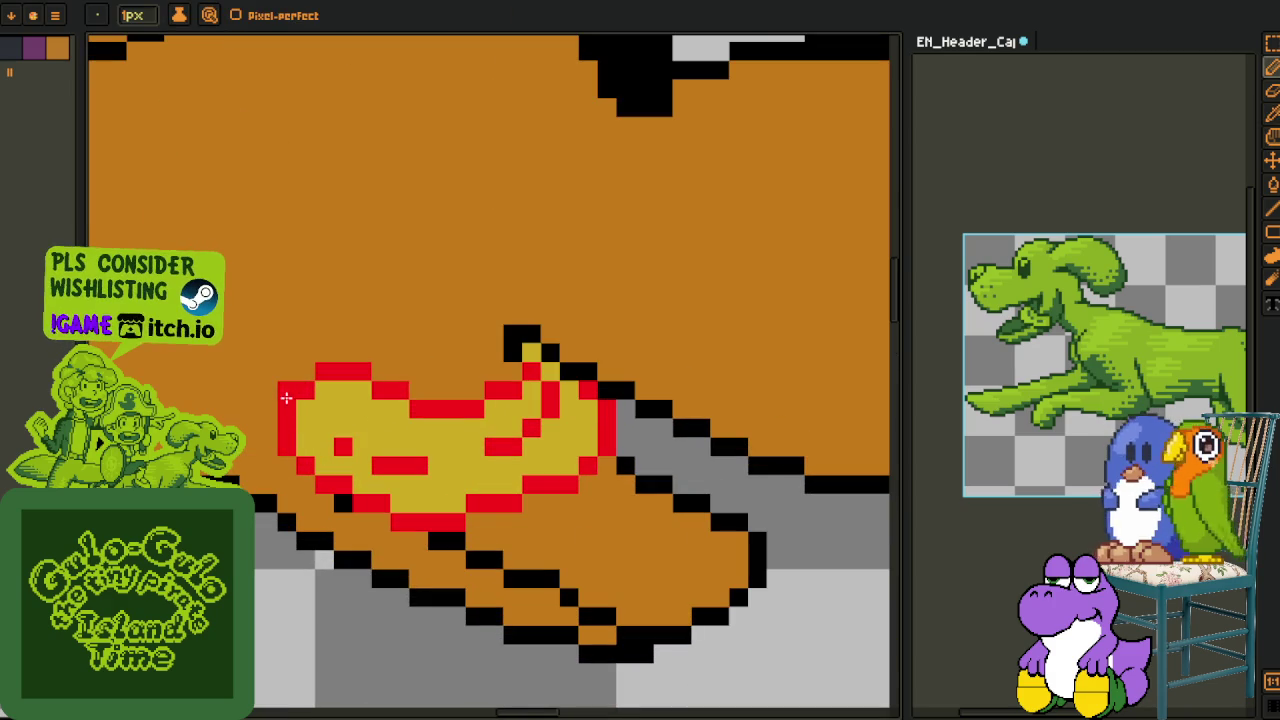
# Try red outline strokes along and across the bread, then undo them all.
pyautogui.moveTo(278, 447)
pyautogui.mouseDown()
pyautogui.moveTo(365, 585)
pyautogui.moveTo(353, 540)
pyautogui.mouseUp()
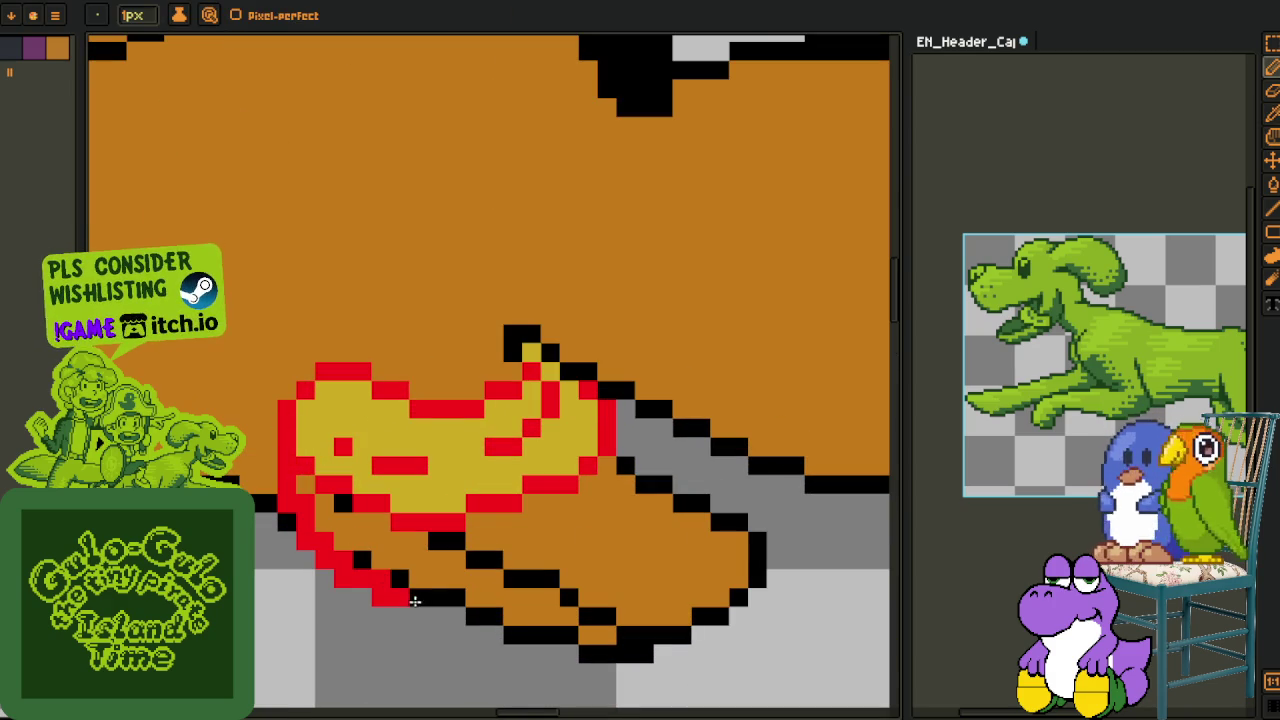
pyautogui.moveTo(537, 505); pyautogui.dragTo(433, 565)
pyautogui.hotkey('ctrl', 'z')
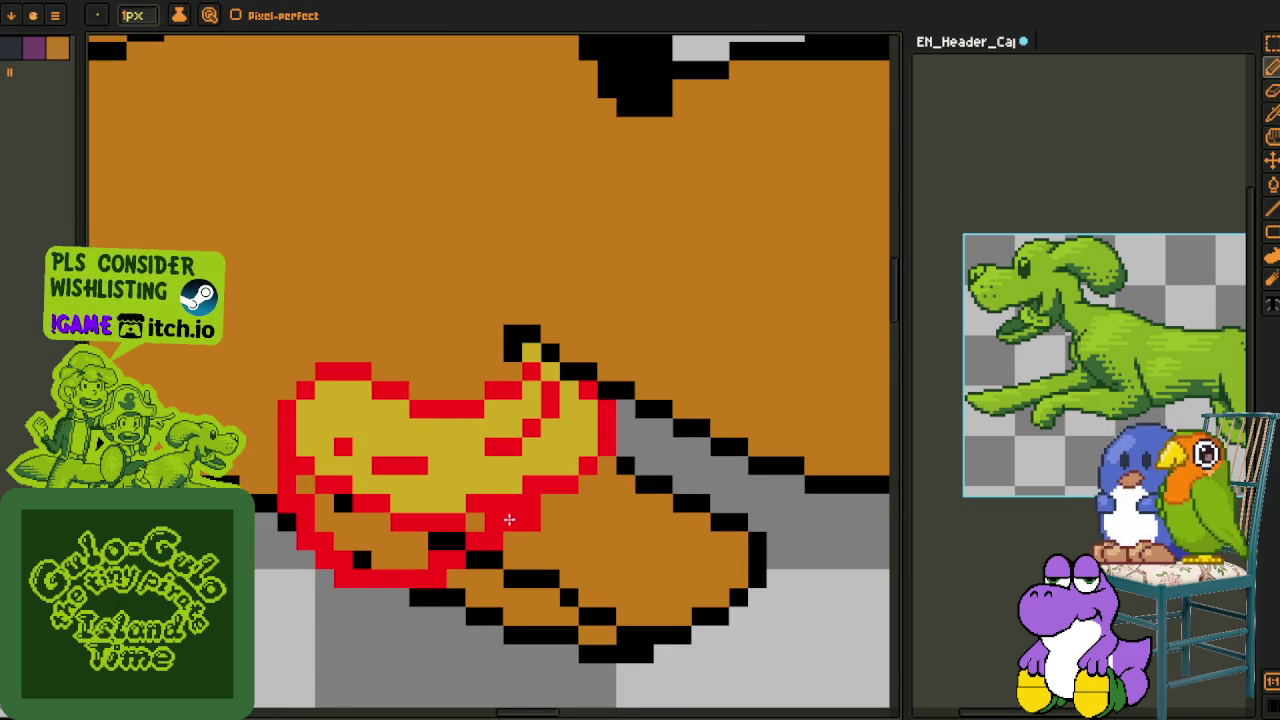
pyautogui.hotkey('ctrl', 'z')
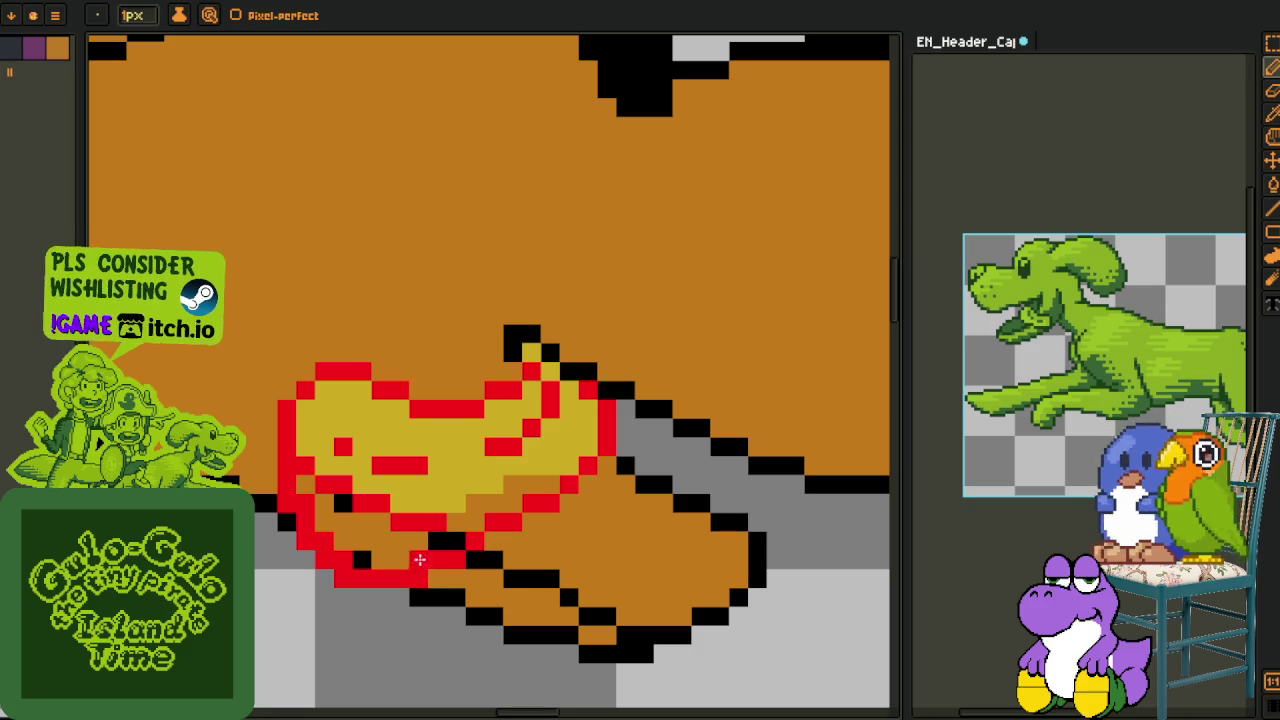
pyautogui.hotkey('ctrl', 'z')
pyautogui.hotkey('ctrl', 'z')
pyautogui.hotkey('ctrl', 'z')
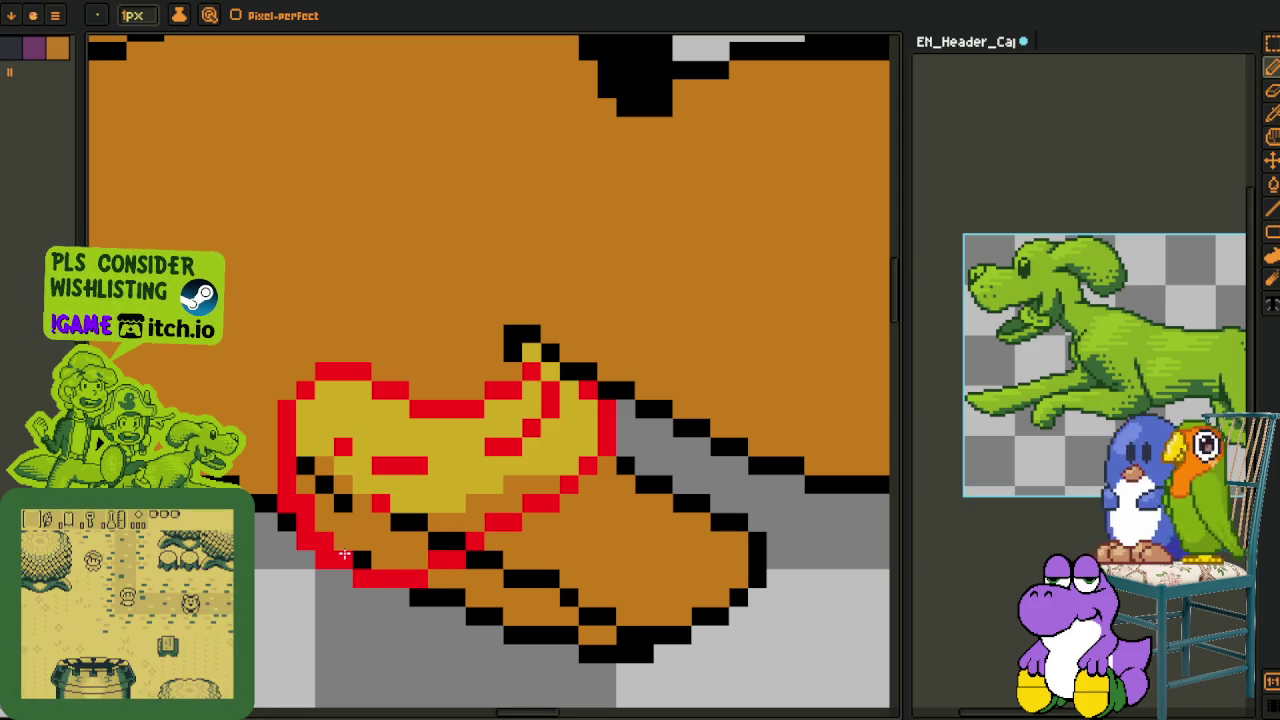
# Fill the brown areas under the bread and a stray orange pixel with sampled black.
pyautogui.press('i')
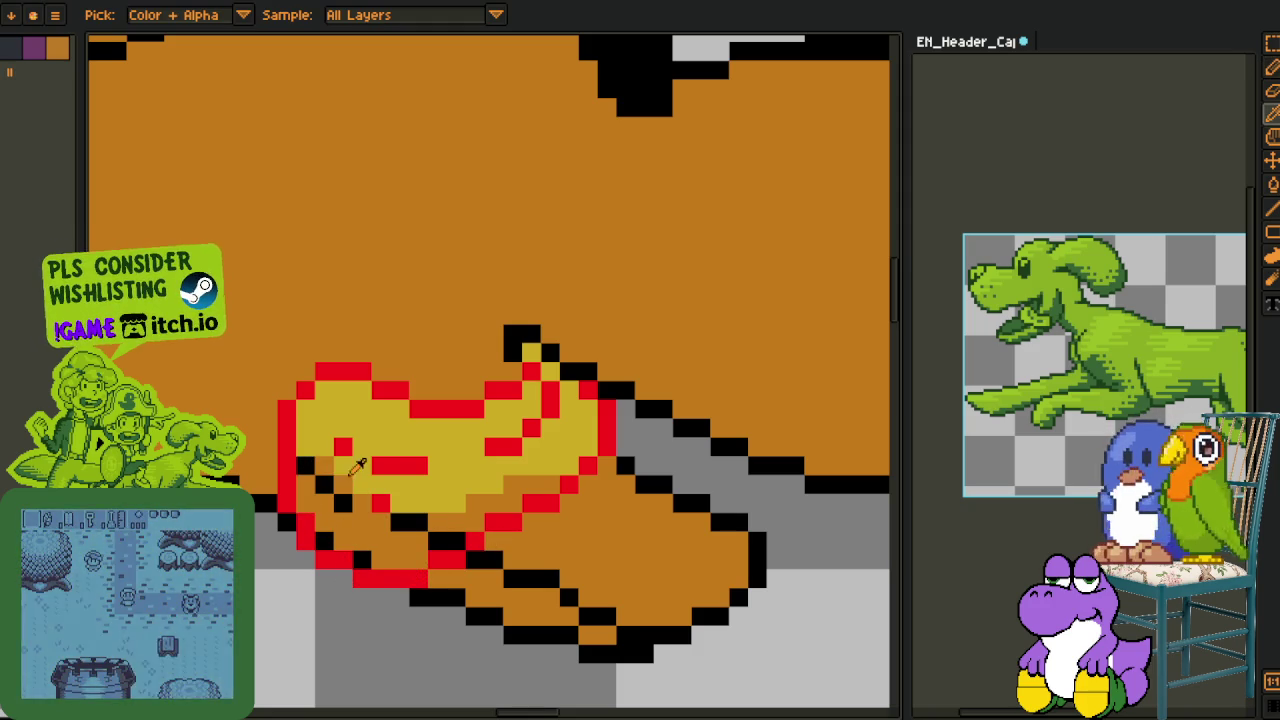
pyautogui.click(405, 505)
pyautogui.press('g')
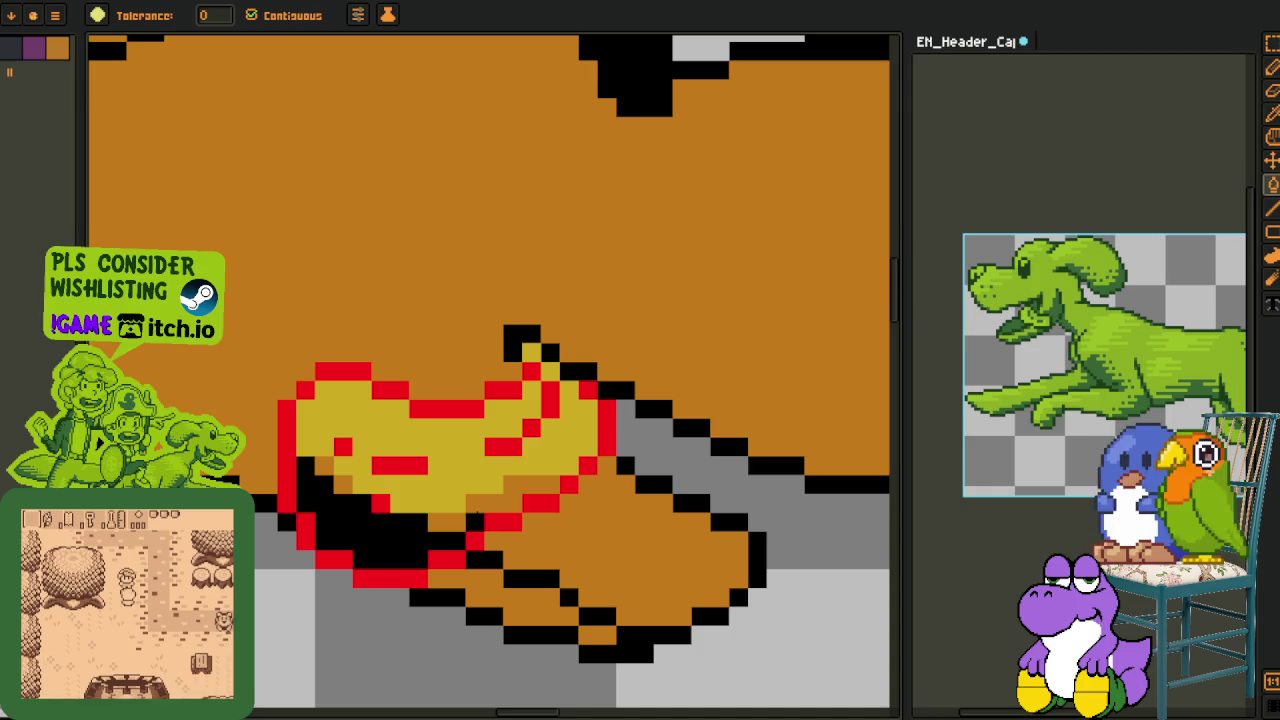
pyautogui.click(485, 492)
pyautogui.click(325, 466)
# Fill the black area under the bread with the bread's yellow.
pyautogui.press('i')
pyautogui.press('b')
pyautogui.press('i')
pyautogui.click(367, 497)
pyautogui.press('b')
pyautogui.press('g')
pyautogui.click(340, 500)
# Repaint stray red pixels inside the bread yellow and add one red detail pixel.
pyautogui.press('i')
pyautogui.click(373, 423)
pyautogui.press('b')
pyautogui.click(366, 466)
pyautogui.press('i')
pyautogui.press('b')
pyautogui.moveTo(380, 466)
pyautogui.mouseDown()
pyautogui.moveTo(420, 466)
pyautogui.moveTo(327, 447)
pyautogui.moveTo(370, 485)
pyautogui.mouseUp()
pyautogui.click(519, 430)
pyautogui.press('b')
pyautogui.click(468, 481)
# Zoom around to inspect the hot dog and save the file.
pyautogui.press('i')
pyautogui.scroll(-3, 370, 476)
pyautogui.scroll(-1, 455, 510)
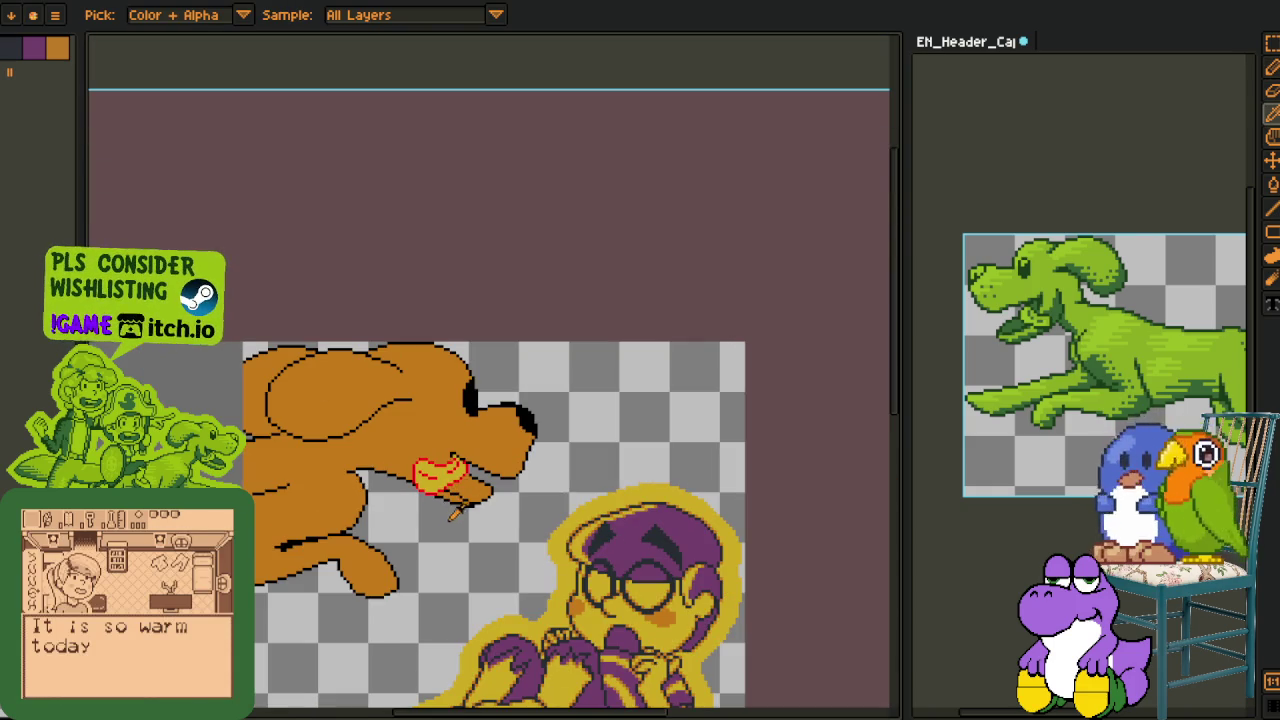
pyautogui.scroll(4, 437, 530)
pyautogui.press('b')
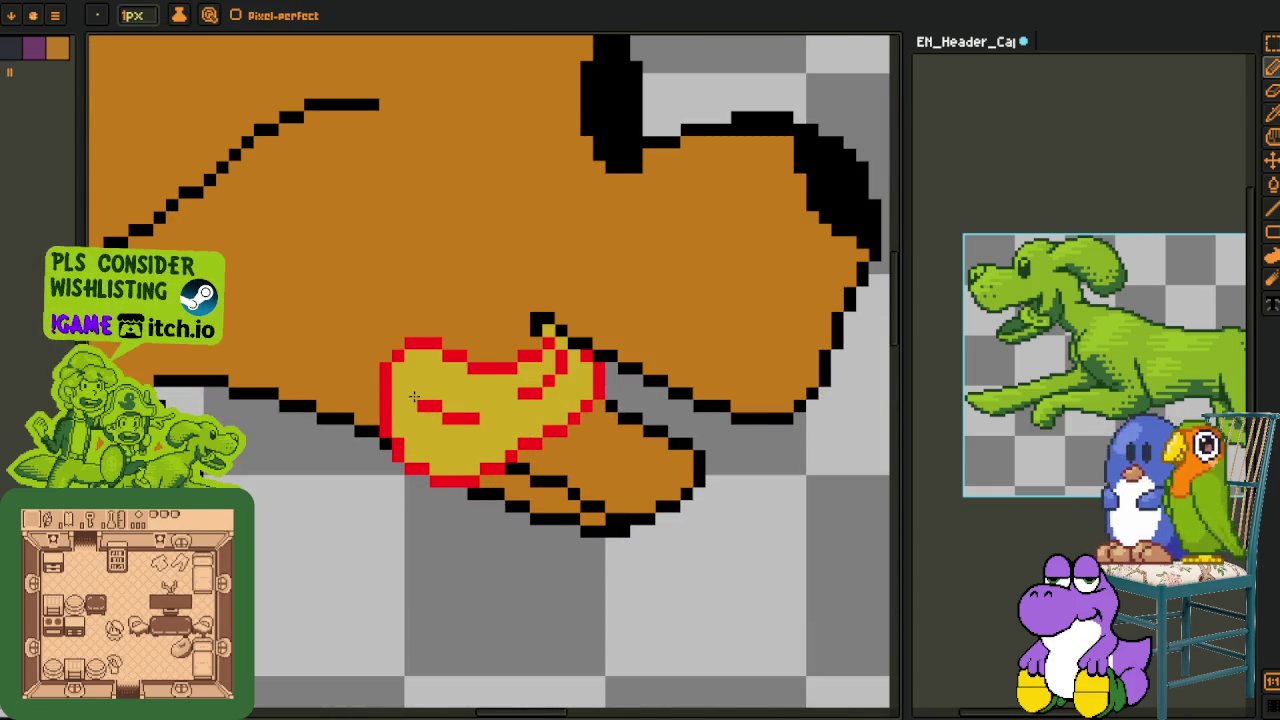
pyautogui.scroll(-2, 450, 420)
pyautogui.scroll(-1, 490, 470)
pyautogui.scroll(-1, 478, 500)
pyautogui.hotkey('ctrl', 's')
# Merge the hot dog layer down into the layer below.
pyautogui.press('i')
pyautogui.scroll(3, 519, 459)
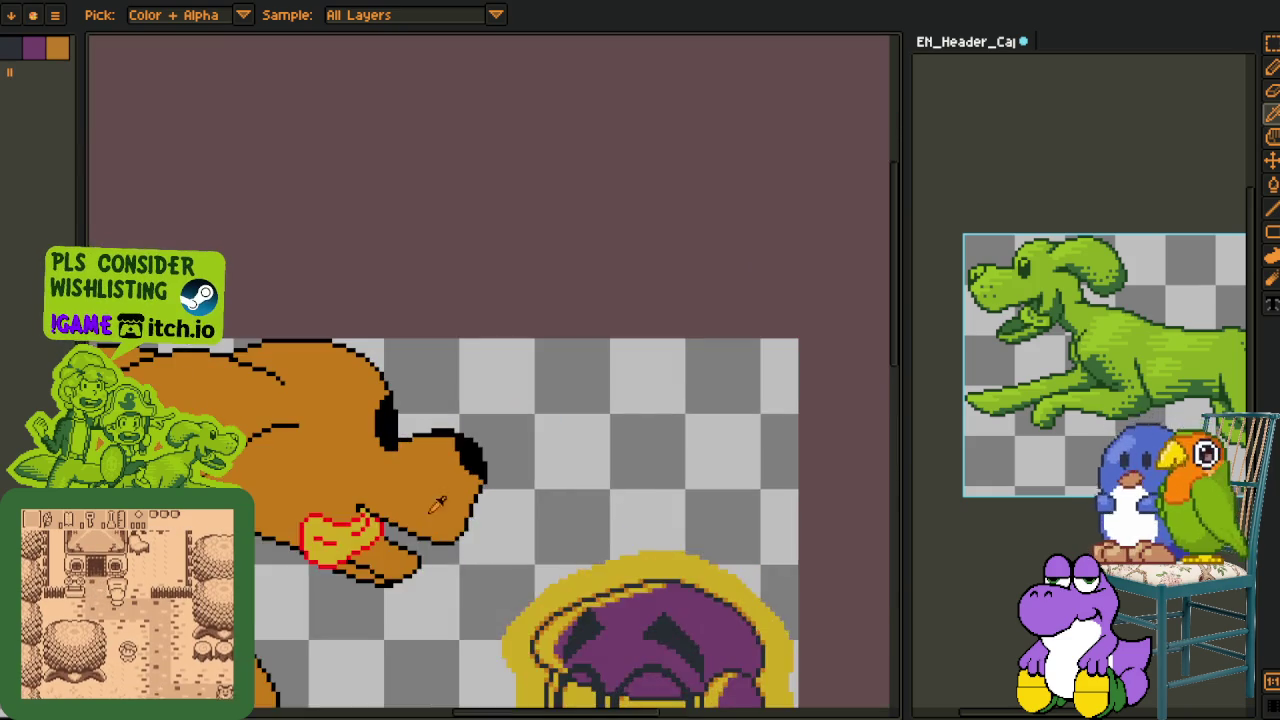
pyautogui.press('Tab')
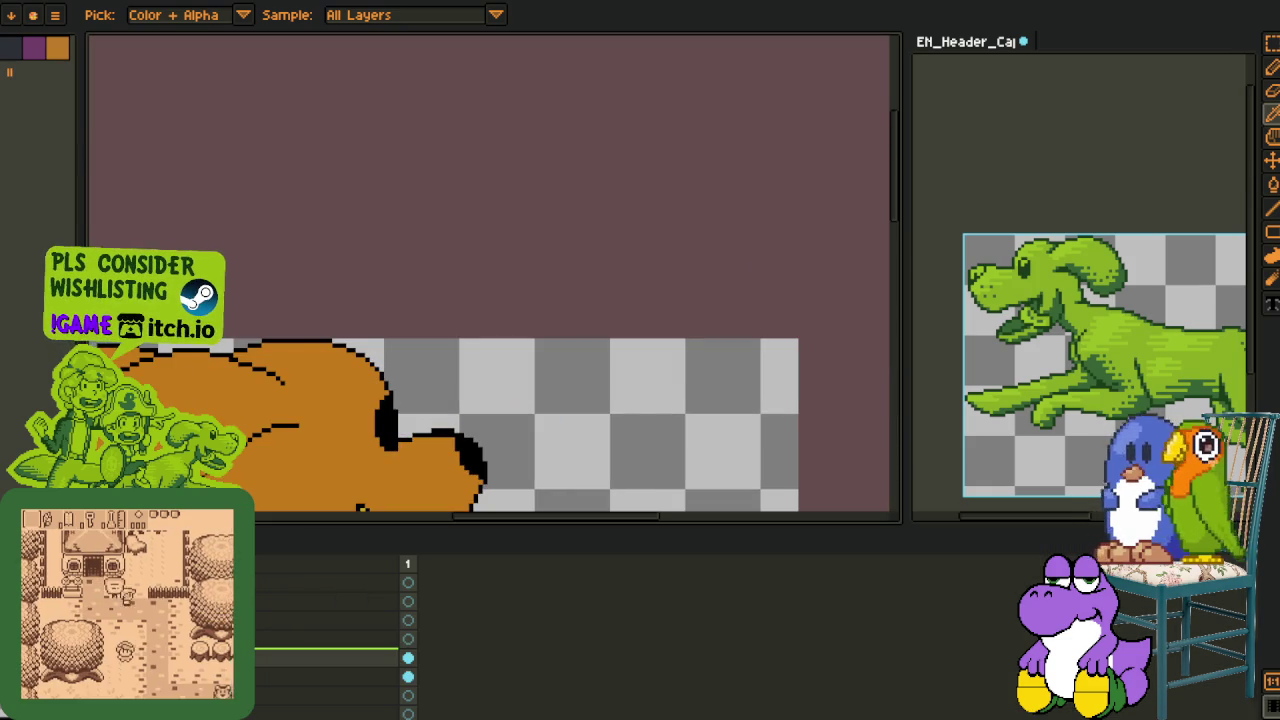
pyautogui.rightClick(300, 676)
pyautogui.click(295, 700)
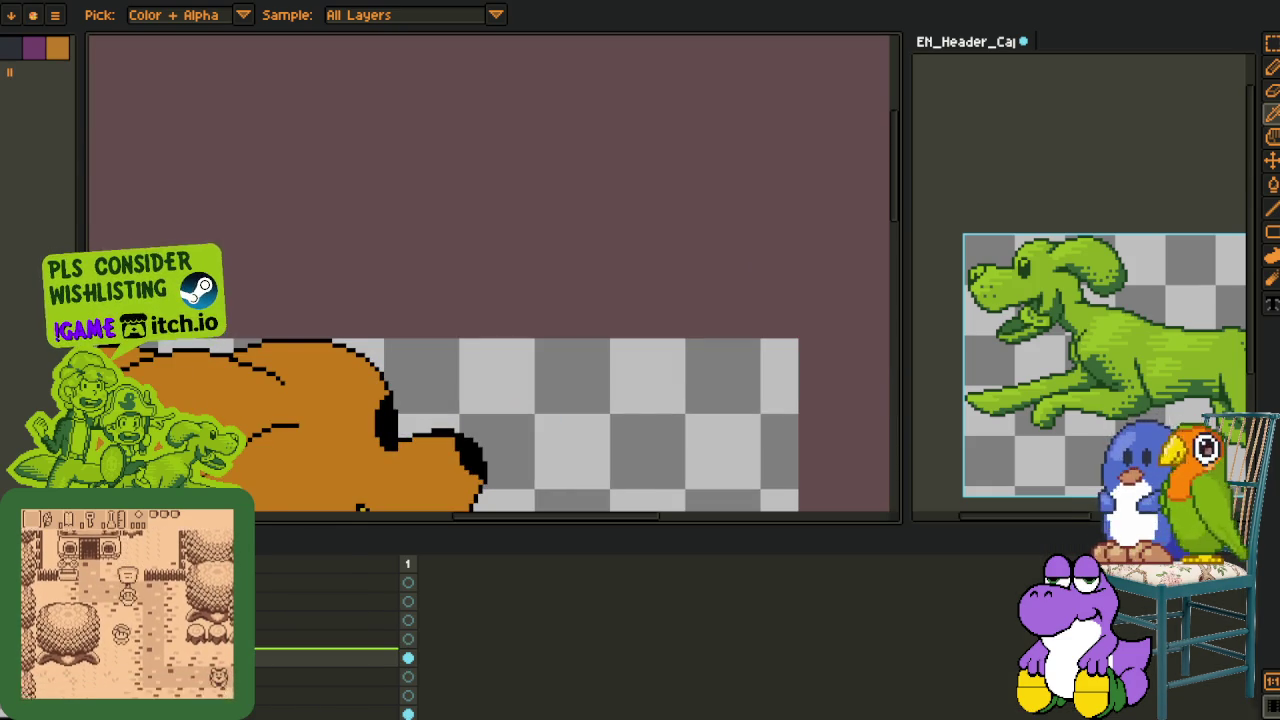
pyautogui.press('Tab')
pyautogui.press('Tab')
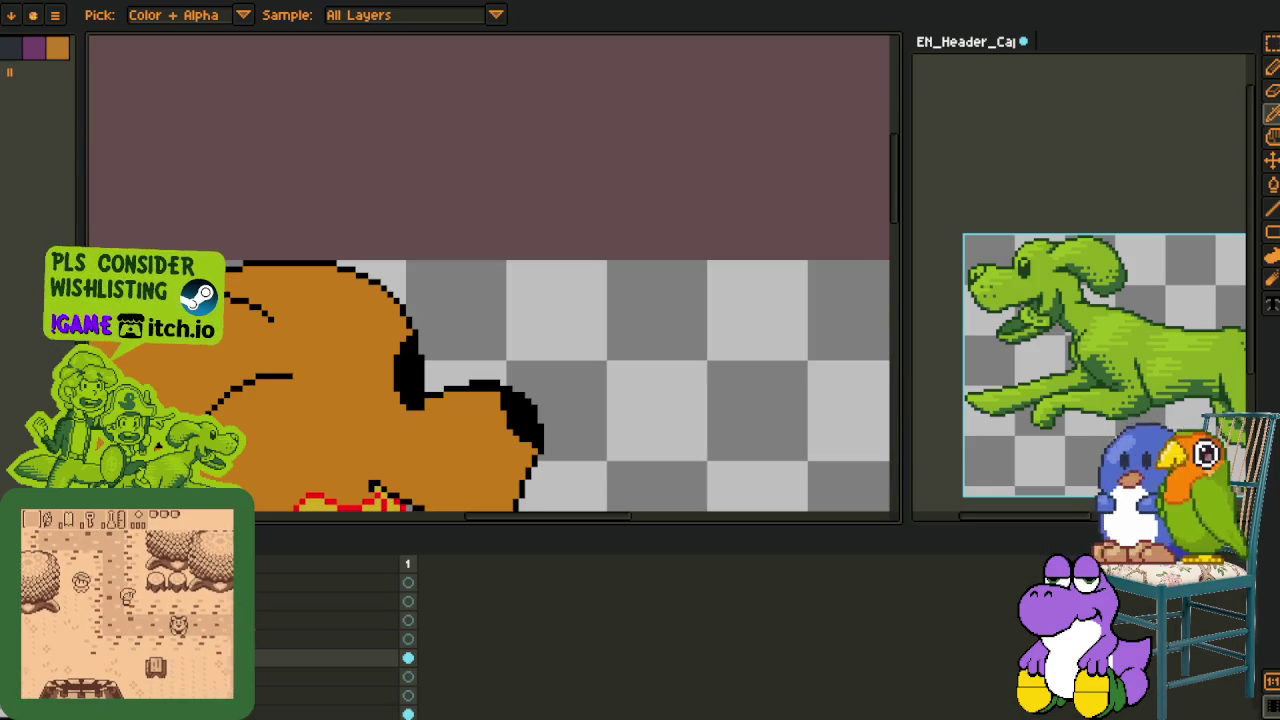
pyautogui.press('Tab')
# Replace the red outline colour with black across the hot dog.
pyautogui.scroll(4, 292, 585)
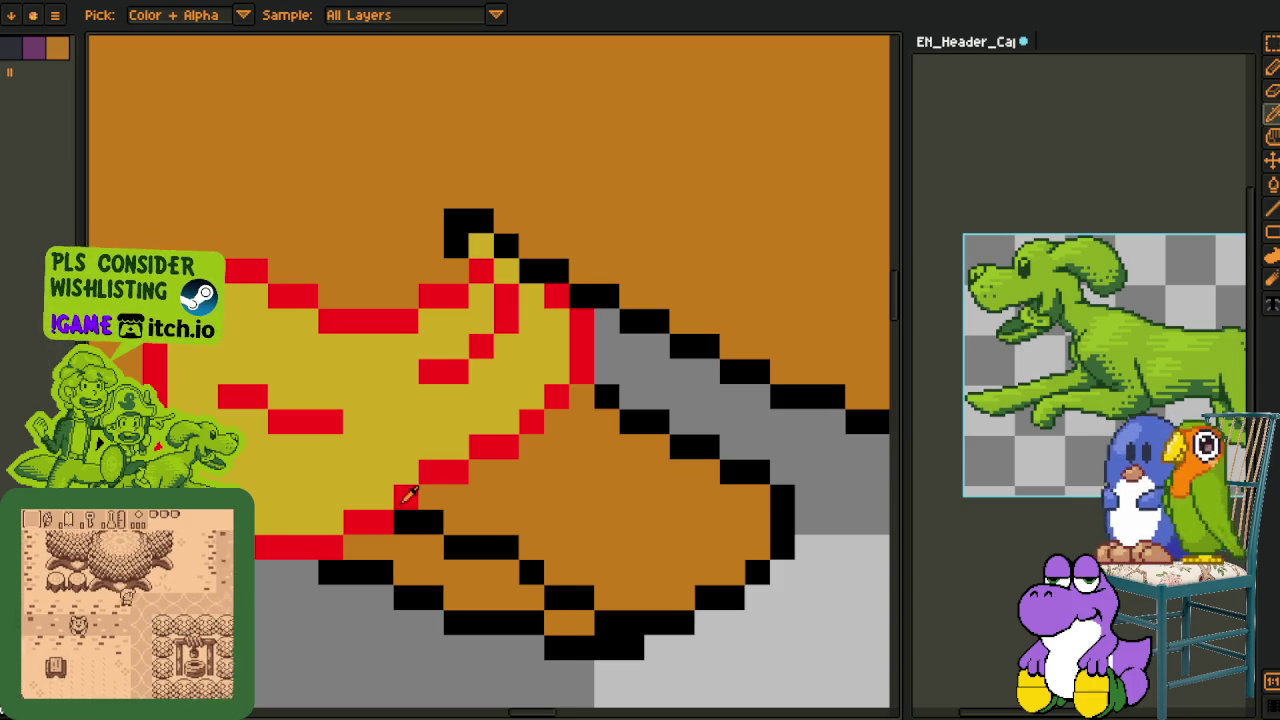
pyautogui.hotkey('shift', 'r')
pyautogui.click(480, 590)
pyautogui.scroll(-3, 651, 543)
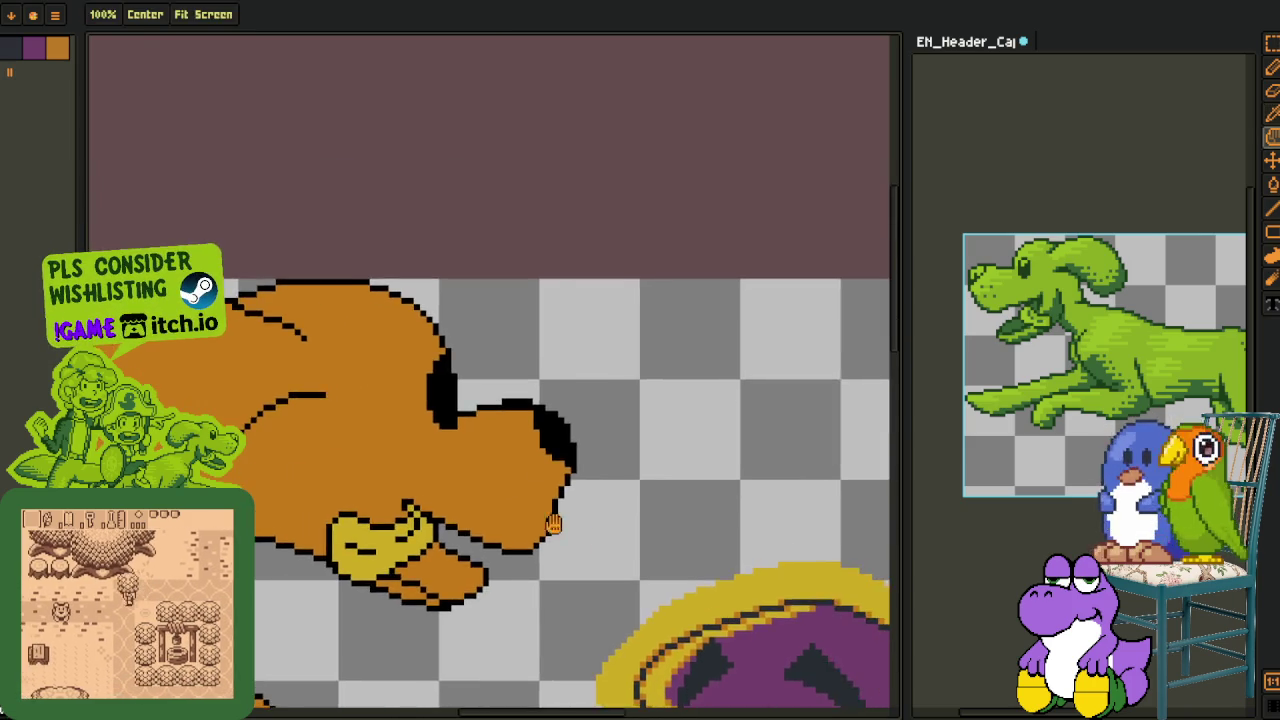
pyautogui.scroll(2, 521, 413)
pyautogui.scroll(1, 490, 400)
# Thin the nearby dog outline by painting excess black edge pixels orange.
pyautogui.press('b')
pyautogui.click(485, 390)
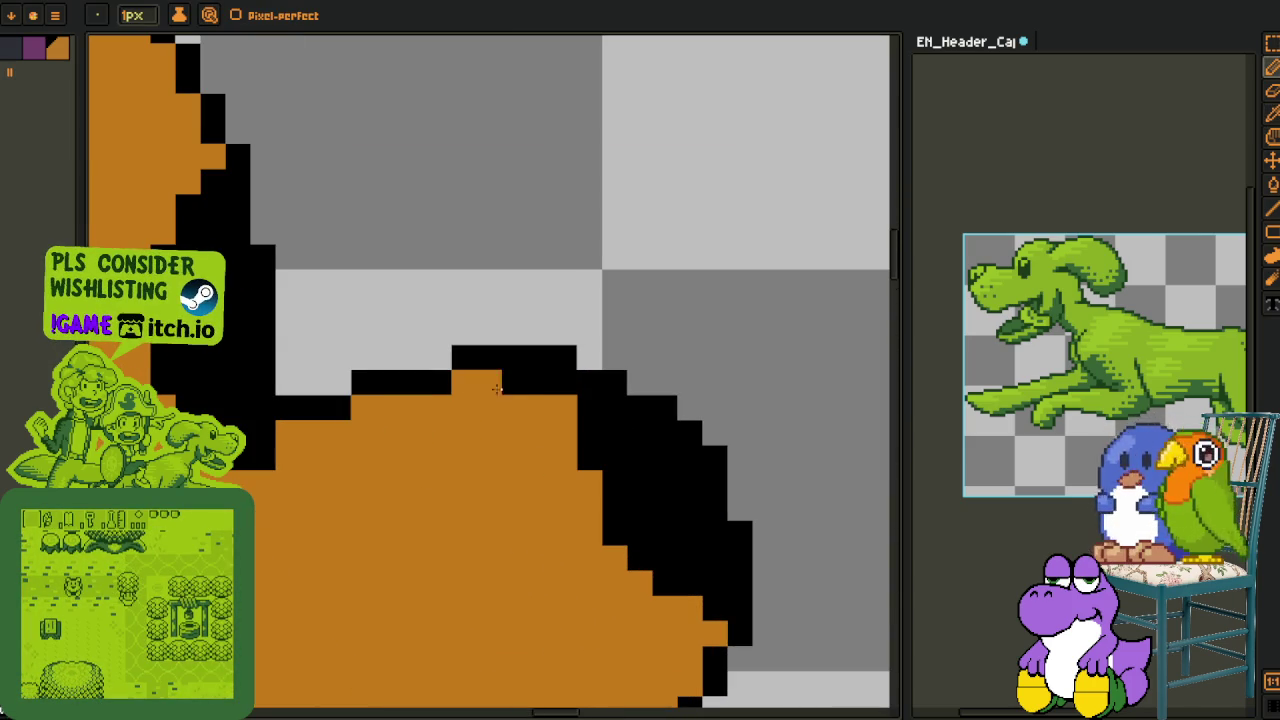
pyautogui.scroll(-3, 554, 394)
pyautogui.press('i')
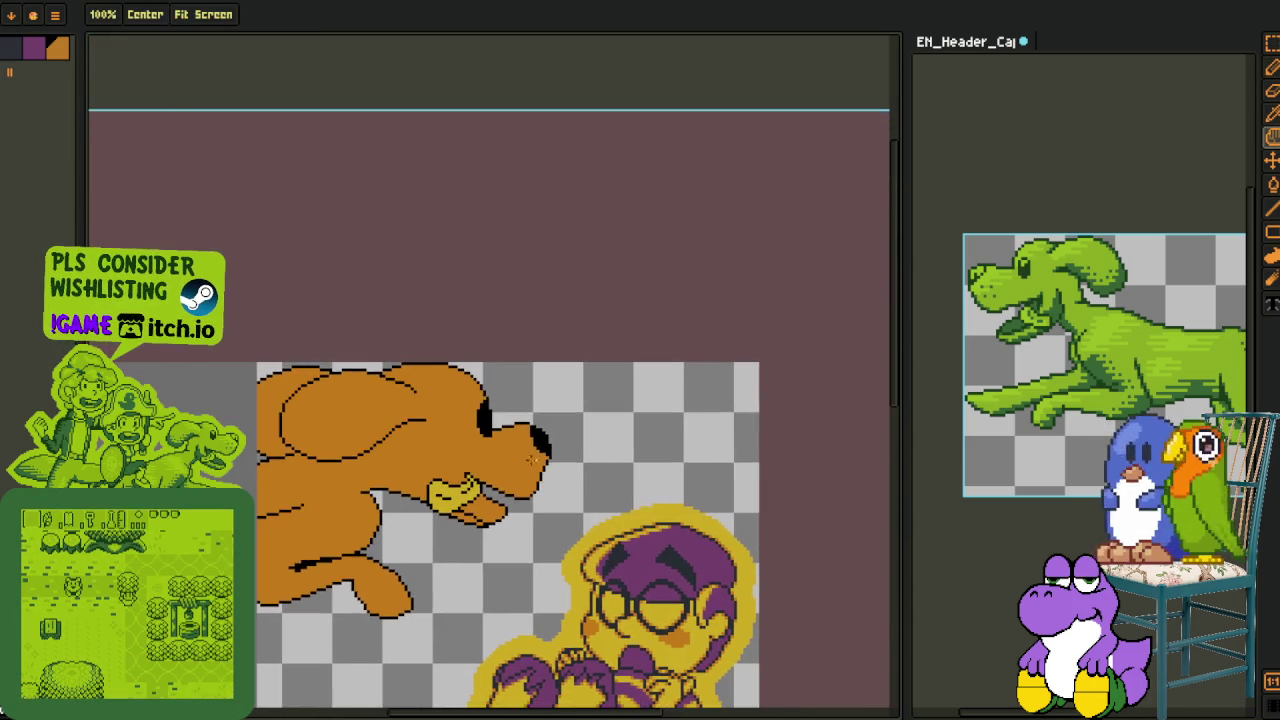
pyautogui.scroll(1, 540, 416)
pyautogui.scroll(1, 540, 416)
pyautogui.scroll(1, 540, 416)
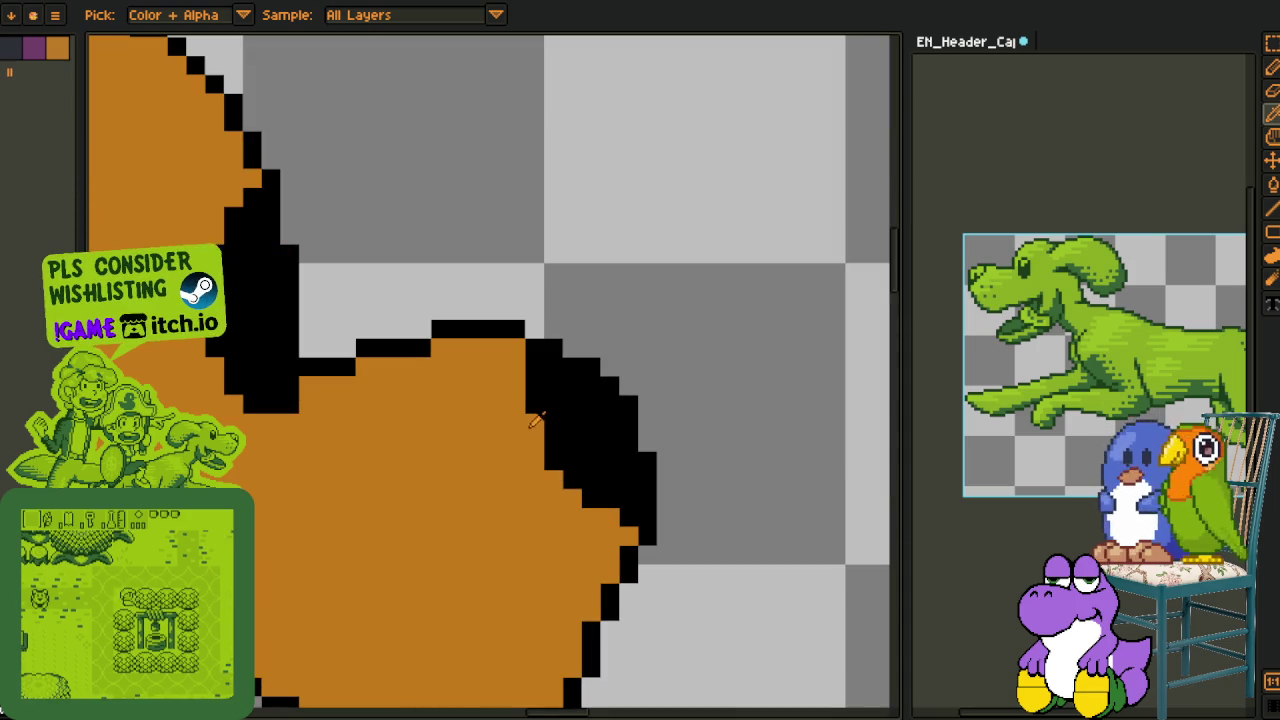
pyautogui.press('b')
pyautogui.moveTo(540, 364); pyautogui.dragTo(556, 449)
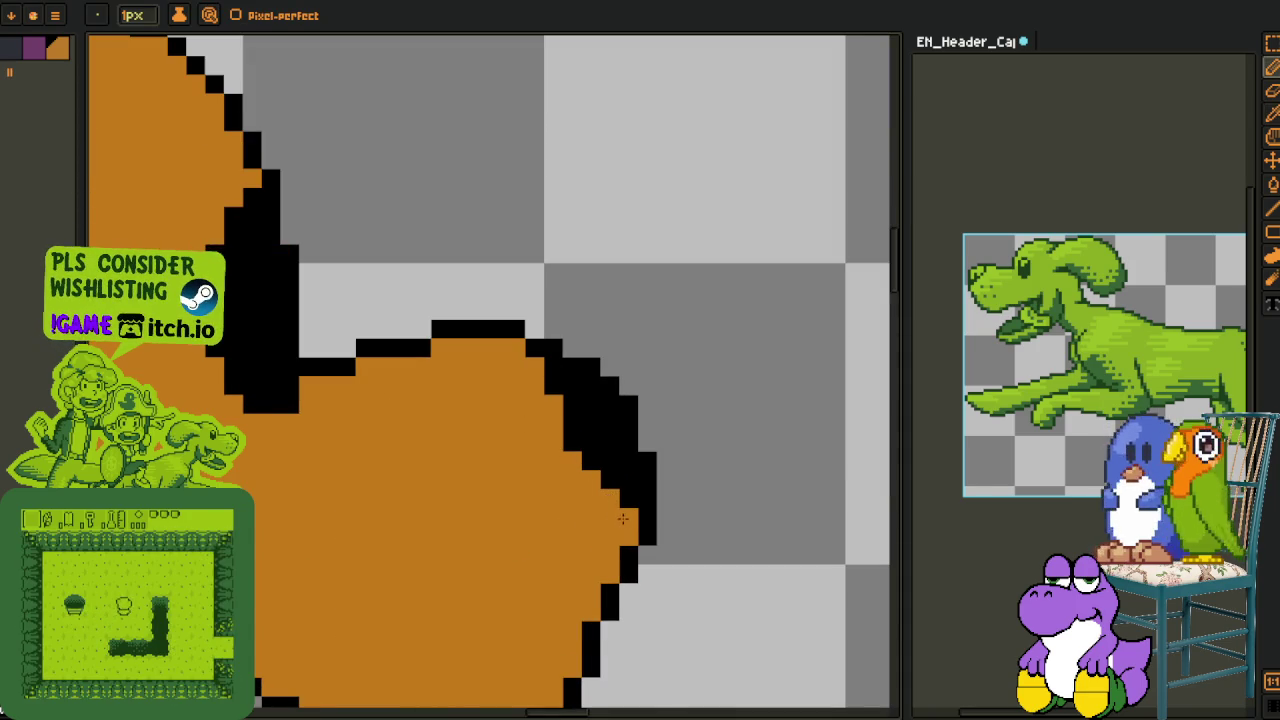
# Pan out to show the whole scene and save the sprite.
pyautogui.scroll(-1, 621, 516)
pyautogui.scroll(-2, 621, 516)
pyautogui.press('i')
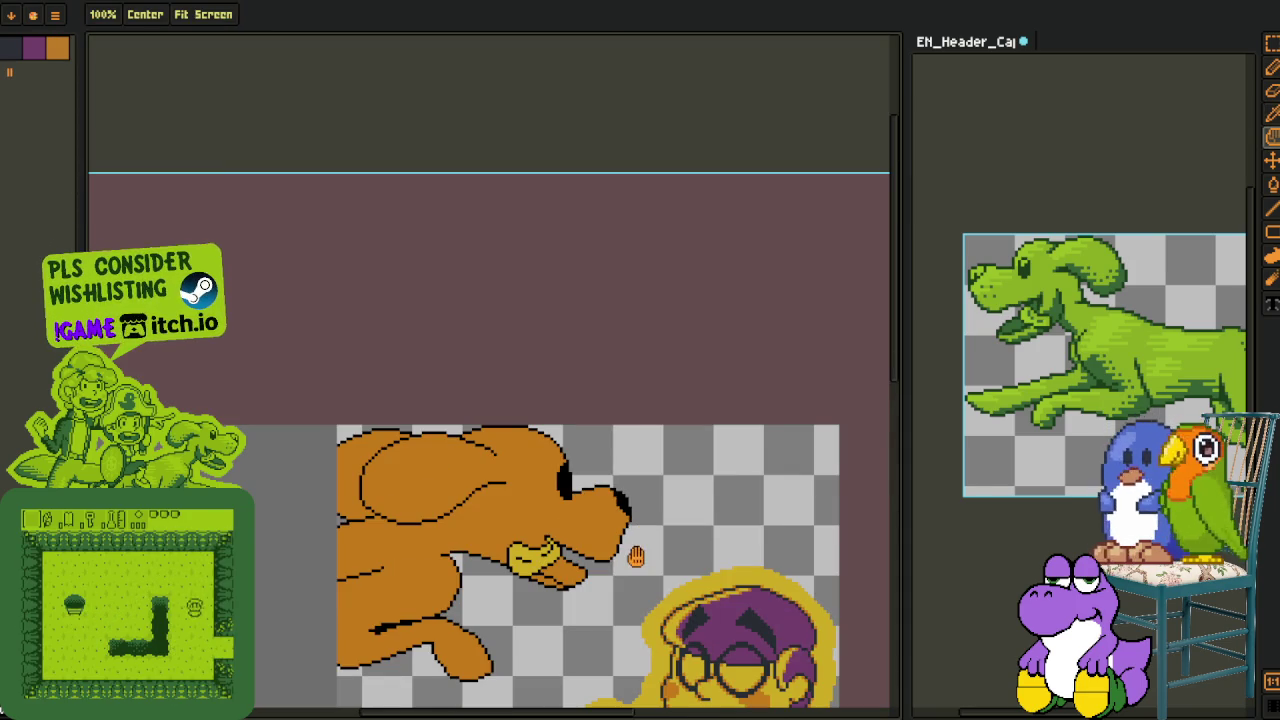
pyautogui.moveTo(646, 512); pyautogui.dragTo(560, 461)
pyautogui.scroll(-2, 562, 466)
pyautogui.hotkey('ctrl', 's')
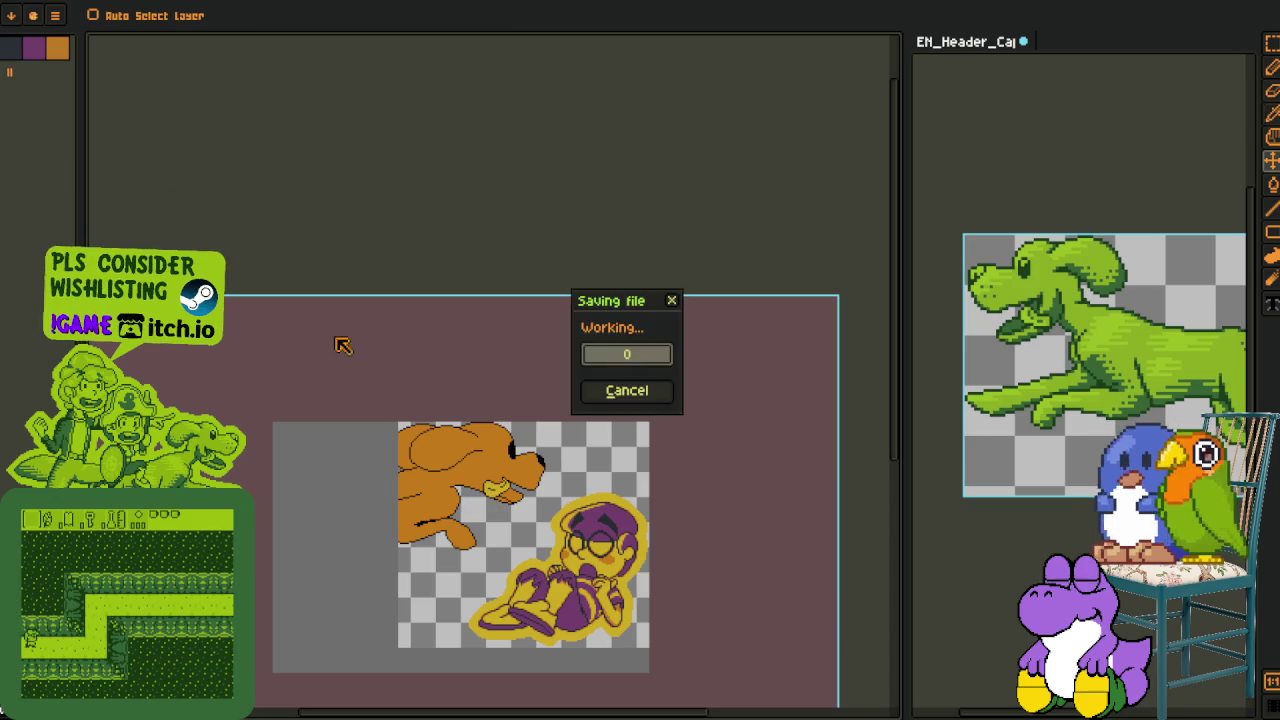
# Flip the canvas horizontally via Sprite > Rotate Canvas, then recentre and zoom the view.
pyautogui.hotkey('alt', 's')
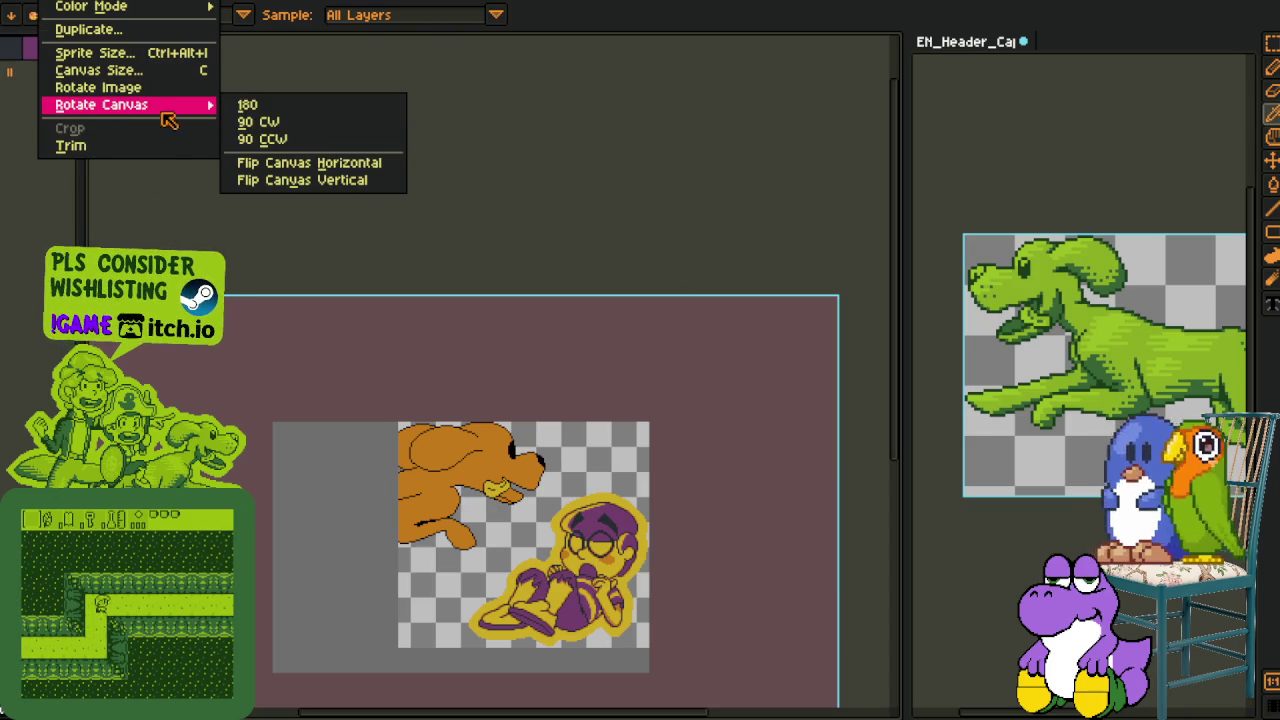
pyautogui.click(330, 161)
pyautogui.moveTo(437, 470); pyautogui.dragTo(407, 424)
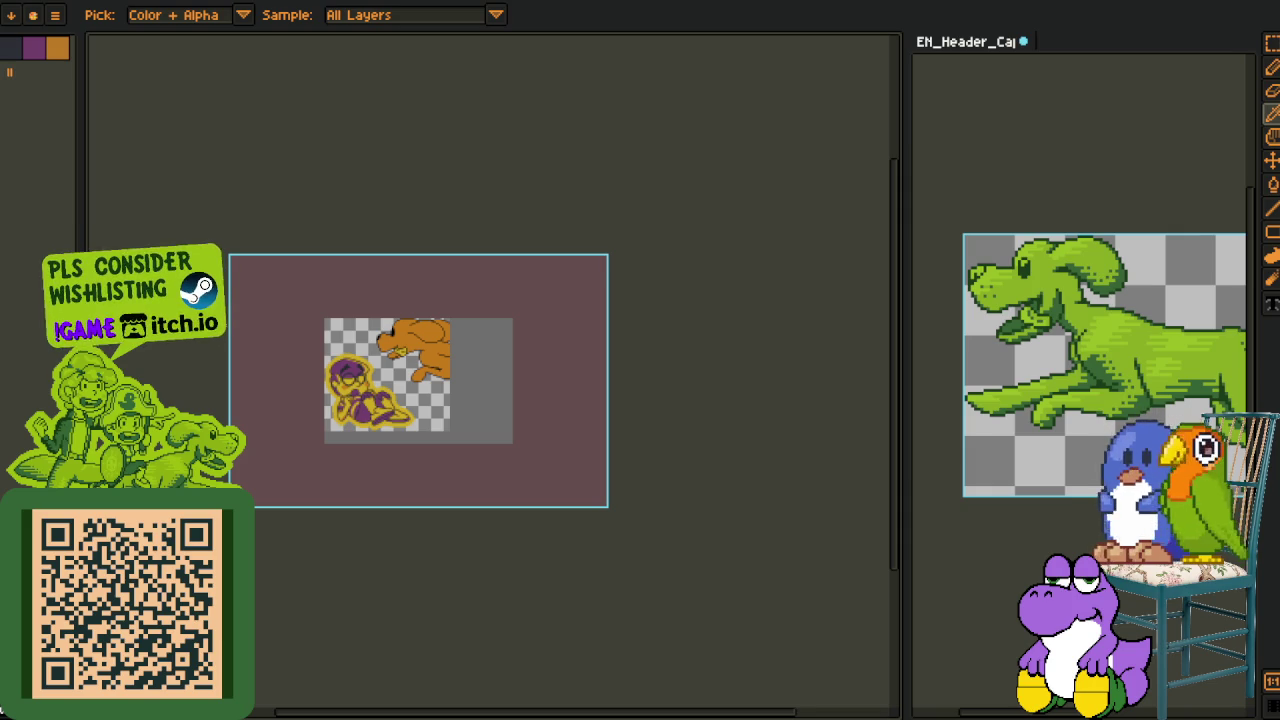
pyautogui.scroll(2, 346, 392)
pyautogui.scroll(3, 371, 320)
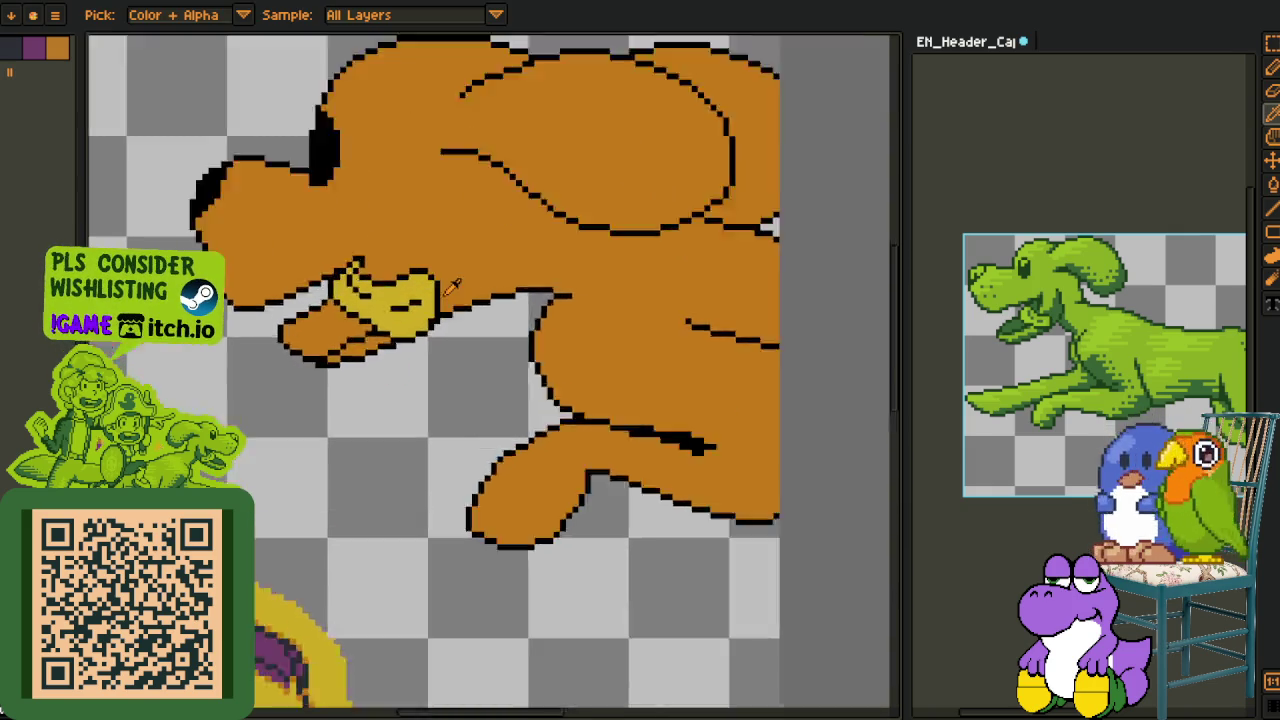
# Add black outline pixels beside the dog's yellow mouth shape.
pyautogui.scroll(3, 452, 287)
pyautogui.press('b')
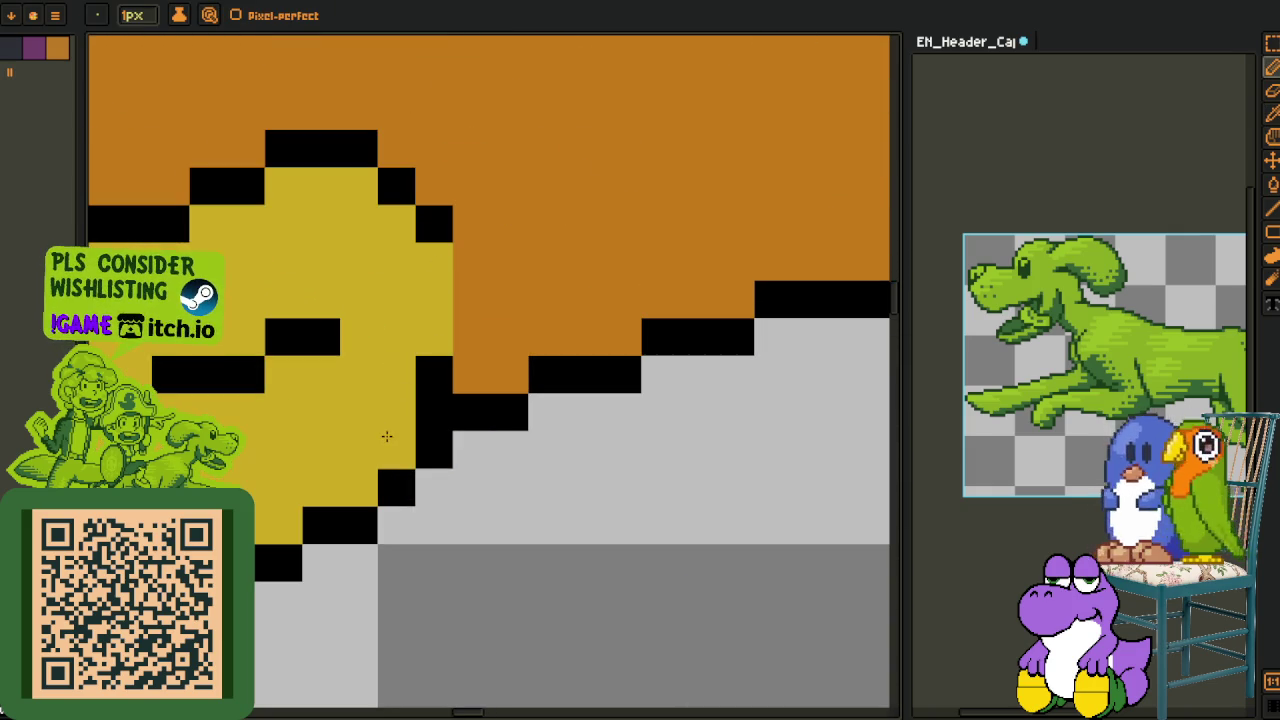
pyautogui.moveTo(471, 350)
pyautogui.mouseDown()
pyautogui.moveTo(471, 300)
pyautogui.moveTo(449, 292)
pyautogui.mouseUp()
pyautogui.scroll(-4, 452, 287)
pyautogui.press('i')
pyautogui.scroll(-2, 395, 378)
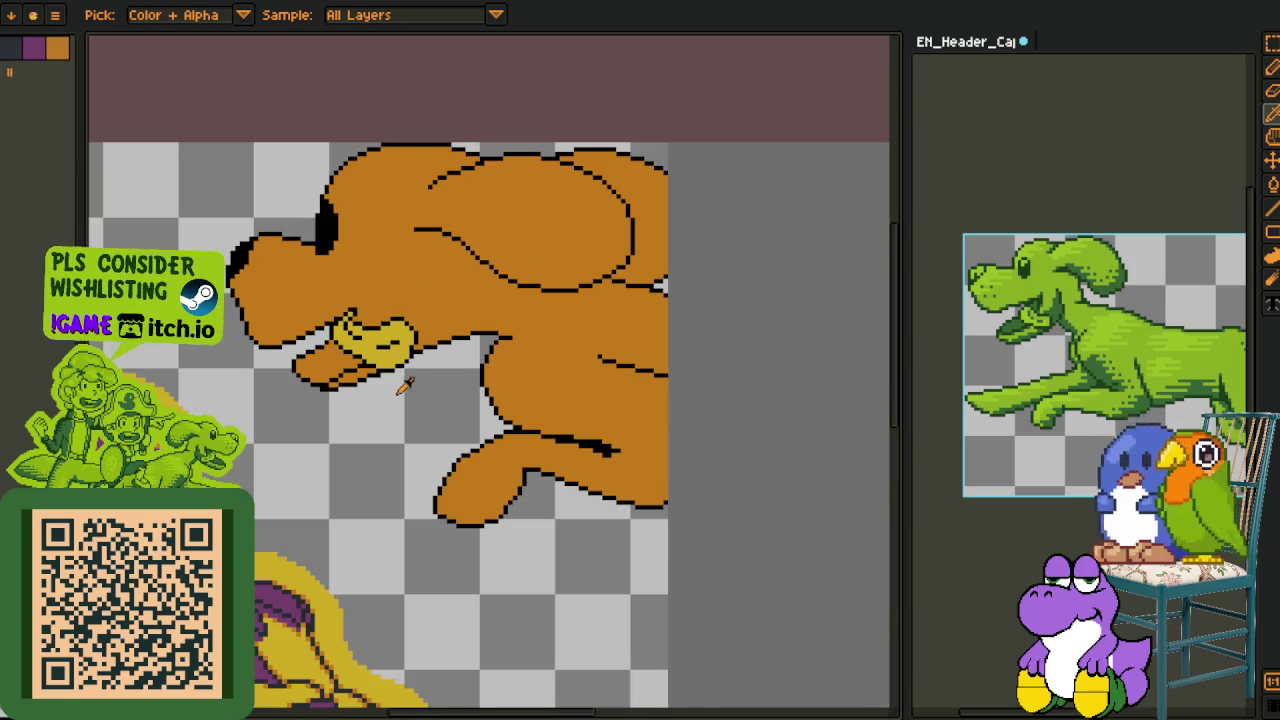
pyautogui.scroll(-1, 420, 470)
pyautogui.scroll(-2, 430, 465)
pyautogui.scroll(-2, 424, 462)
# Draw a stepped black fold line under the dog's neck.
pyautogui.press('m')
pyautogui.press('i')
pyautogui.scroll(3, 424, 470)
pyautogui.scroll(2, 380, 440)
pyautogui.scroll(2, 330, 410)
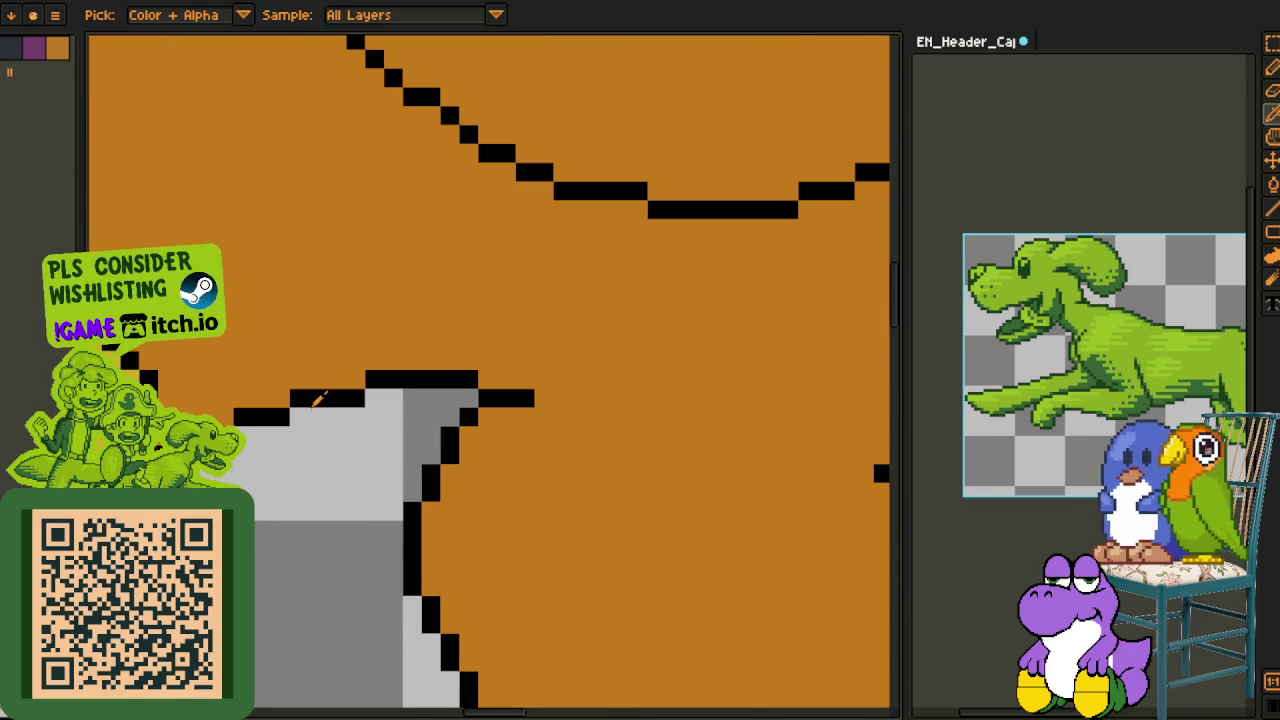
pyautogui.press('b')
pyautogui.moveTo(263, 417); pyautogui.dragTo(398, 472)
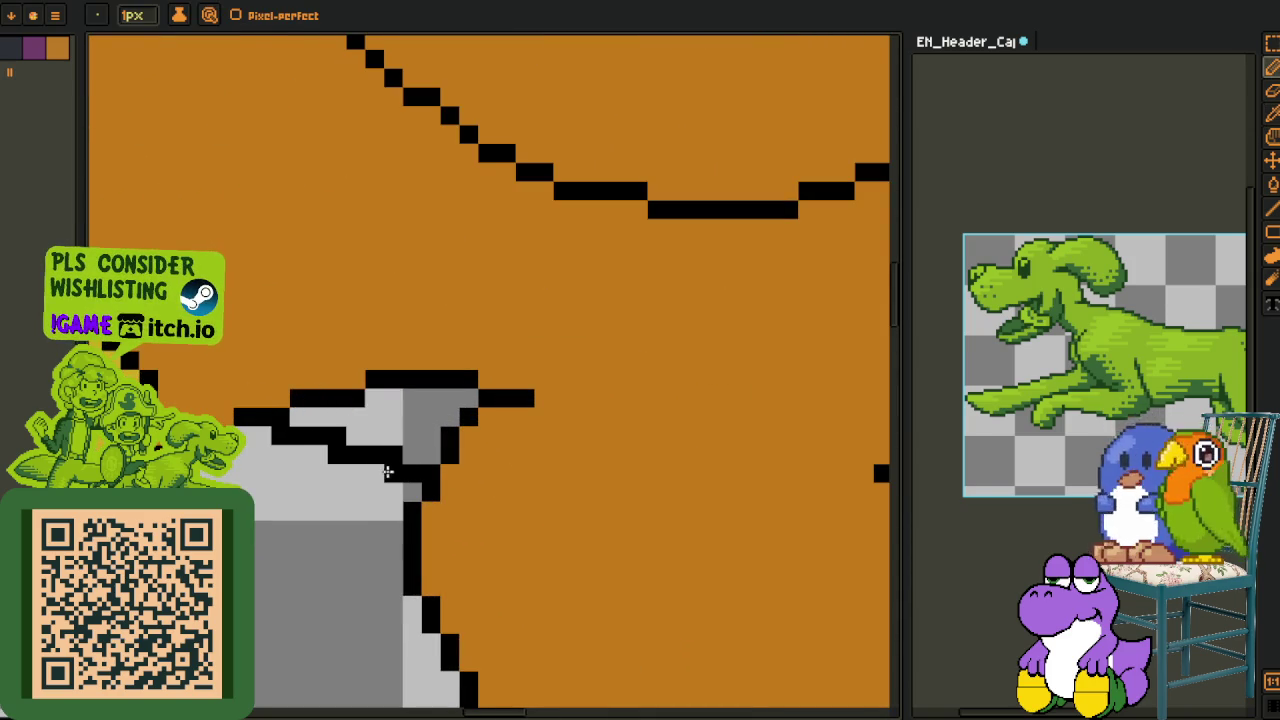
# Sample the orange fur, paint over stray black pixels and fill the grey gap orange.
pyautogui.press('i')
pyautogui.click(300, 363)
pyautogui.press('b')
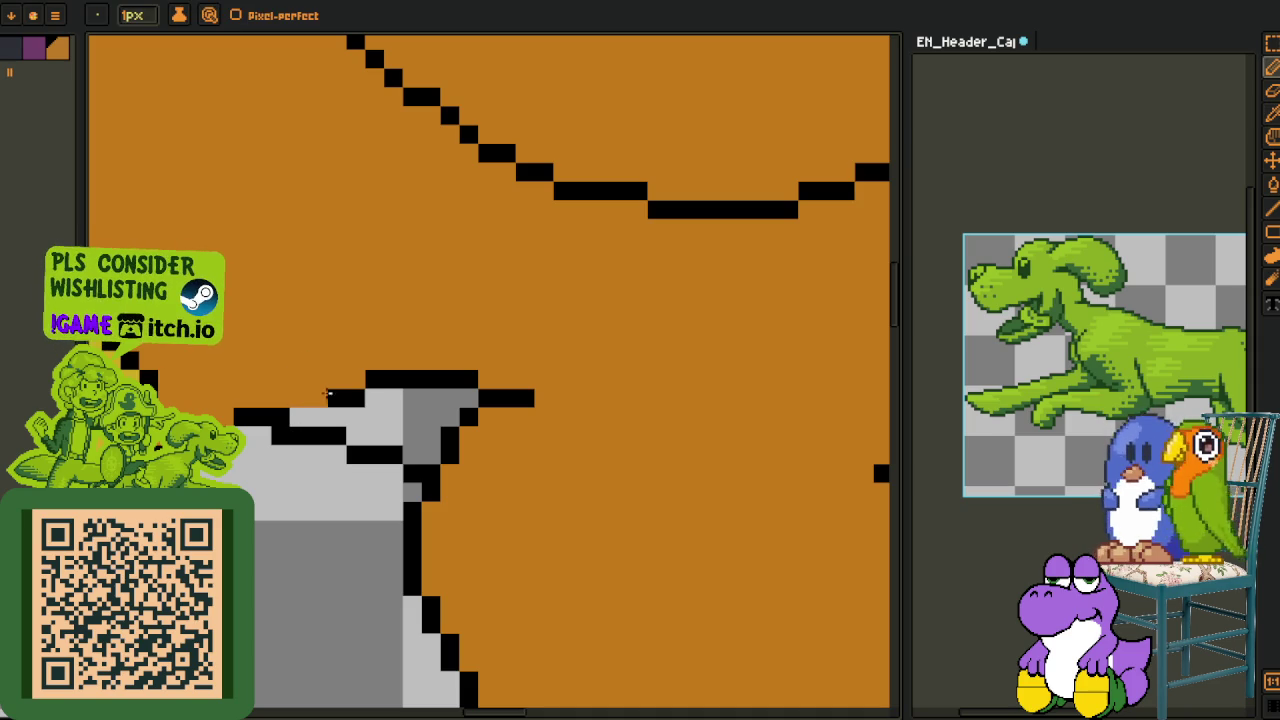
pyautogui.moveTo(308, 391); pyautogui.dragTo(313, 390)
pyautogui.click(457, 384)
pyautogui.press('g')
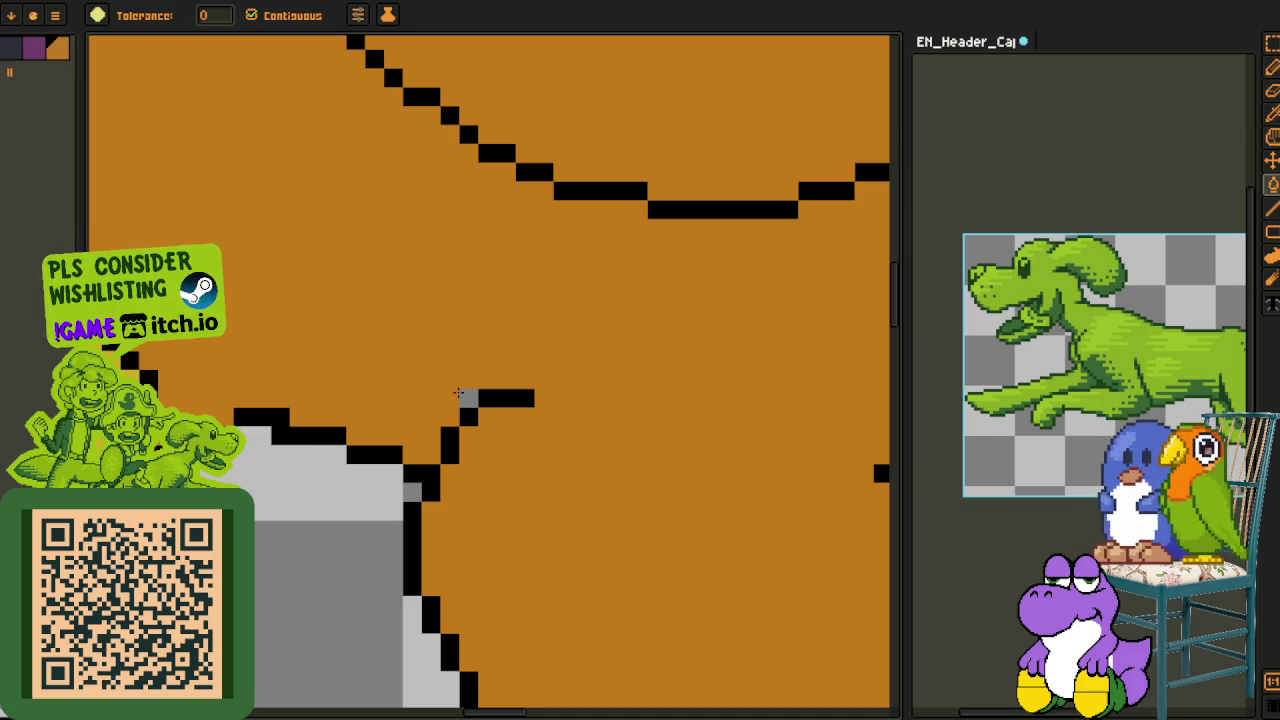
pyautogui.press('b')
# Recentre the view on the dog, save the artwork, and zoom toward its head.
pyautogui.scroll(-5, 300, 490)
pyautogui.press('i')
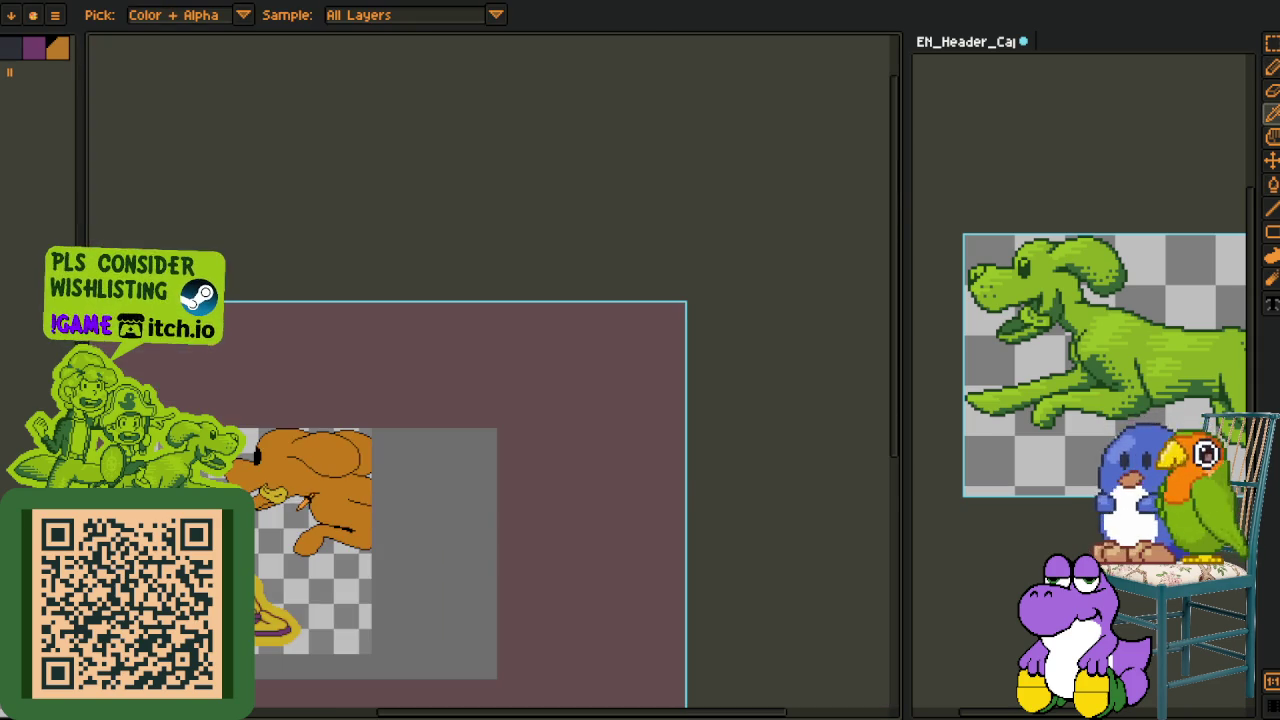
pyautogui.moveTo(305, 512); pyautogui.dragTo(320, 470)
pyautogui.hotkey('ctrl', 's')
pyautogui.scroll(2, 300, 480)
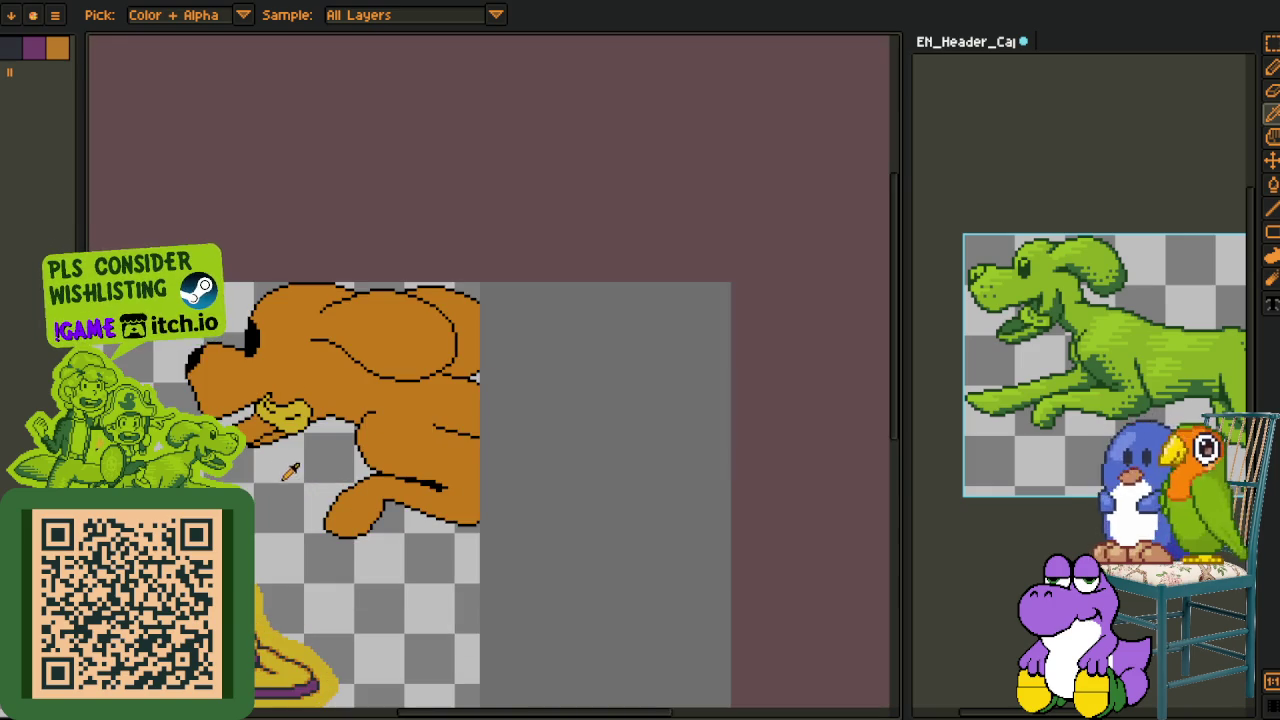
pyautogui.moveTo(290, 473); pyautogui.dragTo(302, 500)
pyautogui.scroll(2, 320, 470)
pyautogui.scroll(2, 343, 458)
pyautogui.scroll(1, 360, 462)
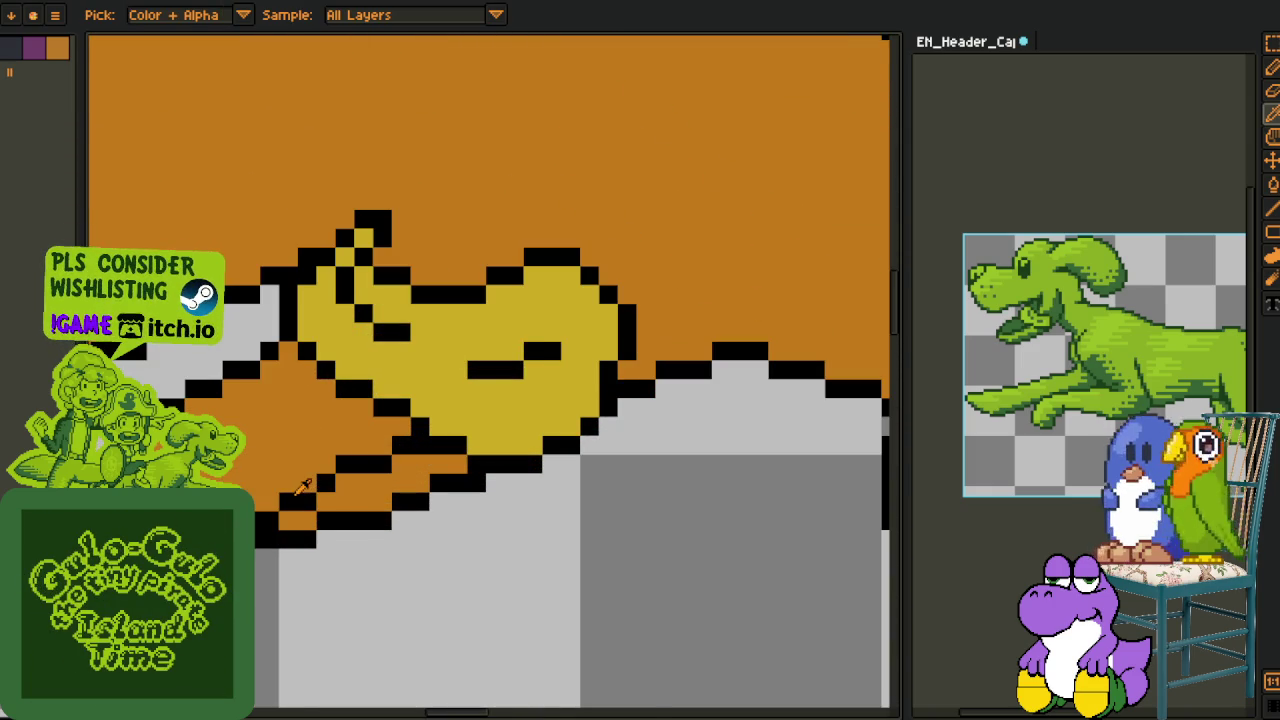
# Zoom in and out around the dog's ear and muzzle to inspect them.
pyautogui.scroll(-2, 300, 470)
pyautogui.scroll(1, 320, 420)
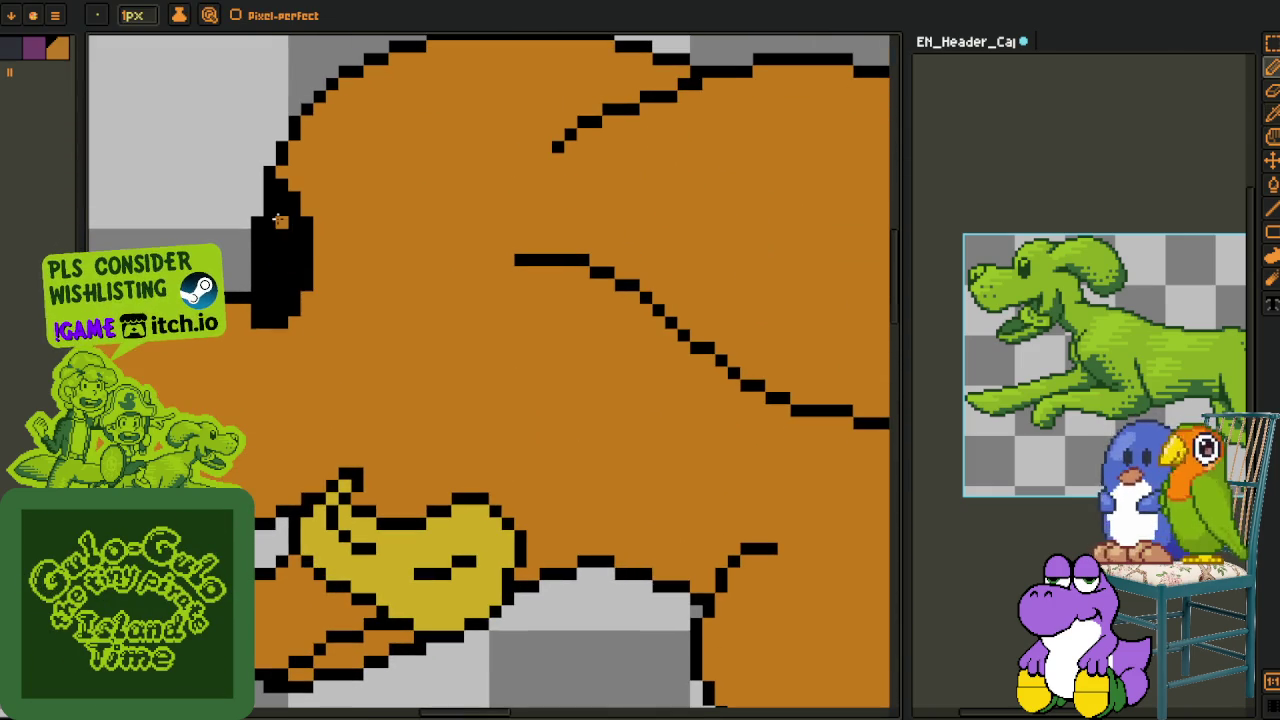
pyautogui.scroll(1, 255, 375)
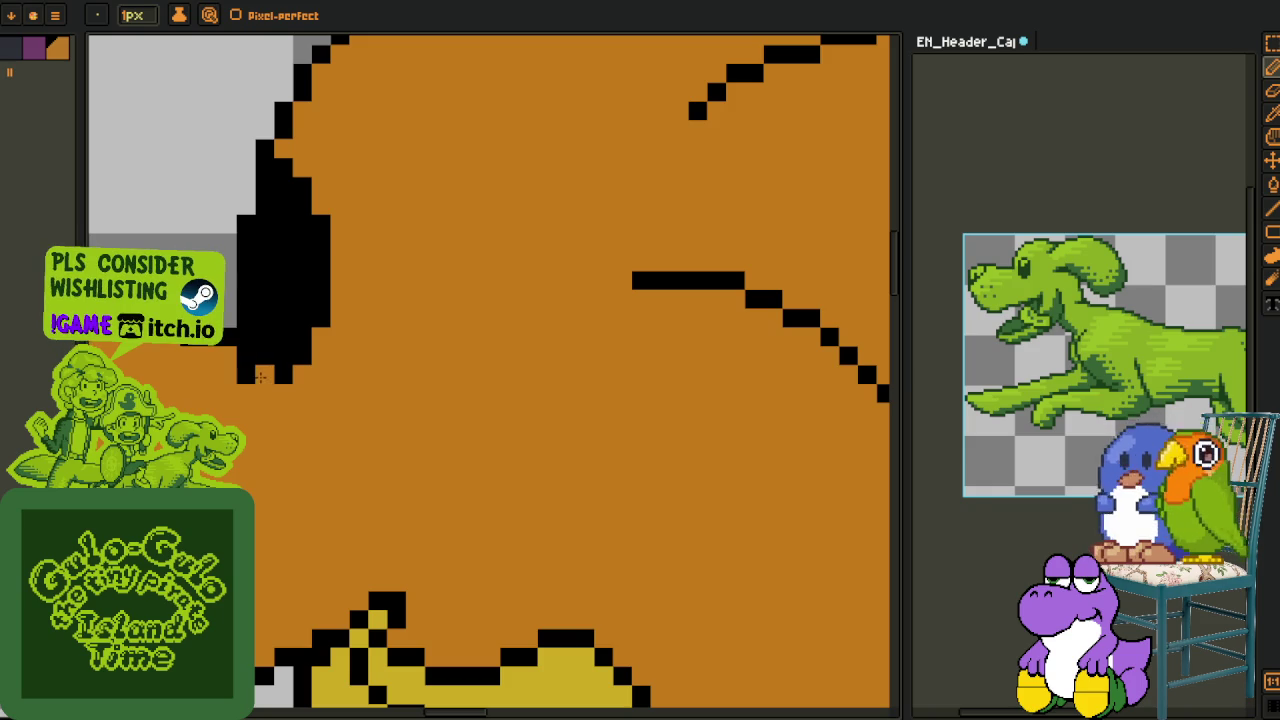
pyautogui.scroll(-2, 252, 378)
pyautogui.scroll(2, 243, 353)
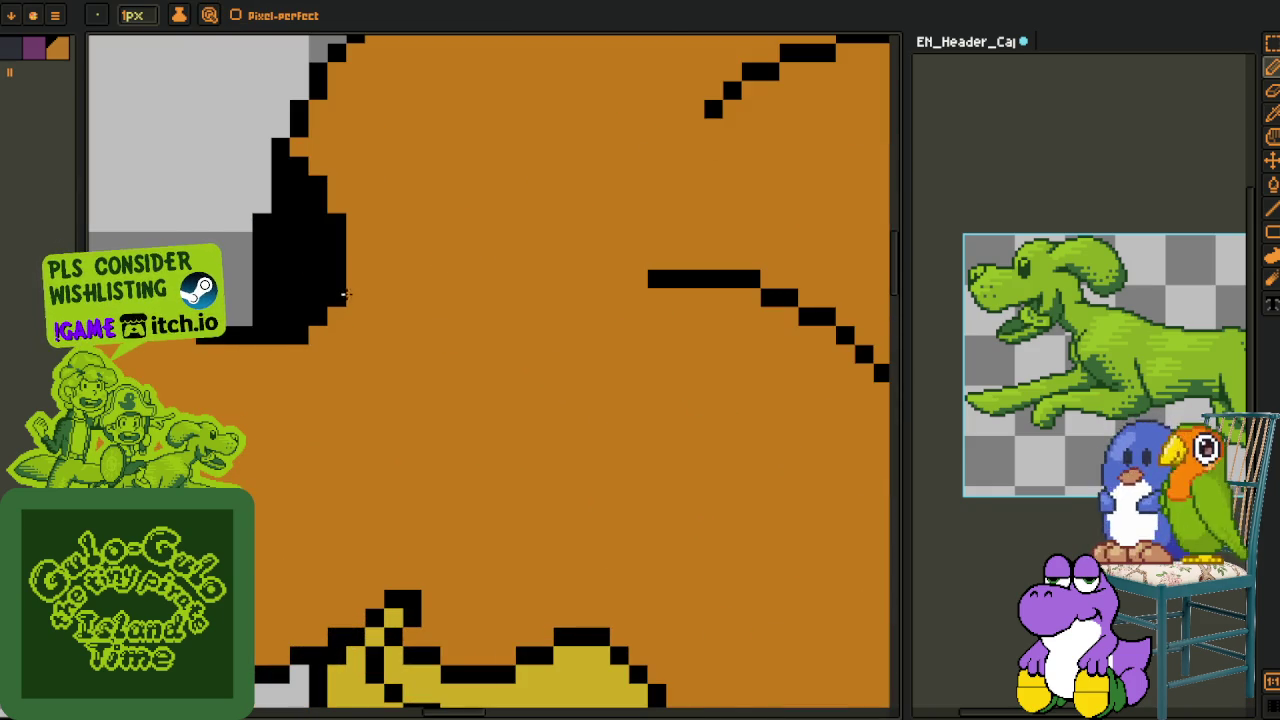
pyautogui.scroll(-1, 346, 295)
pyautogui.scroll(-1, 340, 320)
pyautogui.scroll(1, 335, 350)
pyautogui.scroll(1, 333, 368)
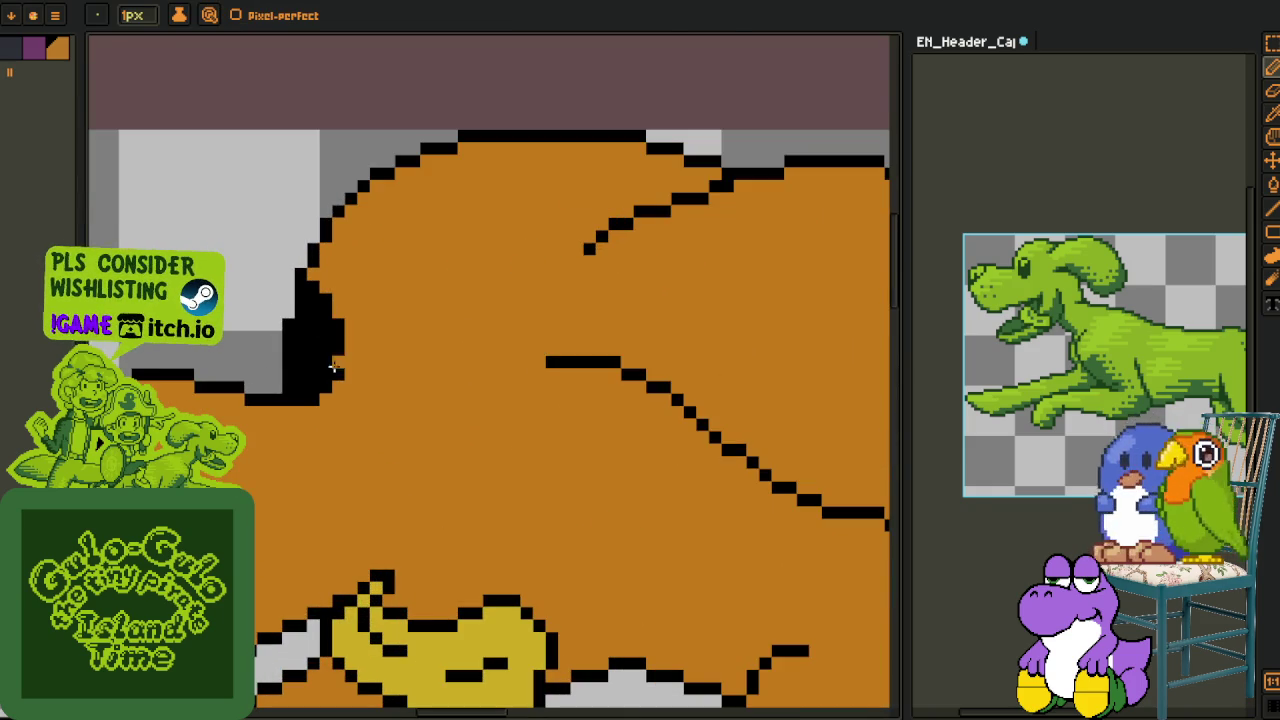
pyautogui.scroll(-2, 342, 375)
pyautogui.scroll(1, 367, 395)
pyautogui.scroll(1, 350, 350)
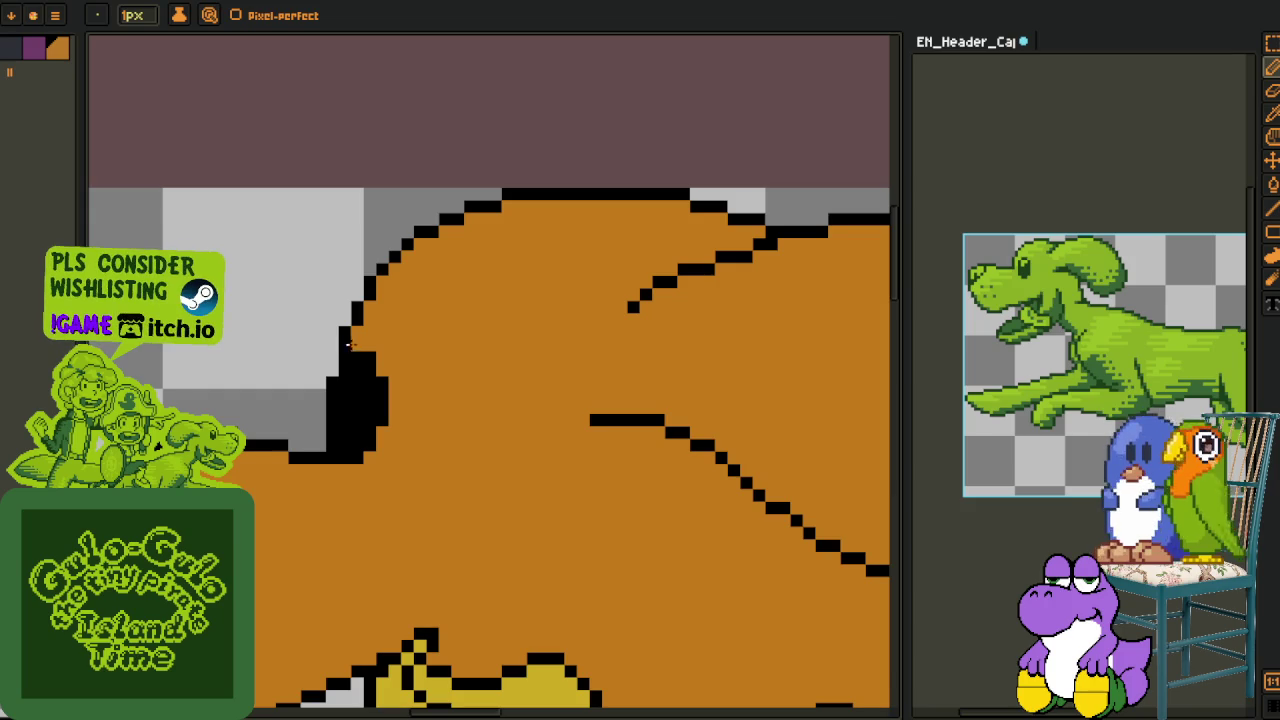
# Save the artwork and pan the view over the dog's leg fold.
pyautogui.press('i')
pyautogui.scroll(-1, 355, 347)
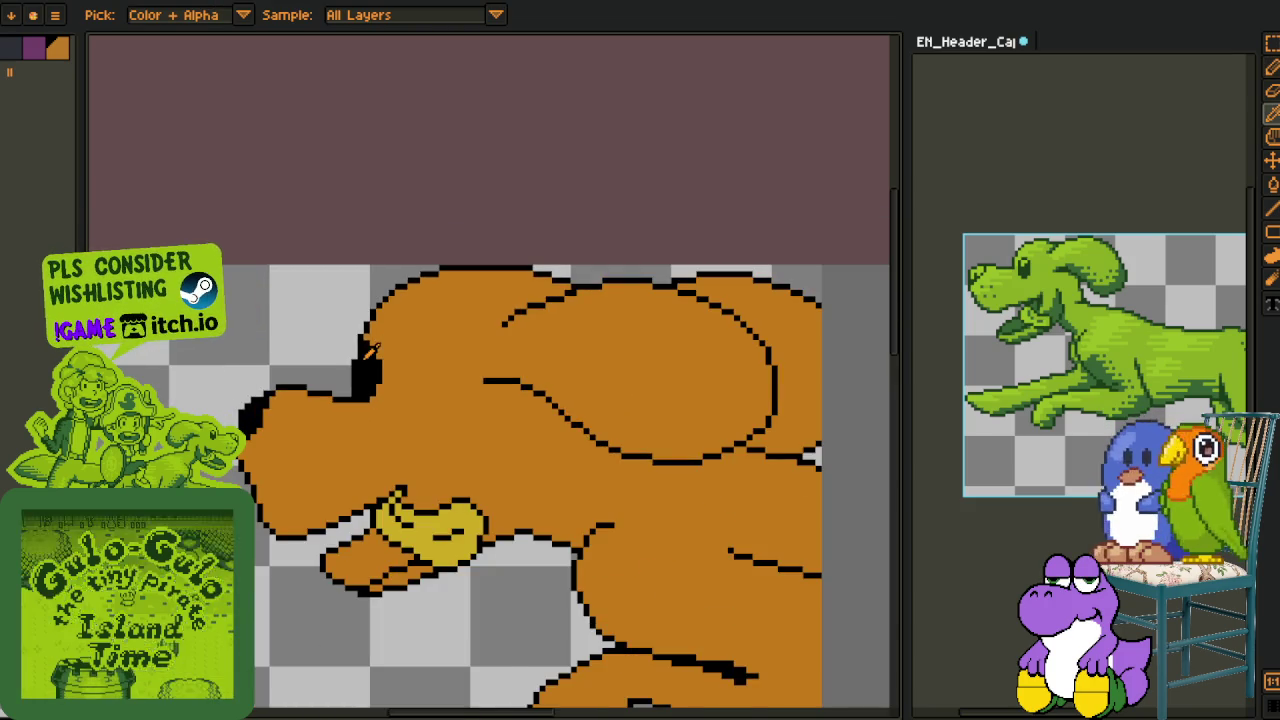
pyautogui.scroll(-1, 360, 350)
pyautogui.scroll(1, 365, 355)
pyautogui.scroll(2, 362, 358)
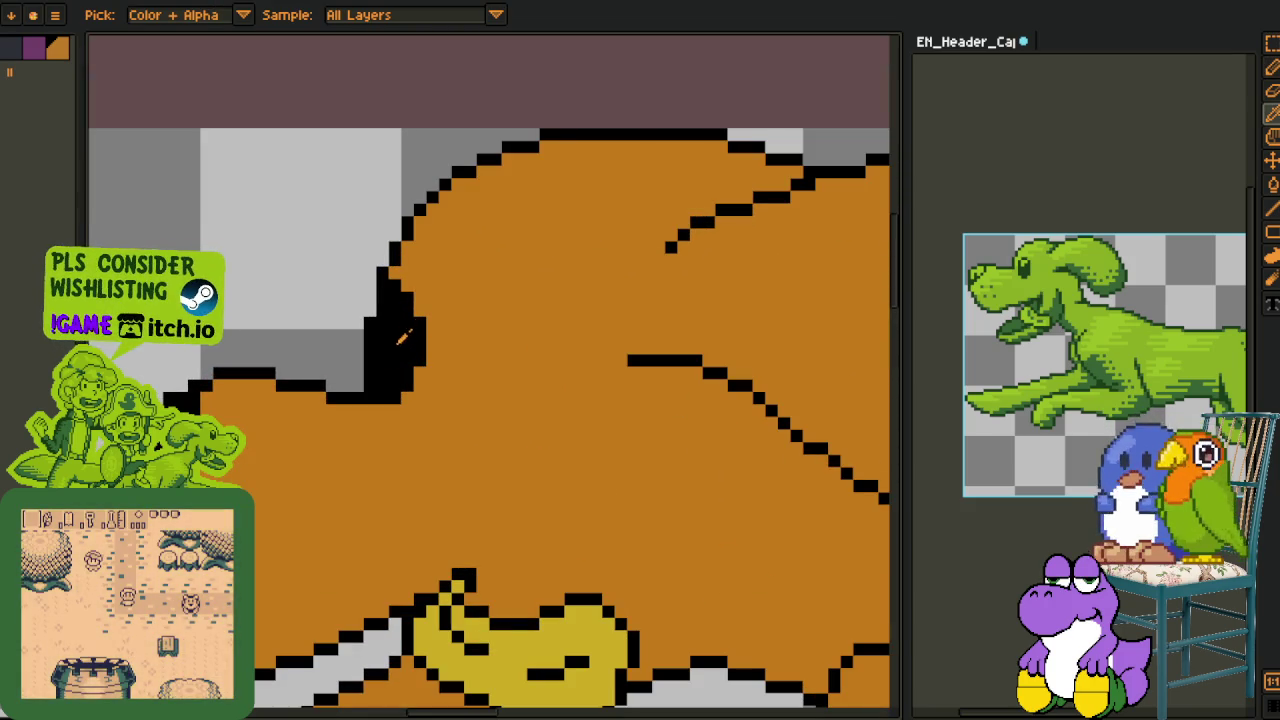
pyautogui.scroll(-2, 360, 375)
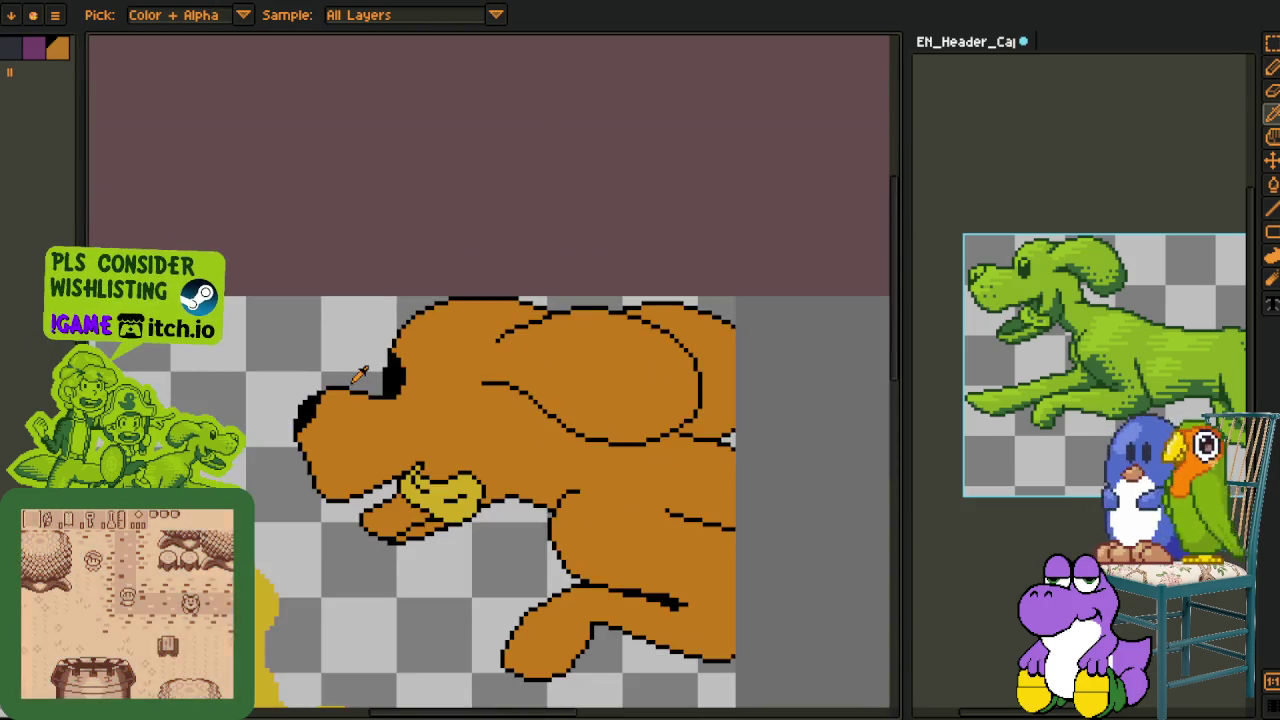
pyautogui.scroll(-1, 359, 375)
pyautogui.scroll(-1, 360, 380)
pyautogui.hotkey('ctrl', 's')
pyautogui.moveTo(417, 450); pyautogui.dragTo(397, 430)
pyautogui.press('o')
pyautogui.scroll(2, 397, 430)
pyautogui.scroll(2, 453, 414)
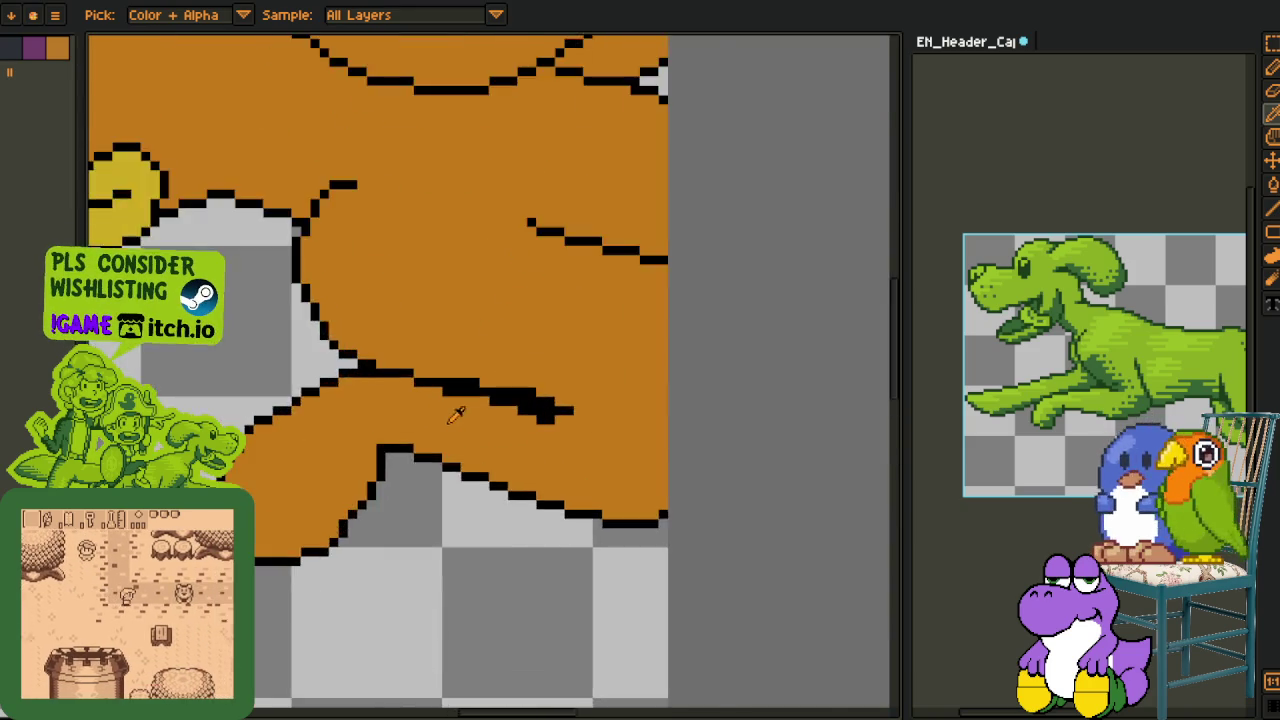
# Reposition the view over the dog and save the sprite.
pyautogui.scroll(2, 505, 410)
pyautogui.press('b')
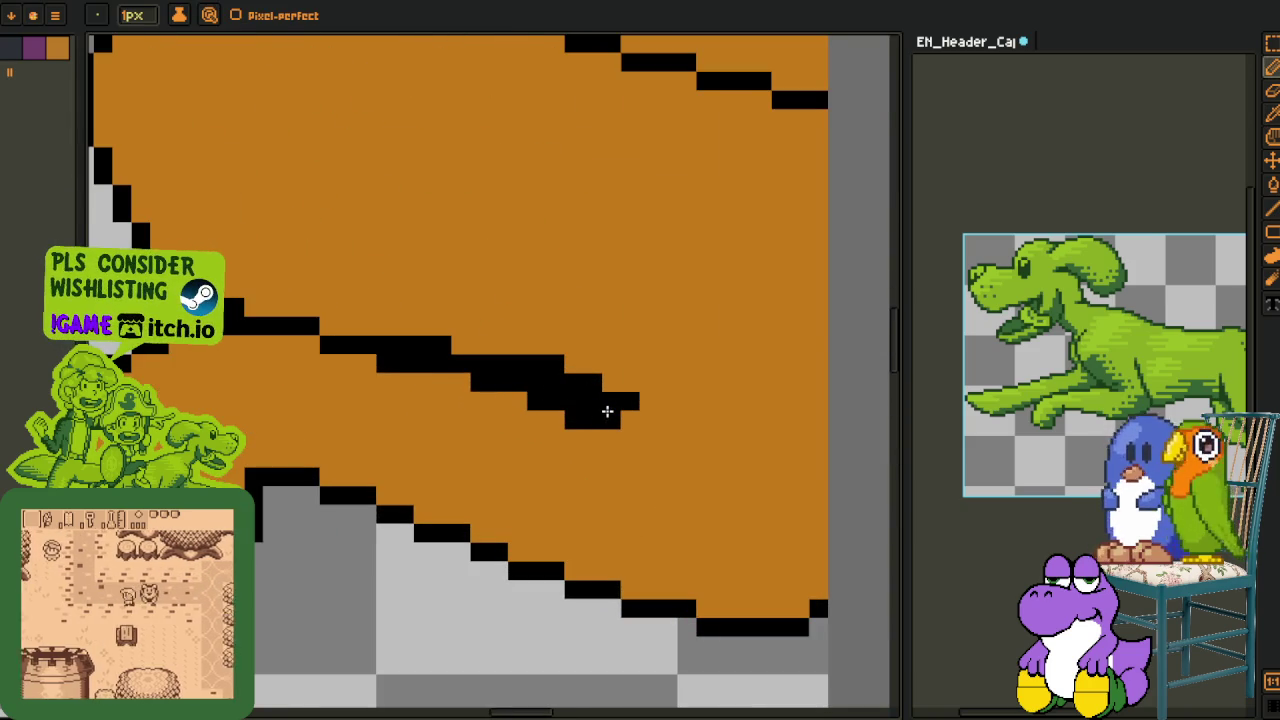
pyautogui.scroll(-3, 579, 364)
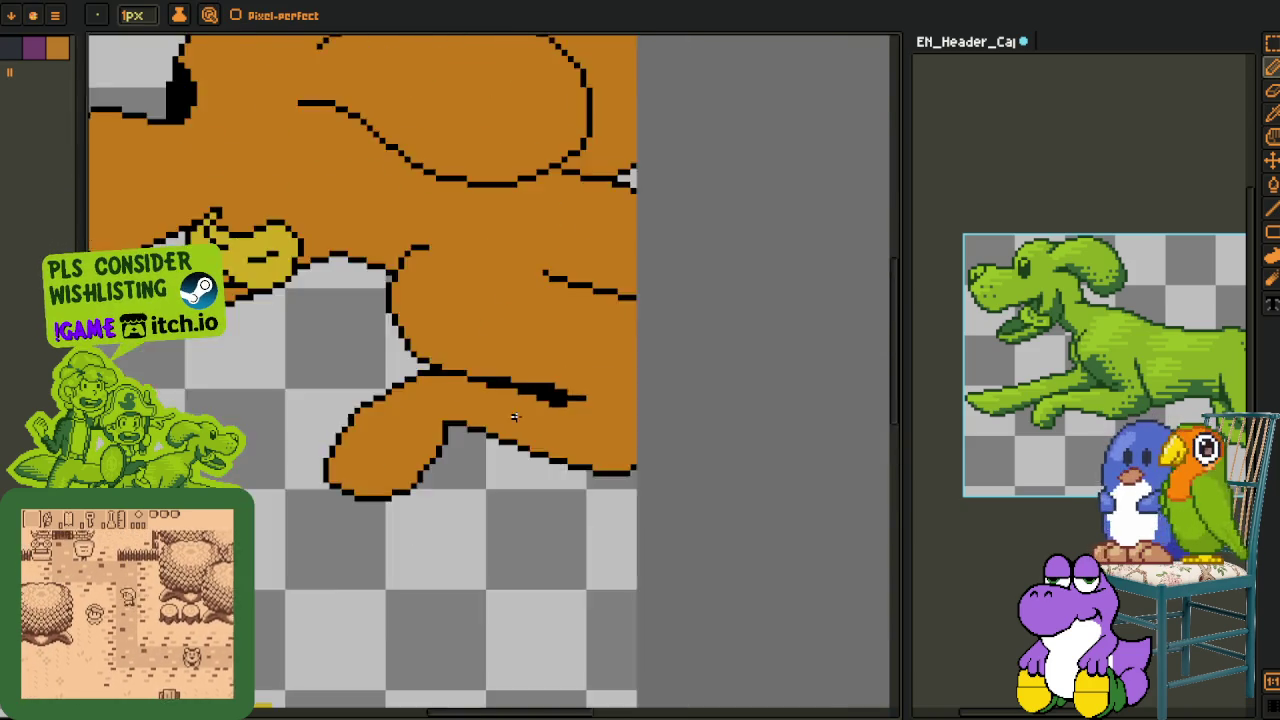
pyautogui.scroll(-3, 497, 472)
pyautogui.press('i')
pyautogui.scroll(3, 507, 426)
pyautogui.scroll(2, 507, 426)
pyautogui.scroll(-2, 507, 426)
pyautogui.moveTo(350, 450)
pyautogui.mouseDown()
pyautogui.moveTo(400, 499)
pyautogui.moveTo(428, 423)
pyautogui.mouseUp()
pyautogui.scroll(-1, 400, 499)
pyautogui.press('i')
pyautogui.hotkey('ctrl', 's')
# Extend the shoulder fold line, join it to the outline, and thin it to one pixel.
pyautogui.press('Tab')
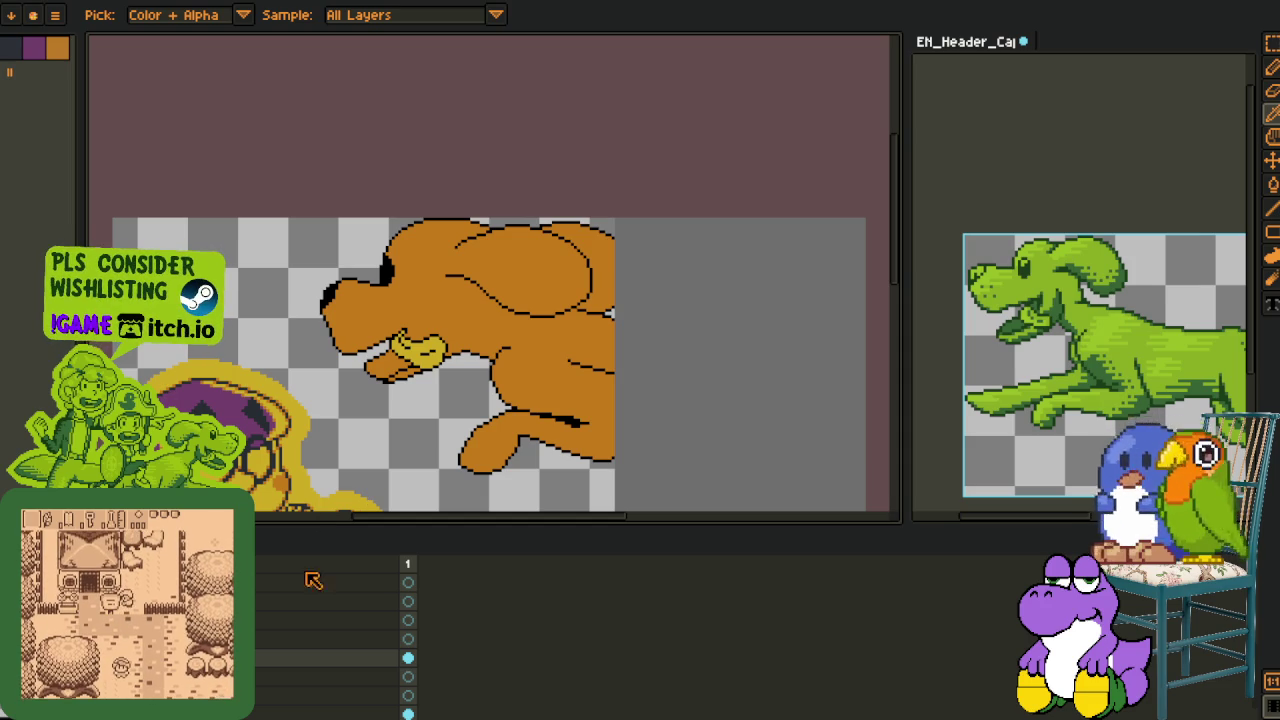
pyautogui.scroll(3, 450, 388)
pyautogui.press('Tab')
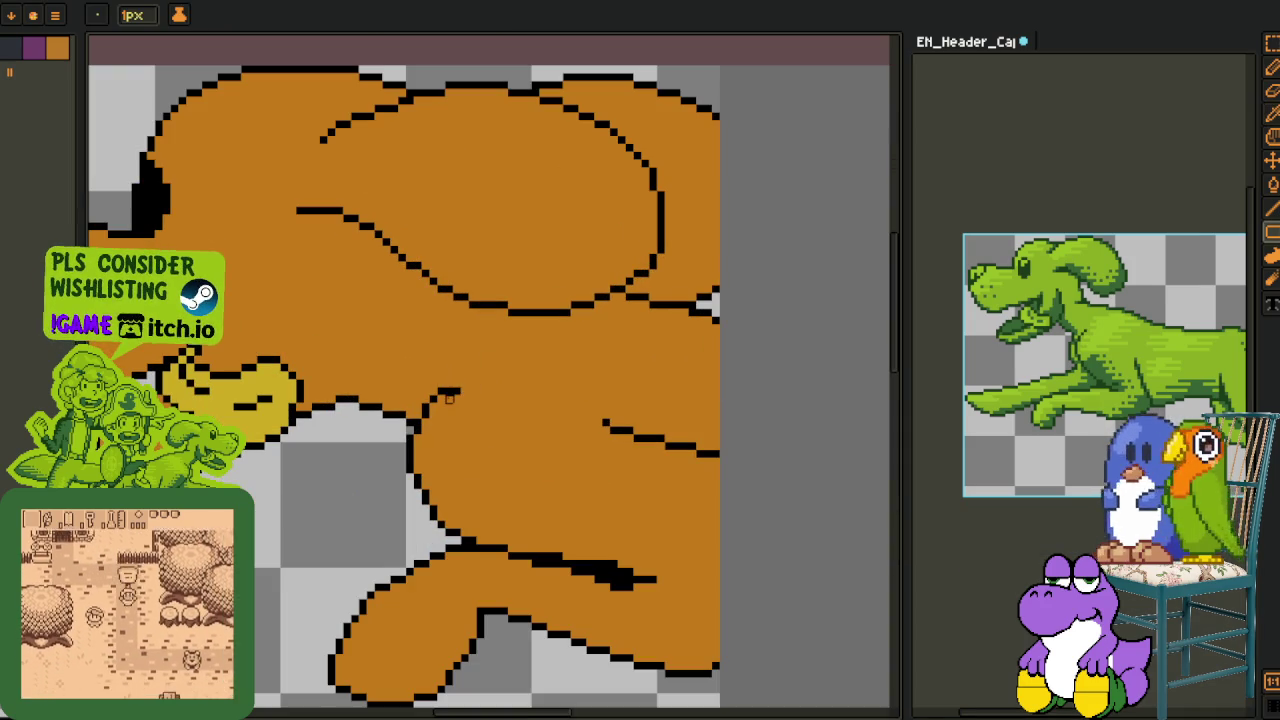
pyautogui.press('b')
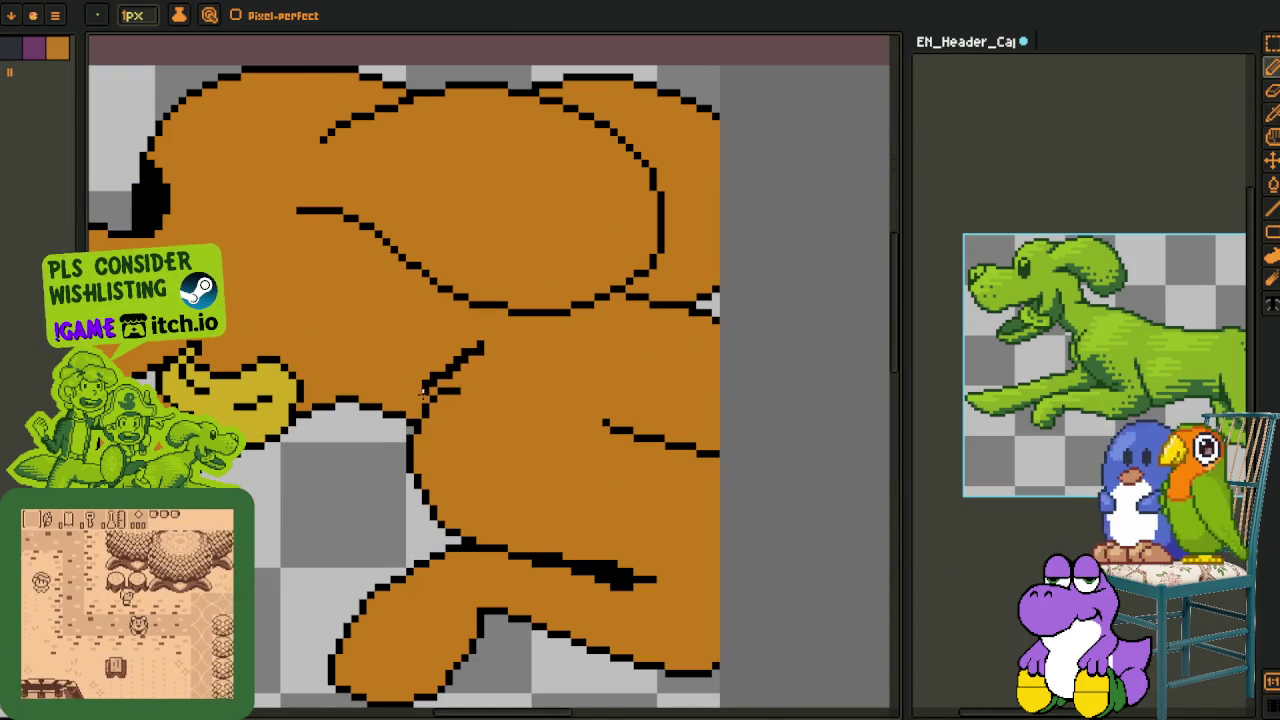
pyautogui.scroll(1, 455, 370)
pyautogui.moveTo(485, 341); pyautogui.dragTo(468, 357)
pyautogui.press('i')
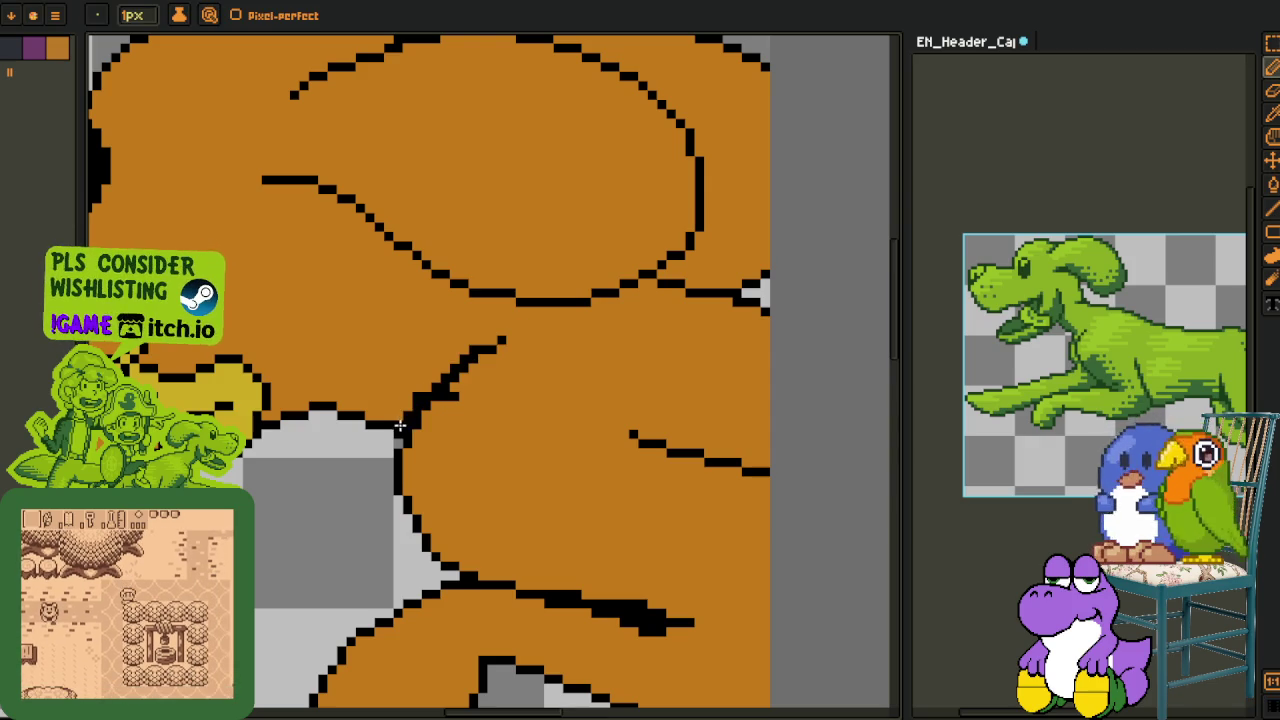
pyautogui.scroll(1, 424, 398)
pyautogui.scroll(1, 424, 398)
pyautogui.press('b')
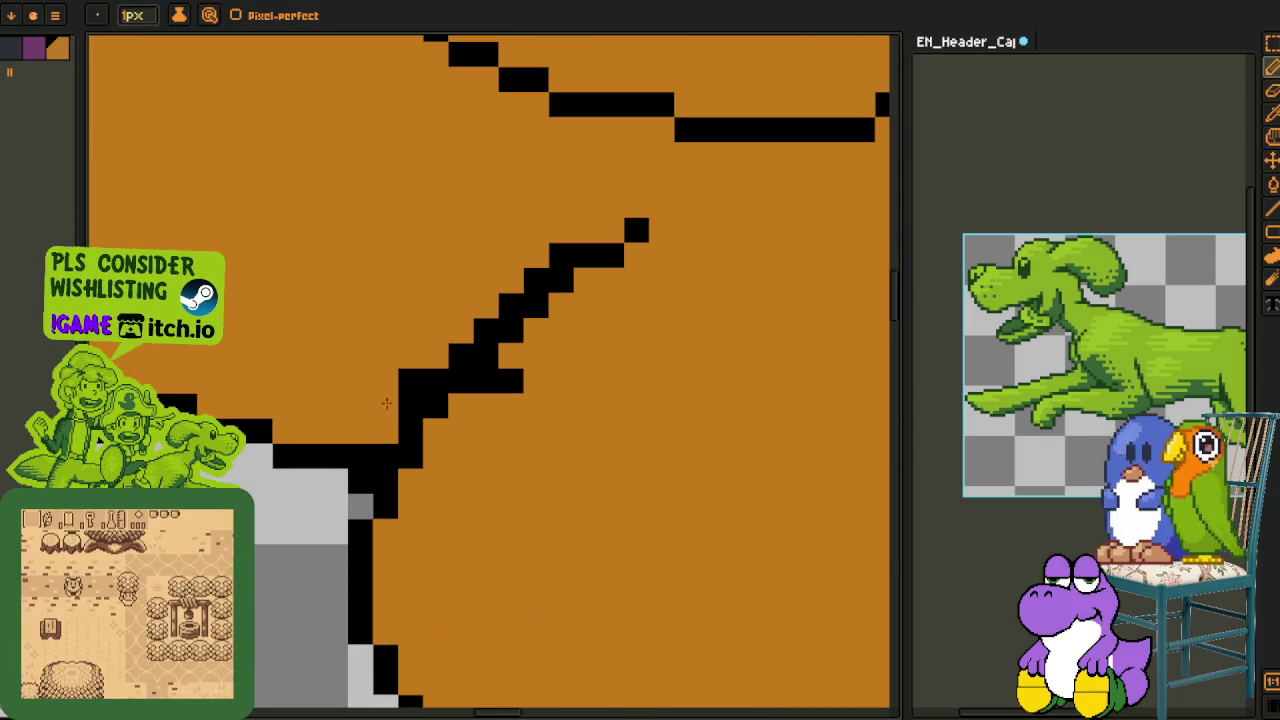
pyautogui.click(428, 398)
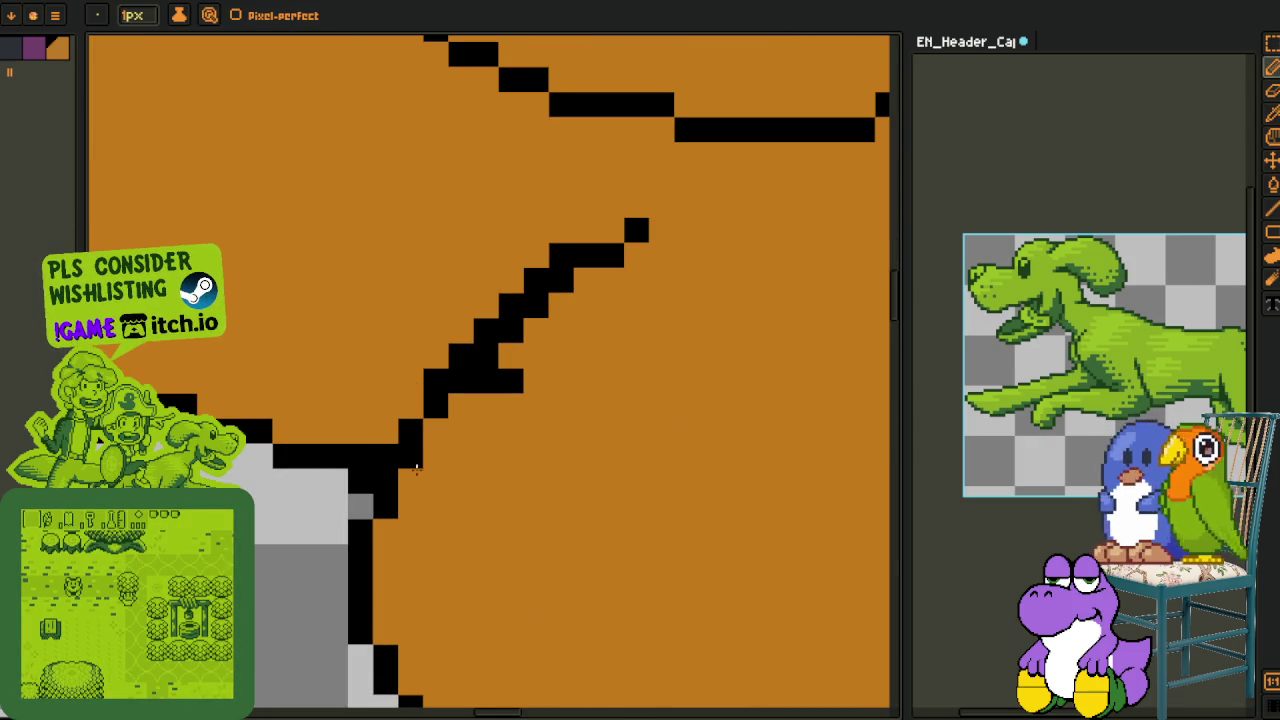
pyautogui.moveTo(475, 396)
pyautogui.mouseDown()
pyautogui.moveTo(532, 362)
pyautogui.moveTo(578, 284)
pyautogui.mouseUp()
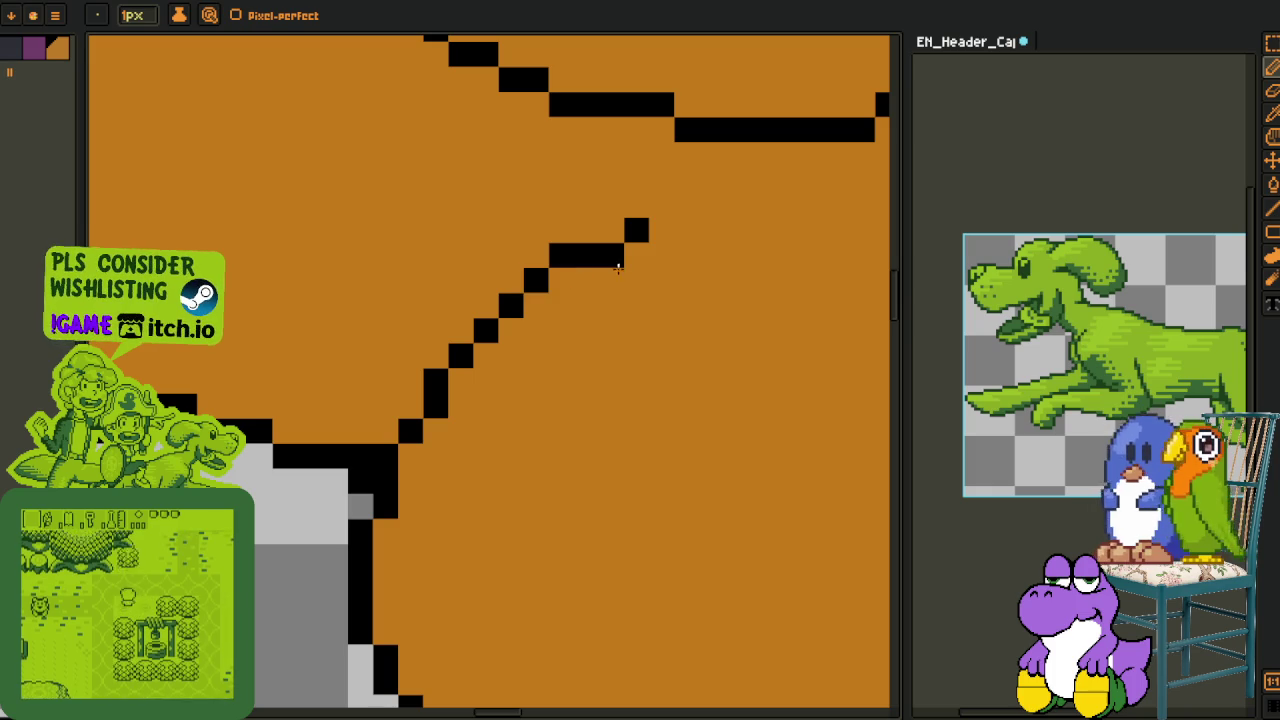
# Add a black pixel and a short black line segment to the line art, then save.
pyautogui.scroll(-3, 578, 290)
pyautogui.press('h')
pyautogui.scroll(-2, 576, 318)
pyautogui.press('b')
pyautogui.scroll(3, 576, 321)
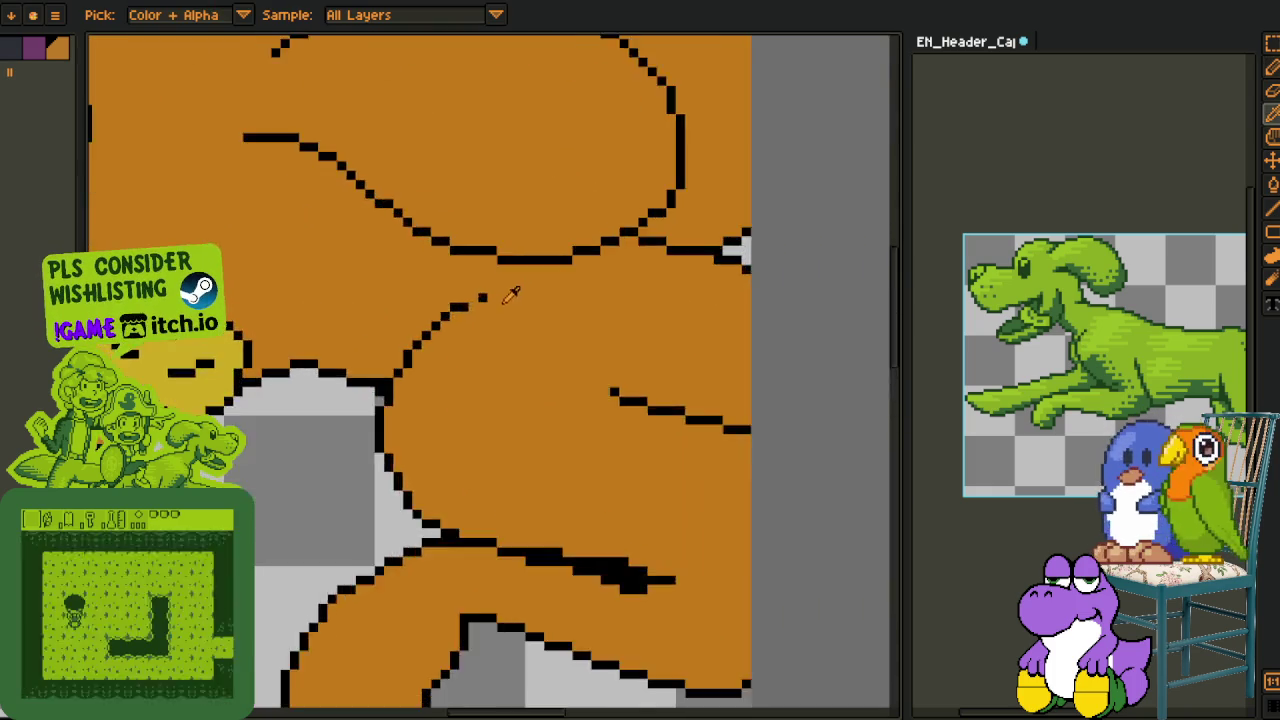
pyautogui.scroll(3, 520, 300)
pyautogui.click(490, 276)
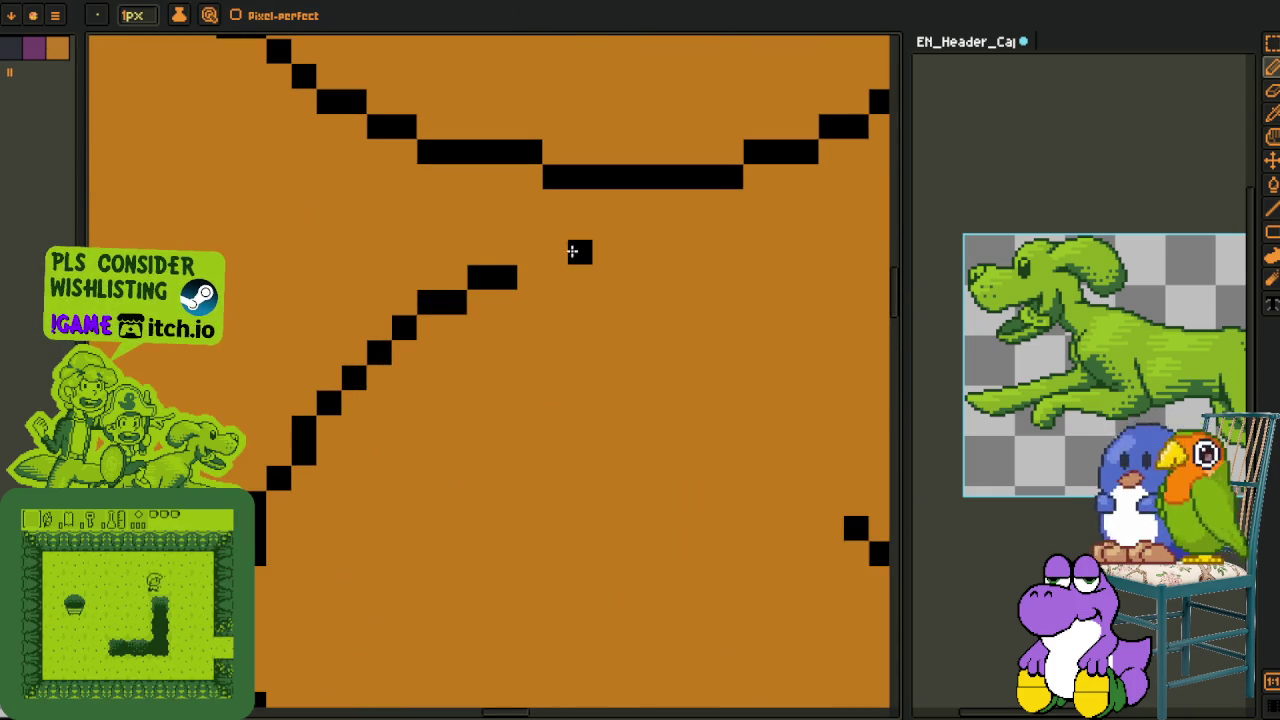
pyautogui.moveTo(557, 251); pyautogui.dragTo(628, 251)
pyautogui.press('h')
pyautogui.scroll(-3, 640, 290)
pyautogui.scroll(-2, 600, 320)
pyautogui.press('o')
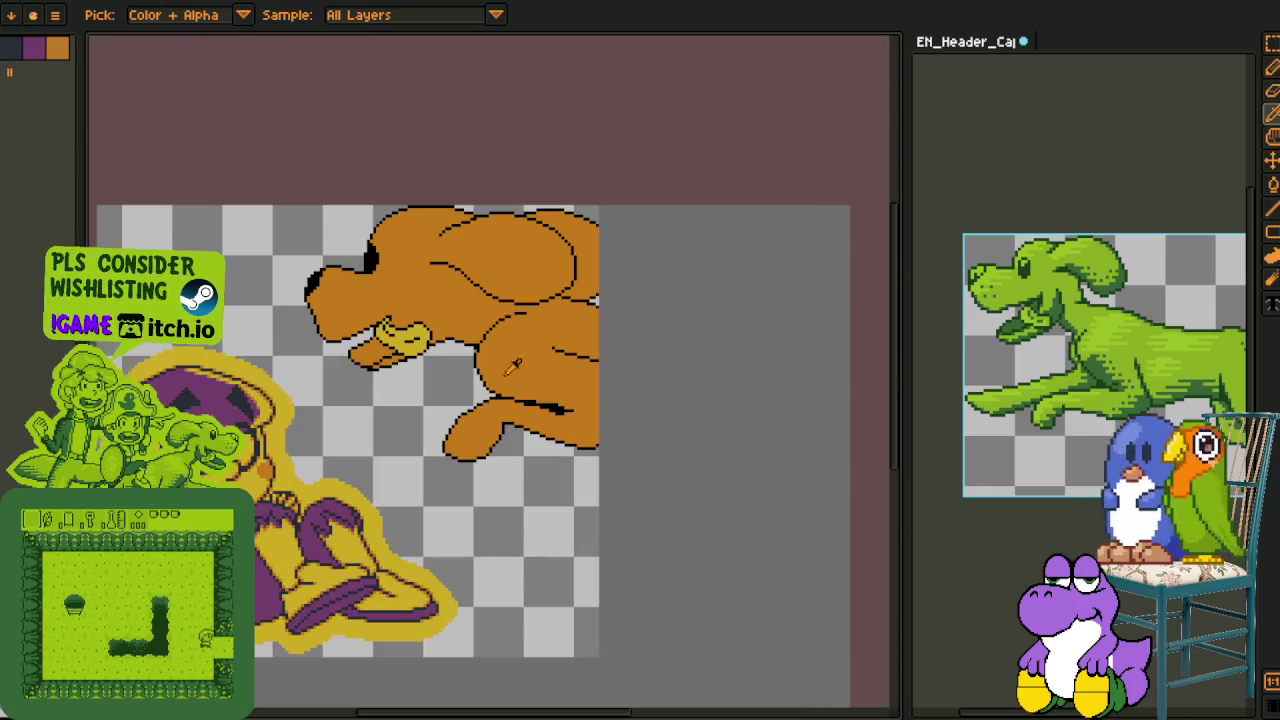
pyautogui.hotkey('ctrl', 's')
pyautogui.hotkey('ctrl', 's')
# Duplicate the current layer from the timeline's layer menu.
pyautogui.press('Tab')
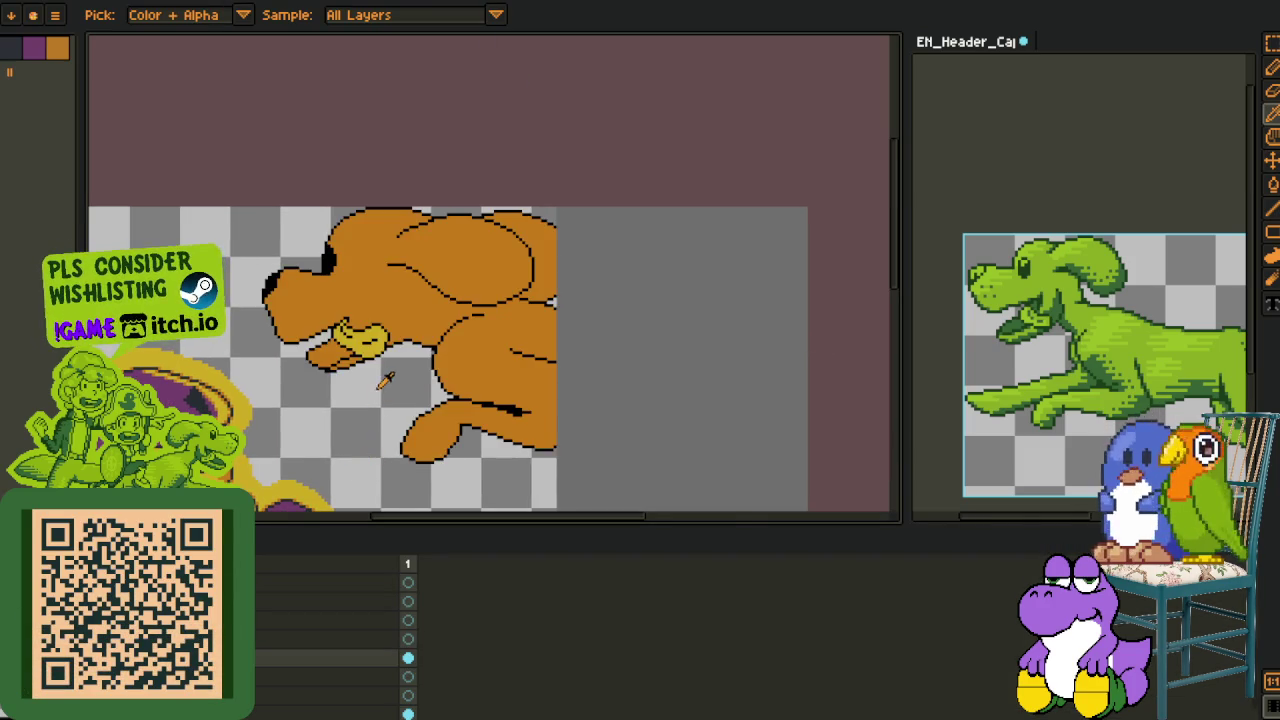
pyautogui.scroll(-2, 383, 387)
pyautogui.rightClick(258, 662)
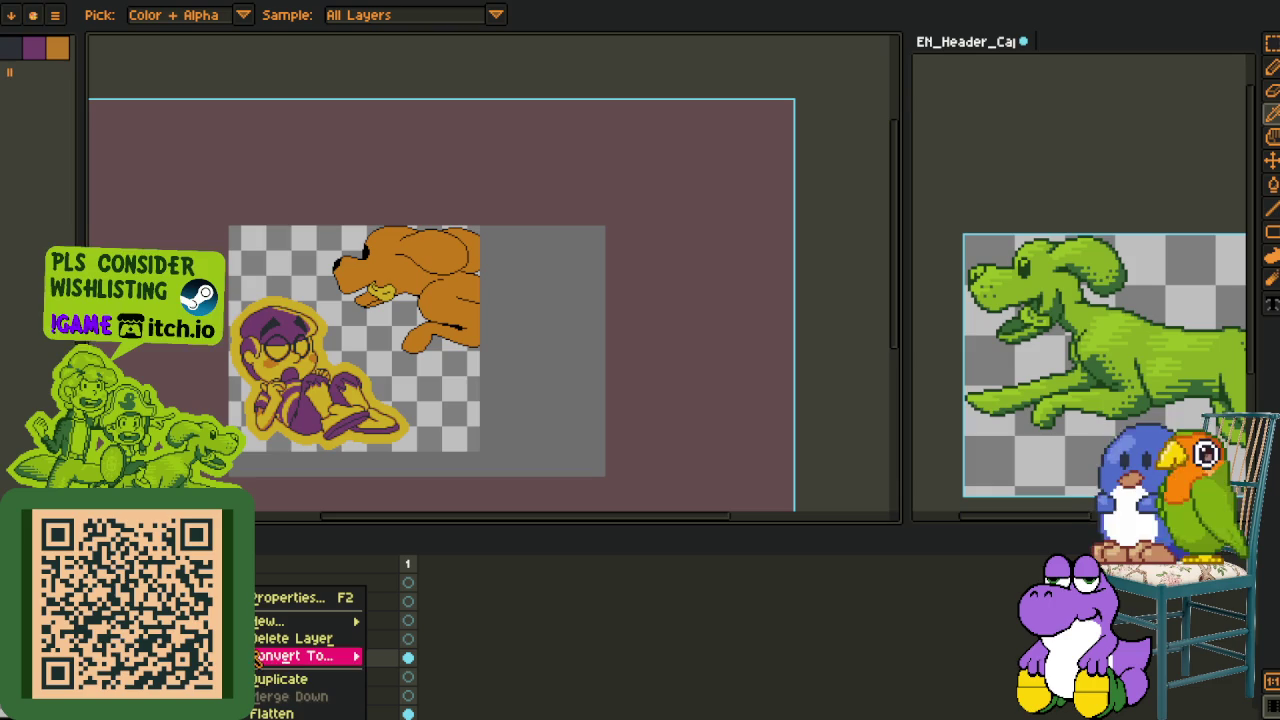
pyautogui.click(292, 680)
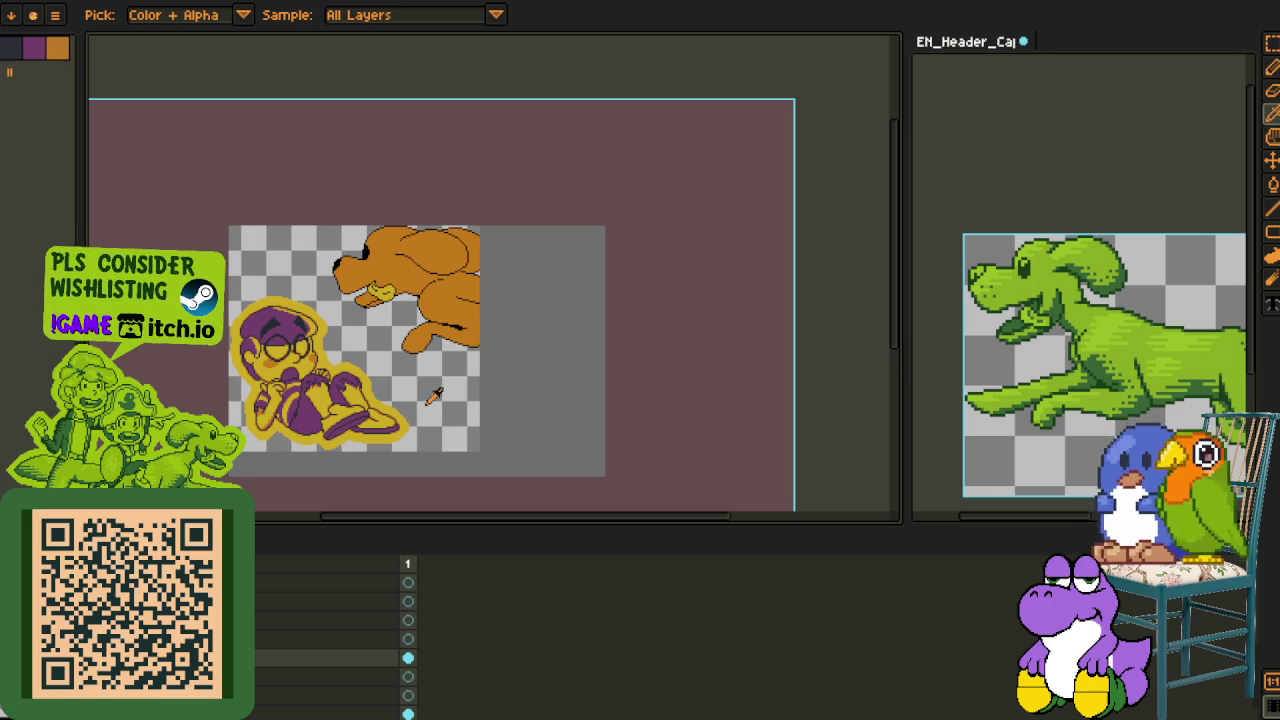
pyautogui.scroll(1, 389, 318)
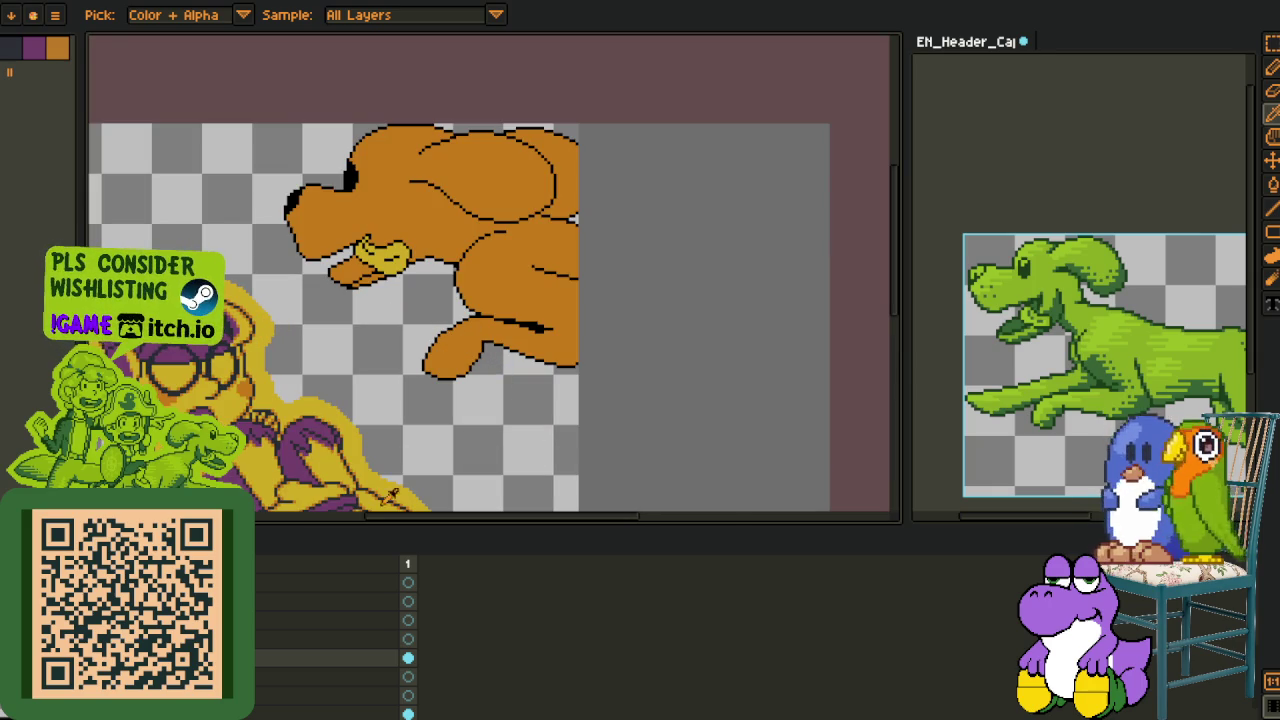
pyautogui.moveTo(504, 394); pyautogui.dragTo(349, 434)
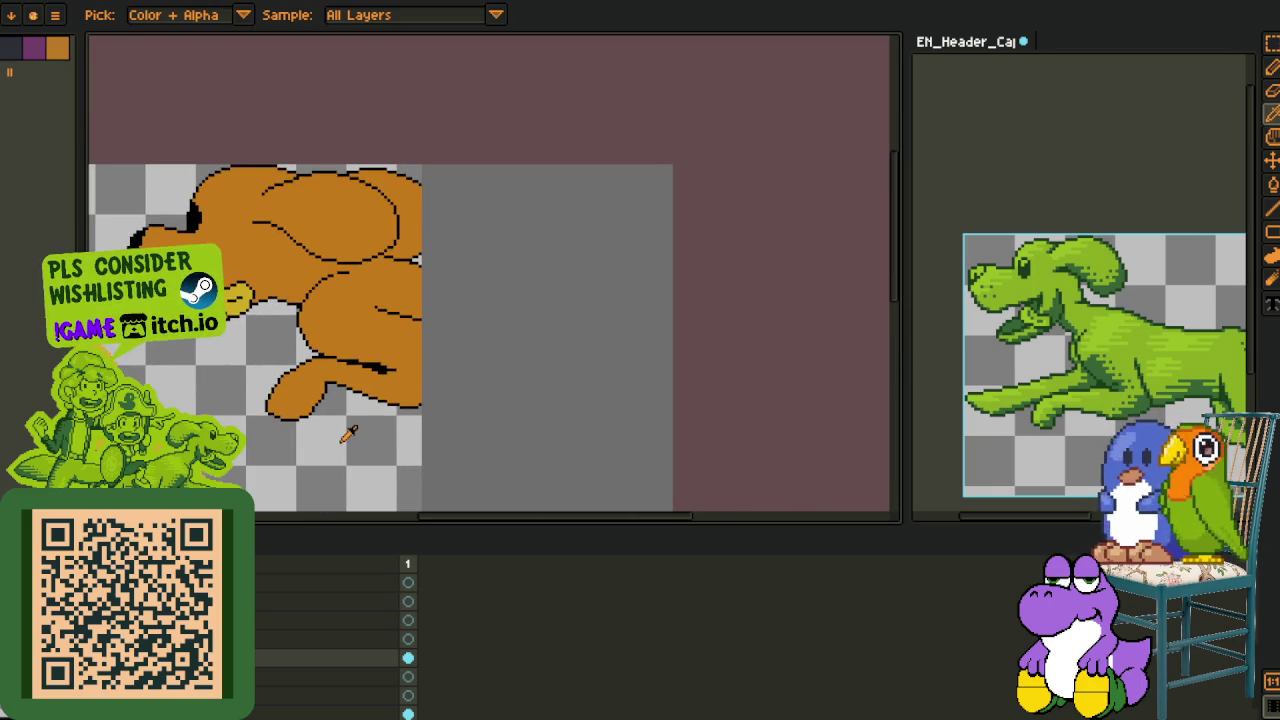
pyautogui.scroll(2, 378, 368)
pyautogui.press('Tab')
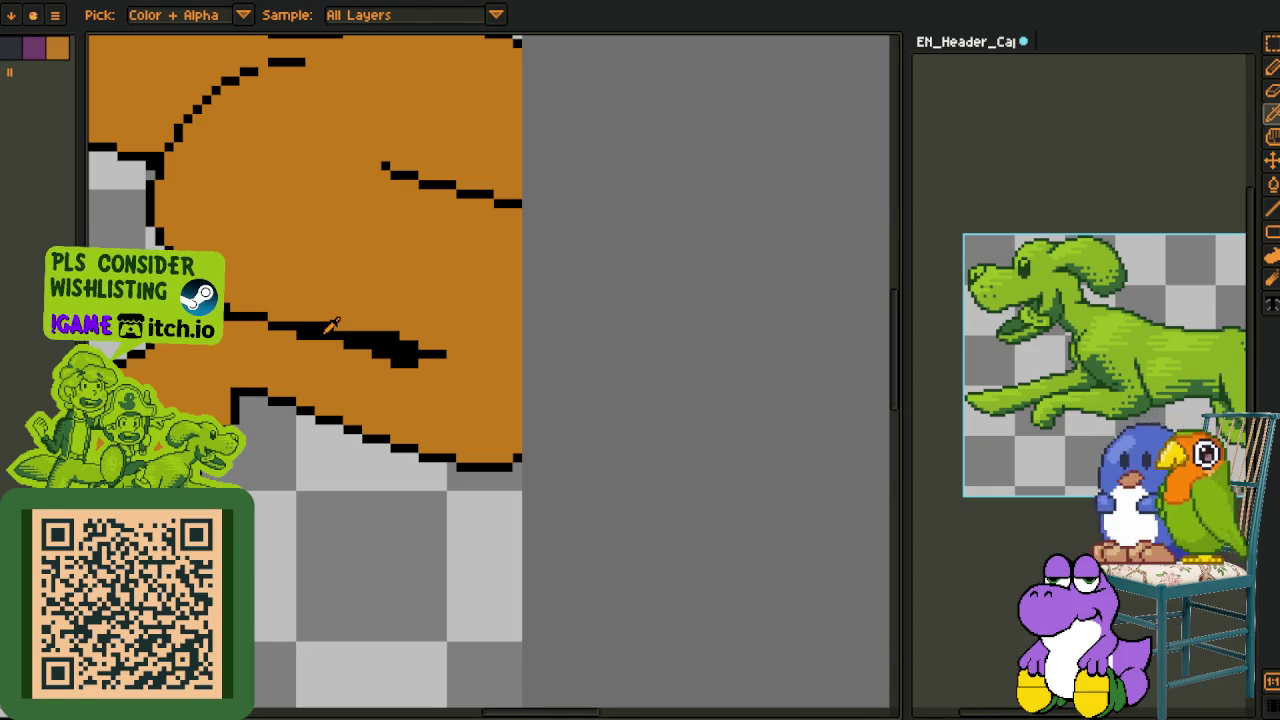
# Select the black fold stroke with the magic wand, then thicken and extend it with the pencil.
pyautogui.press('w')
pyautogui.click(328, 331)
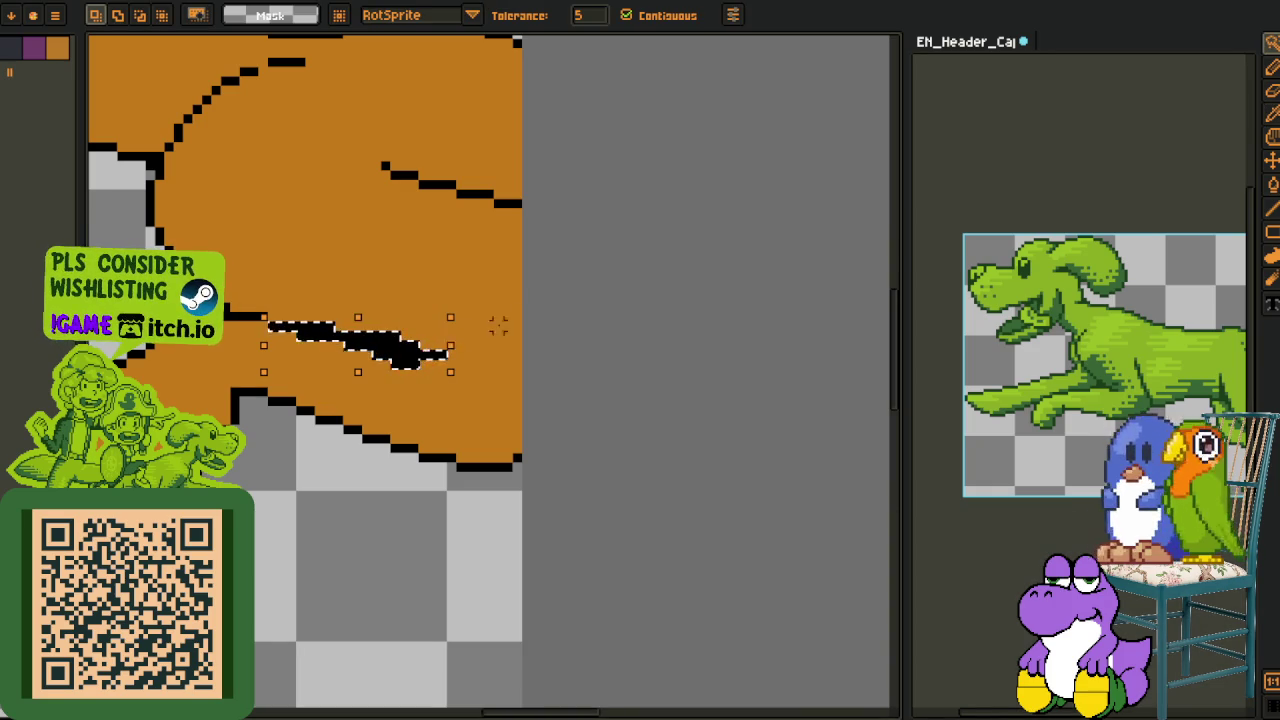
pyautogui.press('i')
pyautogui.scroll(-2, 479, 337)
pyautogui.scroll(-1, 600, 336)
pyautogui.hotkey('ctrl', 'd')
pyautogui.scroll(3, 337, 406)
pyautogui.scroll(1, 330, 410)
pyautogui.scroll(1, 311, 416)
pyautogui.press('b')
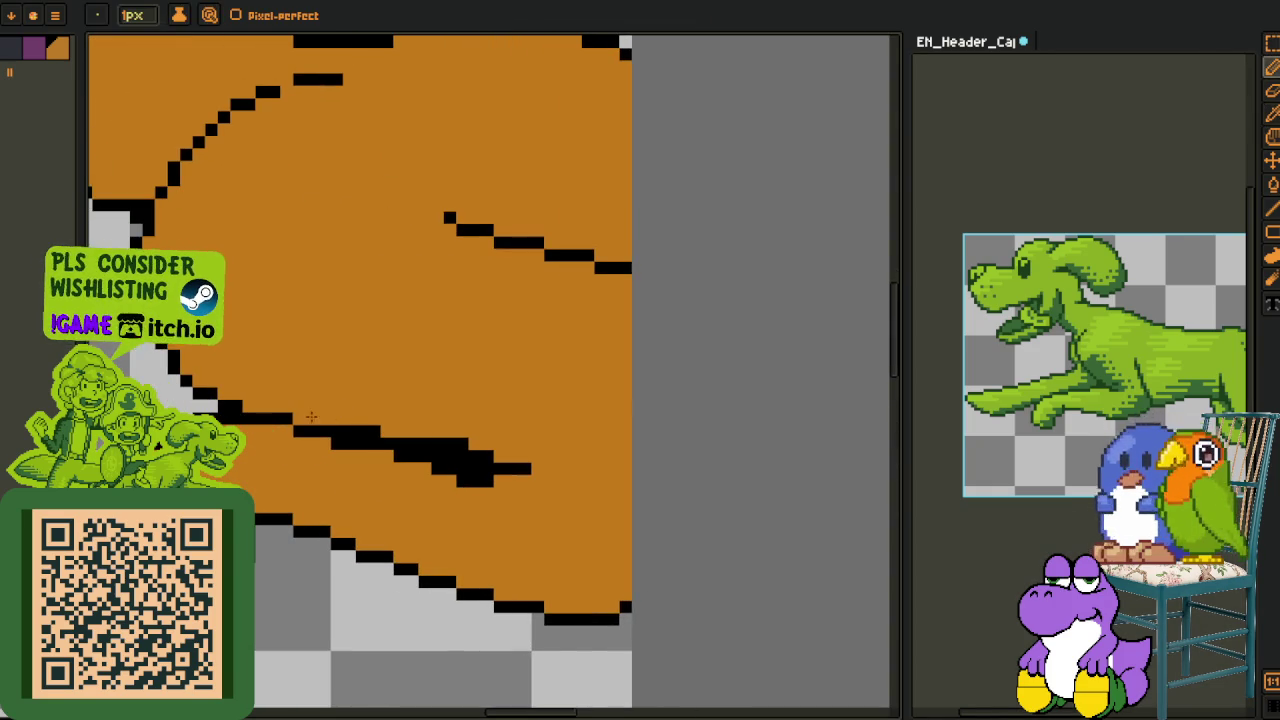
pyautogui.moveTo(311, 418)
pyautogui.mouseDown()
pyautogui.moveTo(560, 430)
pyautogui.moveTo(492, 456)
pyautogui.mouseUp()
# Paint over a stray black pixel in the dog's orange body colour.
pyautogui.keyDown('alt'); pyautogui.click(557, 449); pyautogui.keyUp('alt')
pyautogui.click(524, 467)
pyautogui.keyDown('alt'); pyautogui.click(500, 455); pyautogui.keyUp('alt')
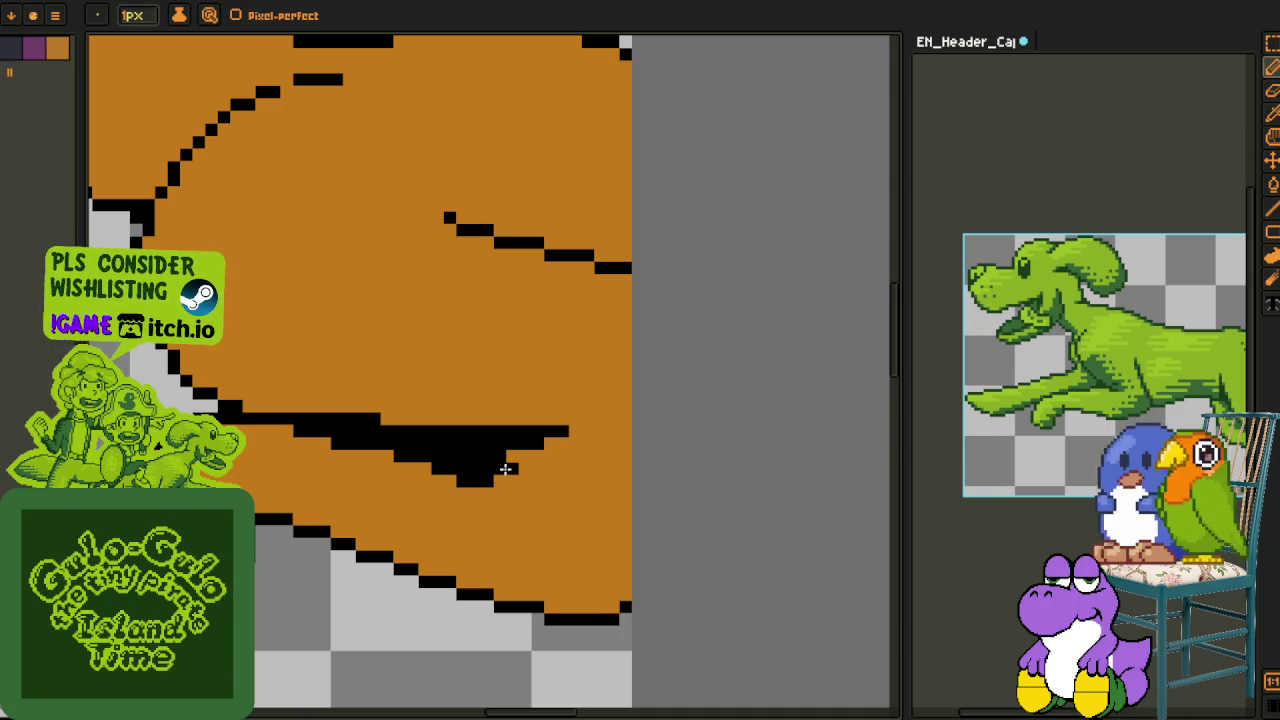
pyautogui.scroll(-1, 478, 467)
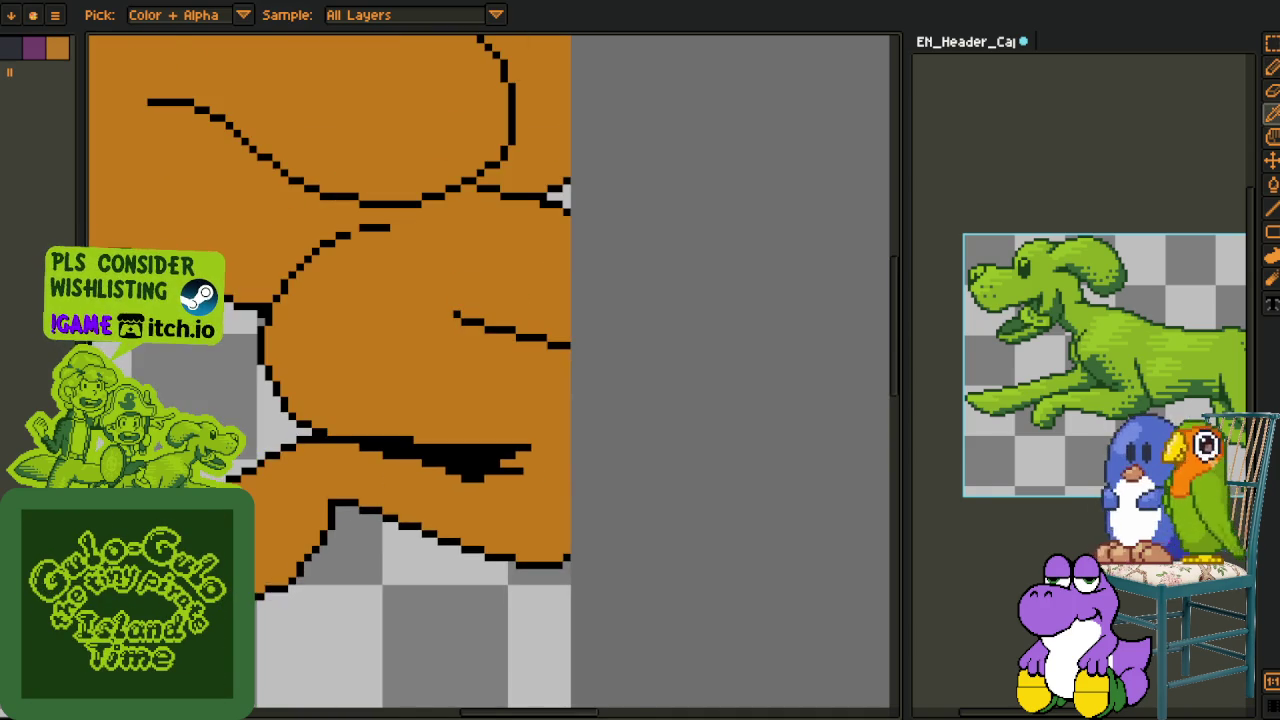
pyautogui.scroll(-2, 465, 410)
pyautogui.scroll(-1, 465, 410)
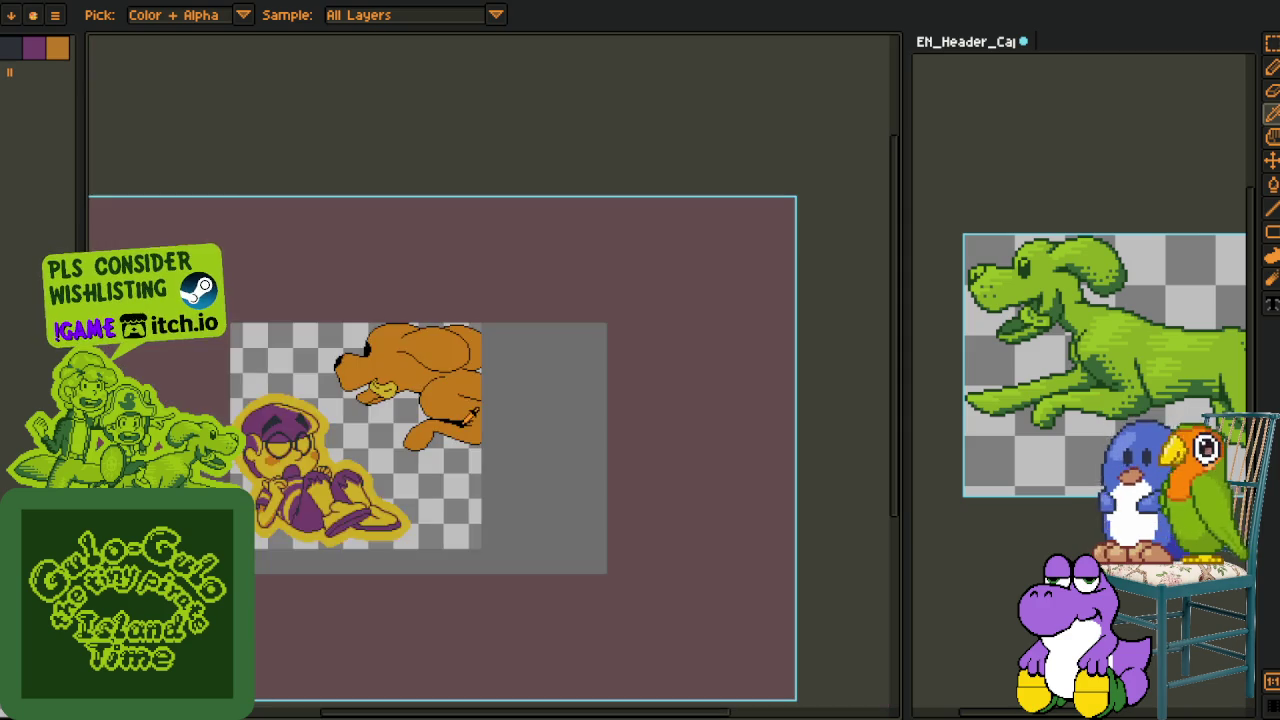
pyautogui.scroll(3, 465, 415)
pyautogui.scroll(-1, 412, 475)
pyautogui.scroll(-3, 397, 489)
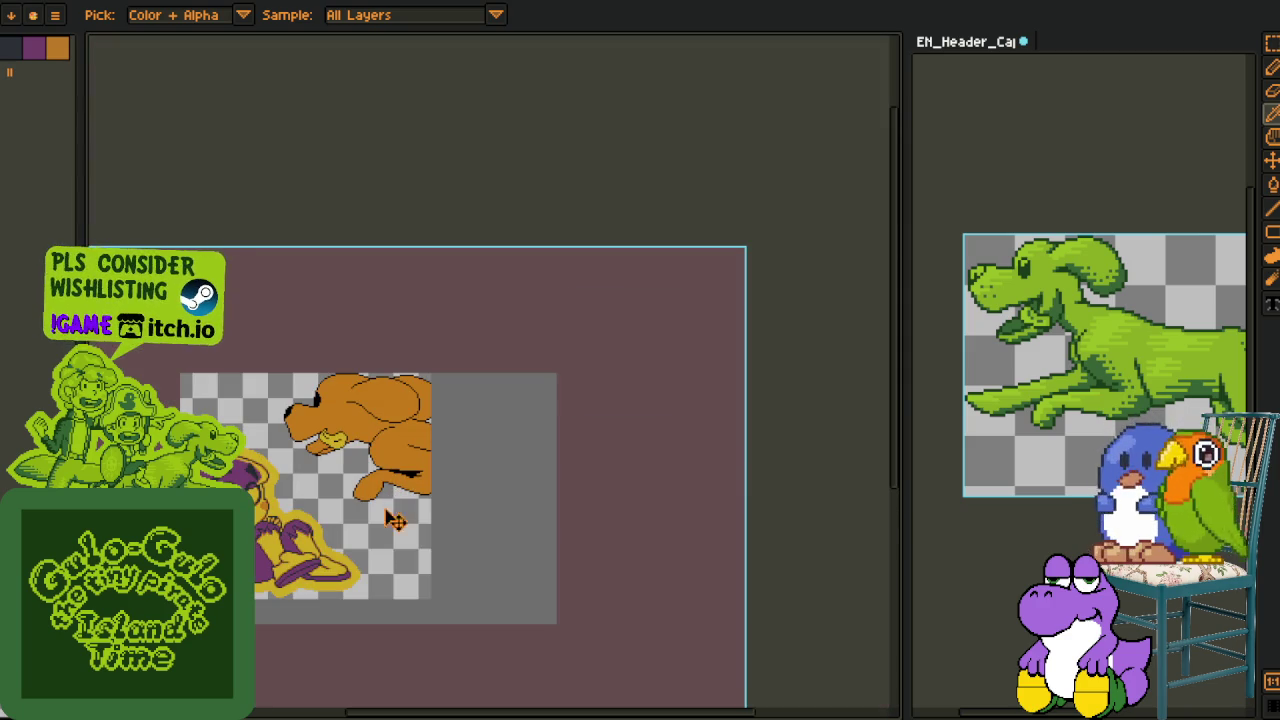
pyautogui.press('Tab')
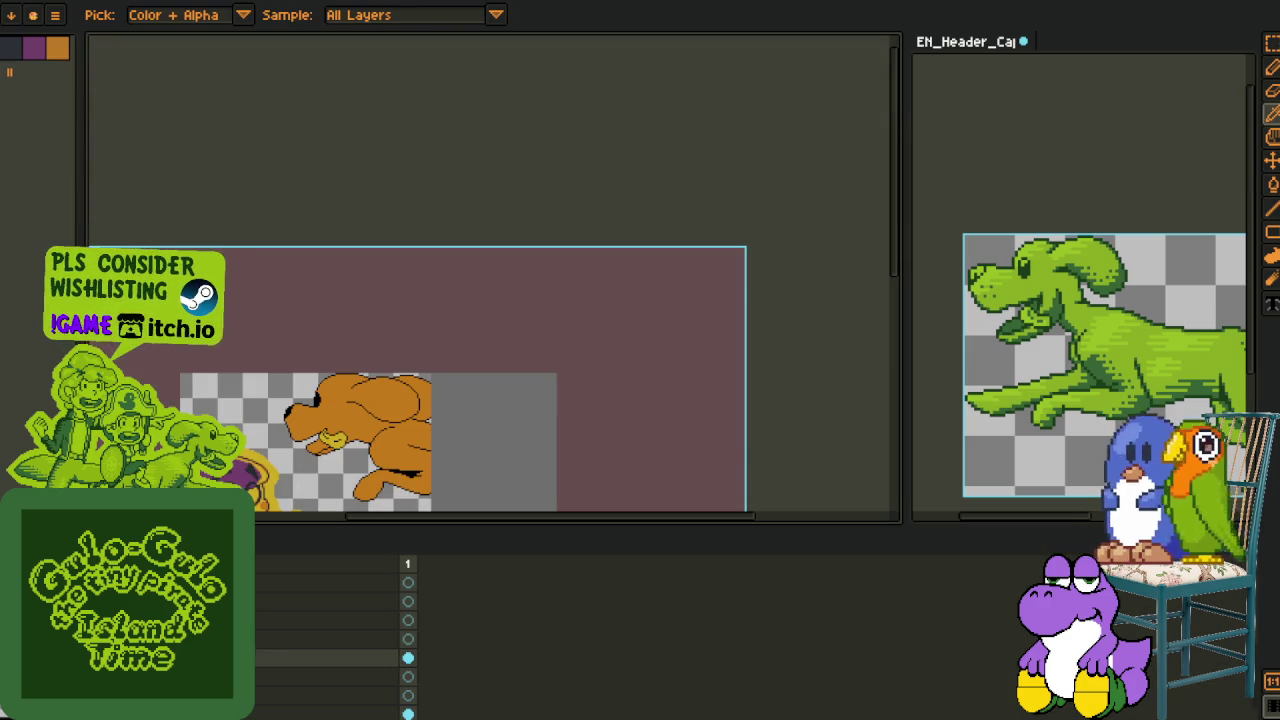
# Dot purple stubble pixels on the dog's muzzle, removing one misplaced dot.
pyautogui.rightClick(300, 588)
pyautogui.press('Tab')
pyautogui.scroll(3, 323, 403)
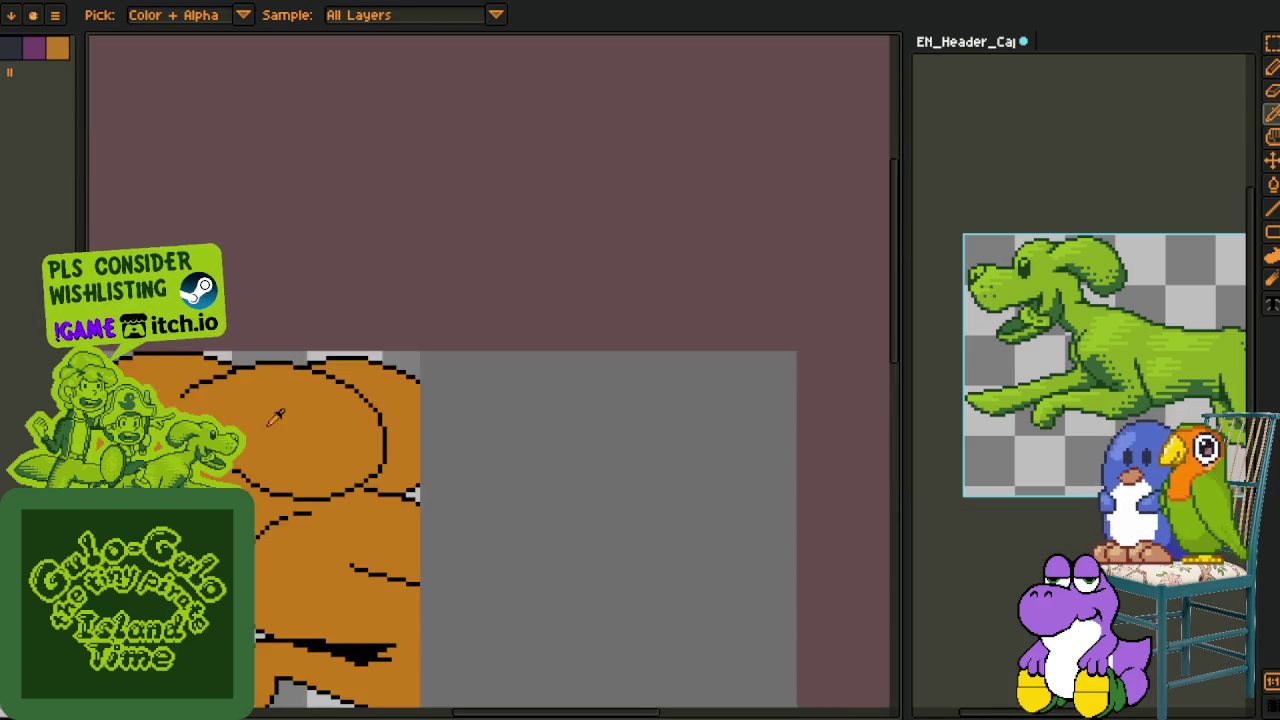
pyautogui.scroll(1, 400, 440)
pyautogui.scroll(1, 403, 443)
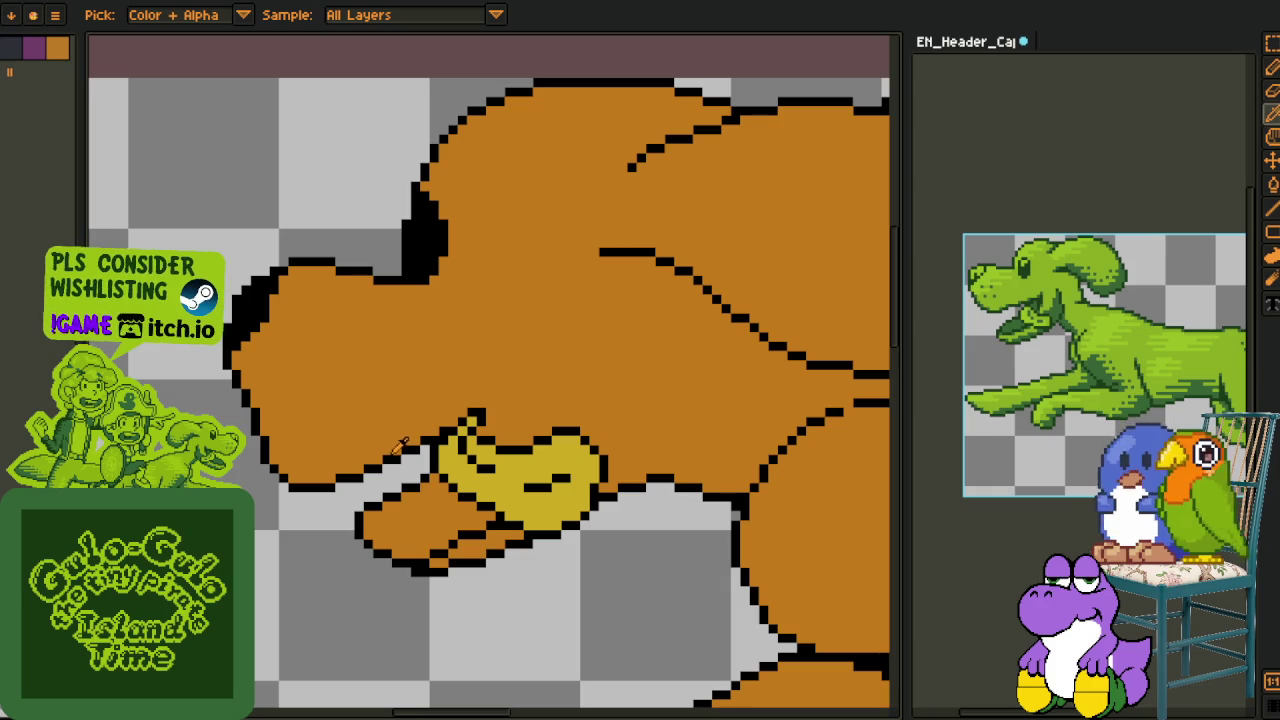
pyautogui.press('b')
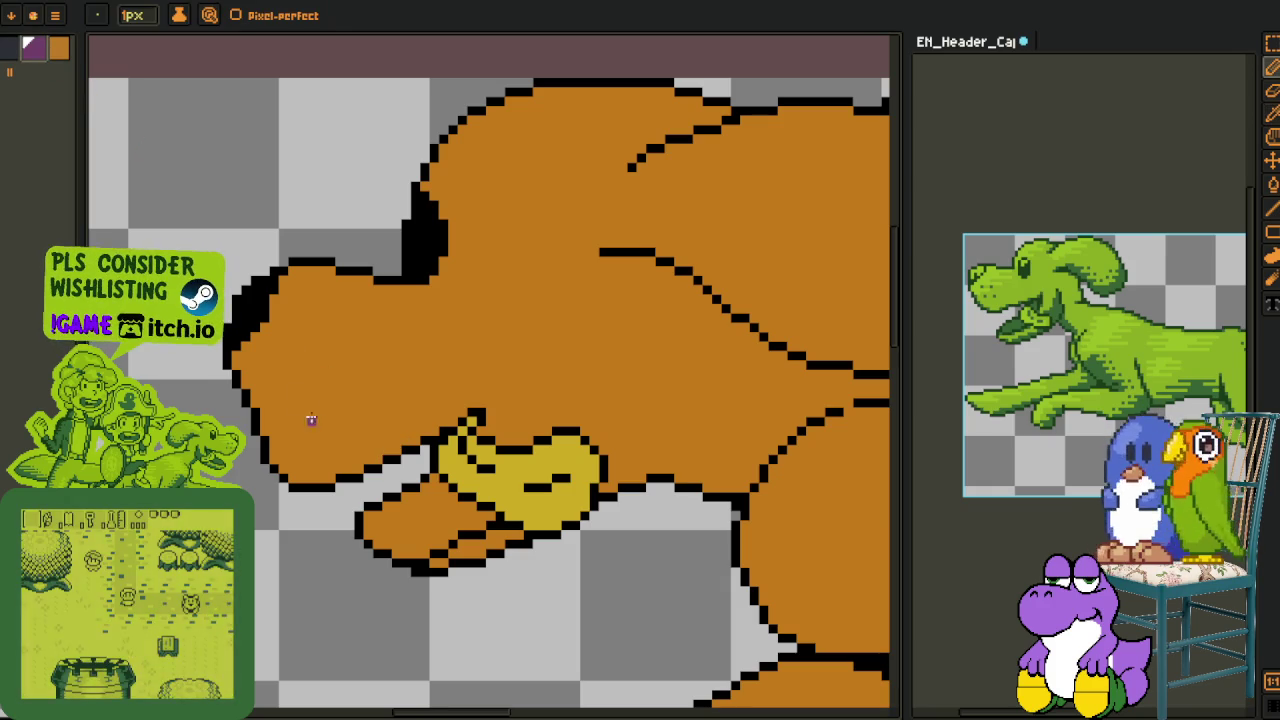
pyautogui.scroll(1, 305, 415)
pyautogui.click(262, 348)
pyautogui.click(302, 423)
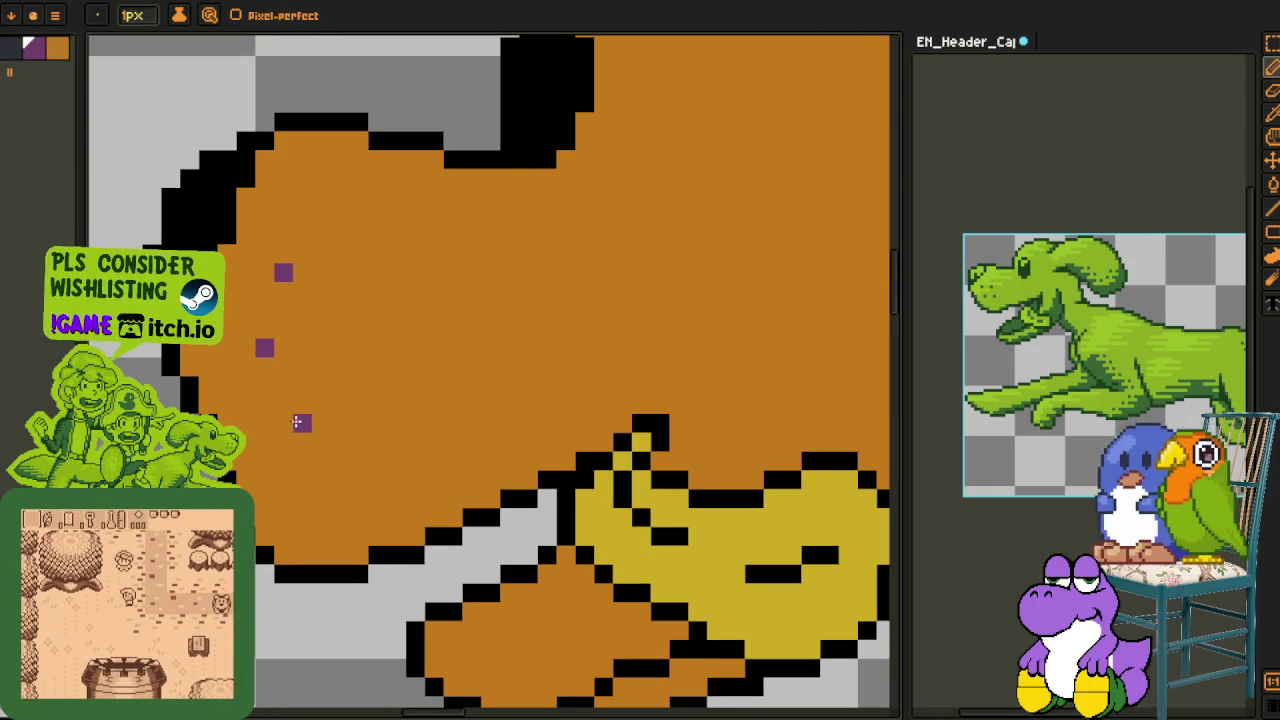
pyautogui.rightClick(302, 423)
pyautogui.click(377, 404)
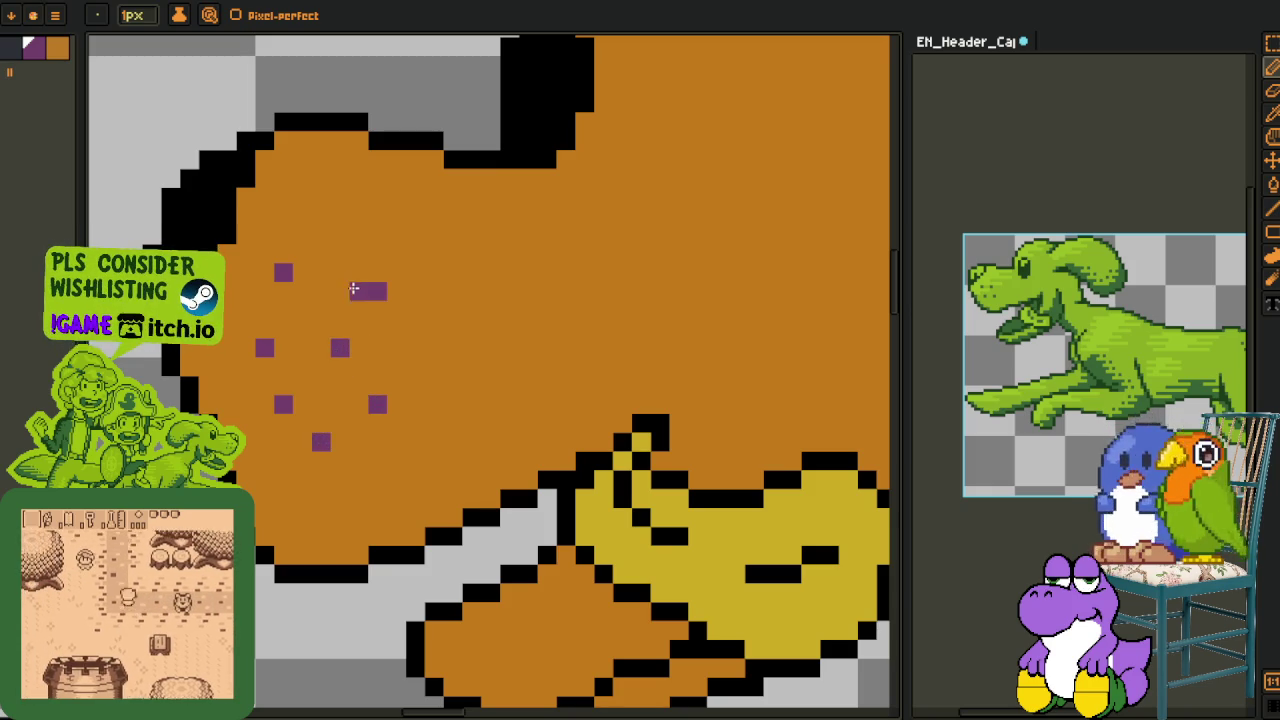
# Fill the area under the tongue purple and recolour the jaw edge pixels purple.
pyautogui.scroll(-5, 360, 290)
pyautogui.scroll(3, 362, 432)
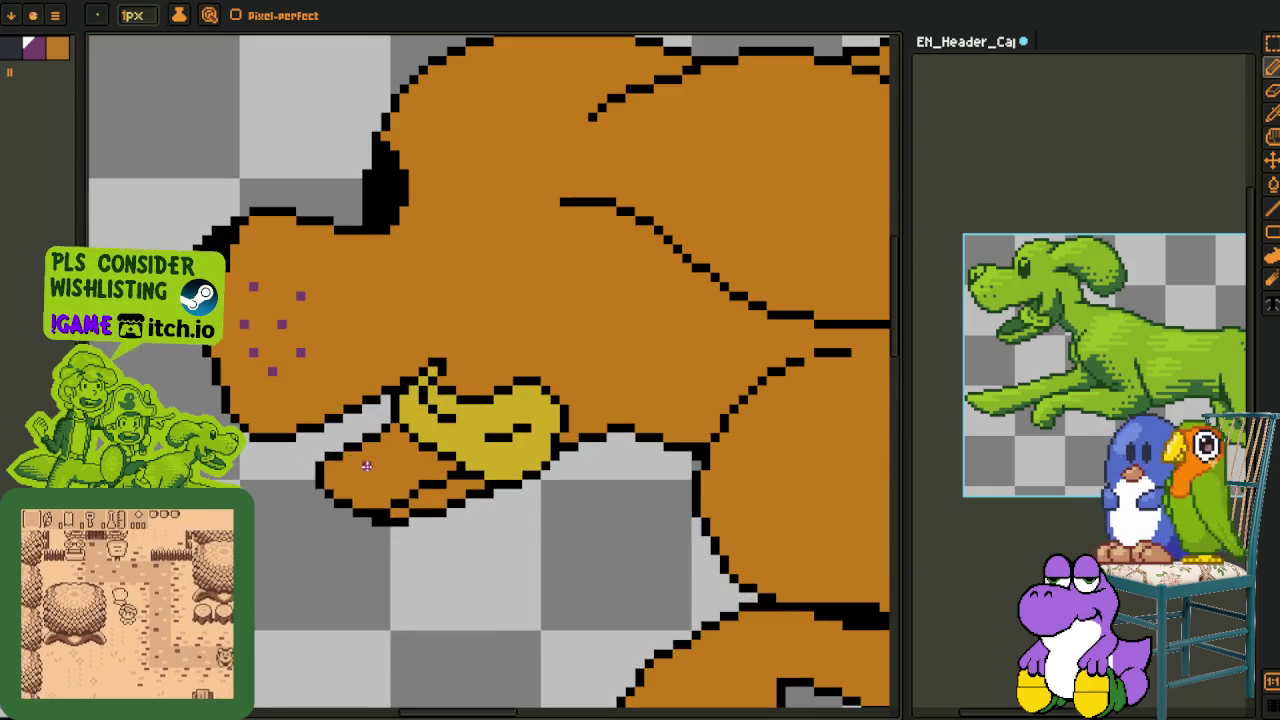
pyautogui.scroll(3, 362, 432)
pyautogui.press('b')
pyautogui.click(370, 493)
pyautogui.press('b')
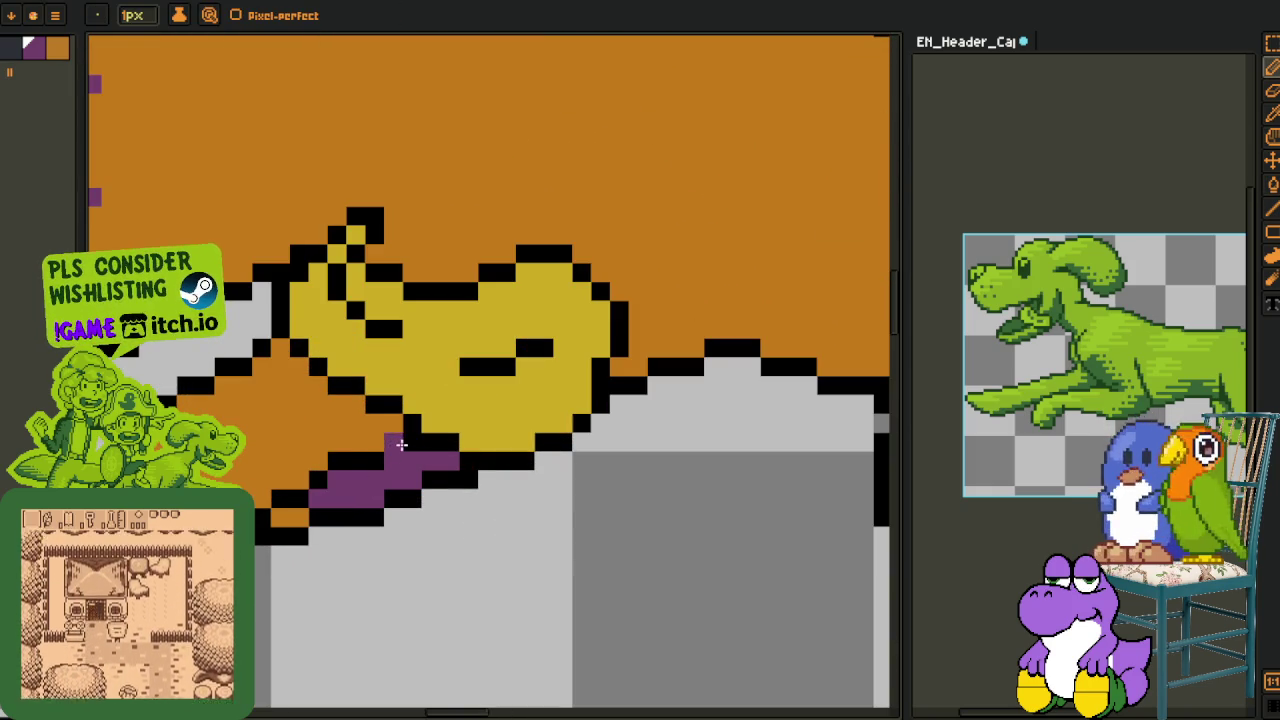
pyautogui.moveTo(310, 484); pyautogui.dragTo(275, 499)
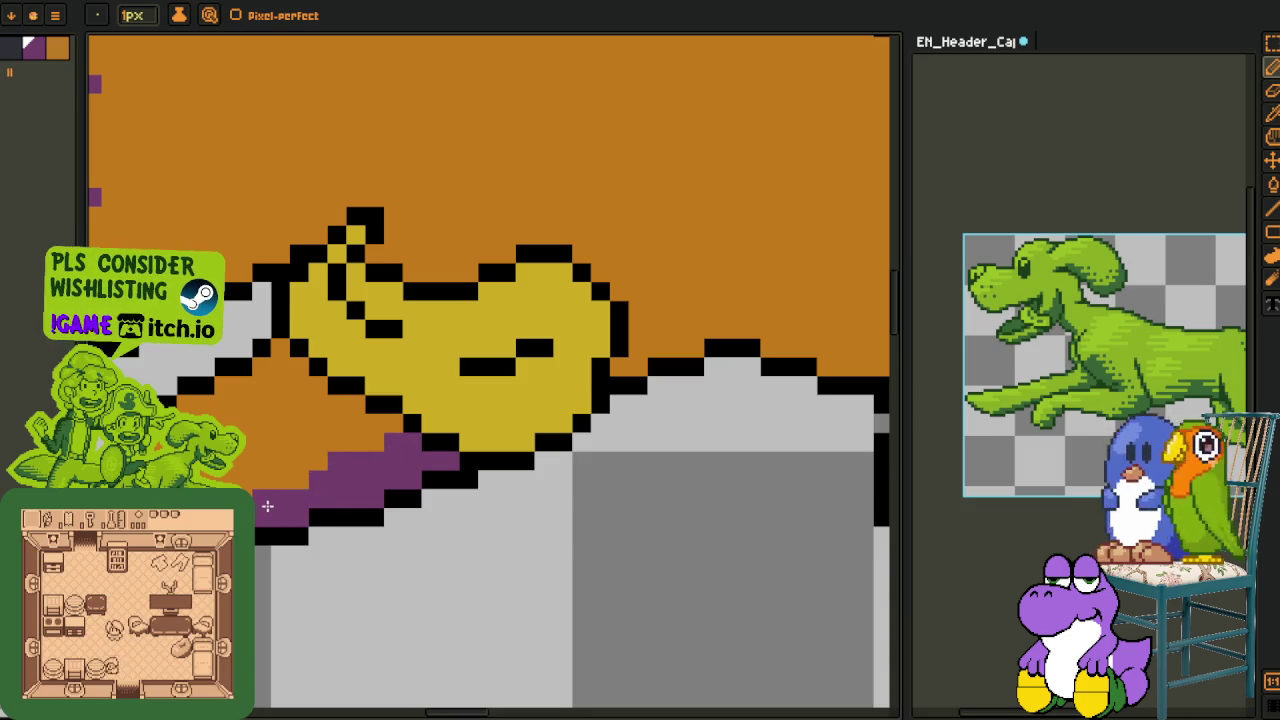
pyautogui.scroll(-3, 298, 487)
pyautogui.scroll(-2, 298, 487)
pyautogui.scroll(5, 347, 493)
pyautogui.click(365, 491)
pyautogui.scroll(1, 365, 491)
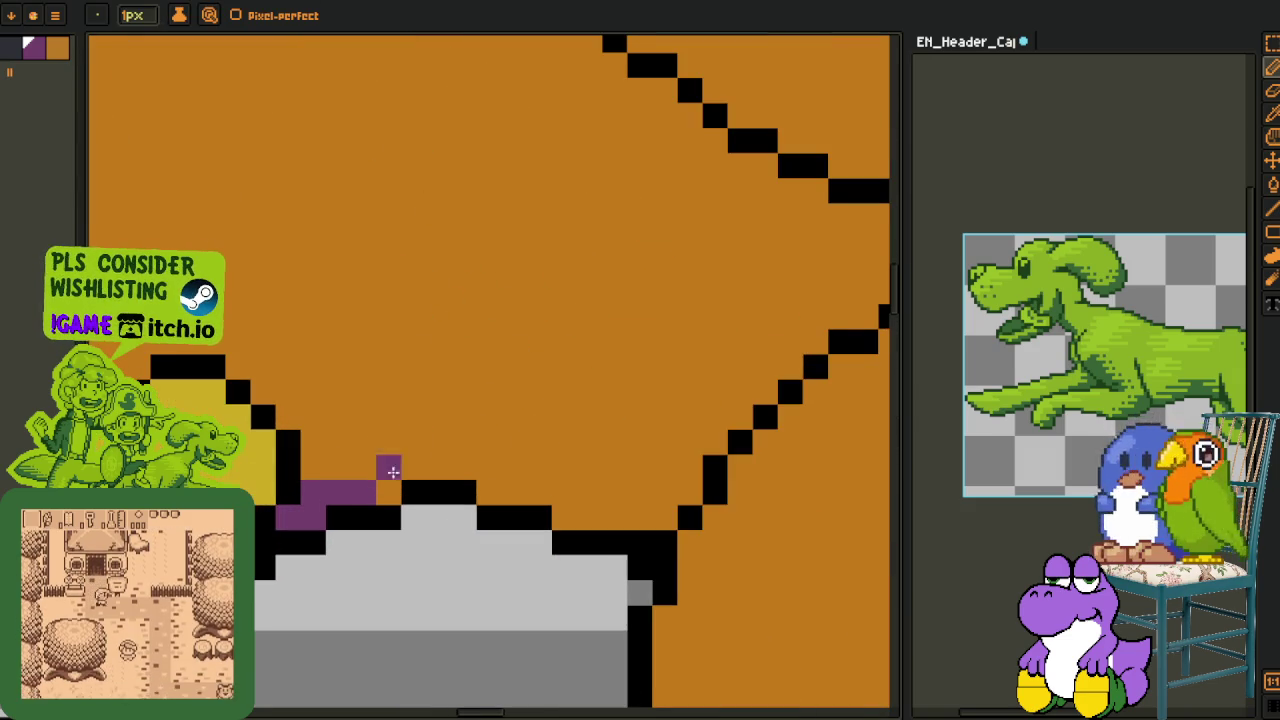
# Draw diagonal purple shadow strokes beneath the jaw, extending down to the fold.
pyautogui.moveTo(489, 367); pyautogui.dragTo(312, 472)
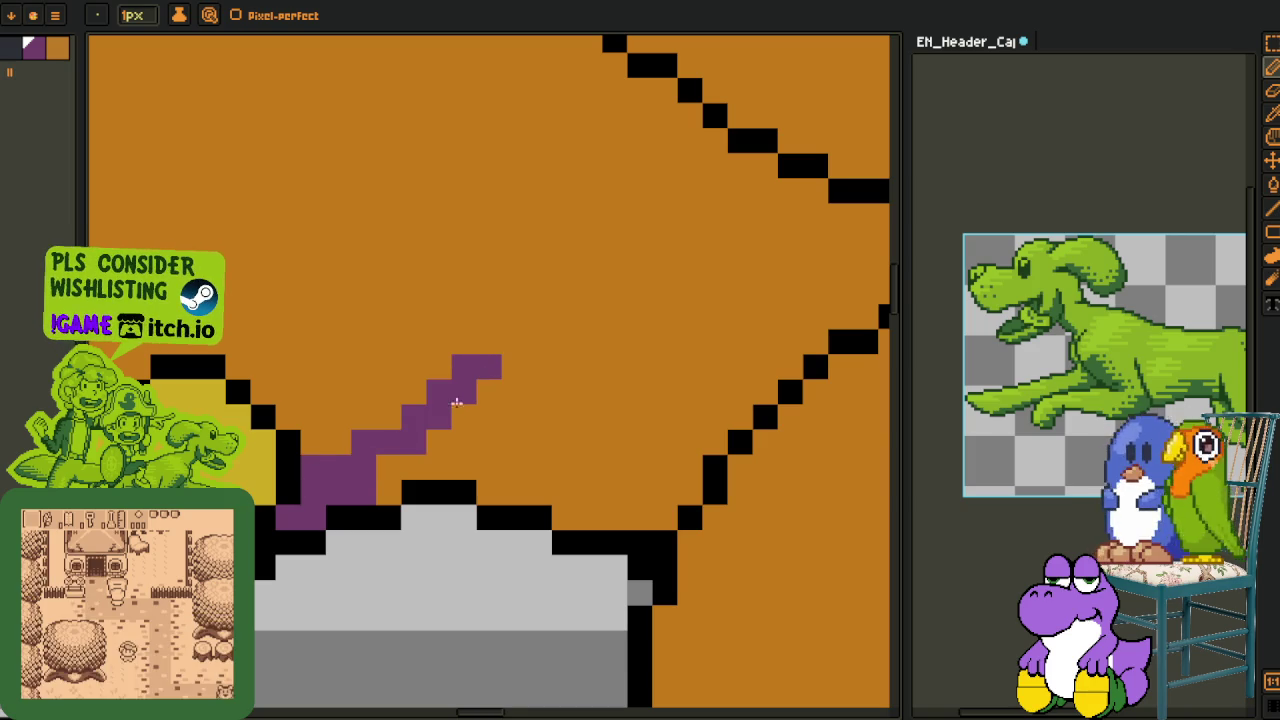
pyautogui.moveTo(486, 420)
pyautogui.mouseDown()
pyautogui.moveTo(288, 436)
pyautogui.moveTo(418, 482)
pyautogui.mouseUp()
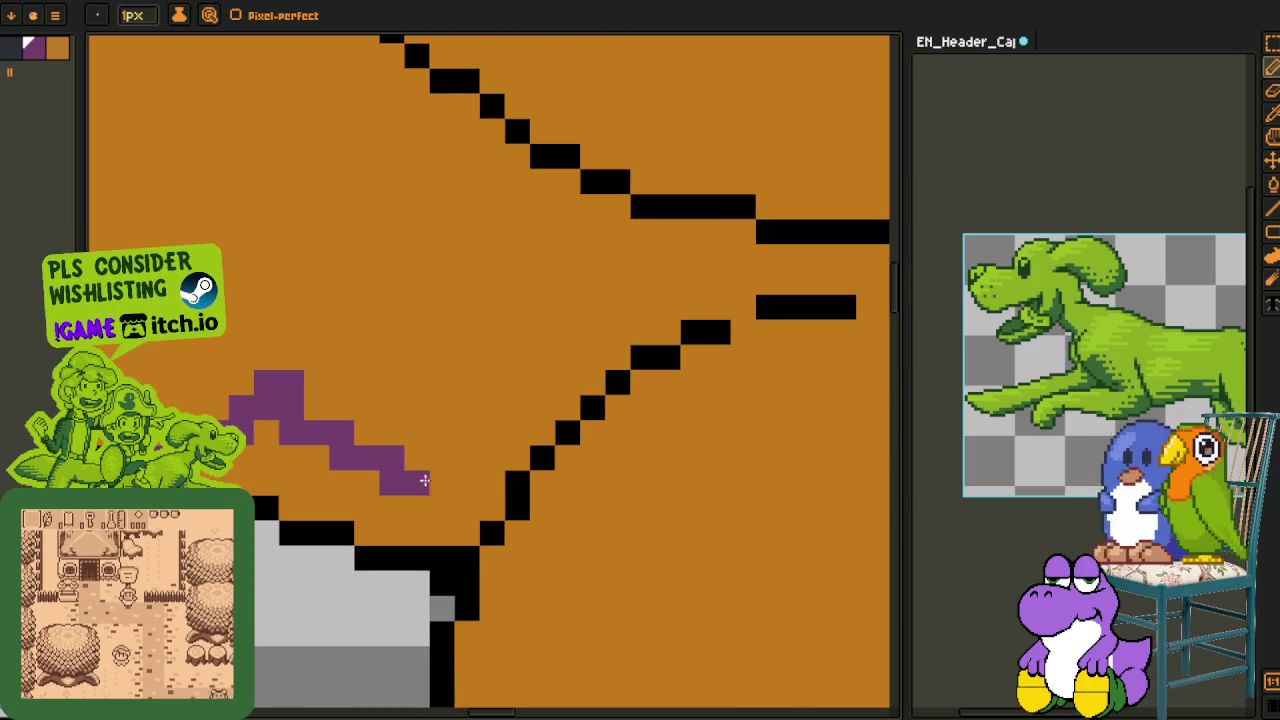
pyautogui.moveTo(298, 400); pyautogui.dragTo(486, 520)
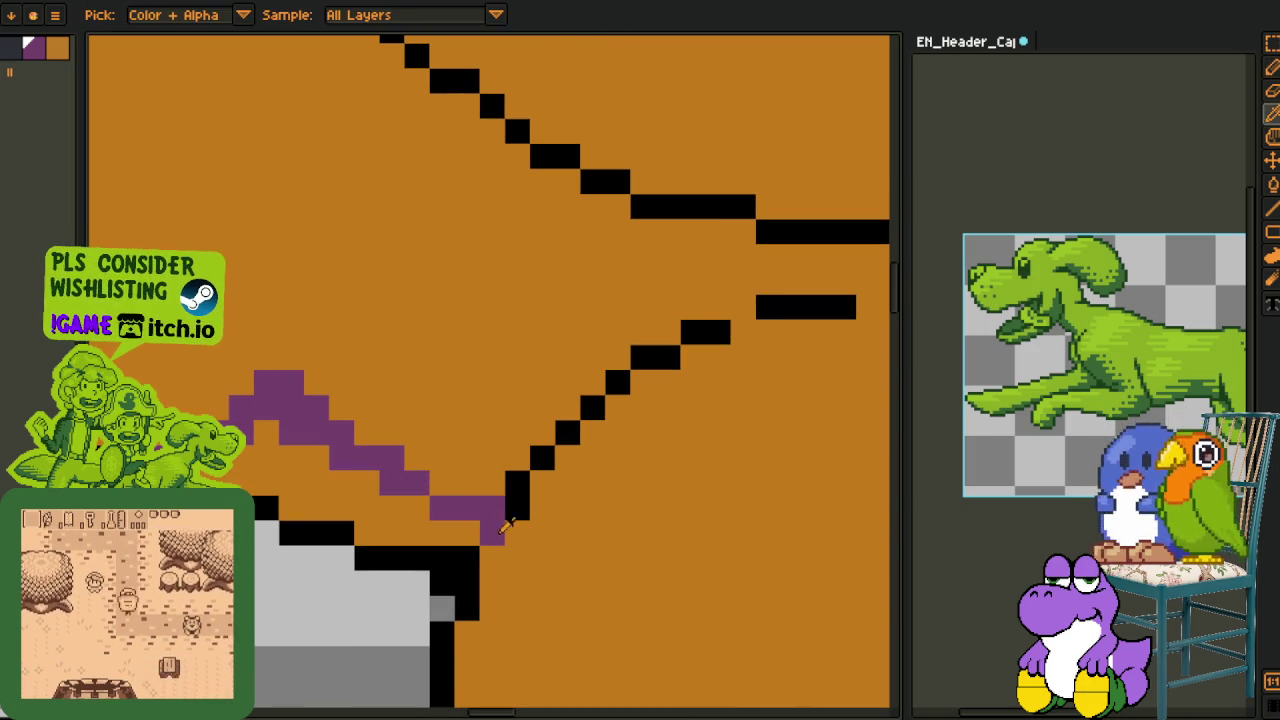
pyautogui.press('alt')
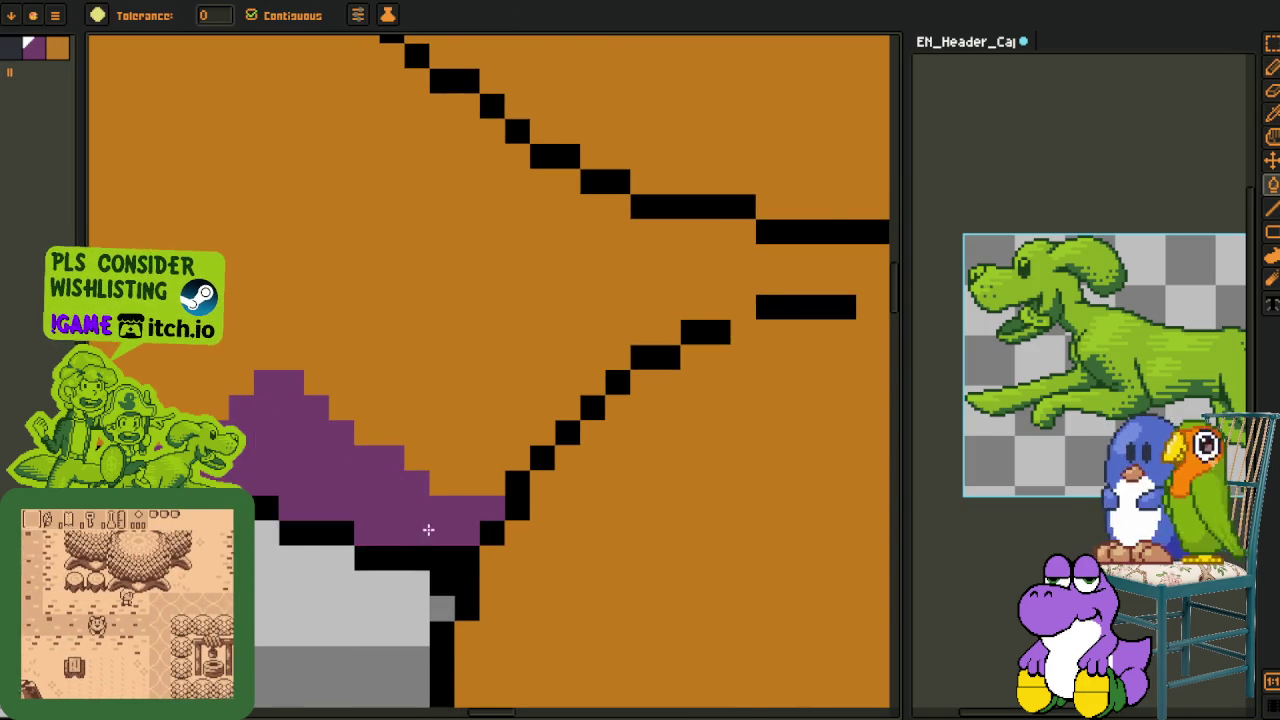
pyautogui.scroll(-3, 428, 528)
pyautogui.scroll(-2, 428, 528)
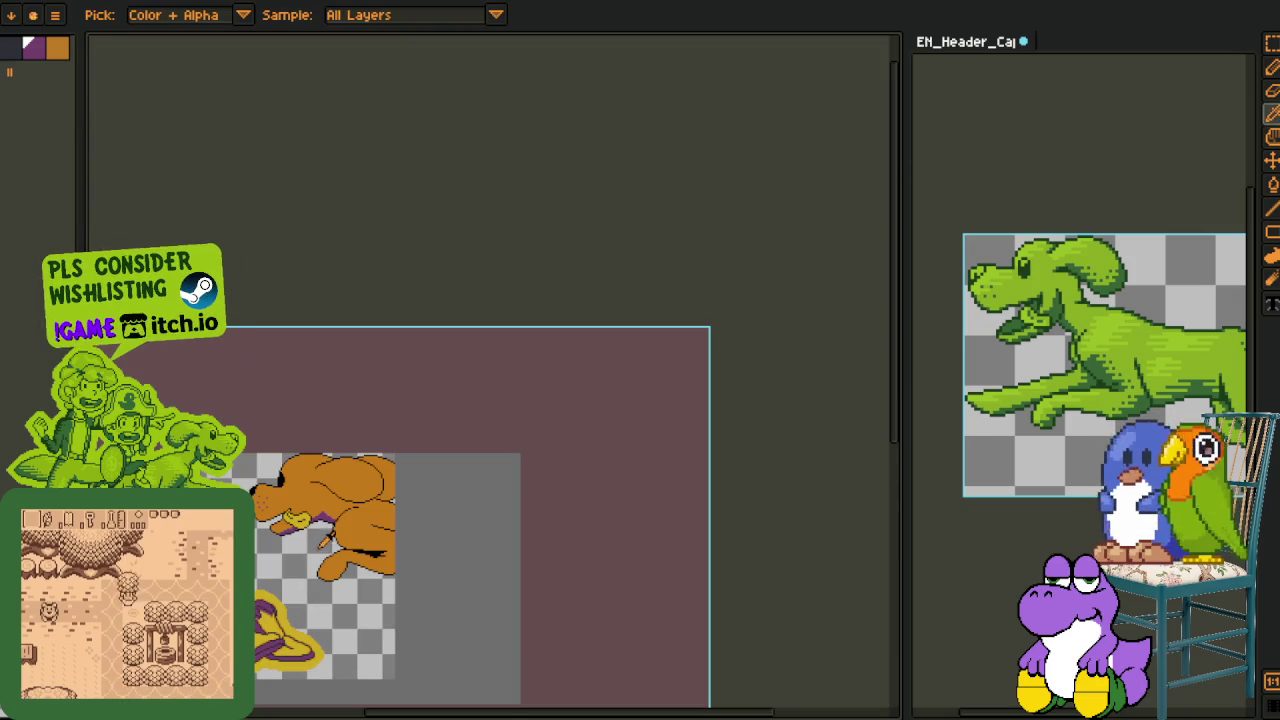
# Bring the dog's mouth into view and draw a purple shadow line on the fur.
pyautogui.press('space')
pyautogui.scroll(2, 312, 503)
pyautogui.scroll(2, 312, 503)
pyautogui.moveTo(440, 500); pyautogui.dragTo(348, 455)
pyautogui.moveTo(426, 524); pyautogui.dragTo(390, 487)
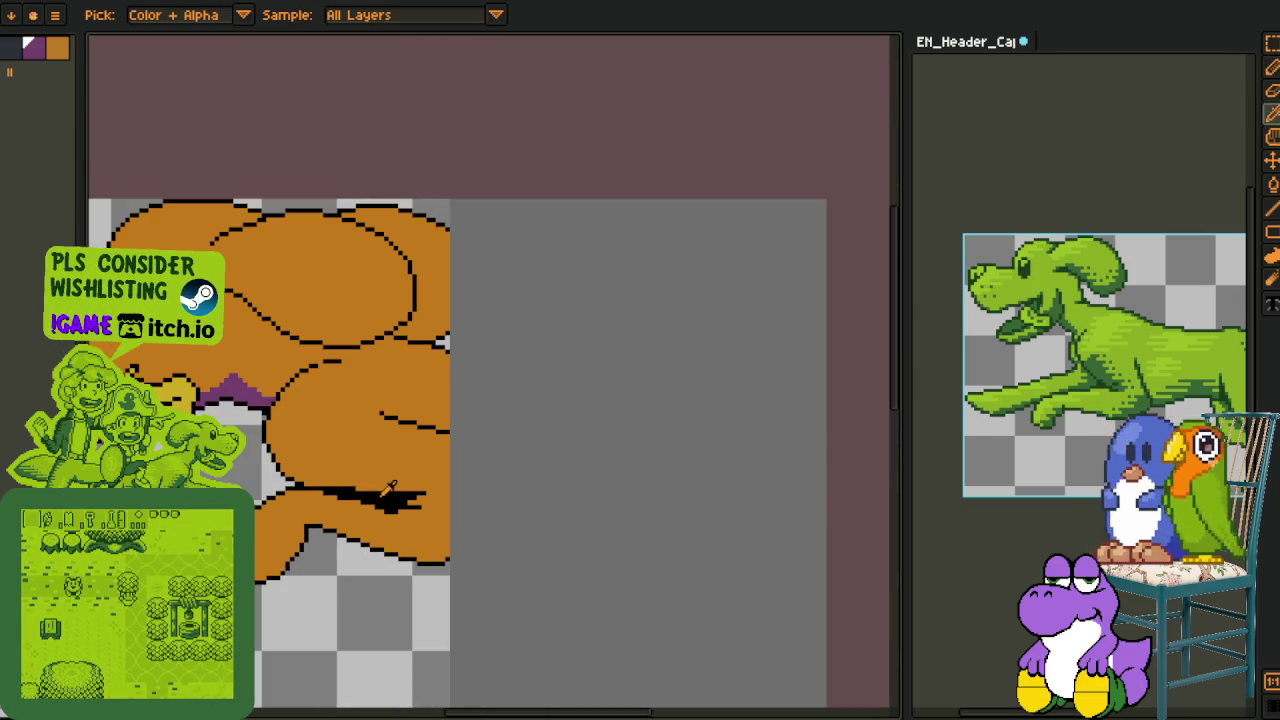
pyautogui.scroll(1, 302, 605)
pyautogui.scroll(1, 302, 605)
pyautogui.press('b')
pyautogui.scroll(1, 200, 530)
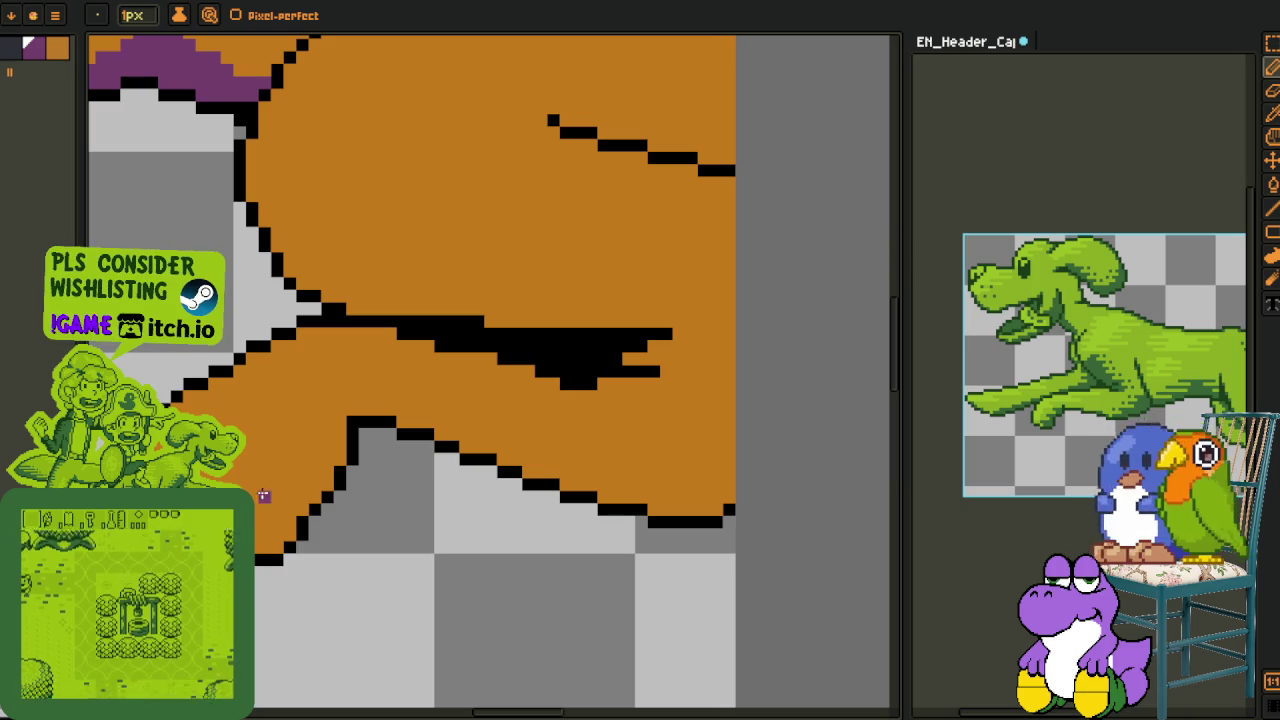
pyautogui.moveTo(315, 405); pyautogui.dragTo(275, 483)
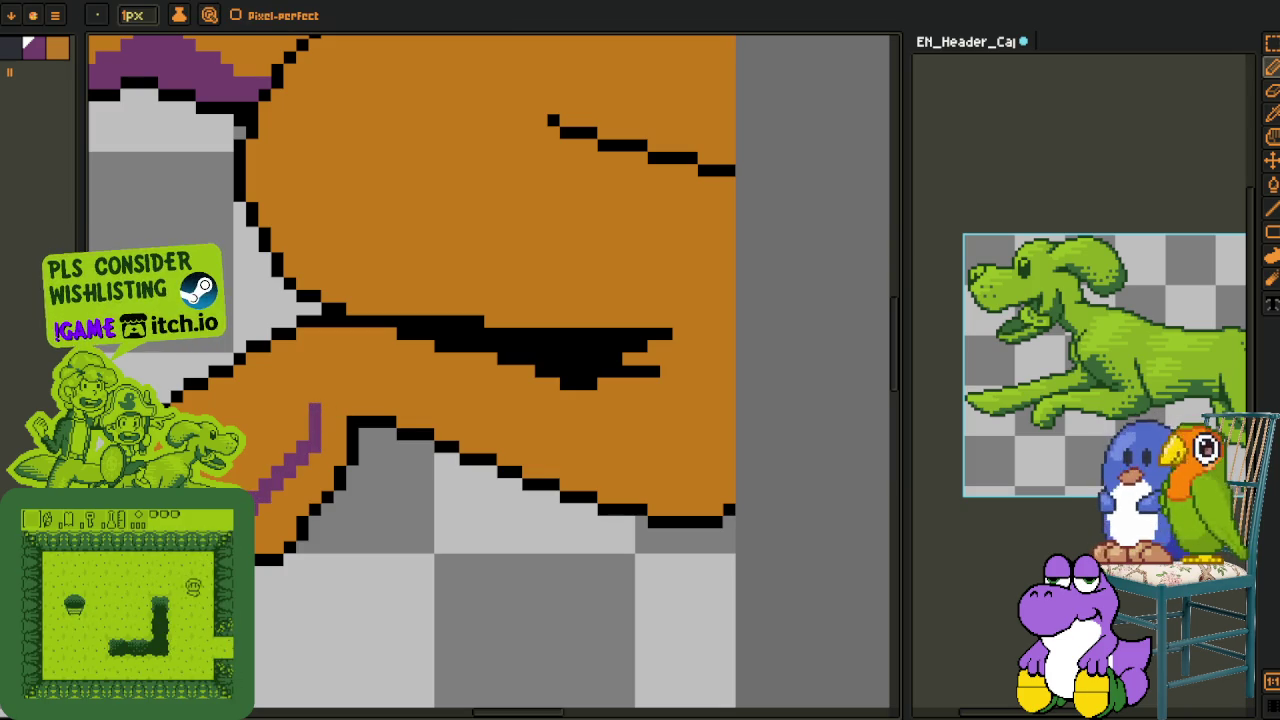
# Outline a purple band along the jaw's lower edge and bucket-fill it purple.
pyautogui.moveTo(281, 487); pyautogui.dragTo(156, 542)
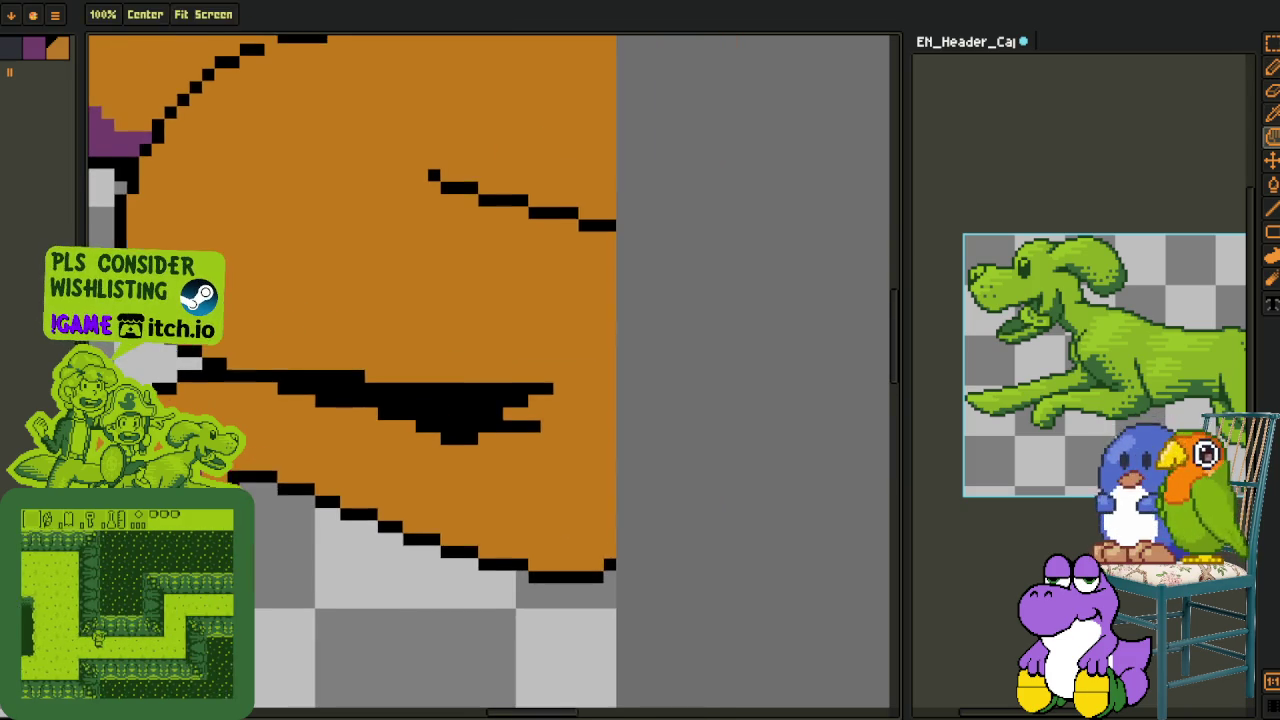
pyautogui.press('b')
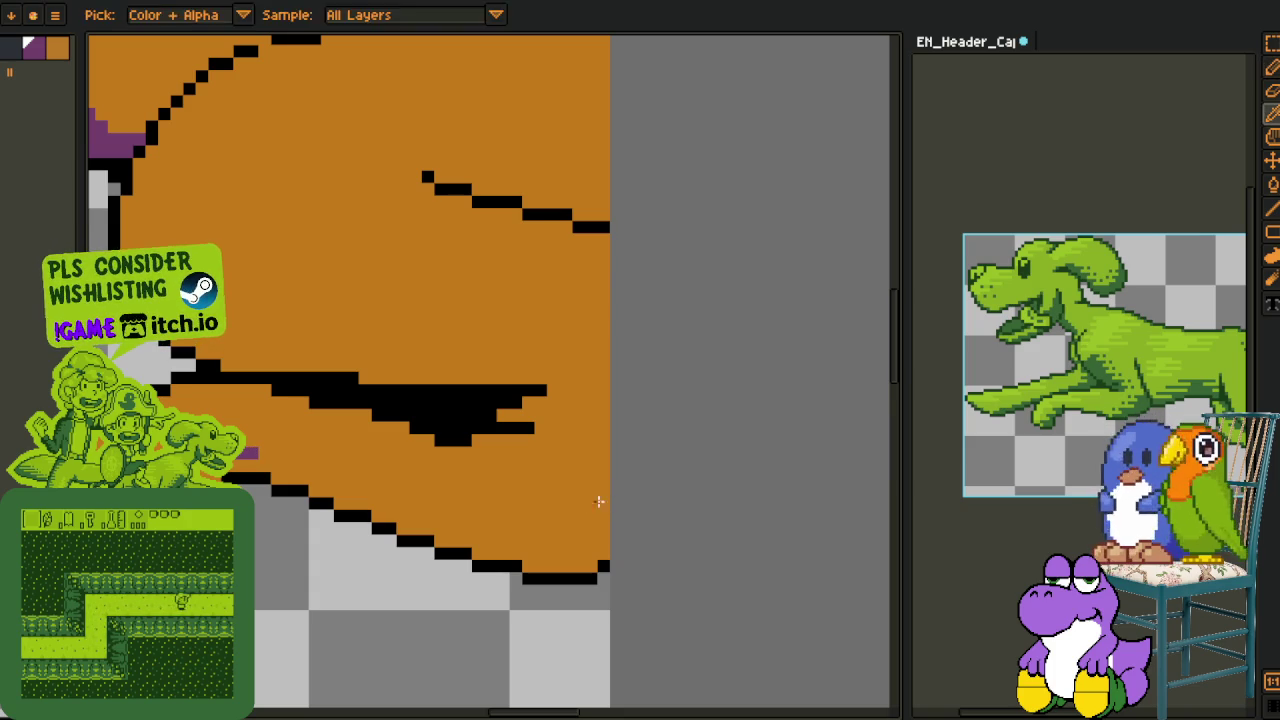
pyautogui.moveTo(604, 500)
pyautogui.mouseDown()
pyautogui.moveTo(328, 478)
pyautogui.moveTo(232, 456)
pyautogui.mouseUp()
pyautogui.press('g')
pyautogui.click(354, 492)
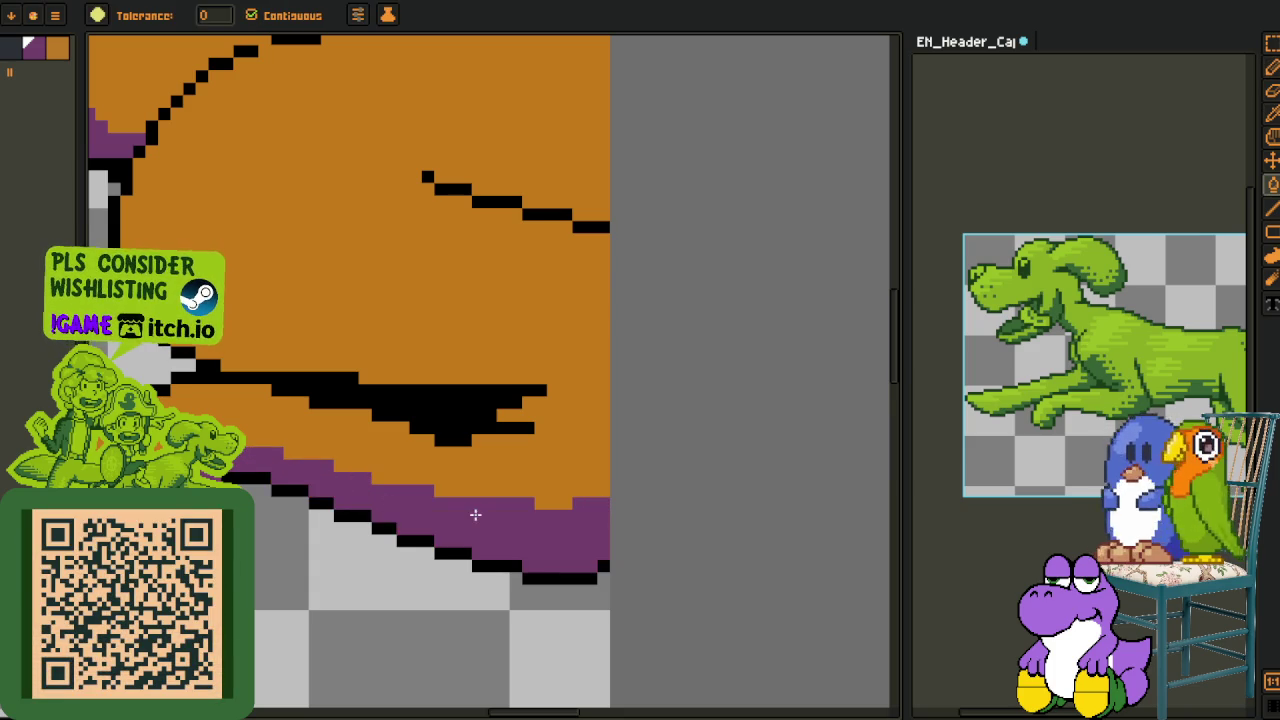
pyautogui.scroll(-1, 474, 514)
pyautogui.scroll(1, 474, 514)
# Pick a colour from the artwork, save, and bring the whole dog back into view.
pyautogui.press('i')
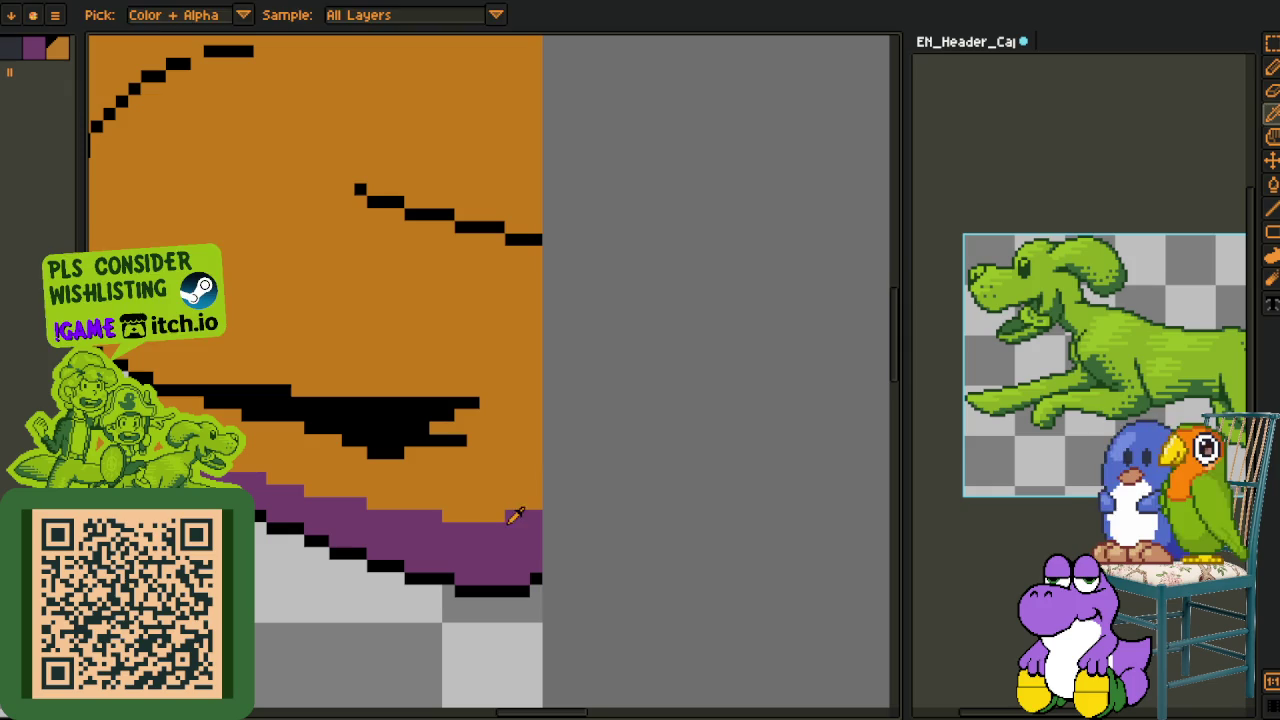
pyautogui.keyDown('alt'); pyautogui.click(527, 513); pyautogui.keyUp('alt')
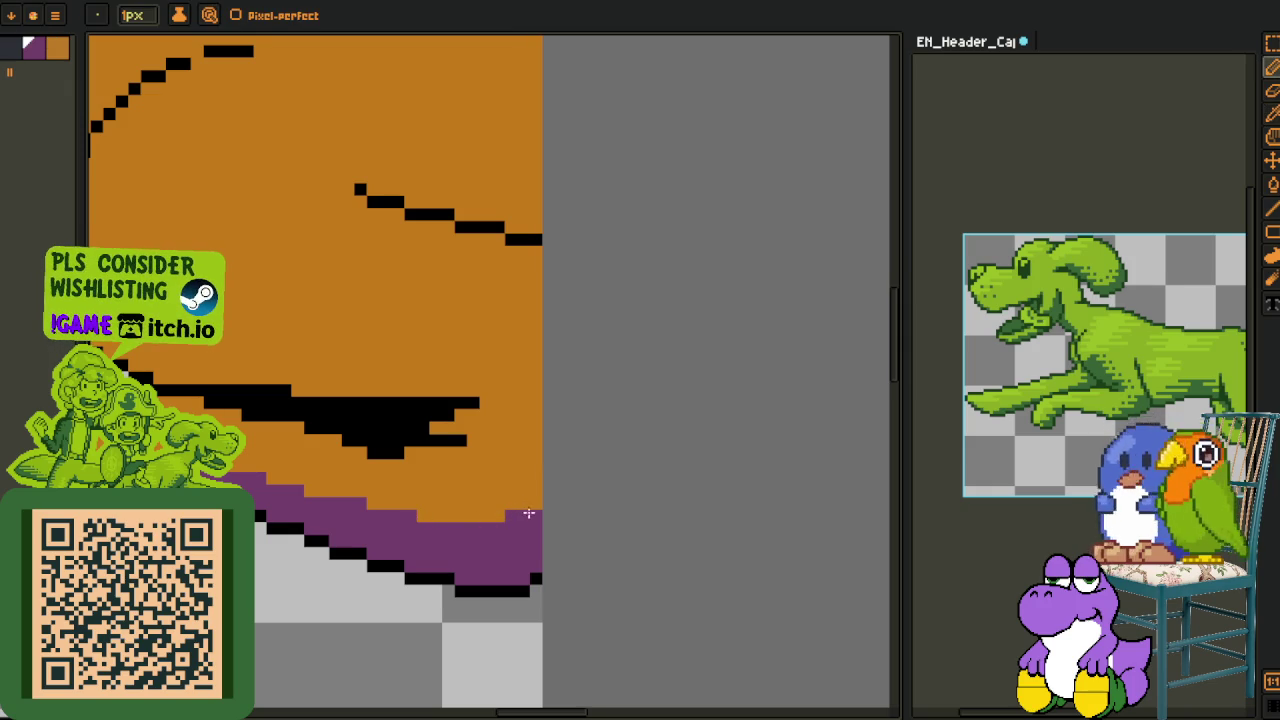
pyautogui.scroll(-3, 546, 508)
pyautogui.scroll(-2, 546, 508)
pyautogui.hotkey('ctrl', 's')
pyautogui.moveTo(394, 326)
pyautogui.mouseDown()
pyautogui.moveTo(394, 430)
pyautogui.moveTo(420, 505)
pyautogui.mouseUp()
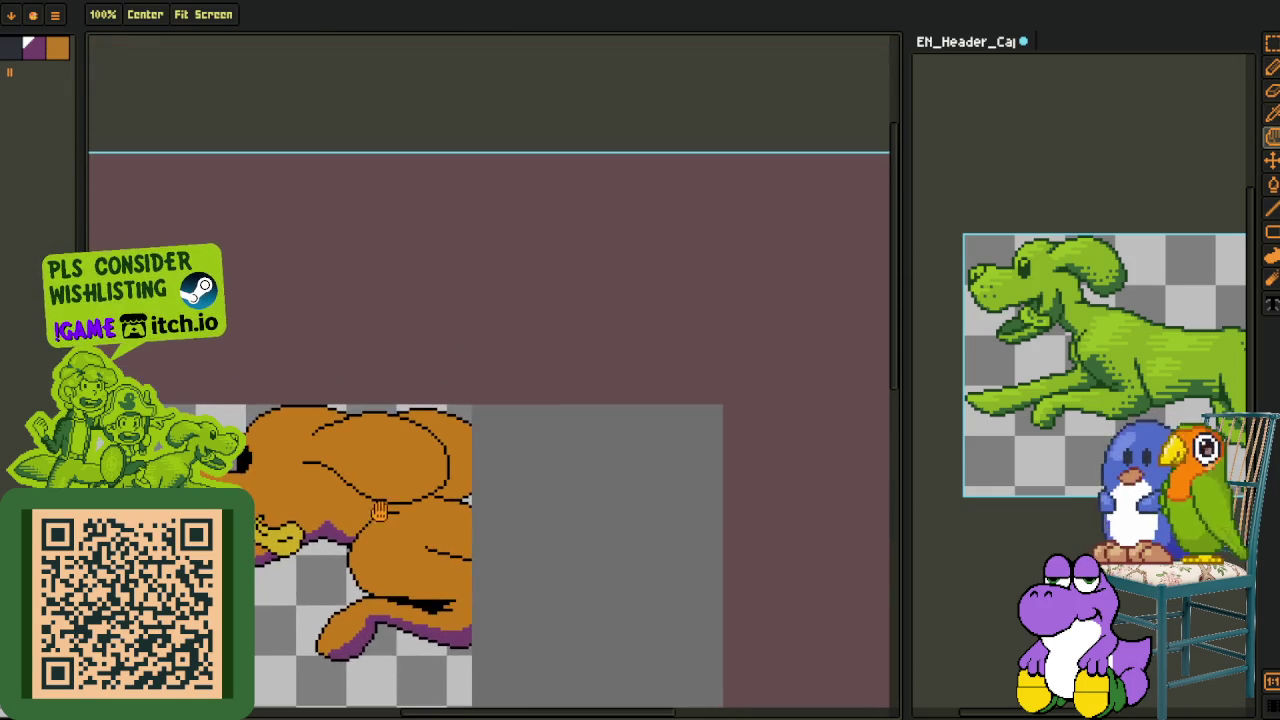
# Zoom into the hip oval and thicken its black outline, fixing stray pixels at the curve's end.
pyautogui.scroll(1, 502, 494)
pyautogui.scroll(1, 502, 494)
pyautogui.scroll(1, 531, 434)
pyautogui.scroll(1, 563, 420)
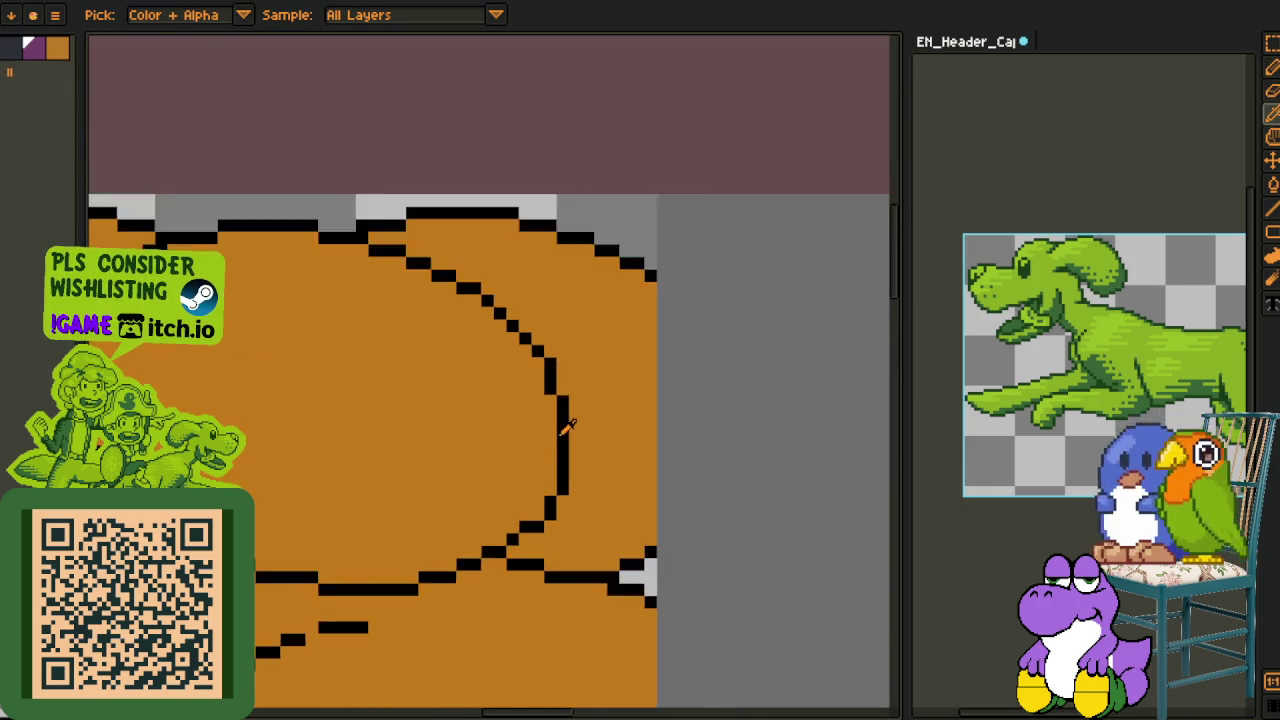
pyautogui.scroll(1, 571, 423)
pyautogui.moveTo(581, 406)
pyautogui.mouseDown()
pyautogui.moveTo(572, 487)
pyautogui.moveTo(557, 447)
pyautogui.mouseUp()
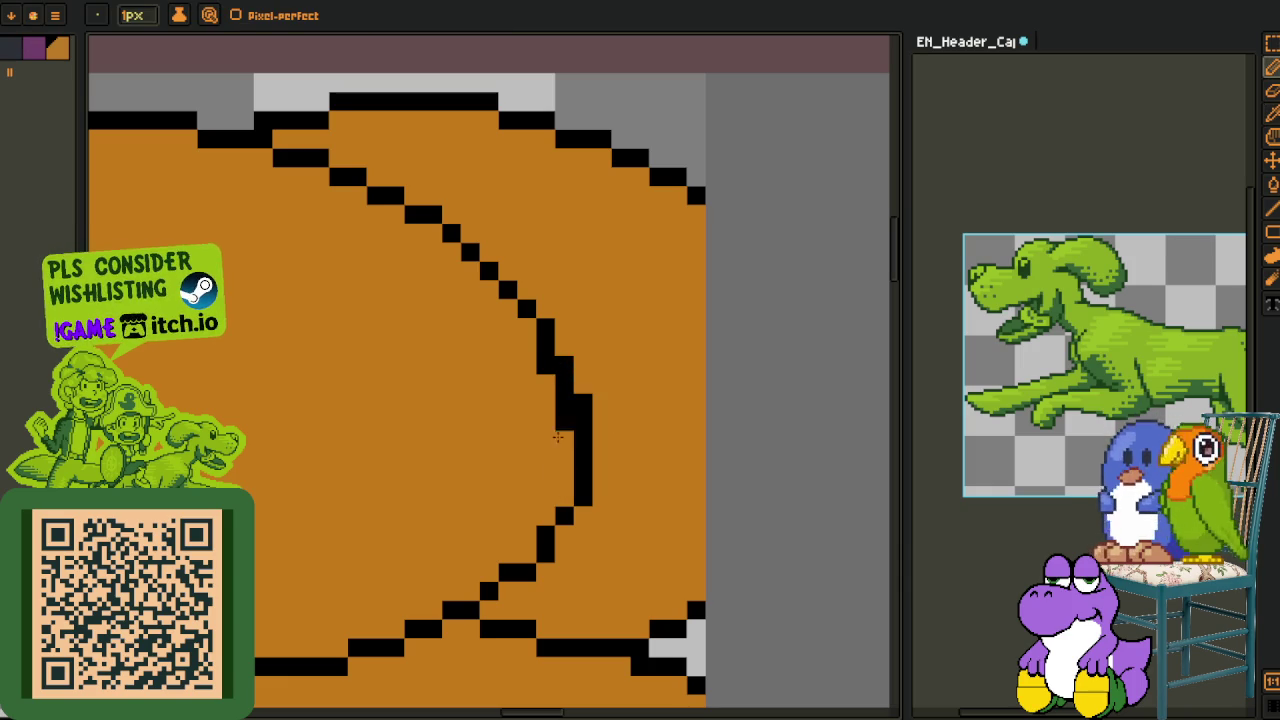
pyautogui.keyDown('alt'); pyautogui.click(586, 486); pyautogui.keyUp('alt')
pyautogui.keyDown('alt'); pyautogui.click(603, 491); pyautogui.keyUp('alt')
# Draw a purple shadow curve inside the hip oval and bucket-fill the enclosed fold purple.
pyautogui.scroll(-3, 581, 489)
pyautogui.scroll(2, 357, 549)
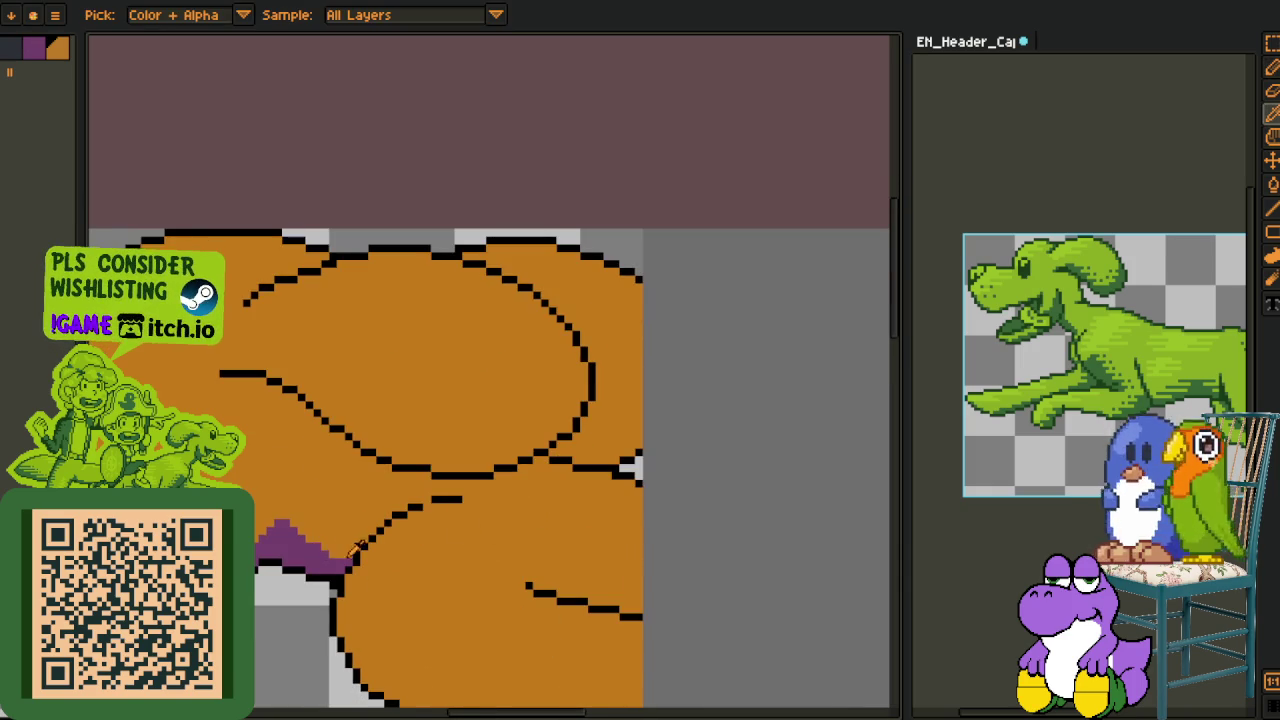
pyautogui.scroll(1, 323, 560)
pyautogui.scroll(2, 450, 464)
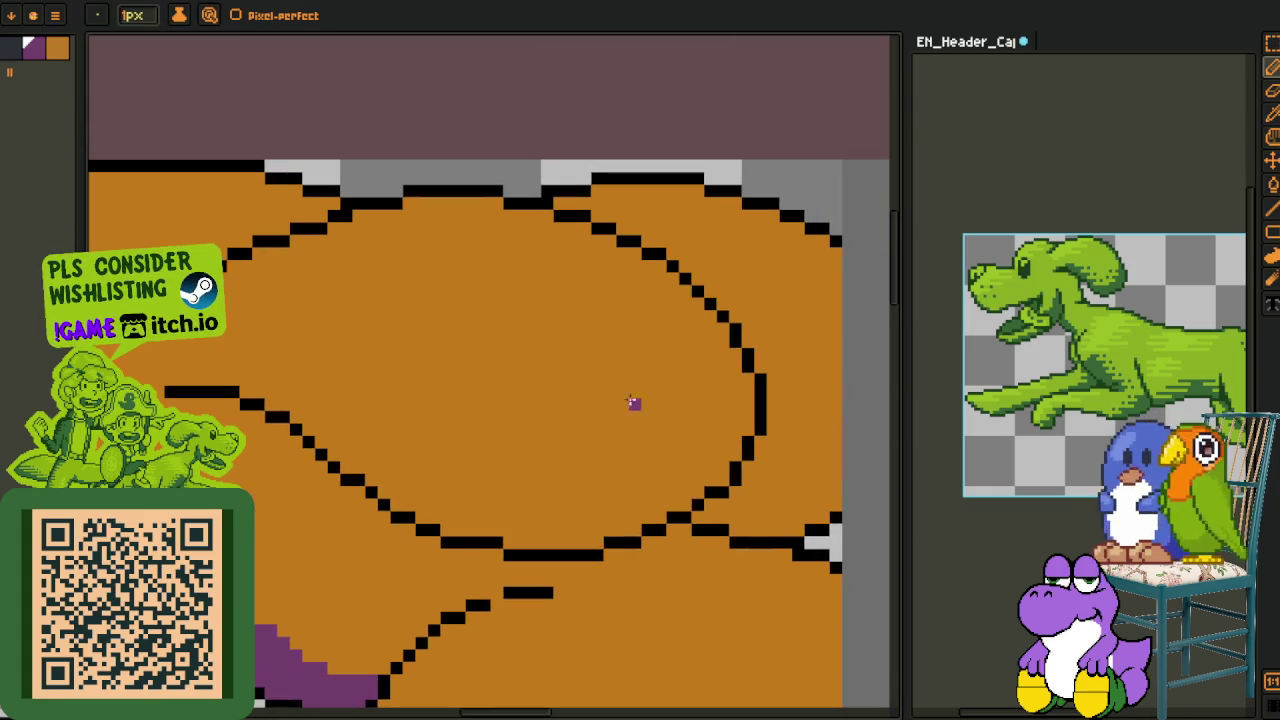
pyautogui.moveTo(709, 315)
pyautogui.mouseDown()
pyautogui.moveTo(706, 428)
pyautogui.moveTo(645, 480)
pyautogui.mouseUp()
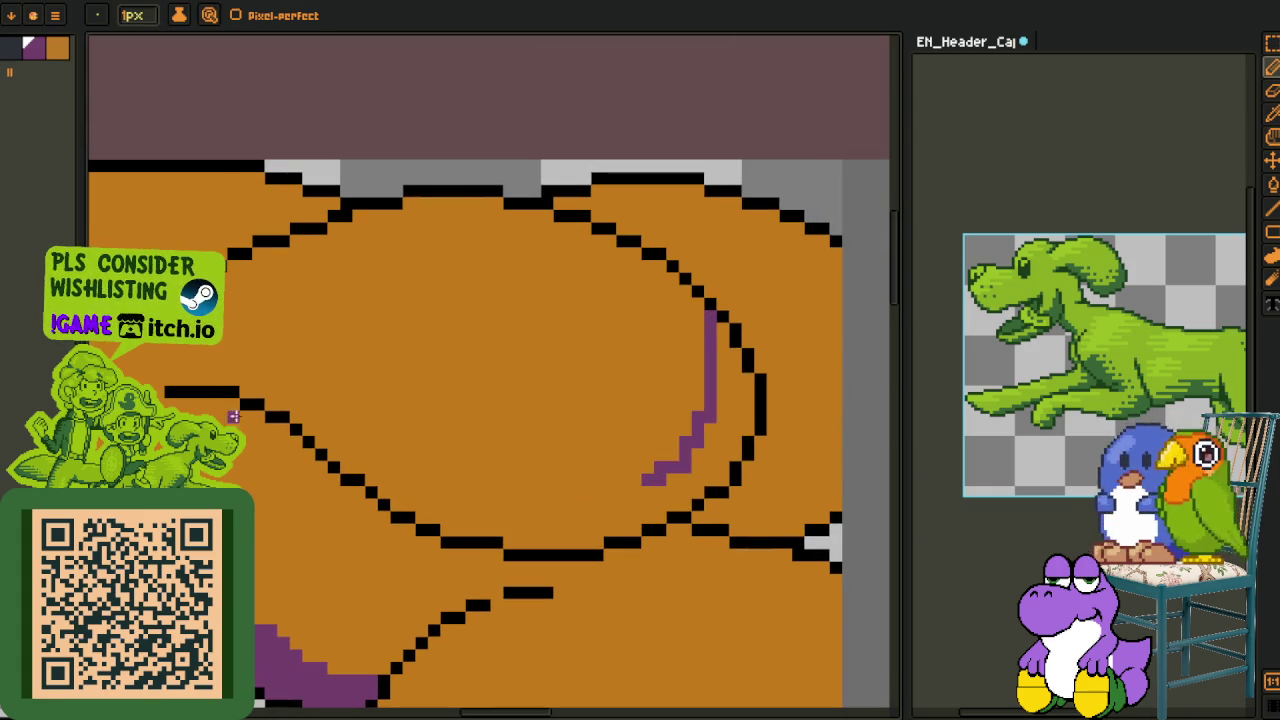
pyautogui.moveTo(197, 379)
pyautogui.mouseDown()
pyautogui.moveTo(326, 377)
pyautogui.moveTo(462, 460)
pyautogui.moveTo(603, 490)
pyautogui.mouseUp()
pyautogui.moveTo(525, 492); pyautogui.dragTo(700, 382)
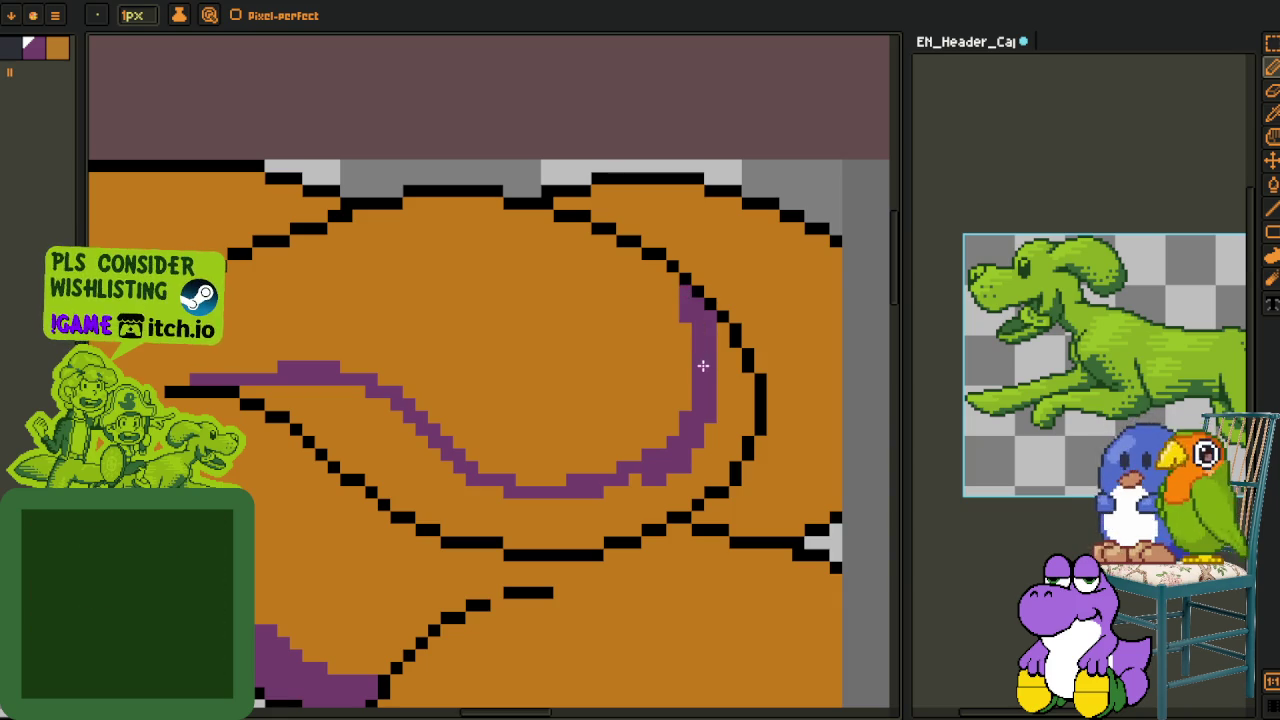
pyautogui.press('g')
pyautogui.click(717, 386)
# Smooth the black outline along the rear curve with added pixels.
pyautogui.scroll(-1, 560, 477)
pyautogui.press('i')
pyautogui.scroll(-2, 462, 412)
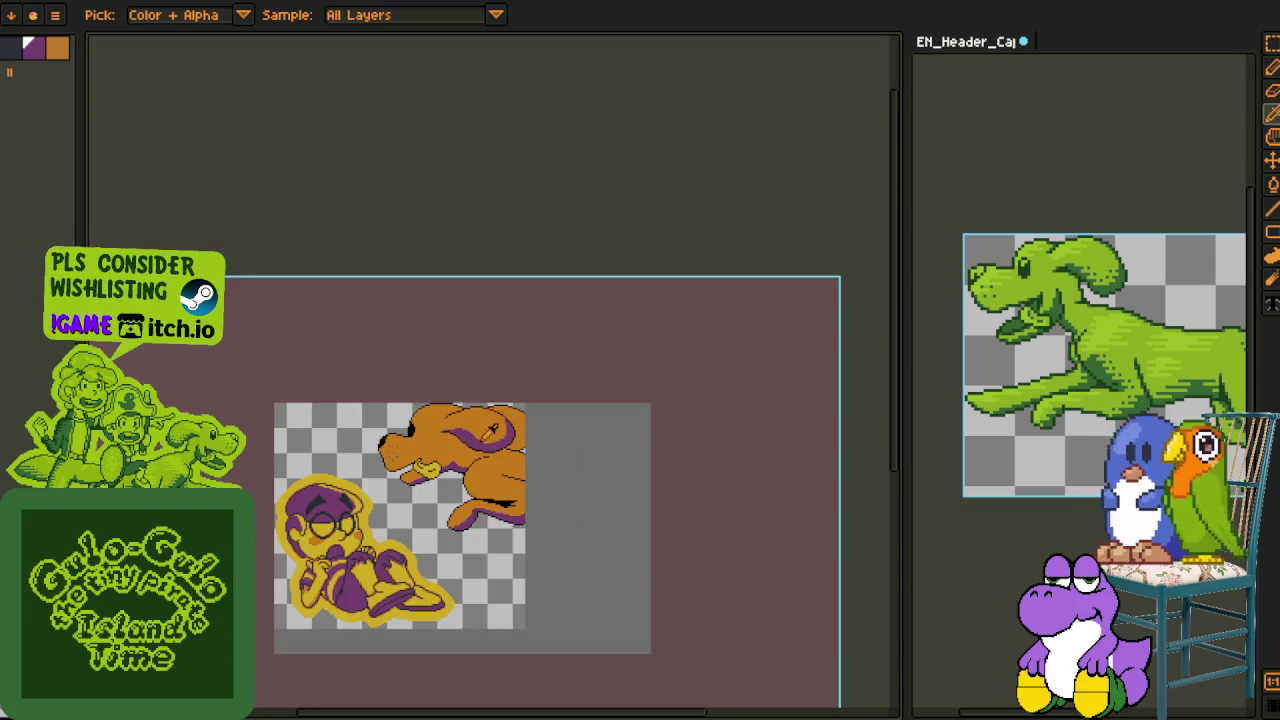
pyautogui.scroll(2, 430, 440)
pyautogui.scroll(2, 454, 421)
pyautogui.press('b')
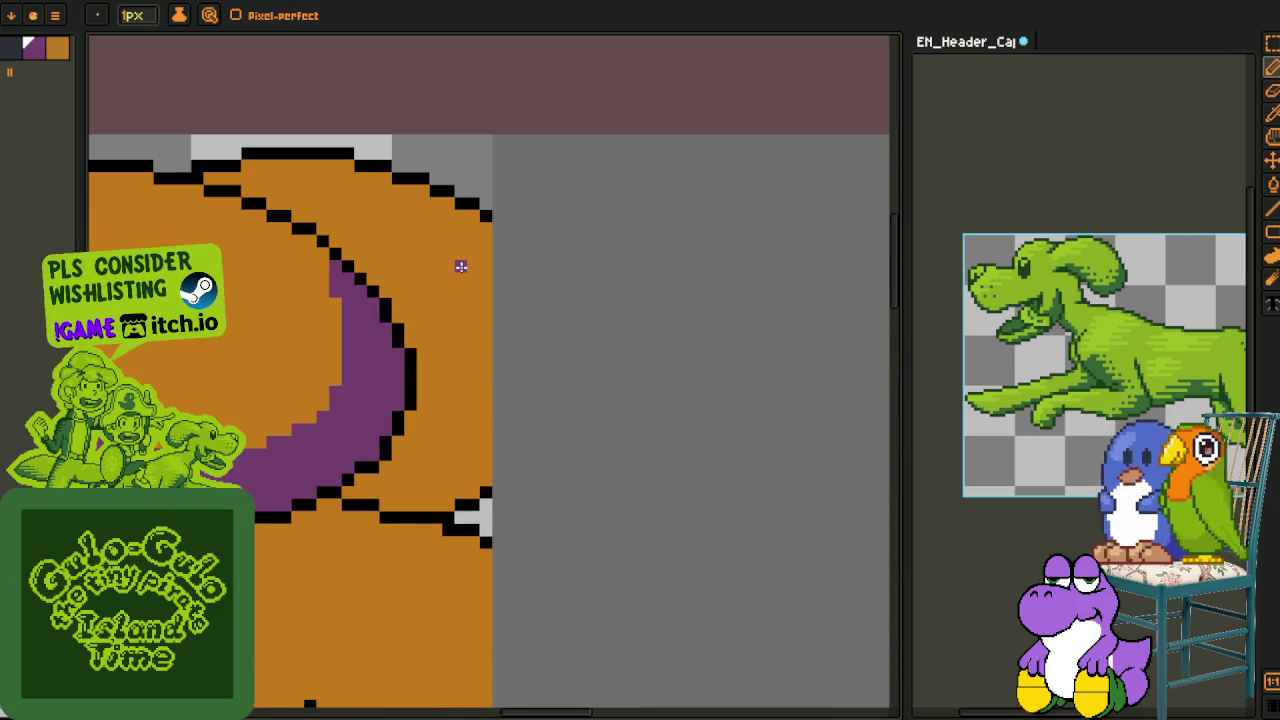
pyautogui.press('Tab')
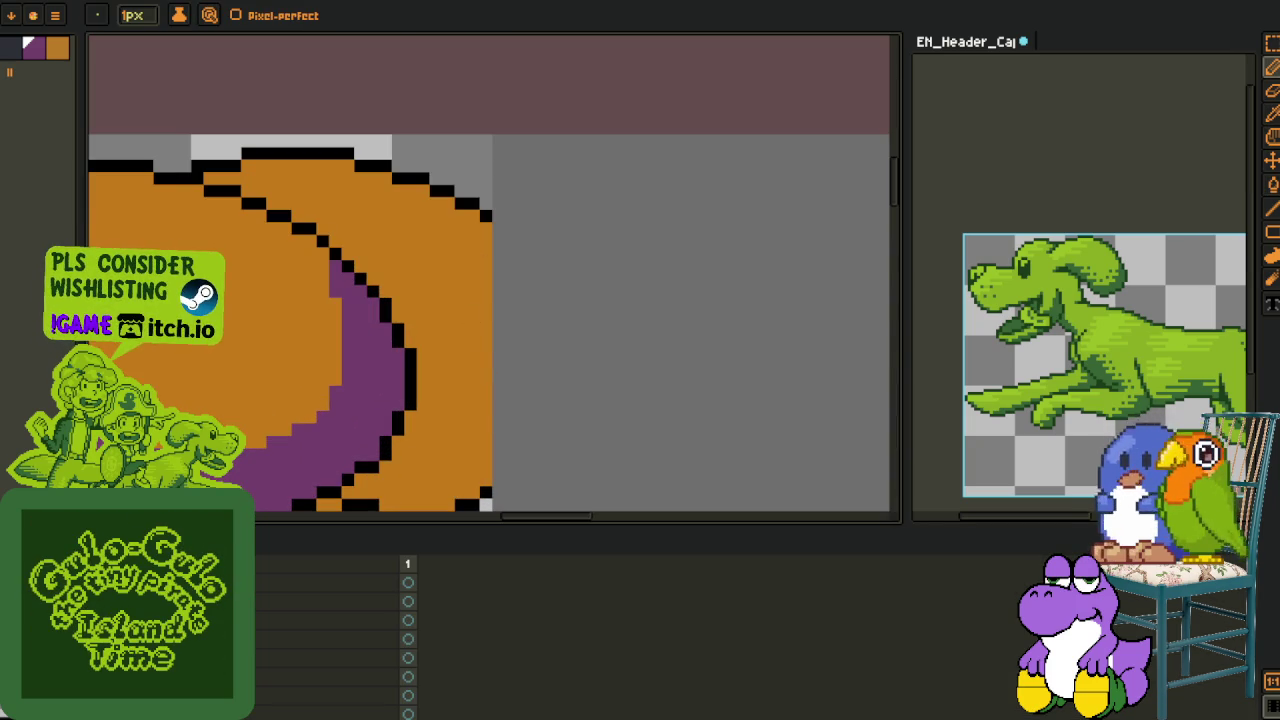
pyautogui.press('Tab')
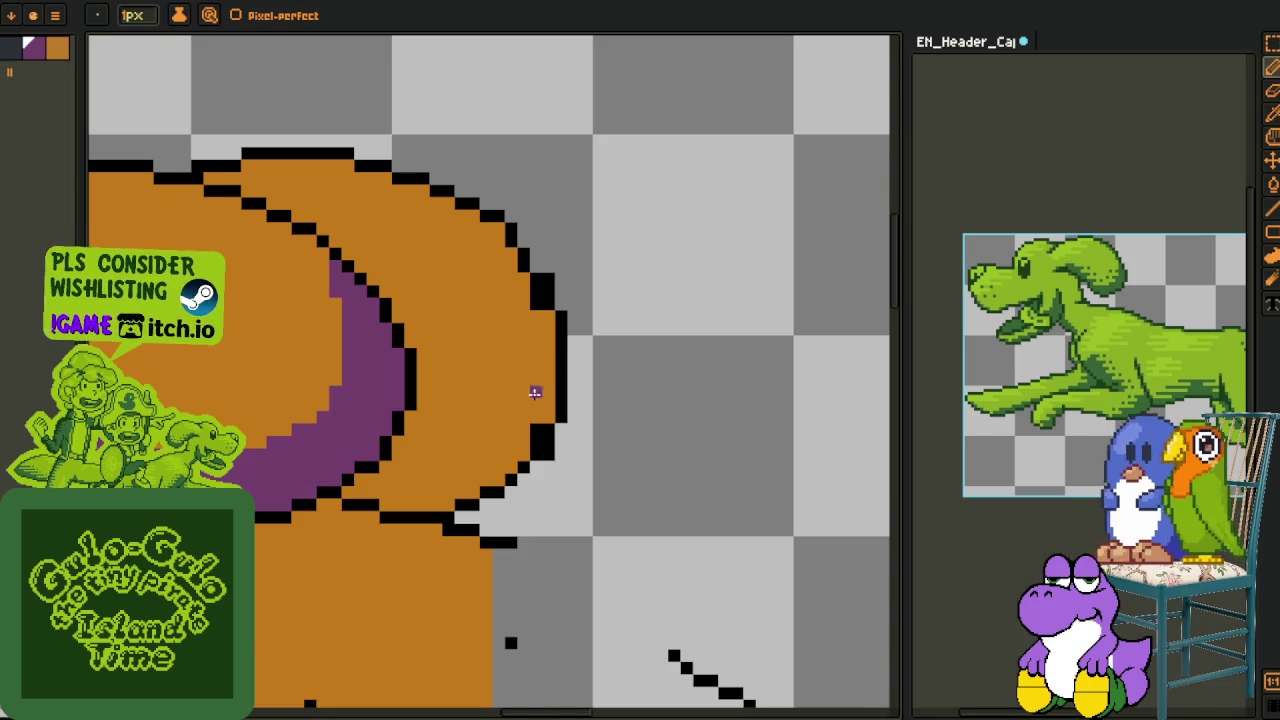
pyautogui.scroll(1, 536, 392)
pyautogui.click(562, 481)
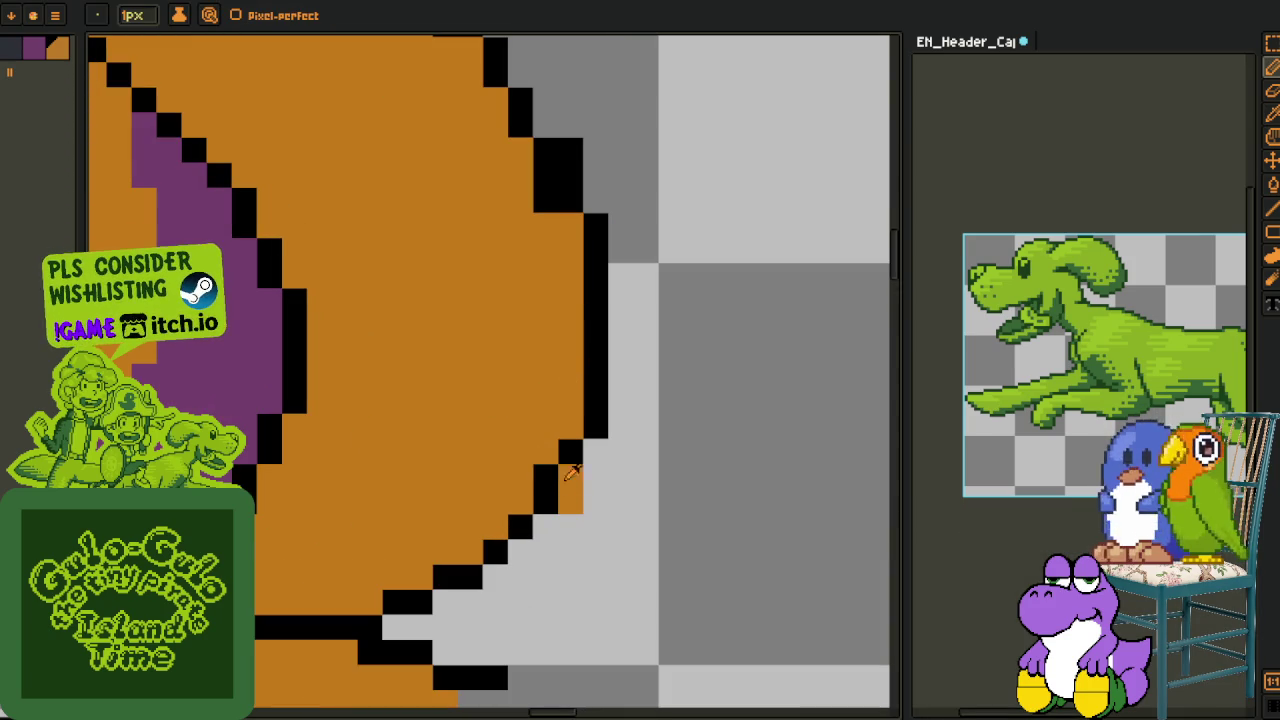
pyautogui.click(570, 500)
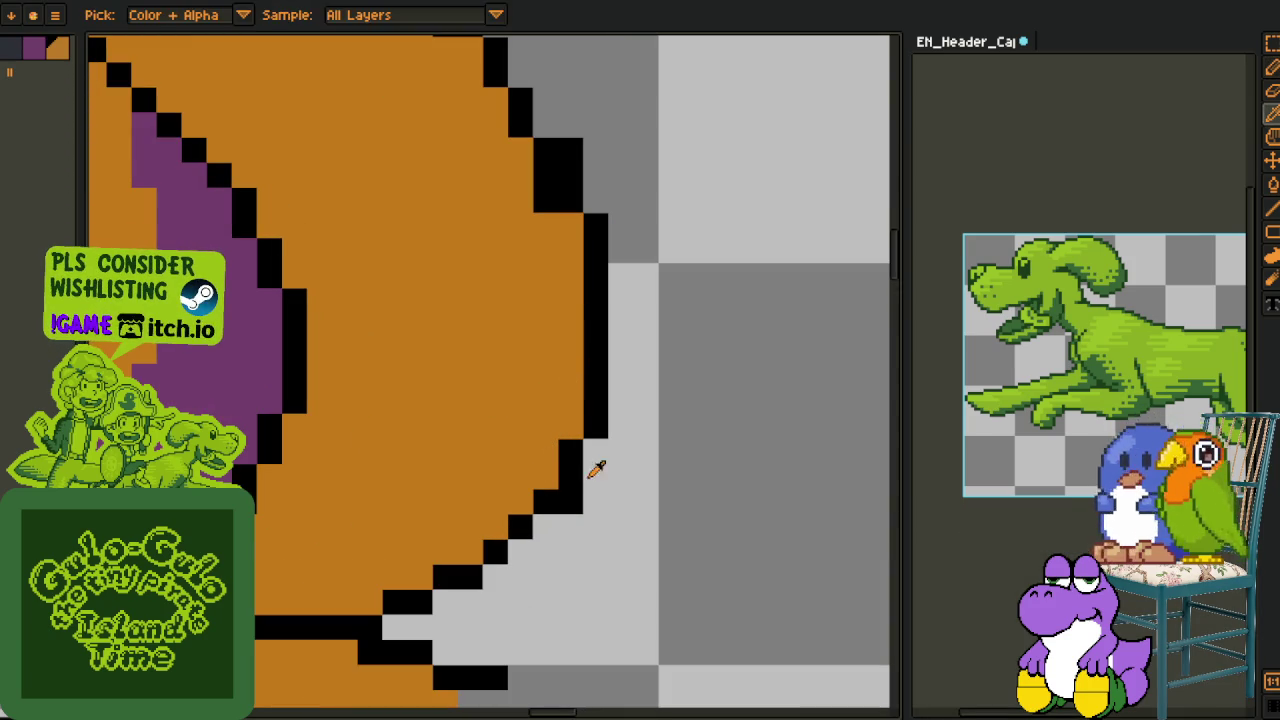
# Shade the inner edge of the rear outline with a purple crescent band and stair-step line.
pyautogui.scroll(-2, 590, 470)
pyautogui.scroll(2, 590, 470)
pyautogui.press('e')
pyautogui.press('Tab')
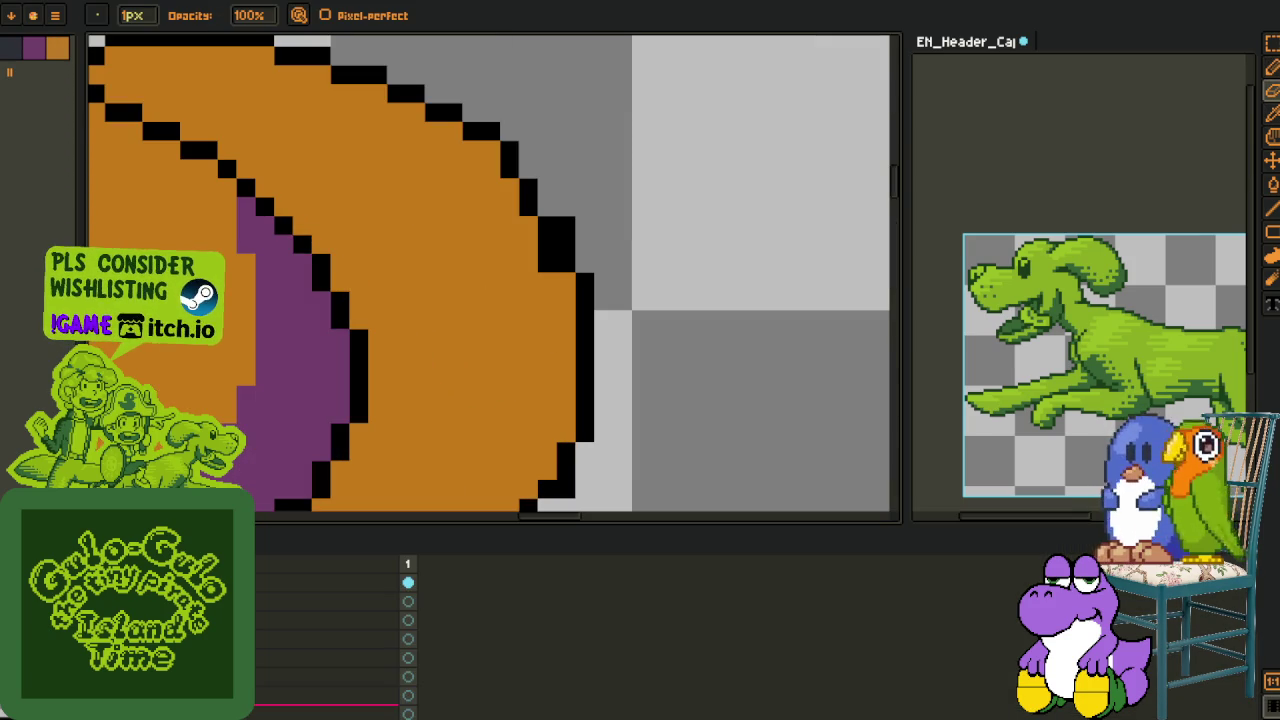
pyautogui.press('Tab')
pyautogui.press('i')
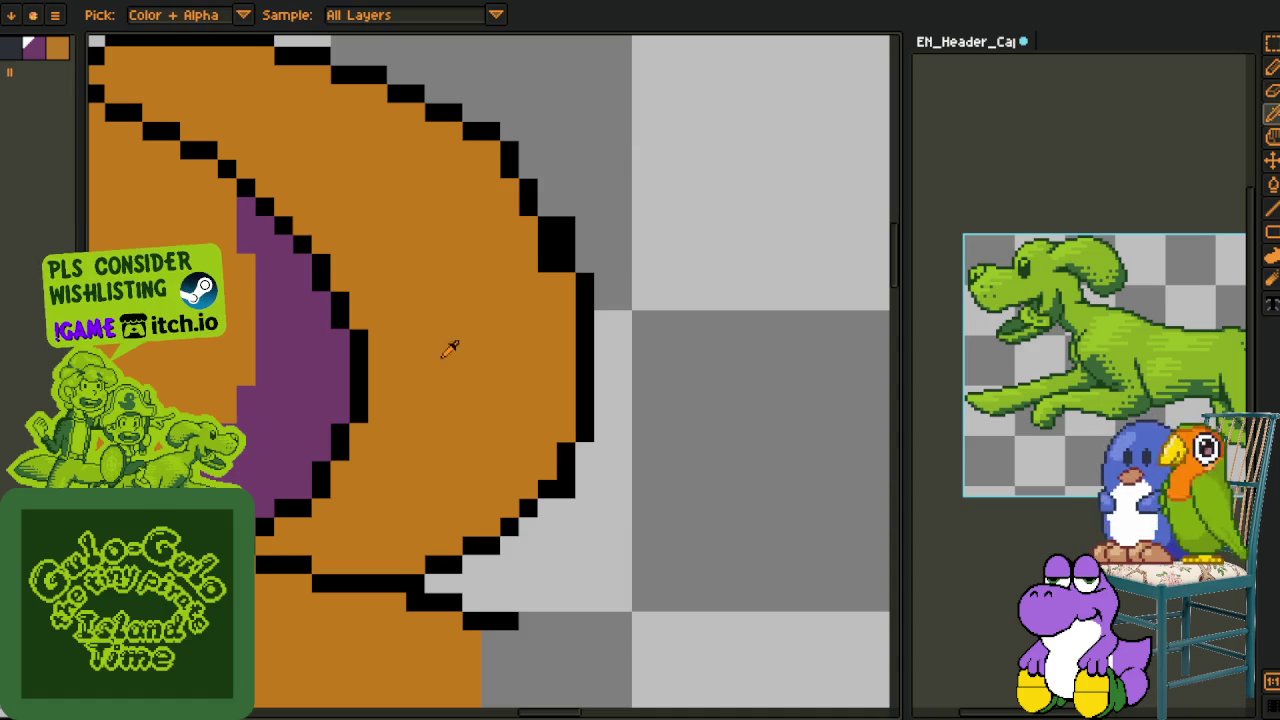
pyautogui.press('b')
pyautogui.click(523, 224)
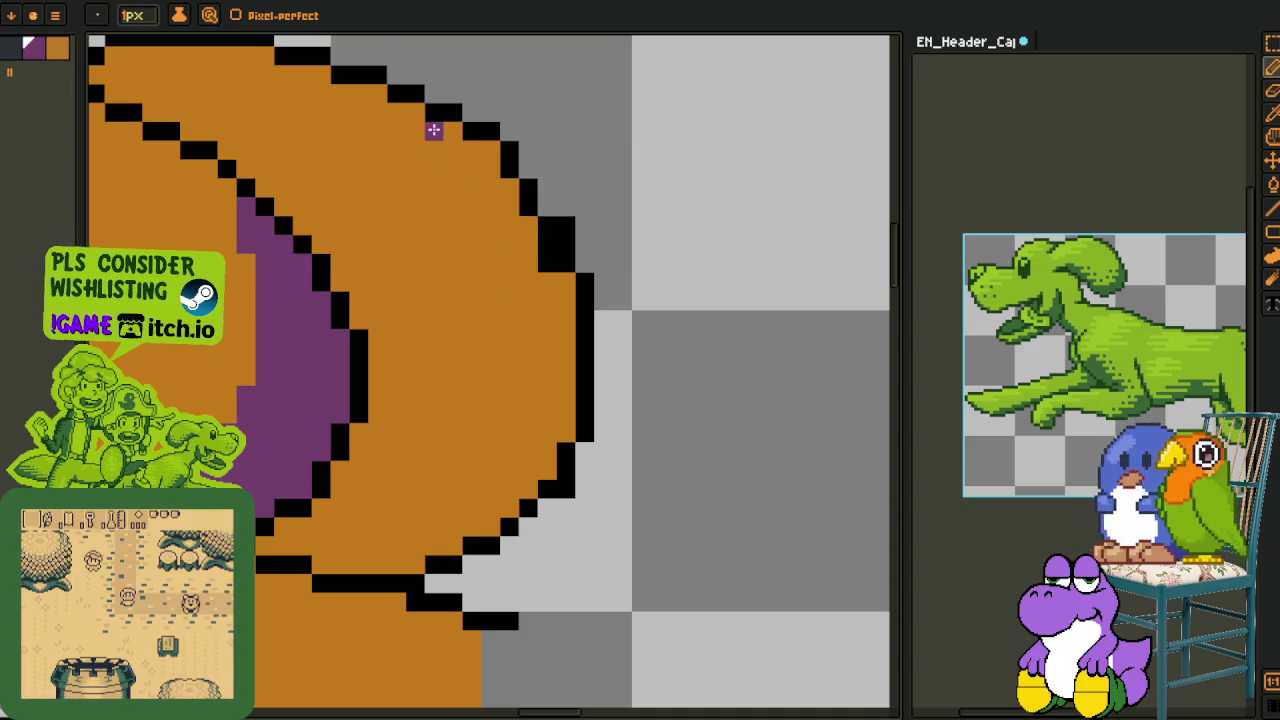
pyautogui.moveTo(437, 131); pyautogui.dragTo(528, 322)
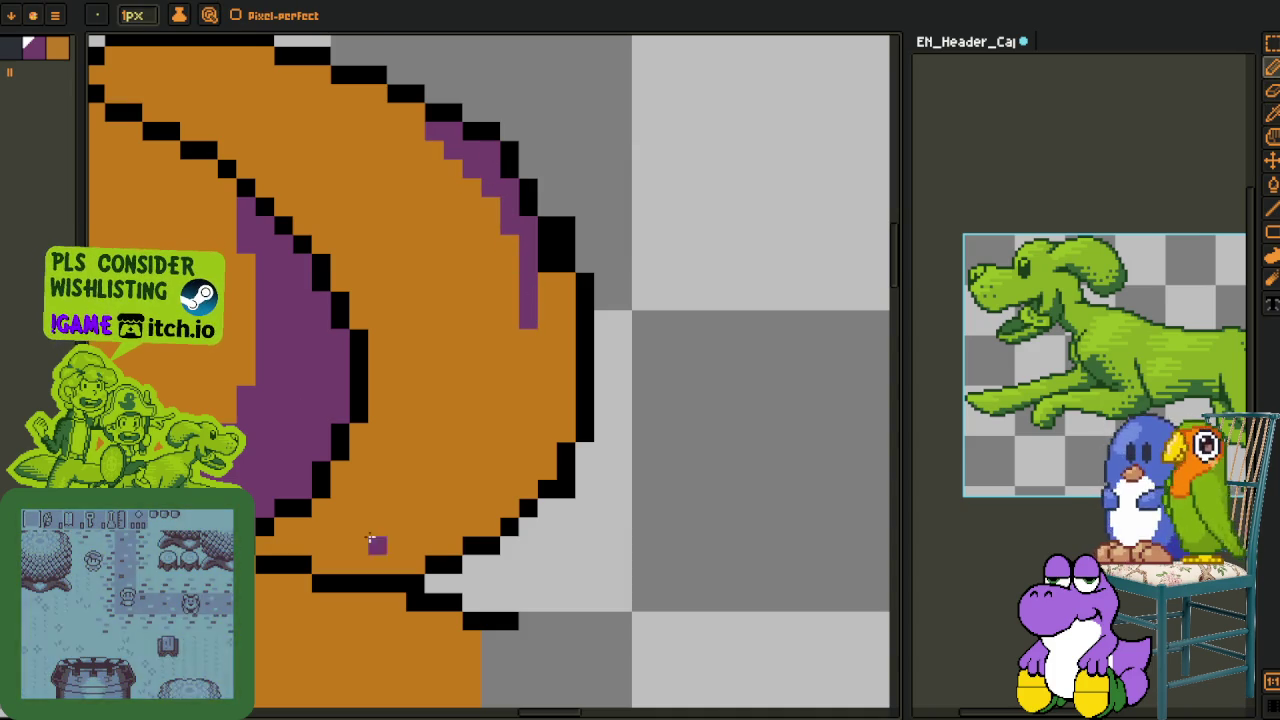
pyautogui.moveTo(280, 528); pyautogui.dragTo(490, 448)
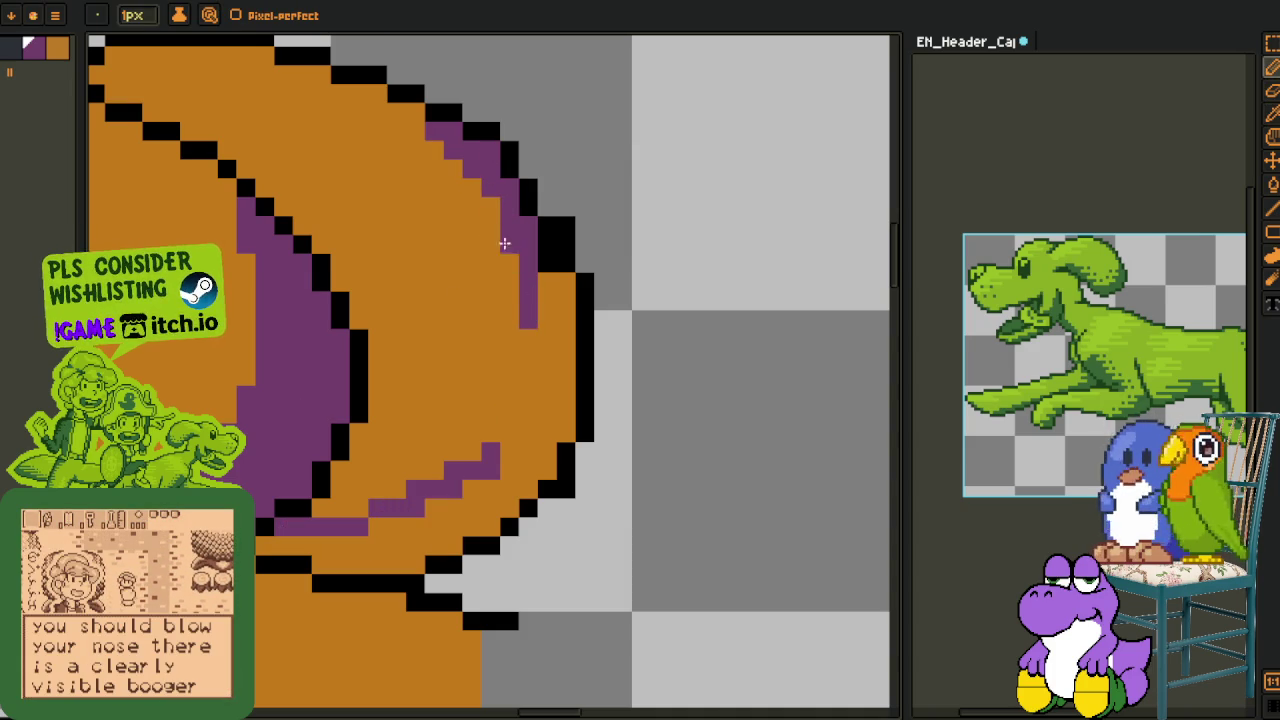
pyautogui.moveTo(501, 232); pyautogui.dragTo(320, 527)
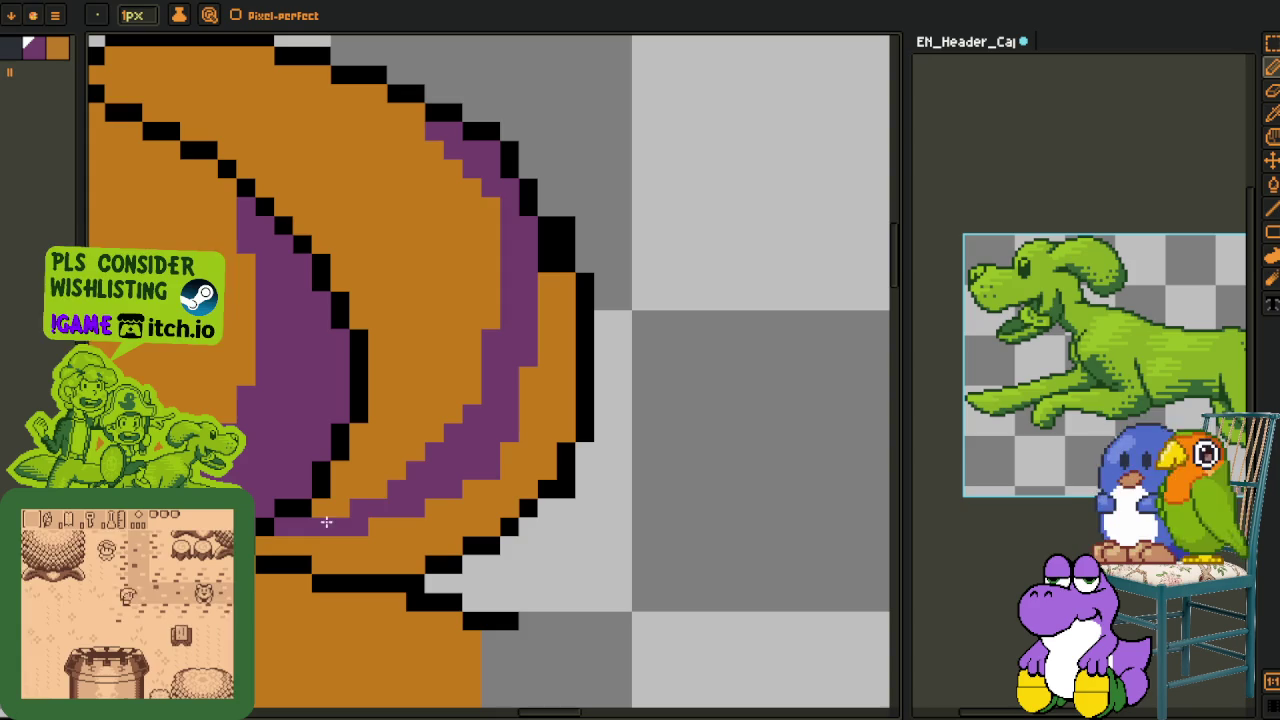
pyautogui.press('g')
pyautogui.scroll(-5, 480, 486)
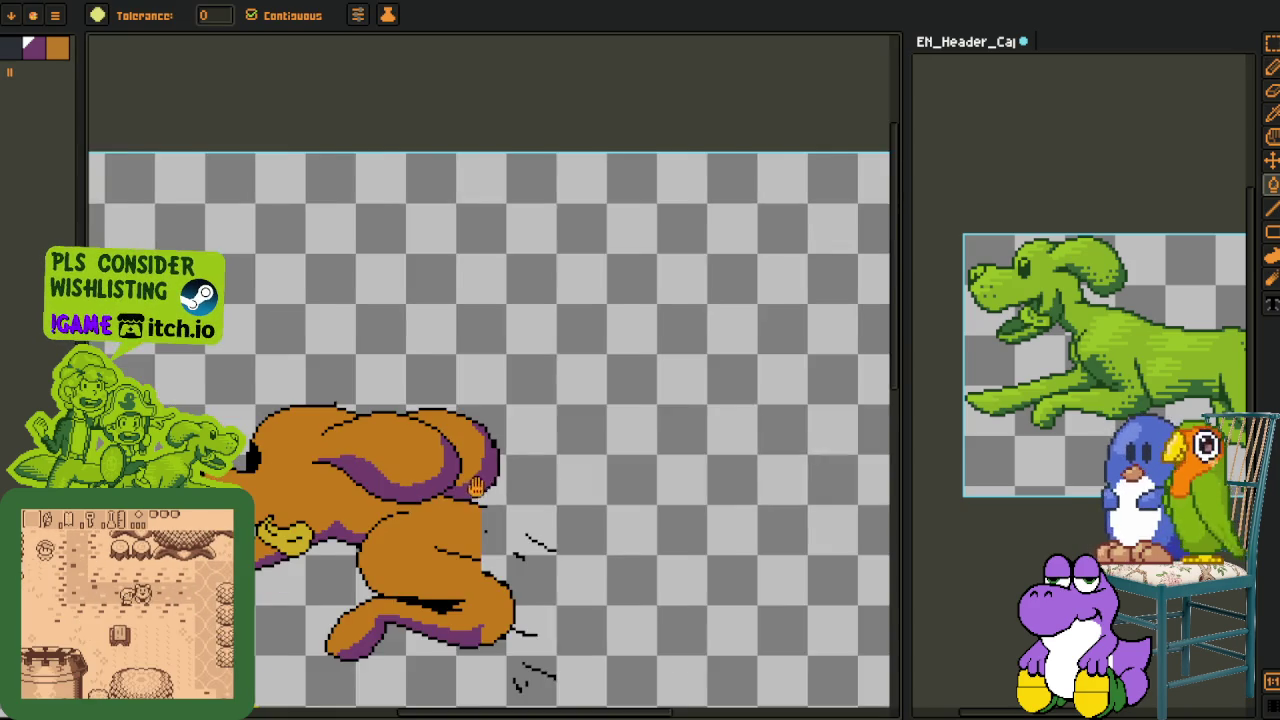
# Draw a purple diagonal shadow stroke beneath the black fold outline, redoing the first attempt.
pyautogui.press('Tab')
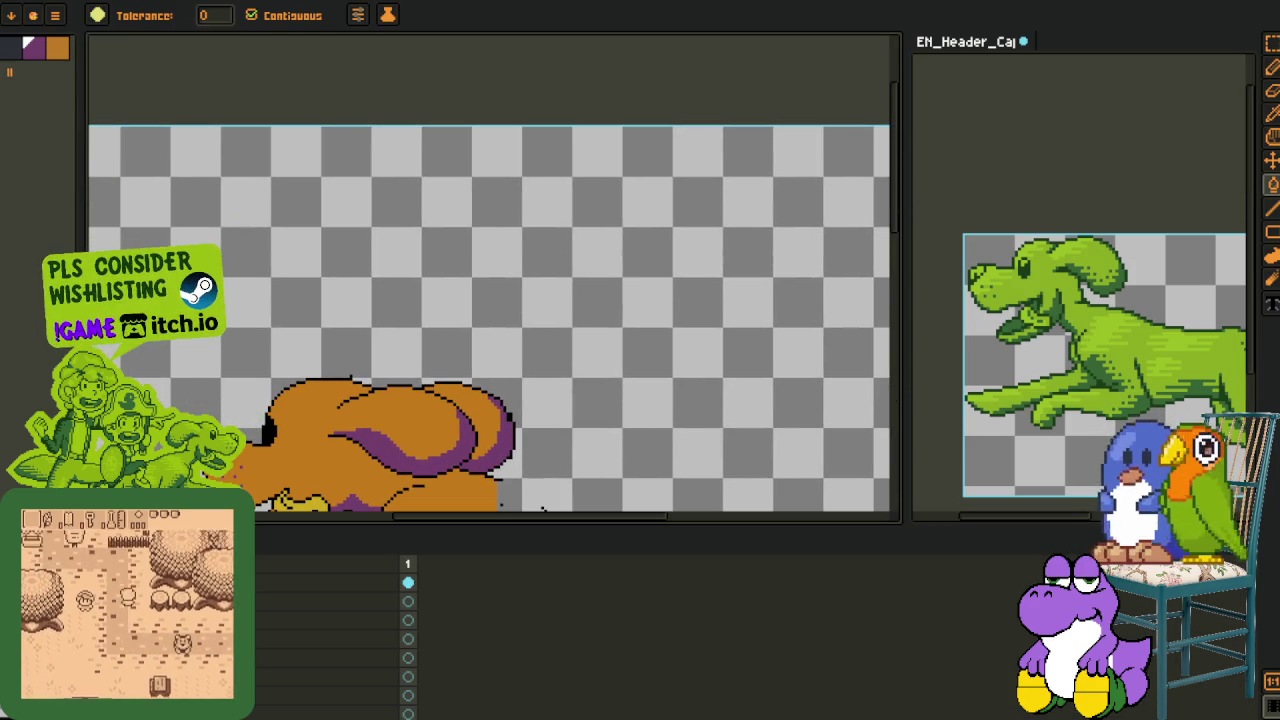
pyautogui.press('Tab')
pyautogui.scroll(2, 394, 508)
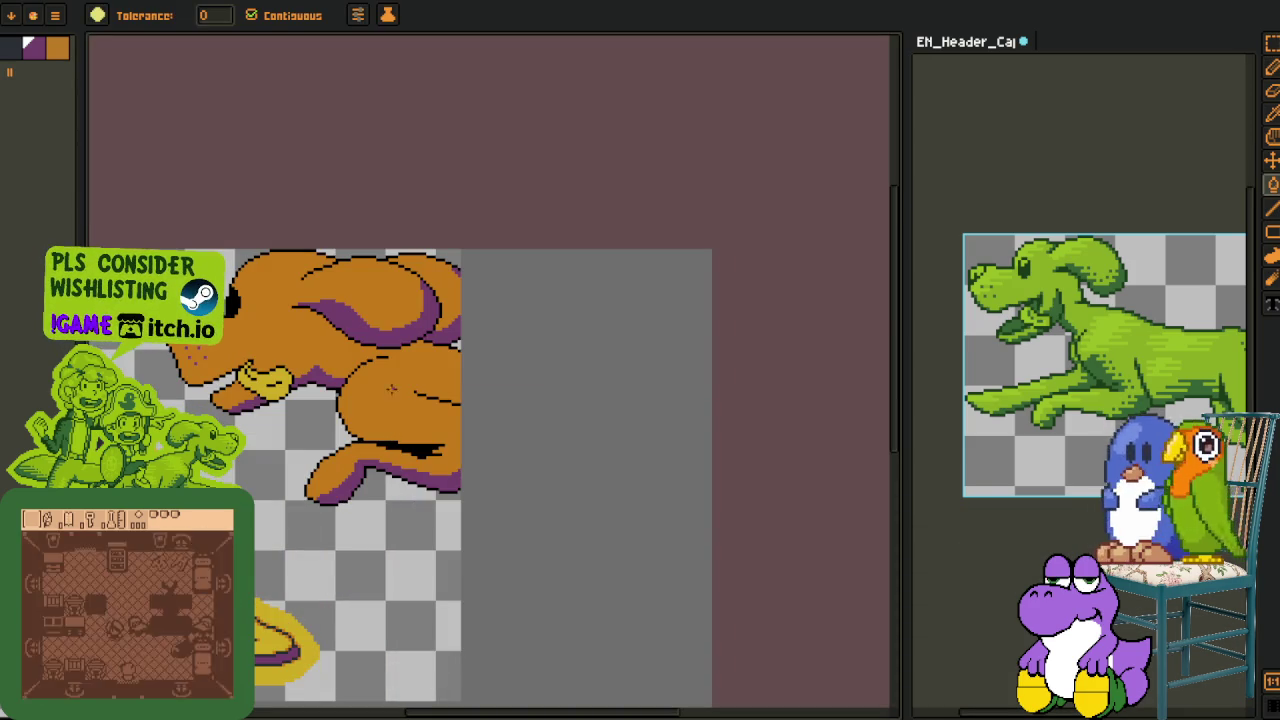
pyautogui.scroll(1, 336, 325)
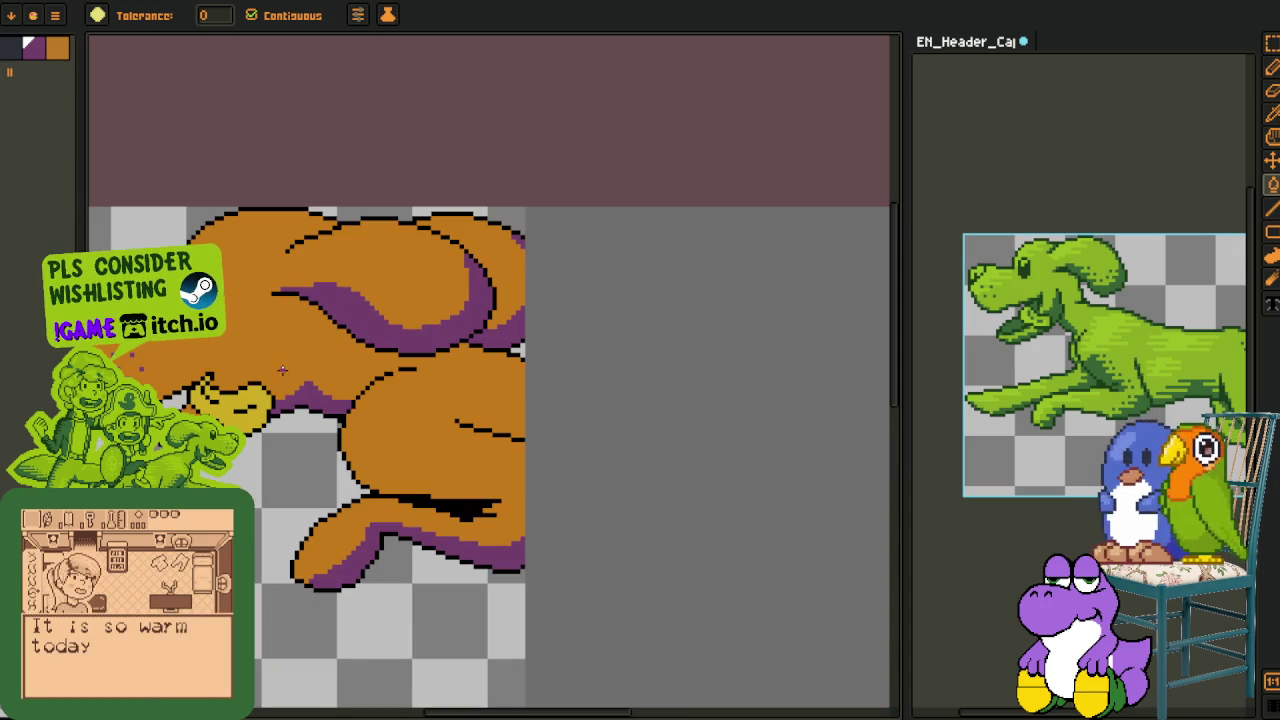
pyautogui.scroll(1, 315, 400)
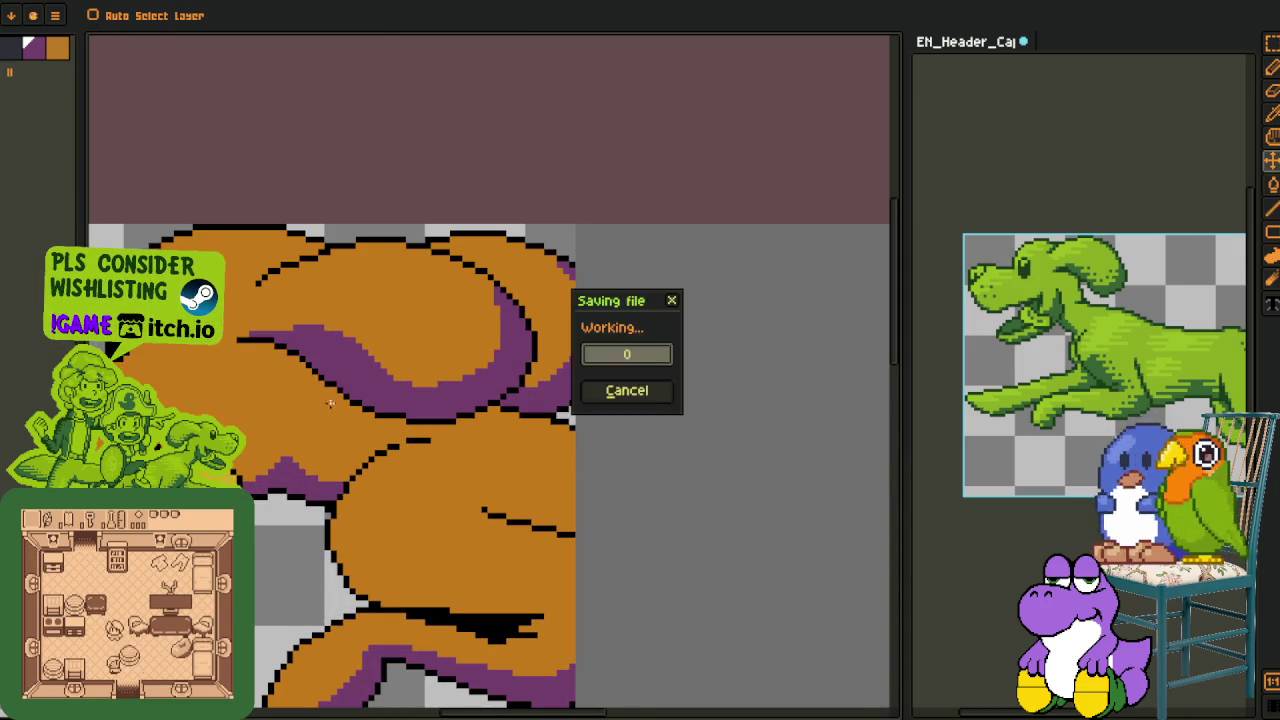
pyautogui.moveTo(296, 380); pyautogui.dragTo(268, 375)
pyautogui.press('b')
pyautogui.scroll(1, 268, 375)
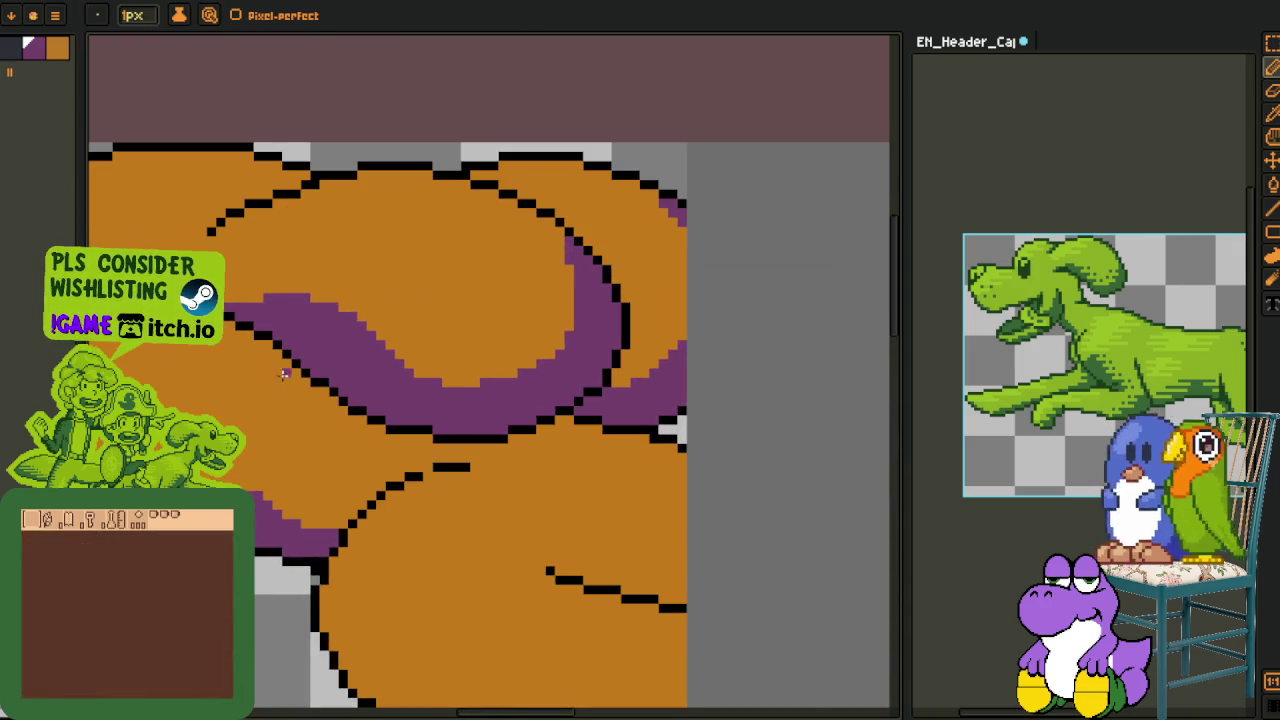
pyautogui.scroll(1, 272, 372)
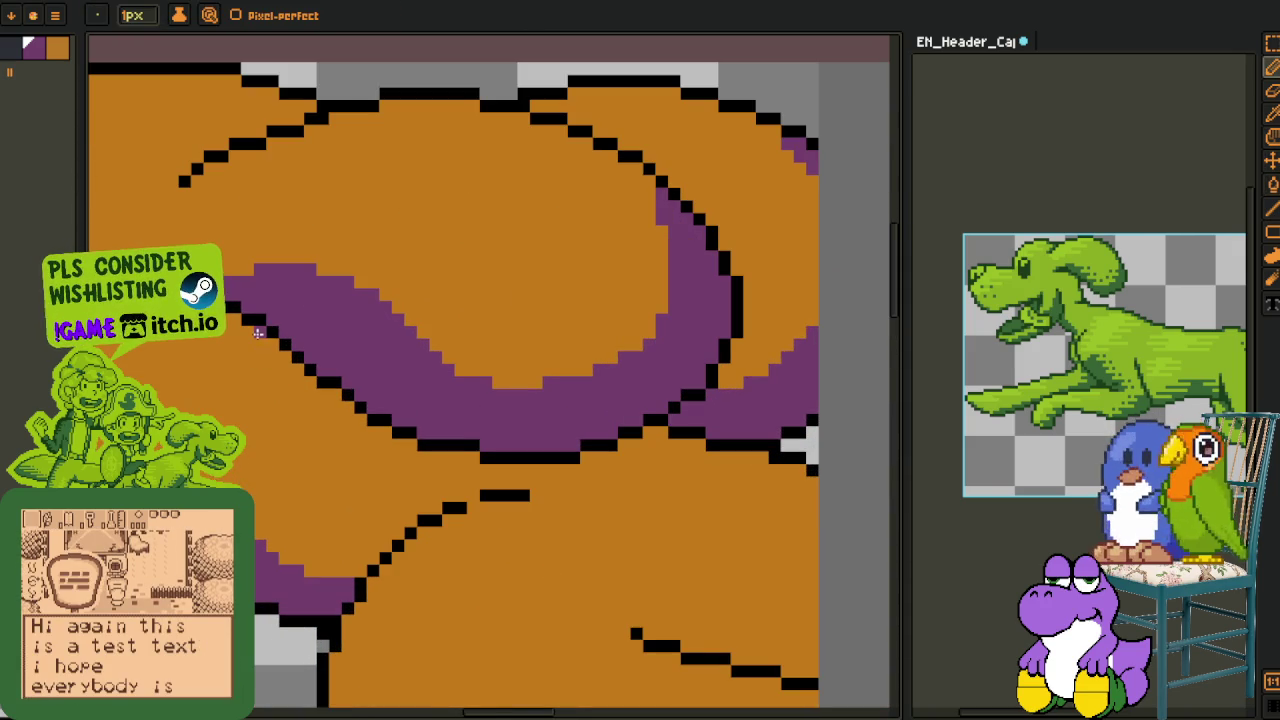
pyautogui.moveTo(259, 340); pyautogui.dragTo(315, 432)
pyautogui.hotkey('ctrl', 'z')
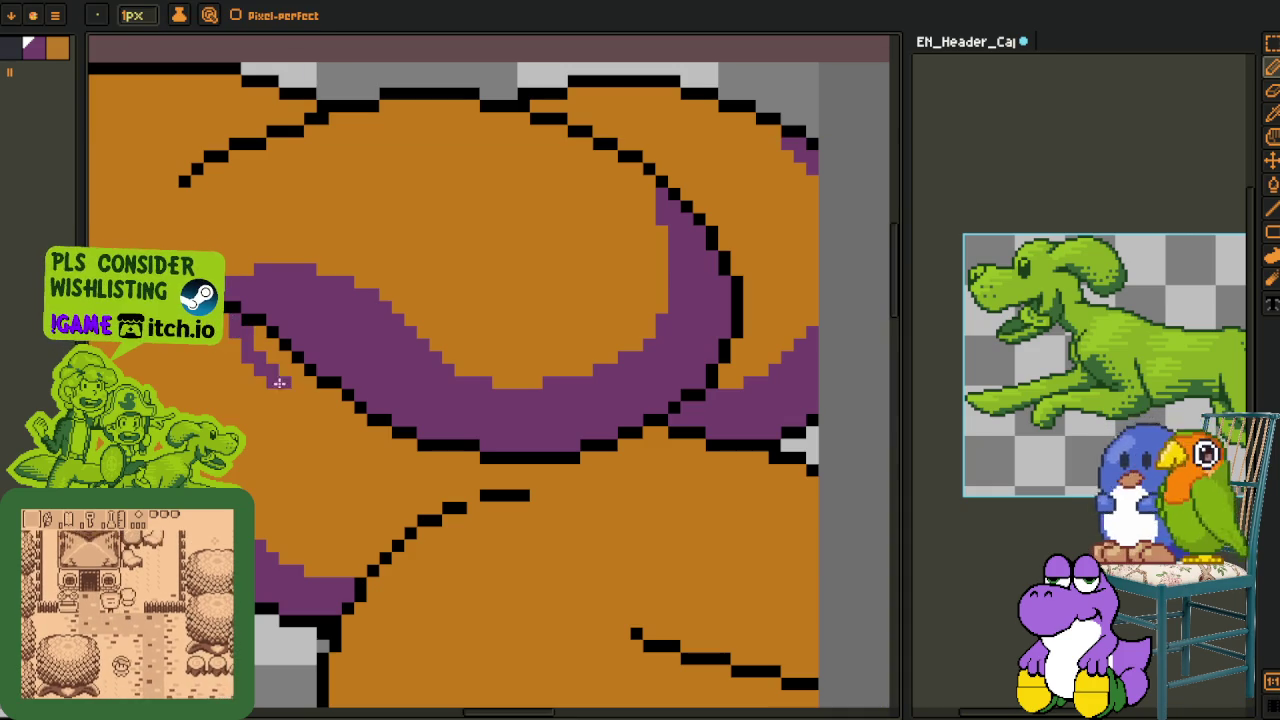
pyautogui.moveTo(244, 334); pyautogui.dragTo(362, 456)
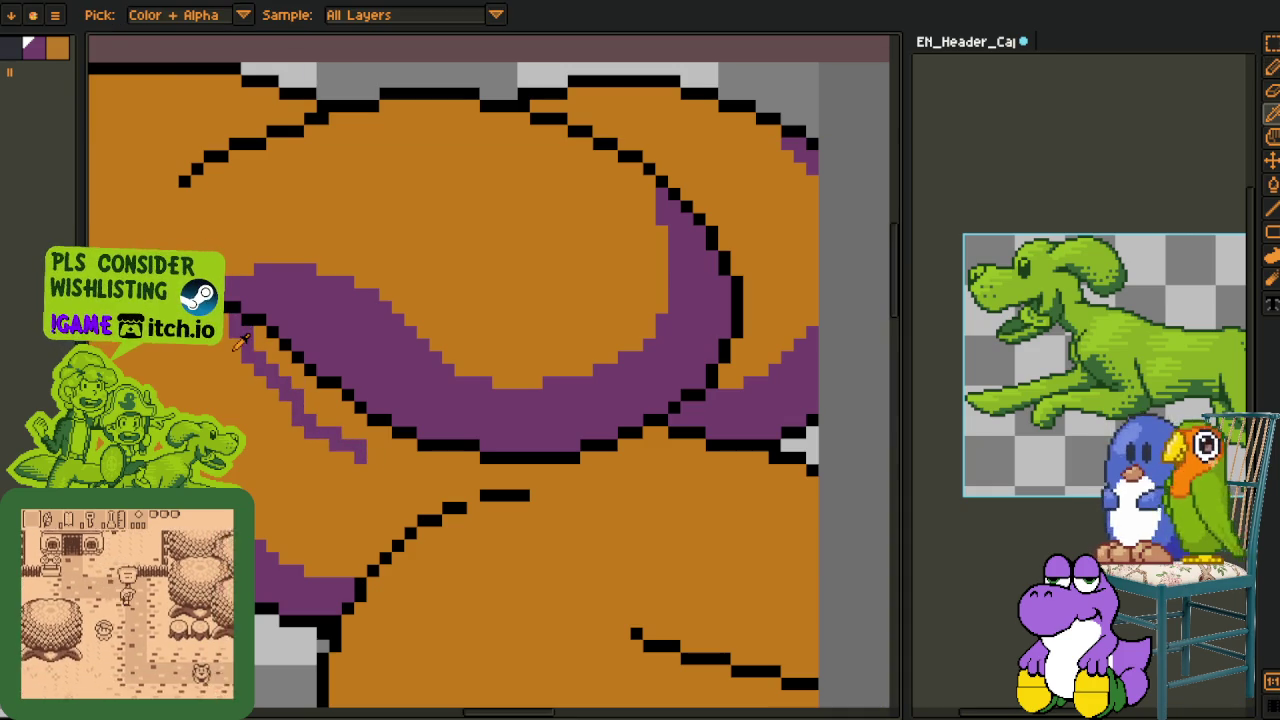
# Paint a purple patch below the outline and extend the shadow strip along the fold.
pyautogui.scroll(3, 557, 462)
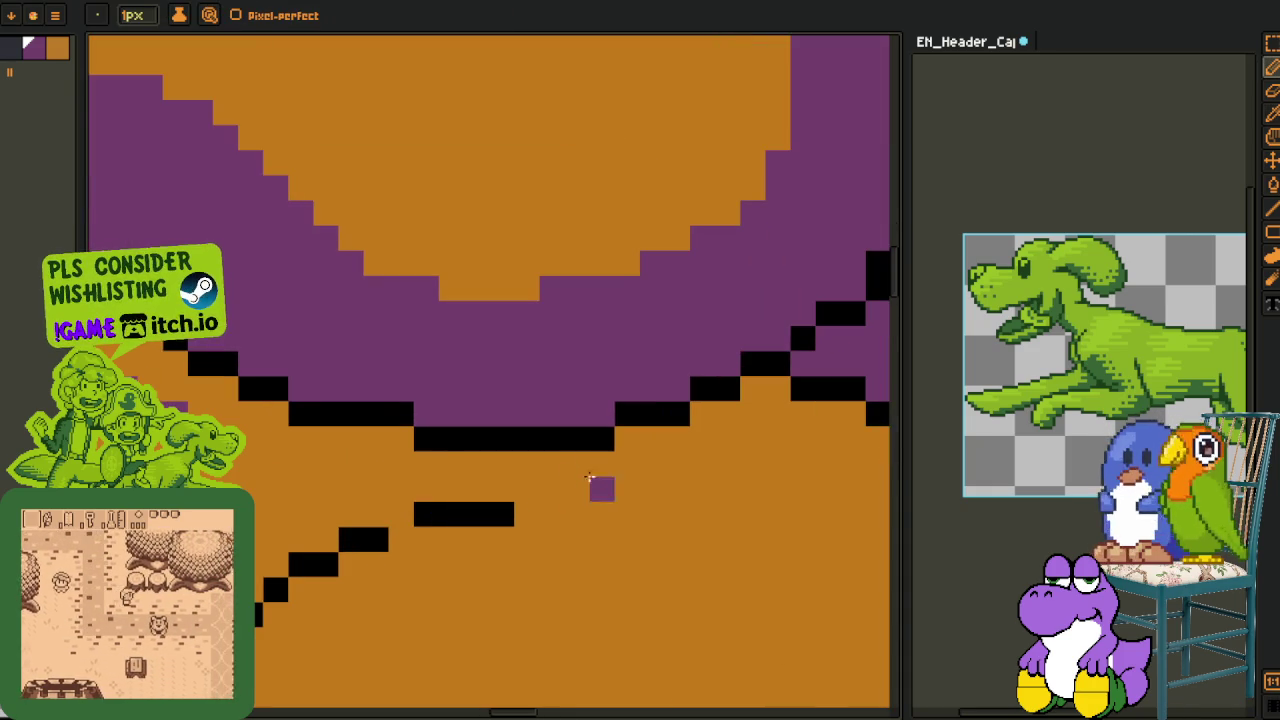
pyautogui.moveTo(574, 460); pyautogui.dragTo(442, 482)
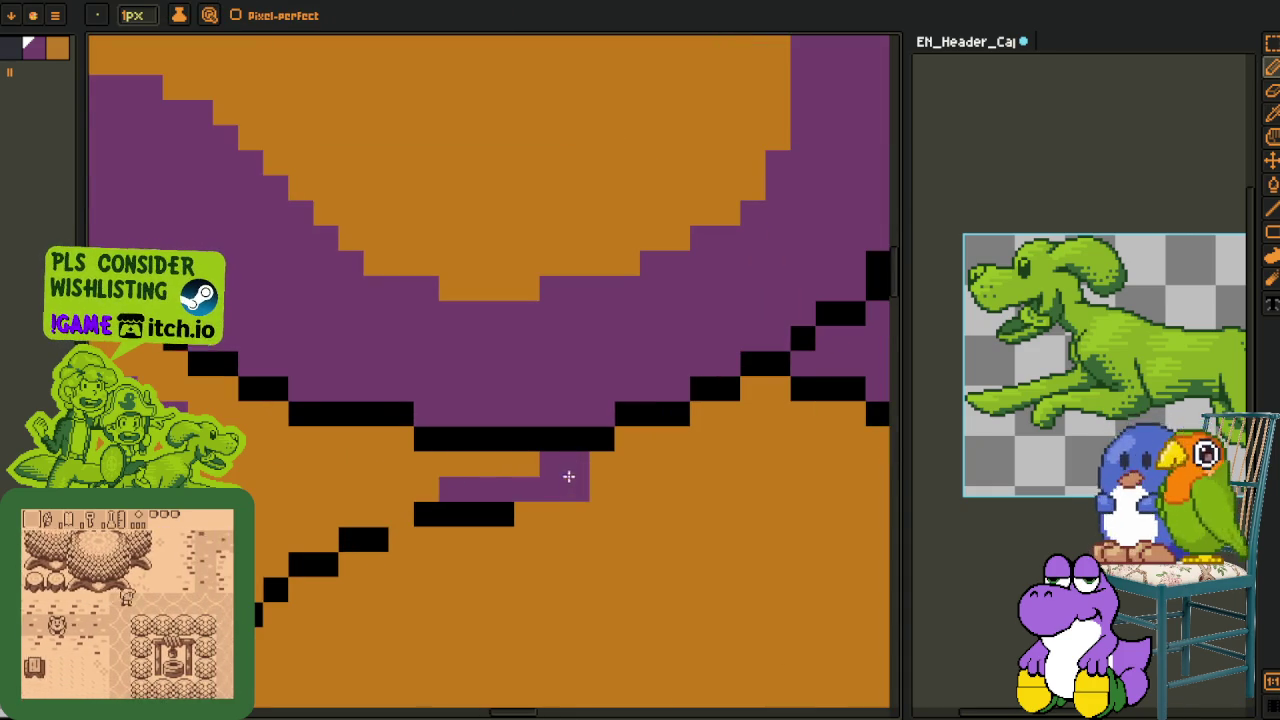
pyautogui.moveTo(360, 489); pyautogui.dragTo(245, 489)
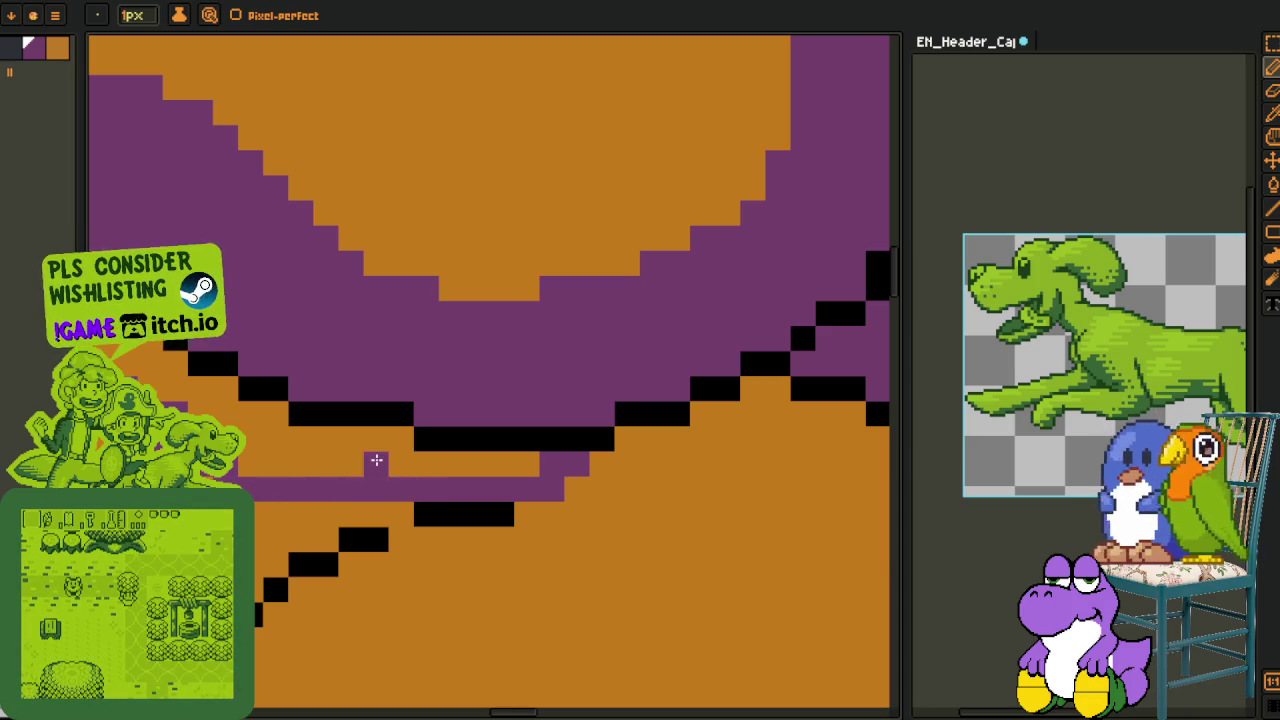
pyautogui.scroll(-2, 382, 463)
pyautogui.scroll(-3, 382, 463)
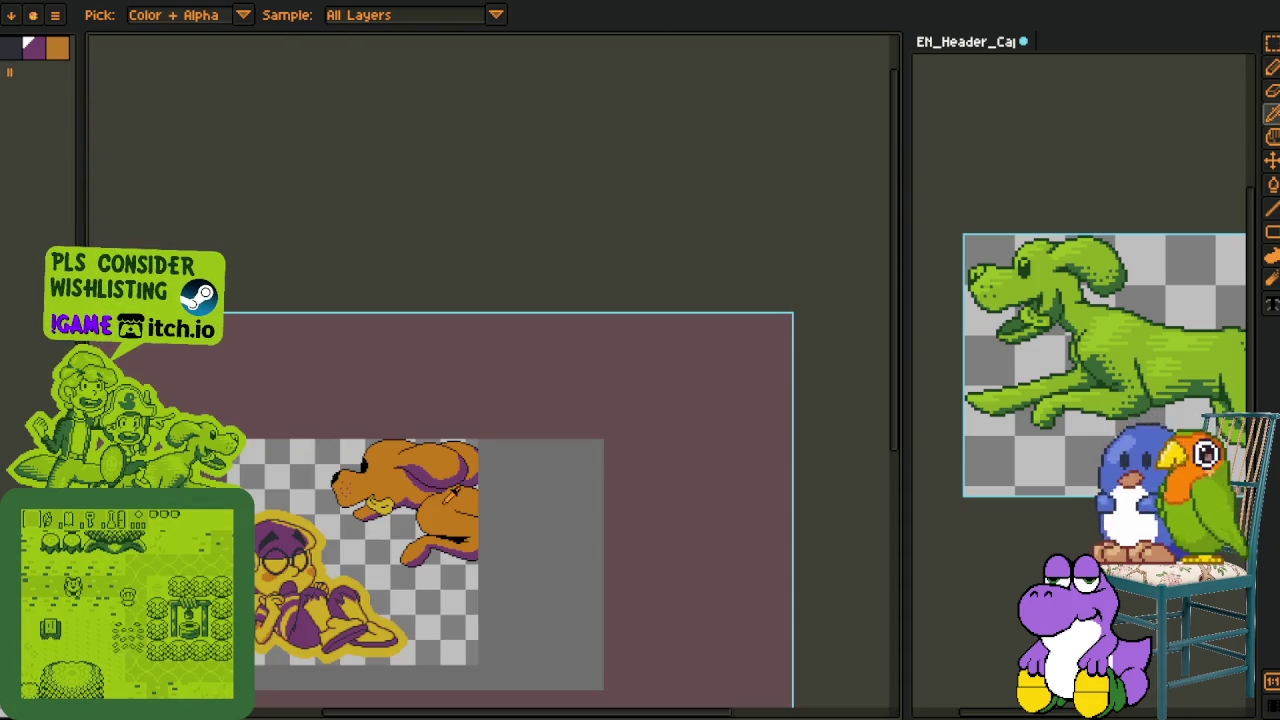
pyautogui.scroll(5, 450, 495)
# Shade the fold's right end with purple pixels and fill the orange pocket under the outline purple.
pyautogui.press('b')
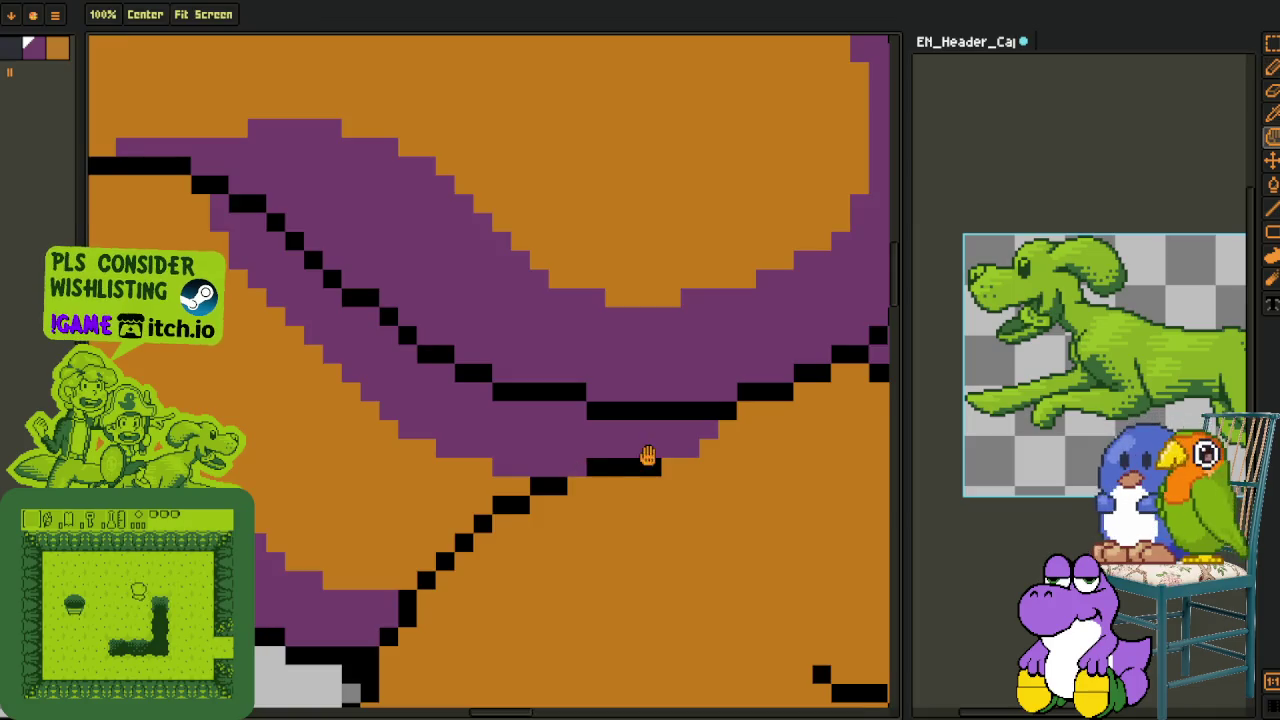
pyautogui.moveTo(633, 457); pyautogui.dragTo(453, 474)
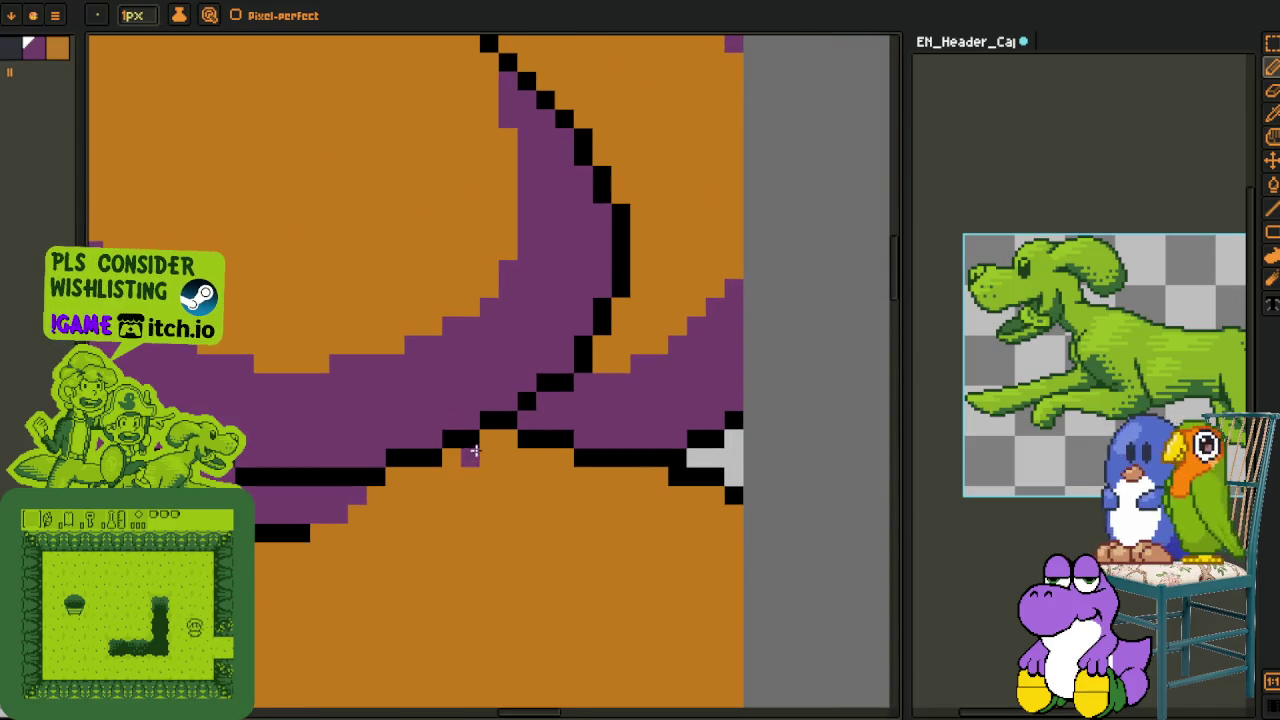
pyautogui.moveTo(451, 457); pyautogui.dragTo(590, 489)
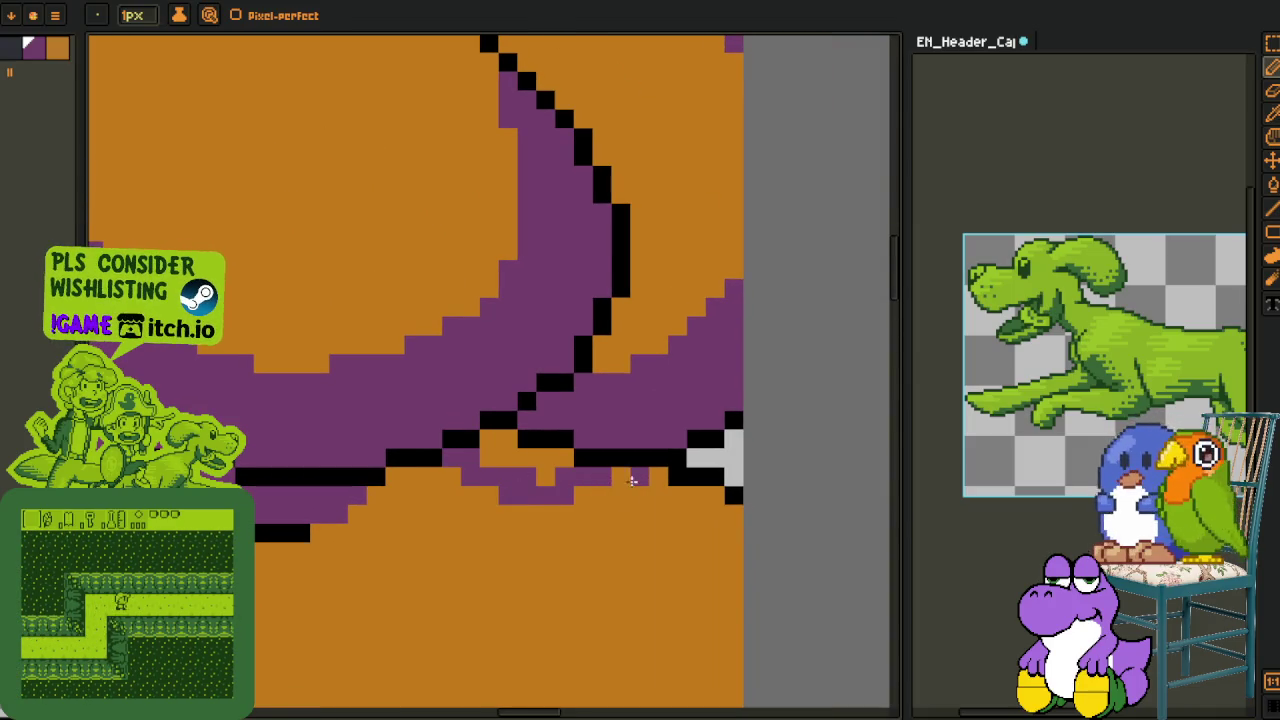
pyautogui.press('b')
pyautogui.click(545, 462)
pyautogui.scroll(-5, 543, 470)
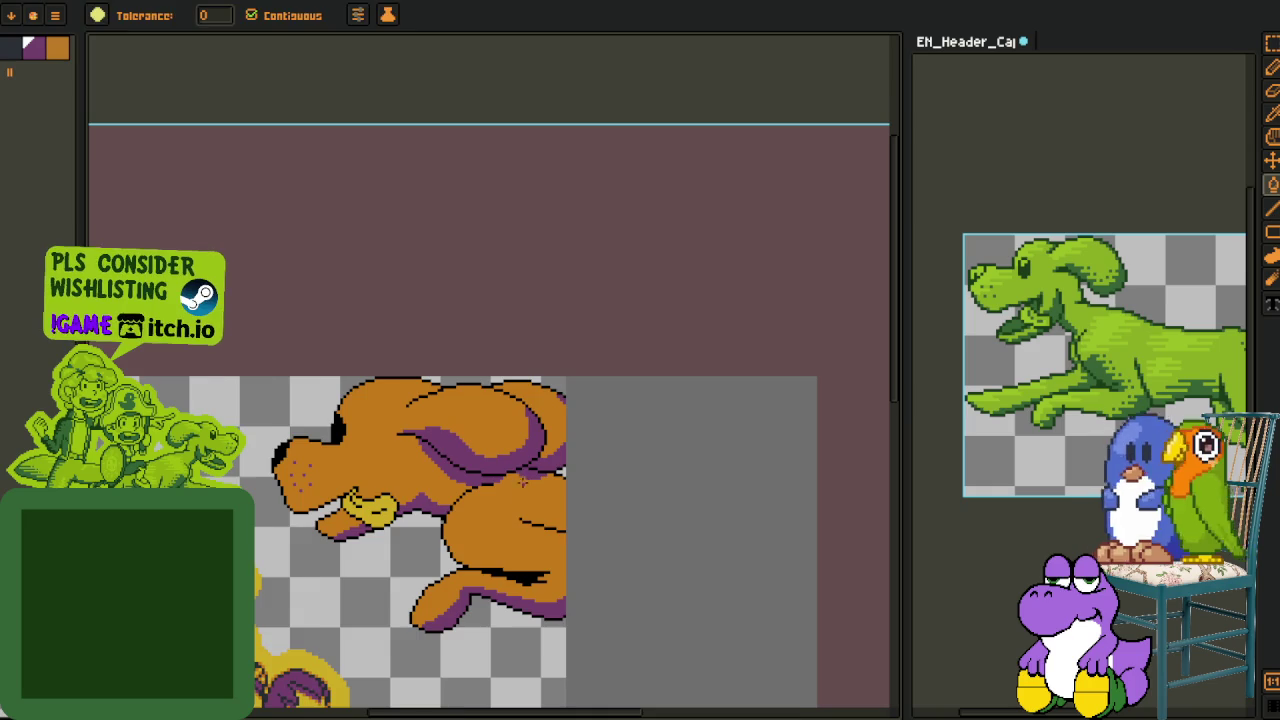
# Erase stray purple back to orange under the outline and re-add a purple pixel beside the strip.
pyautogui.press('m')
pyautogui.scroll(5, 468, 507)
pyautogui.scroll(3, 400, 470)
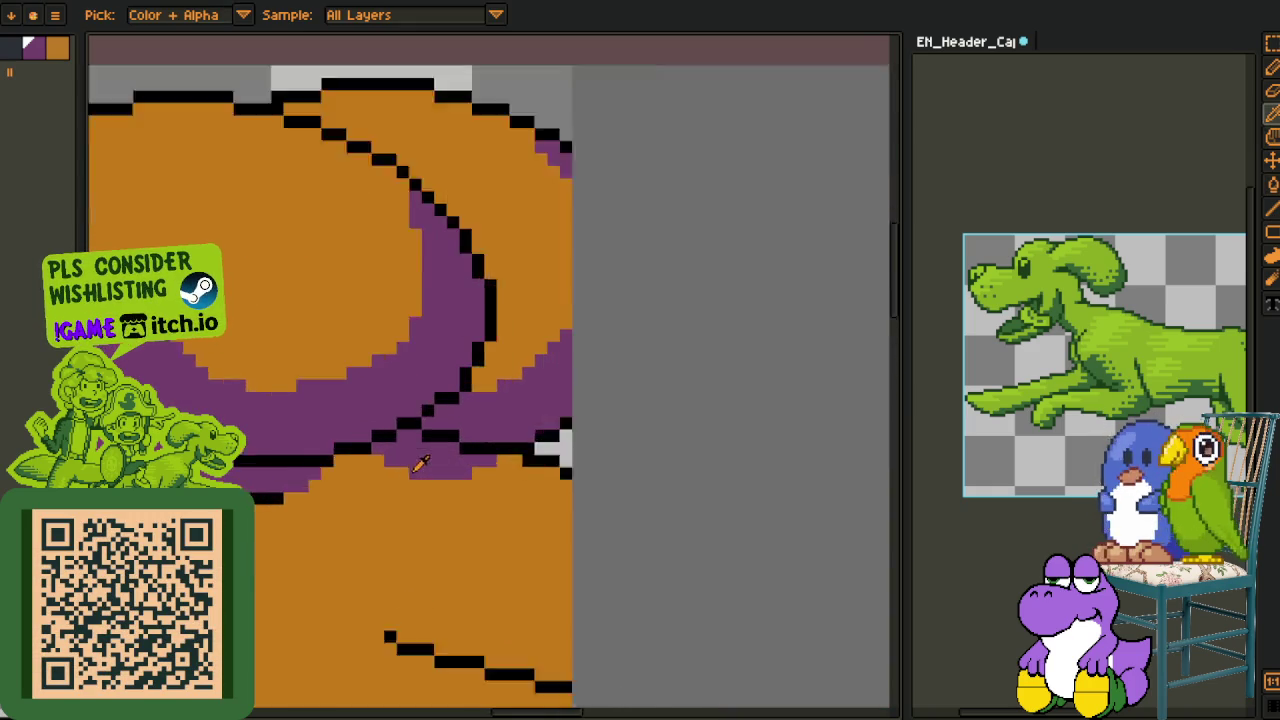
pyautogui.press('e')
pyautogui.moveTo(361, 452); pyautogui.dragTo(486, 477)
pyautogui.press('i')
pyautogui.click(551, 451)
pyautogui.press('b')
pyautogui.click(552, 479)
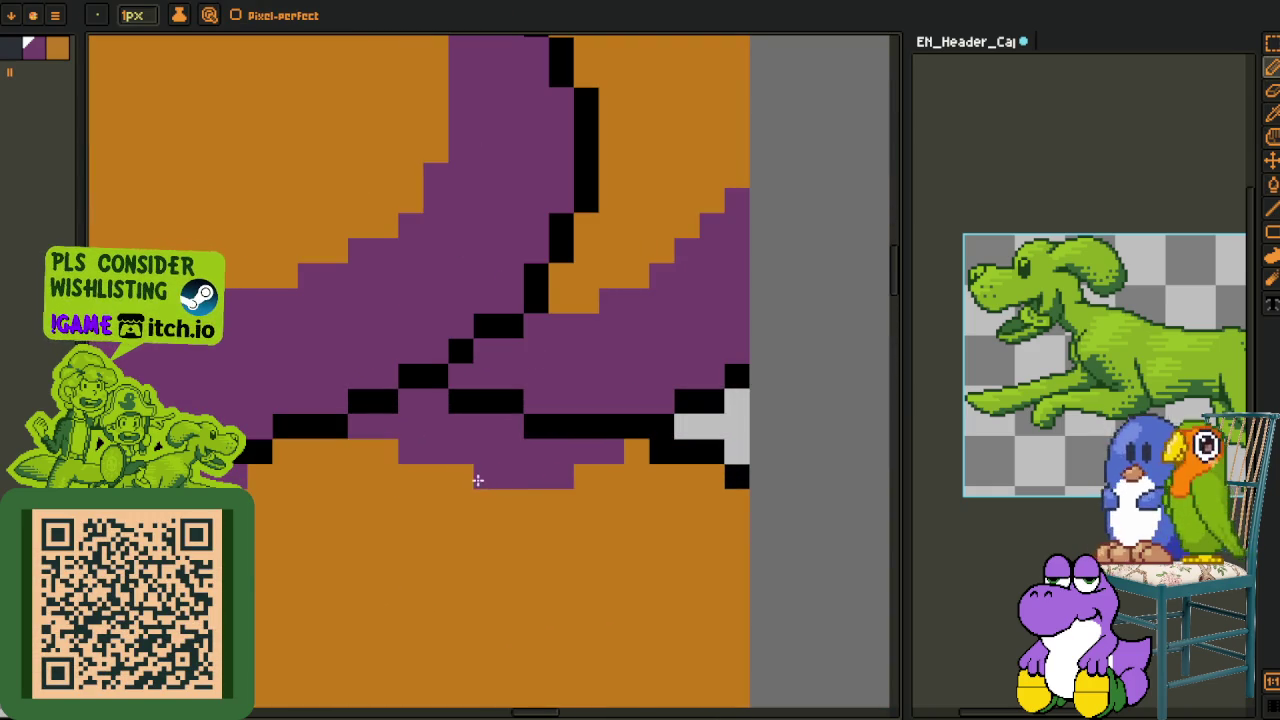
# Make the pixel beside the outline black and the orange pixel below it purple.
pyautogui.scroll(-3, 709, 471)
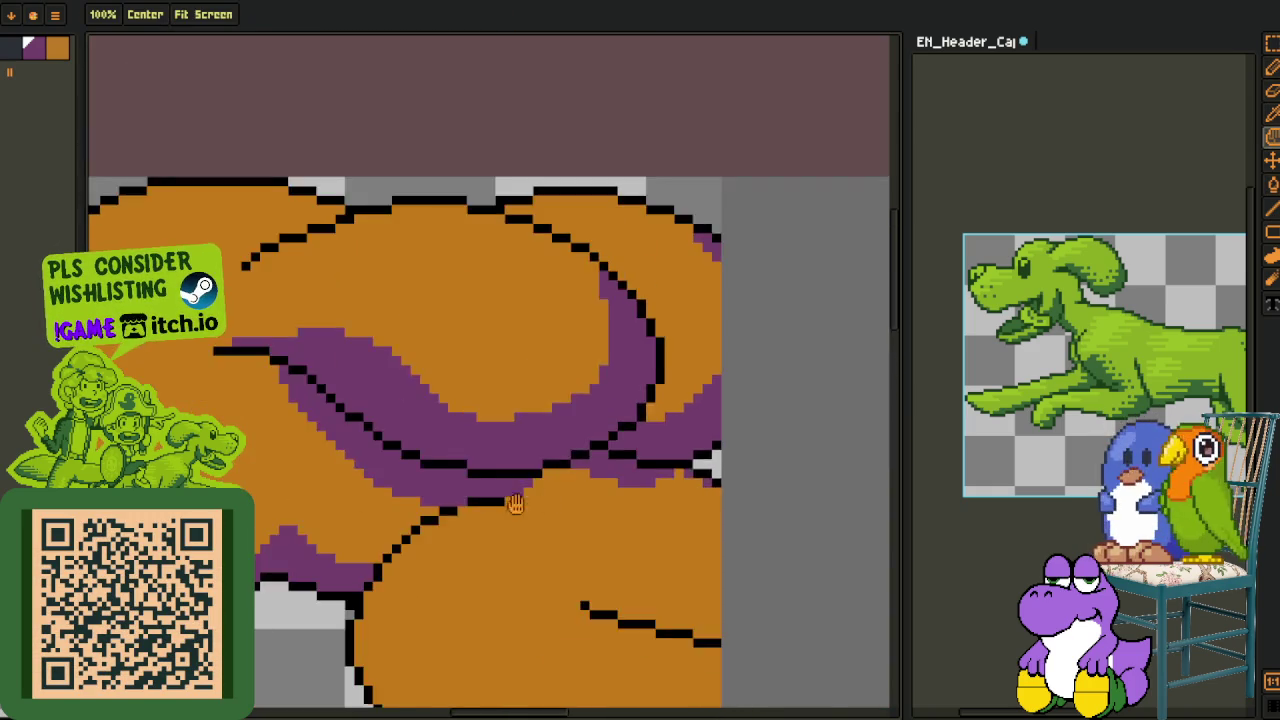
pyautogui.scroll(2, 389, 400)
pyautogui.scroll(2, 389, 400)
pyautogui.click(377, 395)
pyautogui.rightClick(368, 416)
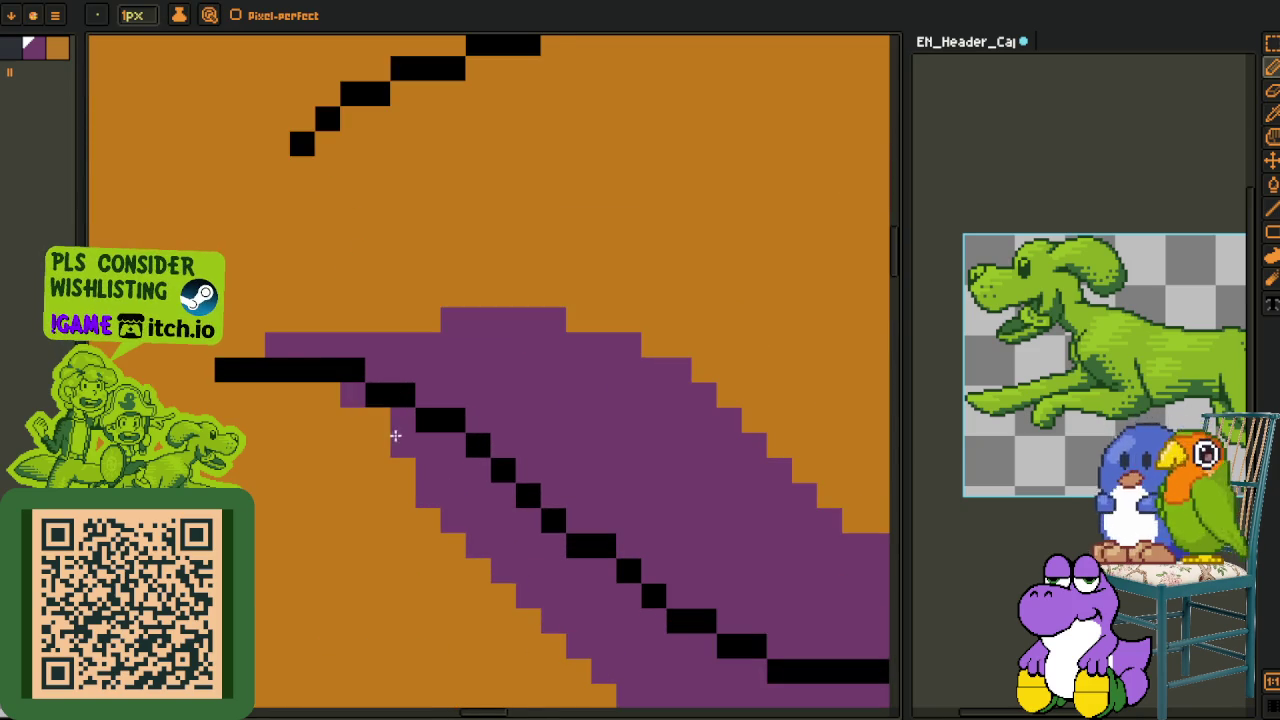
pyautogui.scroll(-3, 392, 433)
pyautogui.scroll(1, 495, 381)
pyautogui.scroll(2, 495, 381)
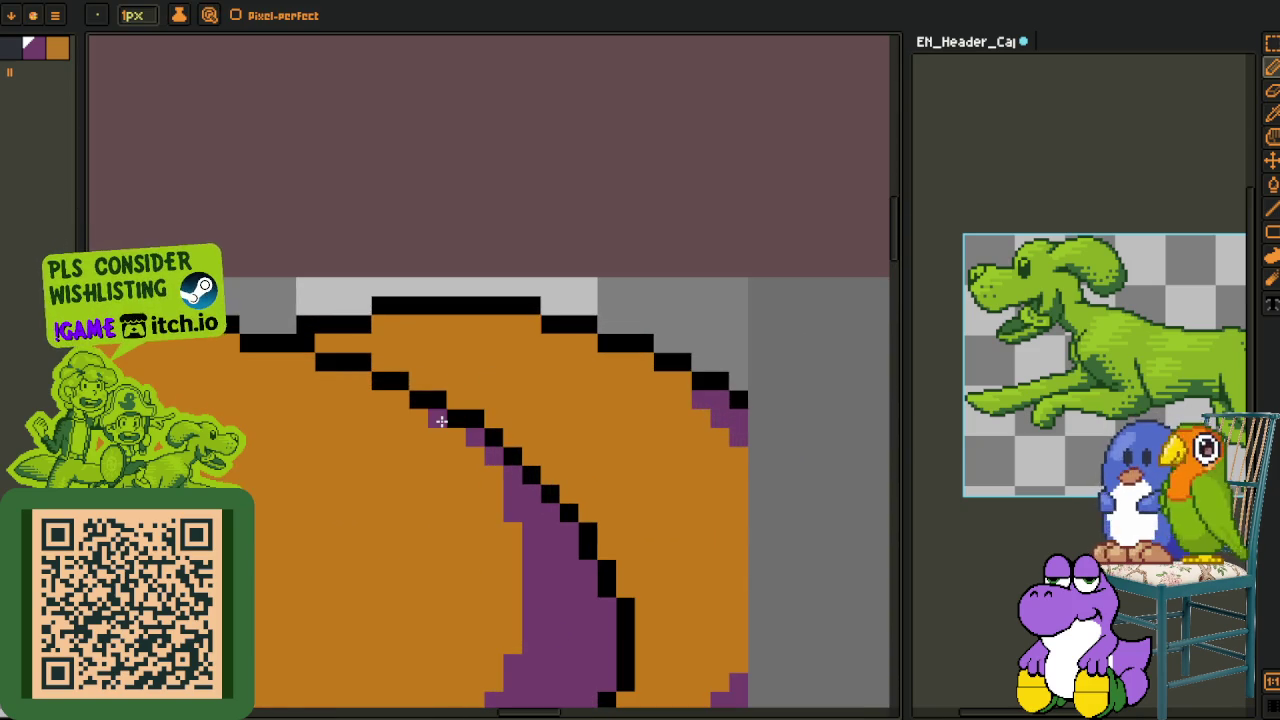
pyautogui.scroll(-2, 440, 421)
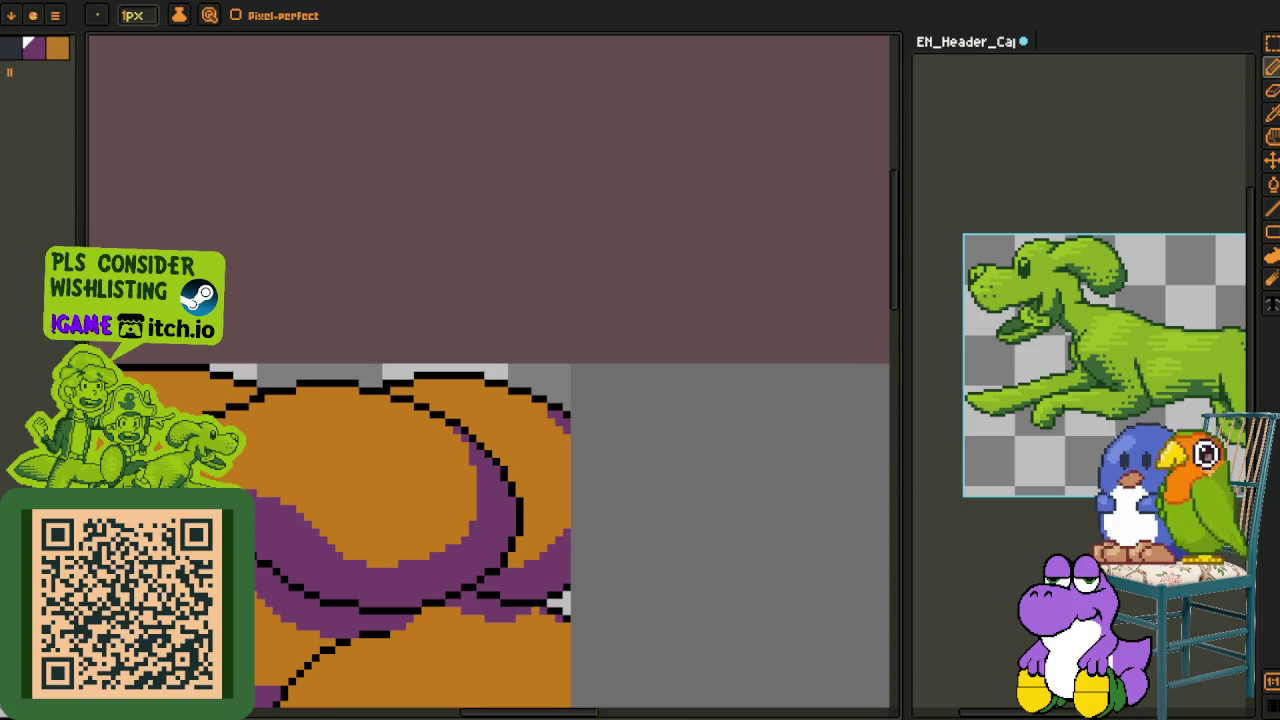
pyautogui.scroll(-2, 422, 485)
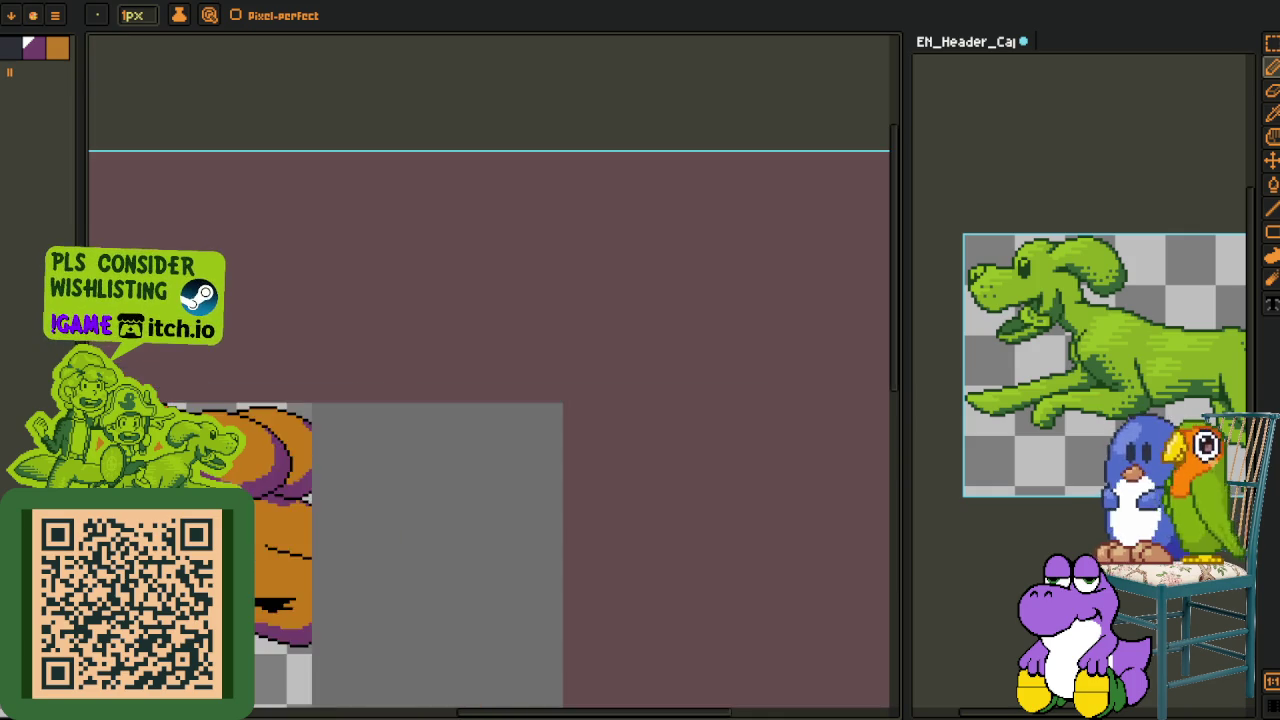
# Pan over to the dog's head and add a new empty layer from the timeline.
pyautogui.press('i')
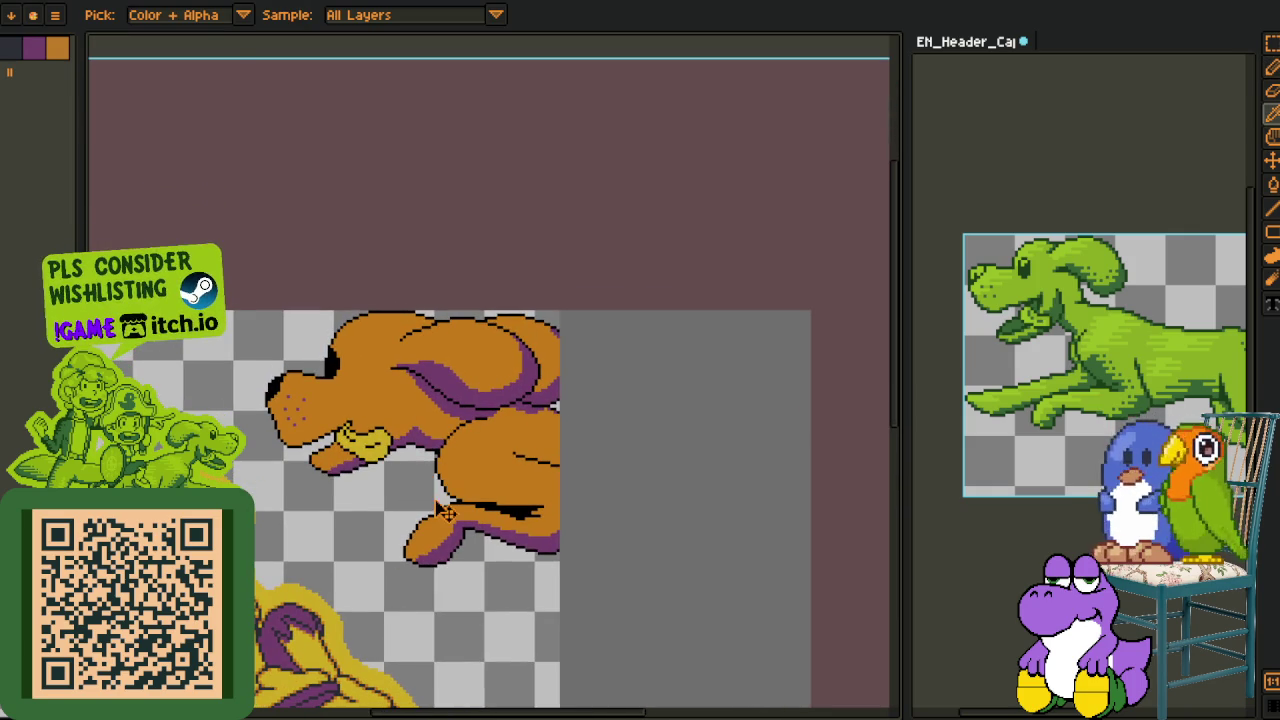
pyautogui.scroll(2, 363, 430)
pyautogui.moveTo(366, 428); pyautogui.dragTo(370, 540)
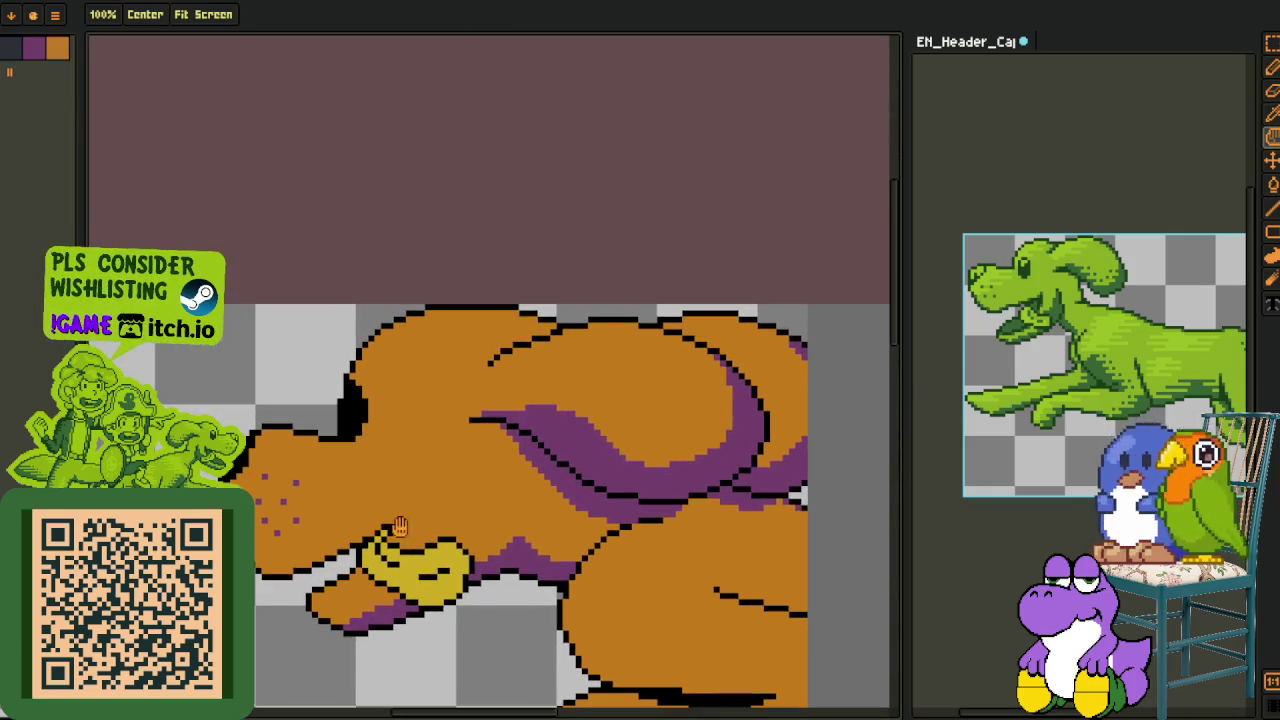
pyautogui.scroll(2, 348, 447)
pyautogui.moveTo(348, 447); pyautogui.dragTo(313, 452)
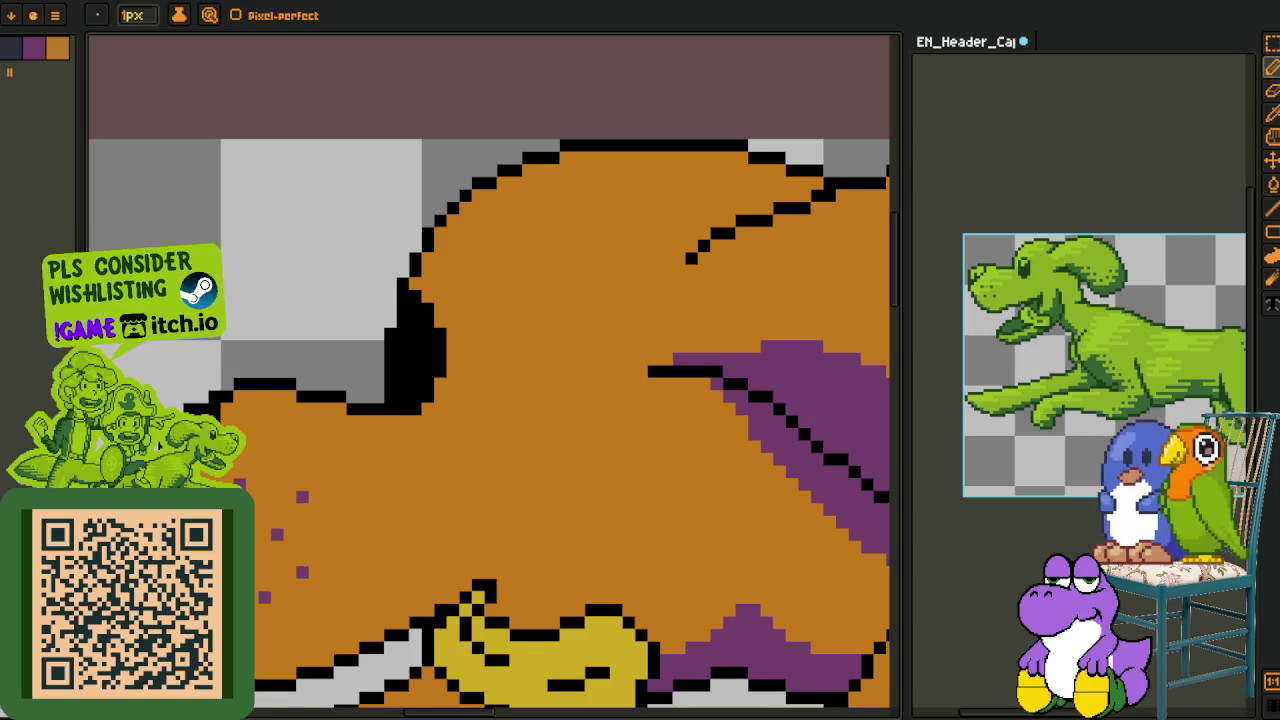
pyautogui.scroll(-1, 490, 400)
pyautogui.press('Tab')
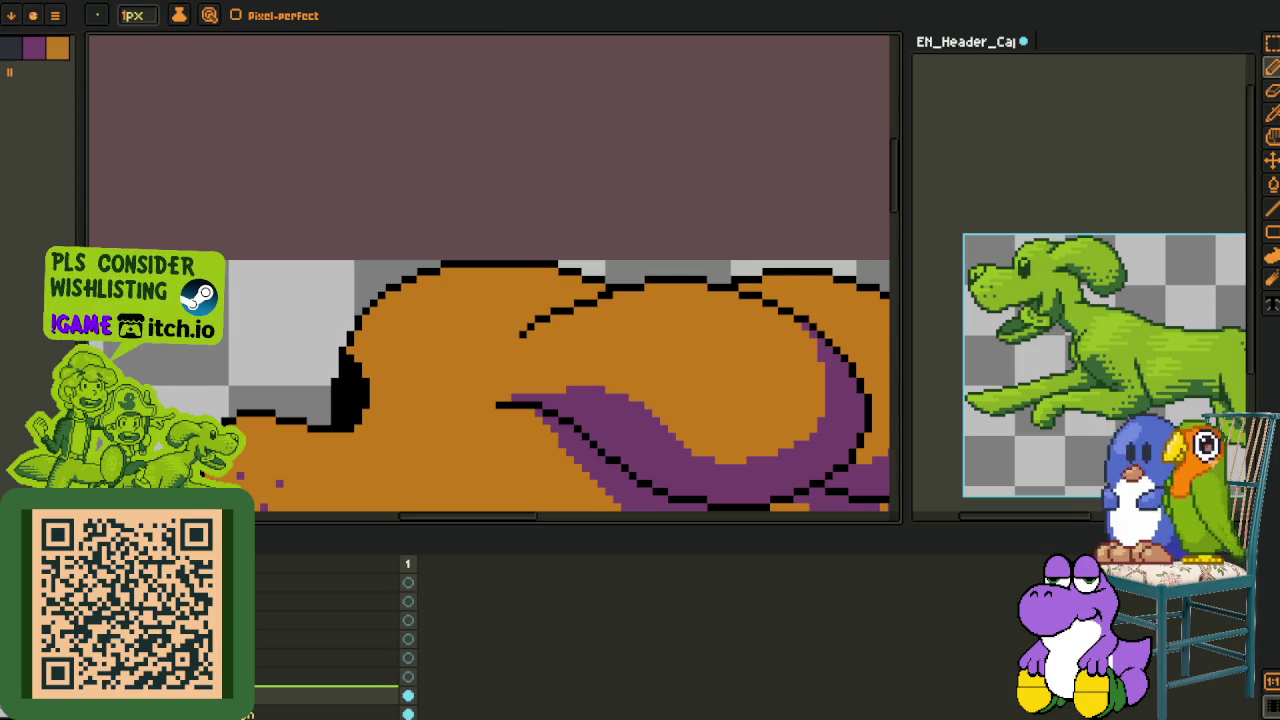
pyautogui.rightClick(262, 590)
pyautogui.click(331, 618)
# Hide the timeline and widen the reference panel so the whole green running dog fills the window.
pyautogui.press('Tab')
pyautogui.scroll(1, 245, 455)
pyautogui.moveTo(968, 350)
pyautogui.mouseDown()
pyautogui.moveTo(928, 190)
pyautogui.moveTo(942, 250)
pyautogui.mouseUp()
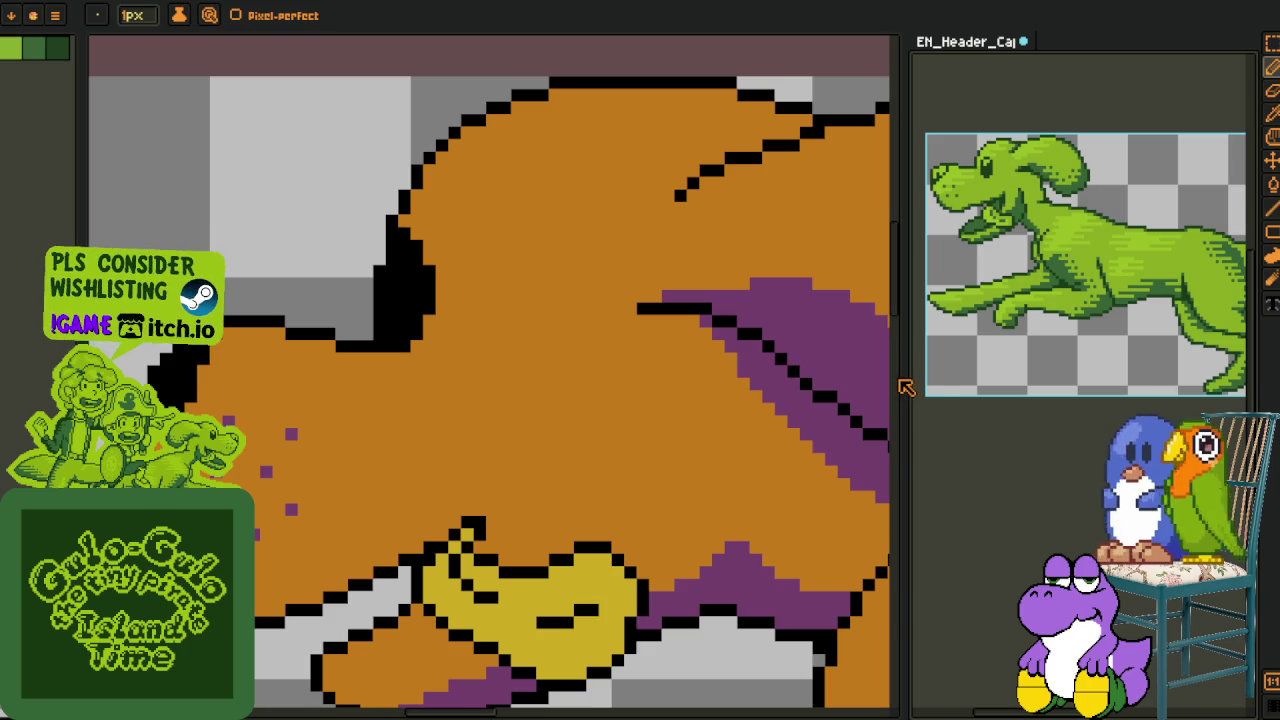
pyautogui.moveTo(905, 375); pyautogui.dragTo(258, 372)
pyautogui.moveTo(828, 357); pyautogui.dragTo(507, 370)
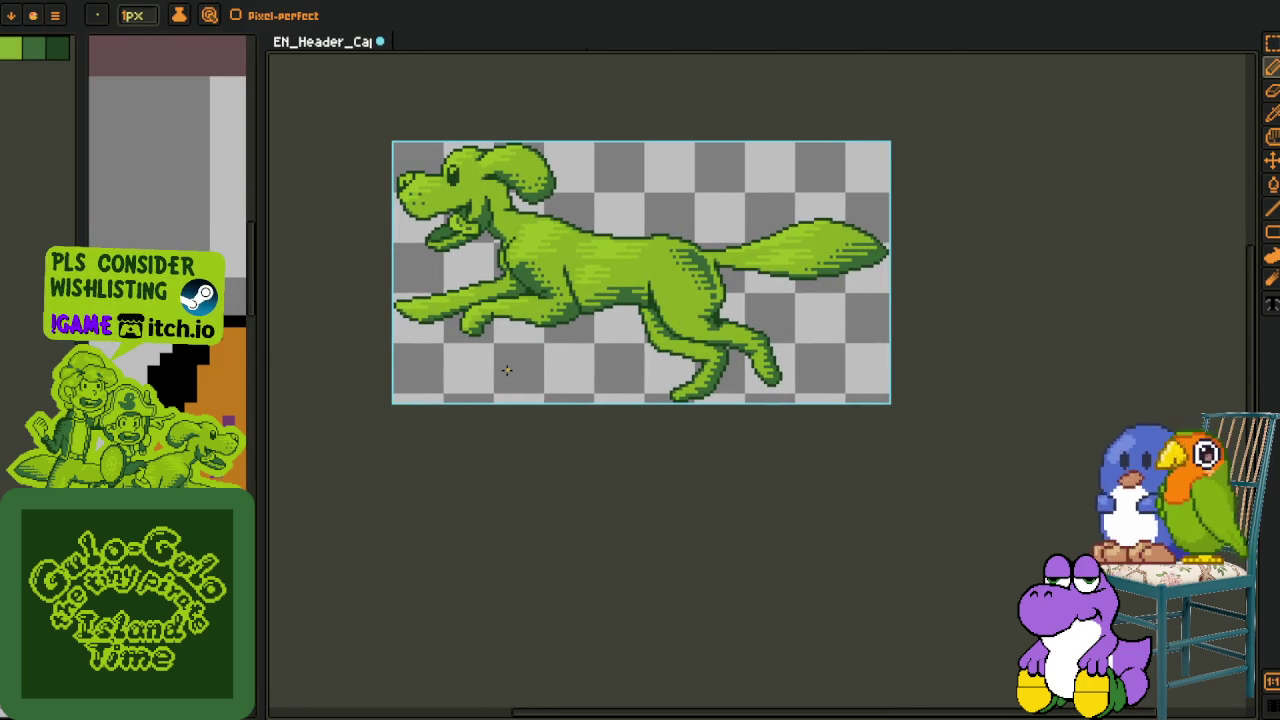
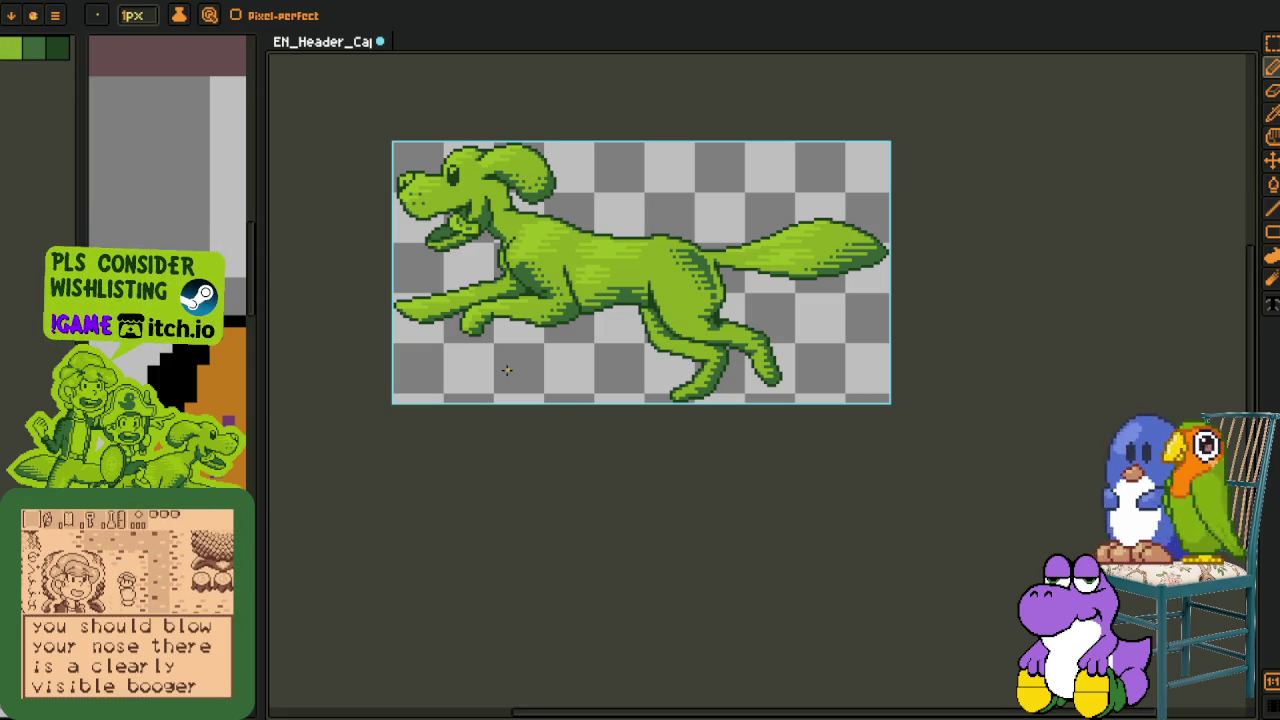
# Widen and pan the orange dog's editing view beside the green reference.
pyautogui.moveTo(576, 331); pyautogui.dragTo(857, 283)
pyautogui.press('p')
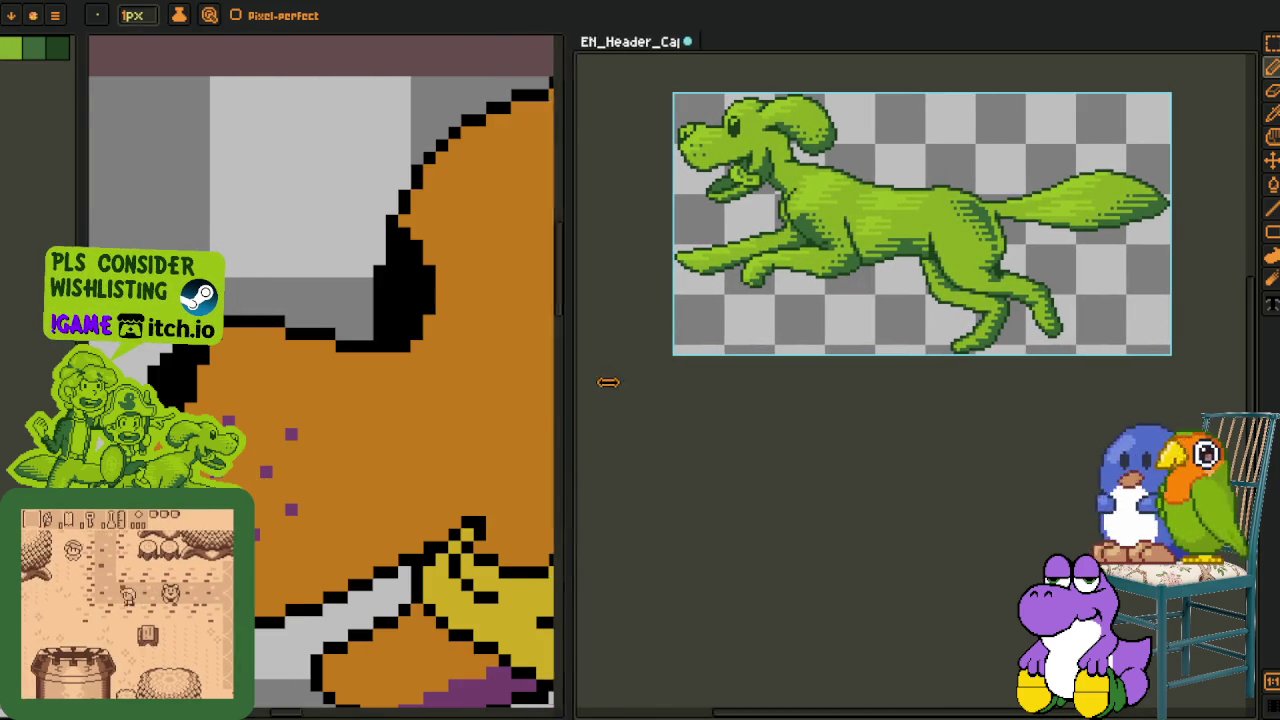
pyautogui.moveTo(259, 376); pyautogui.dragTo(650, 376)
pyautogui.press('h')
pyautogui.moveTo(751, 344); pyautogui.dragTo(789, 347)
pyautogui.moveTo(654, 389); pyautogui.dragTo(735, 389)
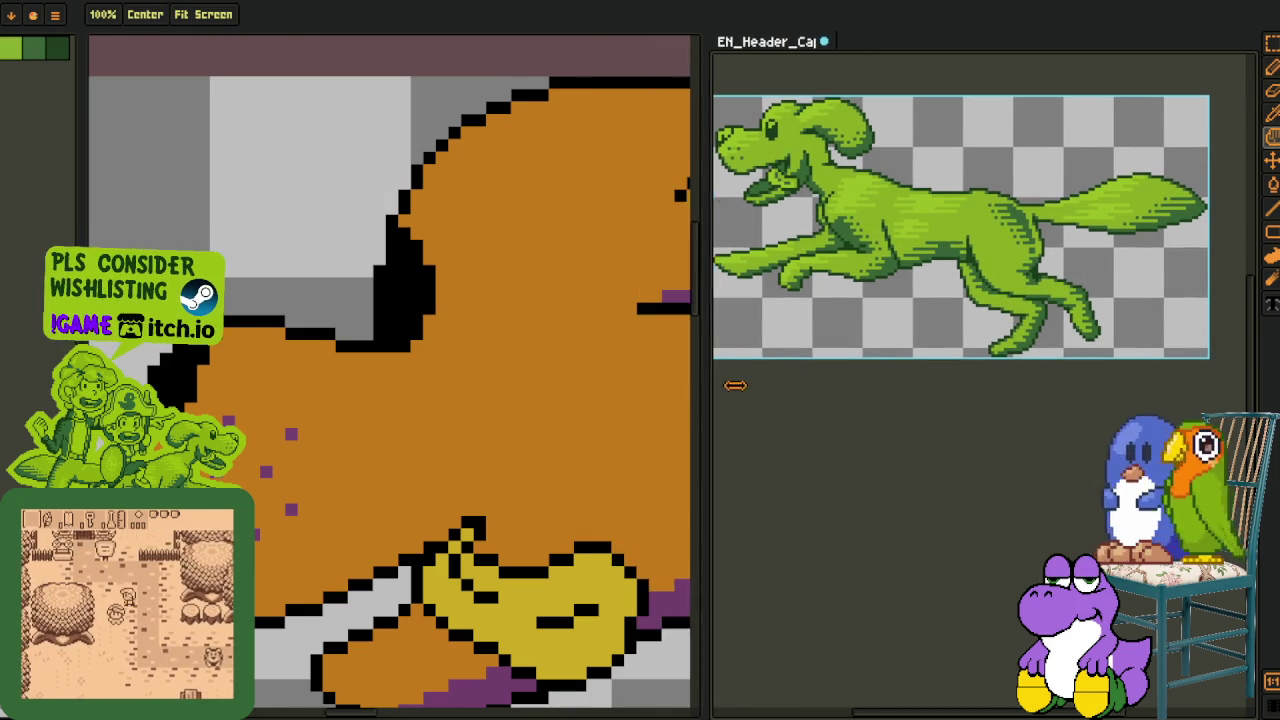
pyautogui.moveTo(369, 424); pyautogui.dragTo(391, 394)
pyautogui.press('p')
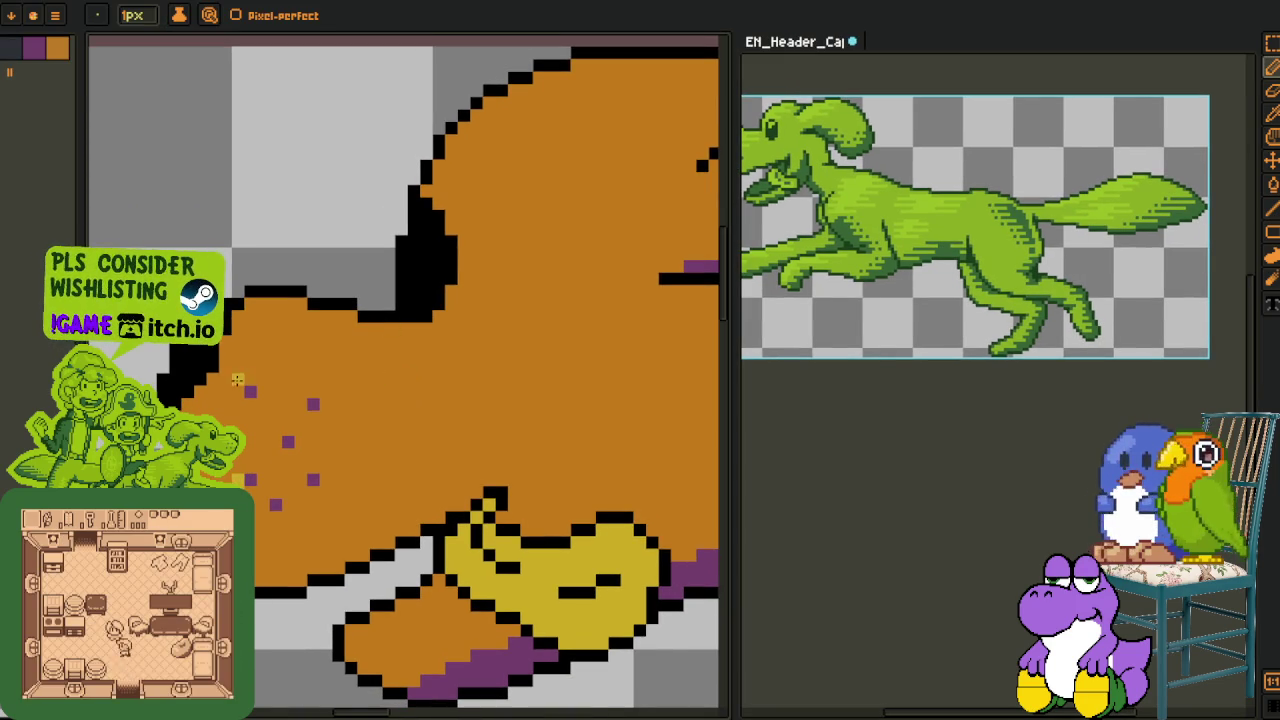
# Draw a yellow line along the snout edge and fill the band above it yellow.
pyautogui.moveTo(399, 329)
pyautogui.mouseDown()
pyautogui.moveTo(262, 375)
pyautogui.moveTo(240, 458)
pyautogui.mouseUp()
pyautogui.press('g')
pyautogui.click(265, 335)
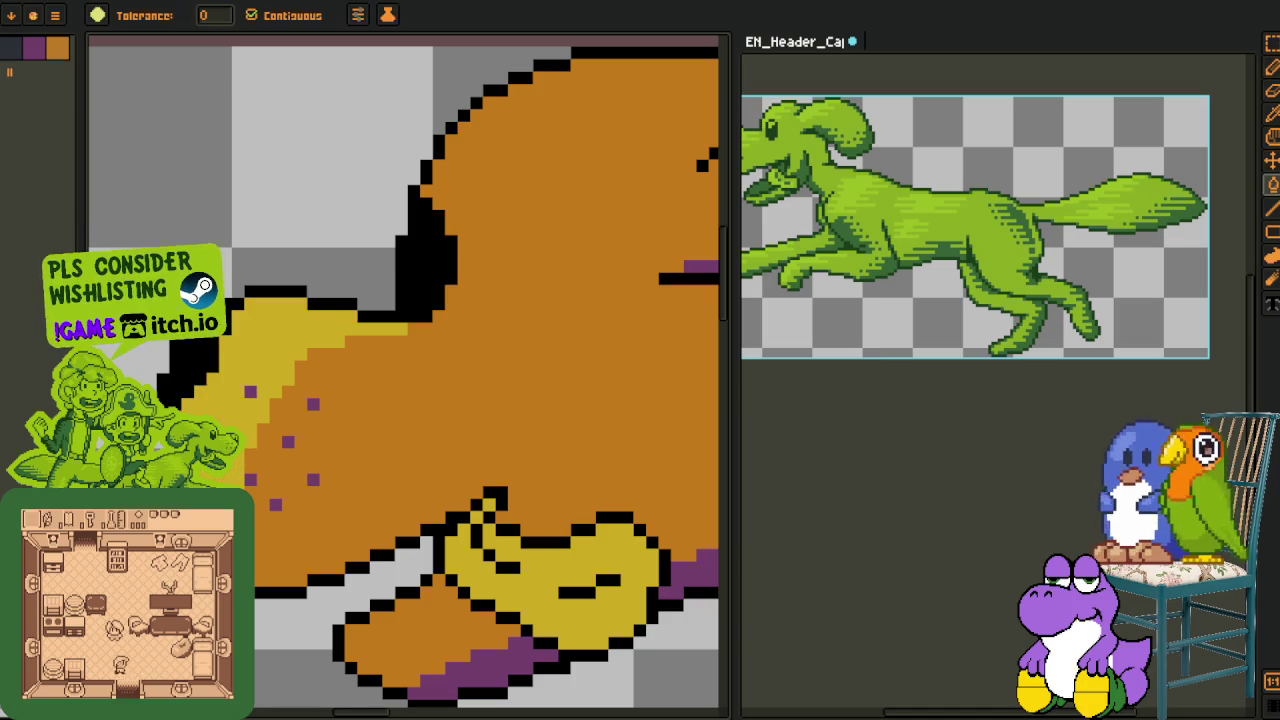
# Bring the orange dog's back into a zoomed-in view with the timeline hidden.
pyautogui.scroll(-2, 270, 364)
pyautogui.press('Tab')
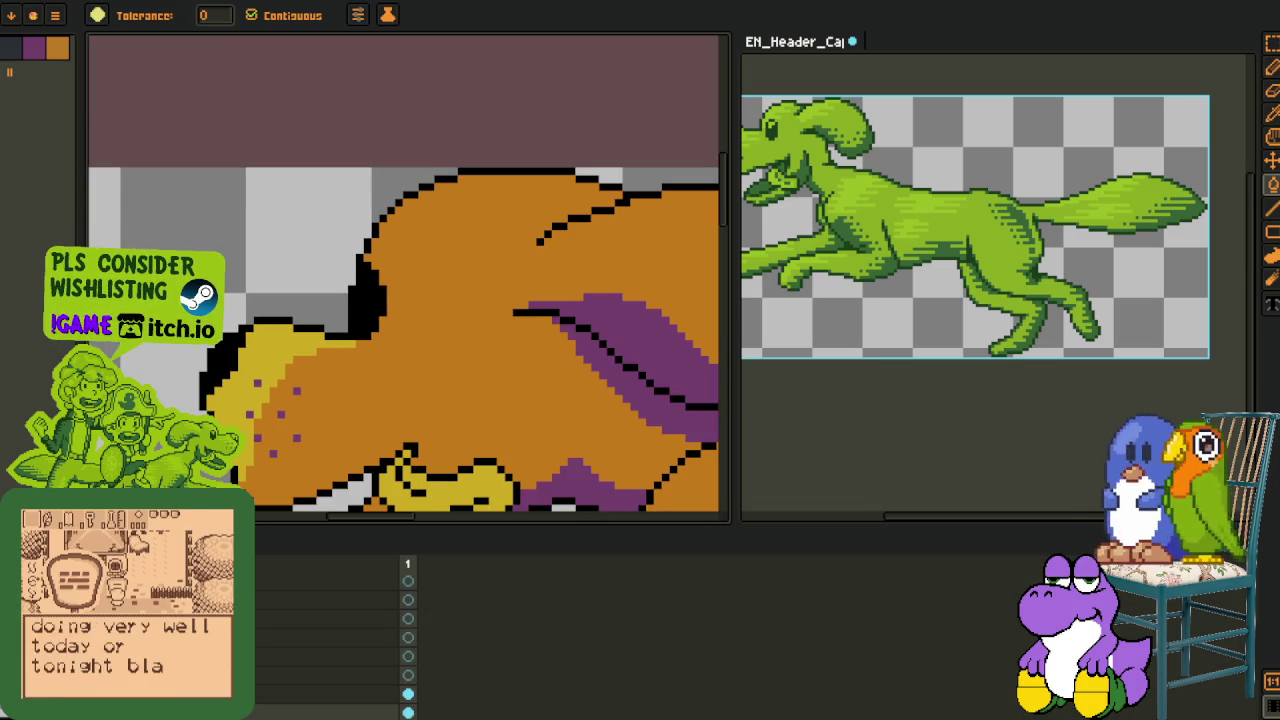
pyautogui.press('Tab')
pyautogui.moveTo(446, 217); pyautogui.dragTo(393, 315)
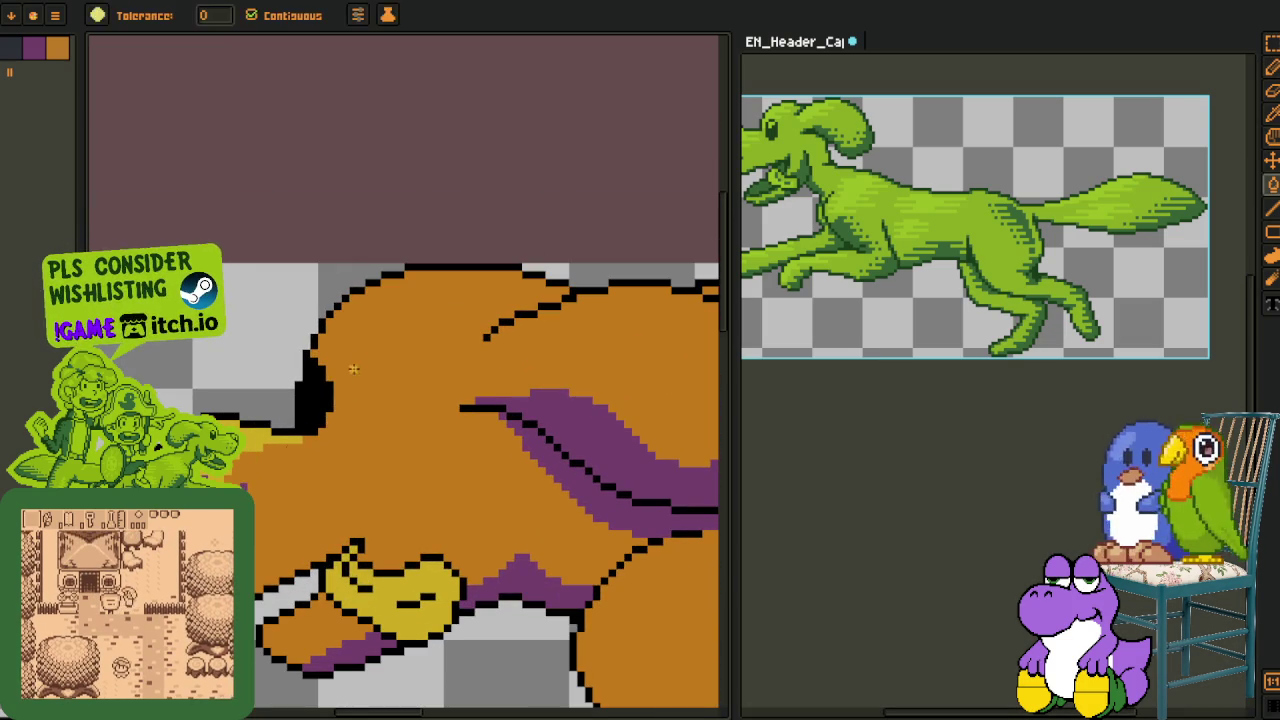
pyautogui.press('alt')
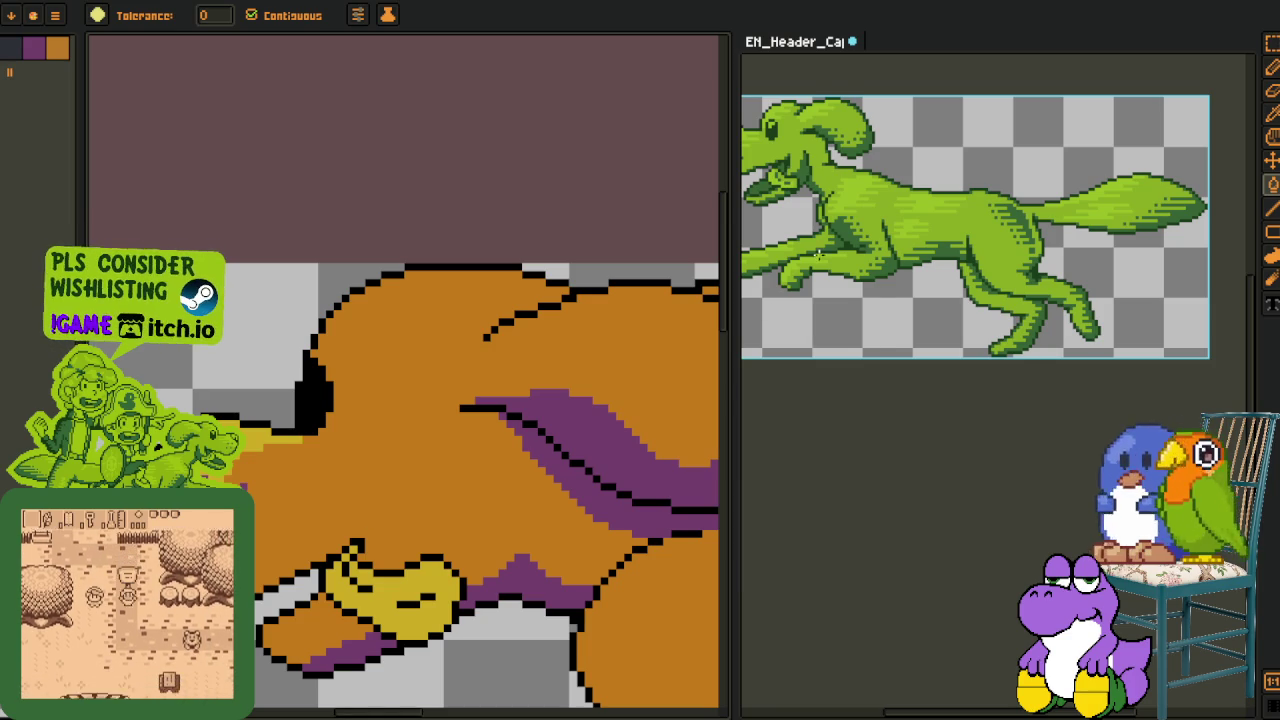
pyautogui.scroll(2, 975, 225)
pyautogui.moveTo(730, 409); pyautogui.dragTo(852, 408)
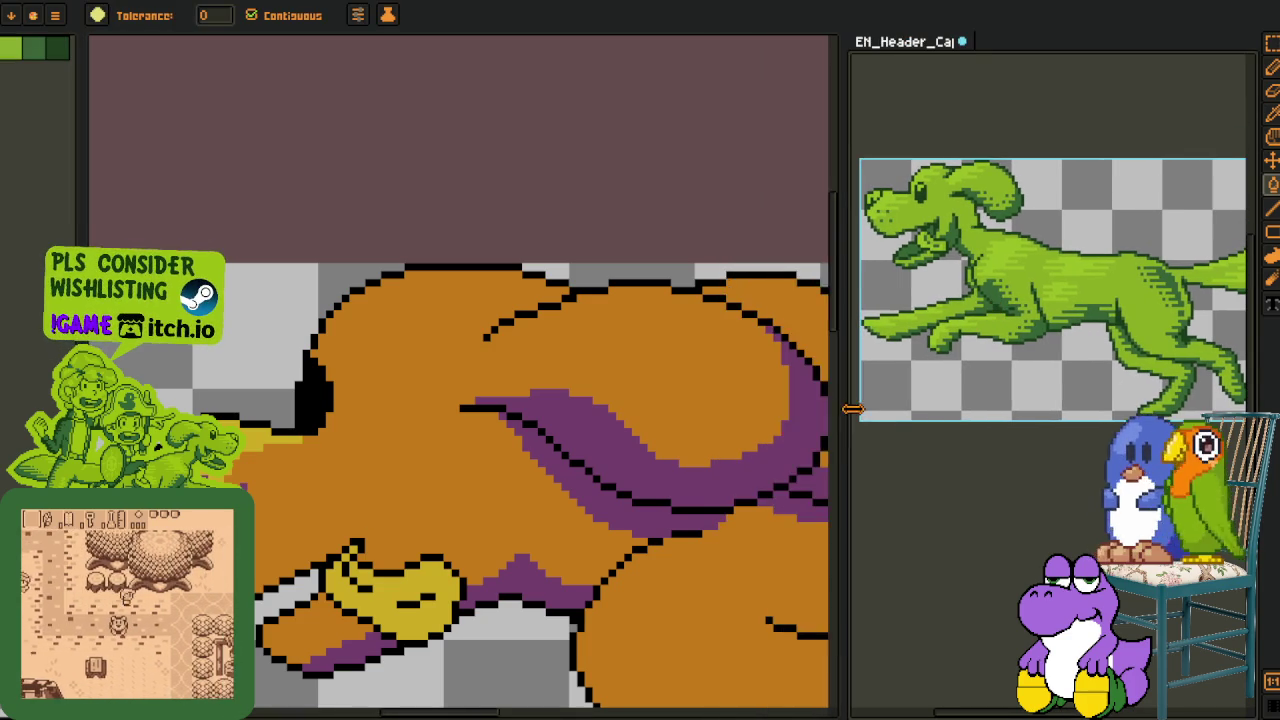
pyautogui.scroll(-2, 535, 358)
pyautogui.scroll(1, 535, 358)
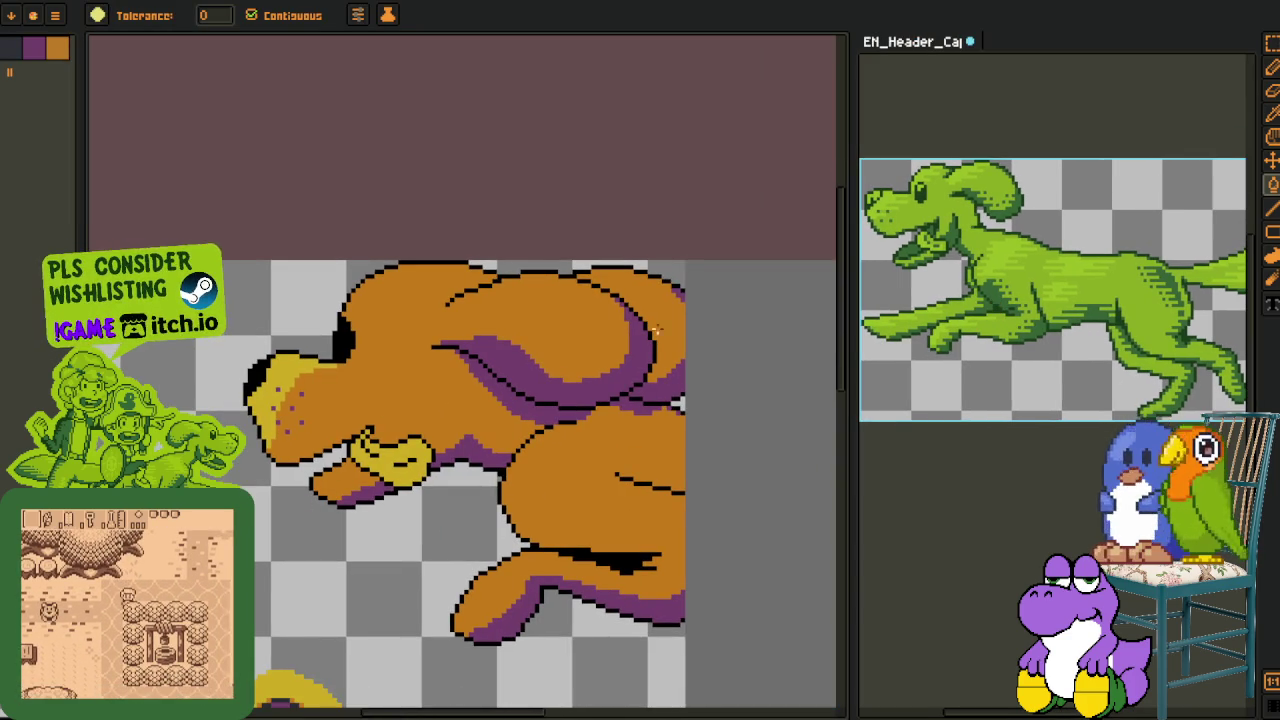
pyautogui.scroll(2, 440, 316)
# Pencil a yellow line below the back outline and fill that band yellow.
pyautogui.press('b')
pyautogui.scroll(2, 486, 302)
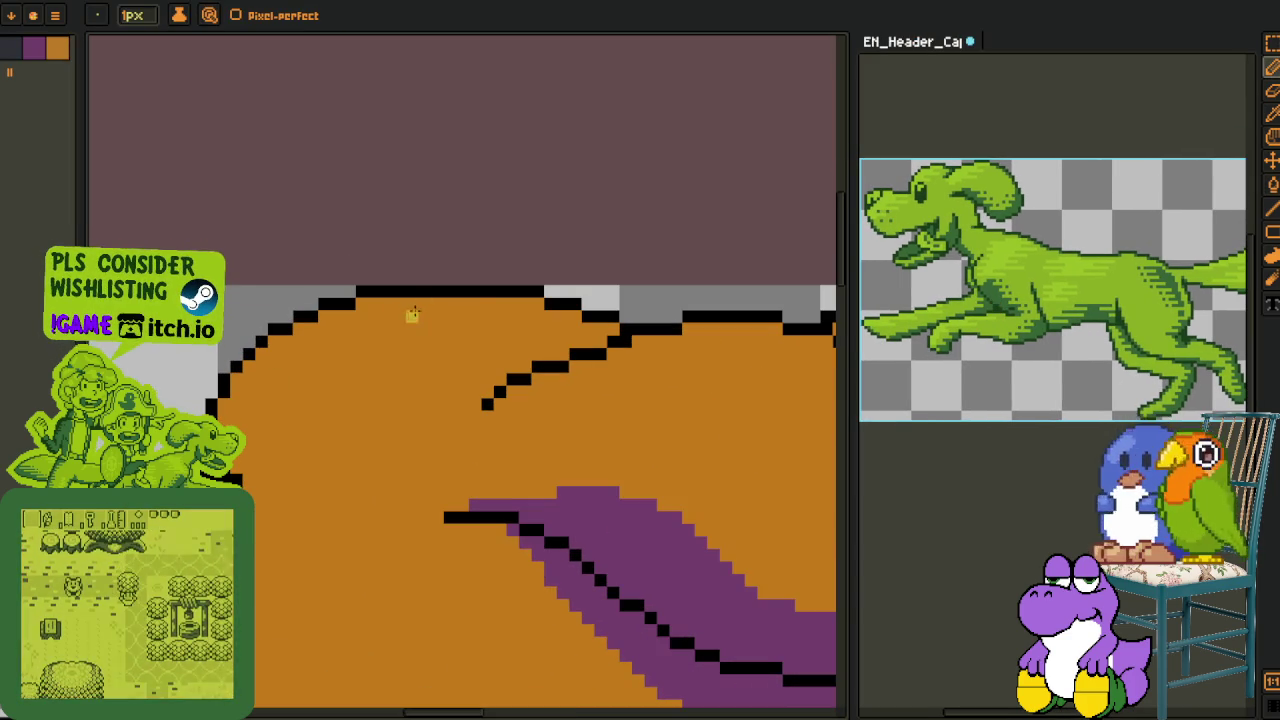
pyautogui.moveTo(426, 316); pyautogui.dragTo(272, 378)
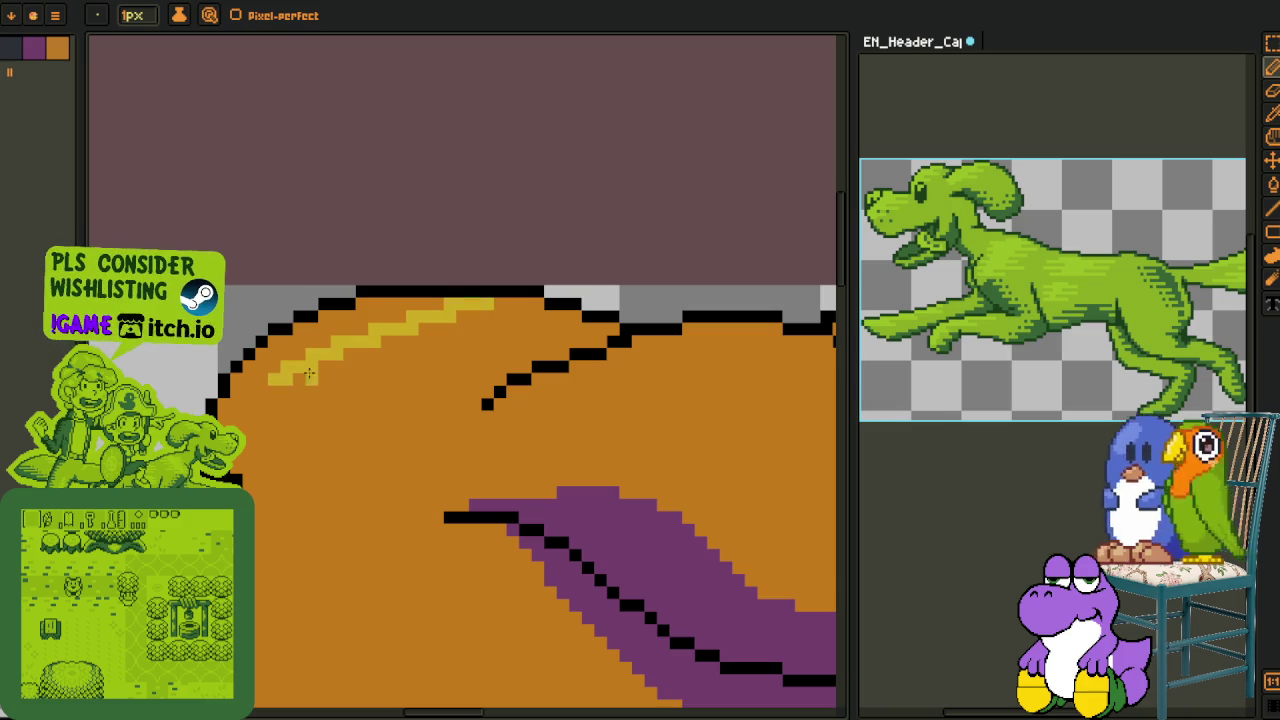
pyautogui.scroll(2, 238, 433)
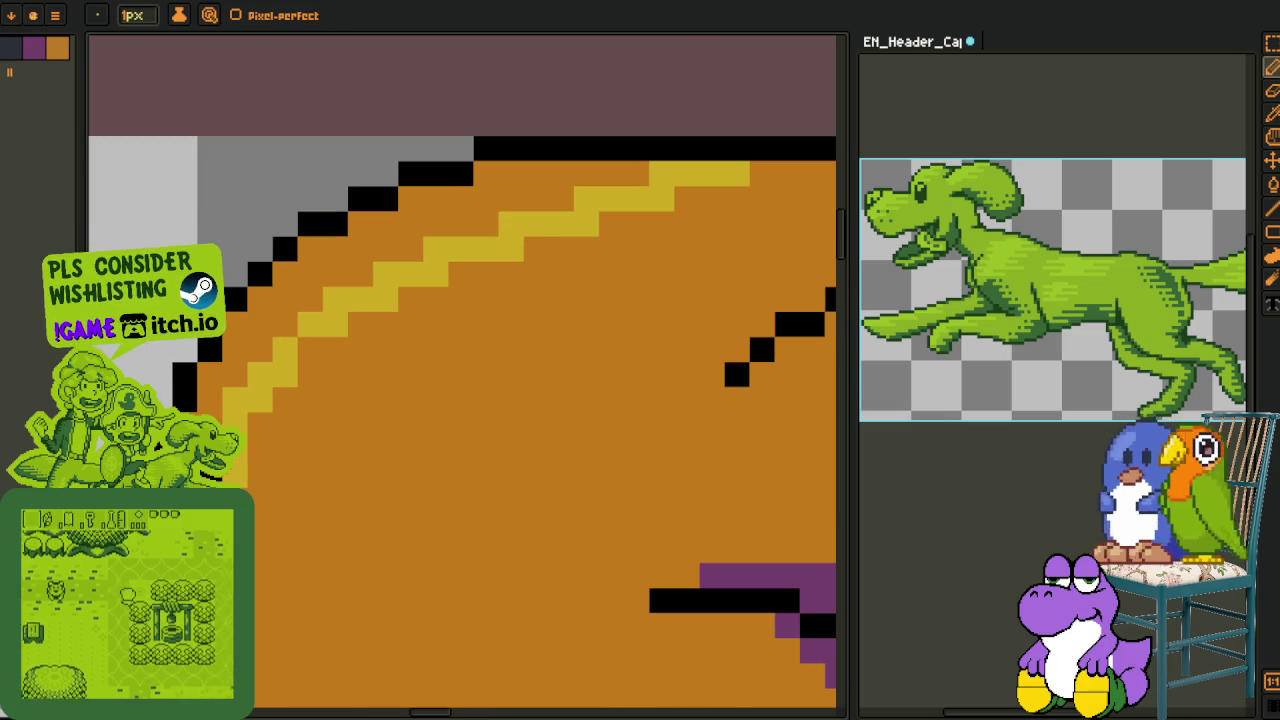
pyautogui.press('g')
pyautogui.click(302, 330)
# Sketch a yellow highlight line along the next curve of the body.
pyautogui.scroll(-4, 302, 330)
pyautogui.scroll(-1, 350, 340)
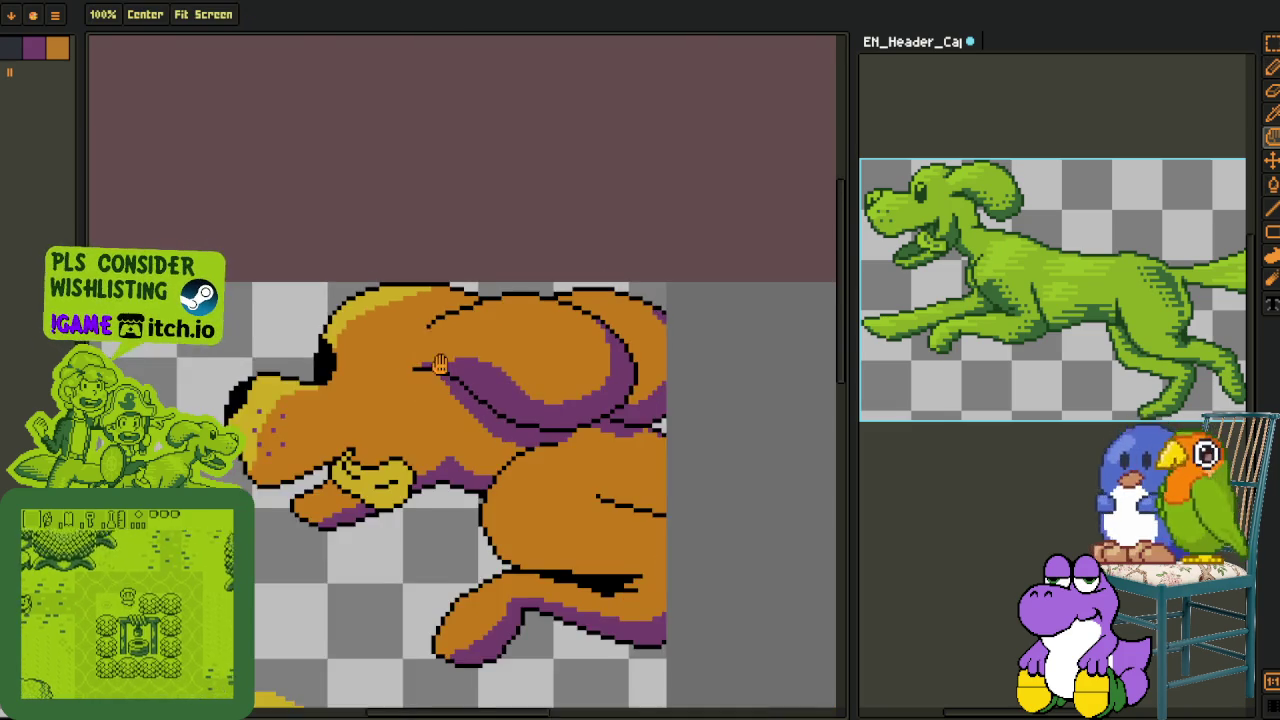
pyautogui.scroll(1, 391, 343)
pyautogui.scroll(1, 408, 347)
pyautogui.scroll(1, 300, 355)
pyautogui.scroll(1, 272, 358)
pyautogui.press('b')
pyautogui.moveTo(244, 416)
pyautogui.mouseDown()
pyautogui.moveTo(420, 350)
pyautogui.moveTo(568, 320)
pyautogui.moveTo(514, 330)
pyautogui.mouseUp()
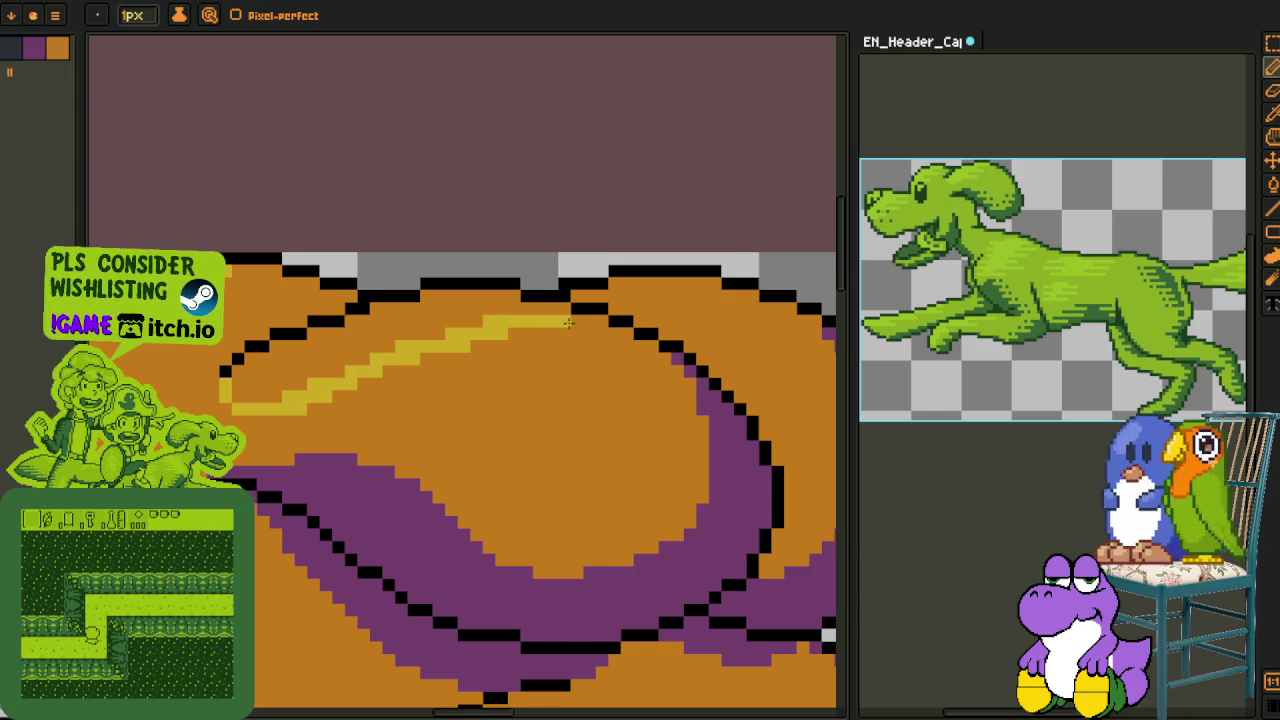
# Replace the stray stroke with a yellow highlight band filled across the top of the back.
pyautogui.hotkey('ctrl', 'z')
pyautogui.scroll(2, 541, 309)
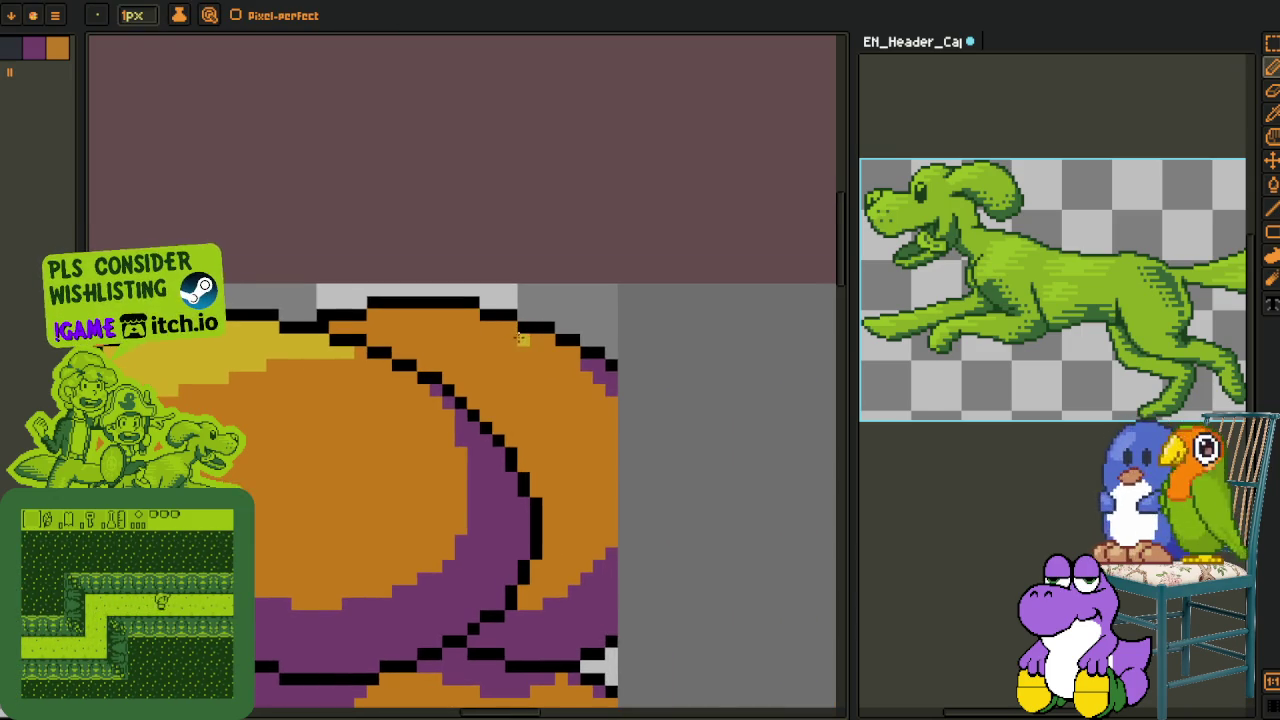
pyautogui.moveTo(522, 343); pyautogui.dragTo(262, 370)
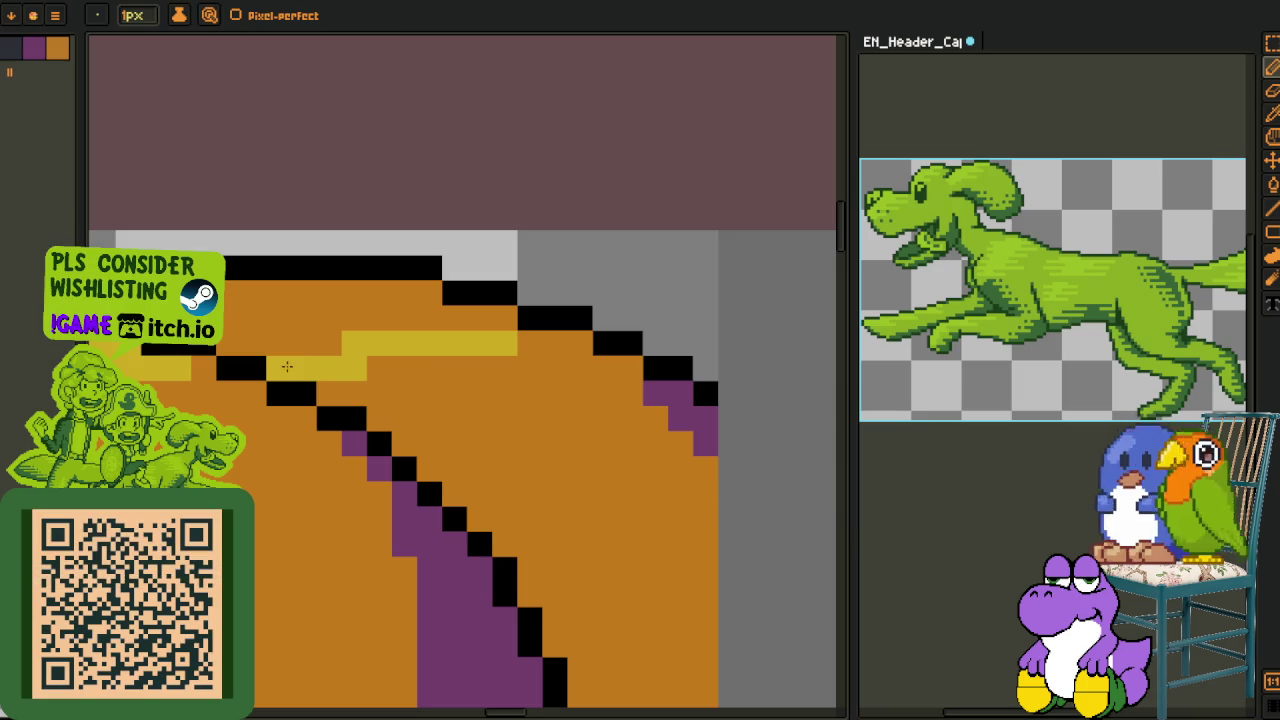
pyautogui.press('g')
pyautogui.click(321, 327)
# Outline a curved yellow highlight on the rounded leg, redrawing it after one undo.
pyautogui.scroll(-3, 321, 327)
pyautogui.press('b')
pyautogui.scroll(2, 350, 333)
pyautogui.scroll(1, 383, 340)
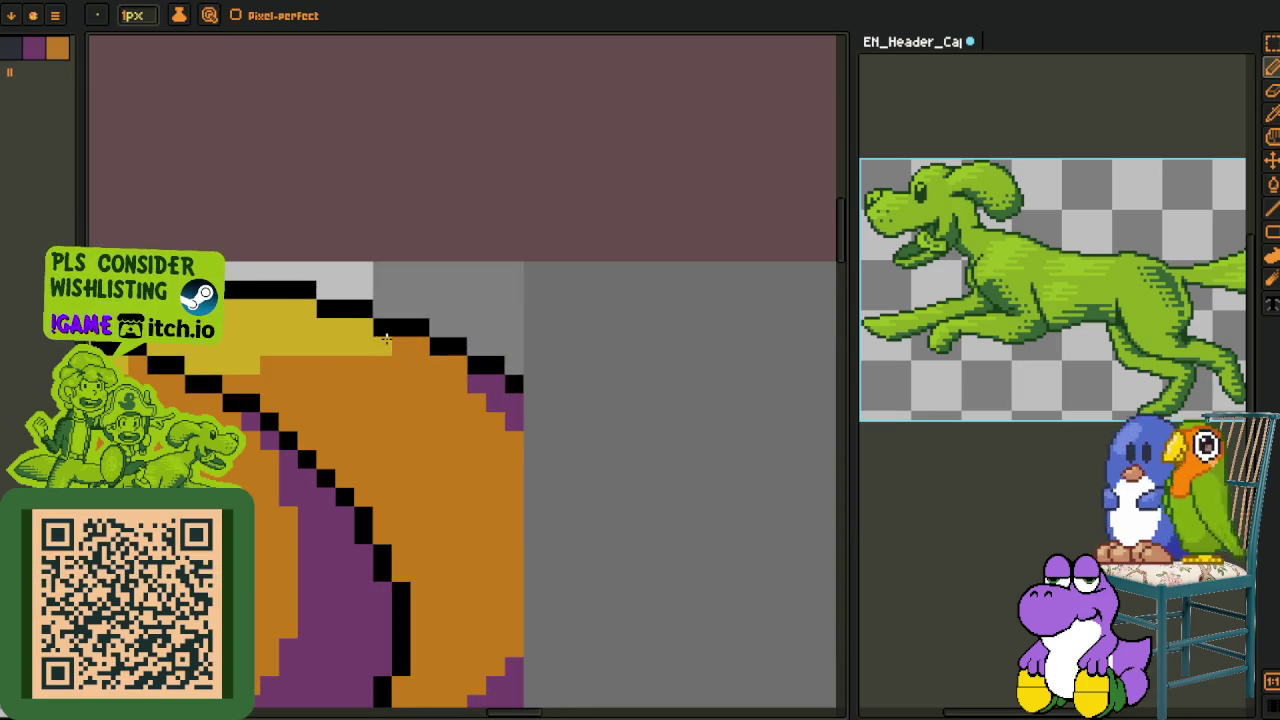
pyautogui.scroll(-1, 269, 365)
pyautogui.scroll(-1, 280, 375)
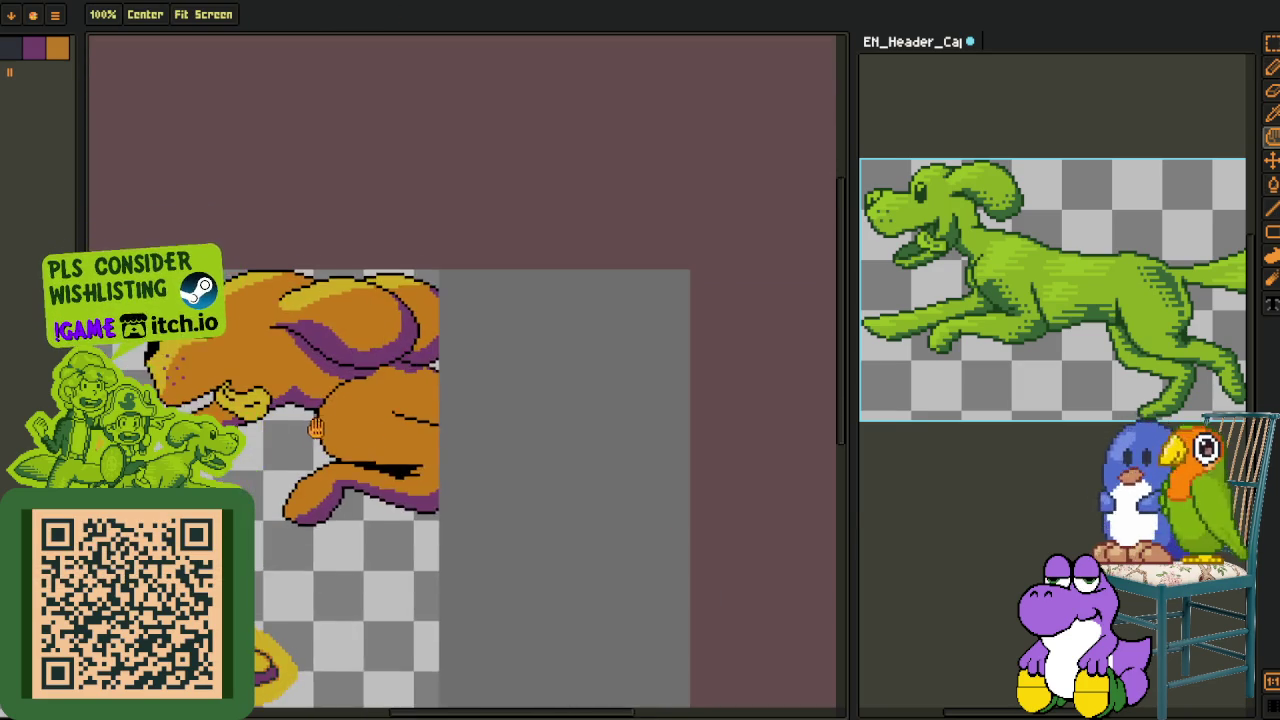
pyautogui.scroll(-1, 300, 390)
pyautogui.scroll(-2, 322, 410)
pyautogui.scroll(1, 312, 390)
pyautogui.scroll(1, 312, 390)
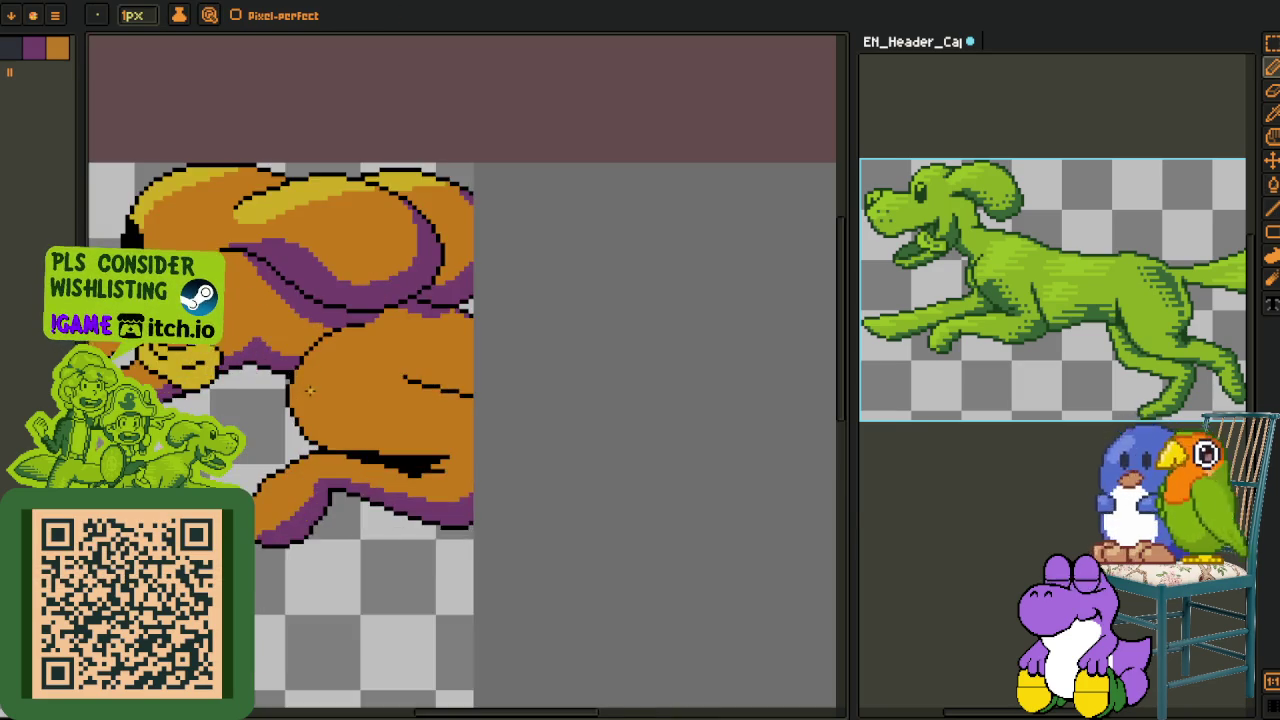
pyautogui.scroll(1, 314, 385)
pyautogui.scroll(1, 316, 380)
pyautogui.scroll(1, 300, 388)
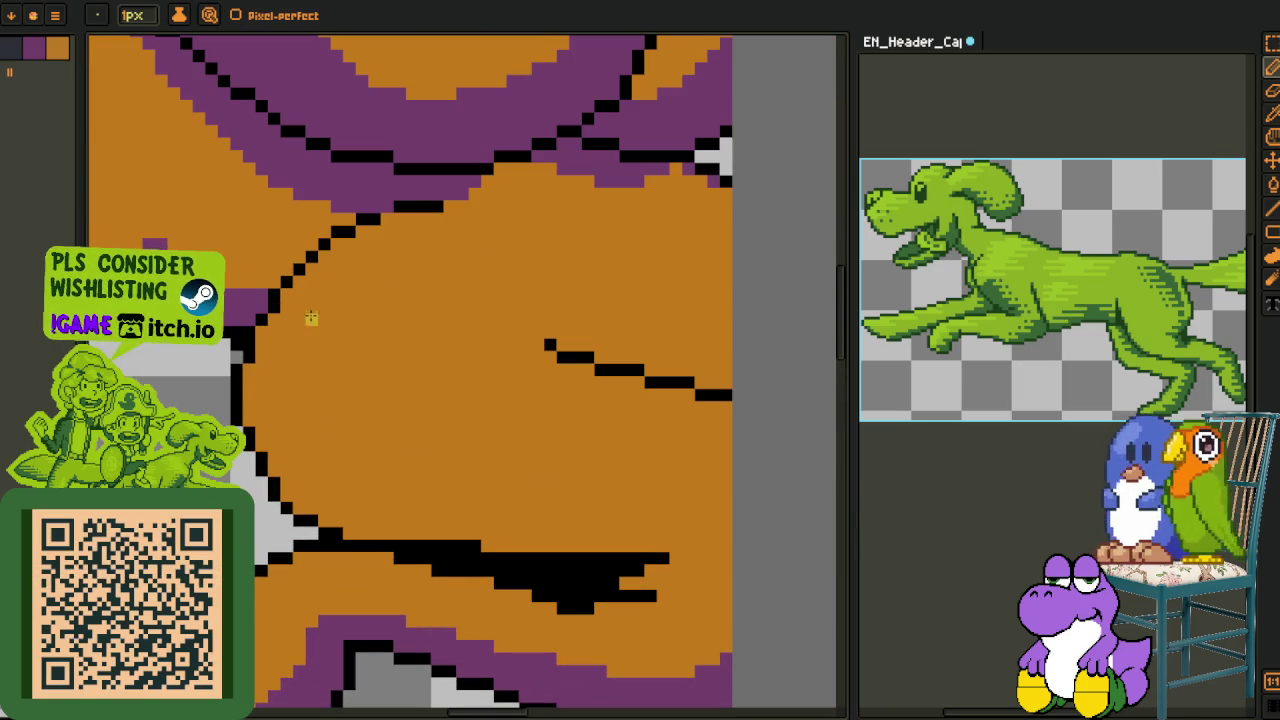
pyautogui.moveTo(399, 257); pyautogui.dragTo(287, 380)
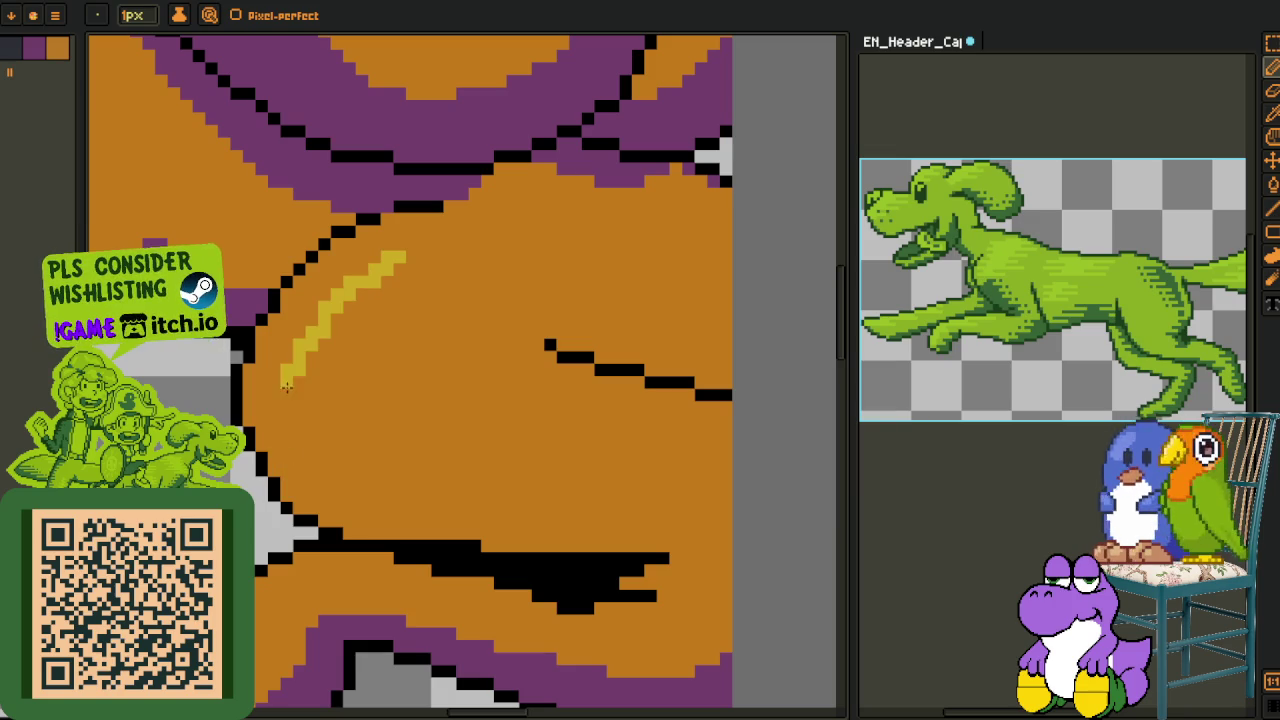
pyautogui.hotkey('ctrl', 'z')
pyautogui.moveTo(268, 458)
pyautogui.mouseDown()
pyautogui.moveTo(304, 460)
pyautogui.moveTo(373, 376)
pyautogui.mouseUp()
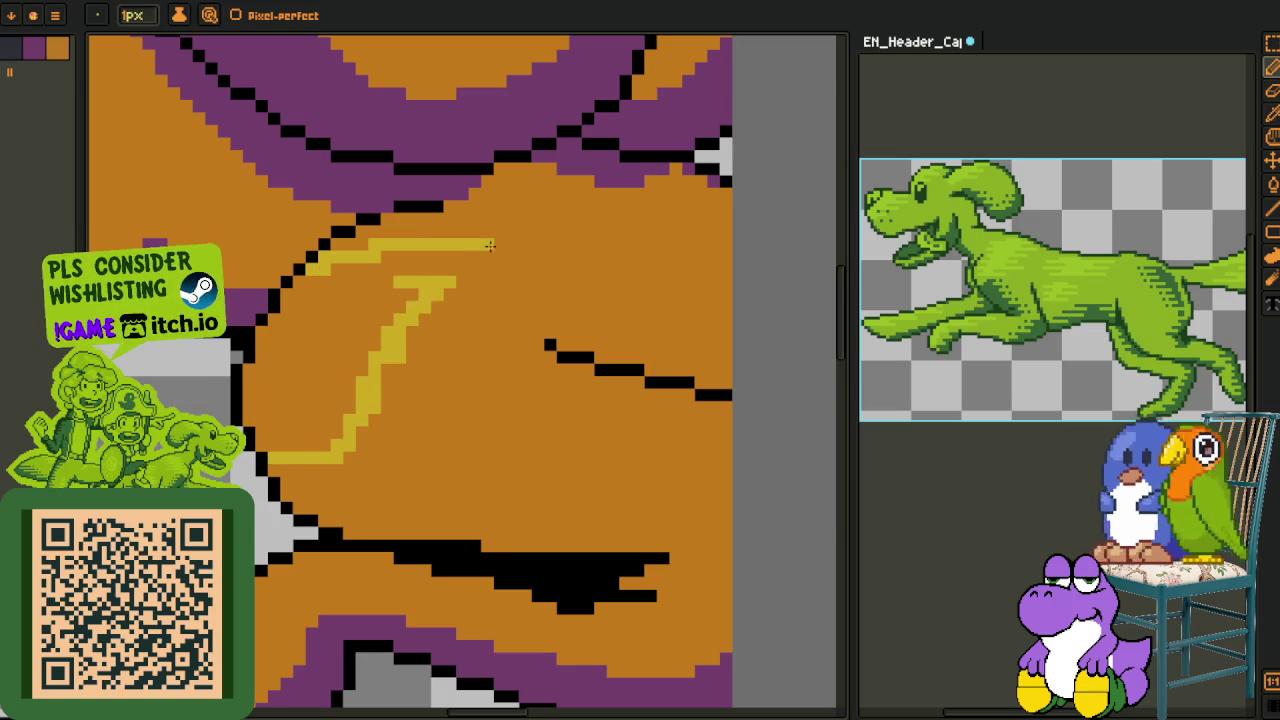
# Extend the leg highlight outline across the top and fill it yellow.
pyautogui.moveTo(485, 243); pyautogui.dragTo(548, 270)
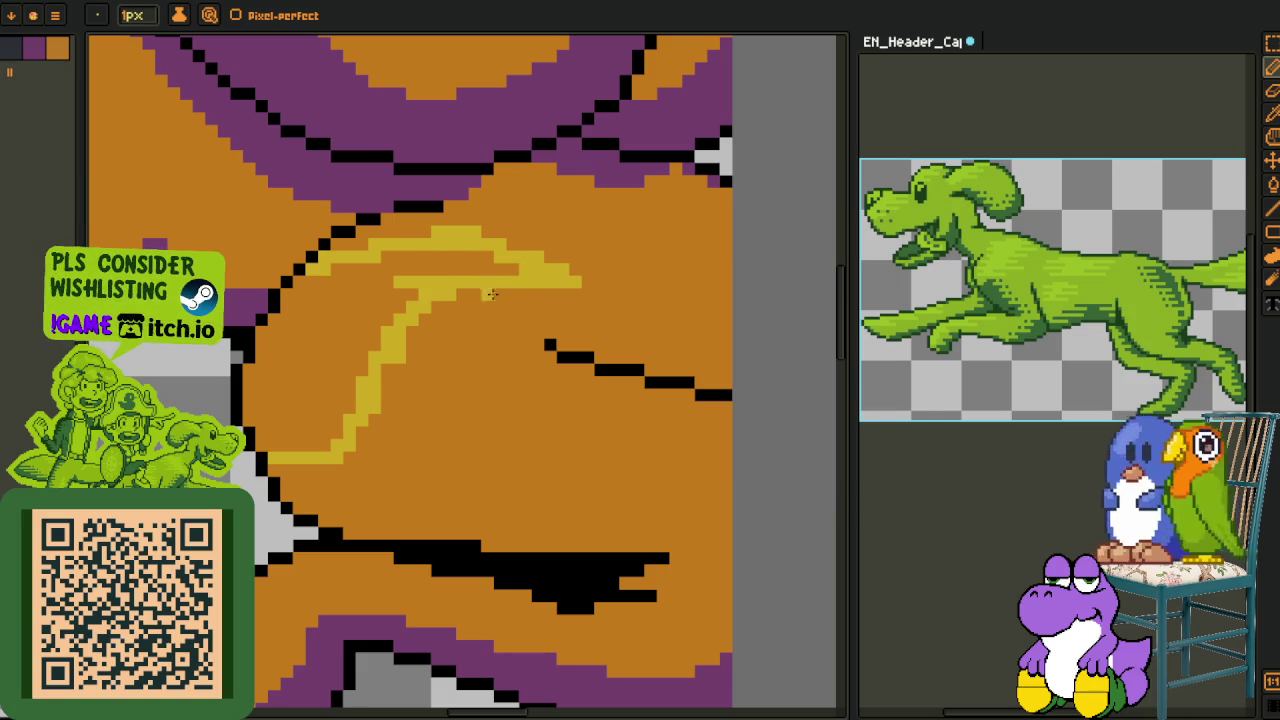
pyautogui.press('g')
pyautogui.click(349, 356)
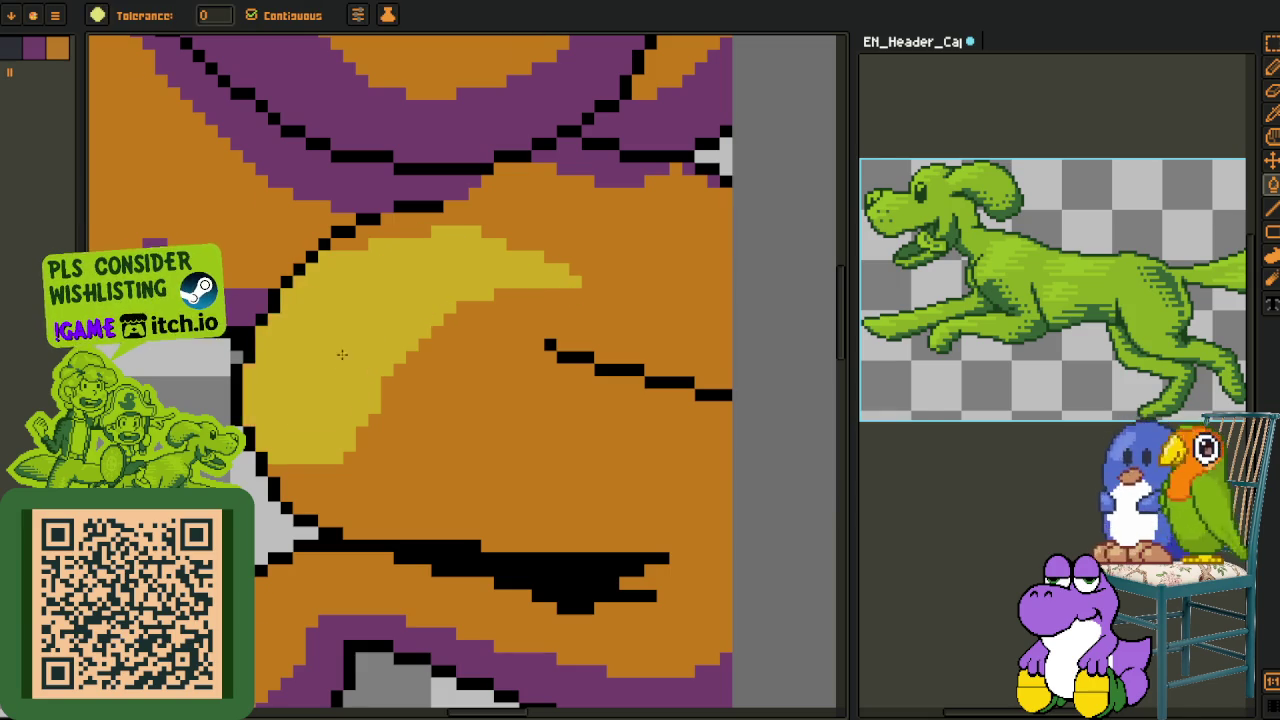
pyautogui.scroll(-5, 340, 360)
pyautogui.press('i')
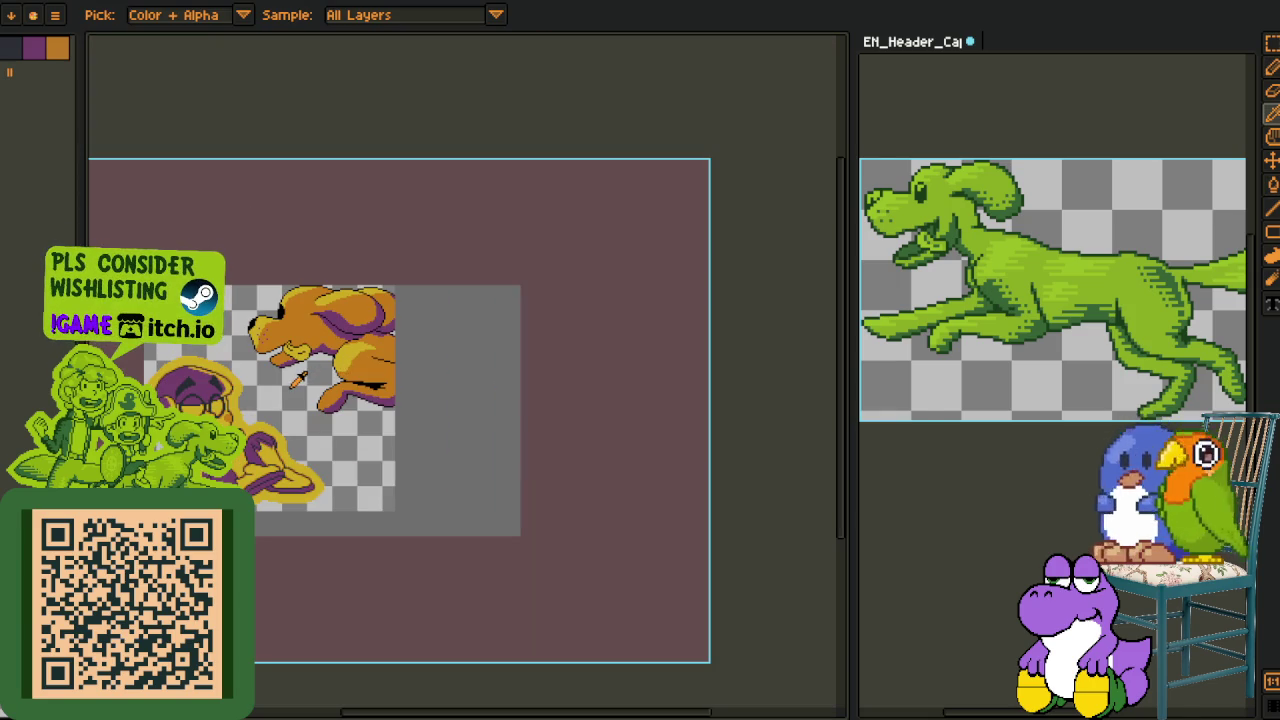
# Paint orange pixels along the inside of the paw's lower black outline.
pyautogui.scroll(4, 295, 345)
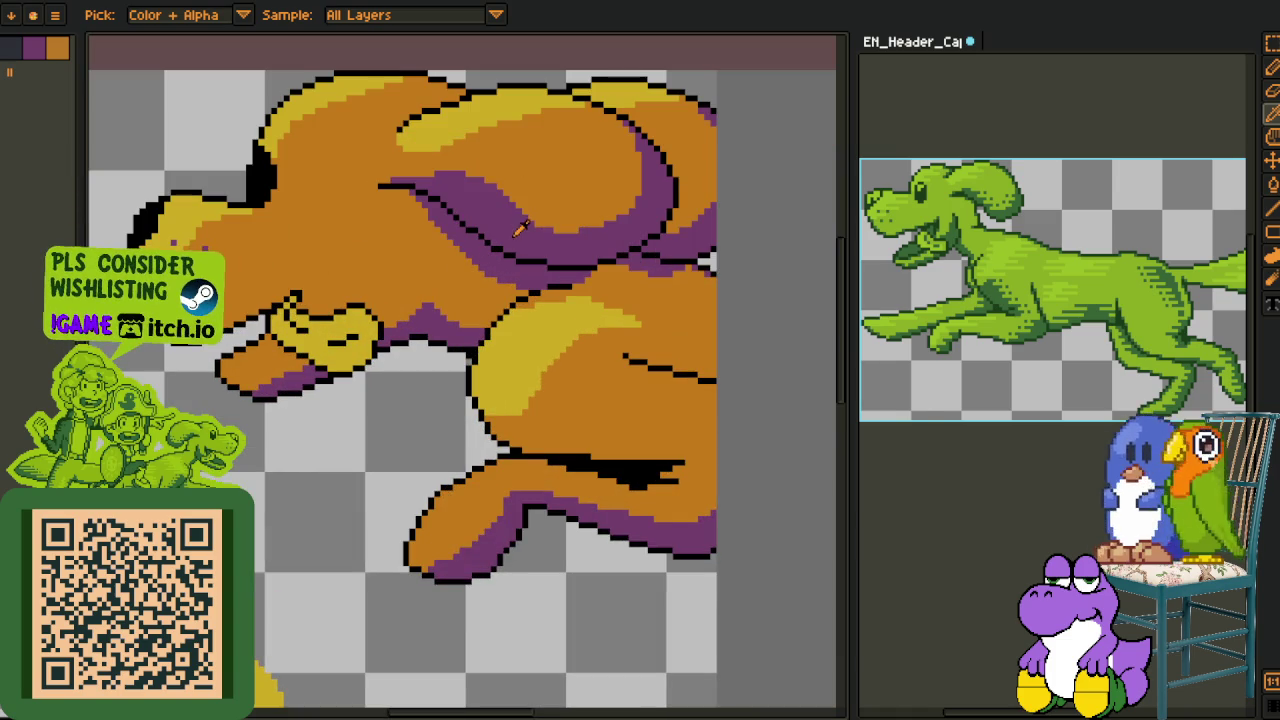
pyautogui.scroll(3, 345, 343)
pyautogui.press('v')
pyautogui.press('b')
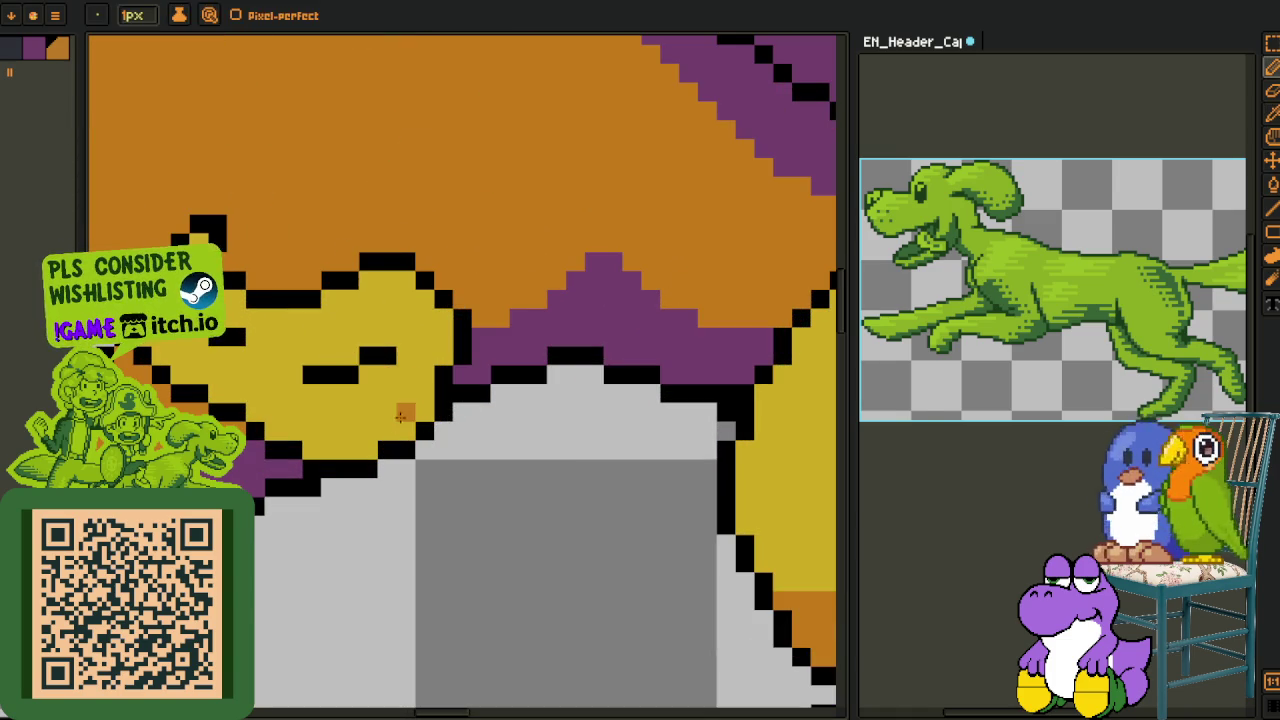
pyautogui.scroll(2, 390, 500)
pyautogui.click(320, 517)
pyautogui.moveTo(329, 521)
pyautogui.mouseDown()
pyautogui.moveTo(440, 515)
pyautogui.moveTo(435, 480)
pyautogui.moveTo(540, 413)
pyautogui.mouseUp()
pyautogui.click(585, 329)
pyautogui.click(509, 367)
pyautogui.moveTo(509, 367); pyautogui.dragTo(608, 406)
pyautogui.click(494, 369)
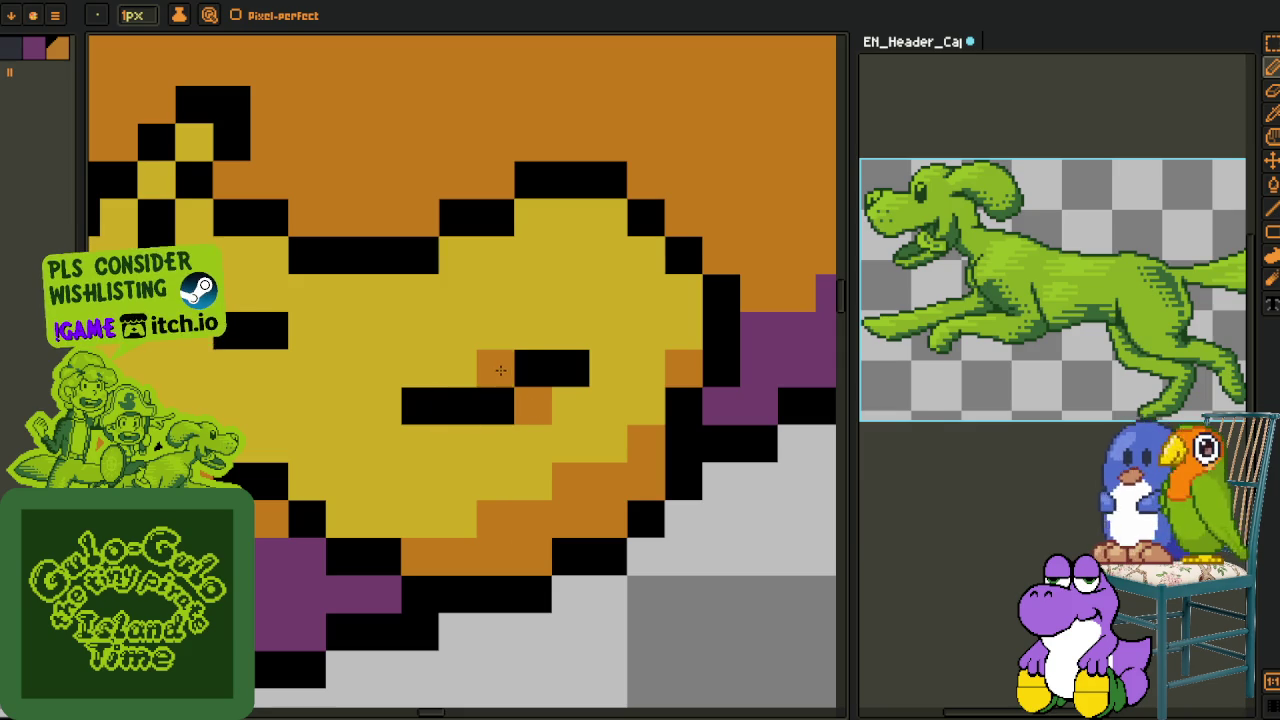
# Continue the orange pixel chain up and across the paw's upper outline.
pyautogui.click(307, 482)
pyautogui.moveTo(245, 450); pyautogui.dragTo(435, 569)
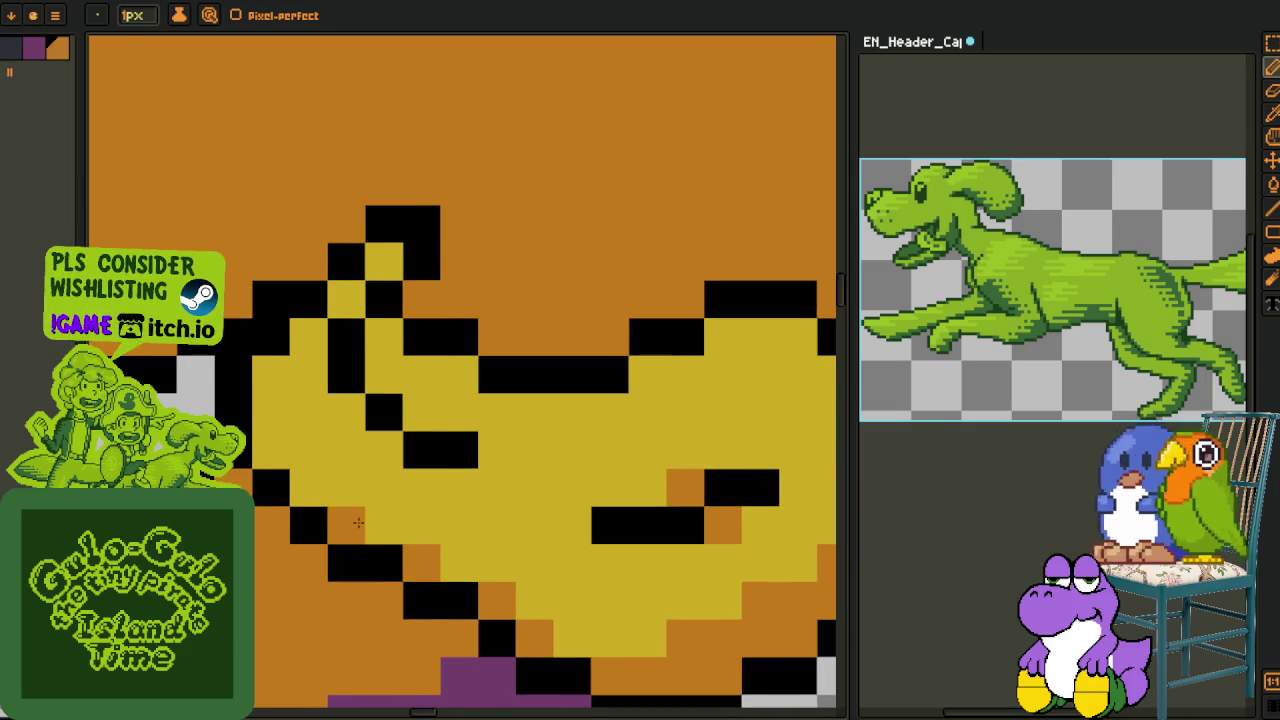
pyautogui.click(309, 487)
pyautogui.click(270, 449)
pyautogui.click(270, 373)
pyautogui.click(309, 373)
pyautogui.click(309, 335)
pyautogui.moveTo(346, 298); pyautogui.dragTo(376, 262)
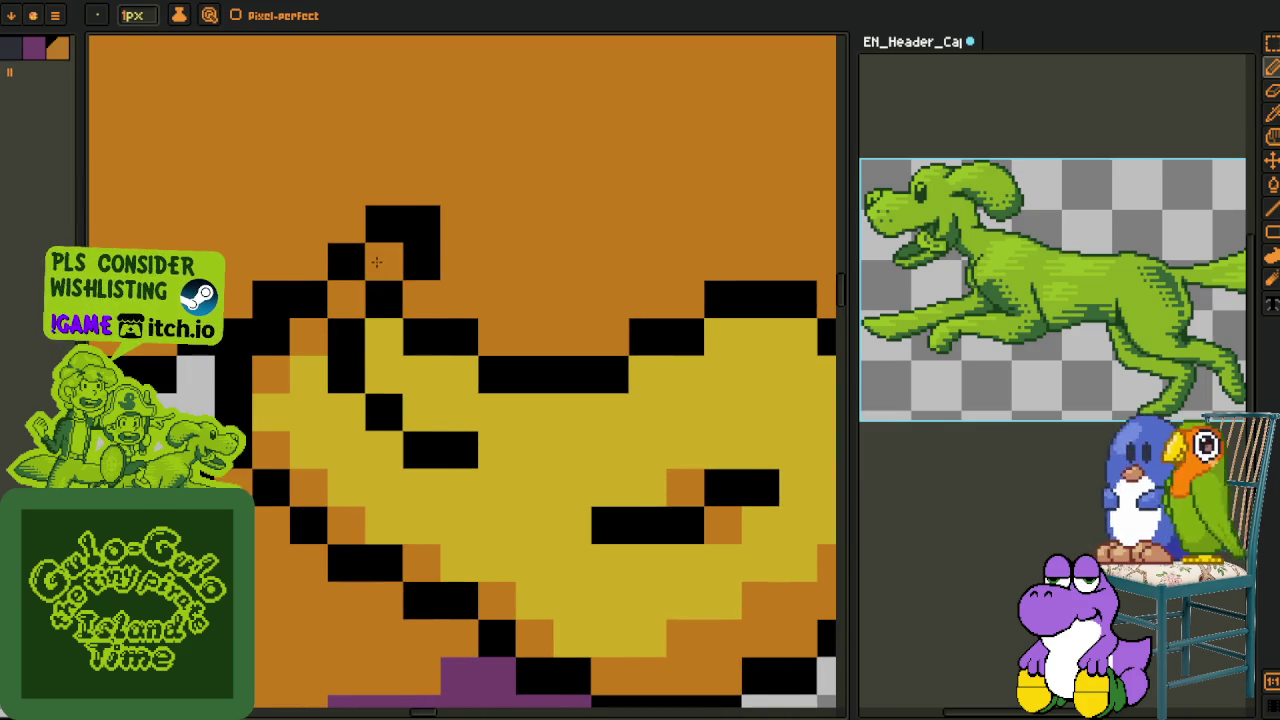
pyautogui.click(384, 337)
pyautogui.click(459, 374)
pyautogui.click(647, 374)
pyautogui.click(722, 337)
# Turn the remaining yellow pixels touching the outline orange.
pyautogui.moveTo(722, 337); pyautogui.dragTo(413, 348)
pyautogui.click(493, 420)
pyautogui.moveTo(180, 420); pyautogui.dragTo(480, 410)
pyautogui.click(316, 451)
pyautogui.click(281, 425)
pyautogui.click(308, 400)
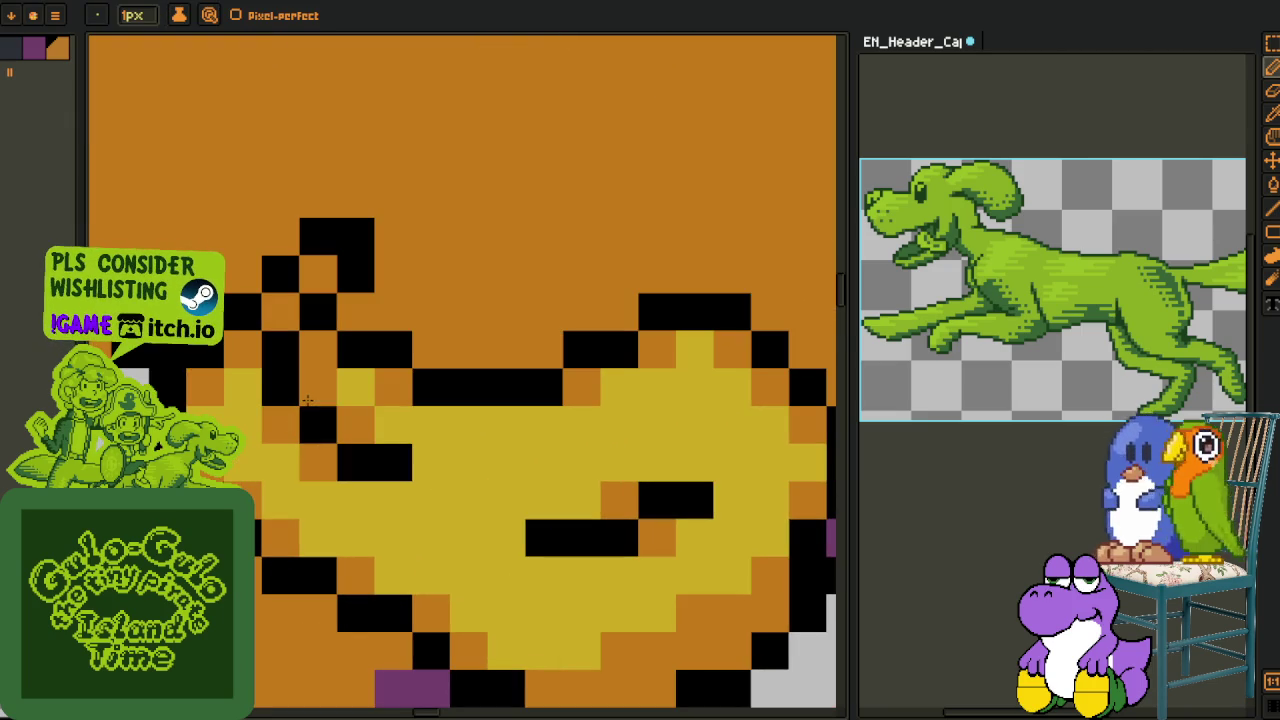
pyautogui.press('alt')
# Cycle through the bucket, eyedropper and pencil tools while zooming around the paw.
pyautogui.scroll(-3, 315, 530)
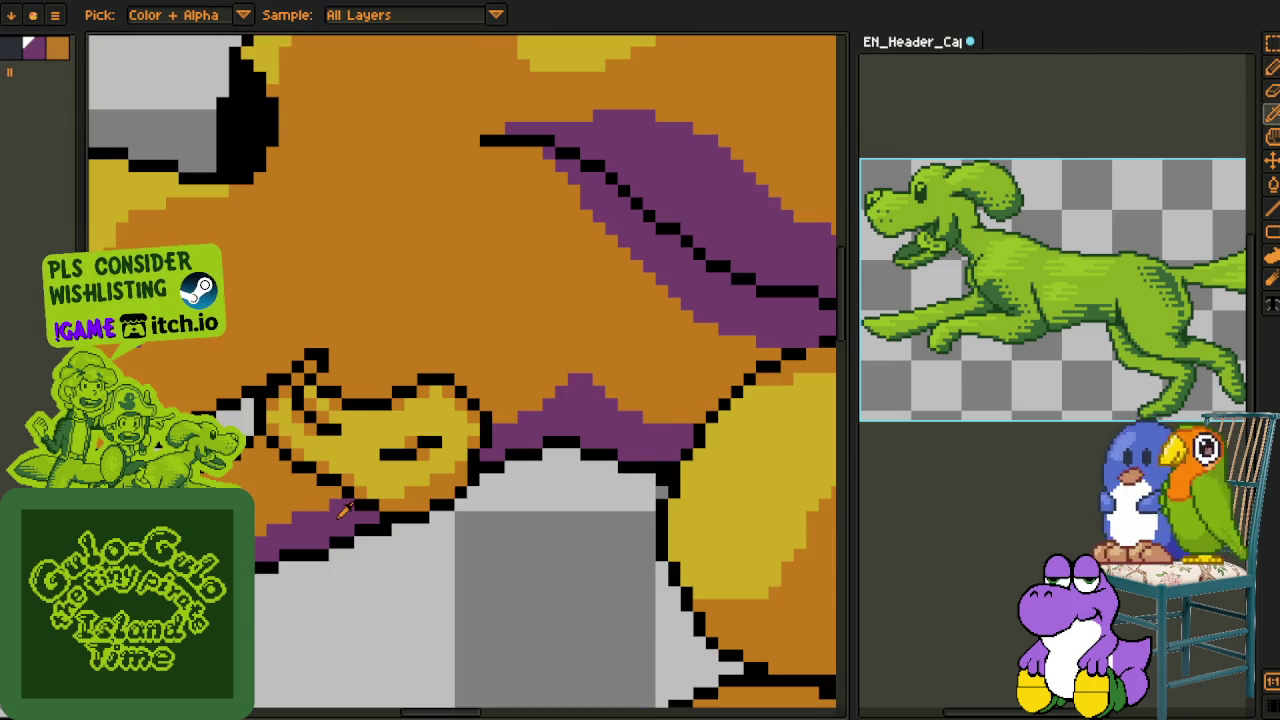
pyautogui.scroll(2, 314, 425)
pyautogui.press('g')
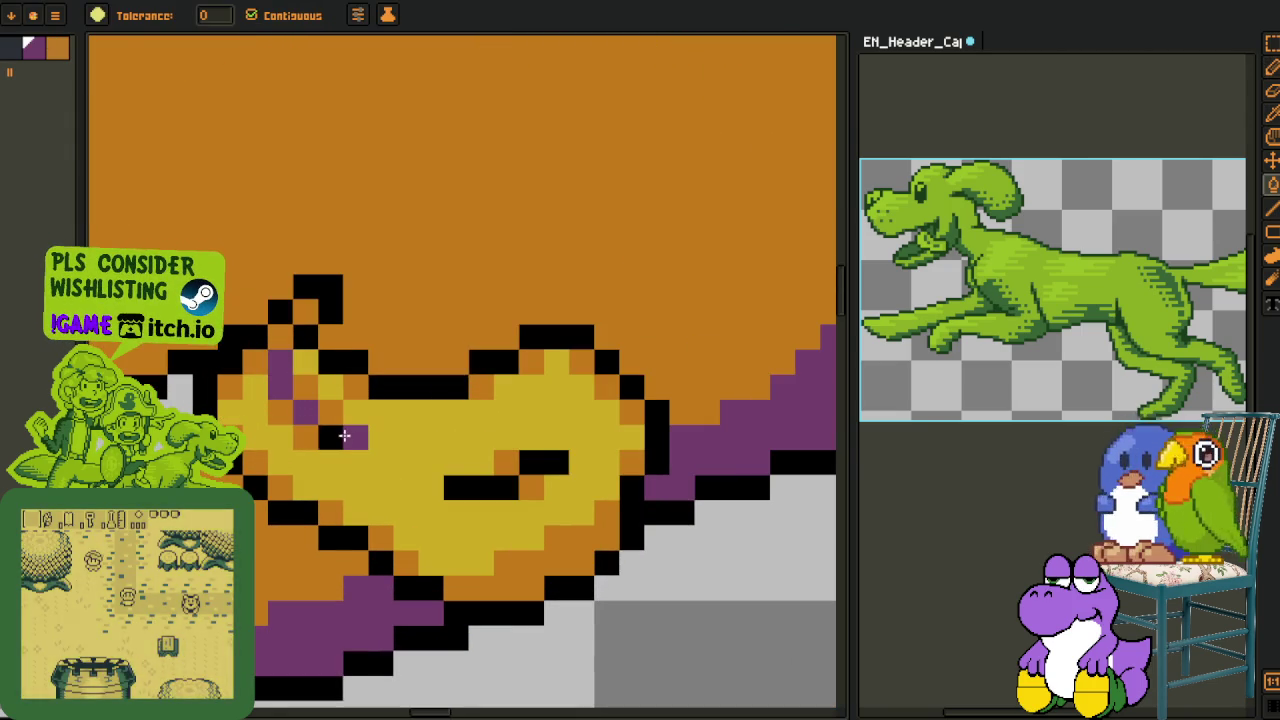
pyautogui.scroll(-4, 550, 526)
pyautogui.scroll(-3, 550, 526)
pyautogui.press('alt')
pyautogui.scroll(3, 546, 556)
pyautogui.scroll(2, 451, 482)
pyautogui.scroll(2, 451, 482)
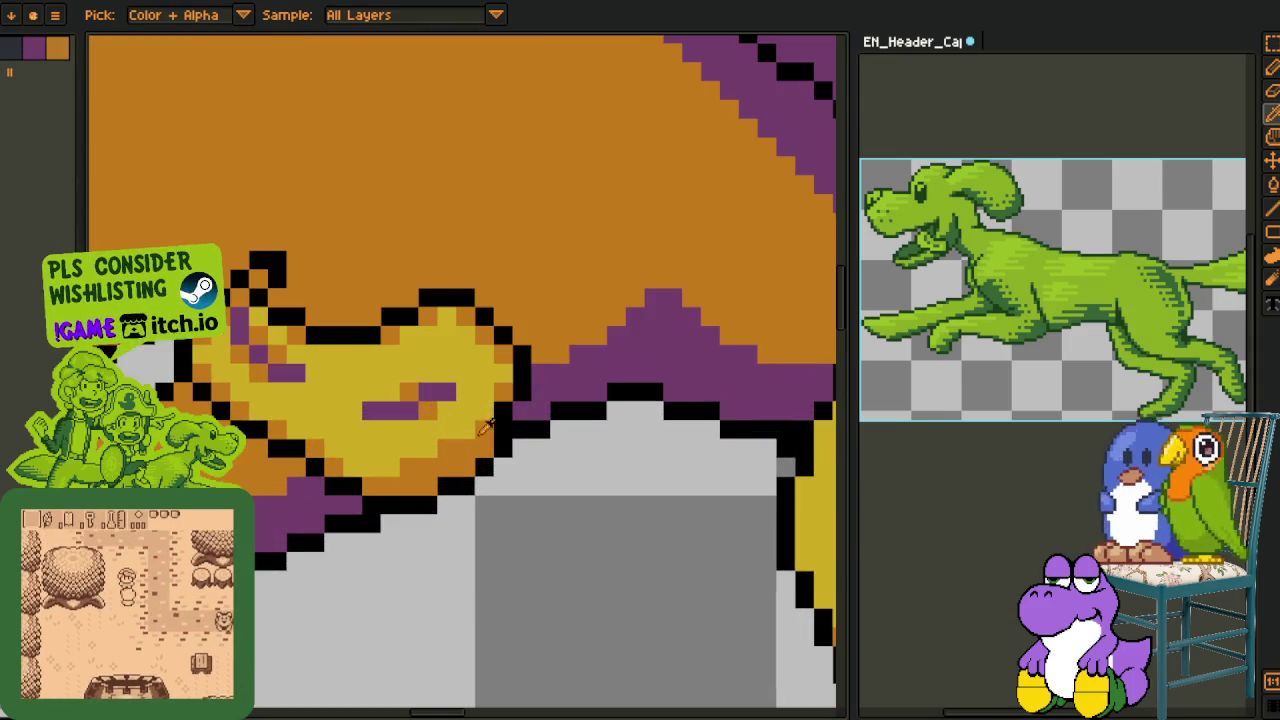
pyautogui.press('b')
pyautogui.press('i')
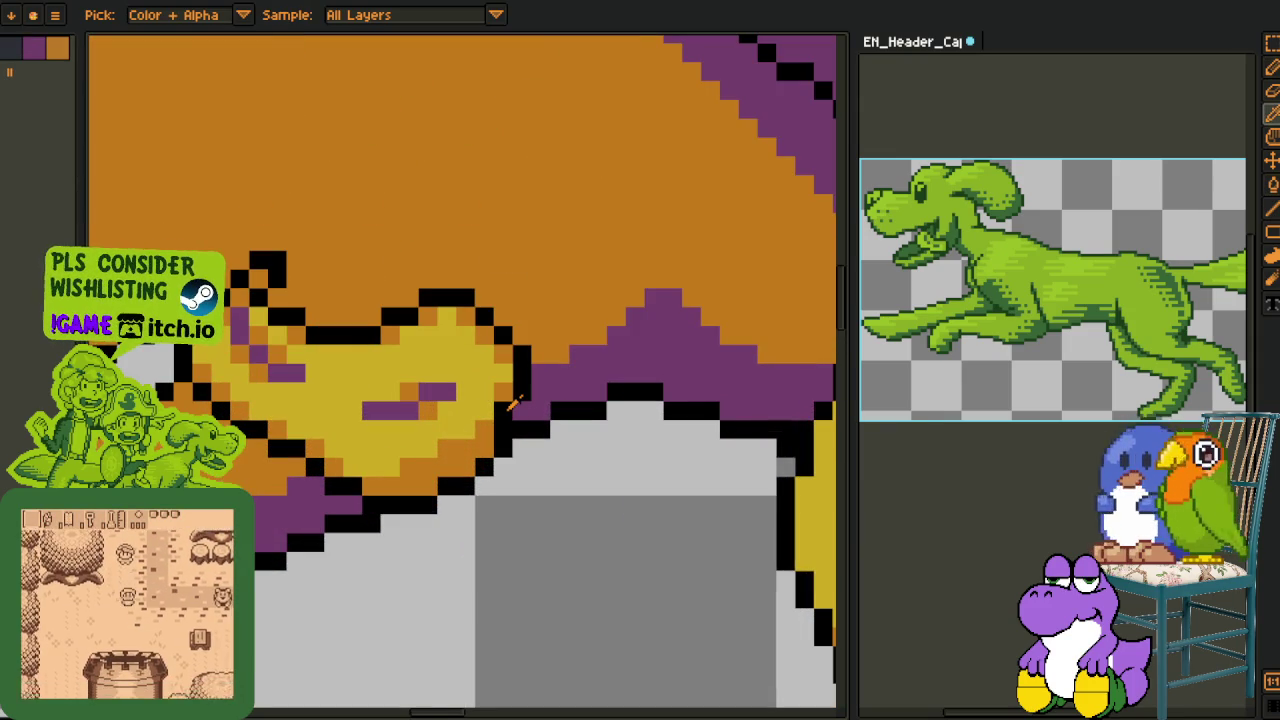
# Show the layer timeline and briefly open and dismiss the layer options menu.
pyautogui.press('Tab')
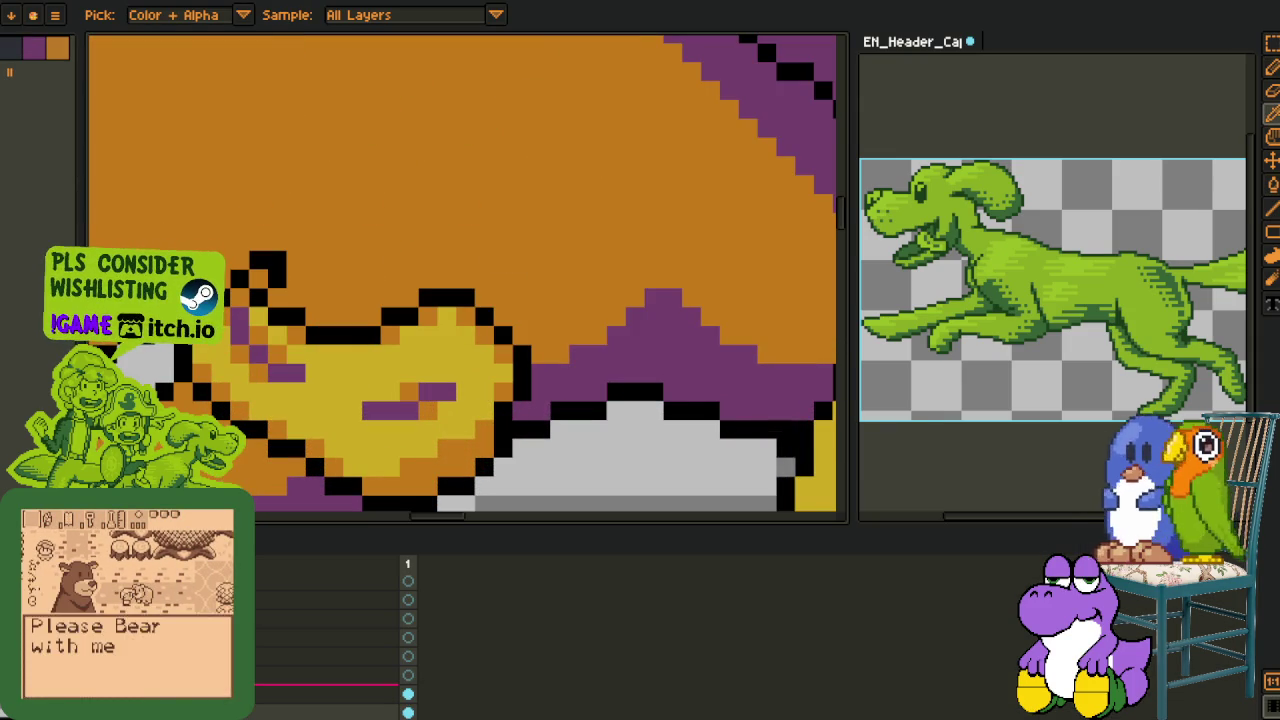
pyautogui.rightClick(250, 705)
pyautogui.press('Escape')
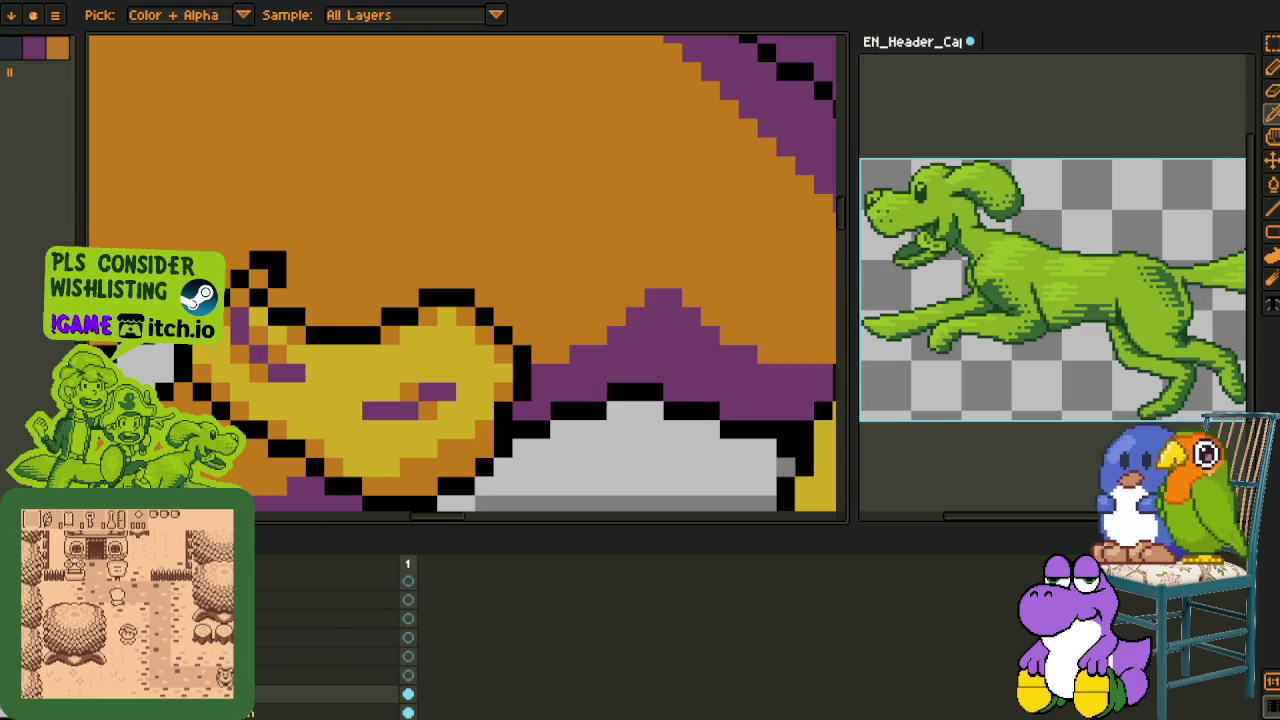
pyautogui.press('alt')
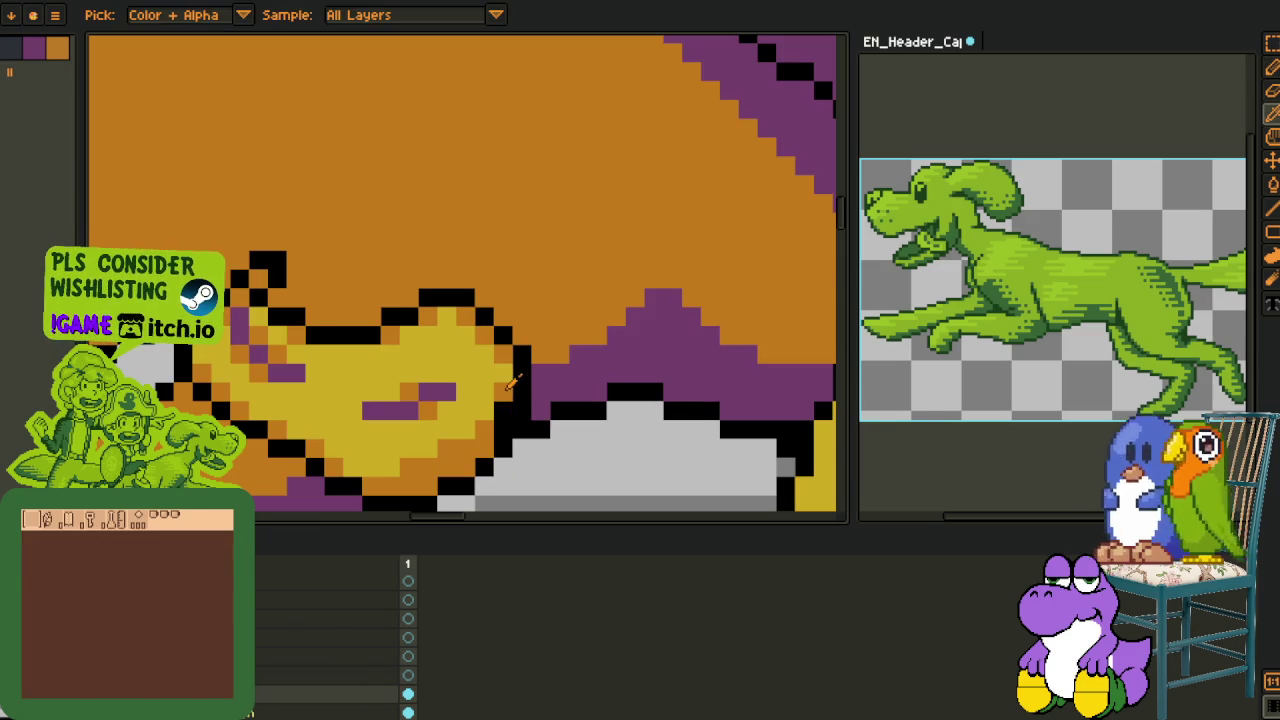
pyautogui.scroll(-3, 509, 390)
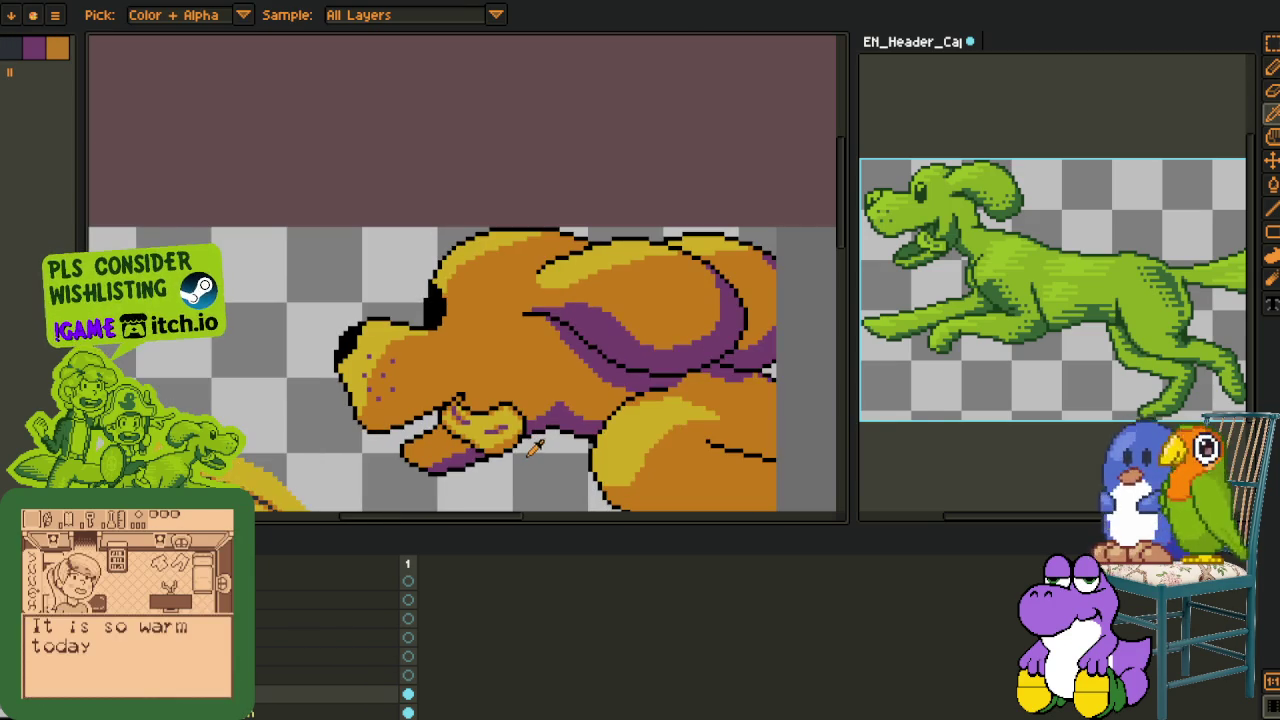
pyautogui.press('ctrl')
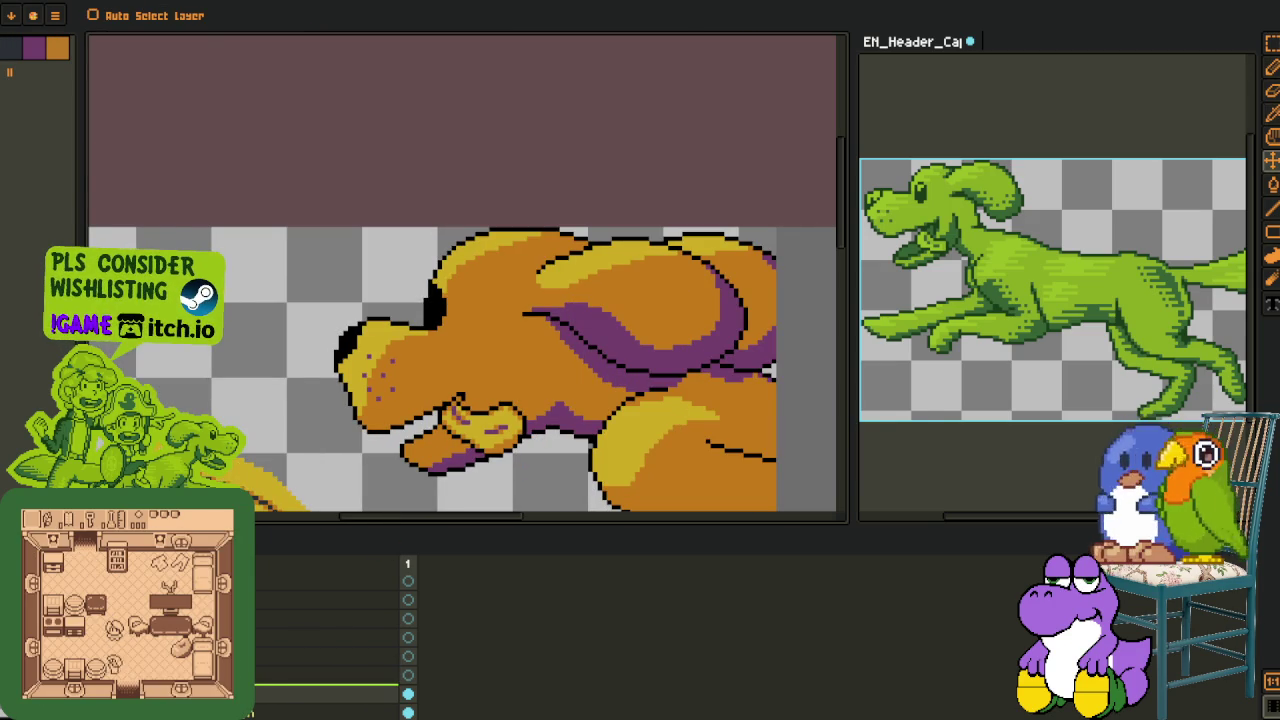
# Hide the layer timeline and zoom and pan the reference editor along the green dog.
pyautogui.rightClick(245, 590)
pyautogui.press('Tab')
pyautogui.press('-')
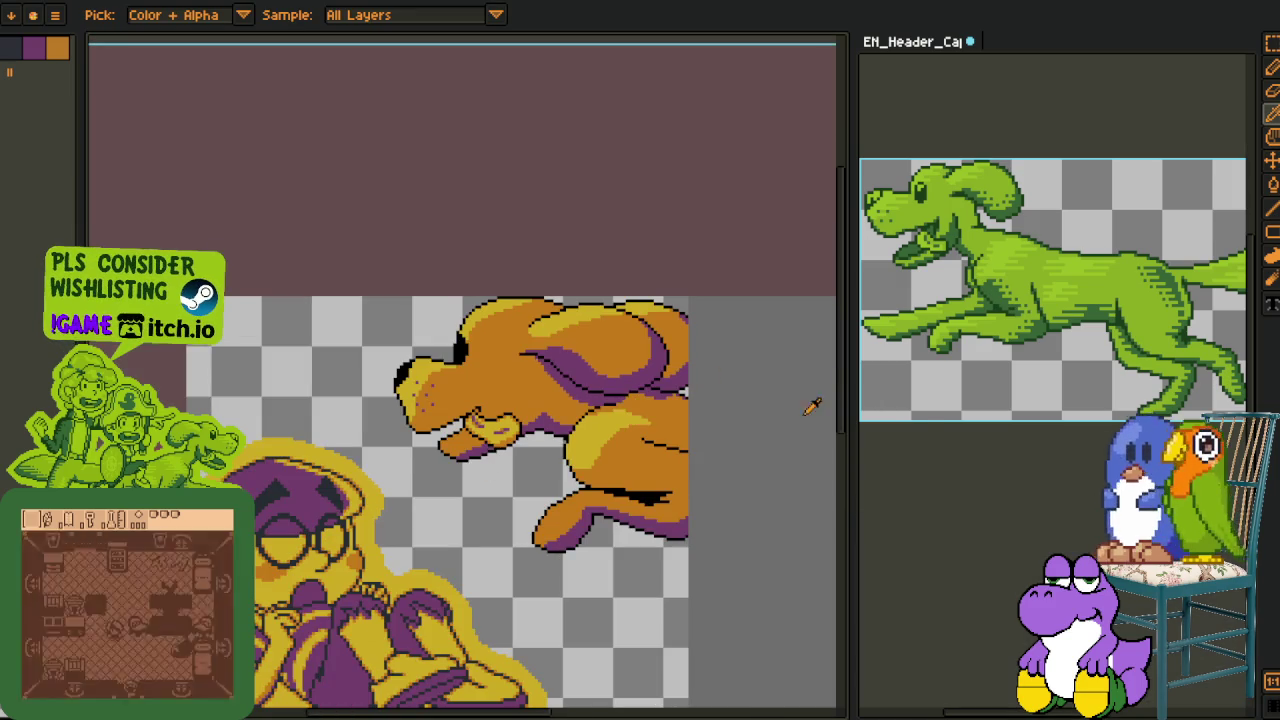
pyautogui.scroll(2, 1035, 232)
pyautogui.scroll(2, 1023, 257)
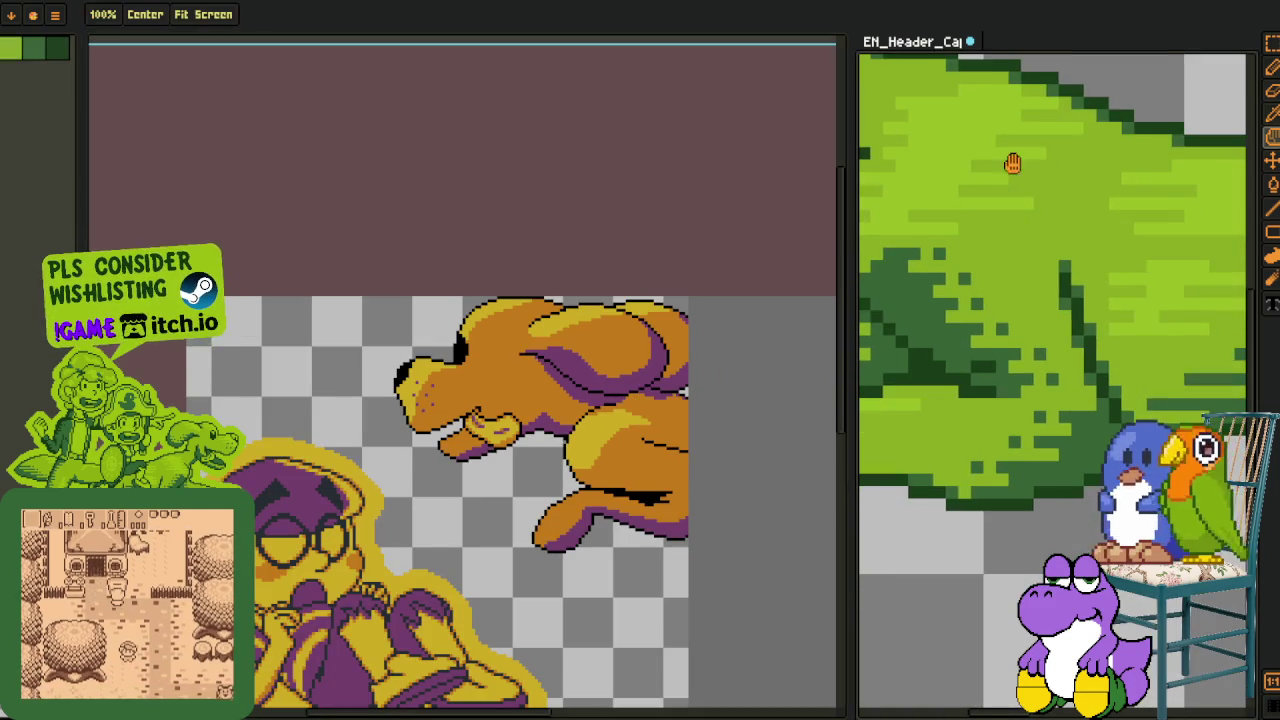
pyautogui.moveTo(1052, 206)
pyautogui.mouseDown()
pyautogui.moveTo(906, 311)
pyautogui.moveTo(430, 300)
pyautogui.mouseUp()
pyautogui.scroll(3, 794, 251)
# Show the whole green dog and widen the reference panel beside the orange sprite.
pyautogui.press('m')
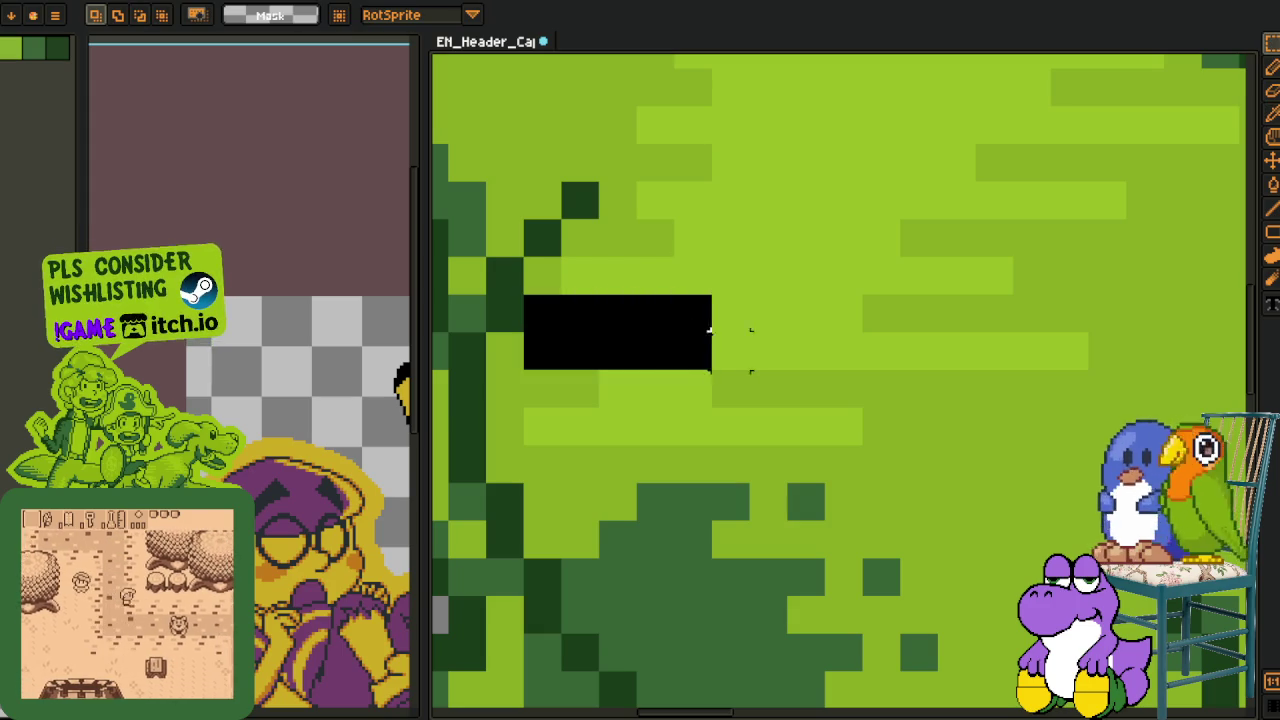
pyautogui.moveTo(520, 292); pyautogui.dragTo(868, 376)
pyautogui.scroll(-5, 920, 228)
pyautogui.scroll(-2, 920, 240)
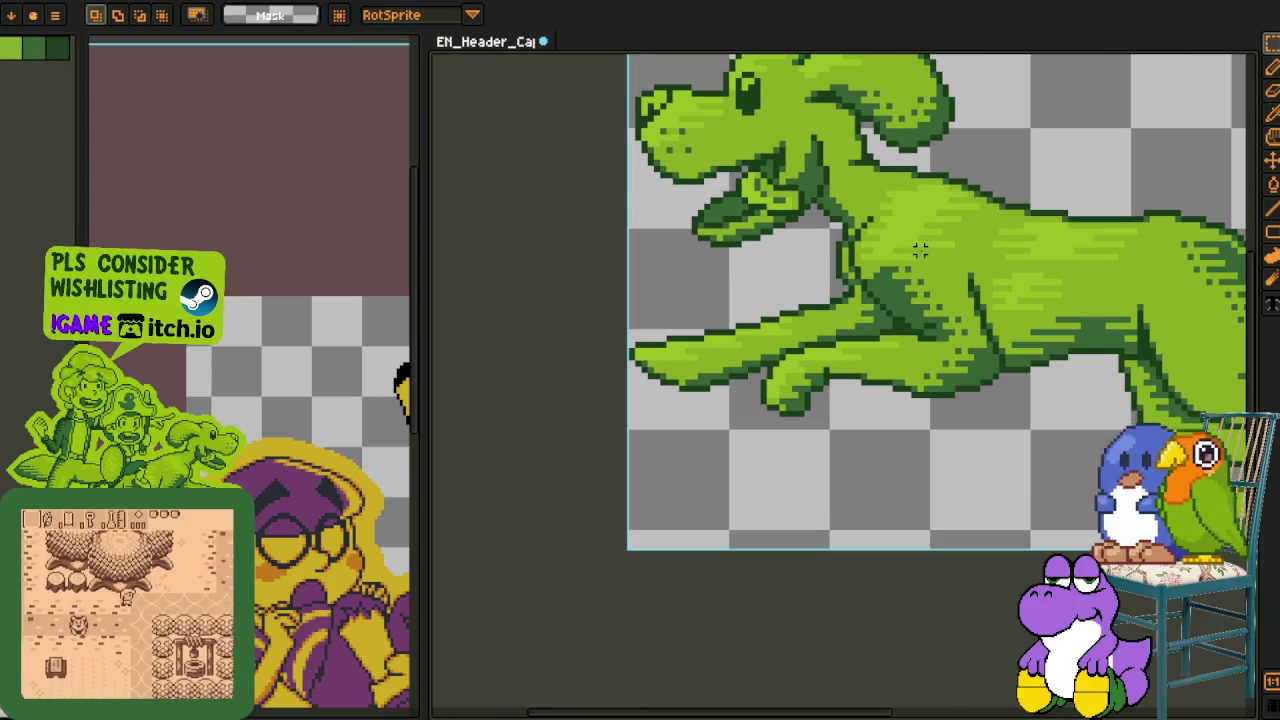
pyautogui.scroll(-1, 951, 333)
pyautogui.scroll(-1, 951, 333)
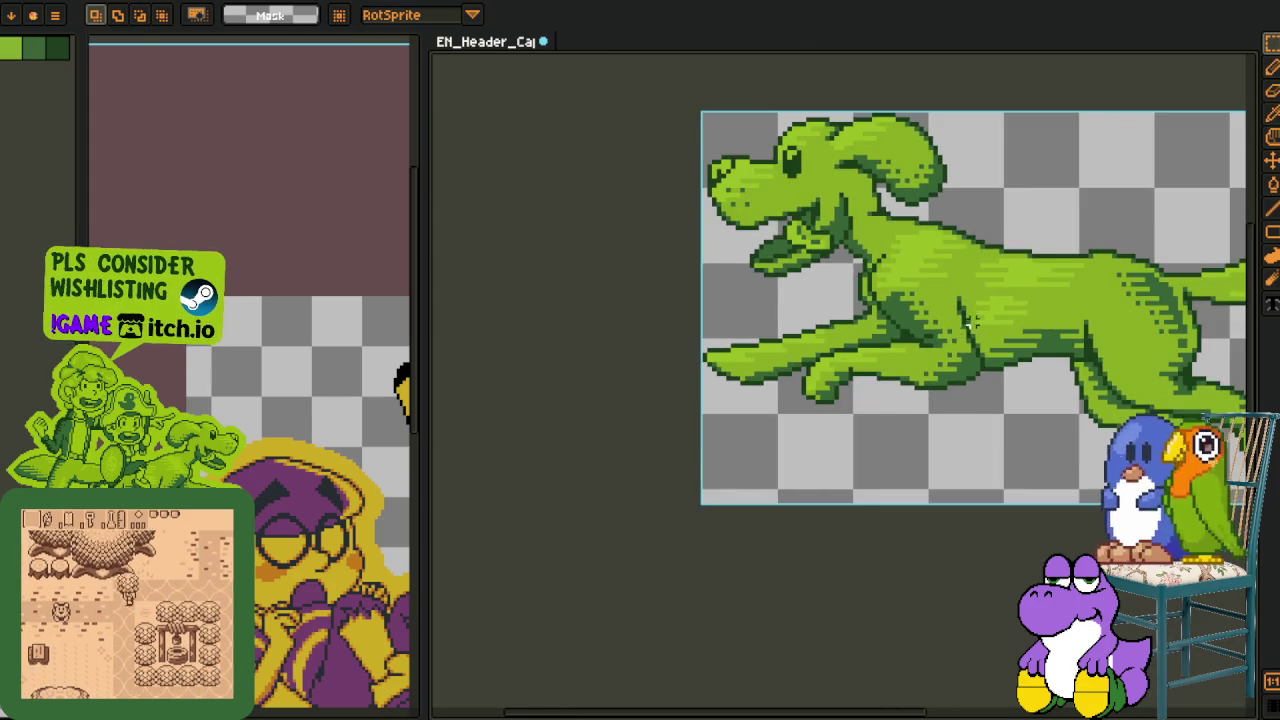
pyautogui.moveTo(766, 294); pyautogui.dragTo(636, 338)
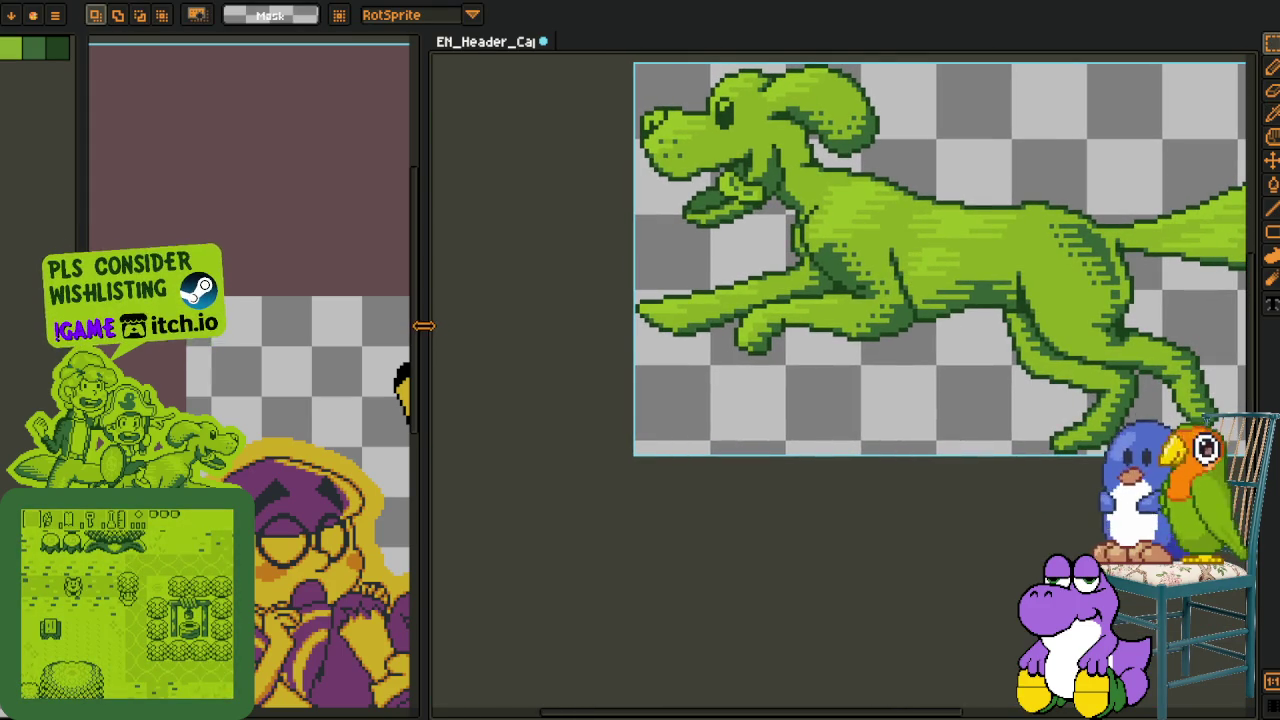
pyautogui.moveTo(424, 325); pyautogui.dragTo(720, 330)
pyautogui.press('m')
pyautogui.scroll(-2, 329, 455)
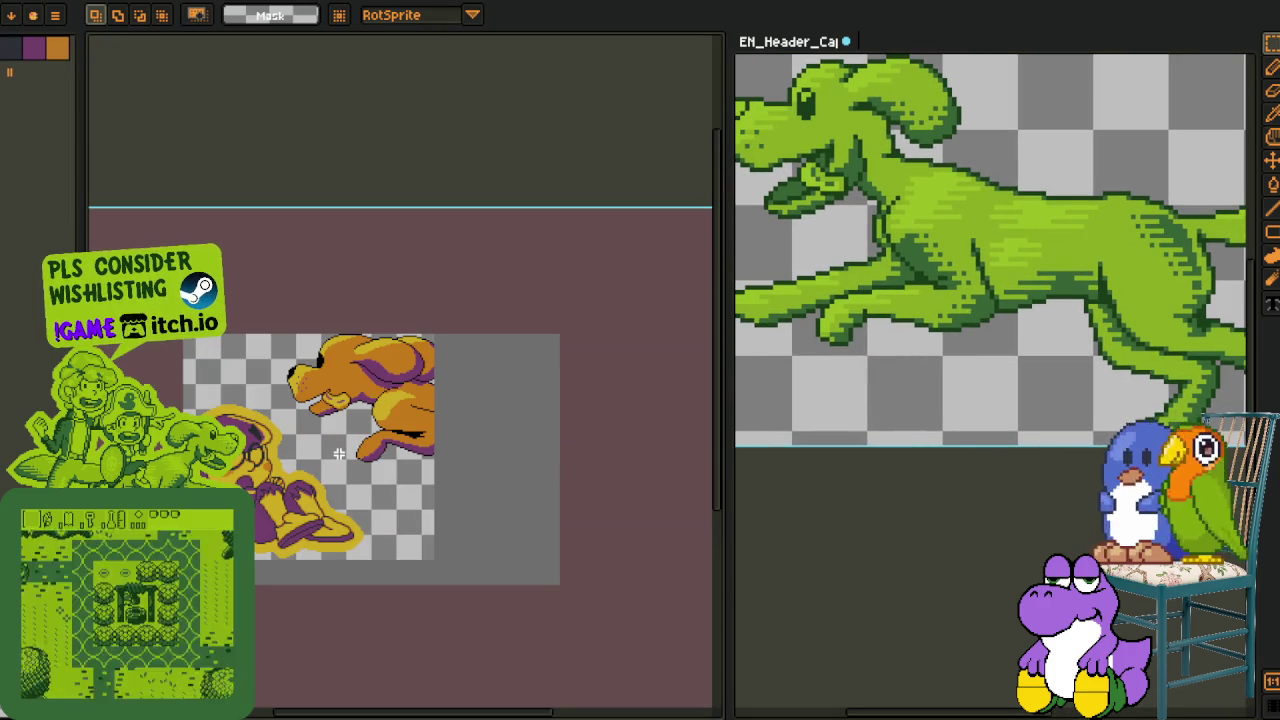
# Paint yellow highlight pixels over part of the dog's black outline with the 1px pencil.
pyautogui.press('i')
pyautogui.scroll(2, 339, 455)
pyautogui.scroll(2, 320, 380)
pyautogui.scroll(2, 330, 340)
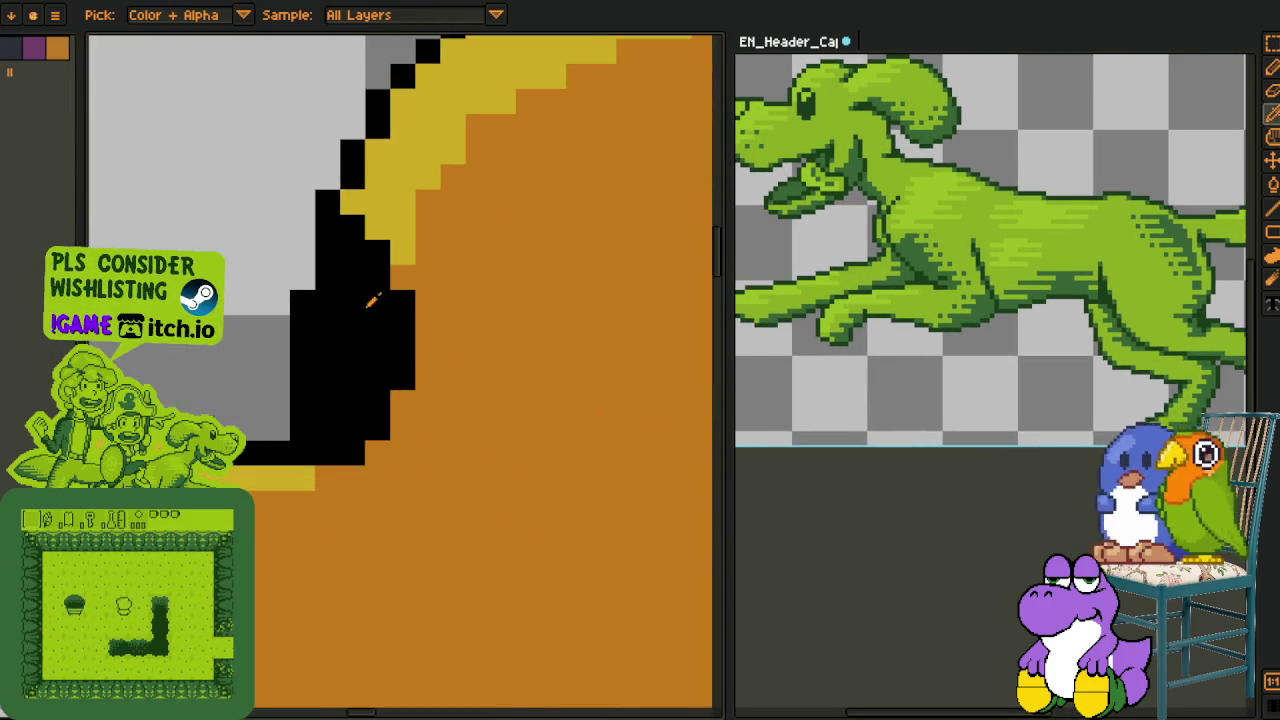
pyautogui.scroll(-2, 330, 340)
pyautogui.press('Tab')
pyautogui.press('Tab')
pyautogui.scroll(2, 300, 350)
pyautogui.press('b')
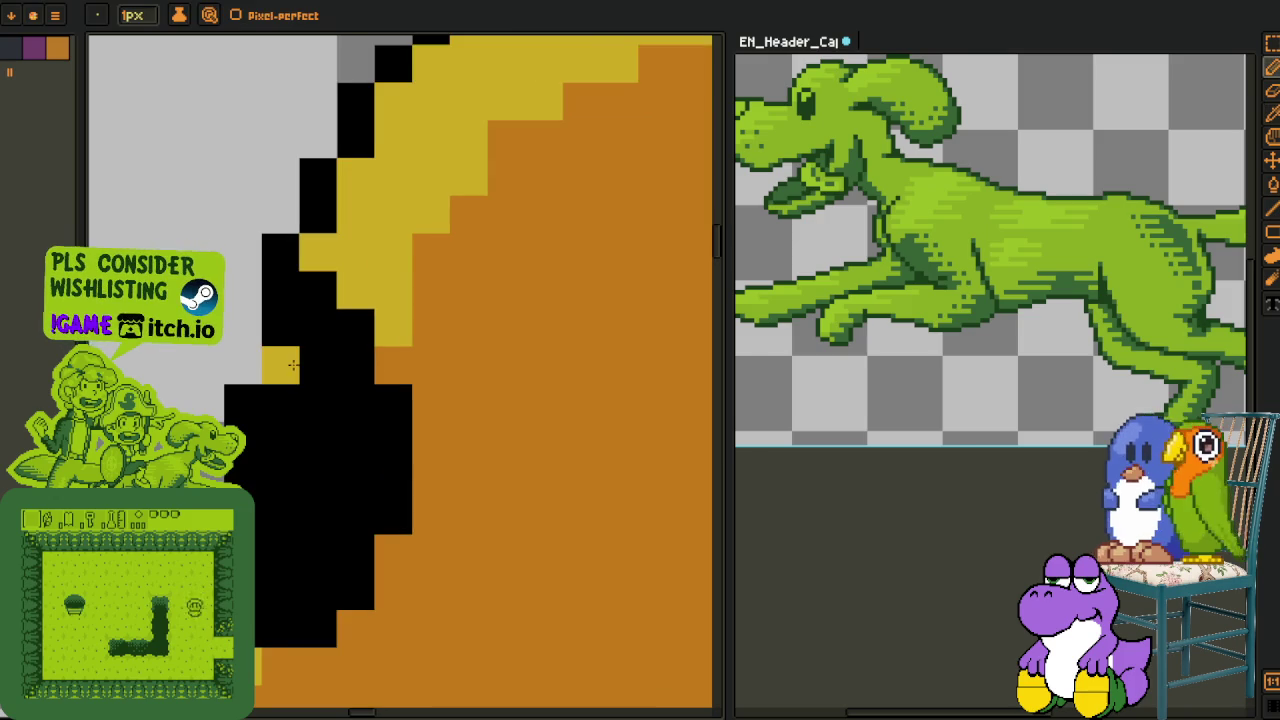
pyautogui.moveTo(298, 390); pyautogui.dragTo(266, 450)
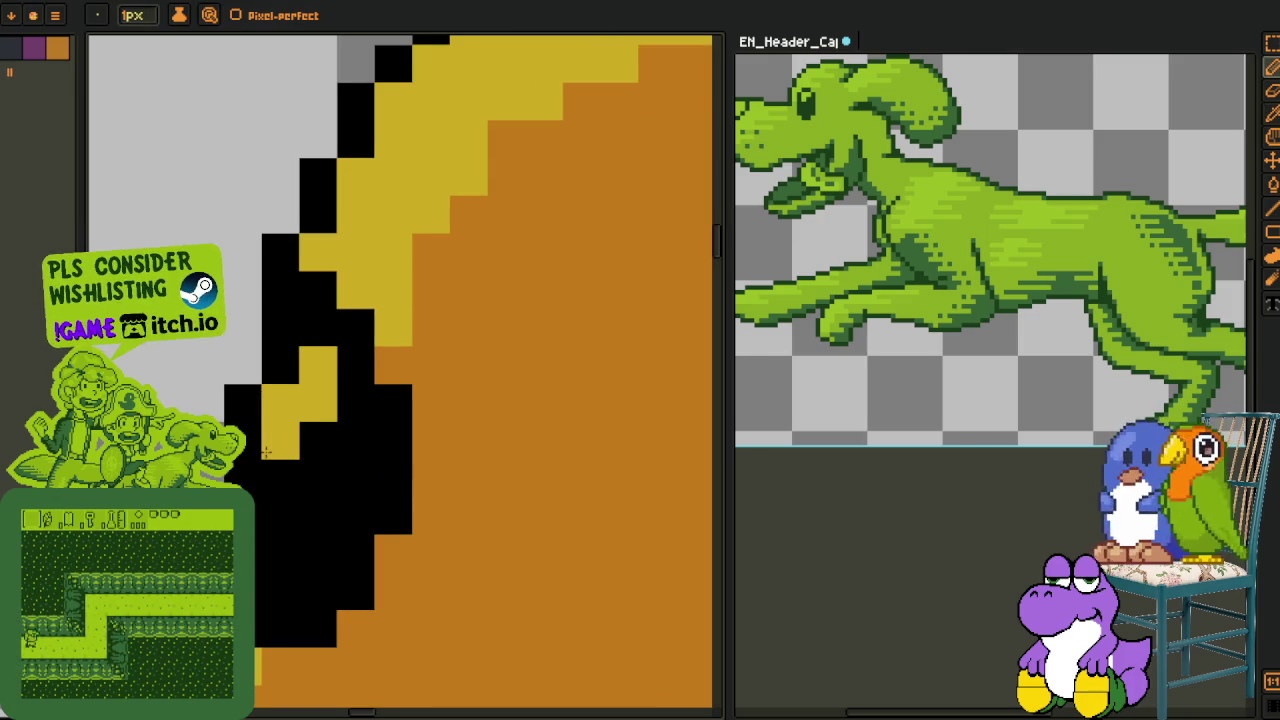
pyautogui.scroll(-3, 265, 465)
pyautogui.scroll(-3, 320, 425)
# Open the layer context menu's New submenu, then dismiss it and hide the timeline.
pyautogui.press('i')
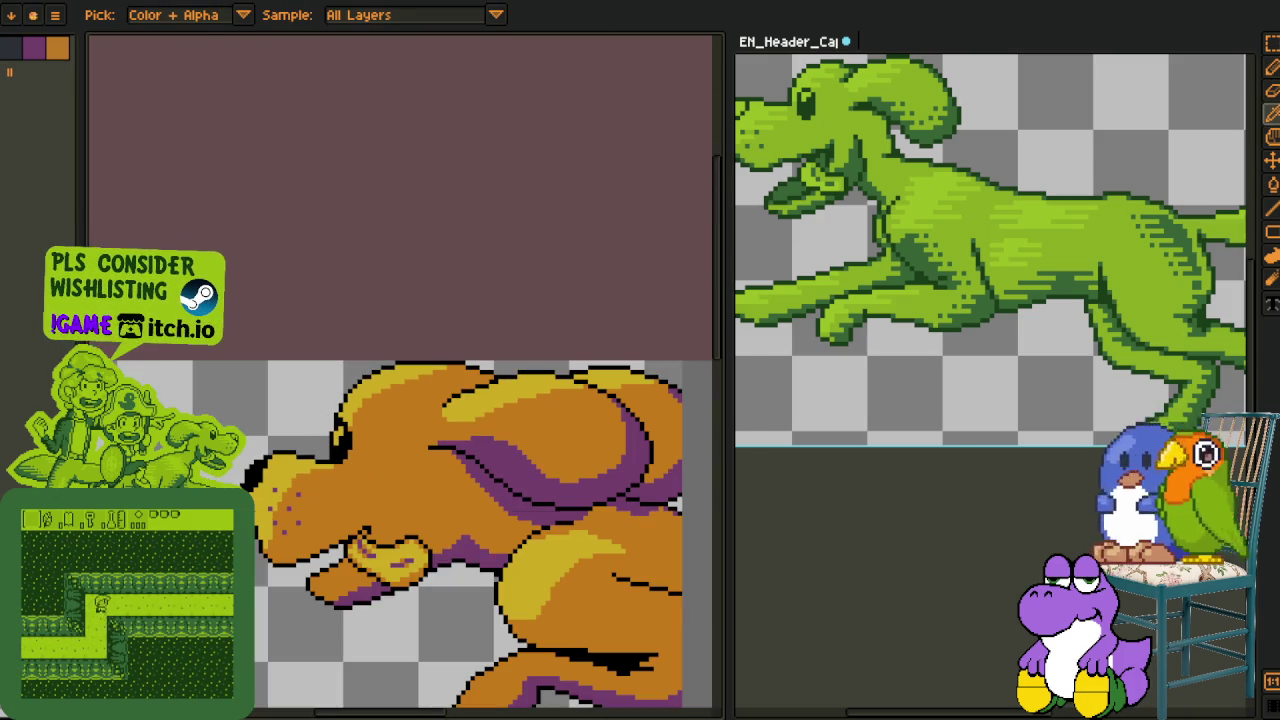
pyautogui.press('Tab')
pyautogui.rightClick(175, 693)
pyautogui.rightClick(204, 693)
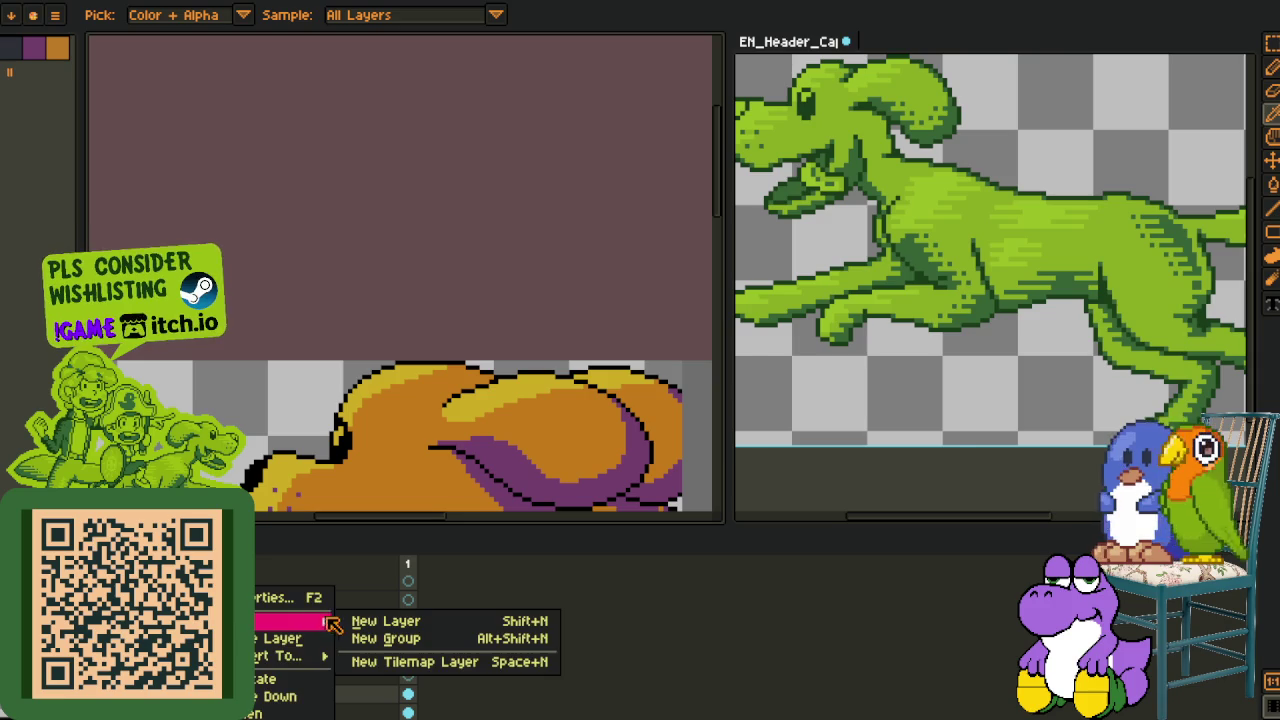
pyautogui.moveTo(290, 621)
pyautogui.click(352, 622)
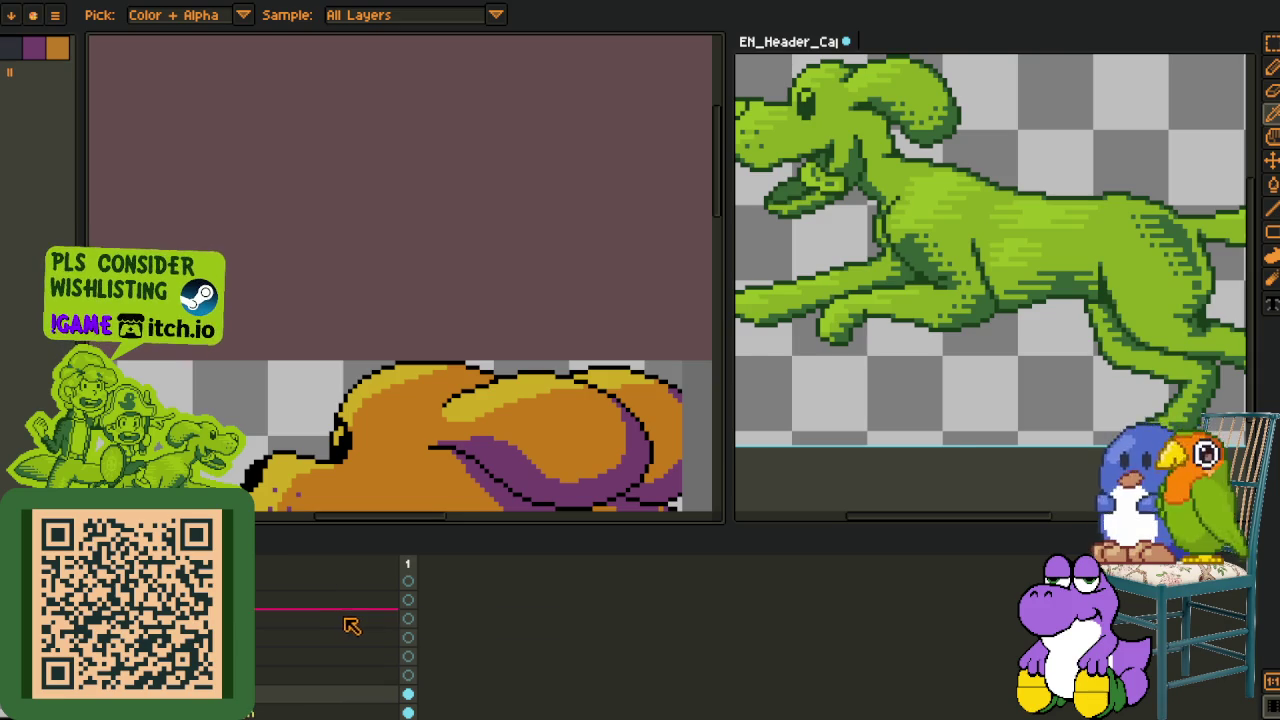
pyautogui.rightClick(270, 705)
pyautogui.click(450, 617)
pyautogui.press('Tab')
pyautogui.scroll(-3, 305, 494)
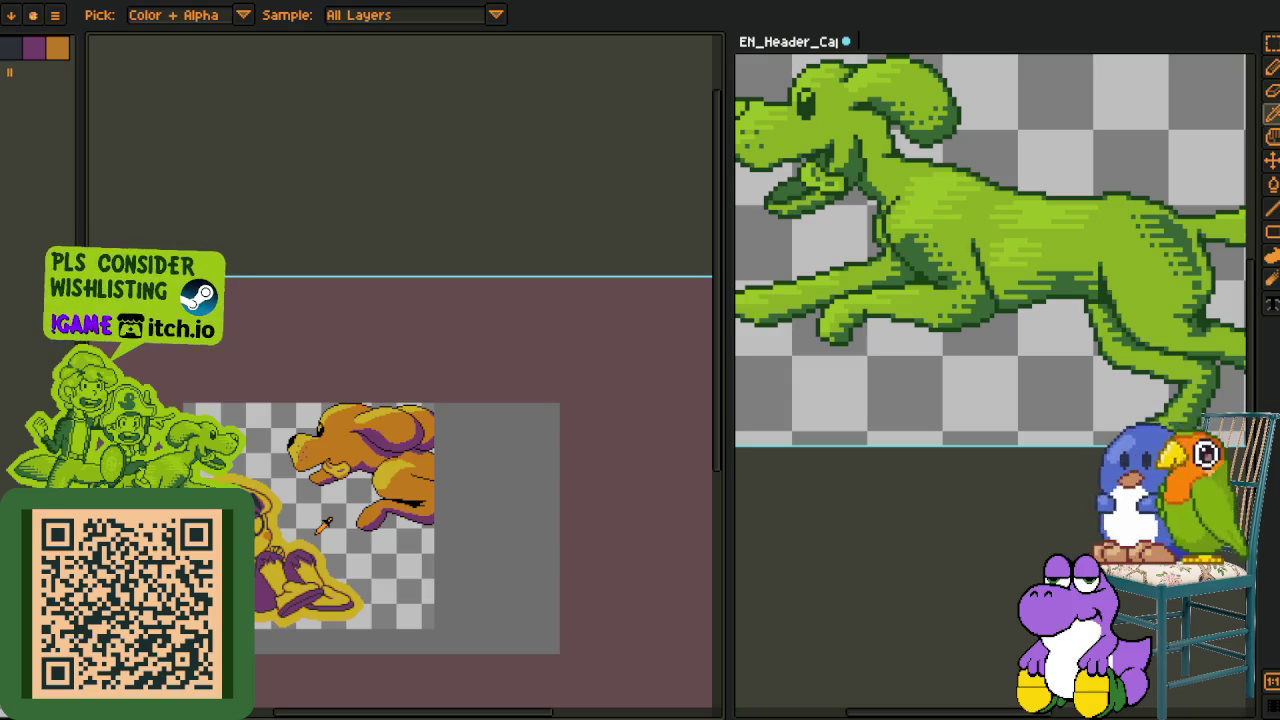
# Zoom in and sample the yellow highlight colour for the 1px pencil.
pyautogui.scroll(4, 328, 510)
pyautogui.scroll(1, 300, 505)
pyautogui.scroll(2, 280, 502)
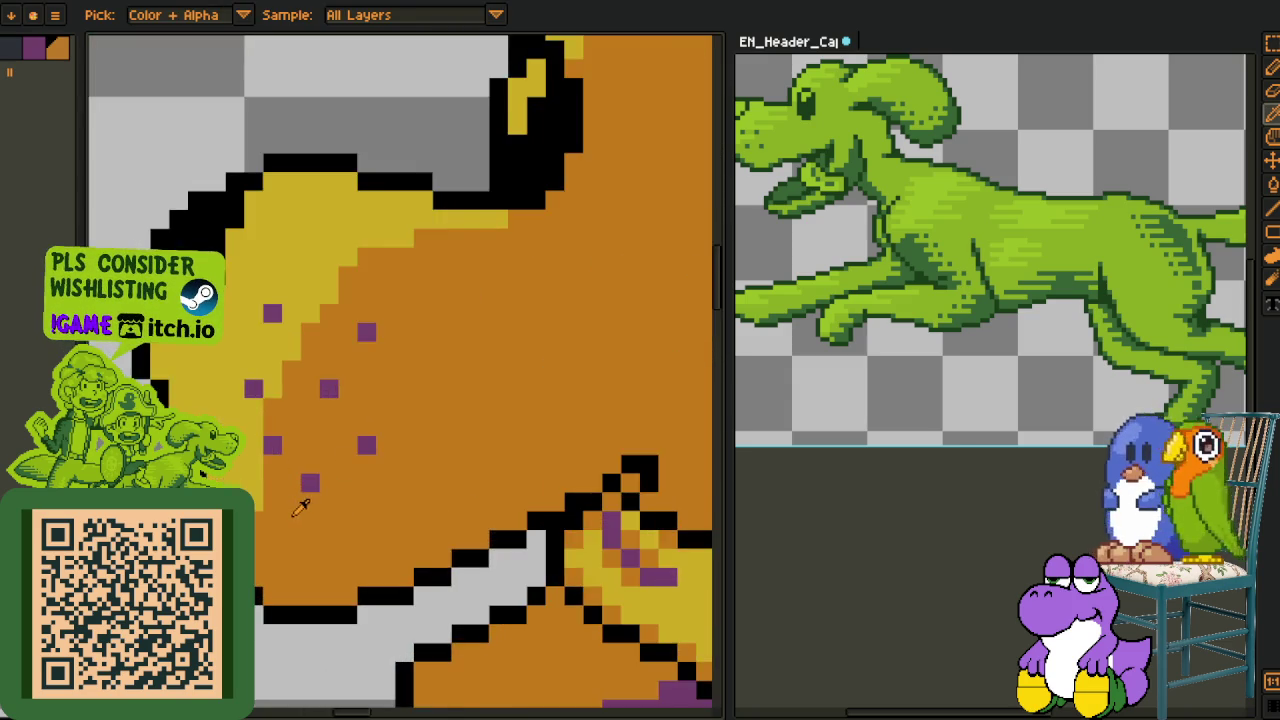
pyautogui.scroll(2, 264, 500)
pyautogui.scroll(-3, 266, 510)
pyautogui.press('Tab')
pyautogui.press('Tab')
pyautogui.scroll(3, 266, 515)
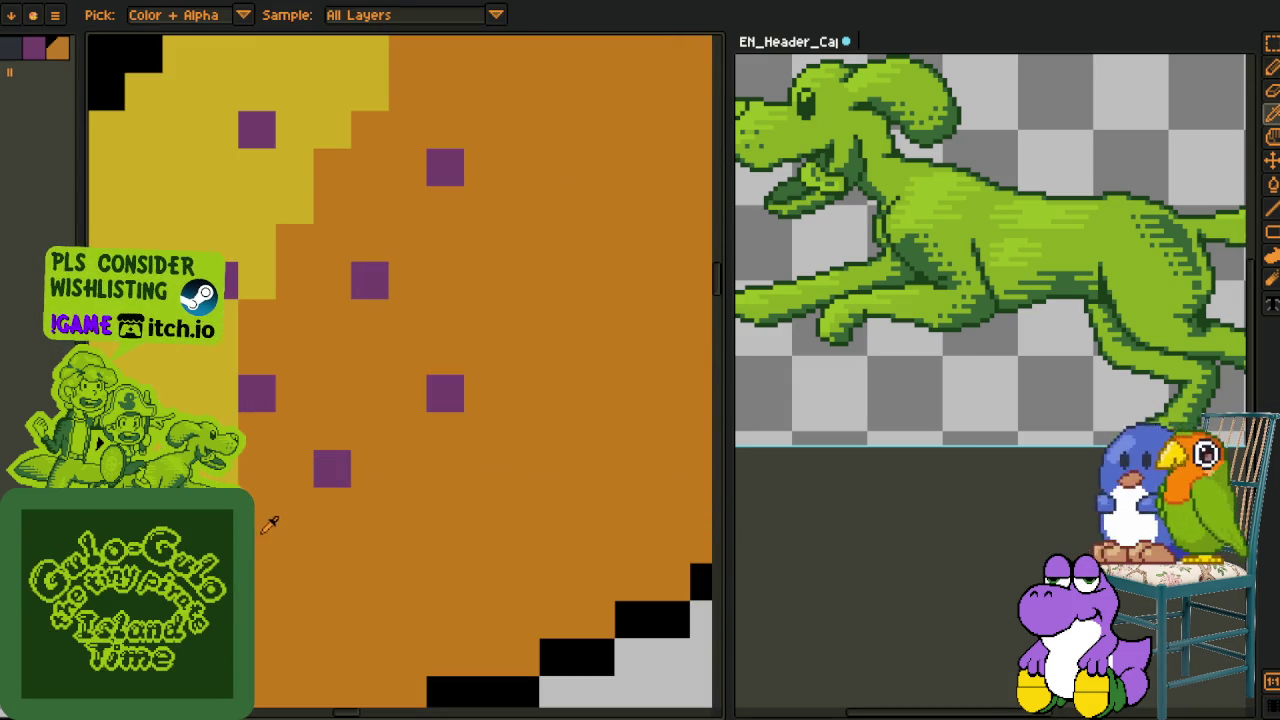
pyautogui.press('b')
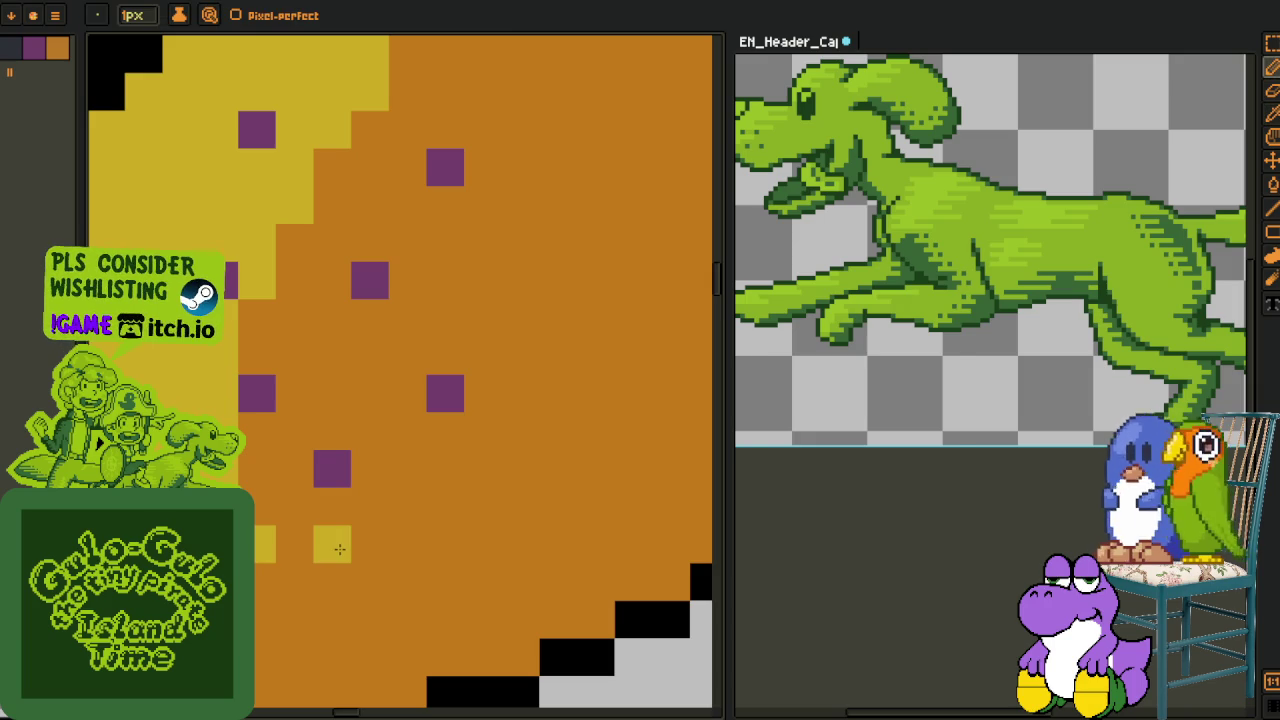
pyautogui.press('i')
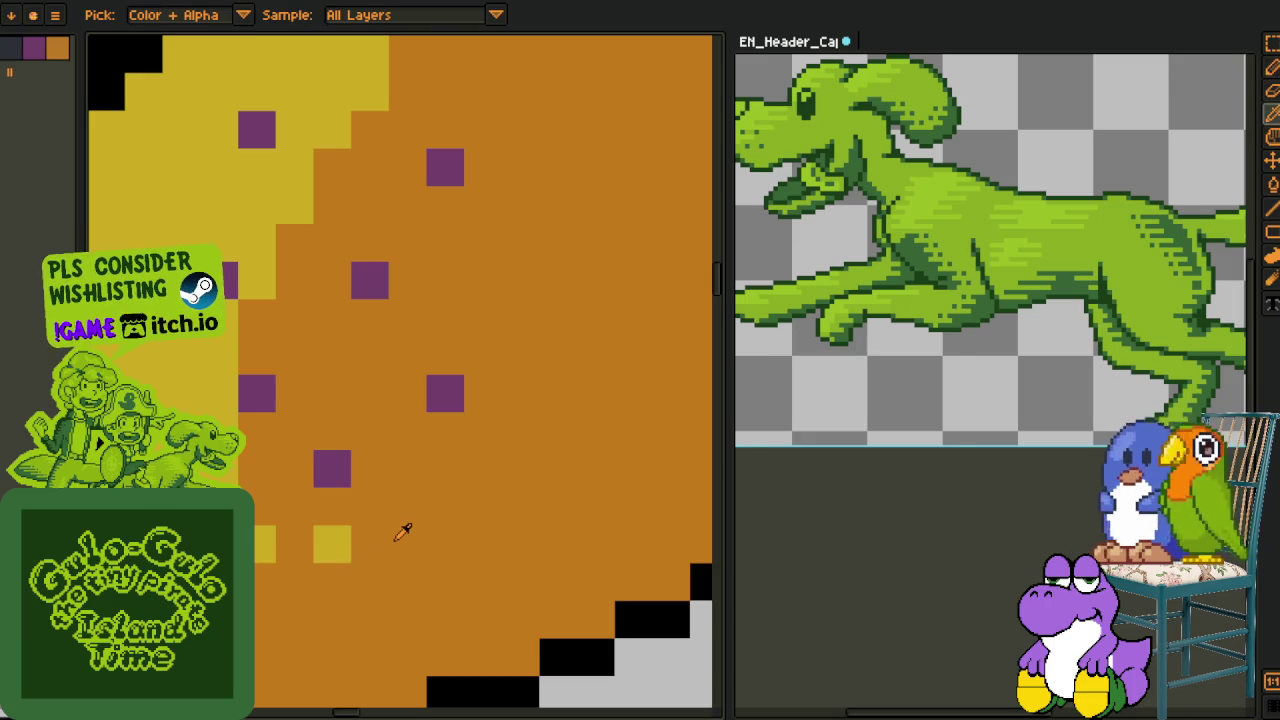
pyautogui.press('b')
pyautogui.press('i')
pyautogui.press('b')
pyautogui.press('i')
pyautogui.press('b')
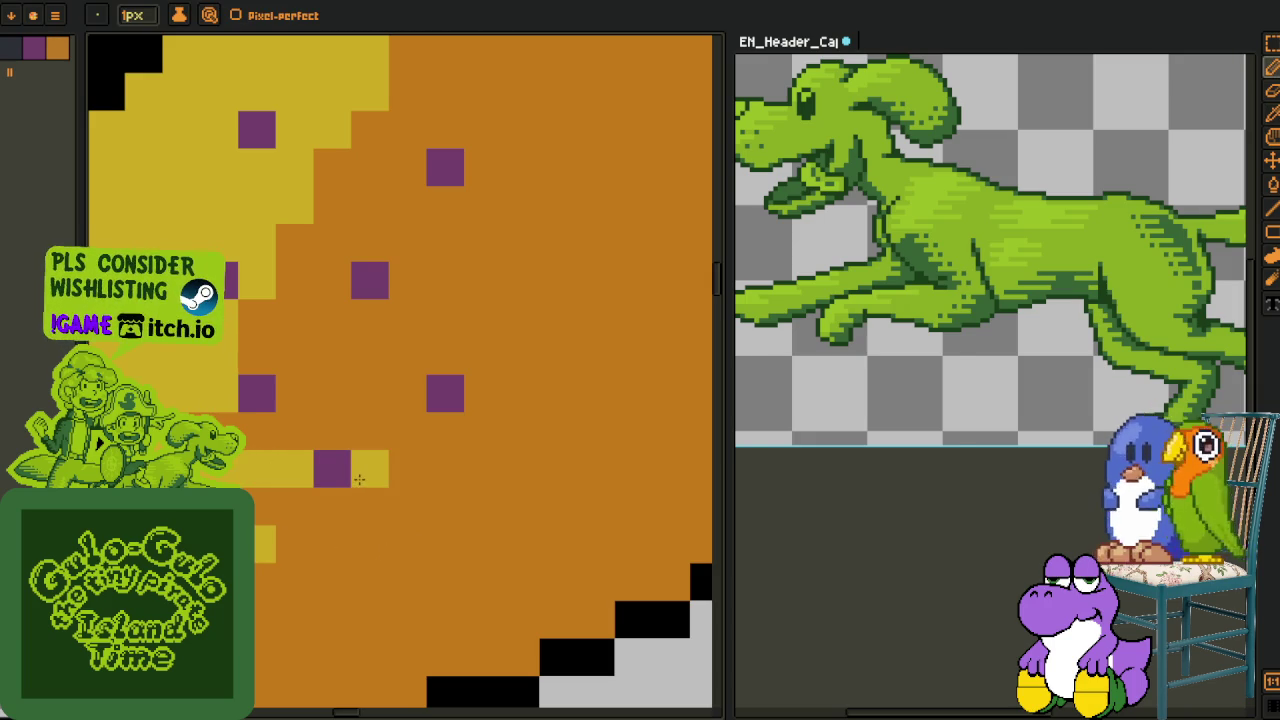
# Paint yellow highlight rows across the muzzle beside the purple freckle.
pyautogui.moveTo(224, 412); pyautogui.dragTo(285, 542)
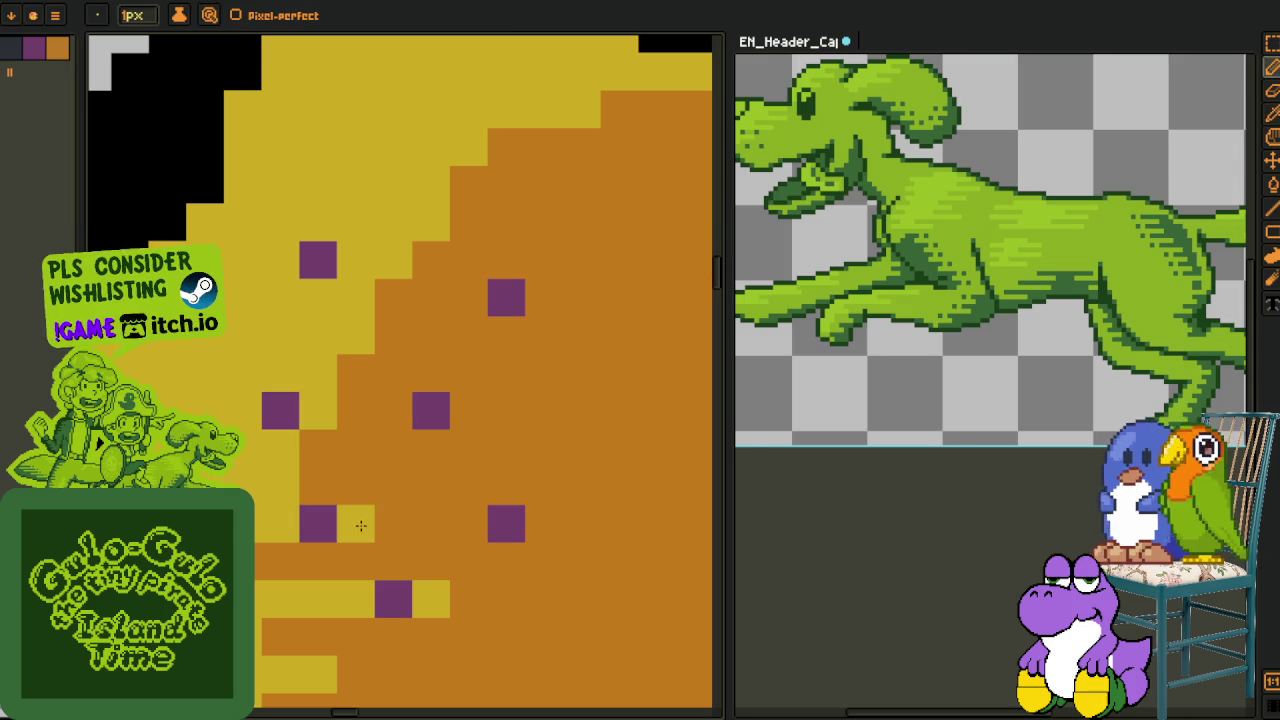
pyautogui.keyDown('alt'); pyautogui.click(280, 450); pyautogui.keyUp('alt')
pyautogui.moveTo(280, 450)
pyautogui.mouseDown()
pyautogui.moveTo(510, 452)
pyautogui.moveTo(420, 548)
pyautogui.mouseUp()
pyautogui.keyDown('alt'); pyautogui.click(270, 469); pyautogui.keyUp('alt')
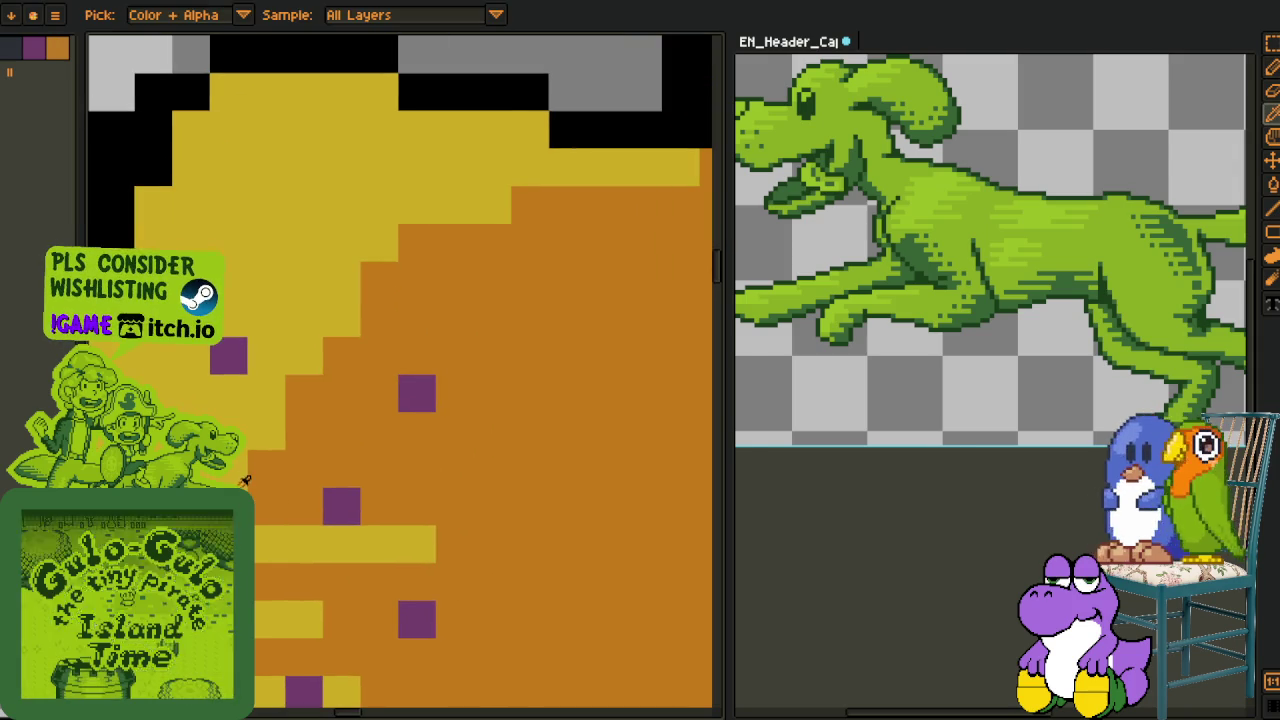
pyautogui.moveTo(270, 469); pyautogui.dragTo(363, 465)
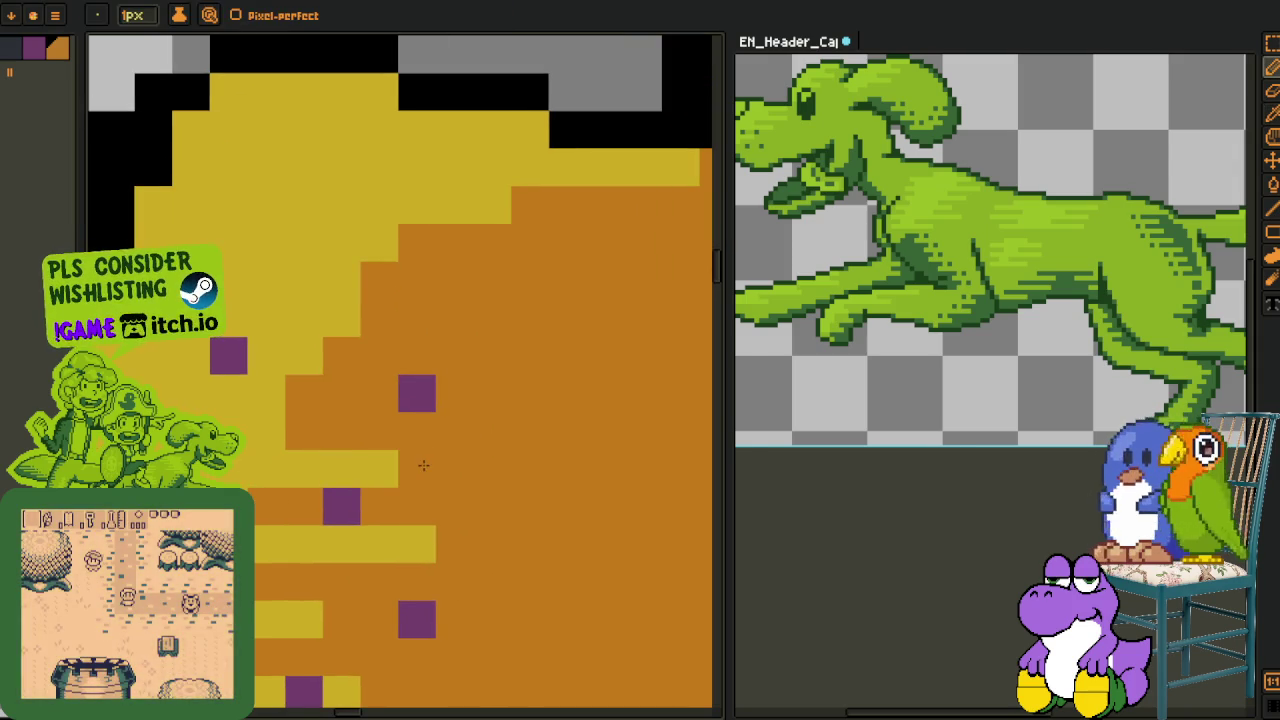
pyautogui.click(286, 417)
pyautogui.moveTo(290, 393); pyautogui.dragTo(540, 406)
pyautogui.click(446, 404)
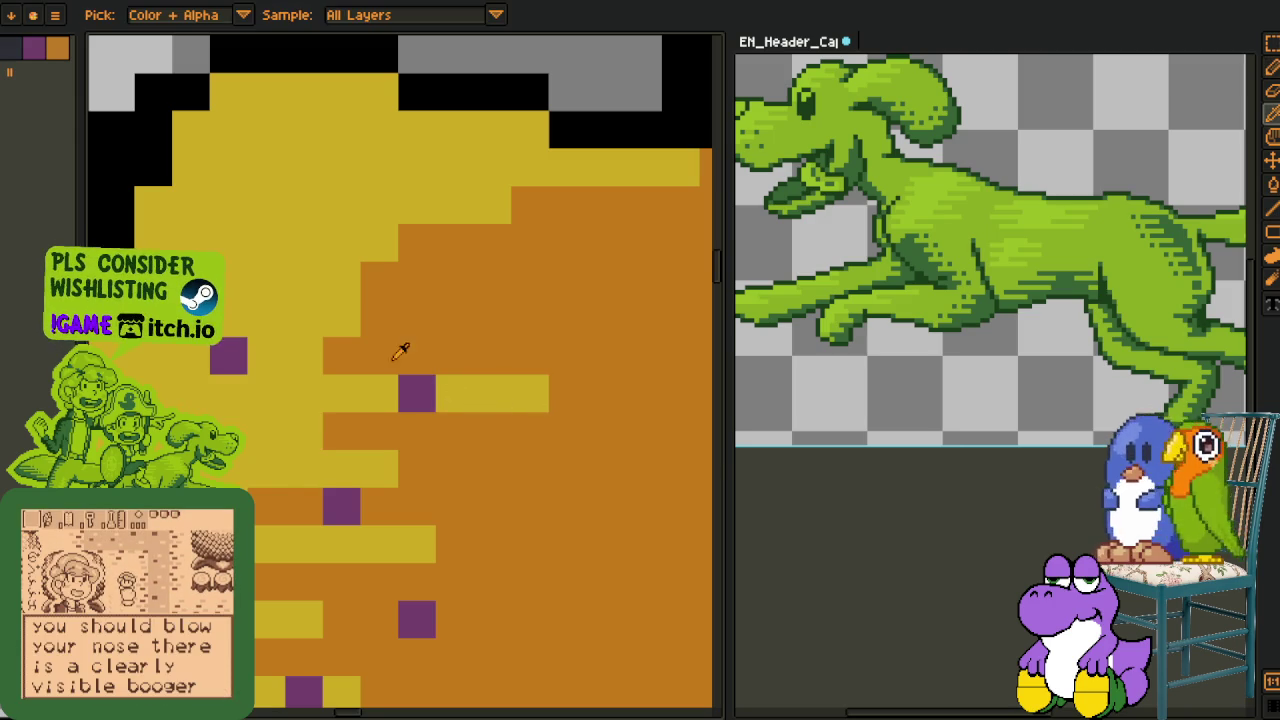
pyautogui.moveTo(371, 334)
pyautogui.mouseDown()
pyautogui.moveTo(333, 435)
pyautogui.moveTo(386, 398)
pyautogui.mouseUp()
# Touch up single highlight pixels and extend a yellow streak across the fur.
pyautogui.keyDown('alt'); pyautogui.click(327, 441); pyautogui.keyUp('alt')
pyautogui.click(266, 429)
pyautogui.keyDown('alt'); pyautogui.click(303, 400); pyautogui.keyUp('alt')
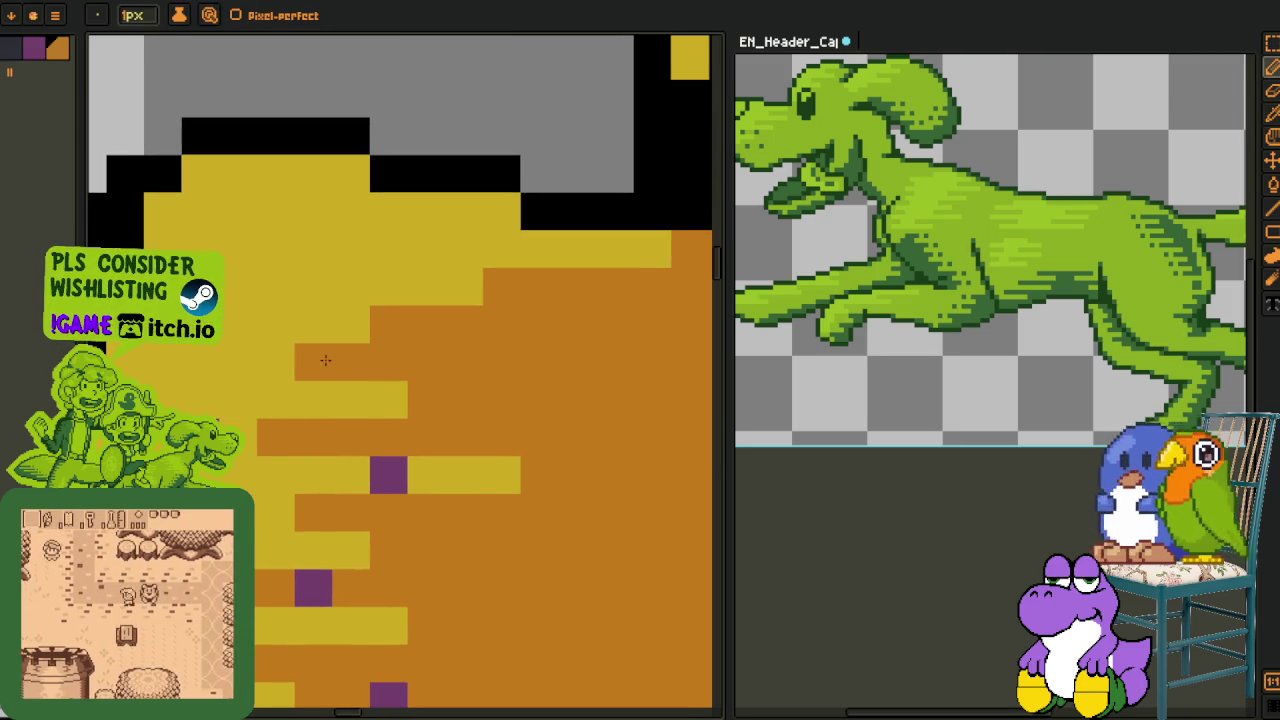
pyautogui.keyDown('alt'); pyautogui.click(343, 322); pyautogui.keyUp('alt')
pyautogui.moveTo(357, 324); pyautogui.dragTo(529, 324)
# Switch to the Hand tool and zoom out over the sprite sheet.
pyautogui.scroll(-3, 522, 328)
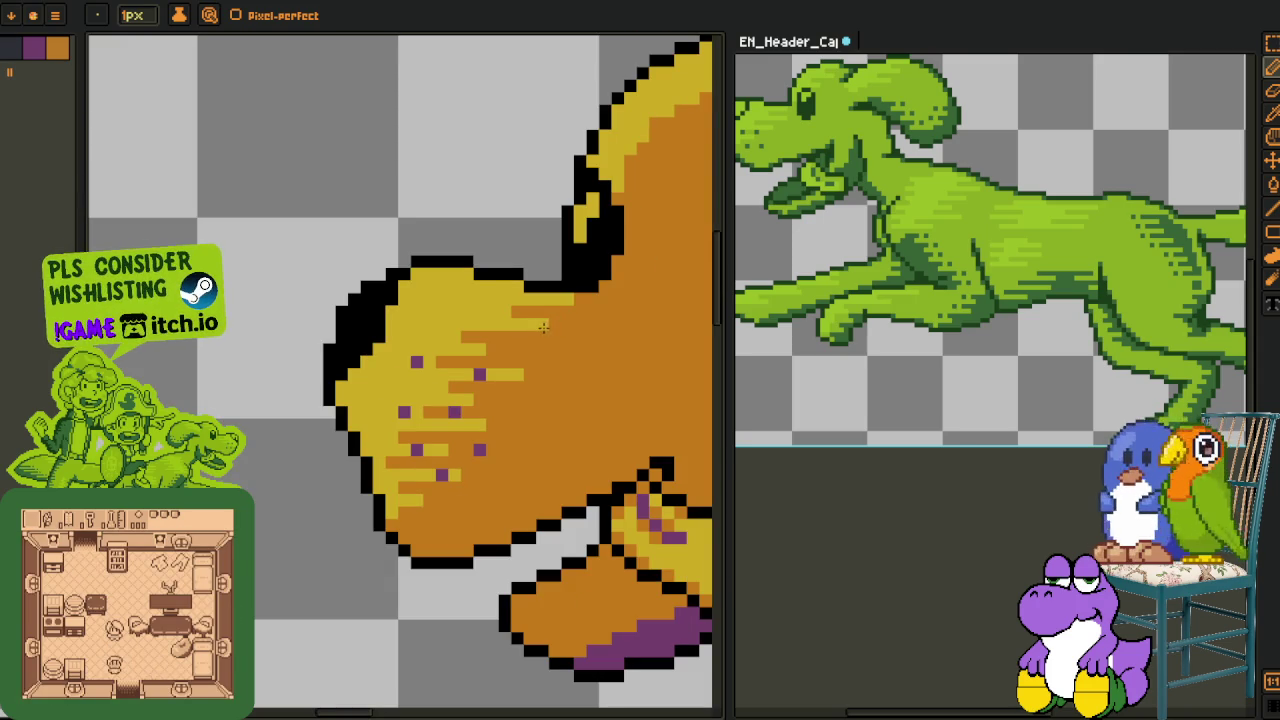
pyautogui.scroll(2, 564, 323)
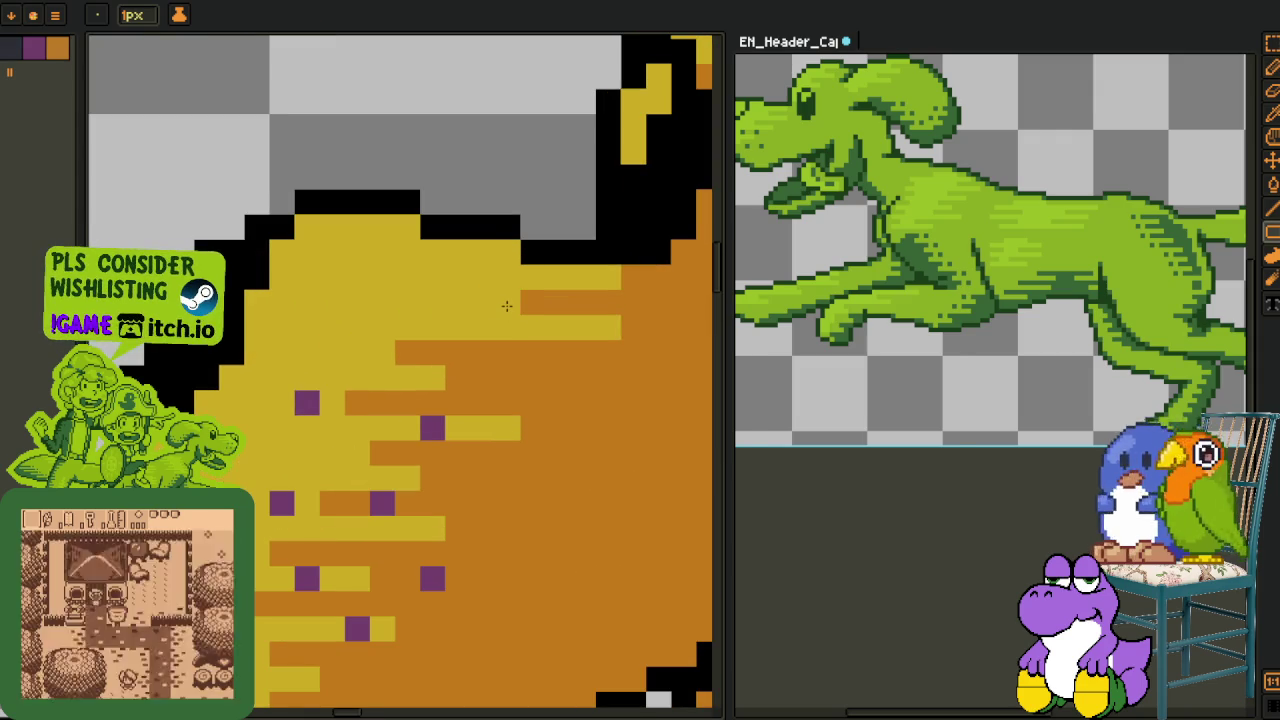
pyautogui.scroll(-2, 505, 305)
pyautogui.scroll(2, 410, 388)
pyautogui.press('i')
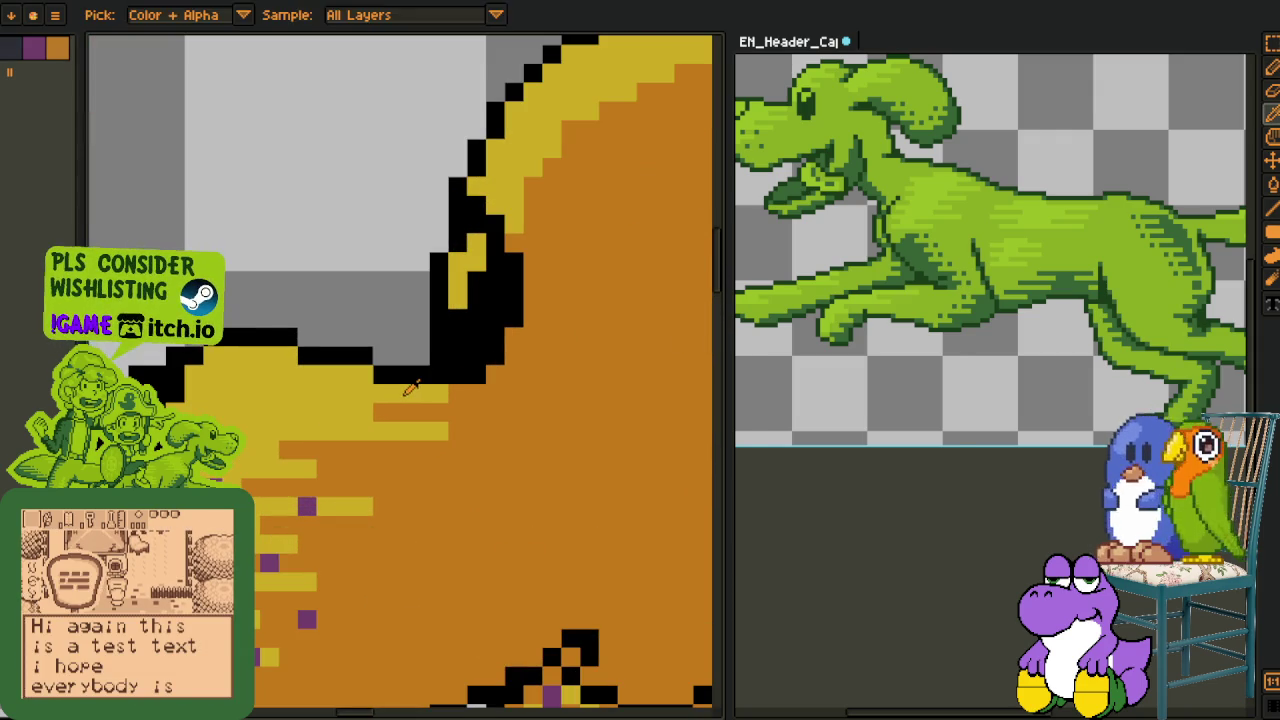
pyautogui.press('h')
pyautogui.scroll(-5, 374, 474)
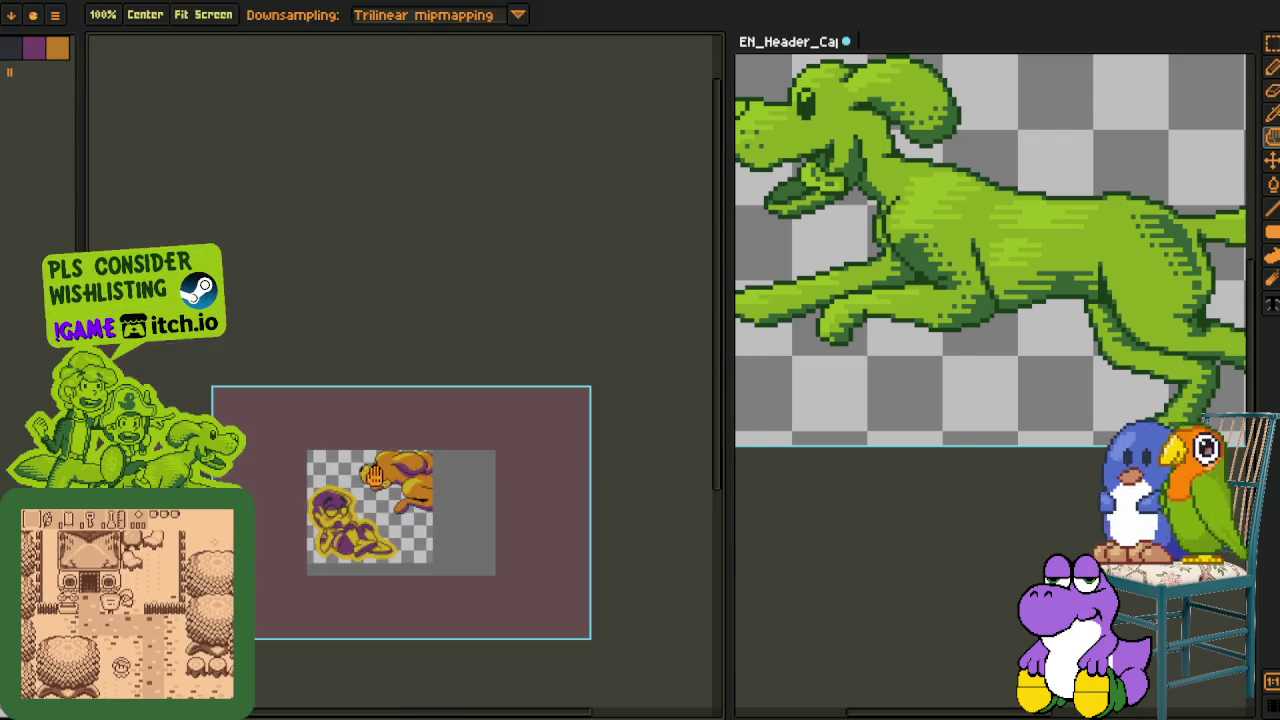
# Zoom in and pan to bring more of the orange and purple fur into view.
pyautogui.scroll(5, 374, 474)
pyautogui.scroll(2, 330, 455)
pyautogui.scroll(2, 300, 442)
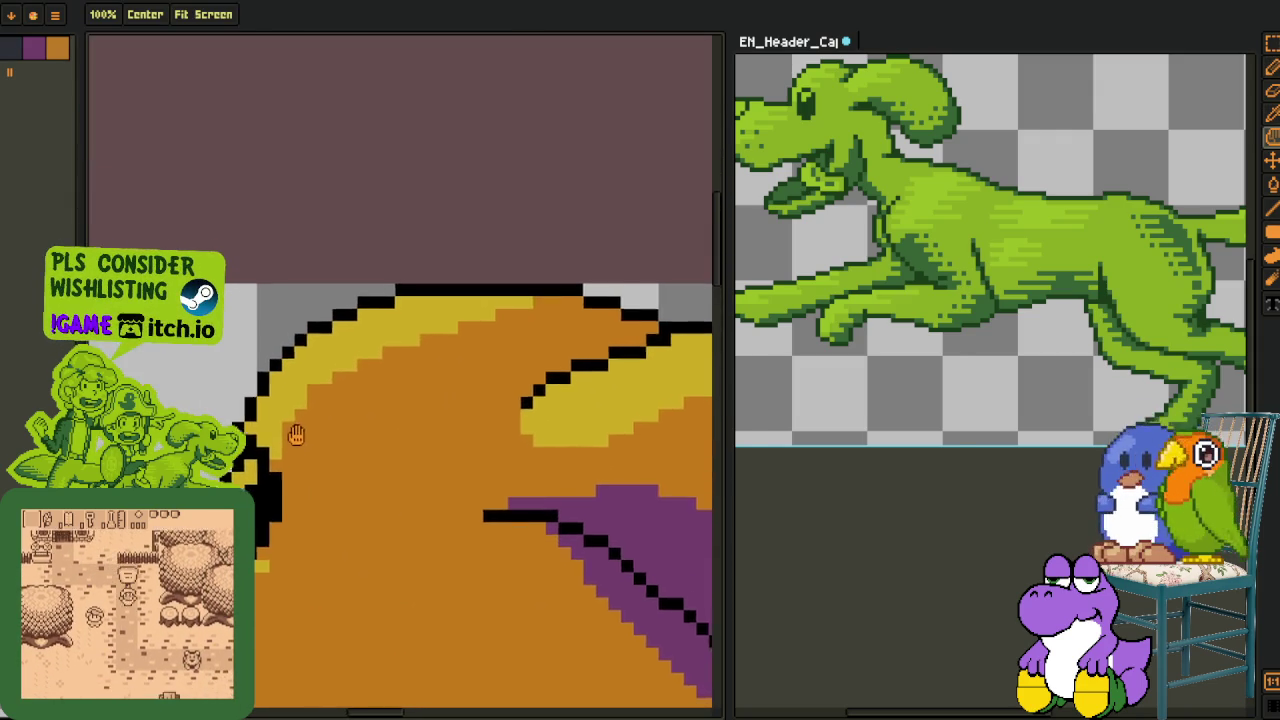
pyautogui.press('i')
pyautogui.scroll(2, 250, 450)
pyautogui.press('m')
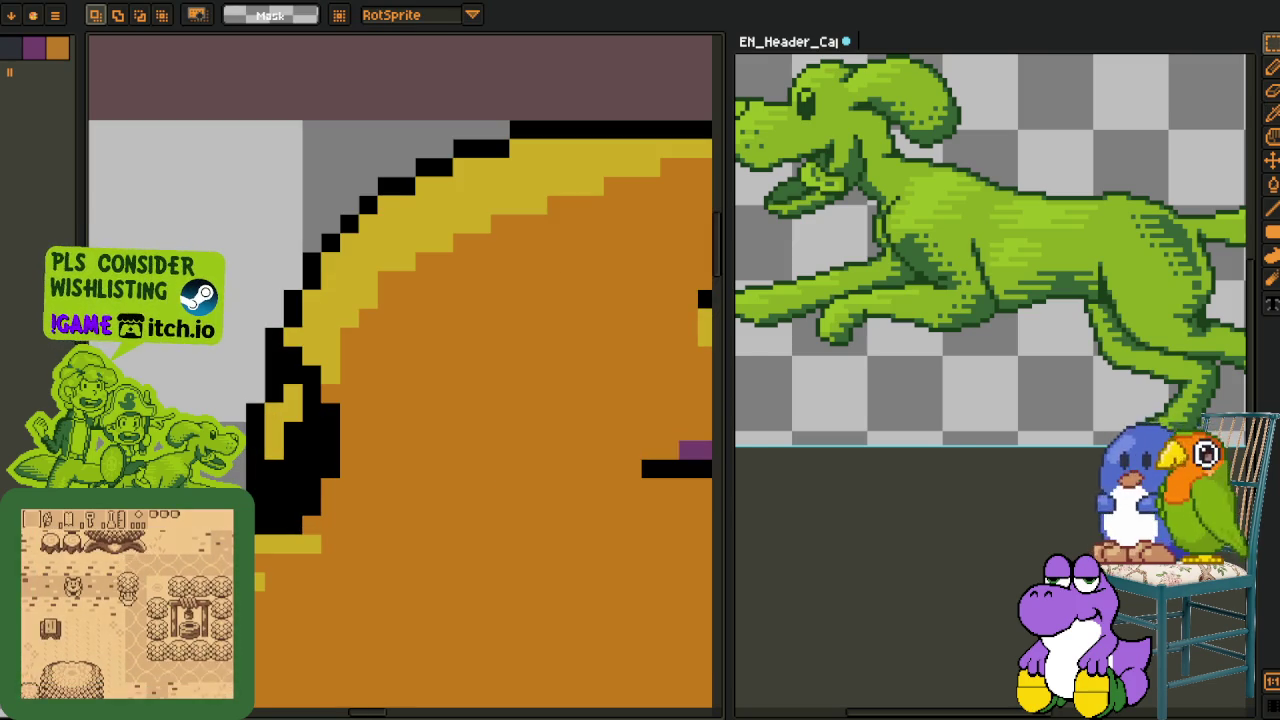
pyautogui.press('b')
pyautogui.scroll(-2, 400, 300)
pyautogui.press('Tab')
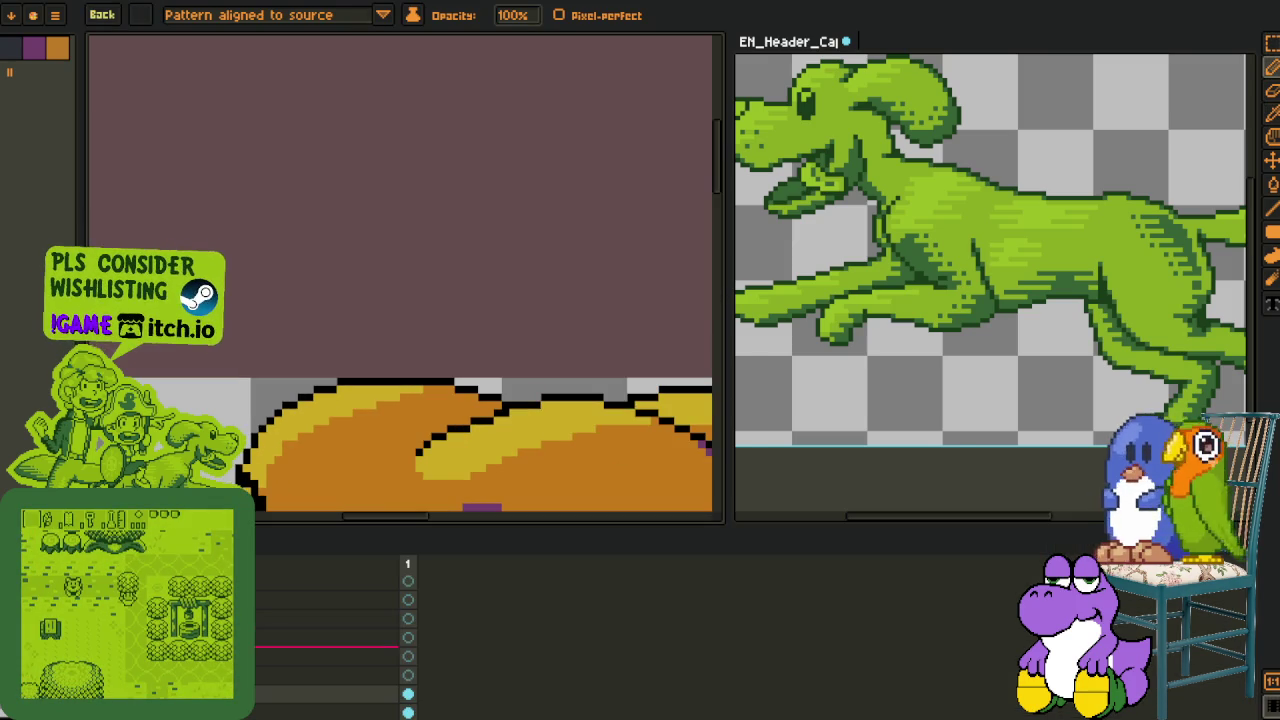
pyautogui.moveTo(400, 400); pyautogui.dragTo(400, 176)
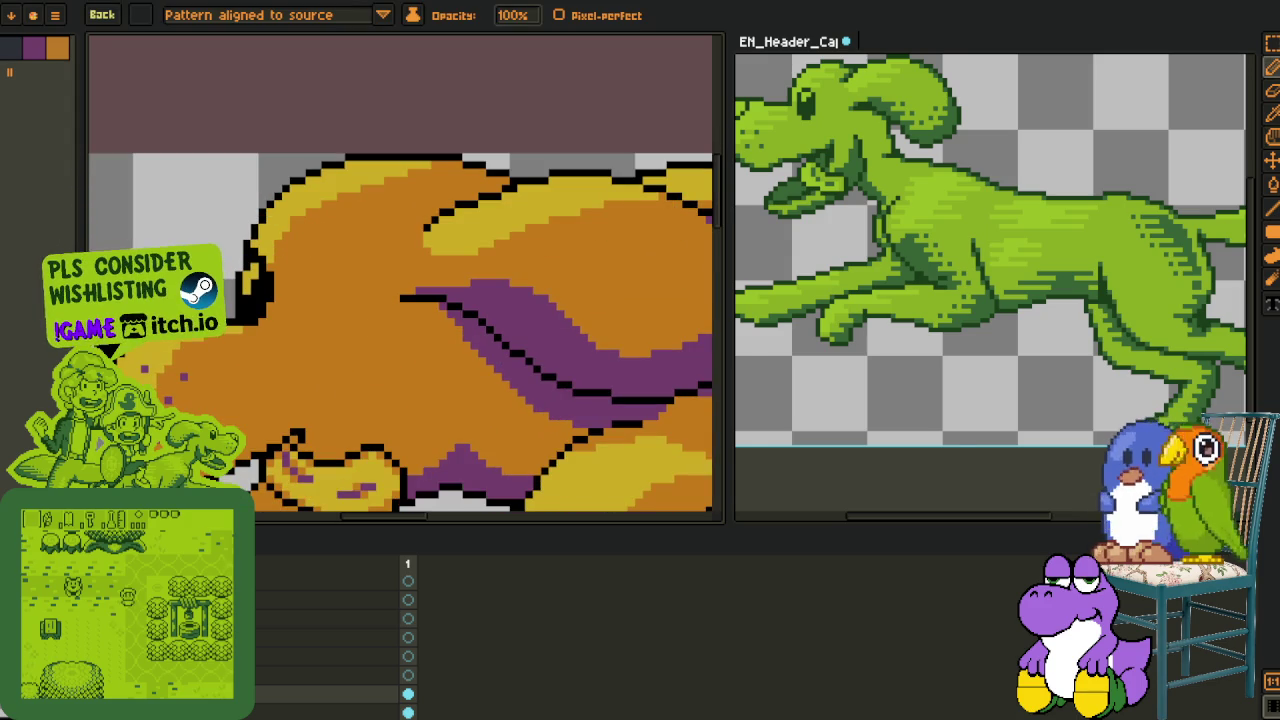
# Turn a small selected block of fur pixels into a custom brush.
pyautogui.press('m')
pyautogui.scroll(2, 258, 366)
pyautogui.scroll(2, 258, 366)
pyautogui.moveTo(200, 343); pyautogui.dragTo(258, 397)
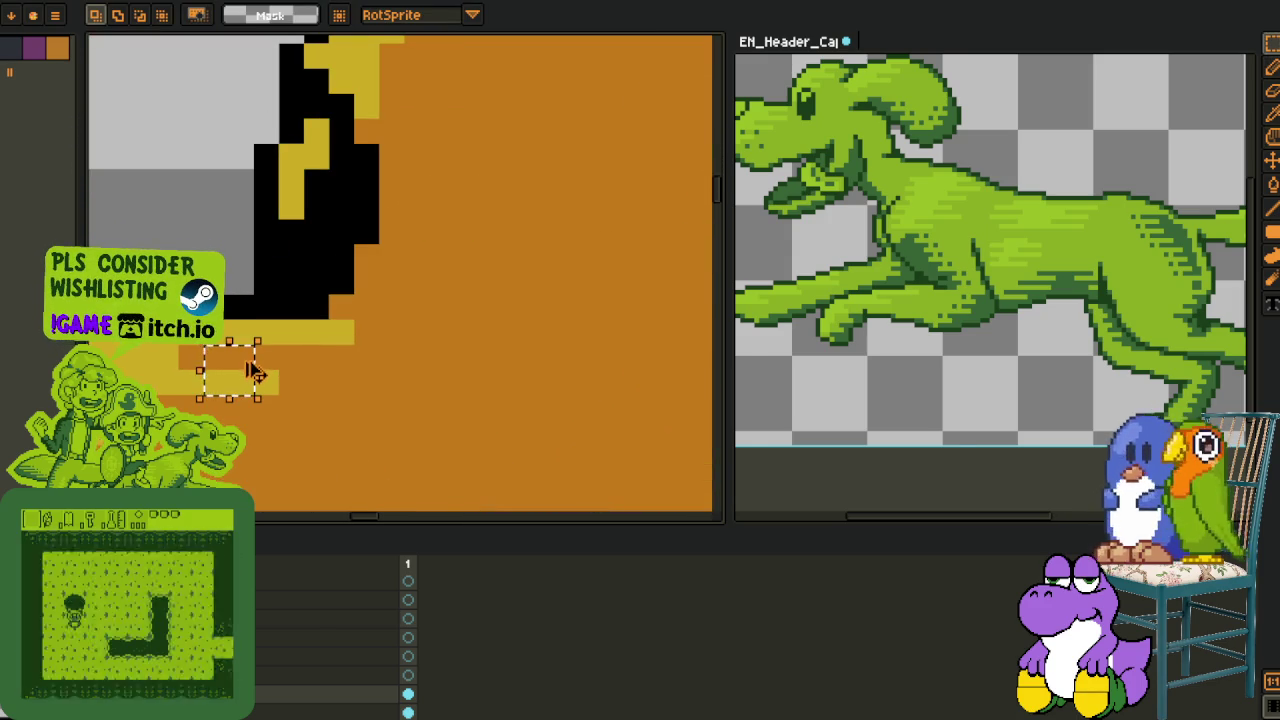
pyautogui.hotkey('ctrl', 'b')
pyautogui.moveTo(455, 135); pyautogui.dragTo(455, 430)
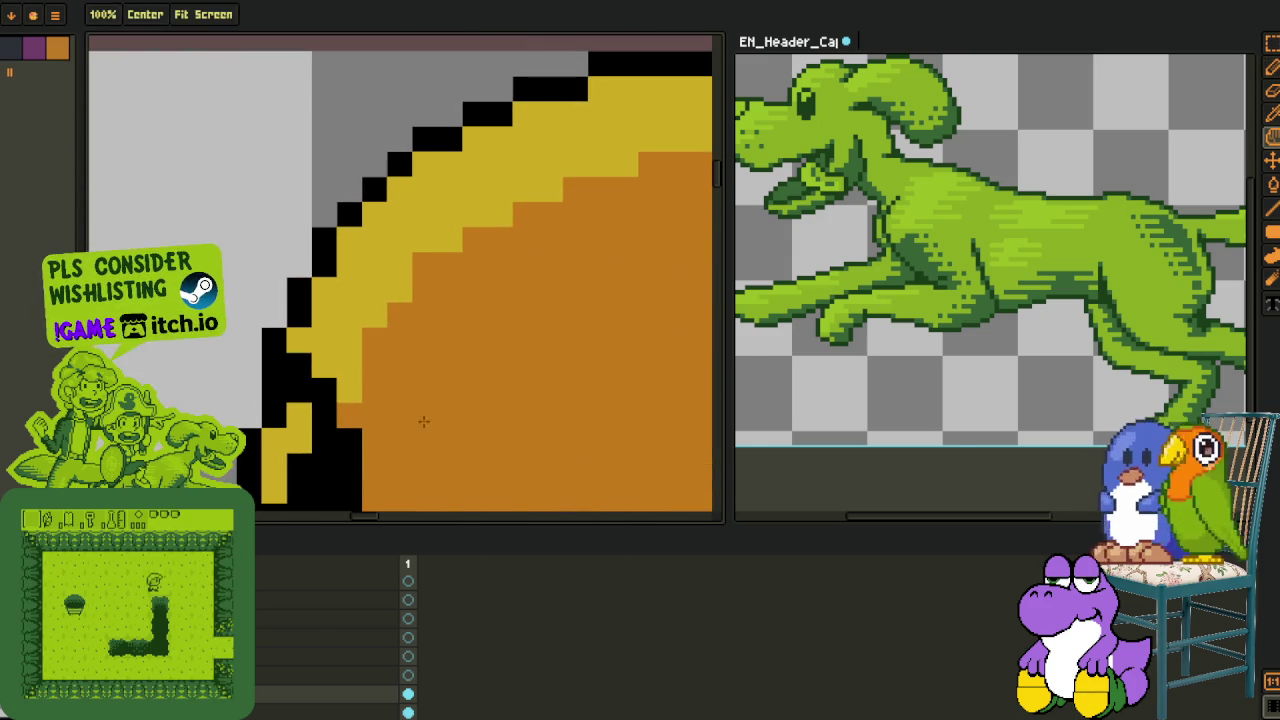
# Reset to the plain 1px brush and dot yellow pixels along the yellow-orange fur edge.
pyautogui.click(141, 14)
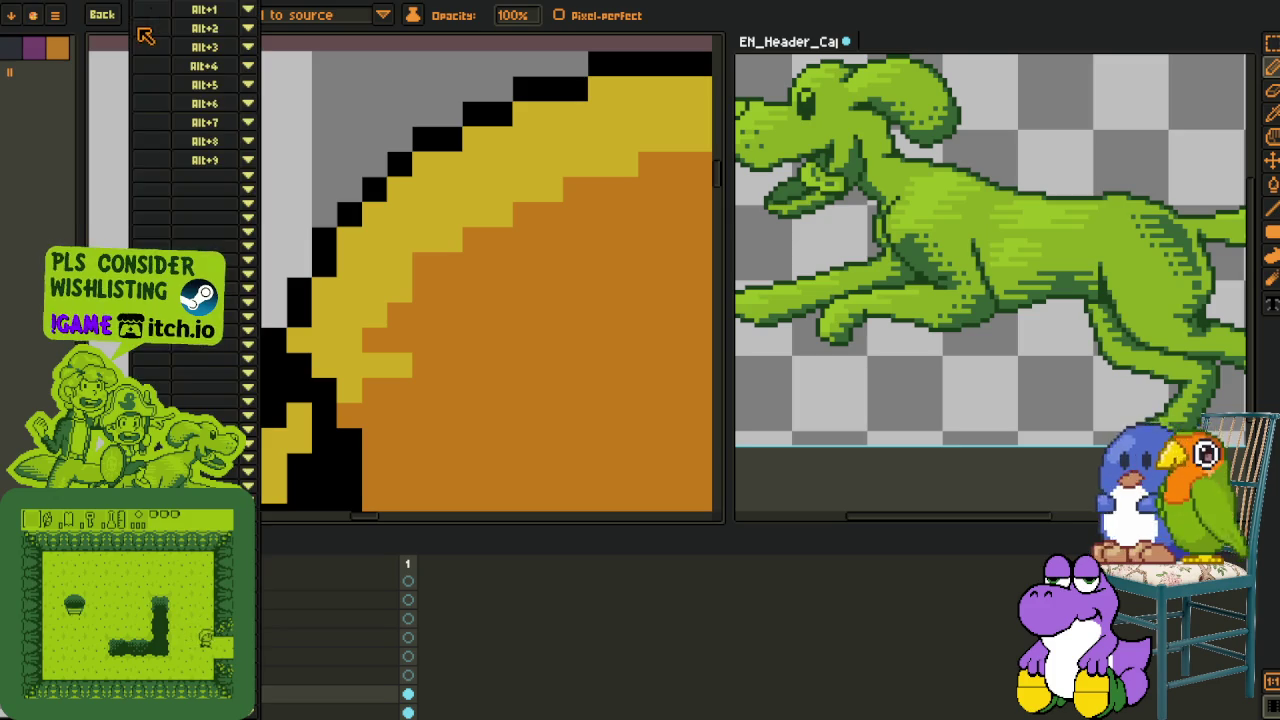
pyautogui.click(154, 10)
pyautogui.scroll(-2, 346, 190)
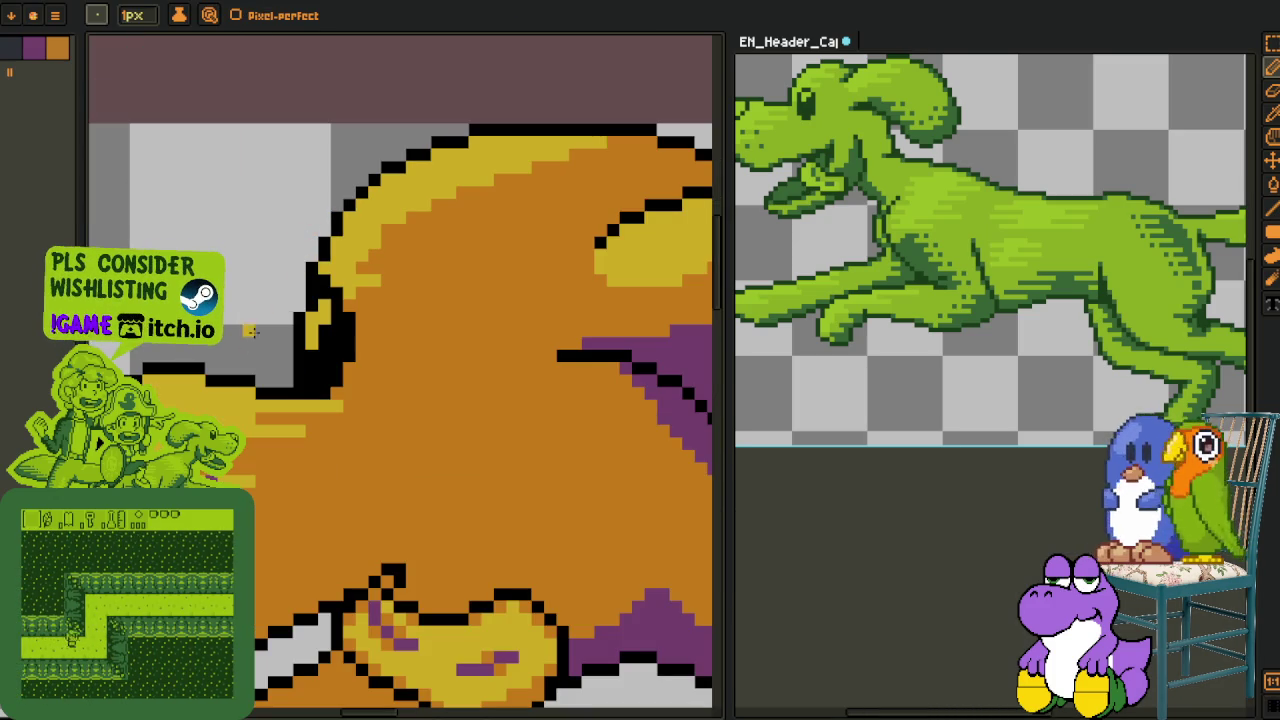
pyautogui.scroll(3, 352, 318)
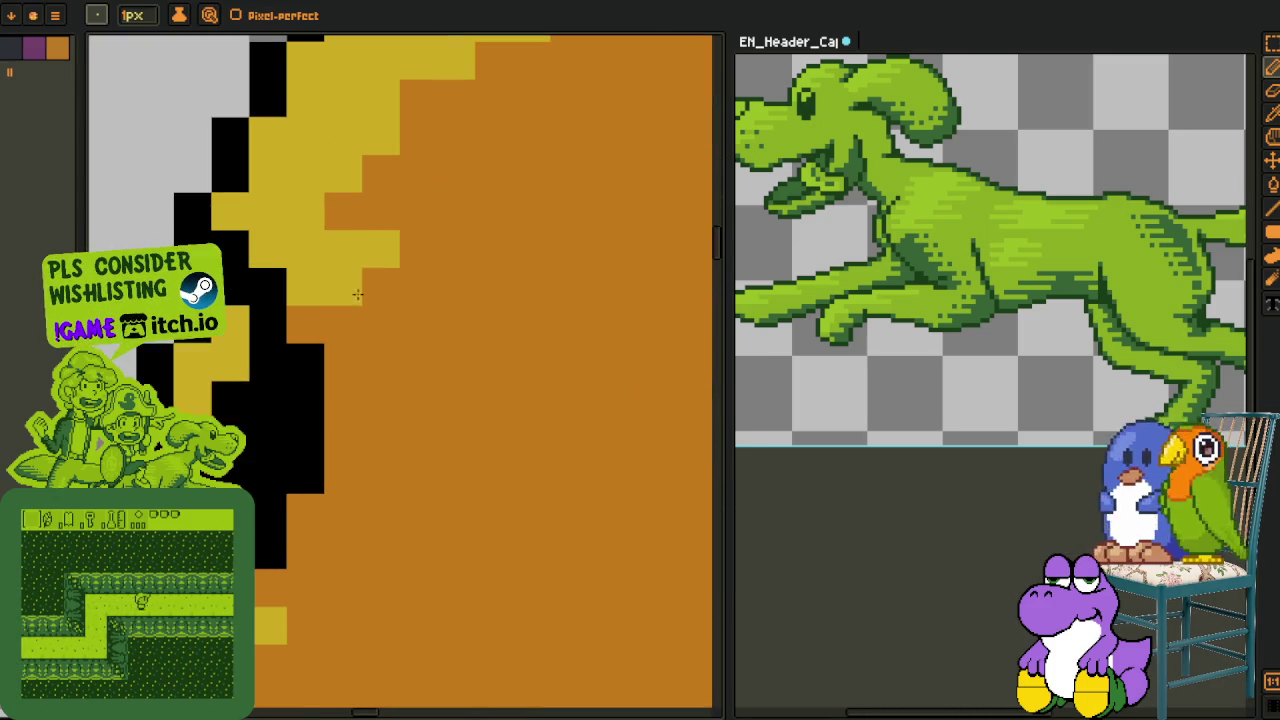
pyautogui.moveTo(418, 173); pyautogui.dragTo(495, 173)
pyautogui.click(360, 278)
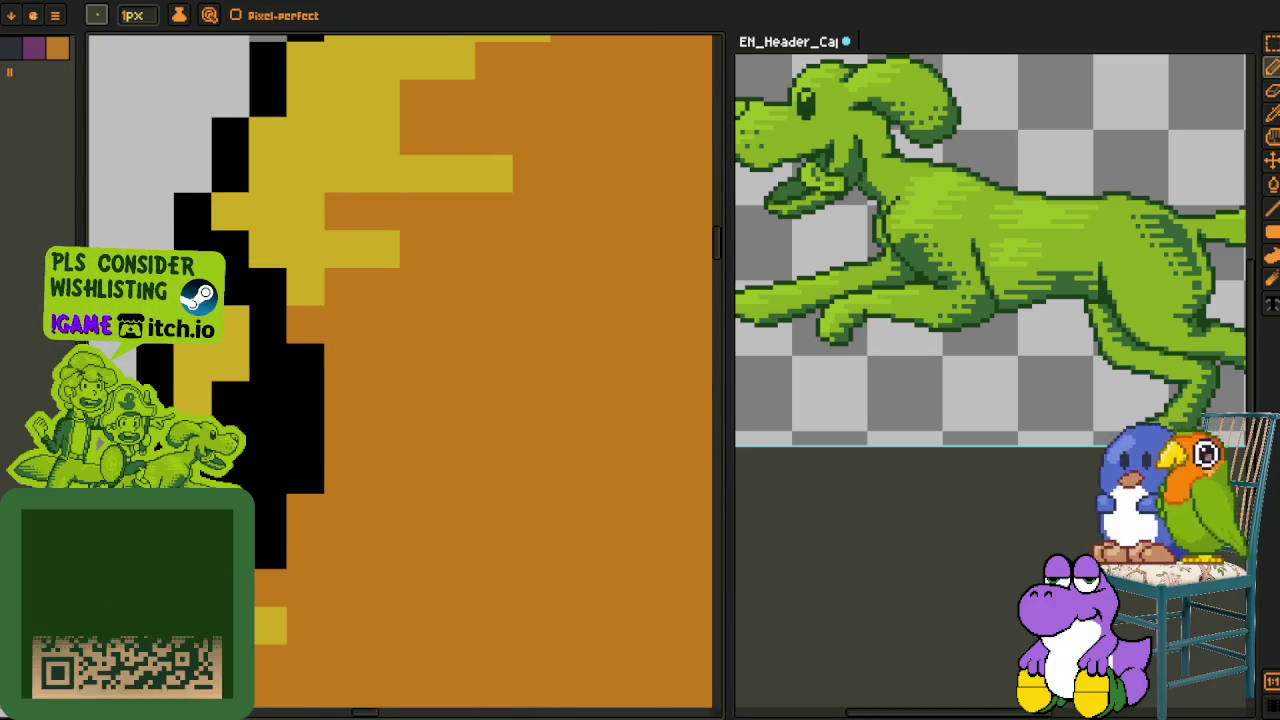
# Zoom out and pan over to the yellow game sprite sheet.
pyautogui.scroll(-2, 232, 163)
pyautogui.scroll(-2, 232, 163)
pyautogui.scroll(-2, 232, 163)
pyautogui.moveTo(232, 163); pyautogui.dragTo(250, 380)
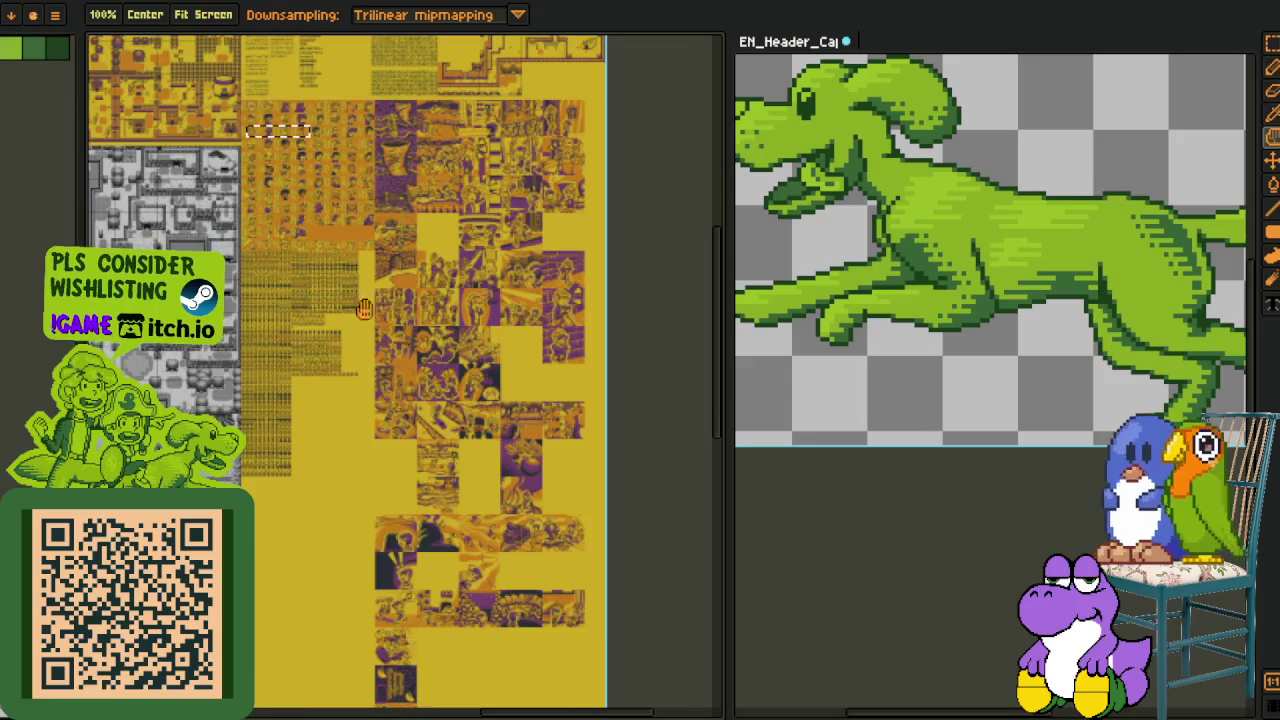
# Marquee-select the block of menu icons on the Inventory mockup, then clear the selection.
pyautogui.press('r')
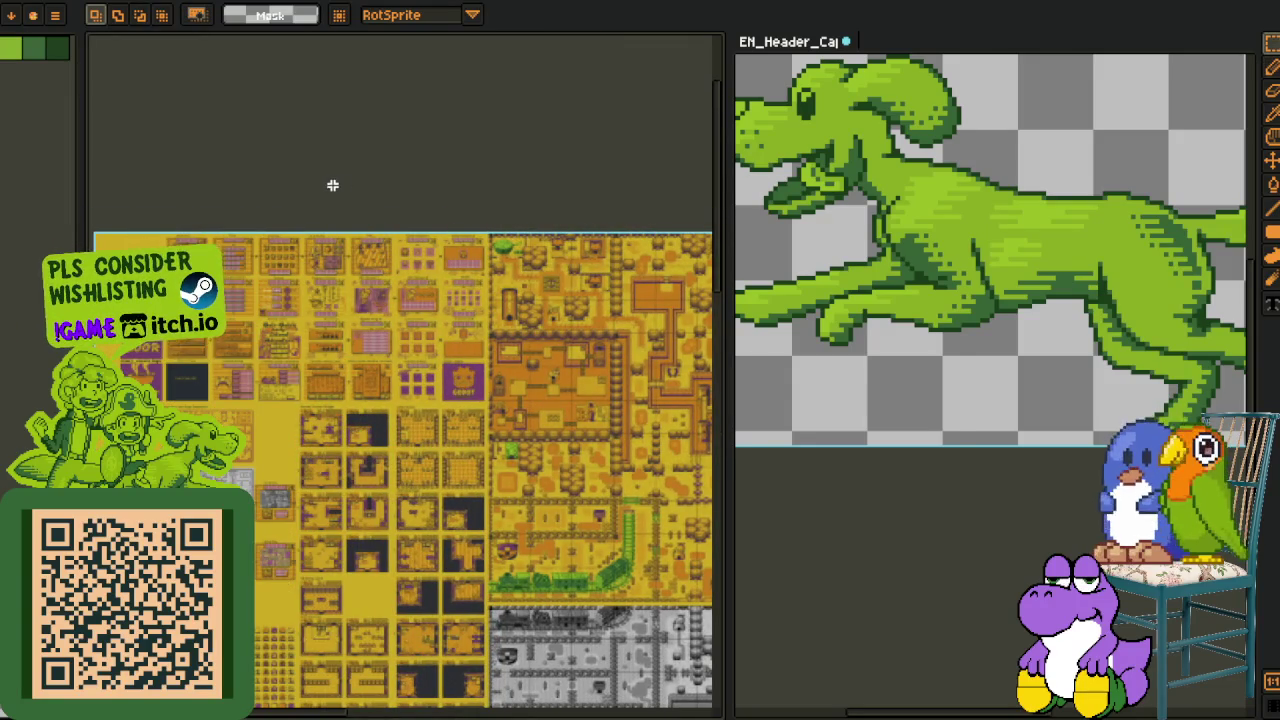
pyautogui.scroll(2, 358, 237)
pyautogui.scroll(2, 358, 237)
pyautogui.scroll(2, 358, 237)
pyautogui.moveTo(358, 237); pyautogui.dragTo(520, 240)
pyautogui.scroll(2, 520, 240)
pyautogui.scroll(-2, 520, 240)
pyautogui.moveTo(144, 76); pyautogui.dragTo(478, 322)
pyautogui.click(455, 485)
# Select the ghost icon and then the upper pink bar.
pyautogui.scroll(1, 300, 467)
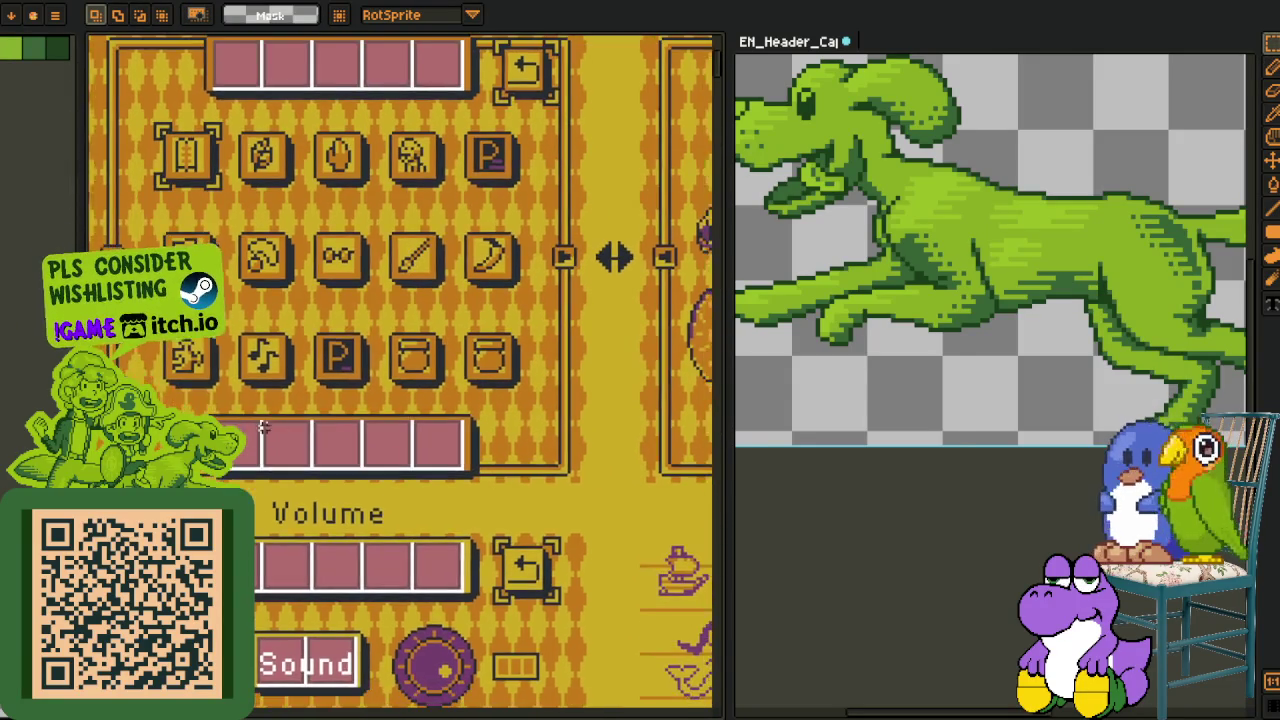
pyautogui.scroll(1, 315, 455)
pyautogui.scroll(2, 335, 435)
pyautogui.scroll(1, 484, 233)
pyautogui.moveTo(272, 198); pyautogui.dragTo(485, 432)
pyautogui.scroll(-2, 567, 478)
pyautogui.scroll(-3, 450, 420)
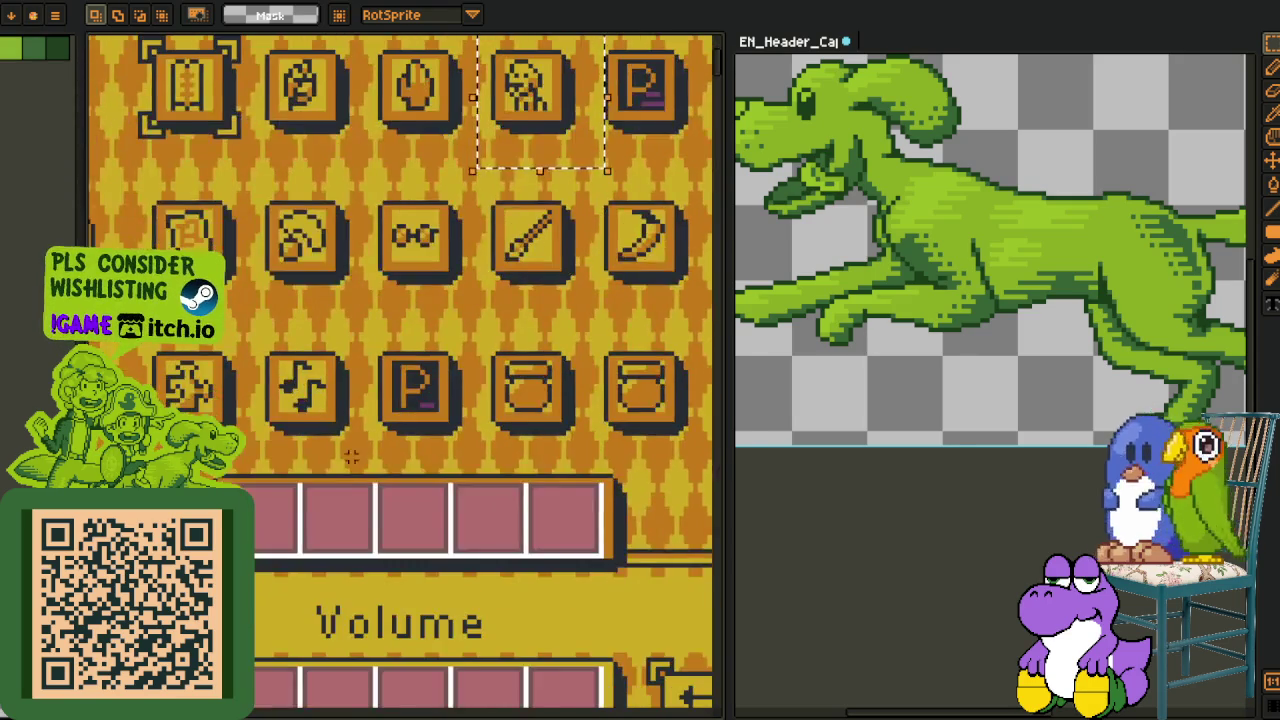
pyautogui.scroll(-2, 300, 340)
pyautogui.moveTo(118, 318); pyautogui.dragTo(622, 472)
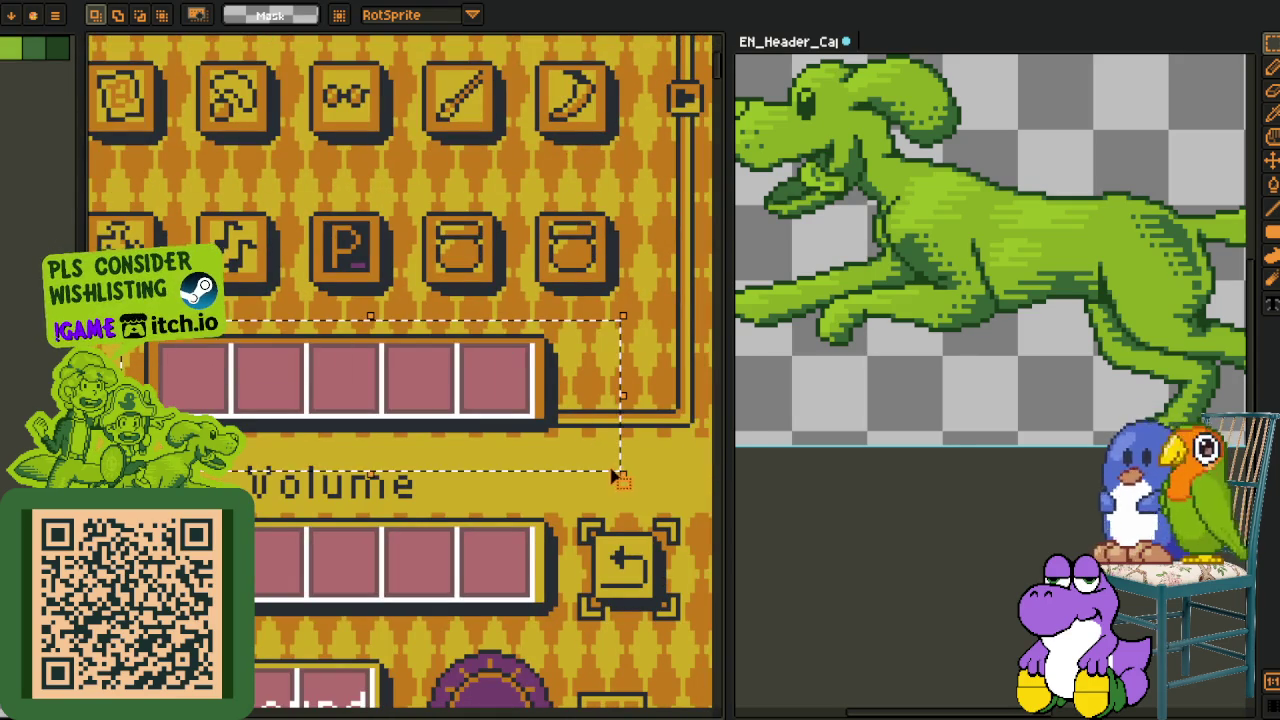
# Pan around the Inventory heading and select a group of menu icons, then a single icon.
pyautogui.moveTo(229, 278)
pyautogui.mouseDown()
pyautogui.moveTo(278, 588)
pyautogui.moveTo(268, 593)
pyautogui.mouseUp()
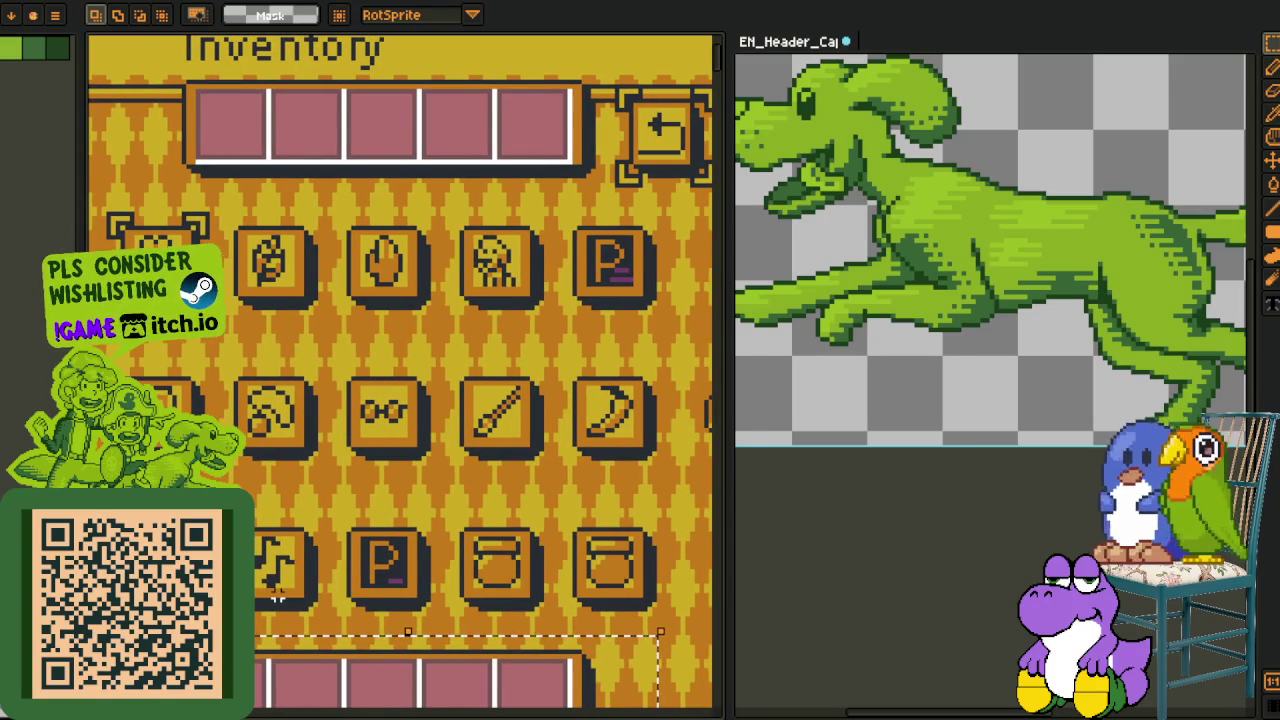
pyautogui.moveTo(327, 555); pyautogui.dragTo(332, 410)
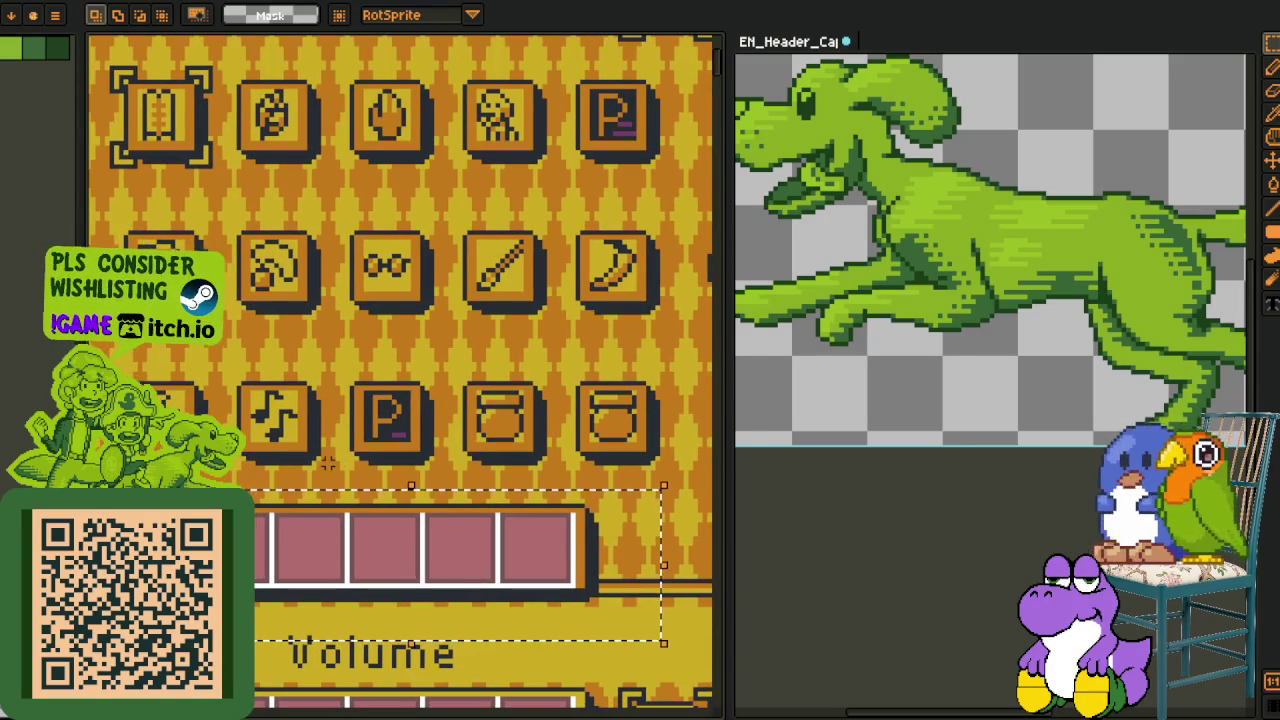
pyautogui.moveTo(105, 53)
pyautogui.mouseDown()
pyautogui.moveTo(205, 193)
pyautogui.moveTo(563, 371)
pyautogui.moveTo(223, 346)
pyautogui.mouseUp()
pyautogui.scroll(1, 205, 193)
pyautogui.moveTo(350, 188); pyautogui.dragTo(490, 328)
pyautogui.scroll(-1, 440, 522)
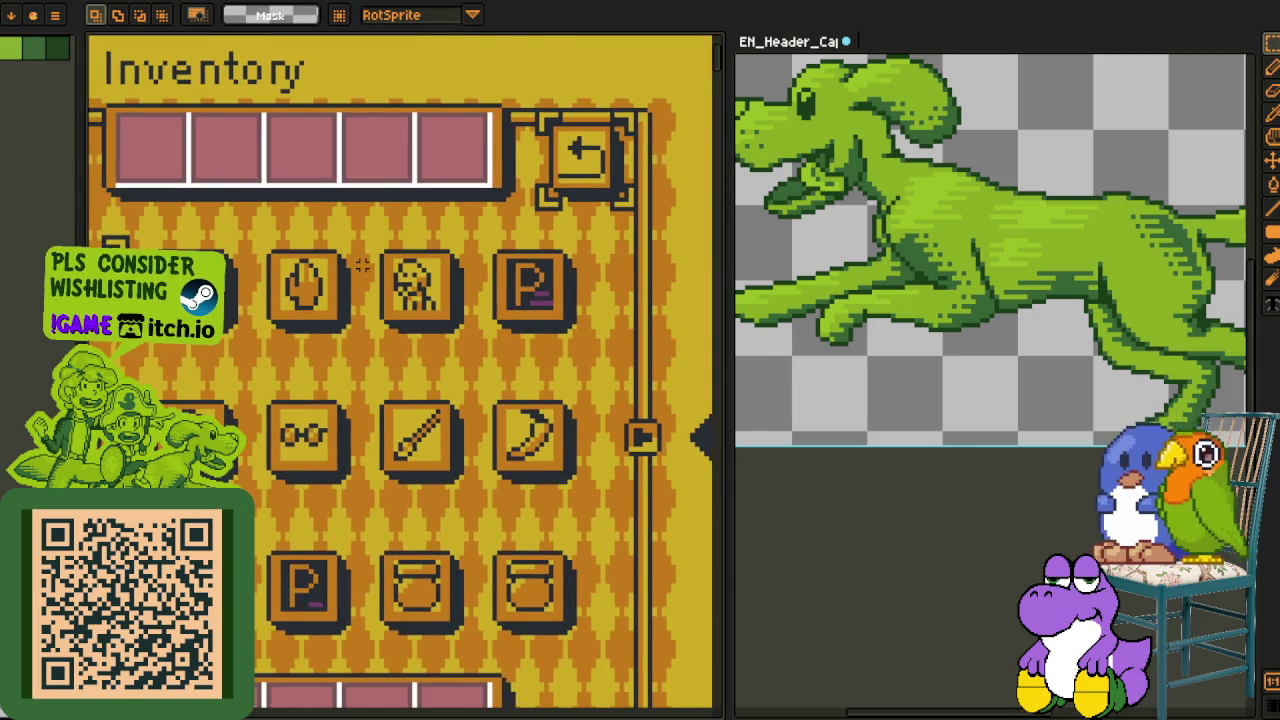
pyautogui.moveTo(357, 223); pyautogui.dragTo(537, 380)
# Select the upper pink Volume bar.
pyautogui.scroll(-1, 297, 400)
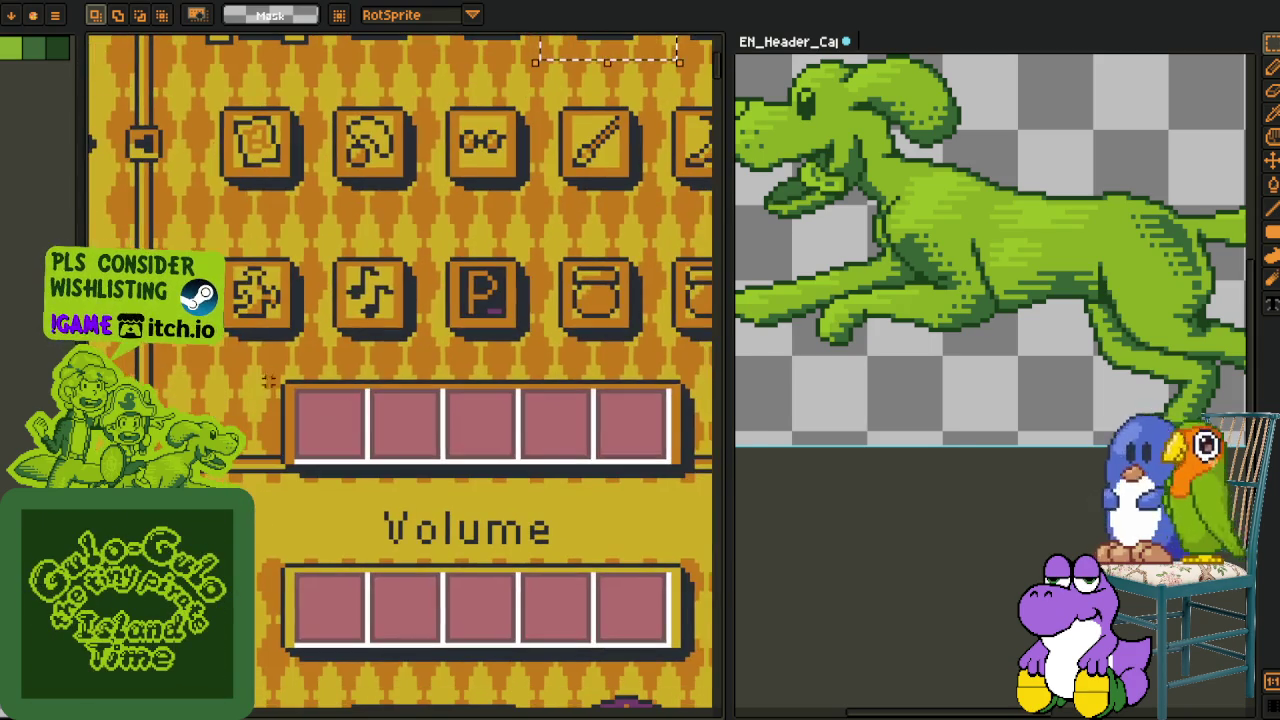
pyautogui.hscroll(1, 297, 400)
pyautogui.moveTo(177, 367); pyautogui.dragTo(640, 500)
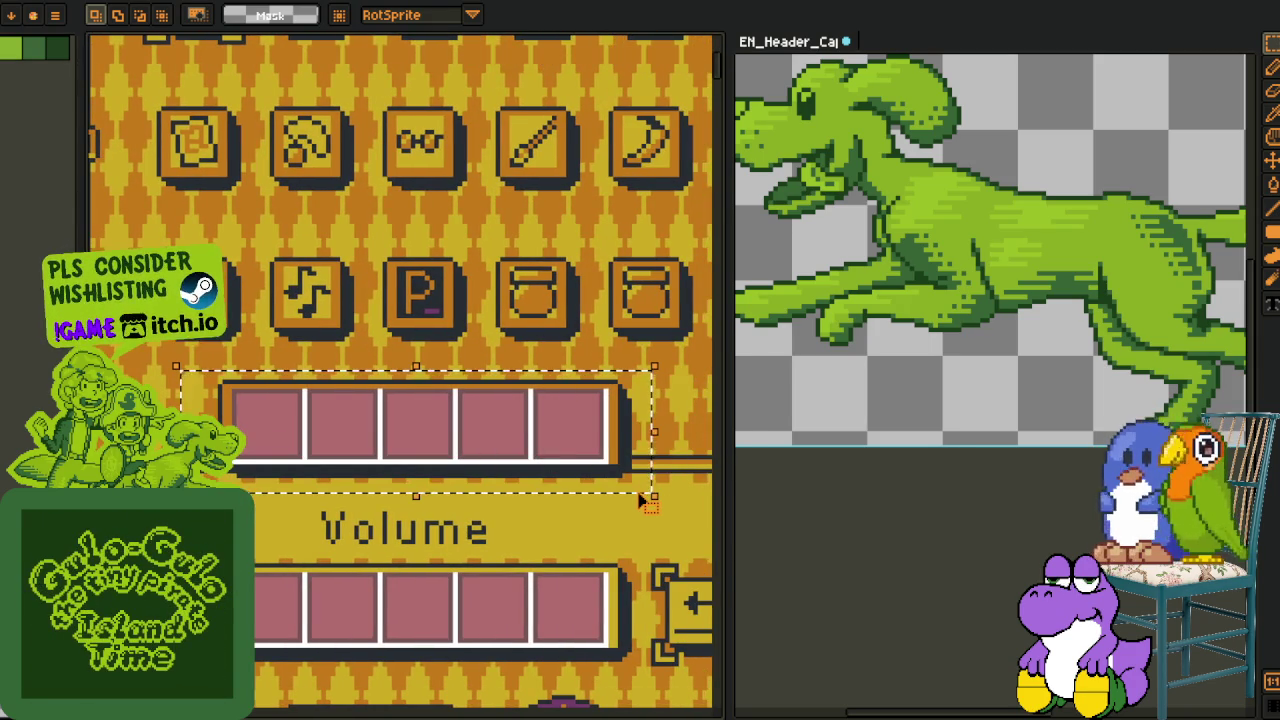
pyautogui.scroll(-1, 285, 222)
pyautogui.scroll(2, 285, 222)
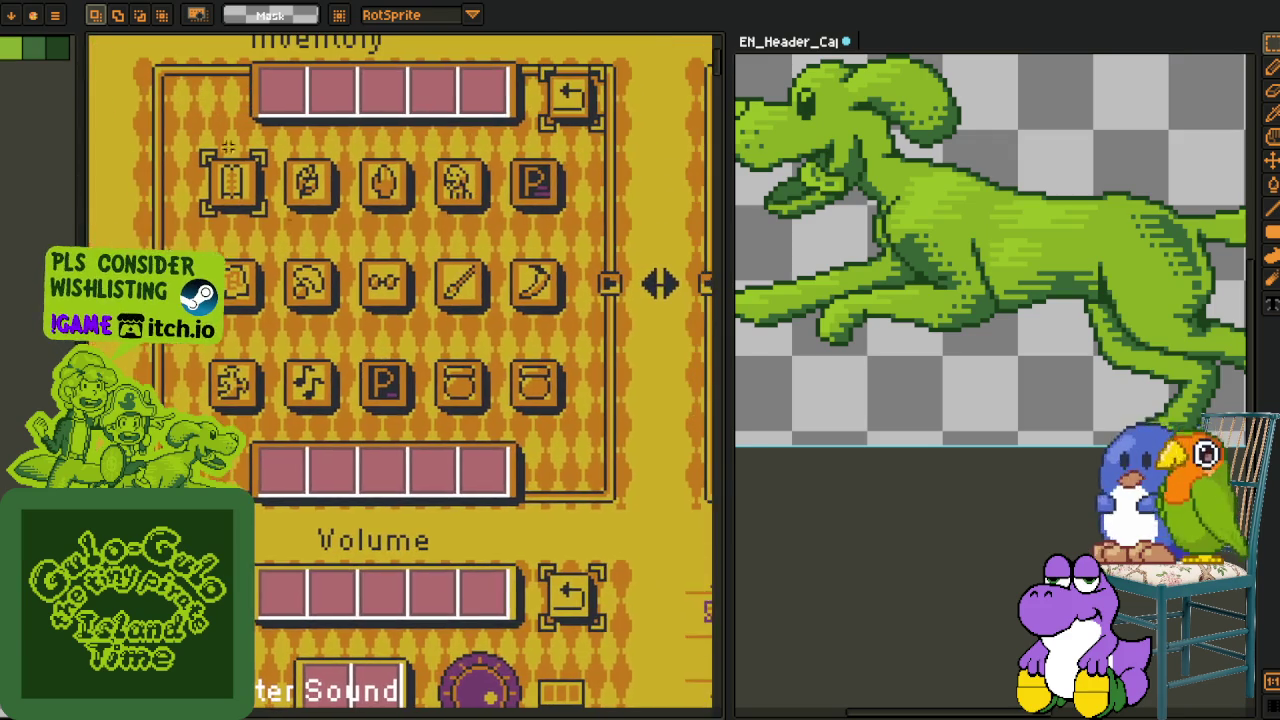
# Return to the orange dog sprite and extend a yellow highlight row across the fur.
pyautogui.hotkey('ctrl', 'Tab')
pyautogui.scroll(-2, 307, 336)
pyautogui.scroll(2, 307, 336)
pyautogui.press('b')
pyautogui.moveTo(260, 316)
pyautogui.mouseDown()
pyautogui.moveTo(424, 316)
pyautogui.moveTo(350, 454)
pyautogui.mouseUp()
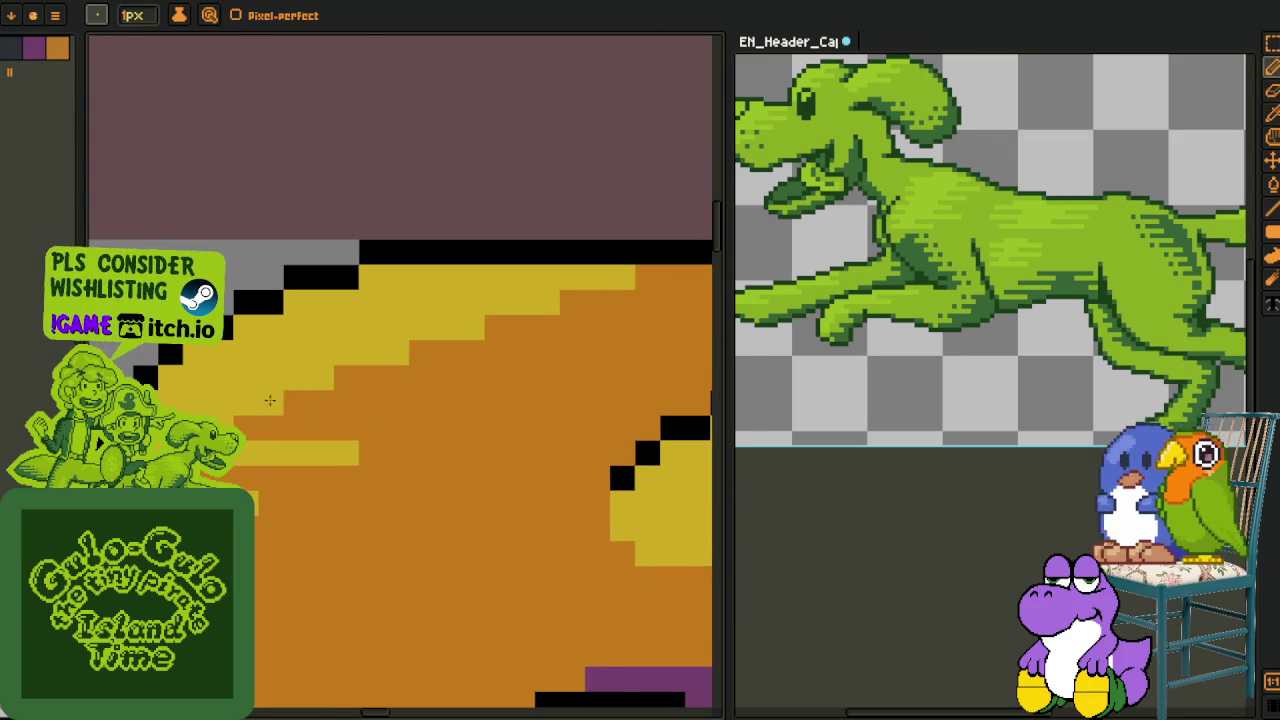
# Extend three yellow highlight rows further to the right on the dog.
pyautogui.moveTo(270, 400); pyautogui.dragTo(480, 403)
pyautogui.moveTo(410, 353)
pyautogui.mouseDown()
pyautogui.moveTo(544, 357)
pyautogui.moveTo(464, 425)
pyautogui.mouseUp()
pyautogui.press('i')
pyautogui.press('b')
pyautogui.moveTo(482, 369); pyautogui.dragTo(578, 369)
pyautogui.scroll(-3, 484, 349)
# Paint sampled orange pixels on the fur edge, the left outline diagonal and the yellow highlight.
pyautogui.press('i')
pyautogui.scroll(3, 300, 480)
pyautogui.scroll(2, 270, 535)
pyautogui.click(270, 535)
pyautogui.press('b')
pyautogui.click(207, 355)
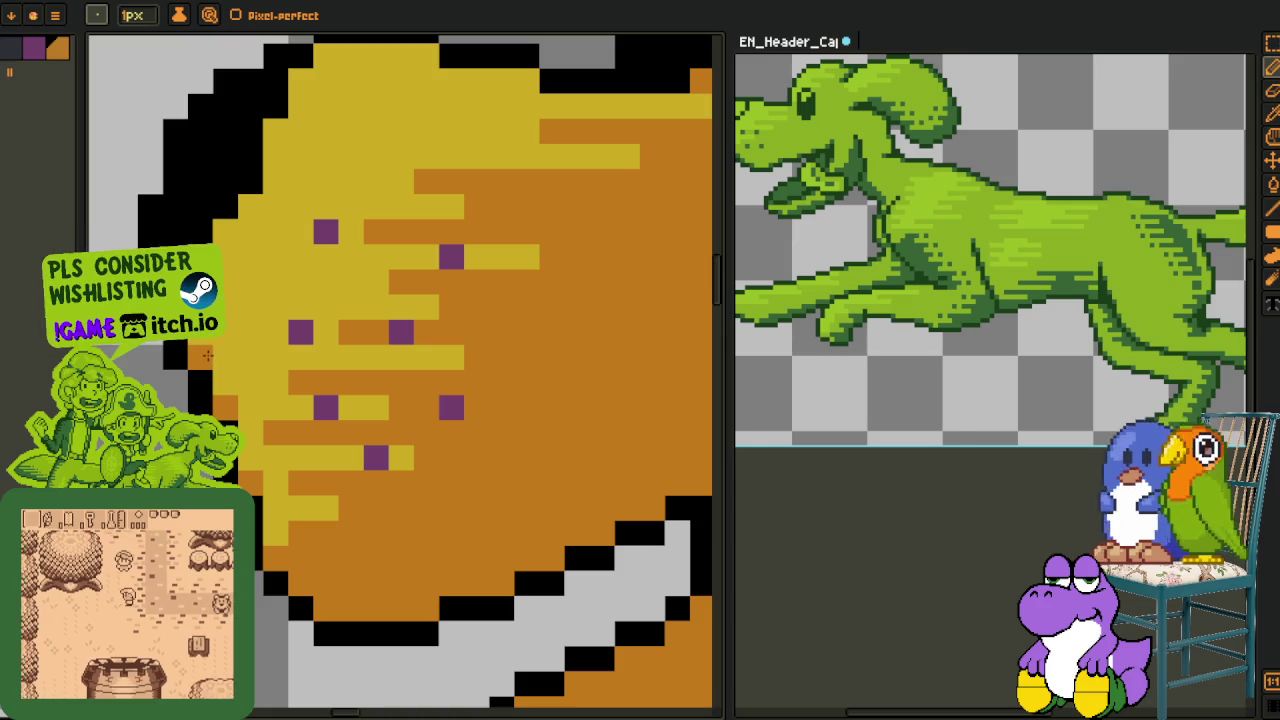
pyautogui.scroll(-2, 500, 340)
pyautogui.scroll(2, 350, 185)
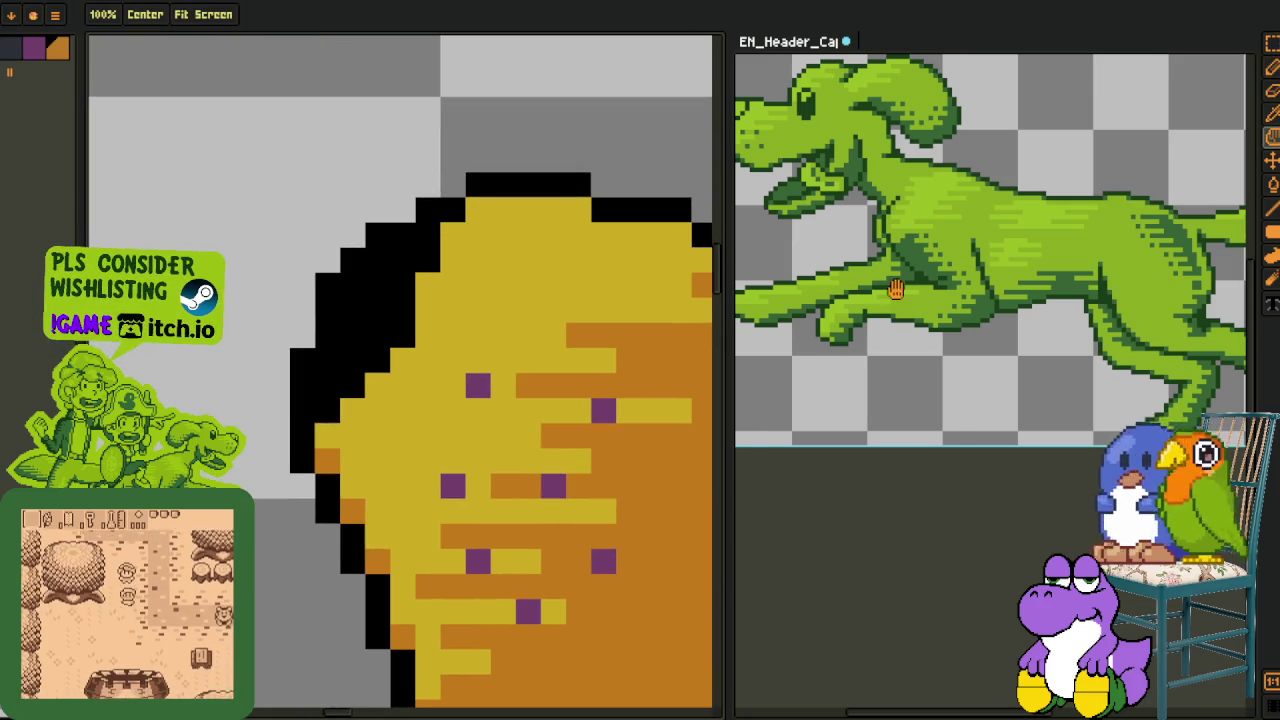
pyautogui.moveTo(352, 412); pyautogui.dragTo(393, 362)
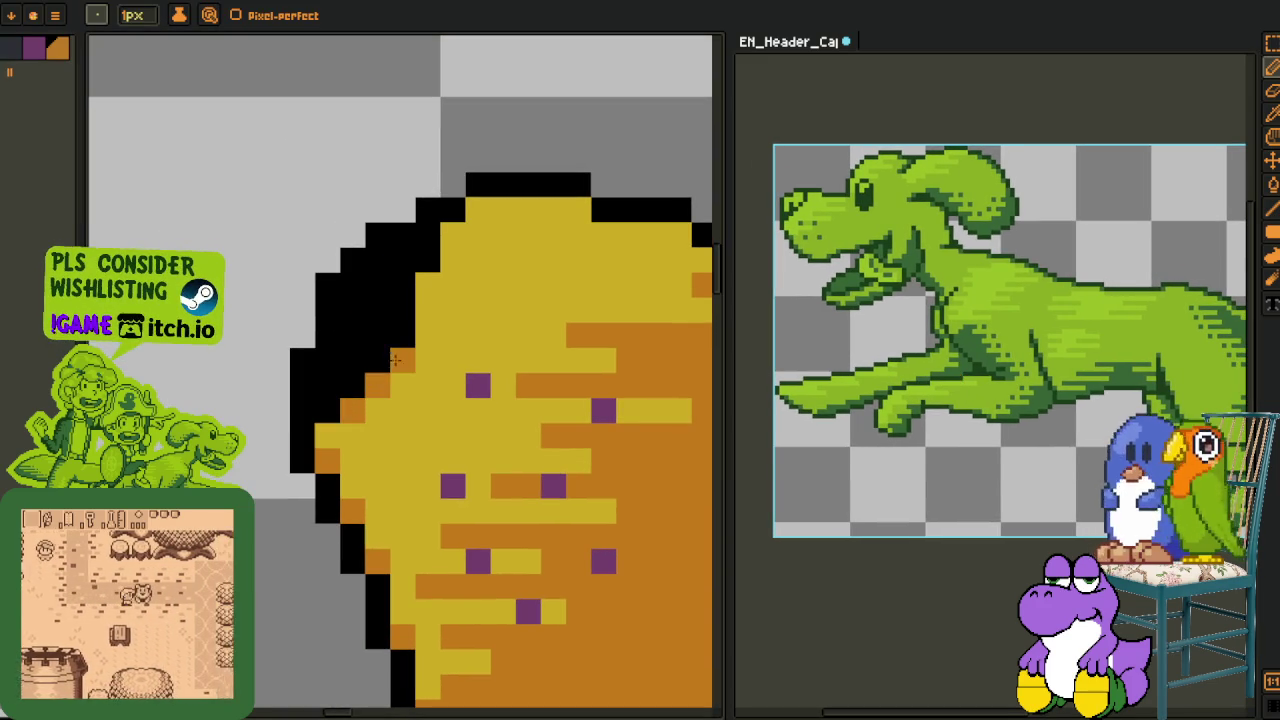
pyautogui.scroll(-1, 447, 237)
pyautogui.scroll(1, 447, 237)
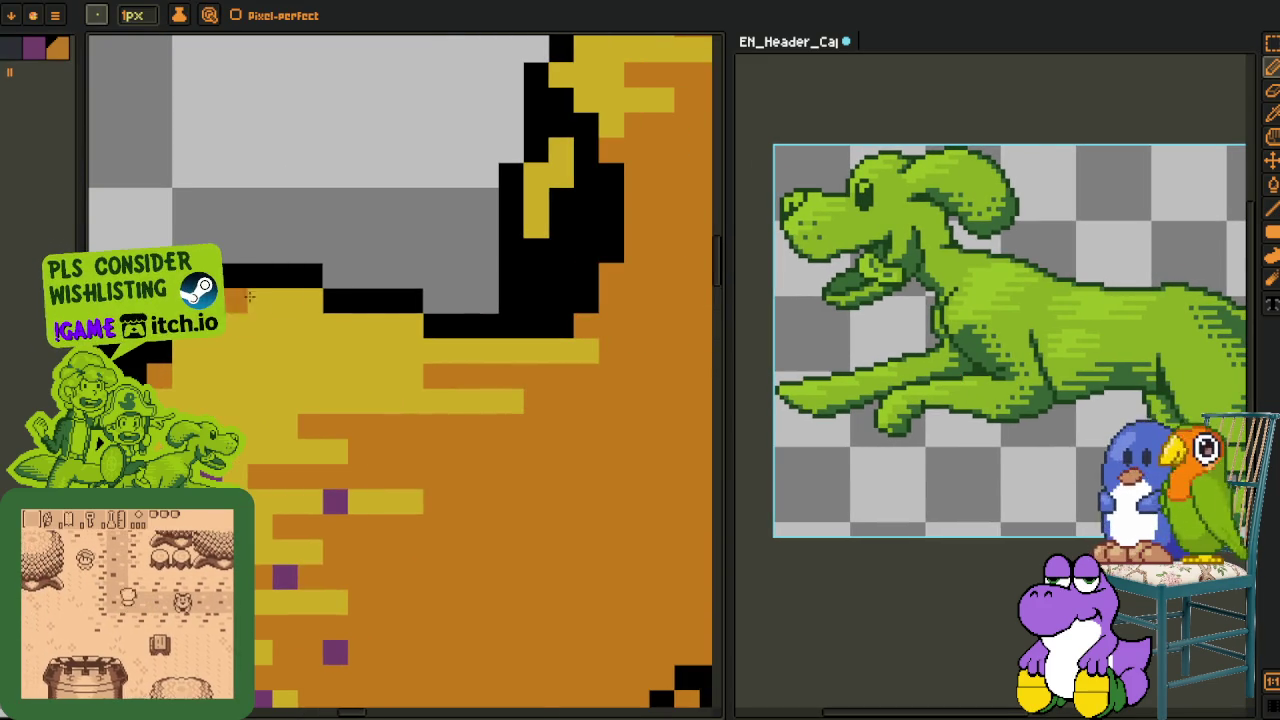
pyautogui.click(310, 300)
pyautogui.click(410, 325)
pyautogui.scroll(-2, 406, 323)
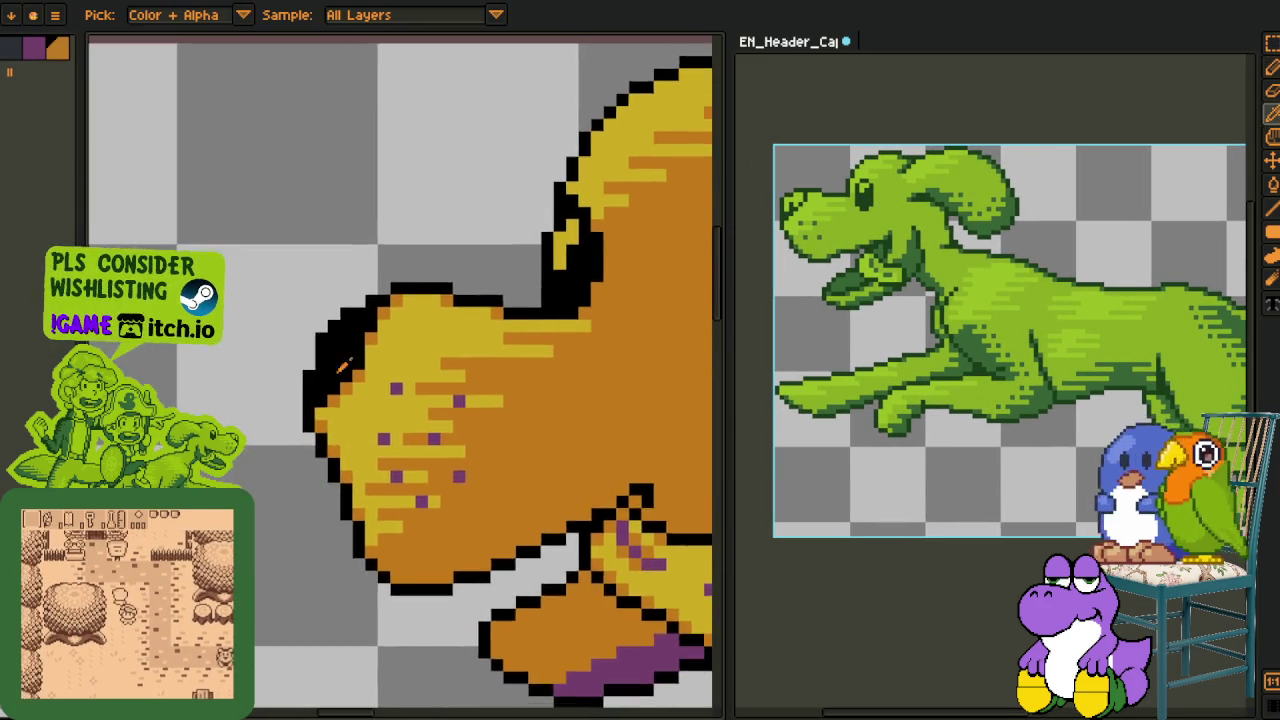
pyautogui.scroll(2, 307, 425)
# Fill the stray black outline pixels on the muzzle with yellow.
pyautogui.press('i')
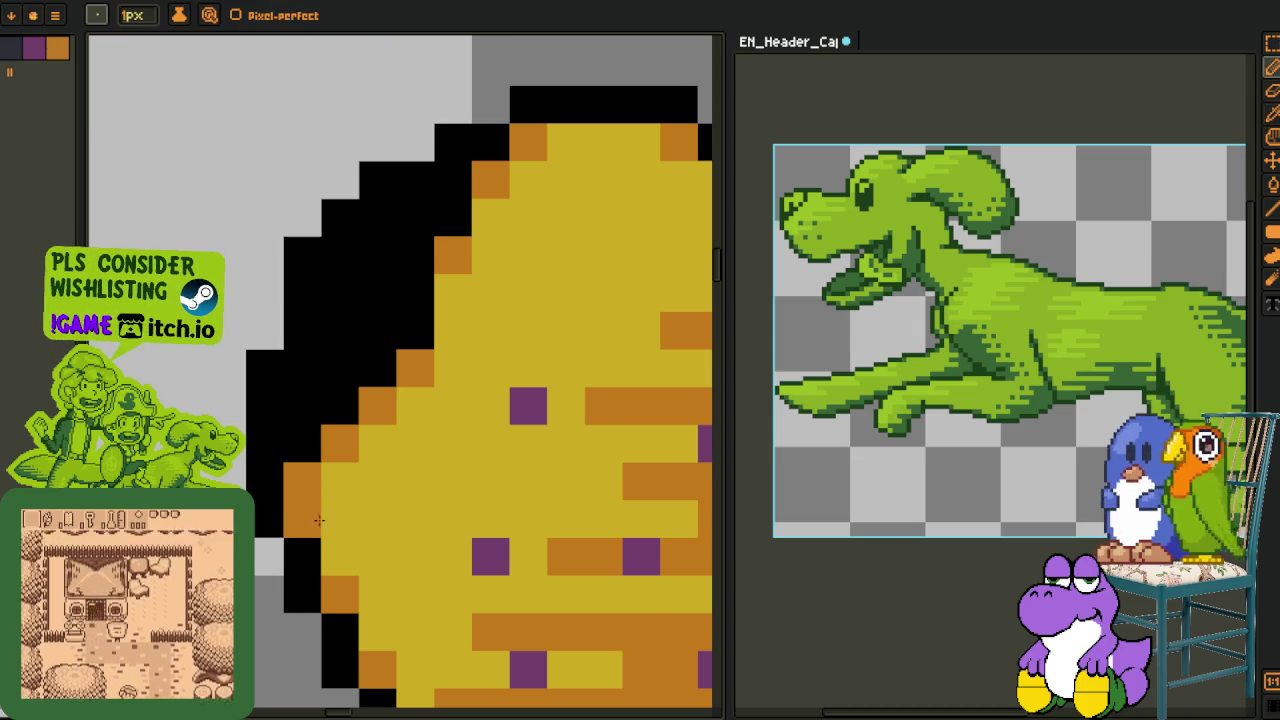
pyautogui.scroll(-2, 375, 430)
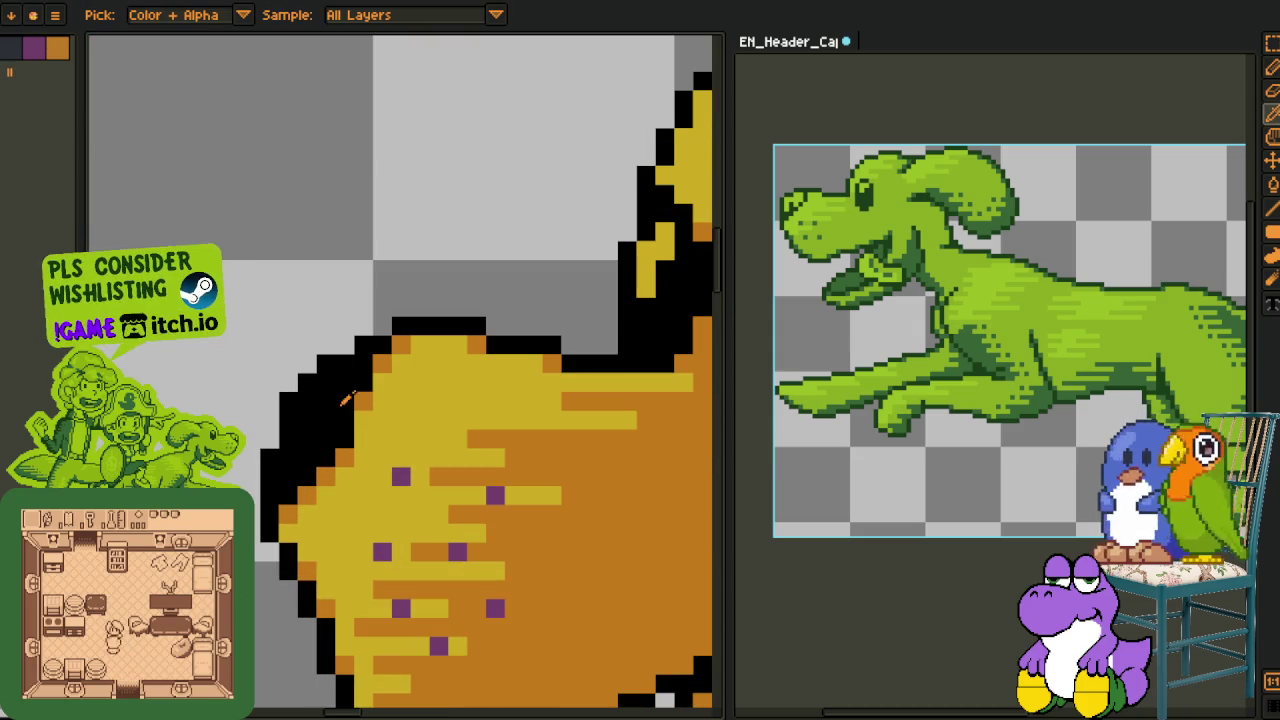
pyautogui.click(352, 402)
pyautogui.scroll(1, 320, 430)
pyautogui.click(328, 430)
pyautogui.click(328, 392)
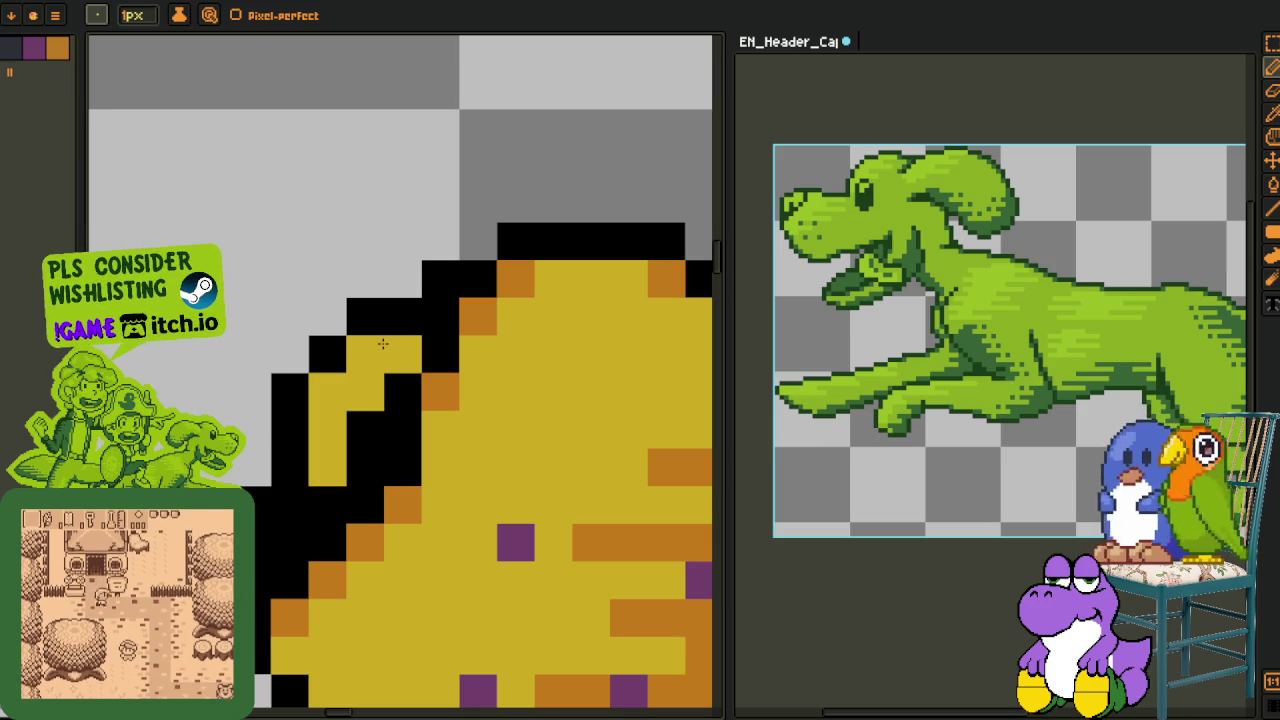
# Switch to the game tilesheet and pan across it.
pyautogui.press('i')
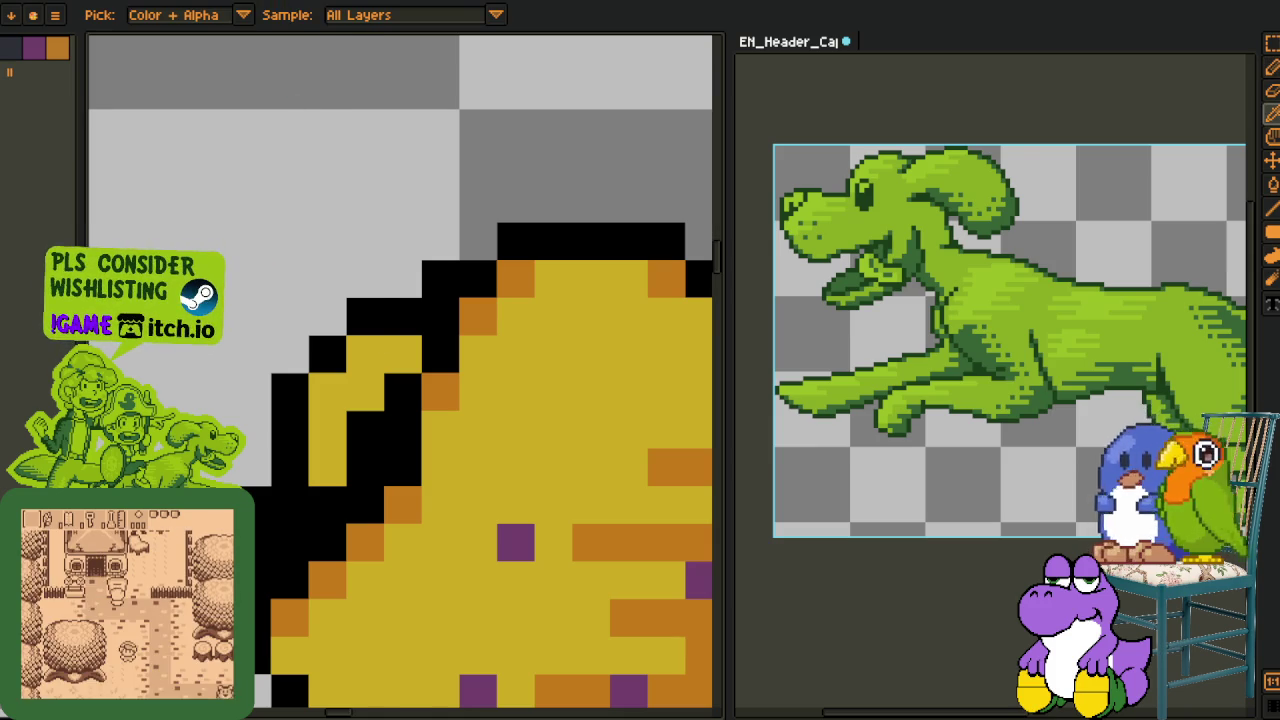
pyautogui.press('h')
pyautogui.scroll(-5, 229, 403)
pyautogui.moveTo(400, 400); pyautogui.dragTo(229, 403)
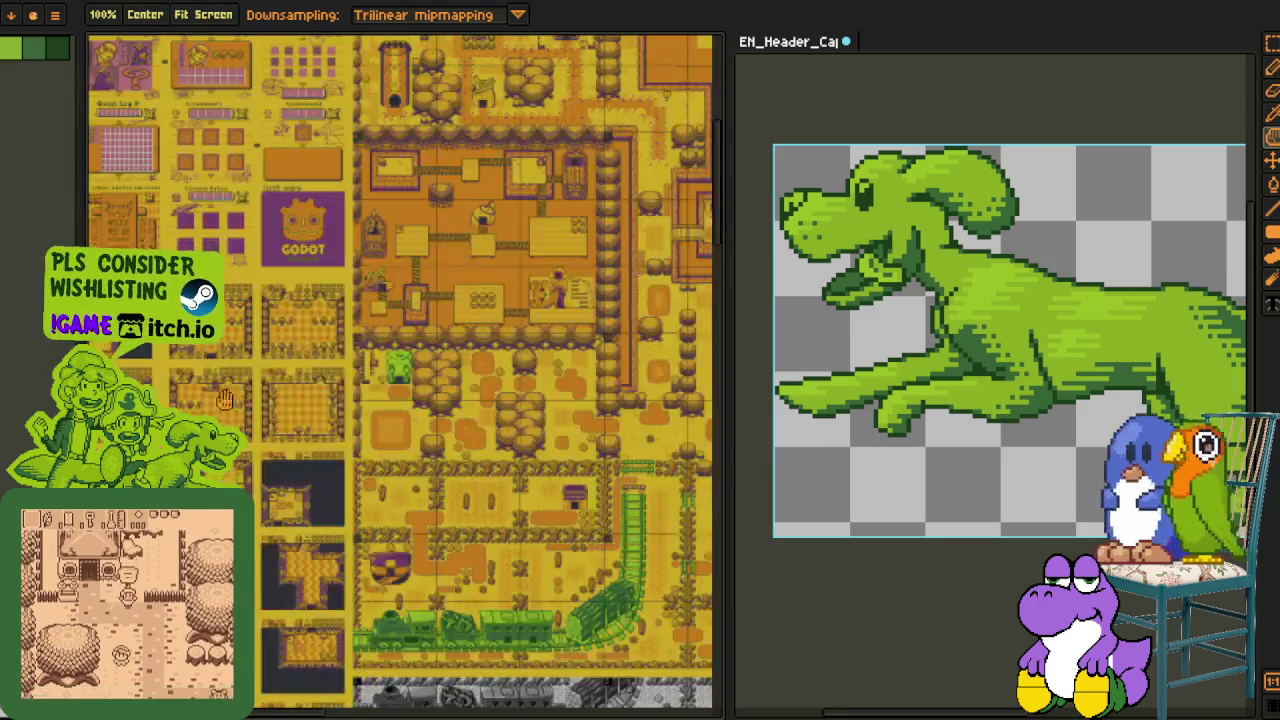
pyautogui.scroll(3, 229, 403)
pyautogui.press('m')
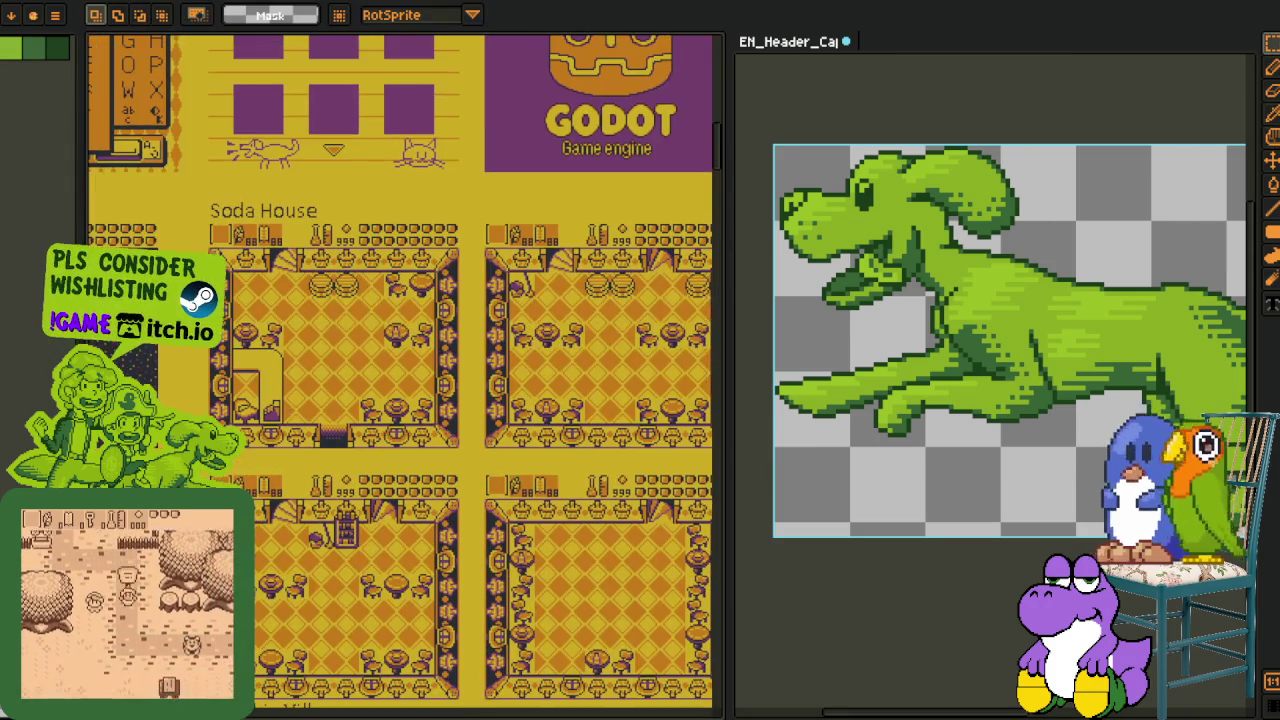
pyautogui.moveTo(187, 216)
pyautogui.mouseDown()
pyautogui.moveTo(365, 358)
pyautogui.moveTo(460, 458)
pyautogui.mouseUp()
pyautogui.scroll(2, 305, 391)
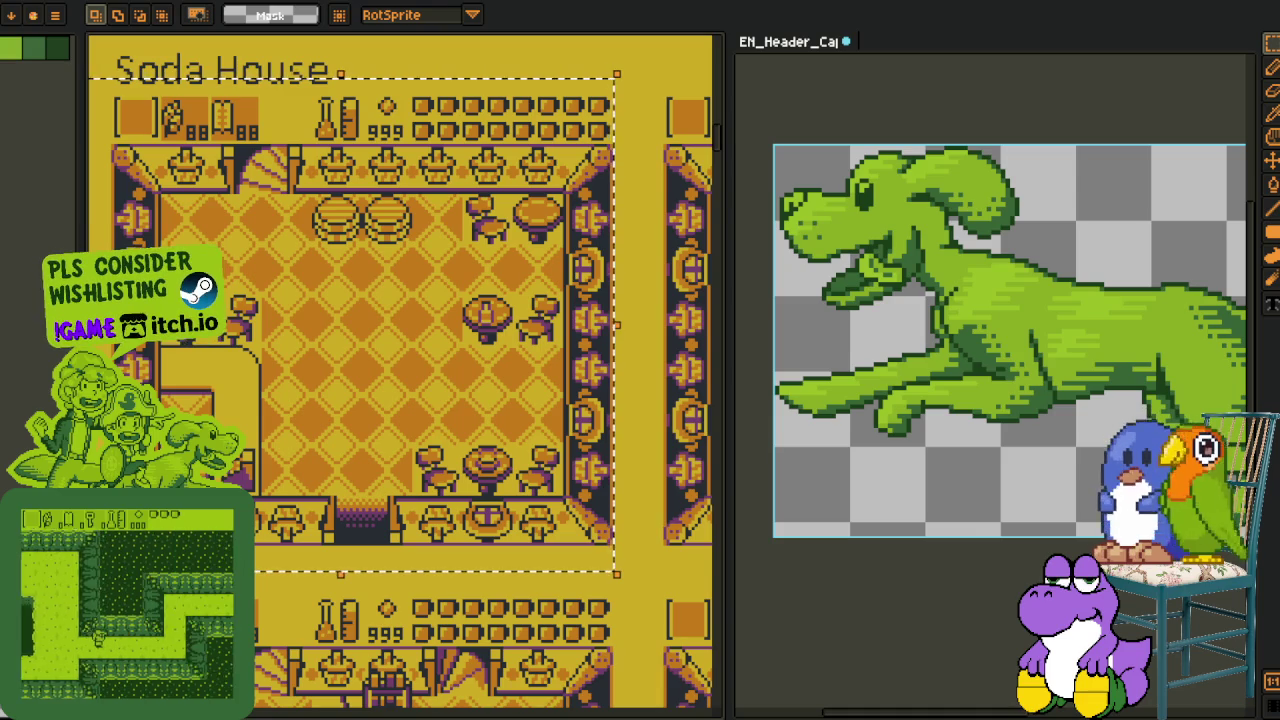
pyautogui.scroll(-2, 320, 409)
pyautogui.scroll(-1, 360, 370)
pyautogui.scroll(-2, 393, 333)
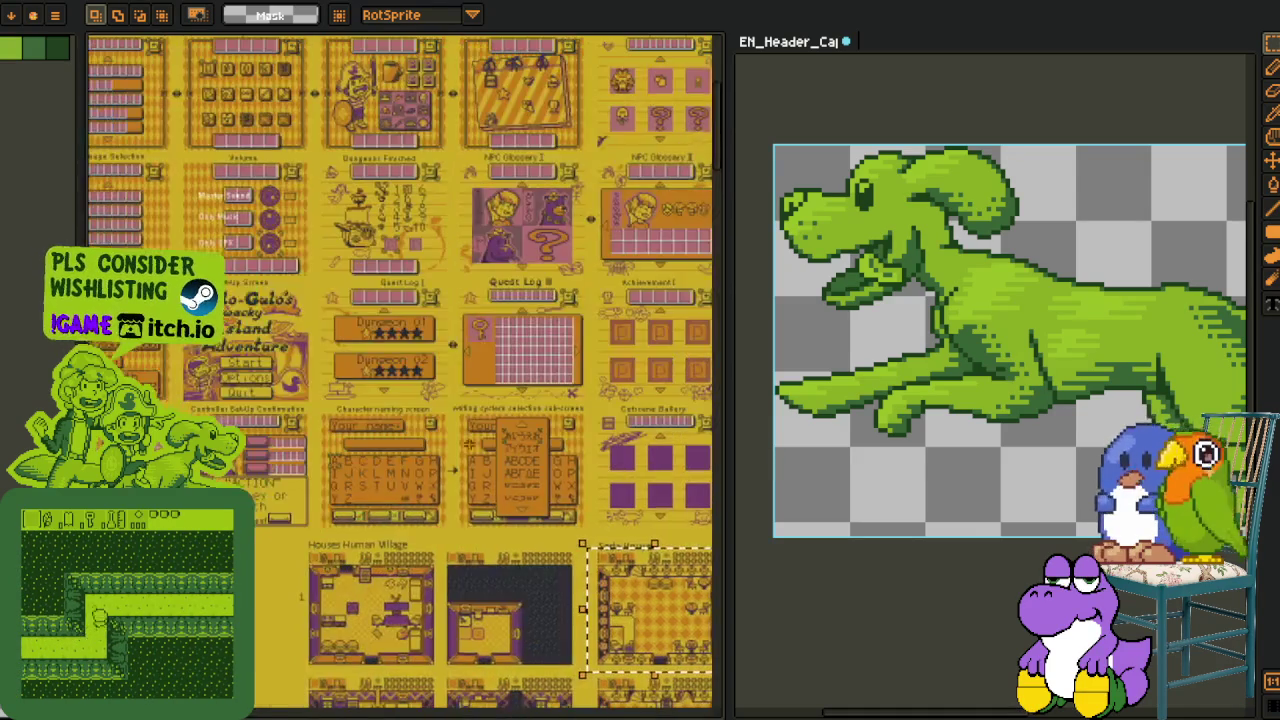
pyautogui.moveTo(393, 333)
pyautogui.mouseDown()
pyautogui.moveTo(396, 488)
pyautogui.moveTo(232, 422)
pyautogui.moveTo(497, 438)
pyautogui.mouseUp()
pyautogui.scroll(1, 232, 422)
pyautogui.scroll(1, 232, 422)
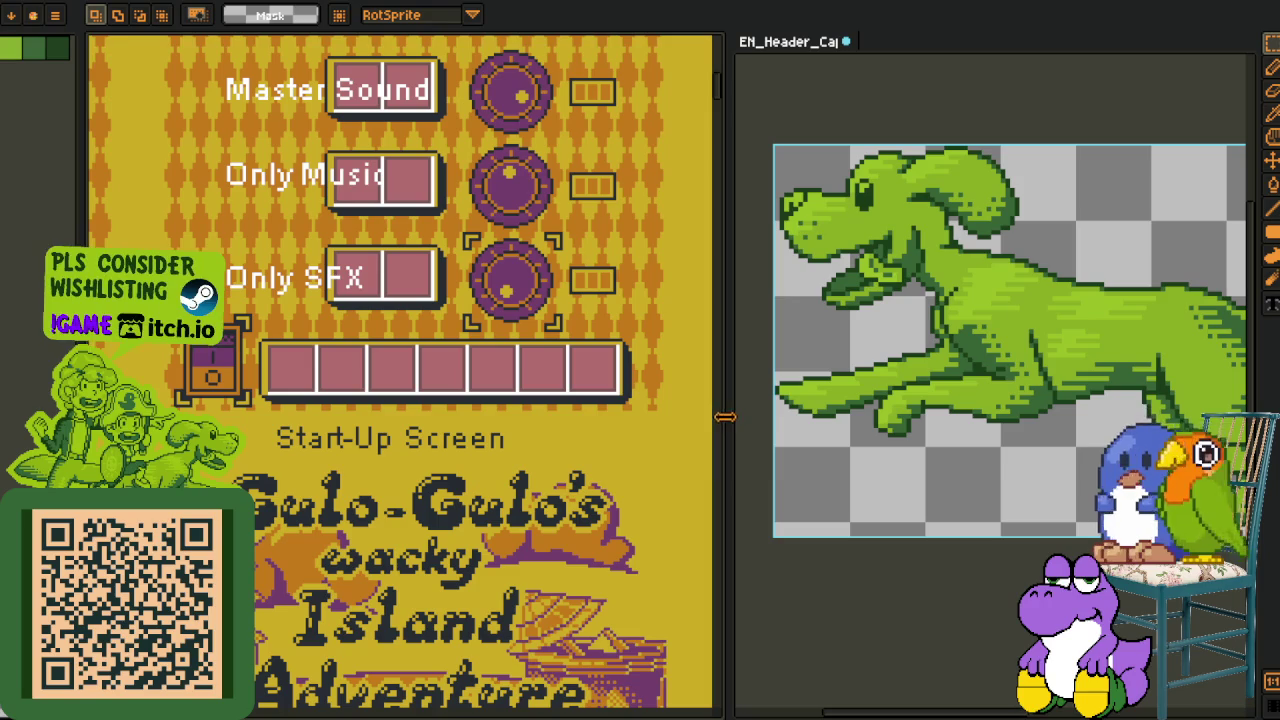
# Widen the tilesheet pane beside the dog reference and nudge the volume screen view.
pyautogui.moveTo(707, 490); pyautogui.dragTo(882, 490)
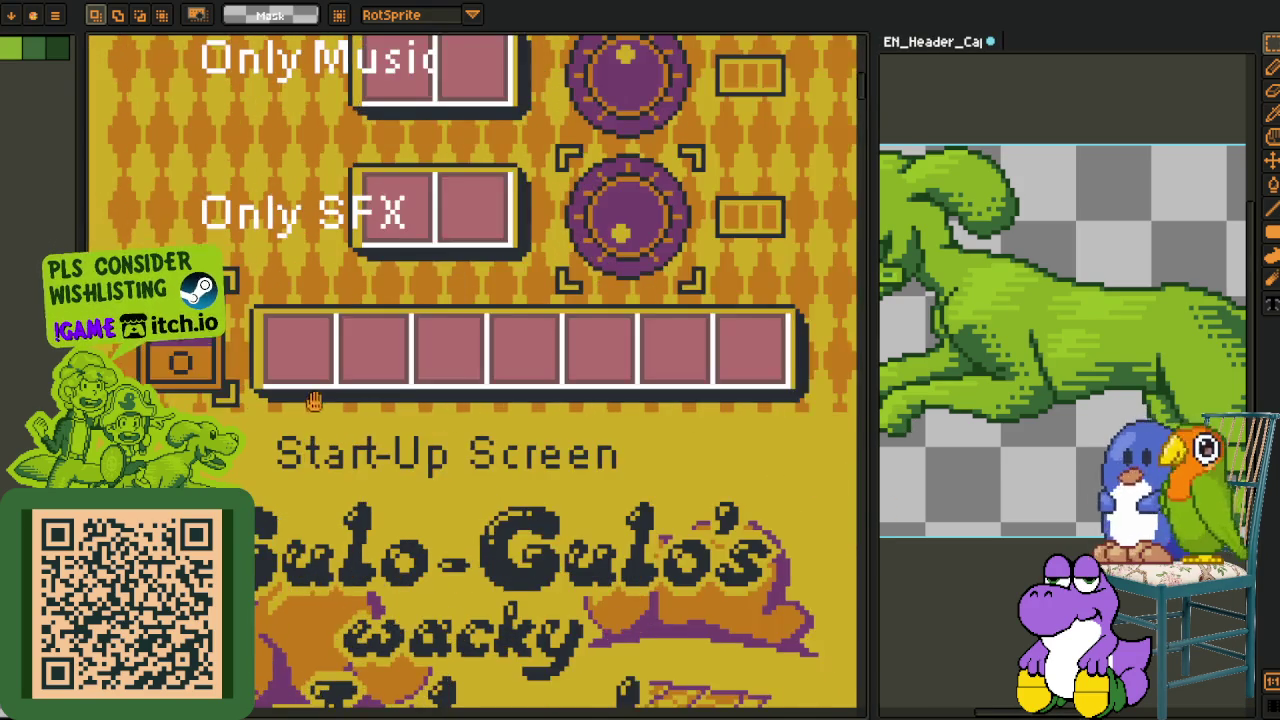
pyautogui.scroll(2, 306, 482)
pyautogui.moveTo(306, 482); pyautogui.dragTo(309, 491)
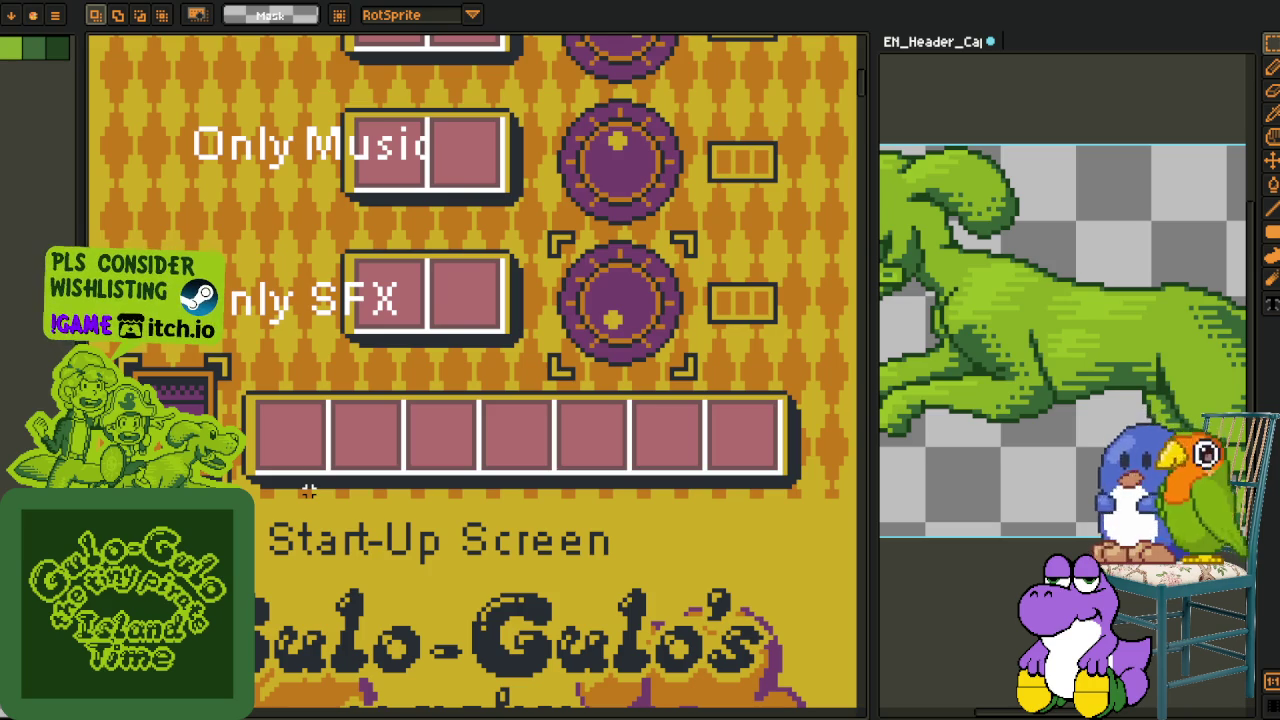
# Marquee-select the empty volume meter bar and bring the volume knobs into view.
pyautogui.moveTo(118, 355)
pyautogui.mouseDown()
pyautogui.moveTo(718, 493)
pyautogui.moveTo(820, 500)
pyautogui.mouseUp()
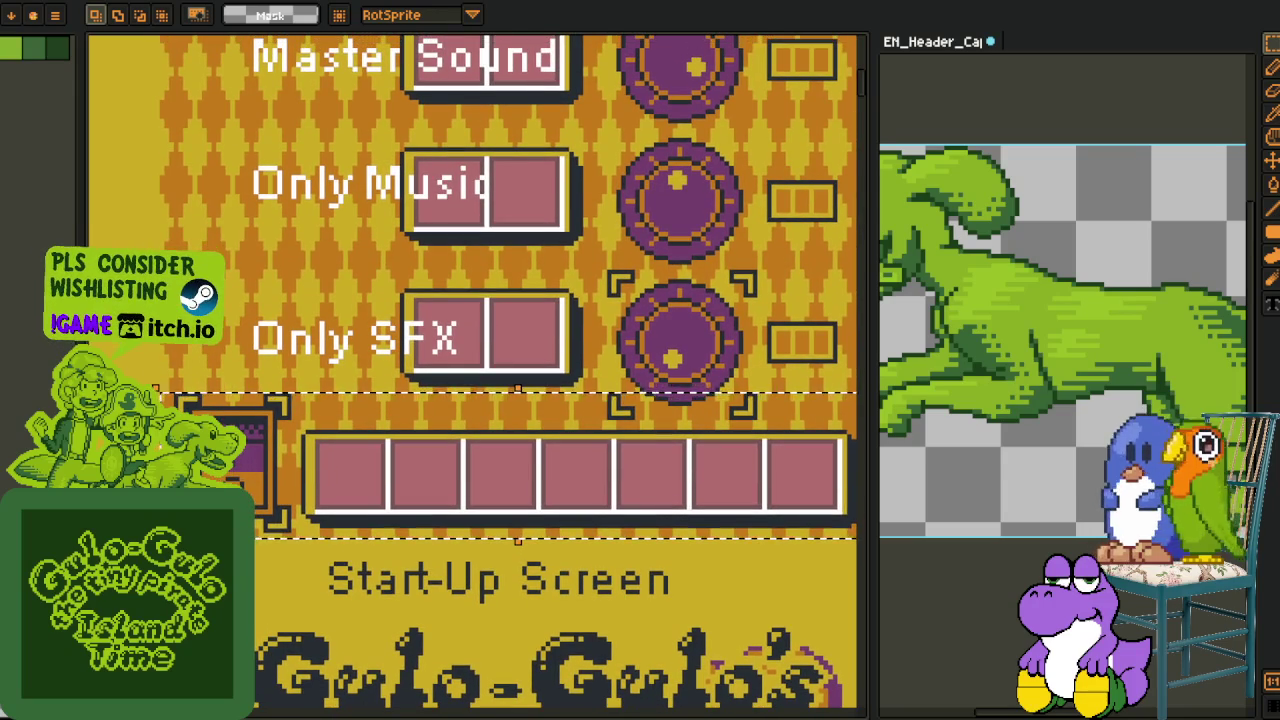
pyautogui.scroll(2, 213, 535)
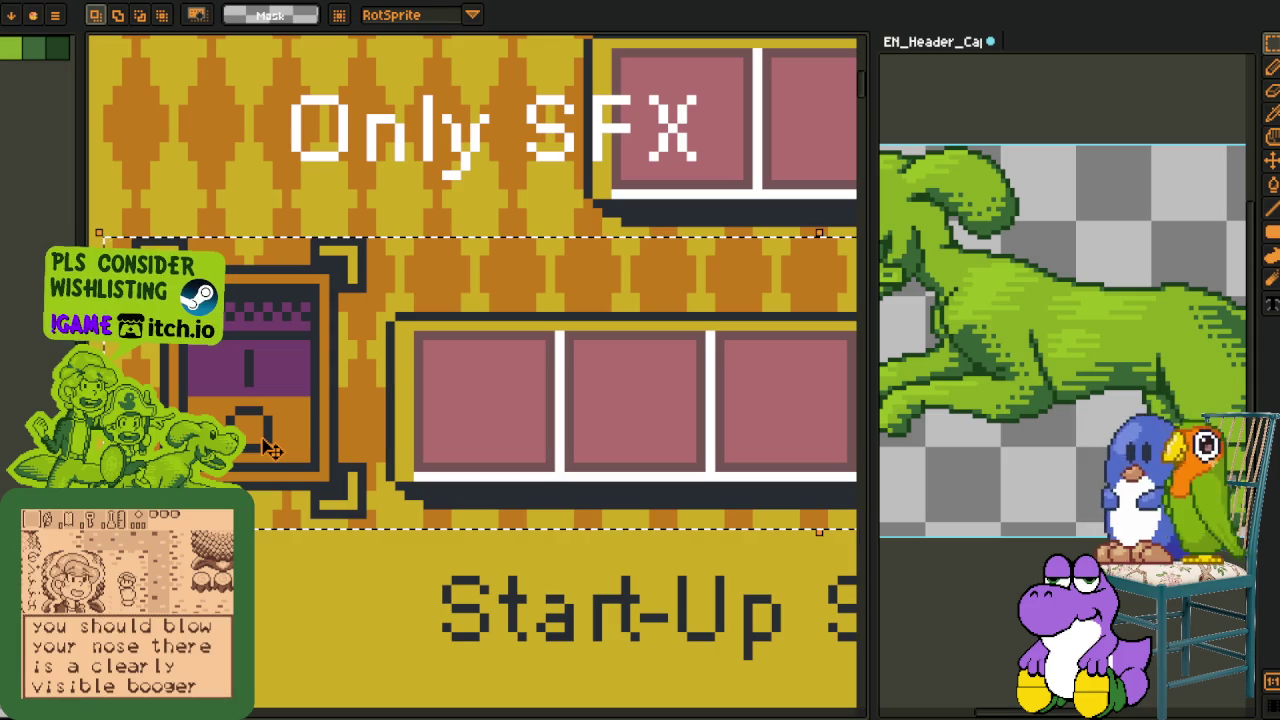
pyautogui.scroll(-1, 323, 541)
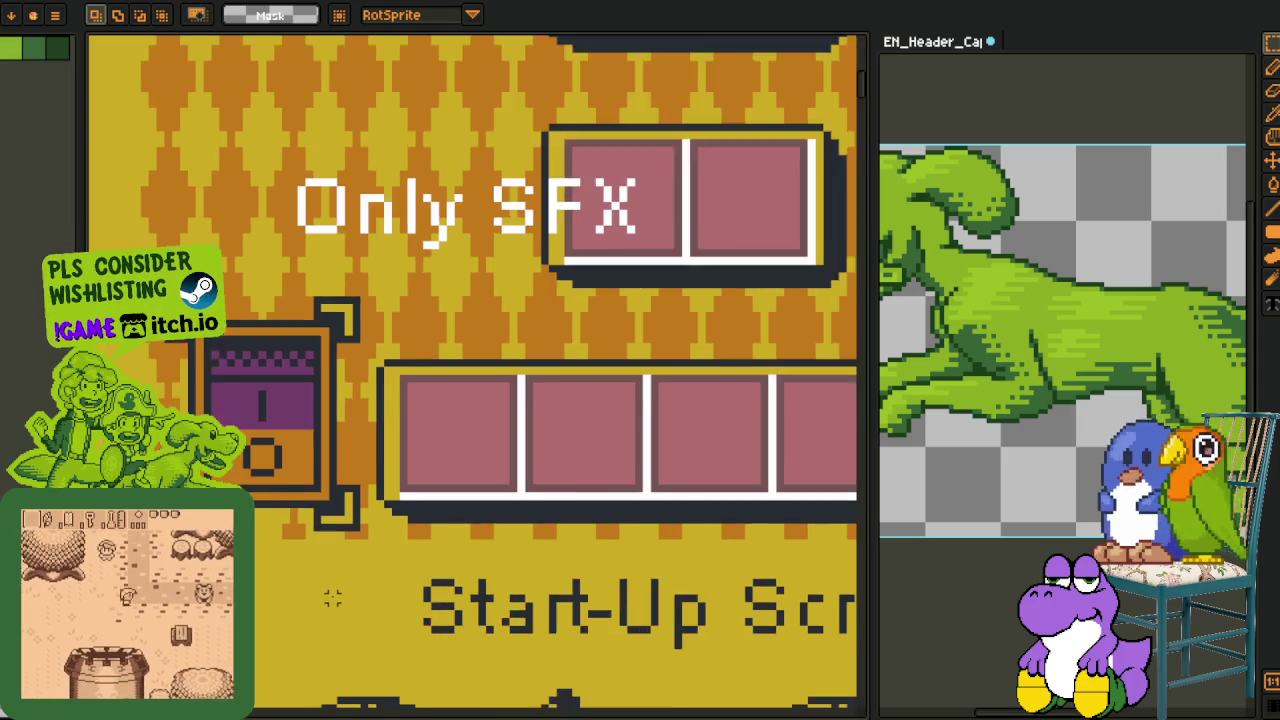
pyautogui.scroll(-1, 330, 560)
pyautogui.moveTo(354, 581); pyautogui.dragTo(266, 603)
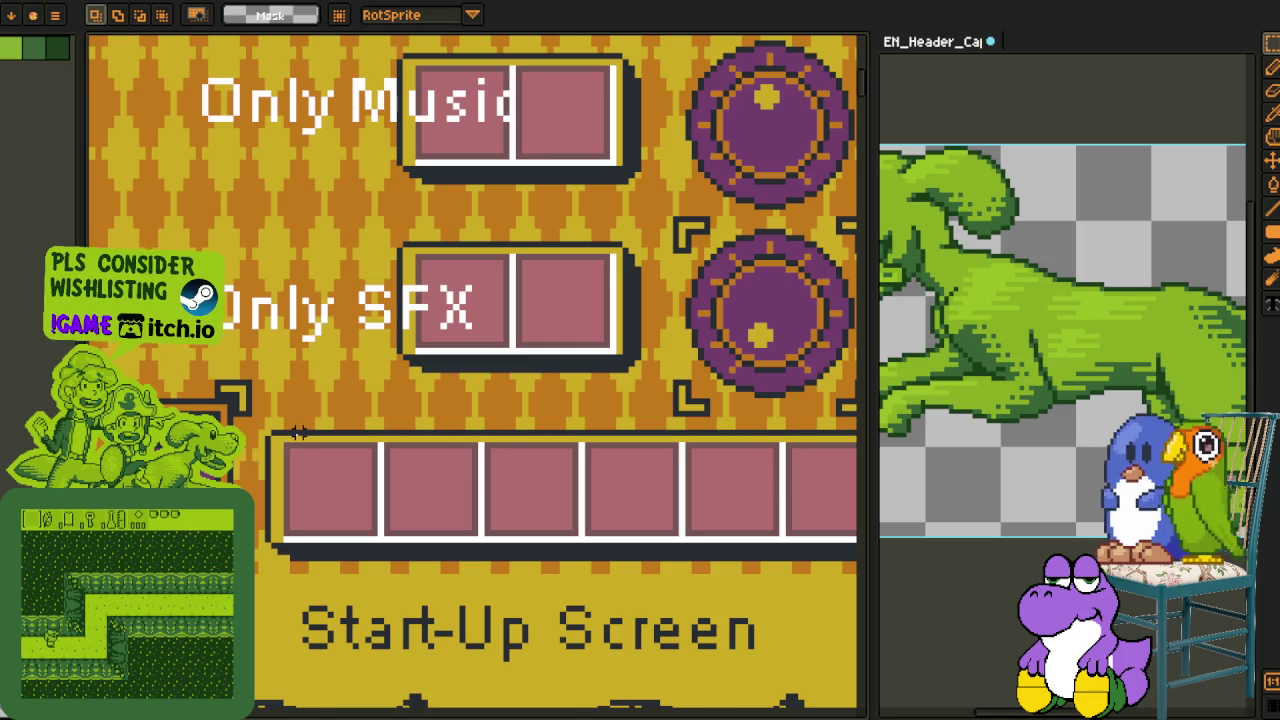
# Pan the reference view to reveal the dog's head.
pyautogui.scroll(-2, 298, 432)
pyautogui.scroll(1, 346, 517)
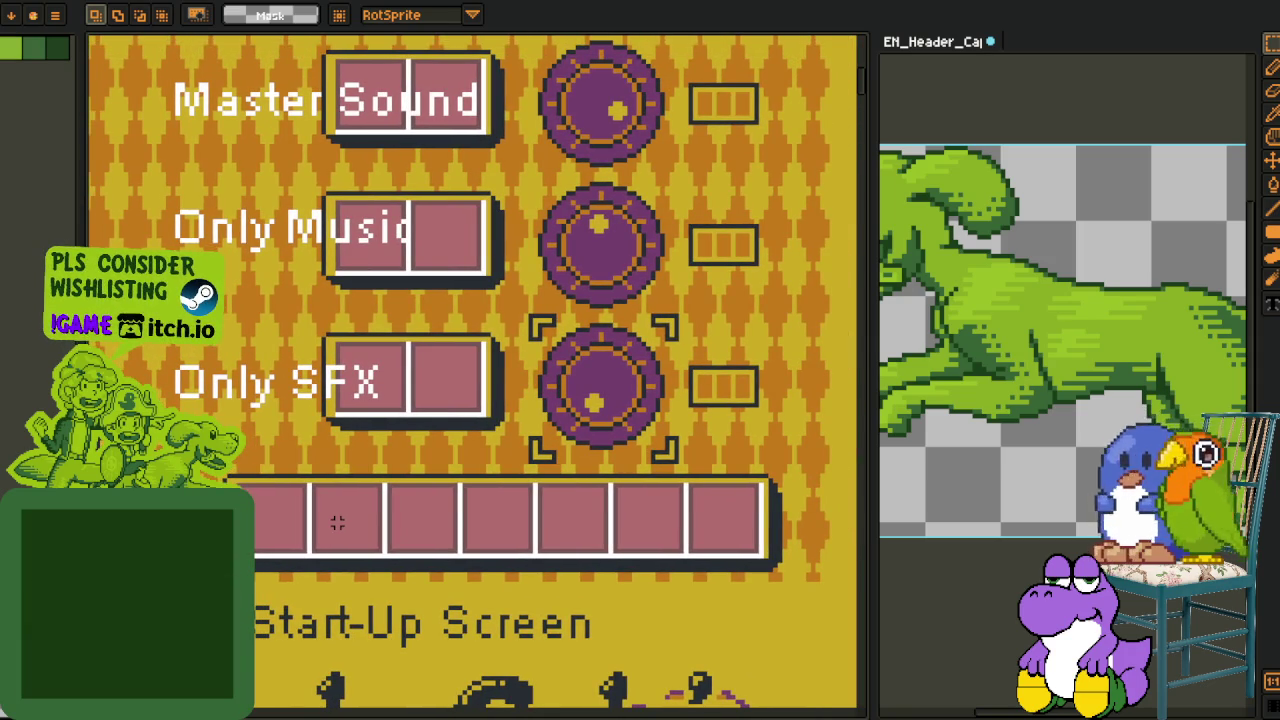
pyautogui.moveTo(894, 543)
pyautogui.mouseDown()
pyautogui.moveTo(1056, 428)
pyautogui.moveTo(1040, 436)
pyautogui.mouseUp()
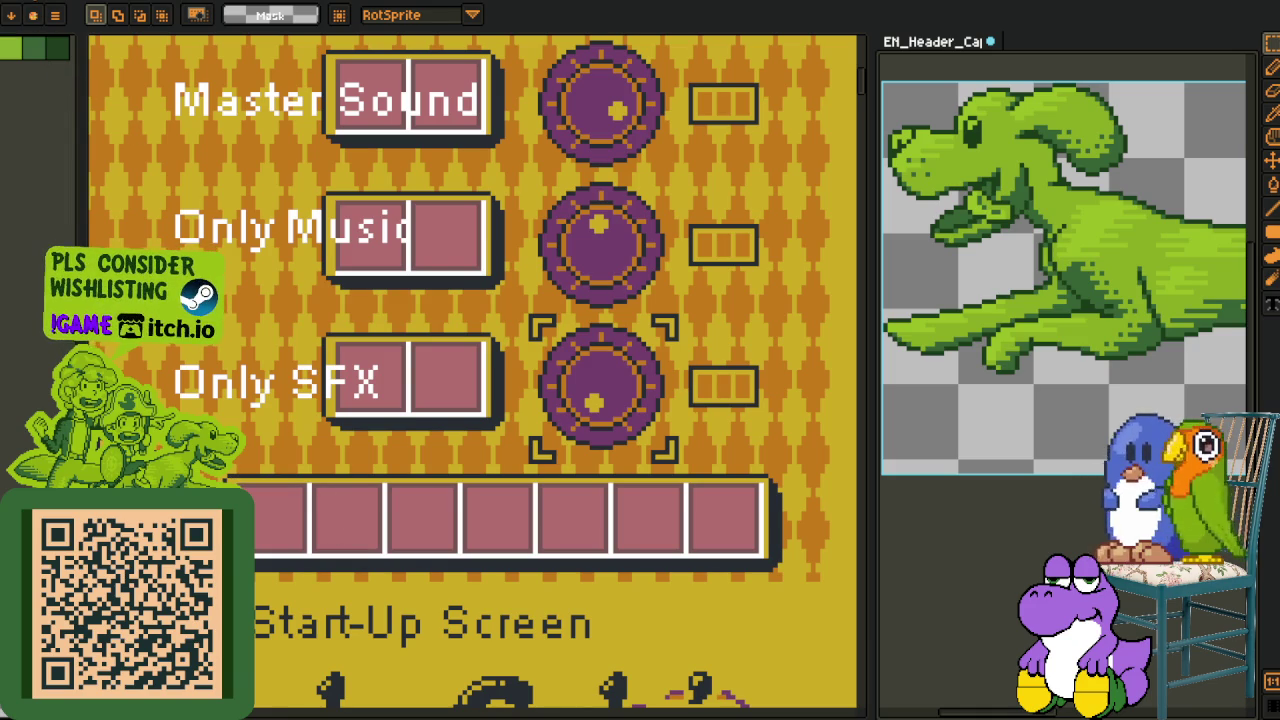
pyautogui.scroll(5, 218, 371)
pyautogui.scroll(-6, 218, 371)
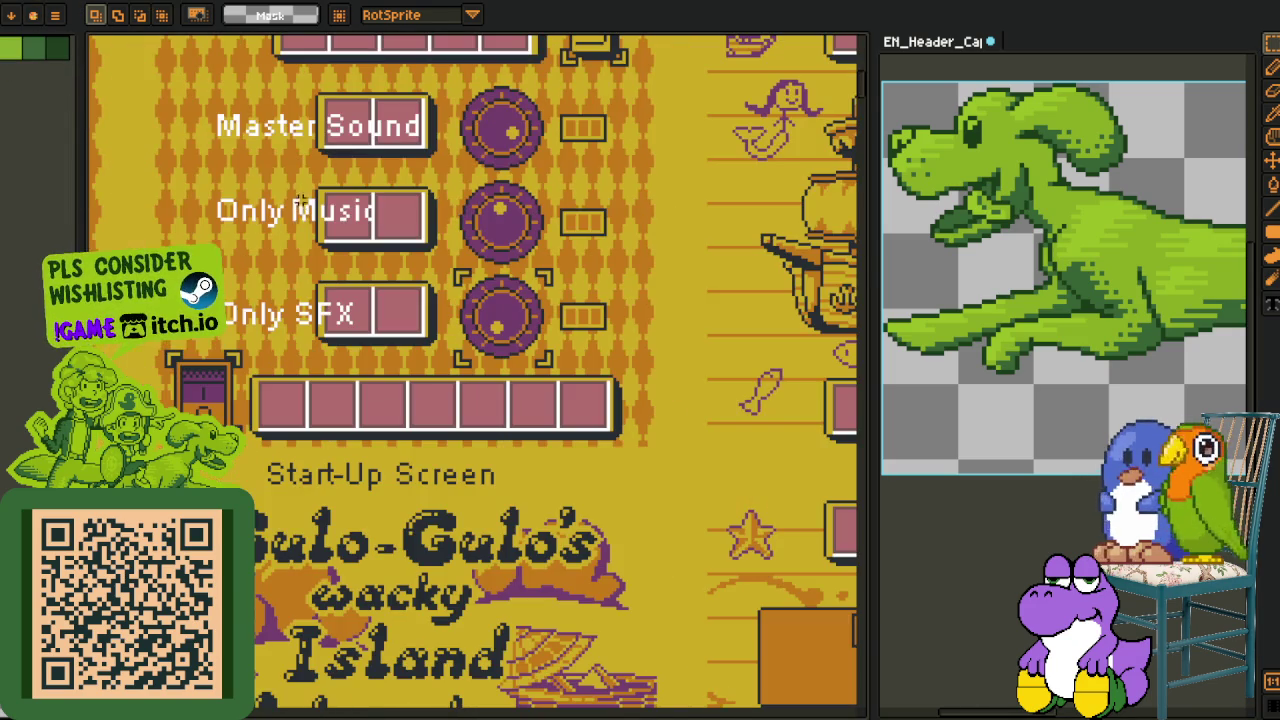
# Reselect the empty meter bar tightly, then apply and drop the selection.
pyautogui.click(357, 414)
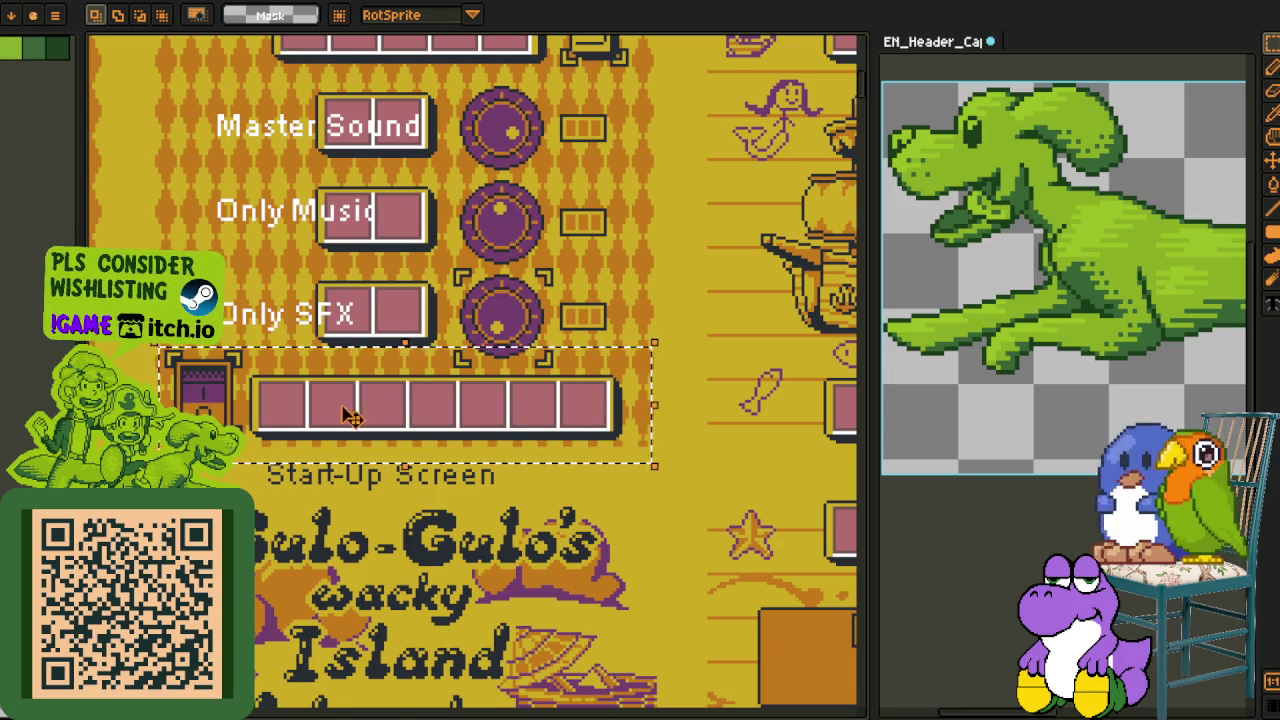
pyautogui.scroll(2, 340, 413)
pyautogui.moveTo(335, 413); pyautogui.dragTo(400, 443)
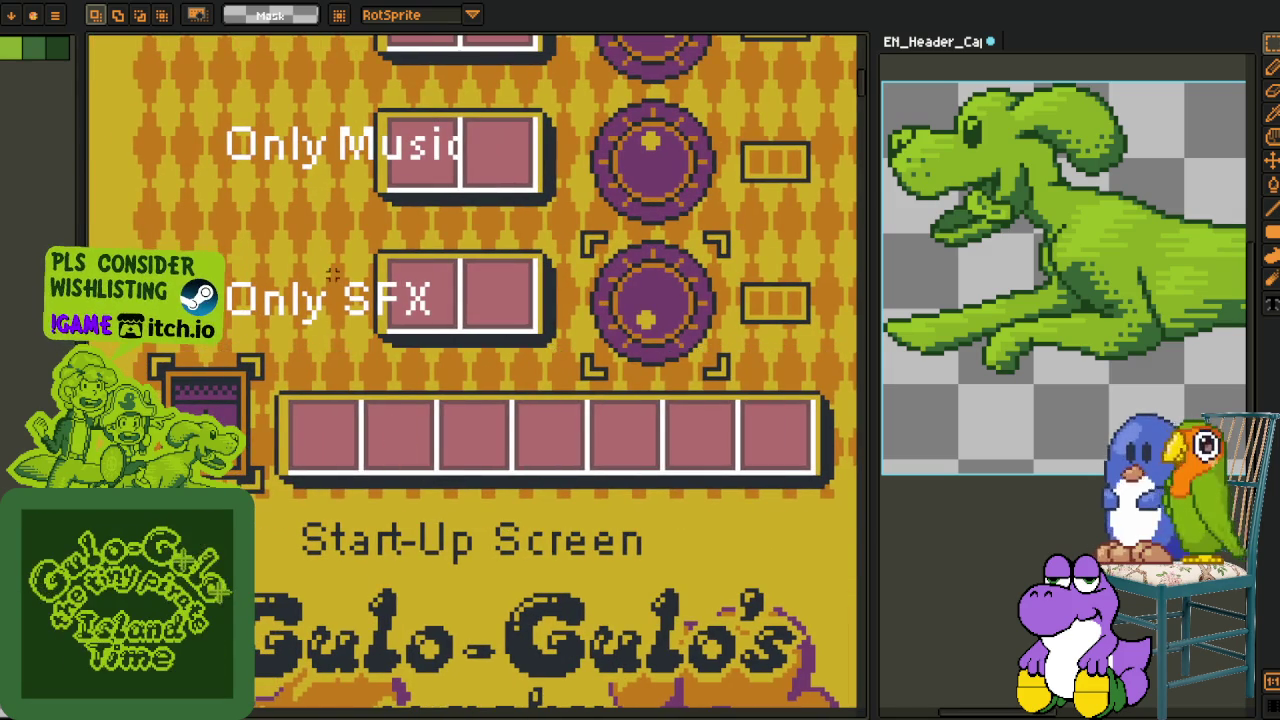
pyautogui.moveTo(156, 352); pyautogui.dragTo(833, 495)
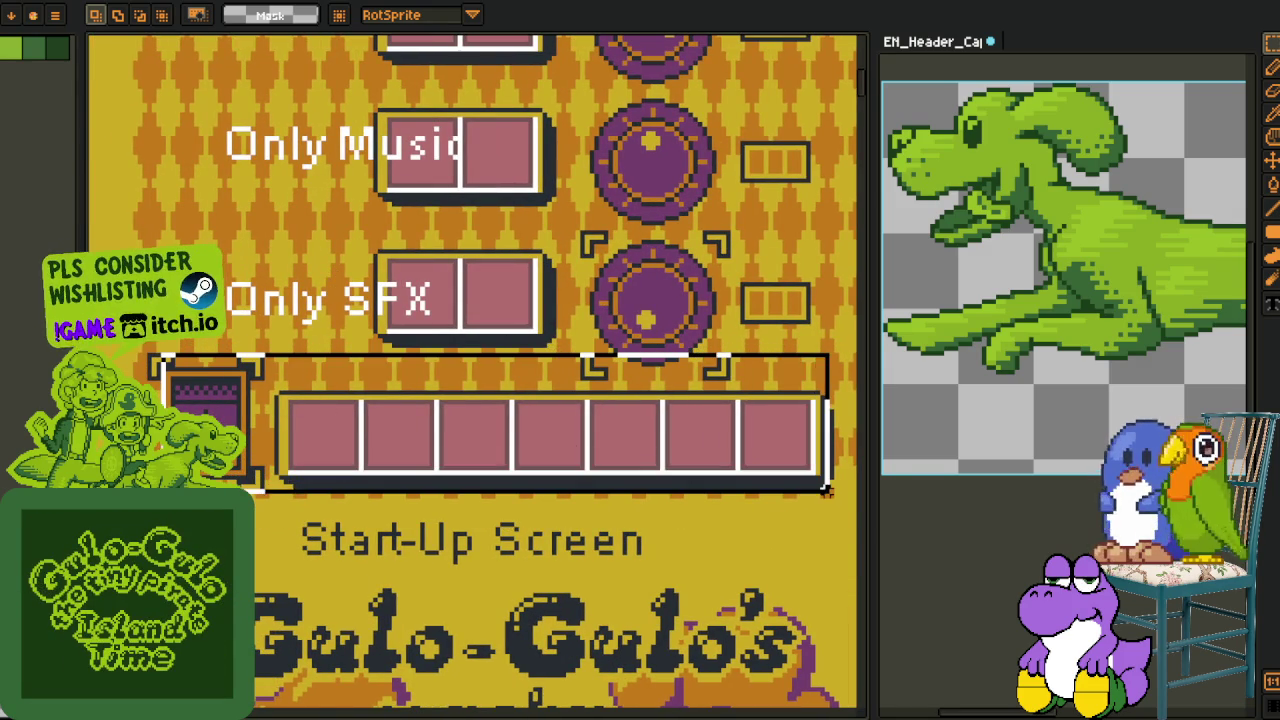
pyautogui.moveTo(229, 338); pyautogui.dragTo(256, 305)
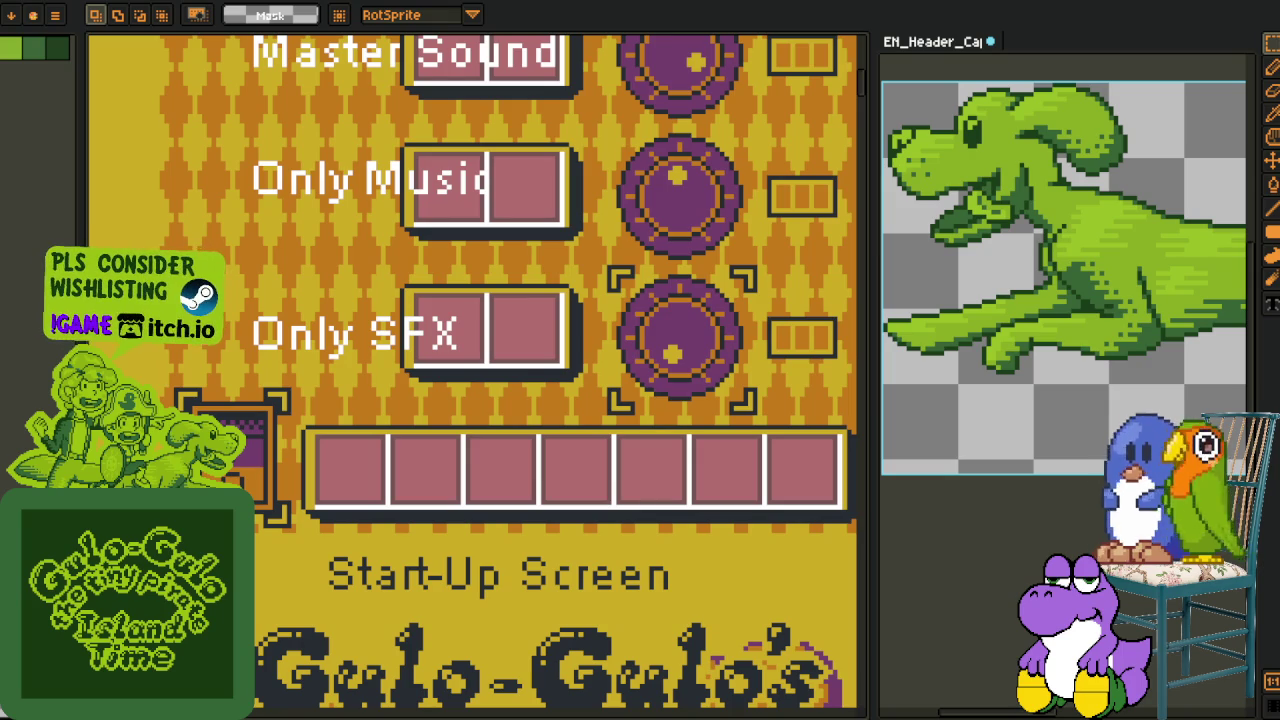
pyautogui.moveTo(302, 370); pyautogui.dragTo(228, 343)
pyautogui.moveTo(232, 395); pyautogui.dragTo(781, 500)
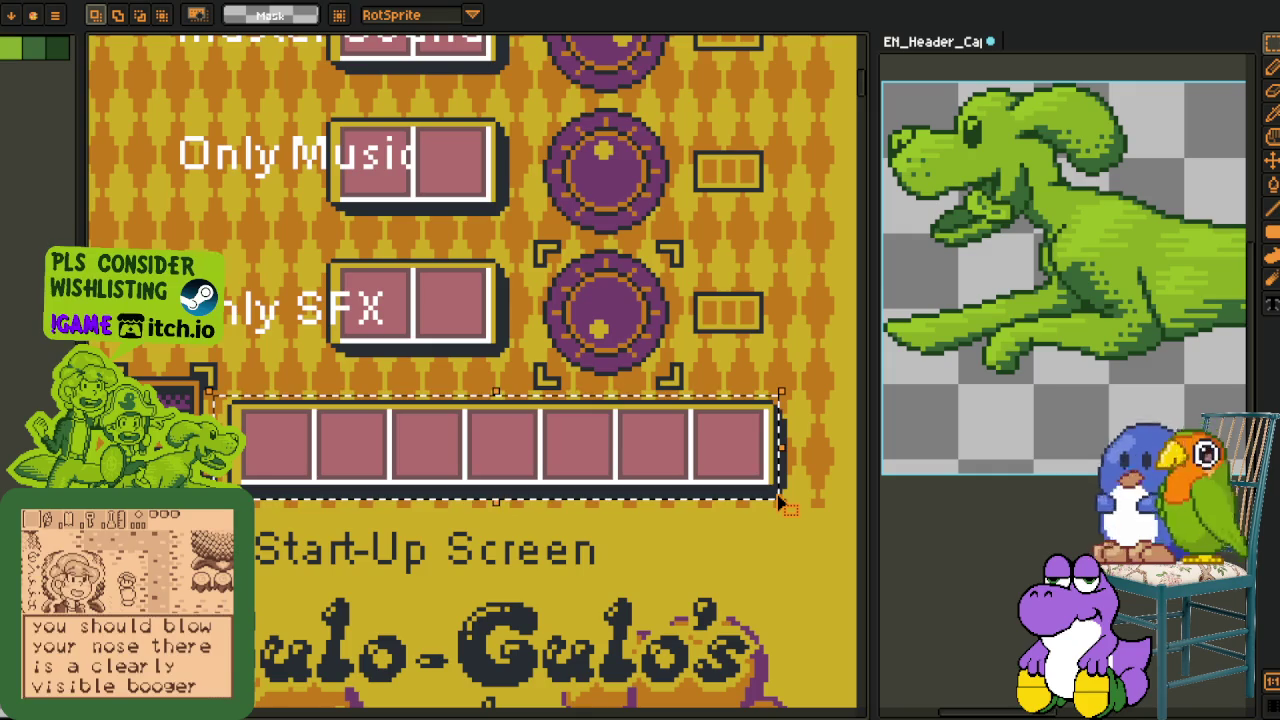
pyautogui.hotkey('ctrl', 'd')
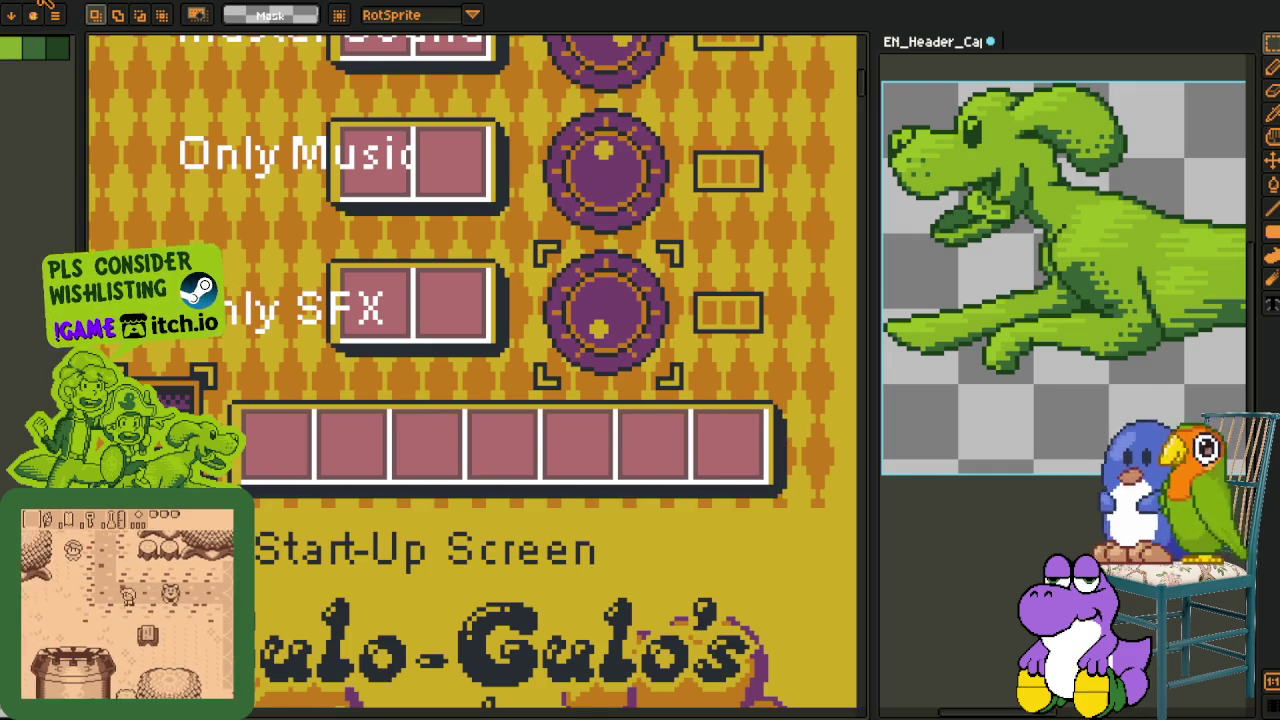
pyautogui.scroll(-4, 344, 368)
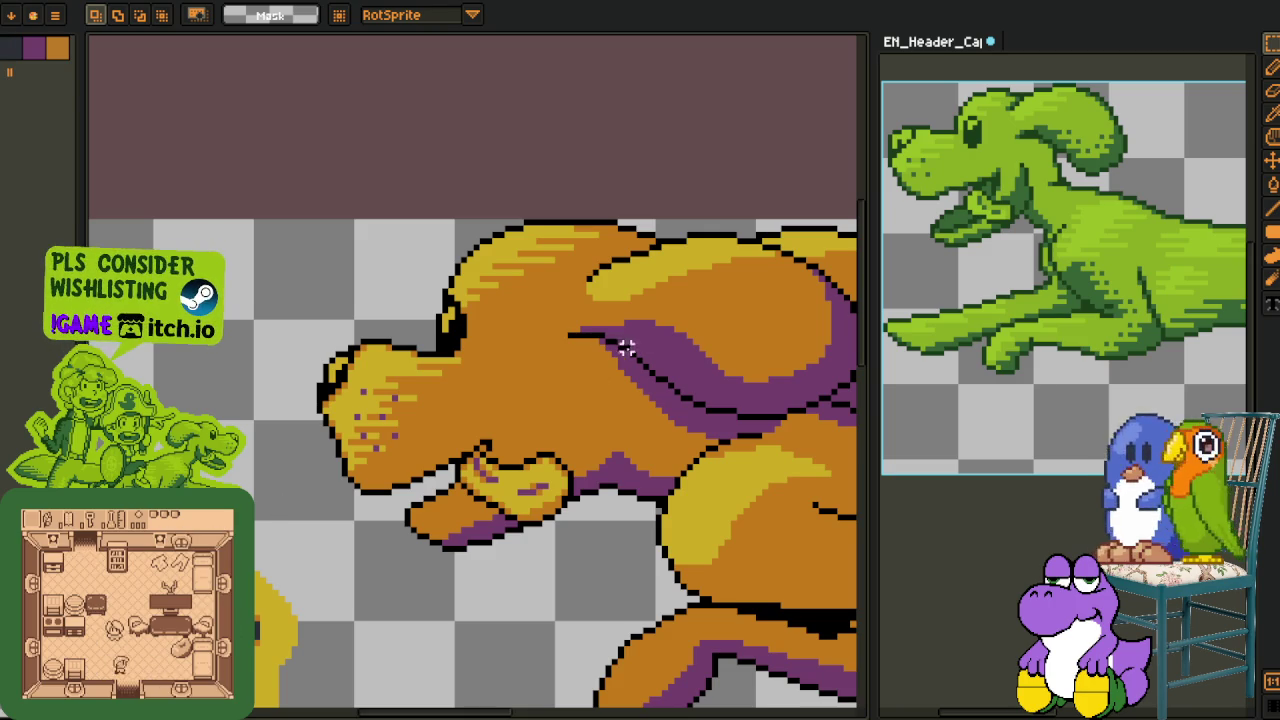
# Repaint the column of yellow pixels on the snout edge in sampled orange.
pyautogui.scroll(5, 330, 402)
pyautogui.press('i')
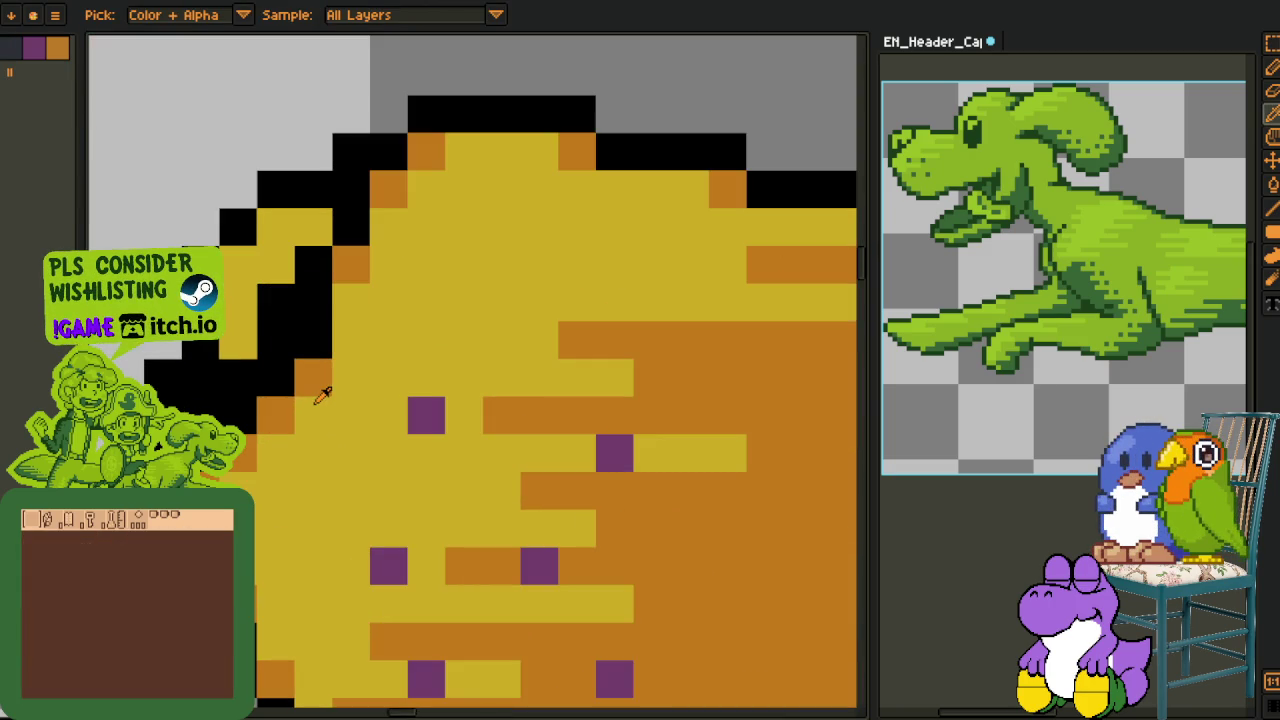
pyautogui.press('b')
pyautogui.moveTo(238, 340); pyautogui.dragTo(228, 276)
pyautogui.scroll(-1, 271, 245)
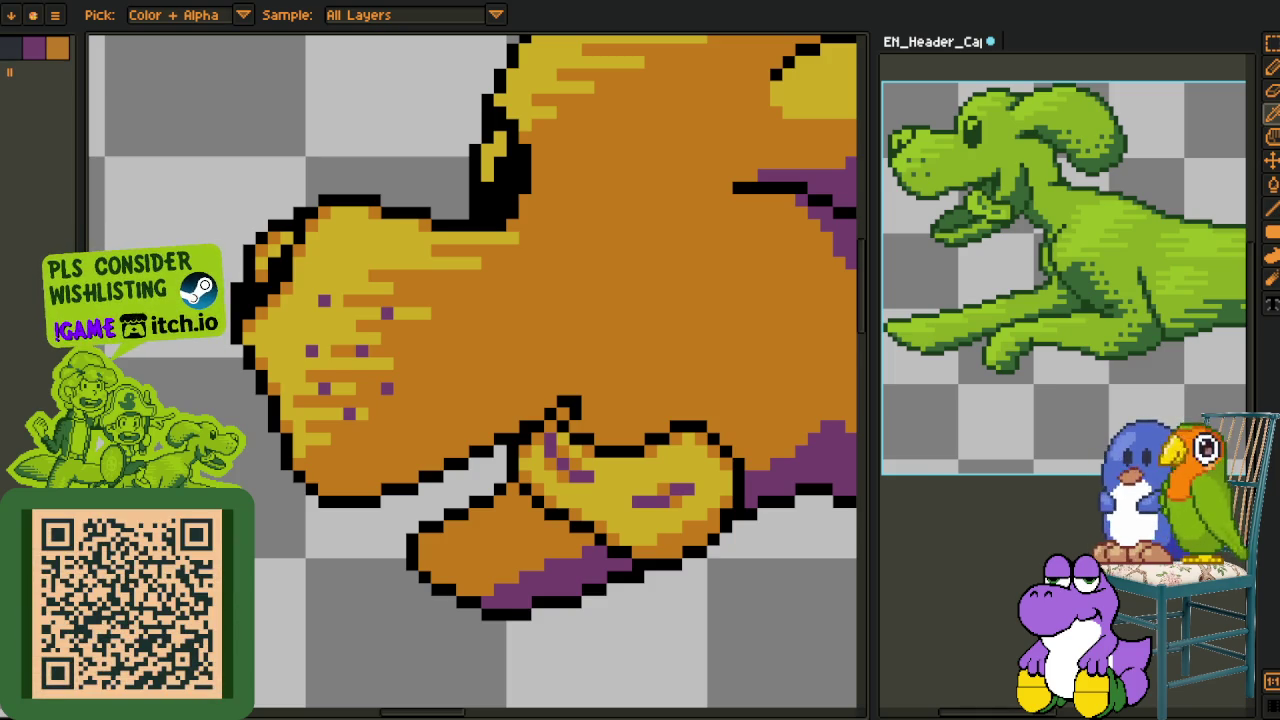
# Pick the orange body colour and paint orange along the back's black outline, up and right.
pyautogui.scroll(-2, 214, 342)
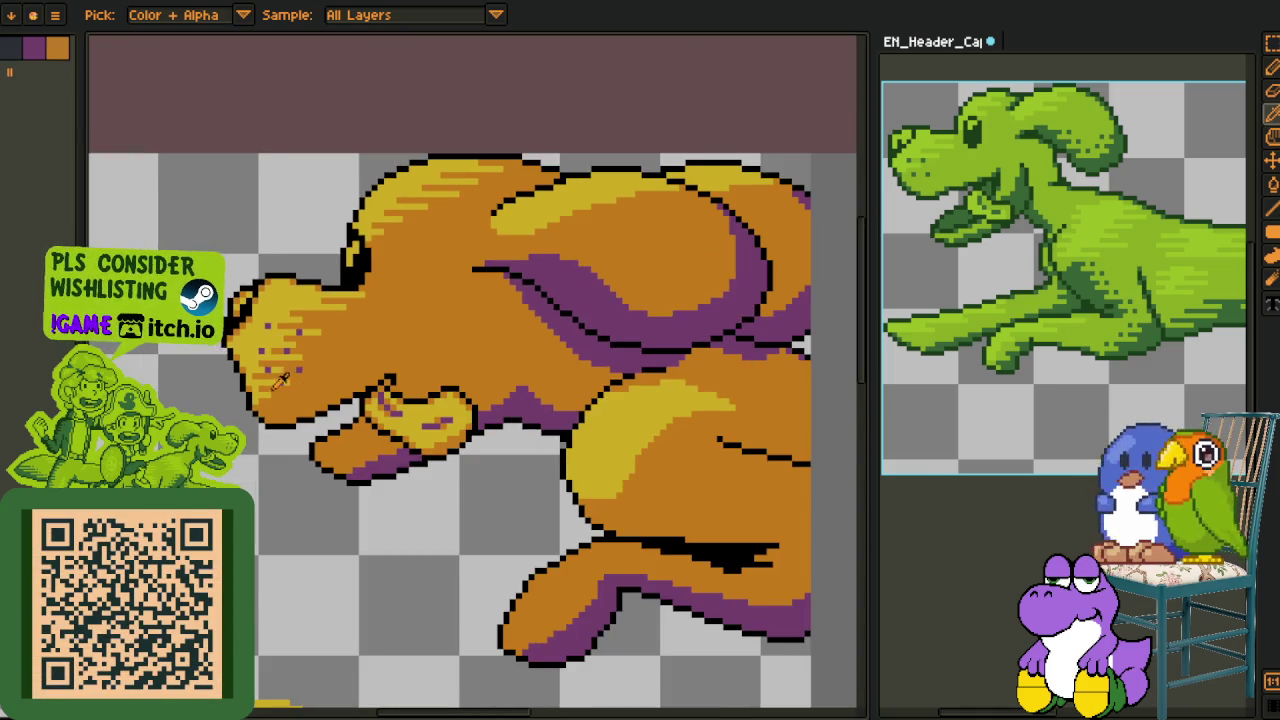
pyautogui.scroll(2, 283, 380)
pyautogui.scroll(3, 303, 217)
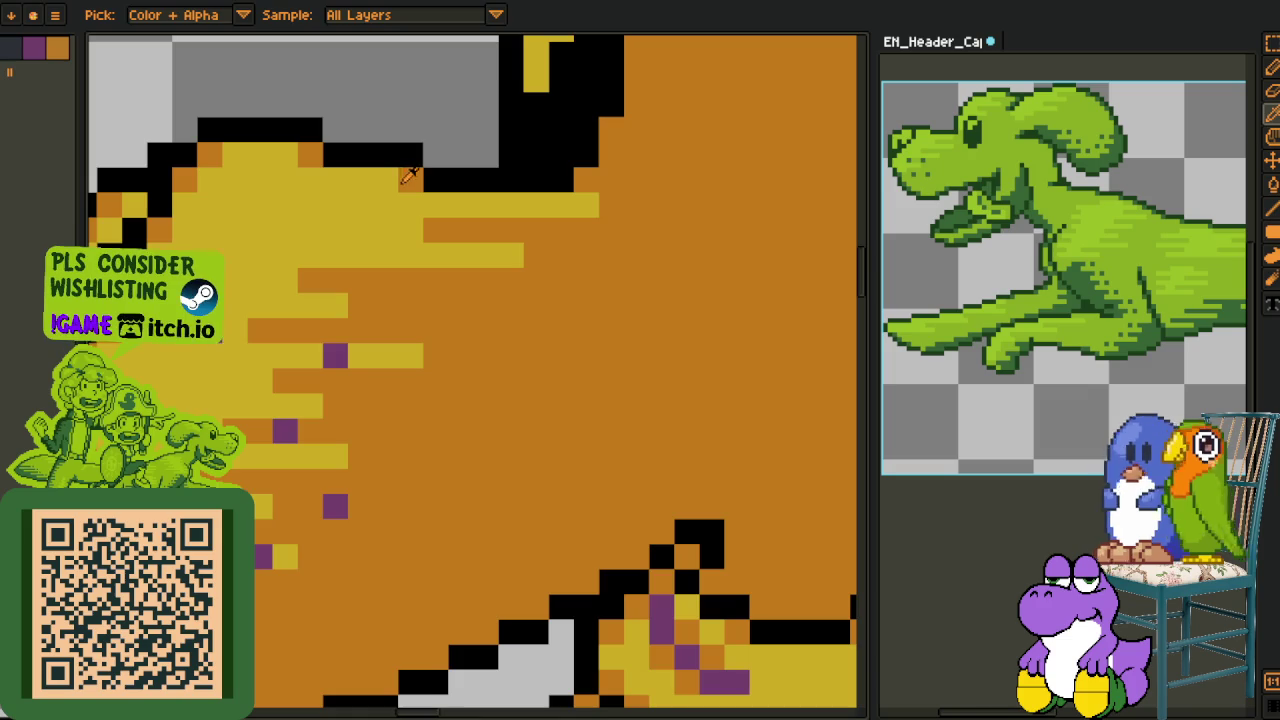
pyautogui.keyDown('alt'); pyautogui.click(407, 176); pyautogui.keyUp('alt')
pyautogui.moveTo(407, 176); pyautogui.dragTo(292, 367)
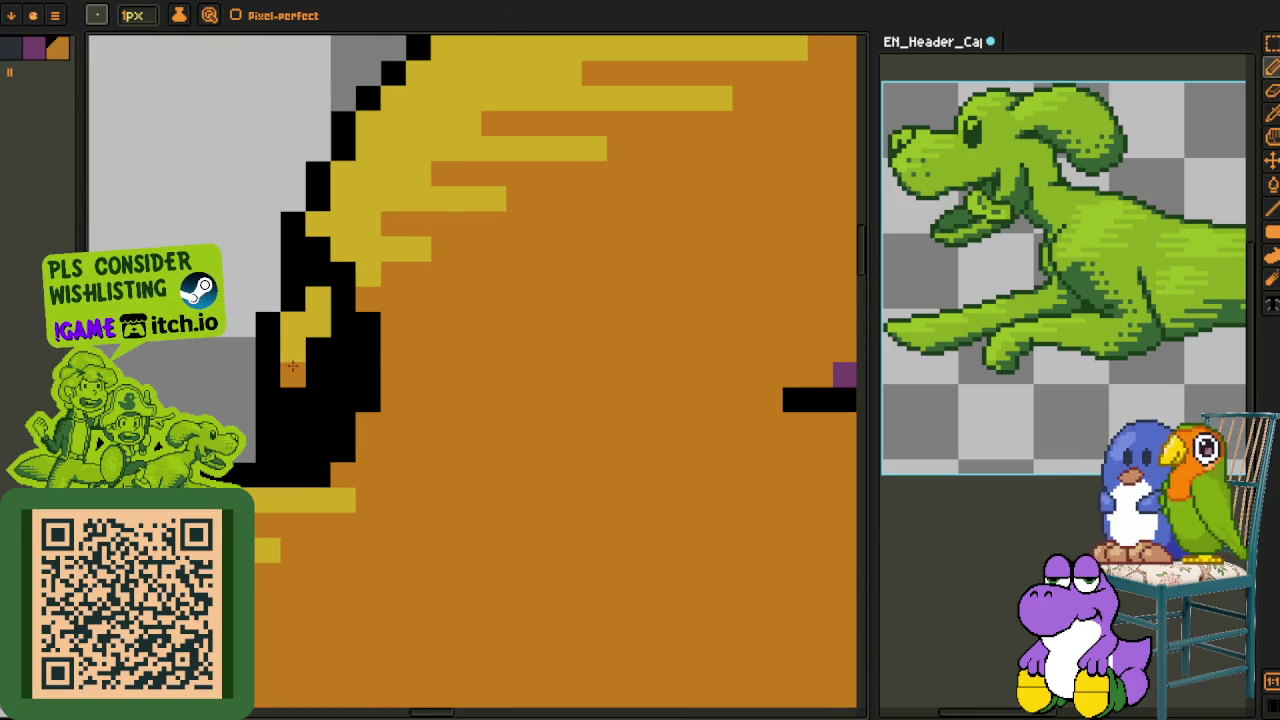
pyautogui.moveTo(295, 322); pyautogui.dragTo(240, 472)
pyautogui.moveTo(287, 400)
pyautogui.mouseDown()
pyautogui.moveTo(287, 322)
pyautogui.moveTo(314, 283)
pyautogui.mouseUp()
pyautogui.click(340, 246)
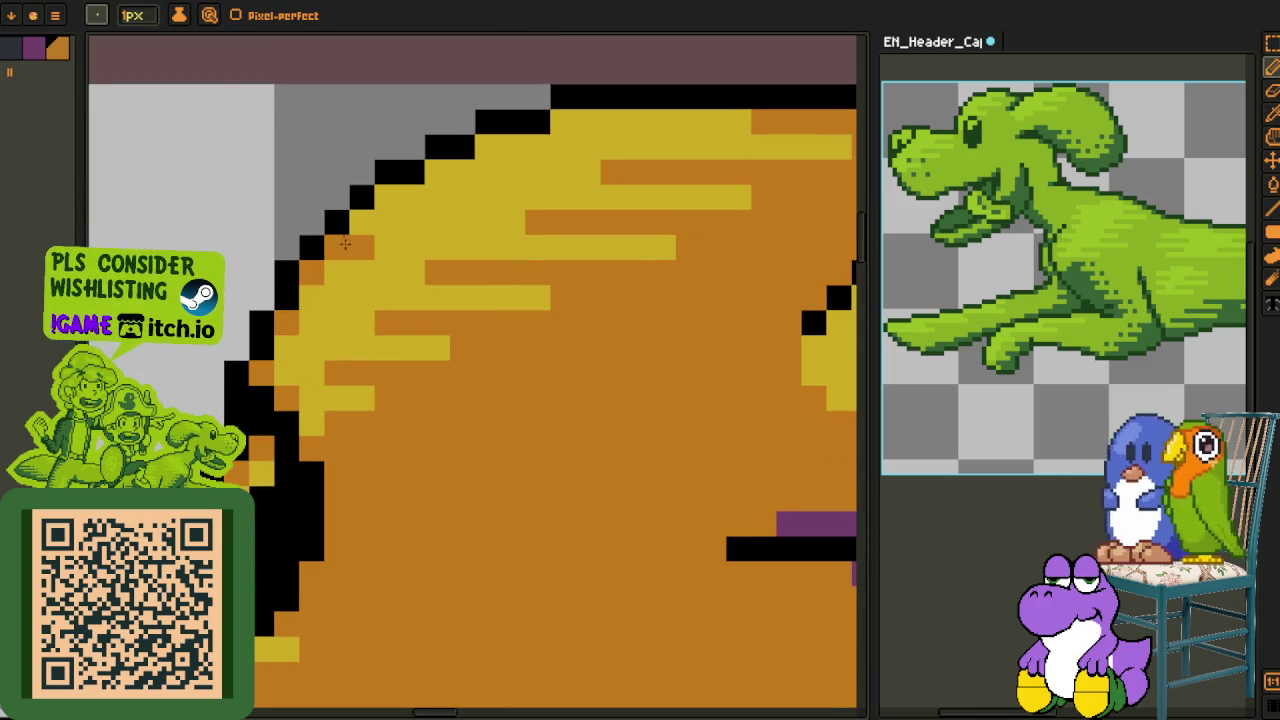
pyautogui.moveTo(375, 203); pyautogui.dragTo(588, 121)
# Paint more orange pixels along the top outline and restore one black outline pixel.
pyautogui.scroll(-3, 403, 207)
pyautogui.scroll(2, 403, 208)
pyautogui.scroll(2, 403, 208)
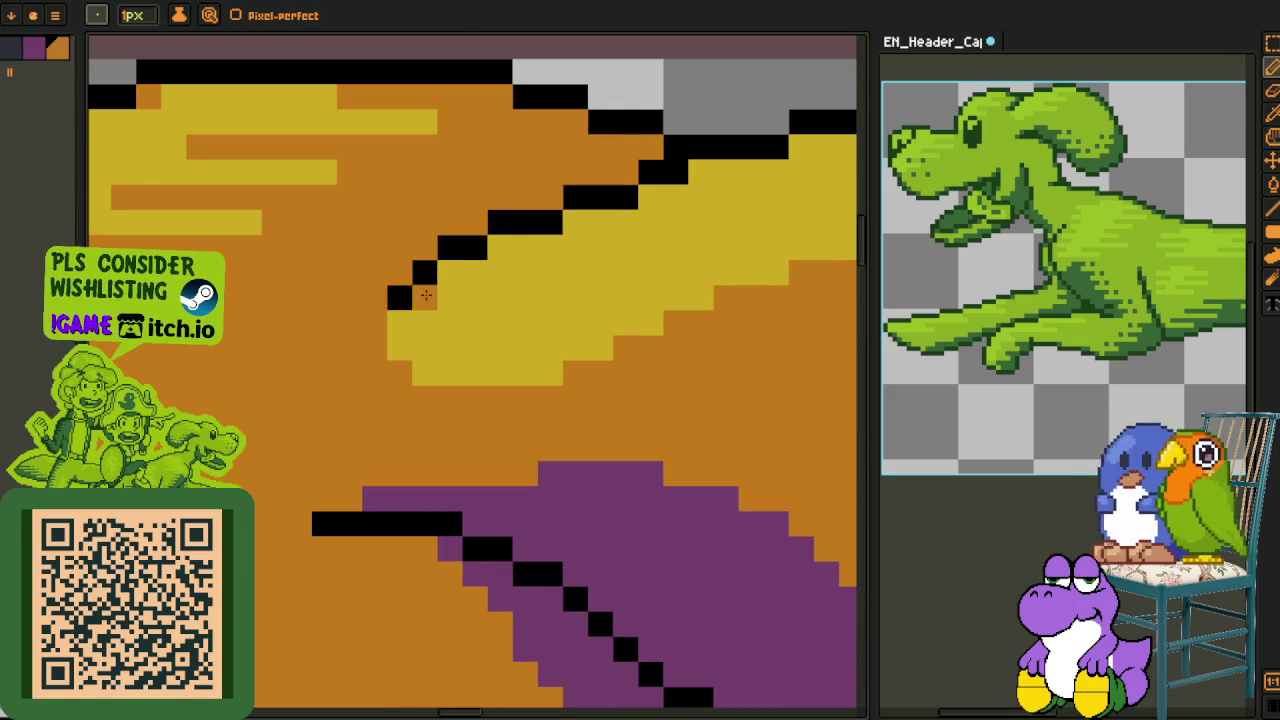
pyautogui.click(486, 256)
pyautogui.scroll(3, 343, 221)
pyautogui.hscroll(5, 343, 221)
pyautogui.moveTo(262, 370); pyautogui.dragTo(341, 349)
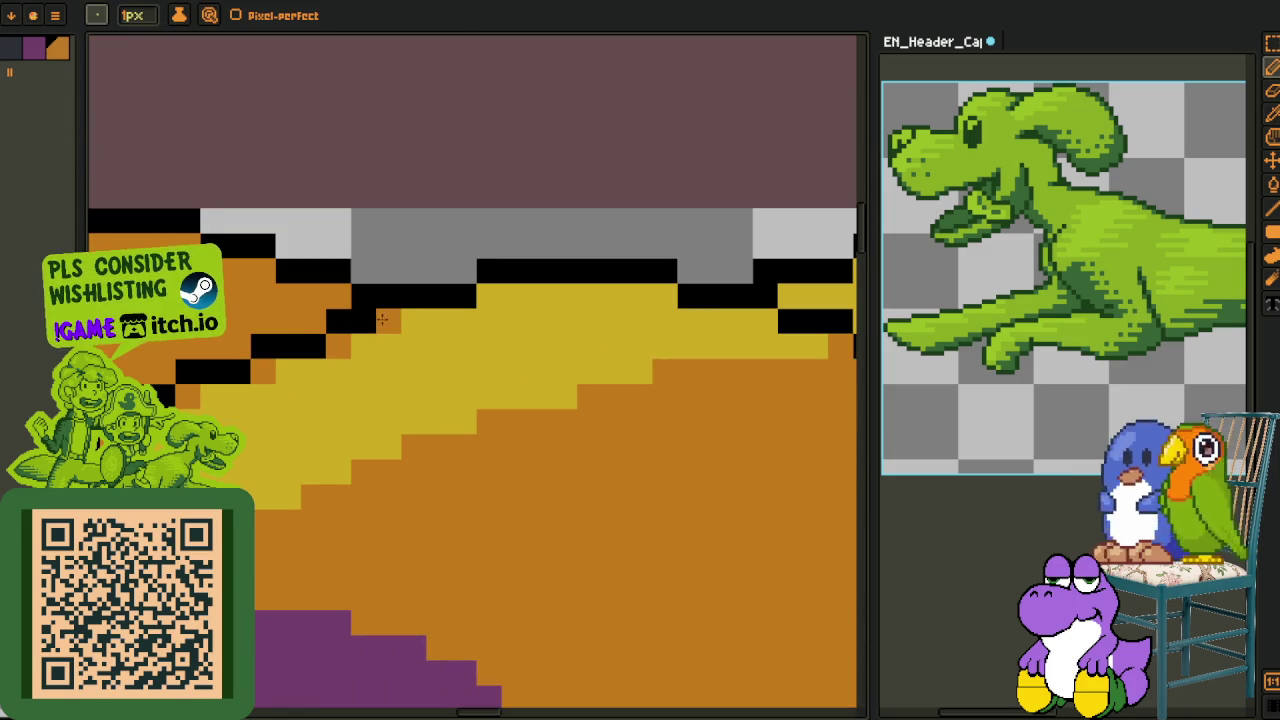
pyautogui.click(488, 297)
pyautogui.rightClick(388, 322)
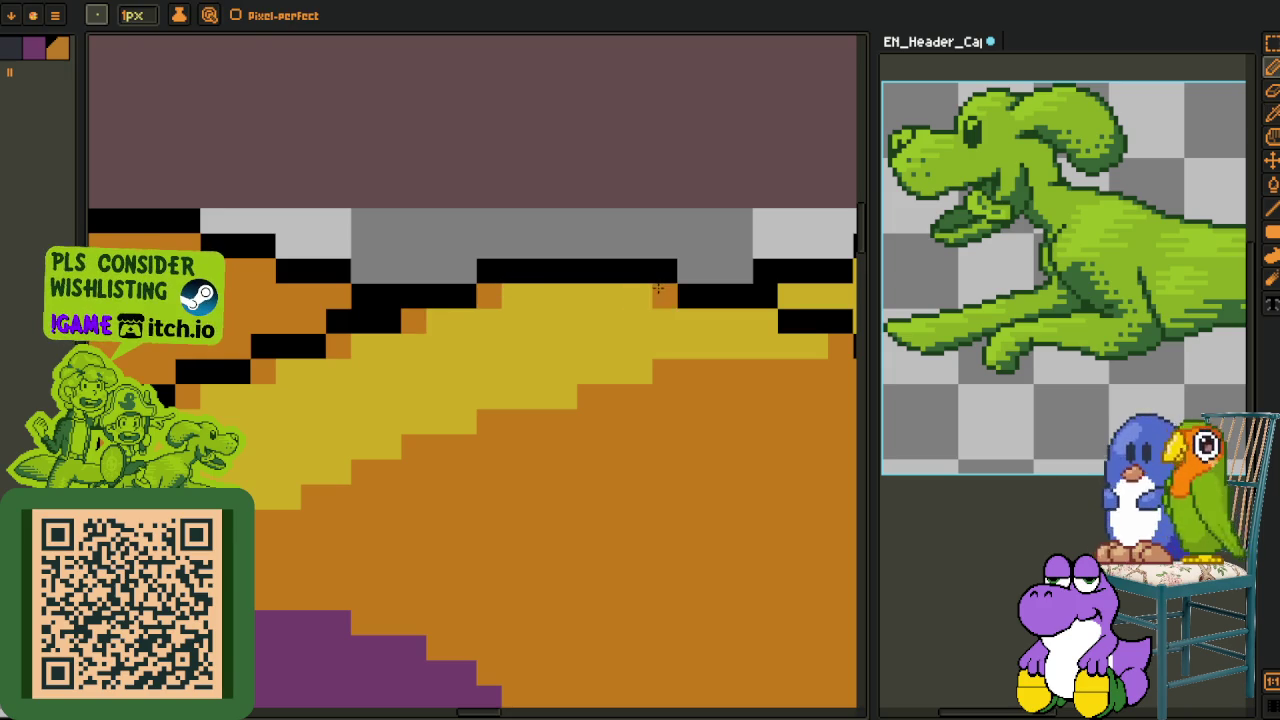
# Pan along the back outline and turn the remaining stray yellow pixels orange.
pyautogui.press('h')
pyautogui.moveTo(482, 335); pyautogui.dragTo(119, 382)
pyautogui.press('b')
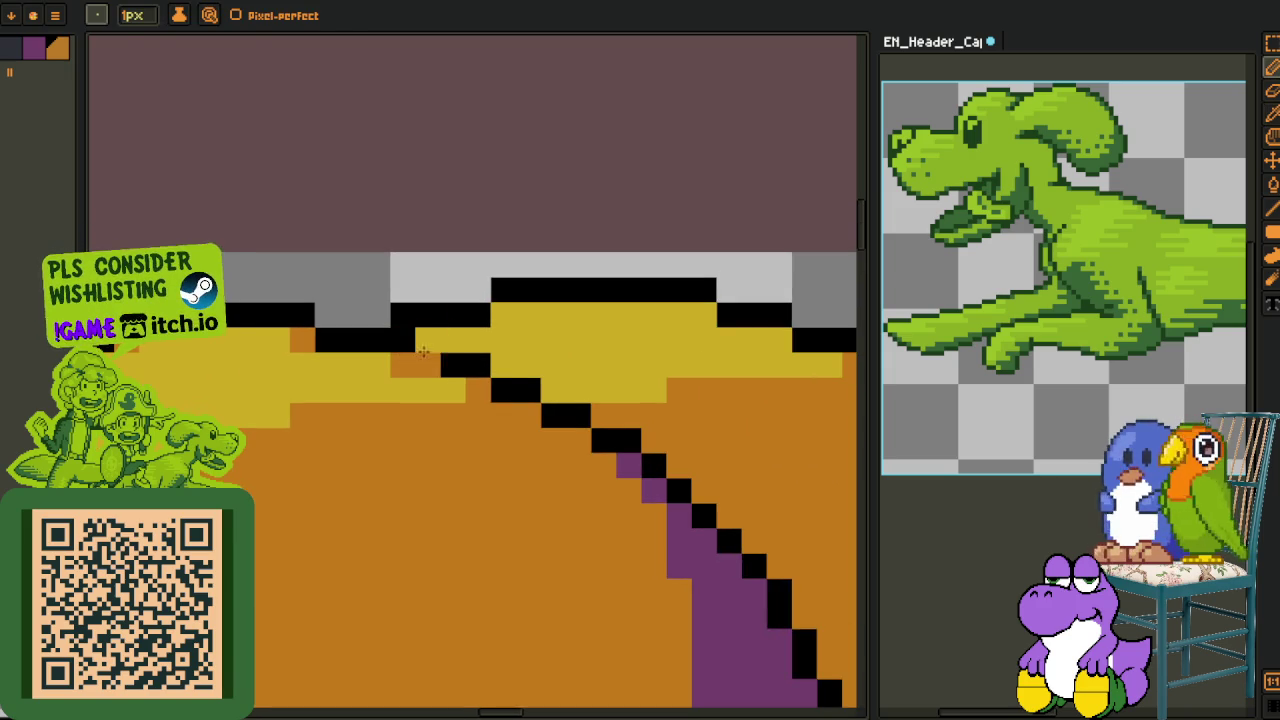
pyautogui.click(553, 390)
pyautogui.click(428, 340)
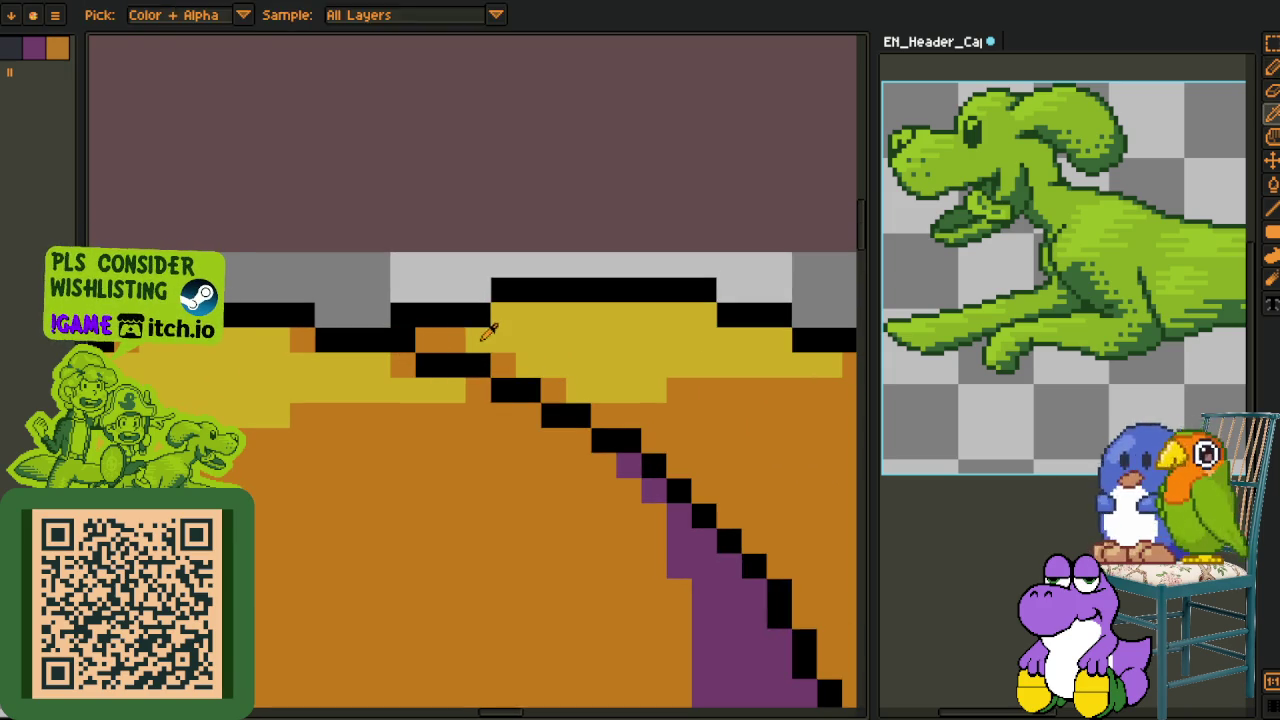
pyautogui.click(503, 315)
pyautogui.click(703, 315)
pyautogui.click(778, 340)
pyautogui.scroll(-1, 485, 325)
# Save the orange dog sprite with Ctrl+S.
pyautogui.hotkey('ctrl', 's')
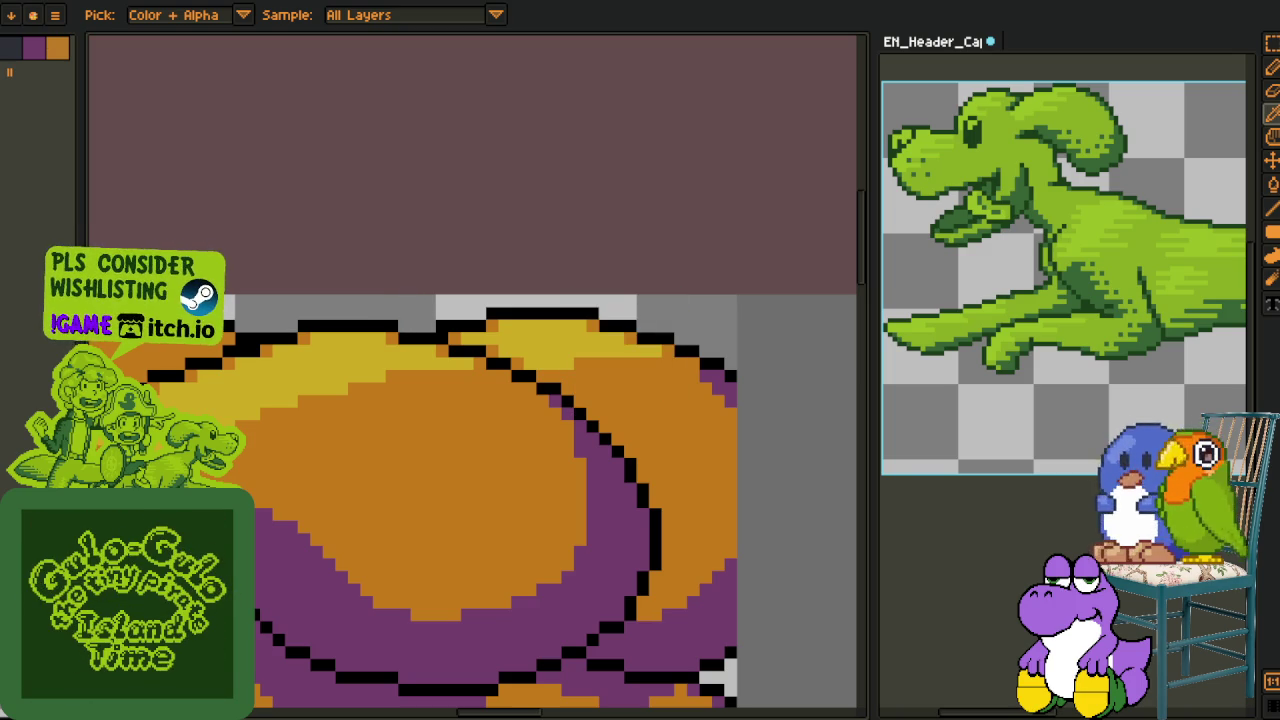
pyautogui.scroll(-2, 236, 440)
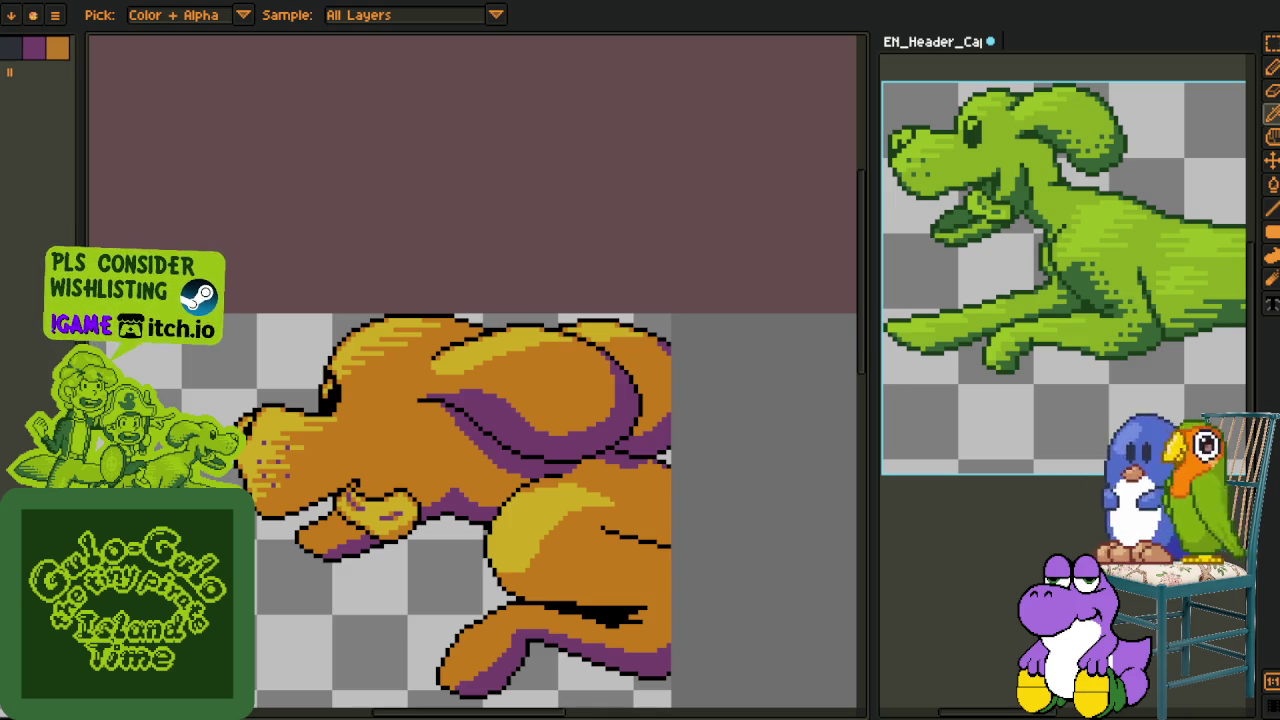
pyautogui.scroll(1, 288, 425)
pyautogui.scroll(1, 330, 445)
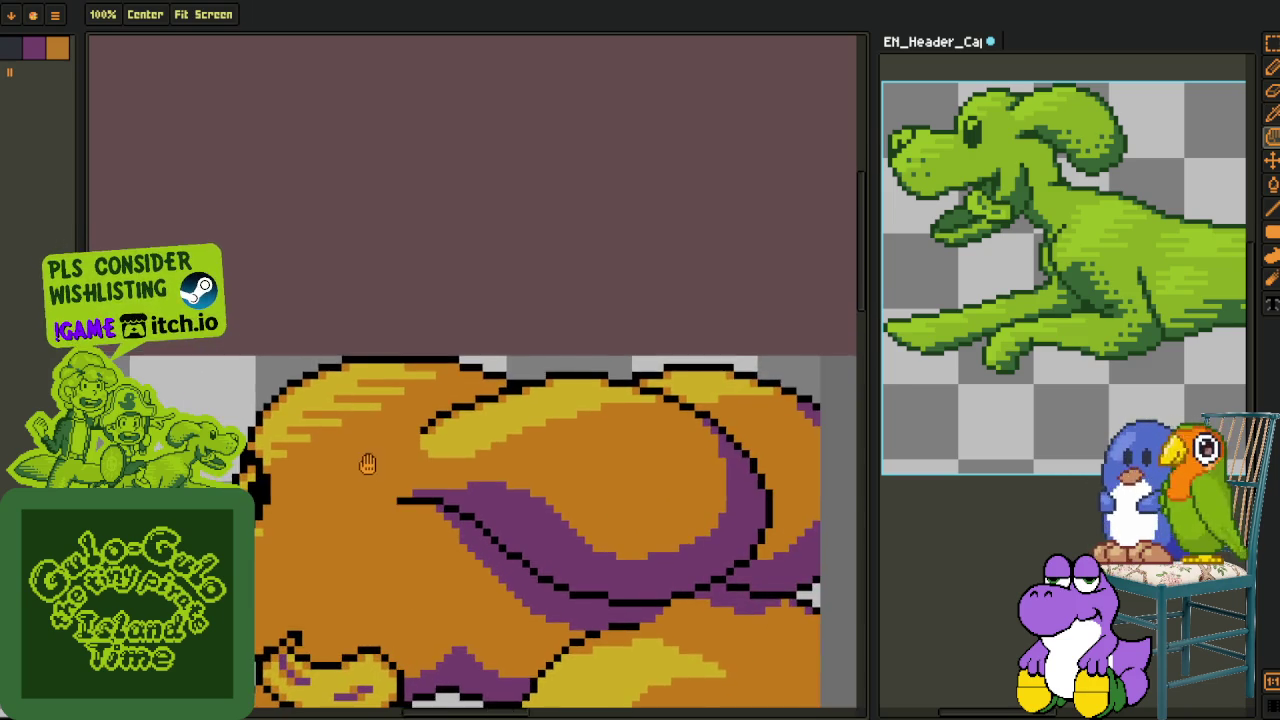
pyautogui.scroll(1, 360, 455)
pyautogui.scroll(1, 390, 452)
# Select a thin strip across the dog's back, mark it with a red pixel, then deselect.
pyautogui.moveTo(414, 455); pyautogui.dragTo(682, 455)
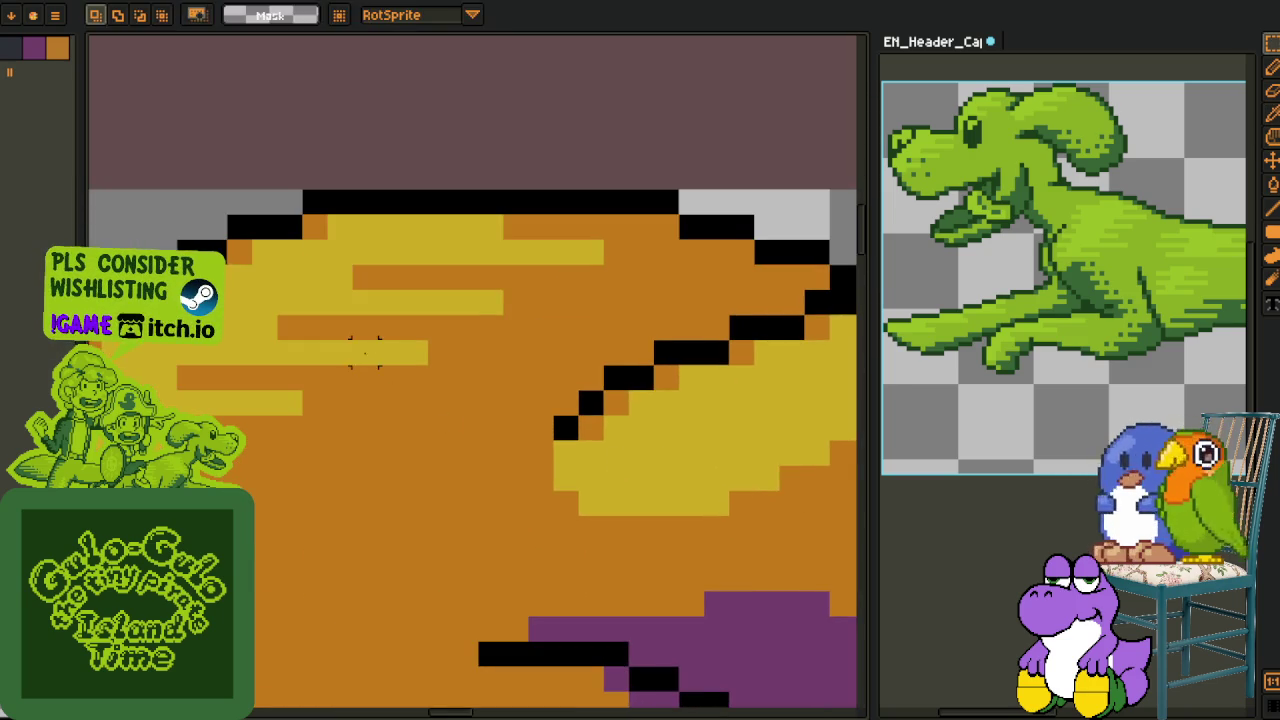
pyautogui.moveTo(398, 348); pyautogui.dragTo(200, 410)
pyautogui.moveTo(348, 472); pyautogui.dragTo(835, 405)
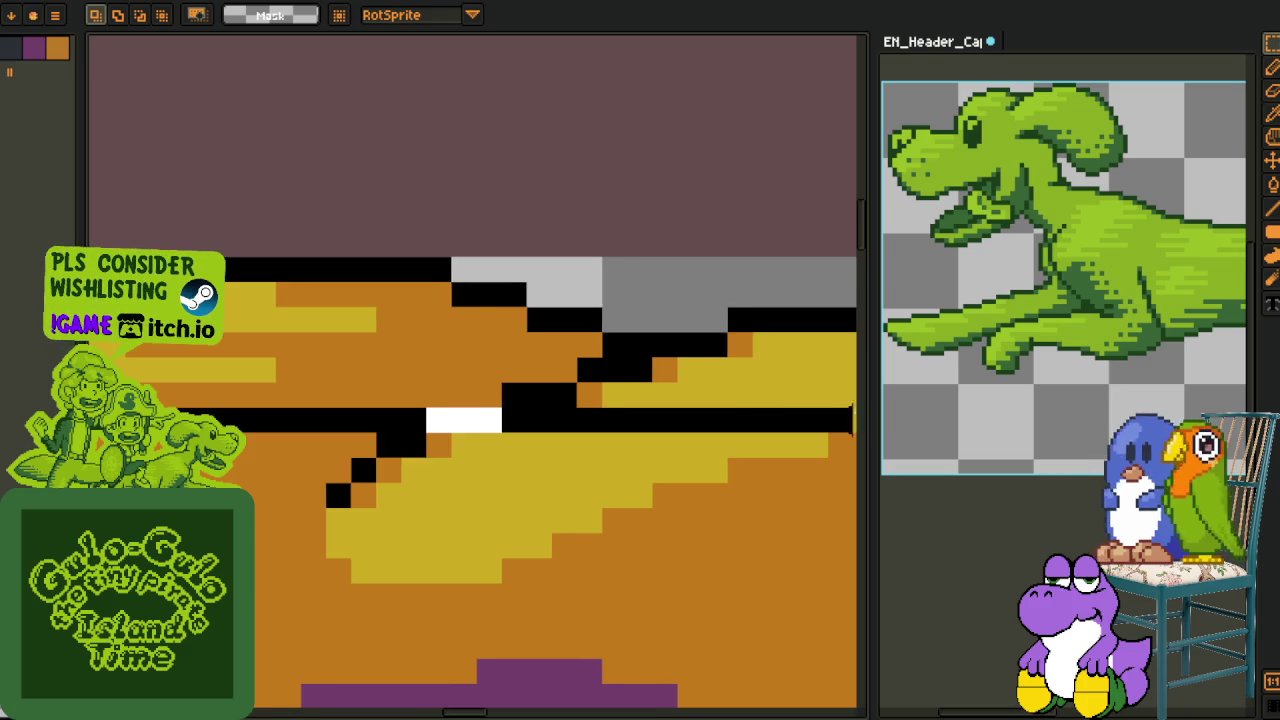
pyautogui.scroll(-2, 835, 408)
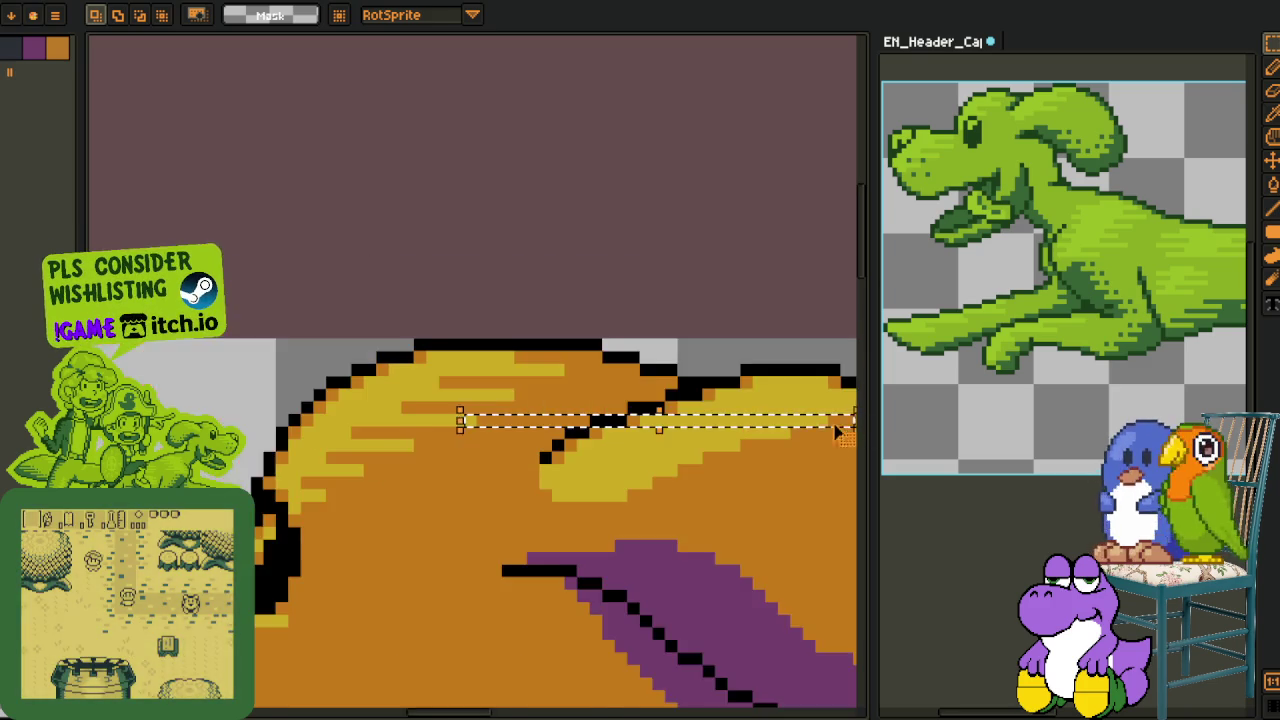
pyautogui.press('i')
pyautogui.scroll(3, 630, 440)
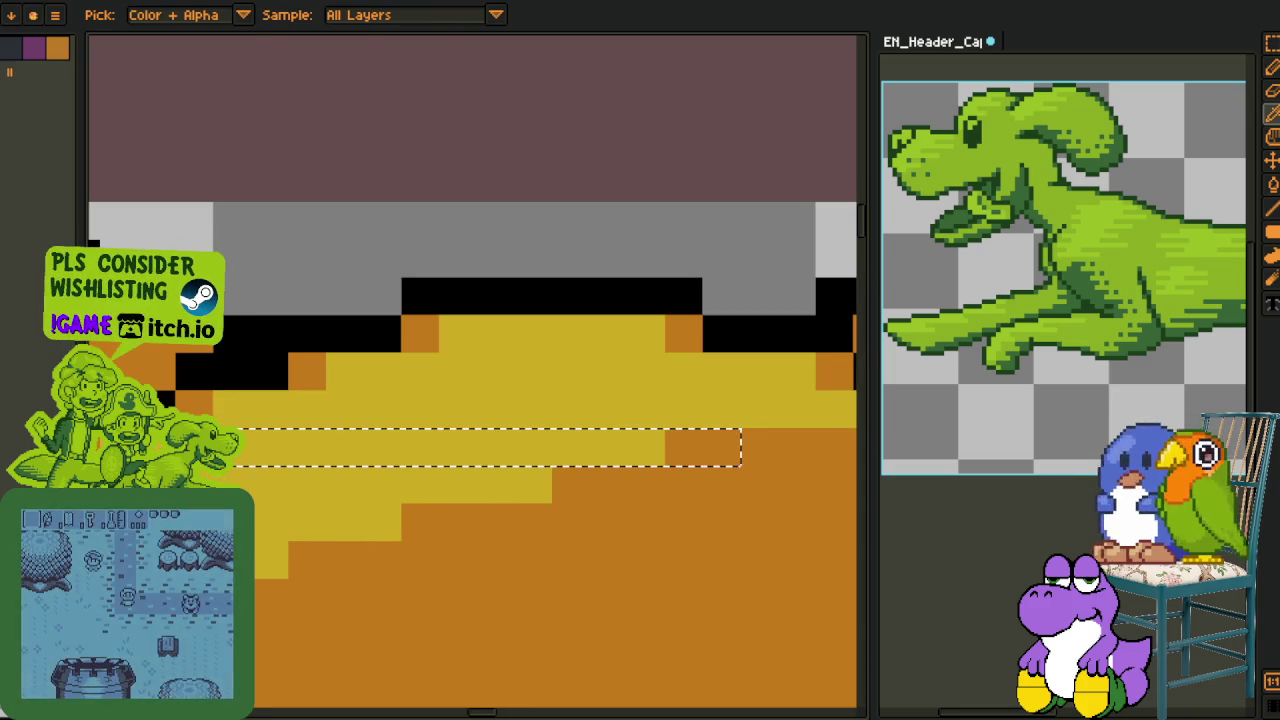
pyautogui.press('b')
pyautogui.click(520, 436)
pyautogui.scroll(-3, 640, 440)
pyautogui.press('i')
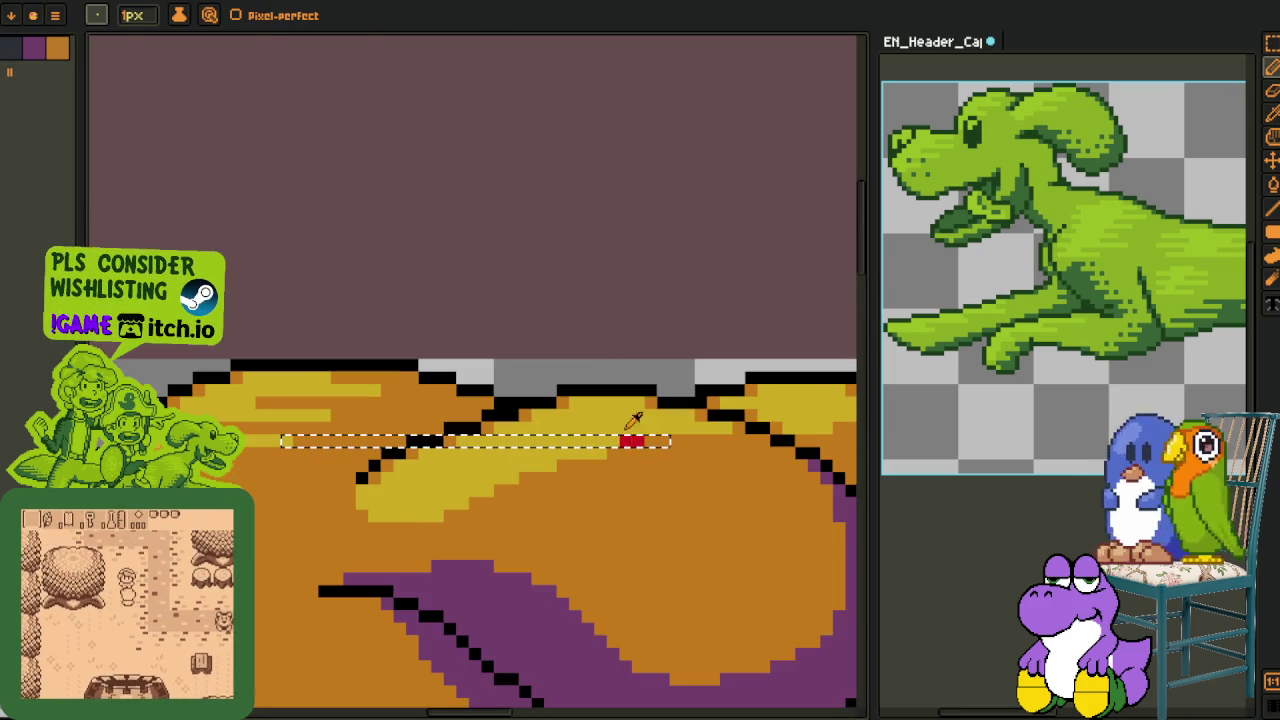
pyautogui.press('m')
pyautogui.hotkey('ctrl', 'd')
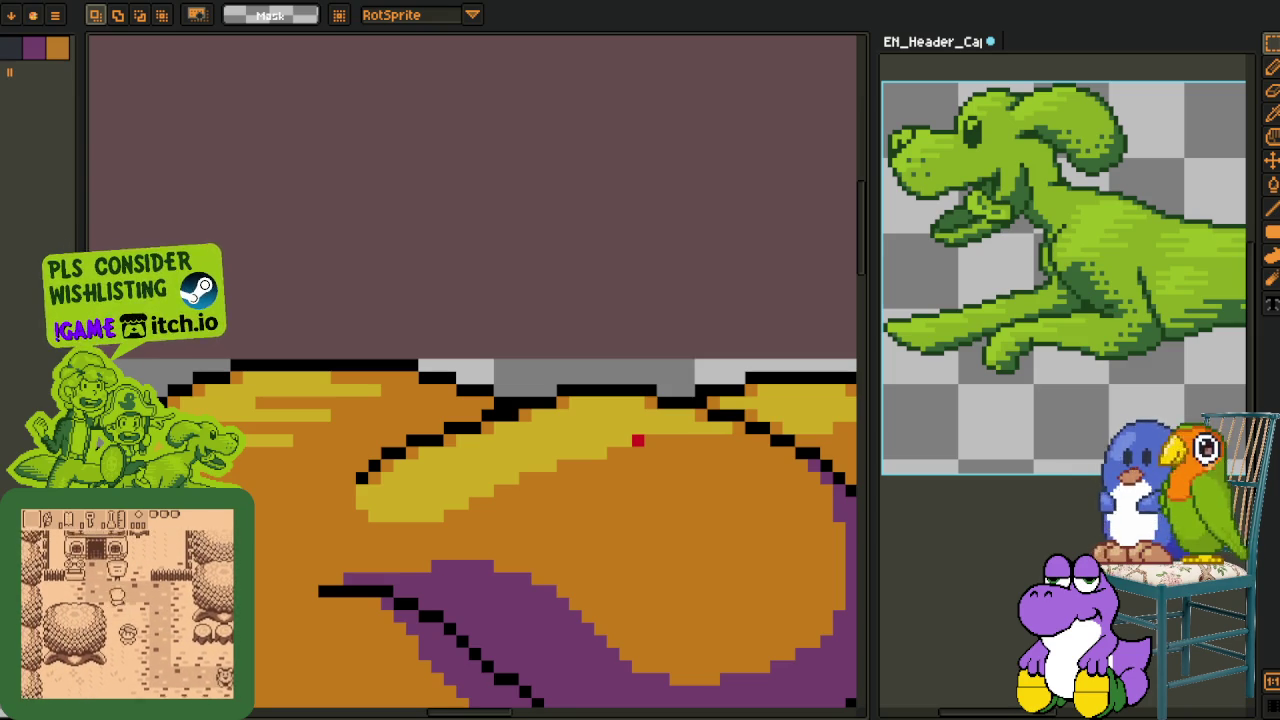
# Draw a yellow highlight row over the red marker and cap its end in orange.
pyautogui.scroll(2, 740, 465)
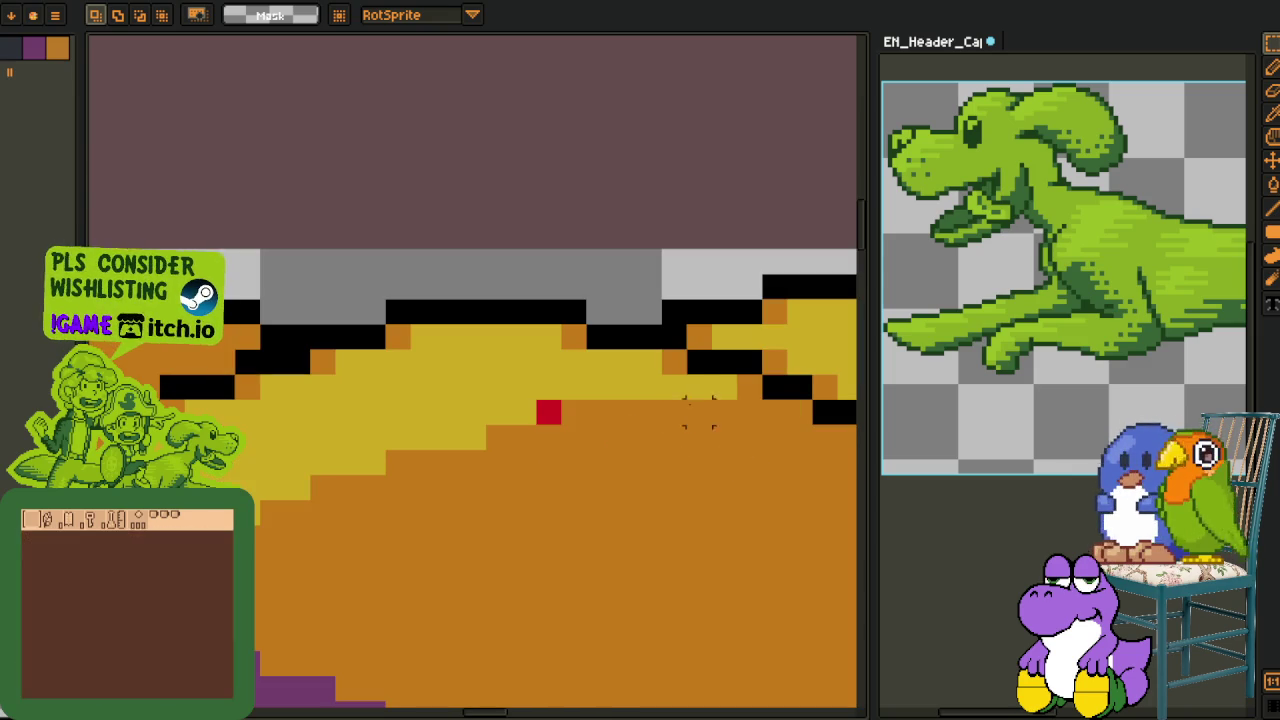
pyautogui.press('i')
pyautogui.press('b')
pyautogui.press('i')
pyautogui.press('b')
pyautogui.moveTo(548, 412); pyautogui.dragTo(650, 412)
pyautogui.press('i')
pyautogui.press('b')
pyautogui.click(649, 363)
# Add longer yellow highlight rows and a single pixel lower on the back.
pyautogui.press('i')
pyautogui.click(464, 431)
pyautogui.press('b')
pyautogui.moveTo(398, 463); pyautogui.dragTo(550, 463)
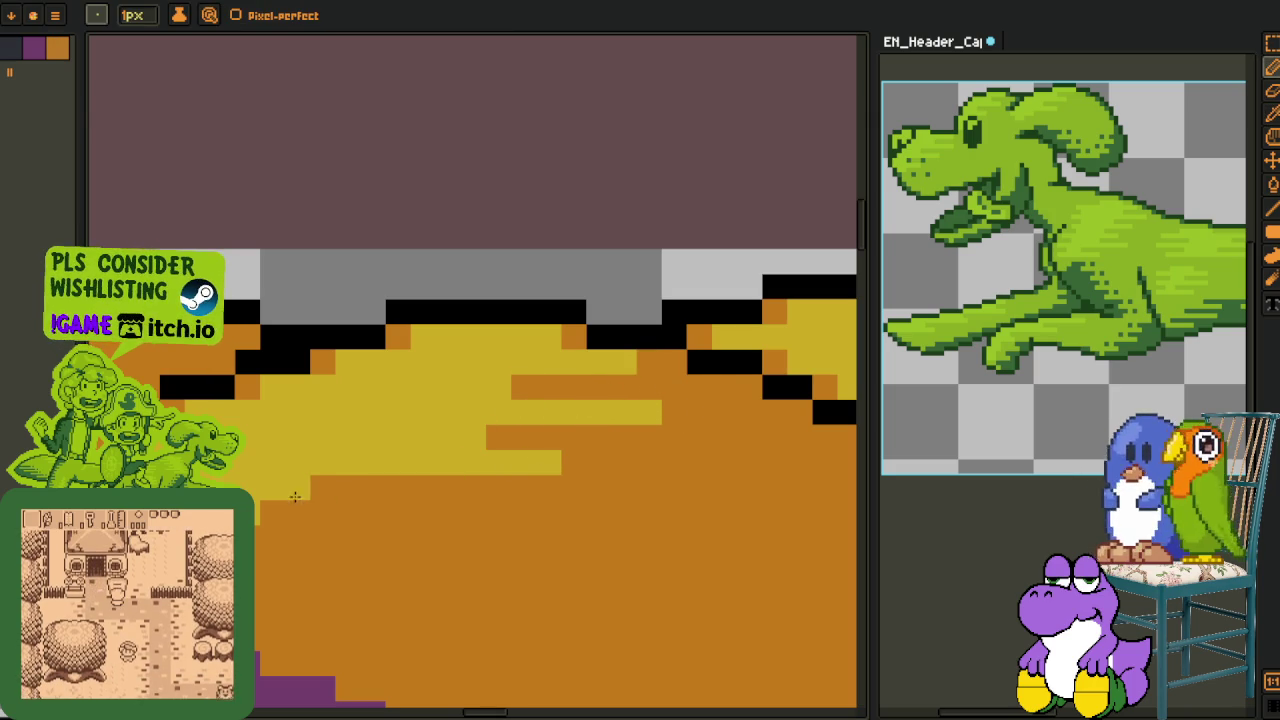
pyautogui.click(323, 487)
pyautogui.moveTo(267, 513)
pyautogui.mouseDown()
pyautogui.moveTo(405, 512)
pyautogui.moveTo(369, 508)
pyautogui.mouseUp()
# Save the dog sprite and switch to the Wikipedia Ticker tape article in the browser.
pyautogui.press('i')
pyautogui.press('h')
pyautogui.press('i')
pyautogui.scroll(-2, 500, 394)
pyautogui.scroll(-2, 510, 440)
pyautogui.scroll(-1, 514, 438)
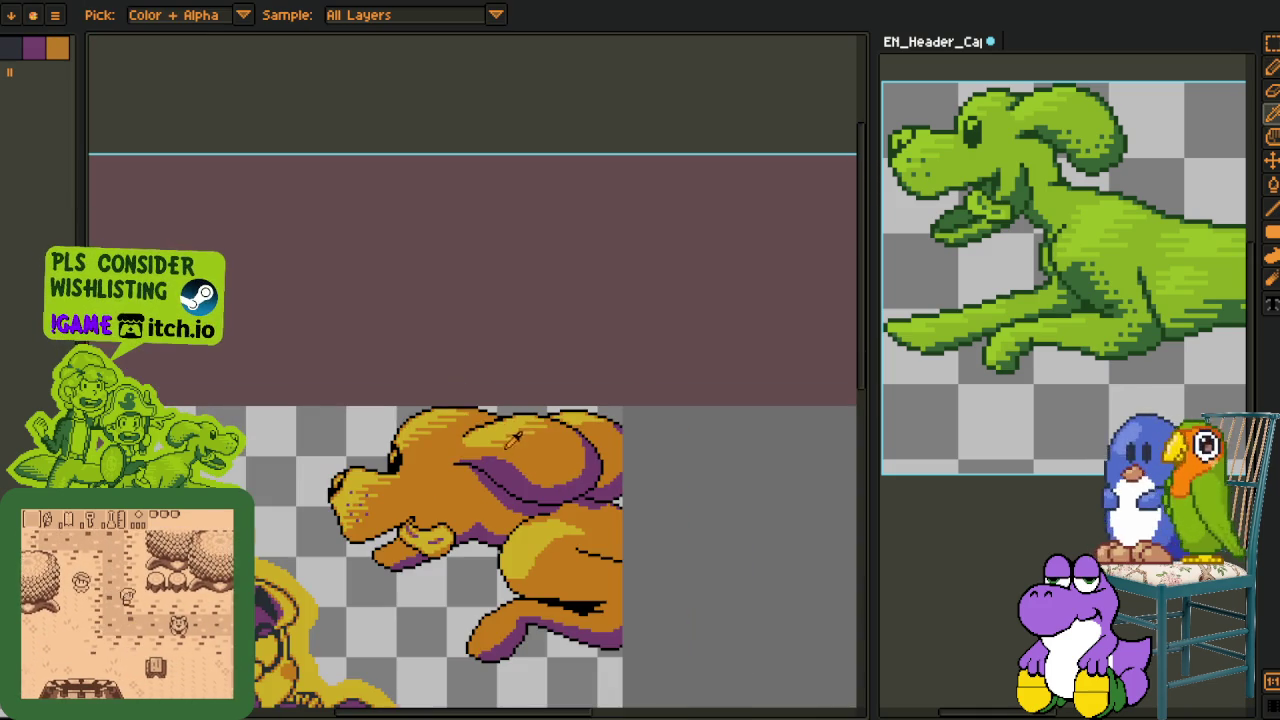
pyautogui.hotkey('ctrl', 's')
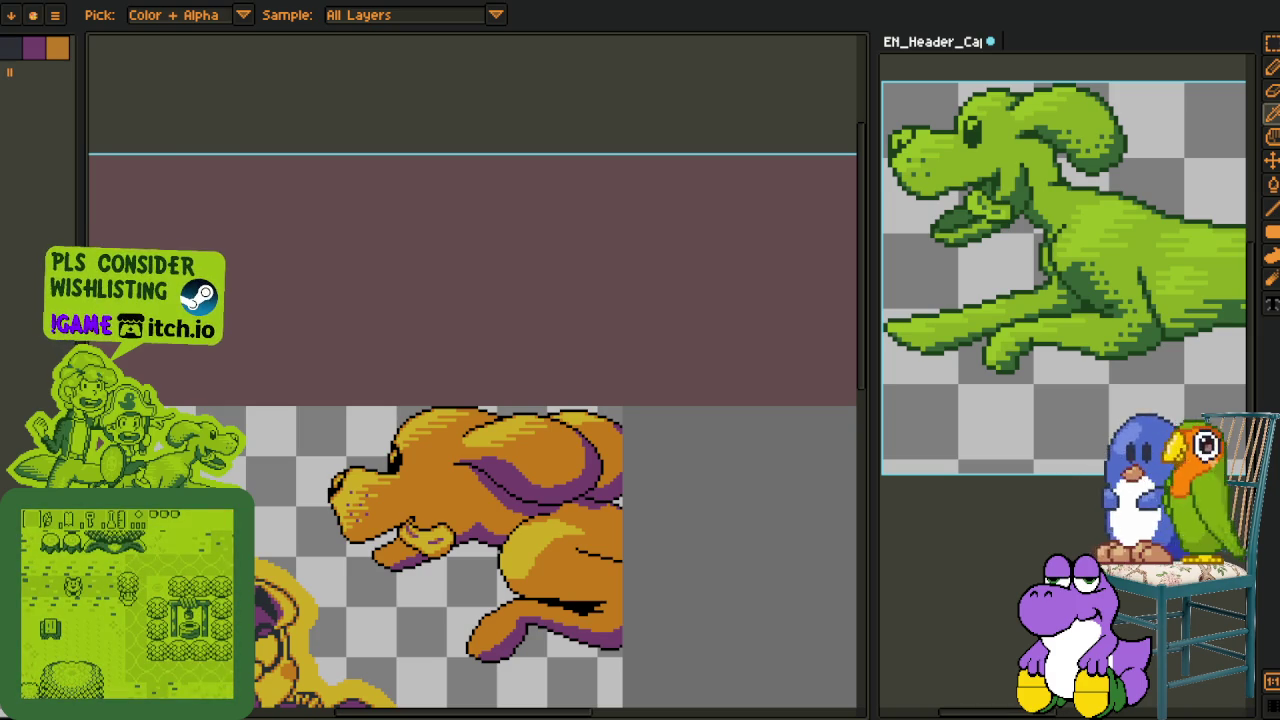
pyautogui.hotkey('alt', 'Tab')
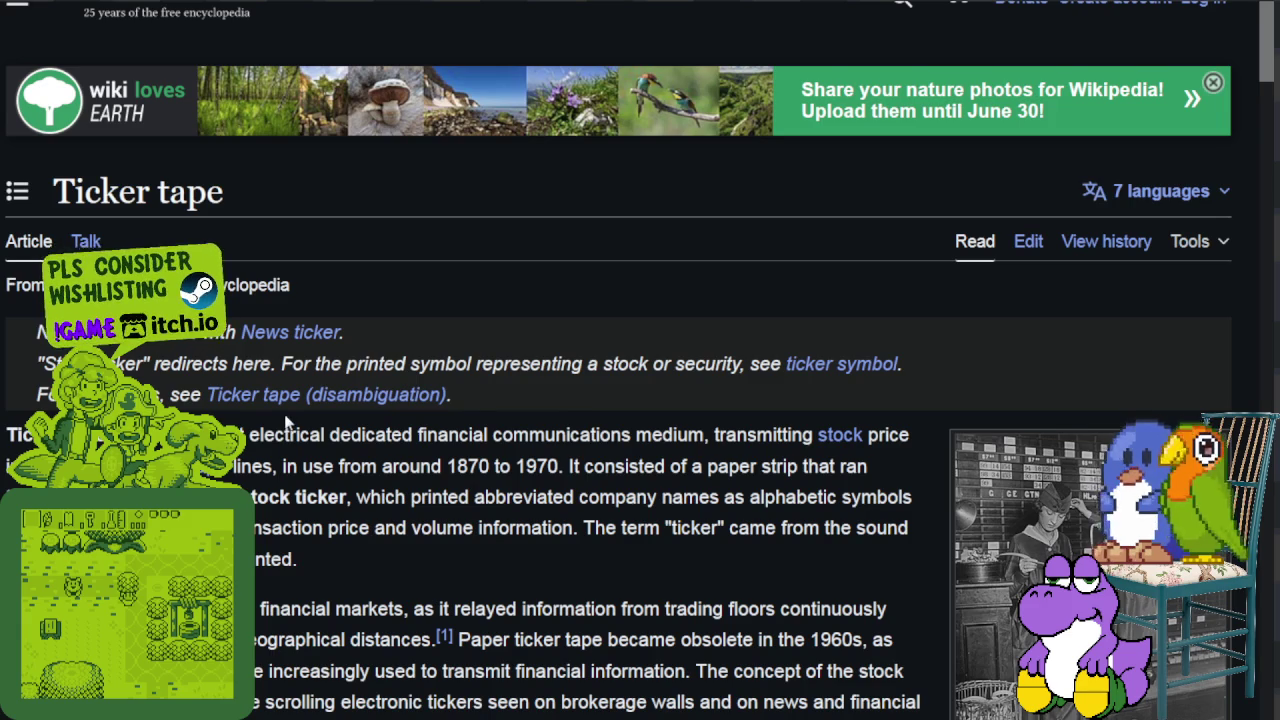
# Read the Ticker tape article, highlighting the 1870–1970 dates, stock ticker phrases and the origin of 'ticker'.
pyautogui.scroll(-1, 287, 425)
pyautogui.moveTo(215, 306); pyautogui.dragTo(747, 310)
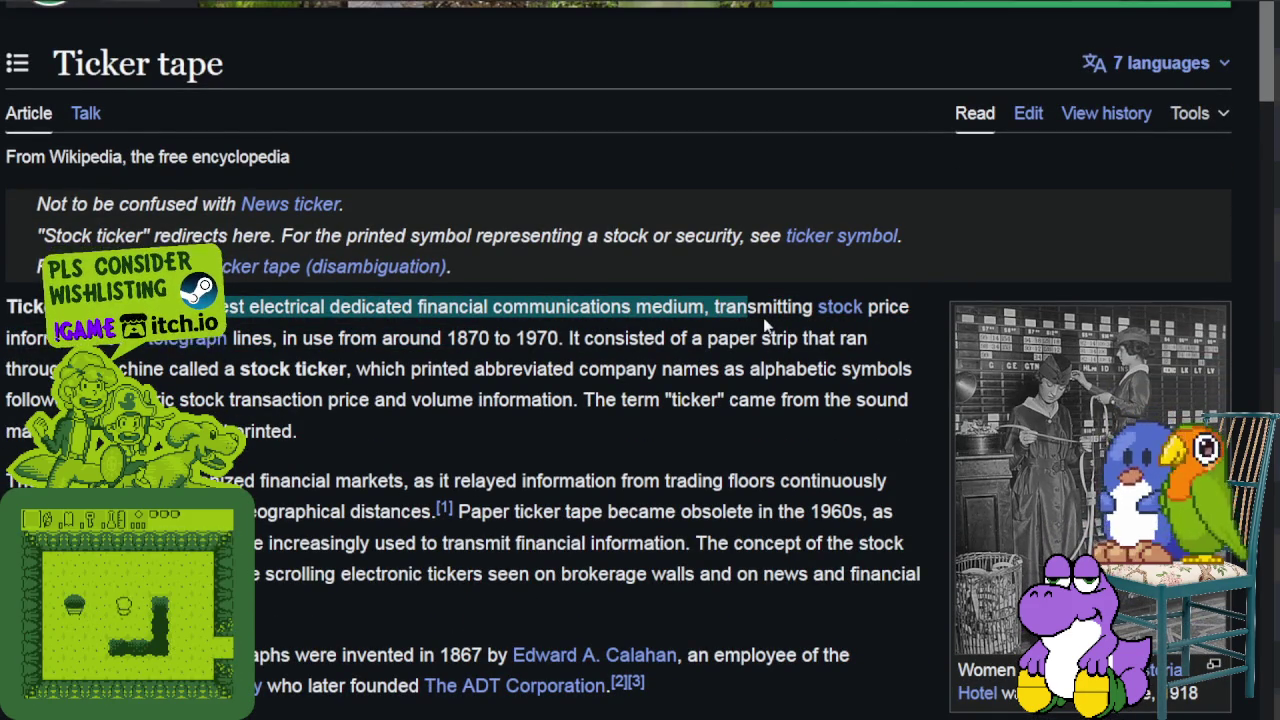
pyautogui.moveTo(350, 338); pyautogui.dragTo(600, 357)
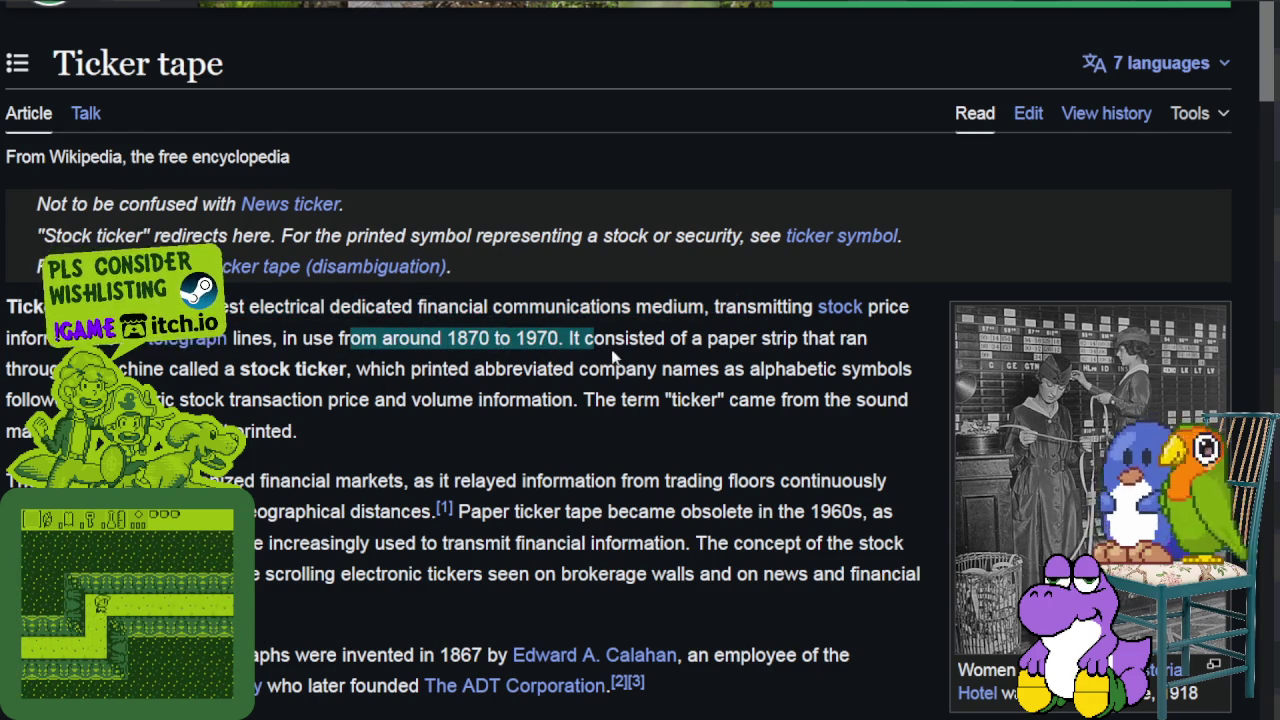
pyautogui.scroll(-2, 612, 357)
pyautogui.click(612, 229)
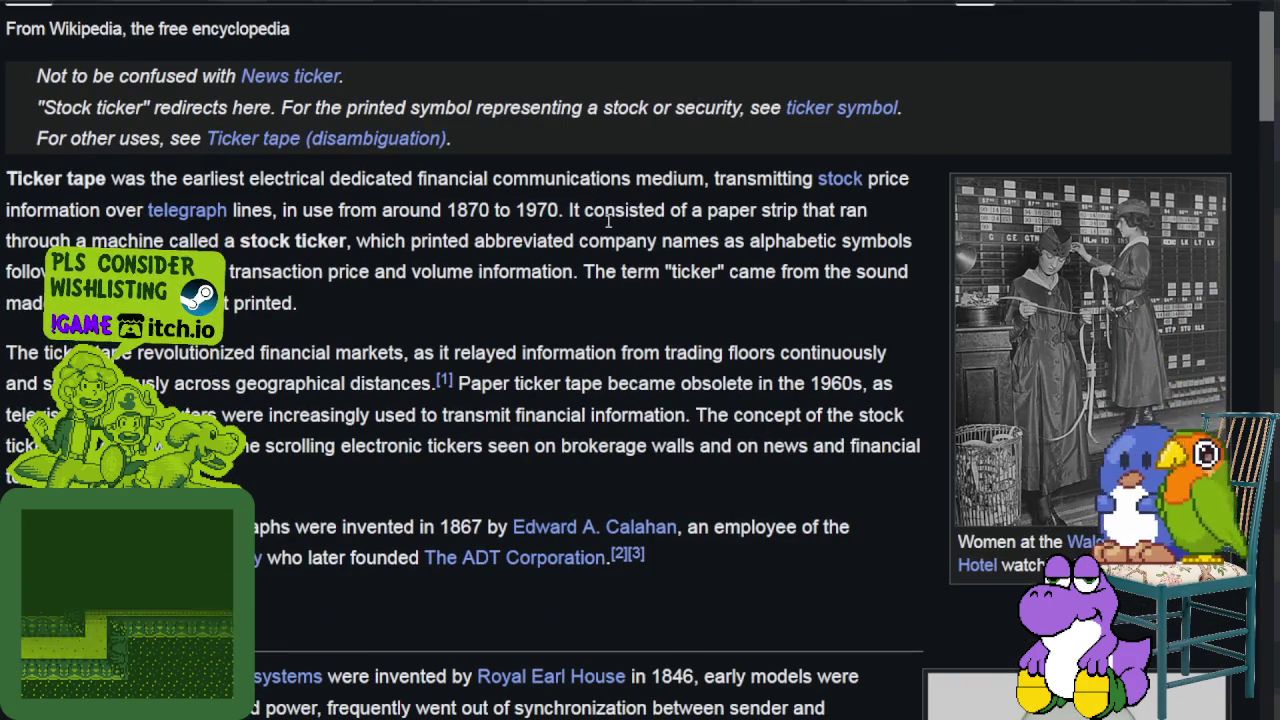
pyautogui.moveTo(570, 212); pyautogui.dragTo(764, 212)
pyautogui.moveTo(165, 240); pyautogui.dragTo(345, 240)
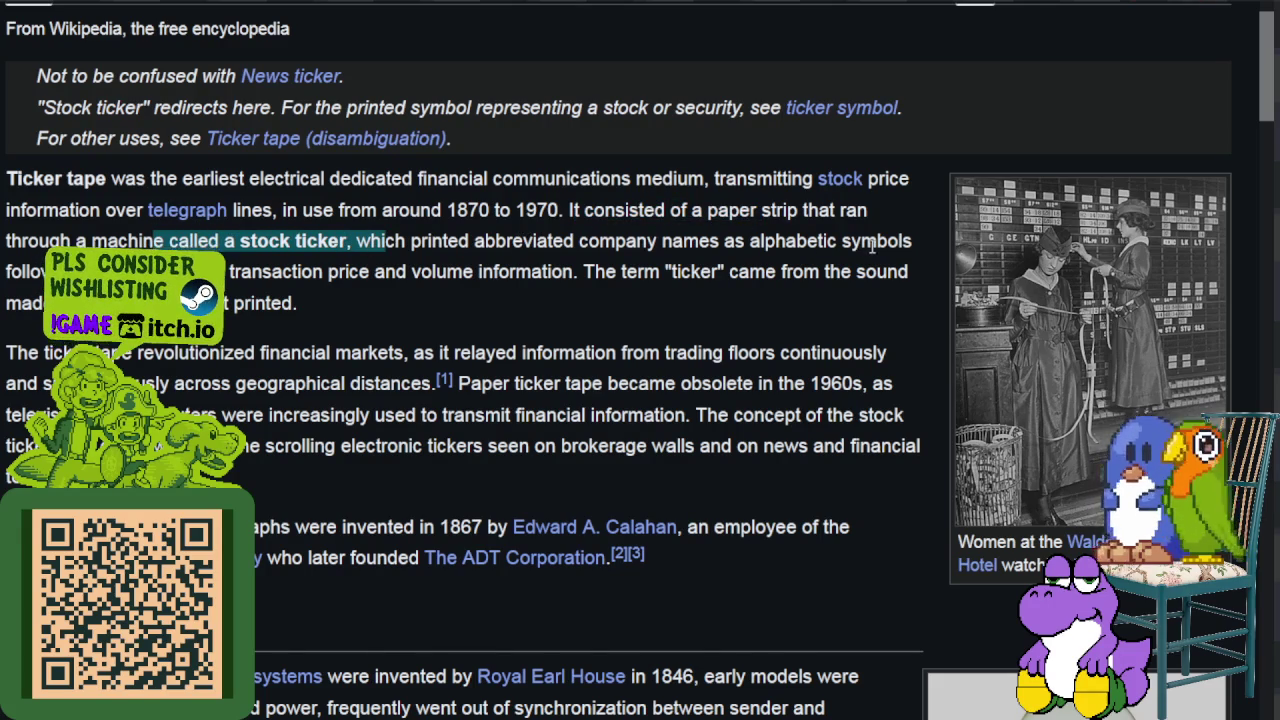
pyautogui.moveTo(228, 272); pyautogui.dragTo(410, 272)
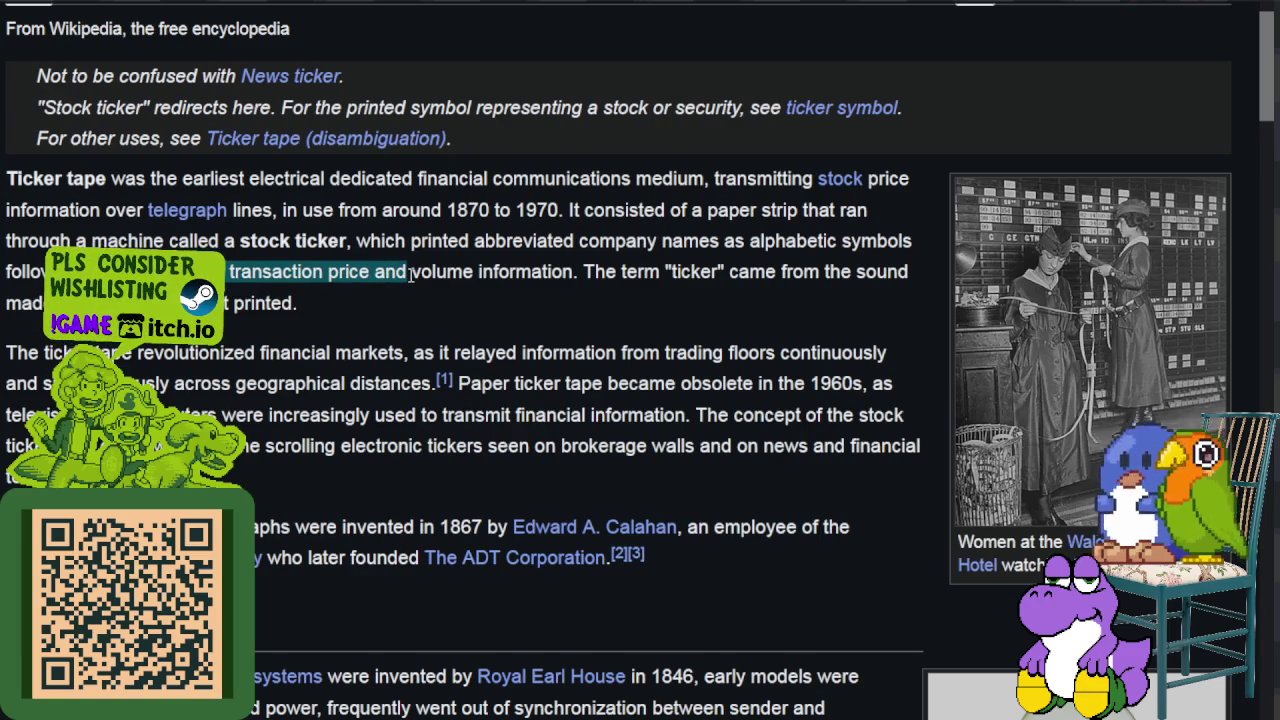
pyautogui.moveTo(621, 272); pyautogui.dragTo(676, 272)
pyautogui.moveTo(779, 272)
pyautogui.mouseDown()
pyautogui.moveTo(812, 272)
pyautogui.moveTo(390, 325)
pyautogui.mouseUp()
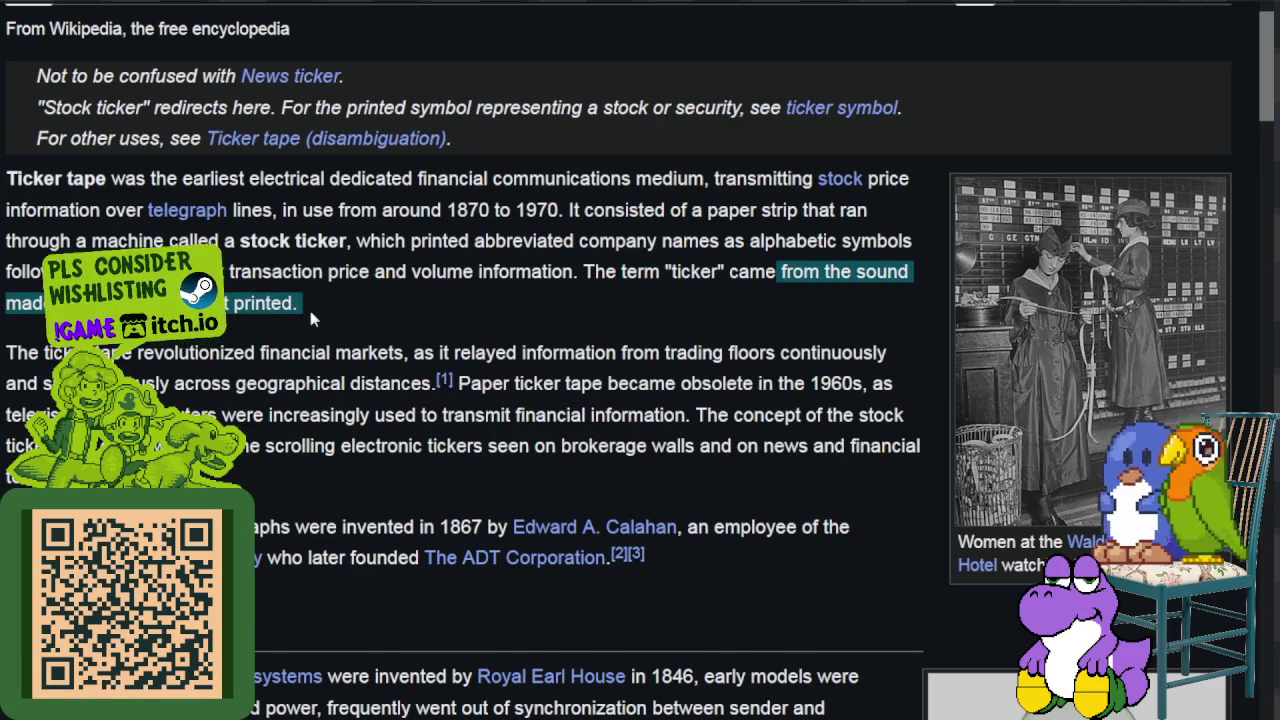
# Highlight the lines on 1960s electronic tickers, then enlarge the 1918 Waldorf-Astoria photo.
pyautogui.scroll(-2, 310, 330)
pyautogui.click(254, 242)
pyautogui.moveTo(183, 212)
pyautogui.mouseDown()
pyautogui.moveTo(855, 222)
pyautogui.moveTo(893, 252)
pyautogui.moveTo(30, 282)
pyautogui.moveTo(230, 252)
pyautogui.moveTo(605, 250)
pyautogui.mouseUp()
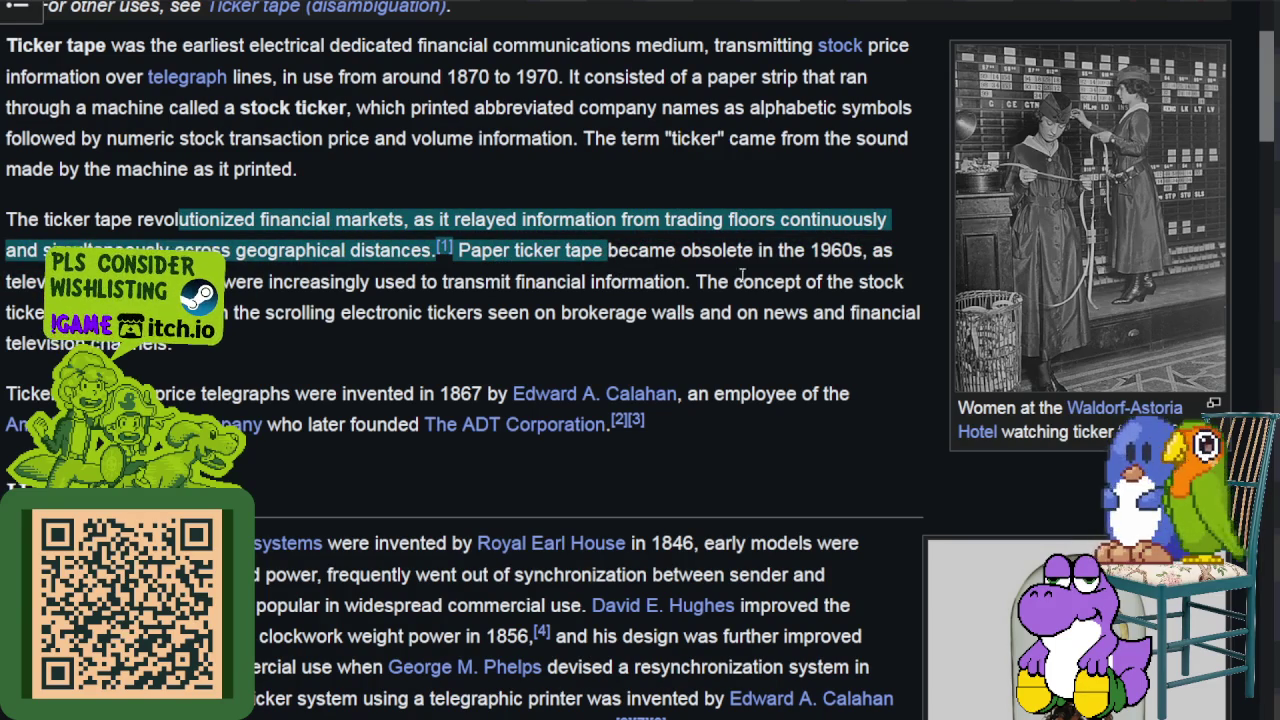
pyautogui.moveTo(811, 251)
pyautogui.mouseDown()
pyautogui.moveTo(857, 250)
pyautogui.moveTo(416, 282)
pyautogui.moveTo(233, 280)
pyautogui.moveTo(569, 287)
pyautogui.mouseUp()
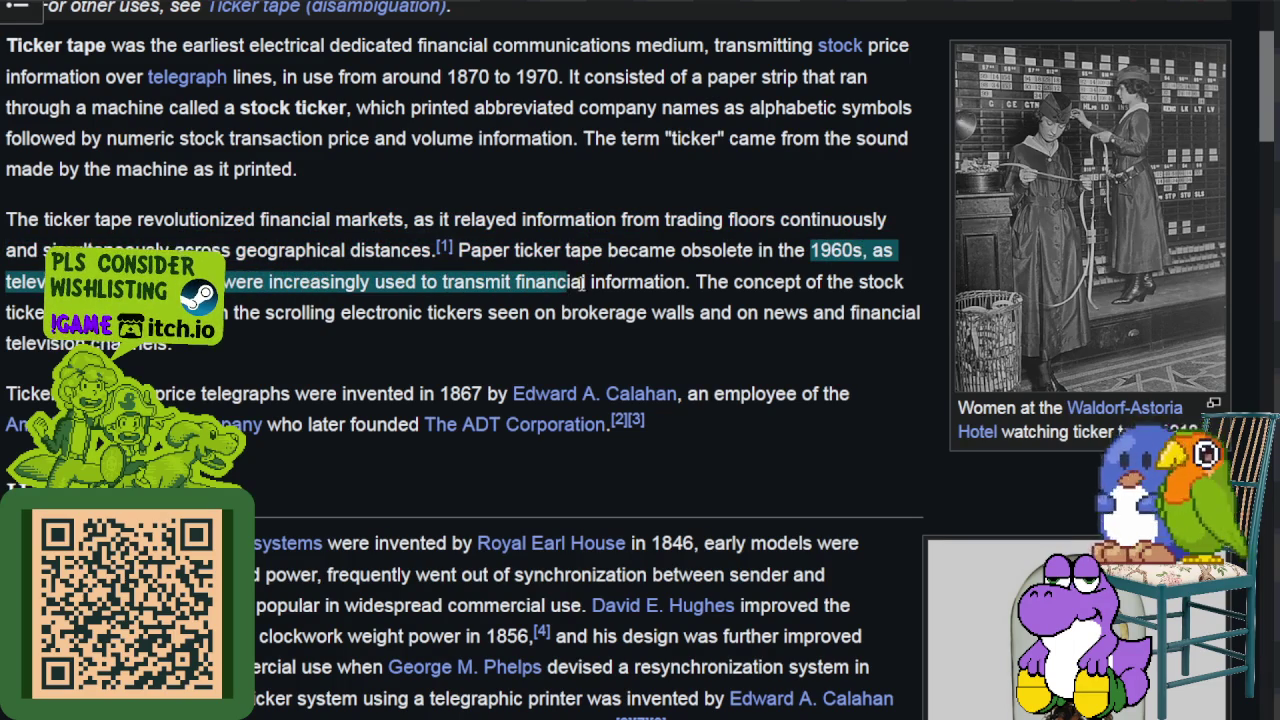
pyautogui.moveTo(734, 282); pyautogui.dragTo(805, 282)
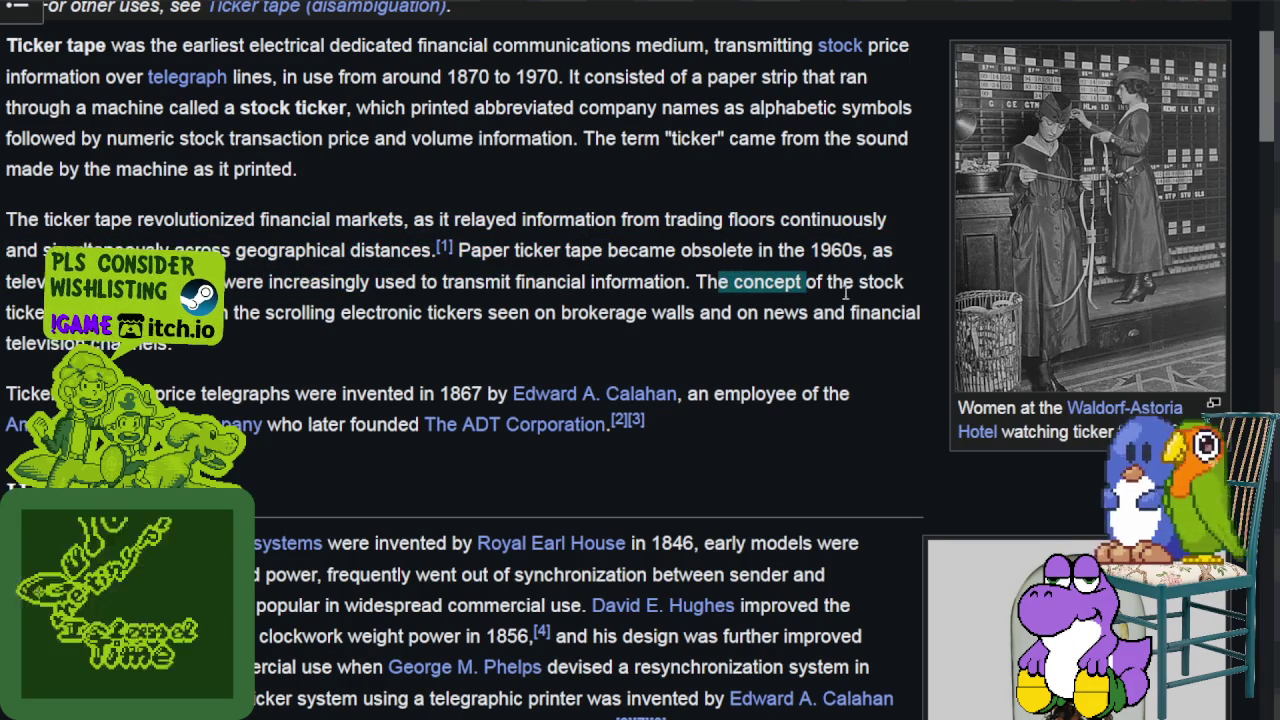
pyautogui.click(805, 282)
pyautogui.moveTo(228, 313); pyautogui.dragTo(603, 316)
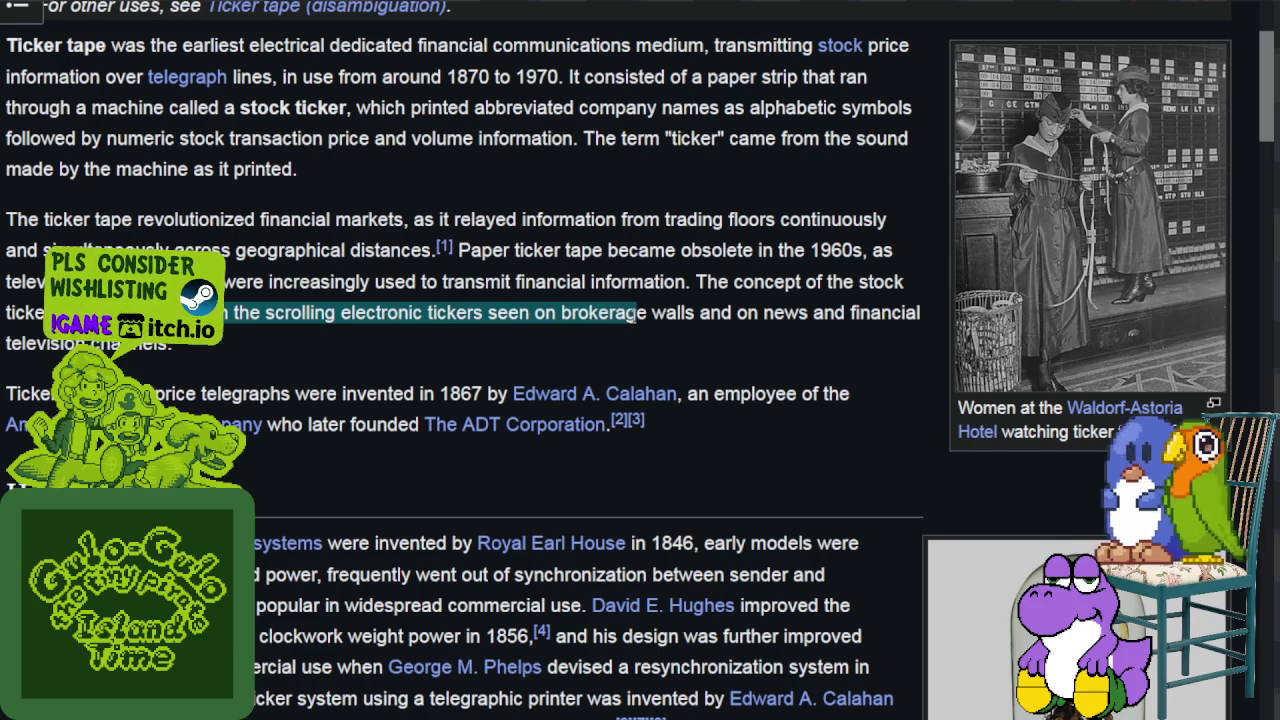
pyautogui.moveTo(679, 317); pyautogui.dragTo(876, 332)
pyautogui.click(622, 324)
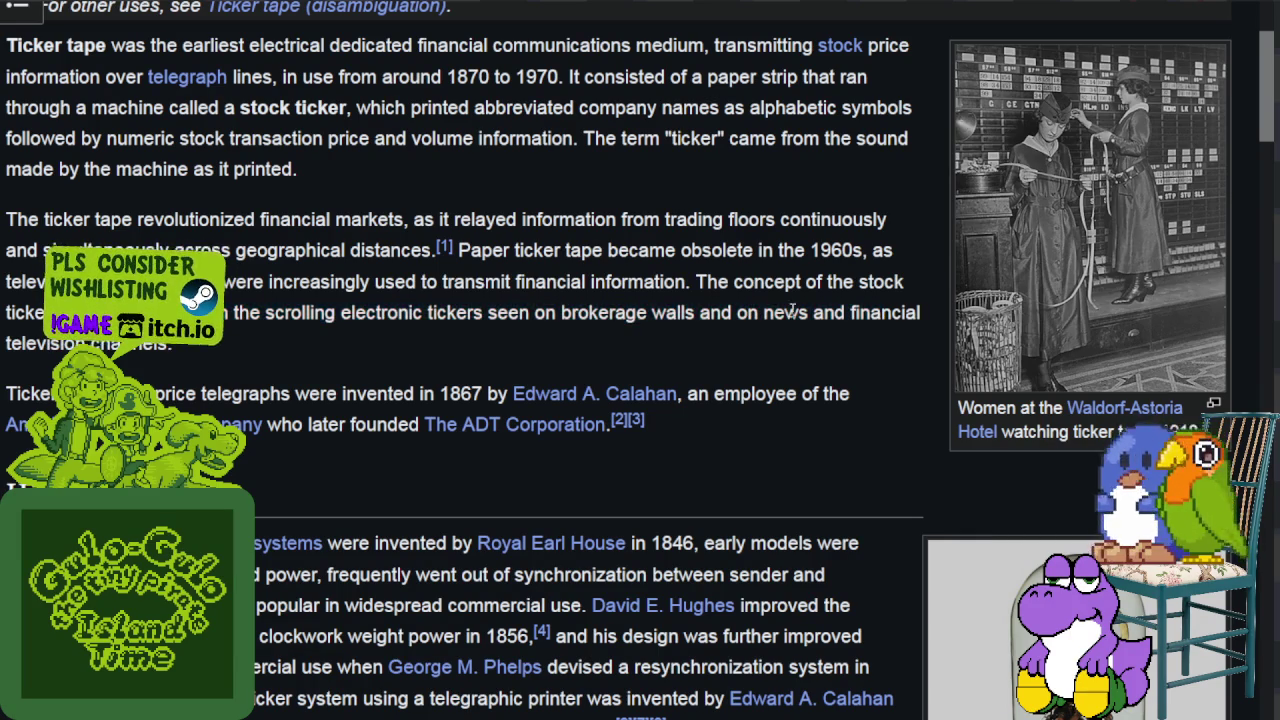
pyautogui.click(1118, 267)
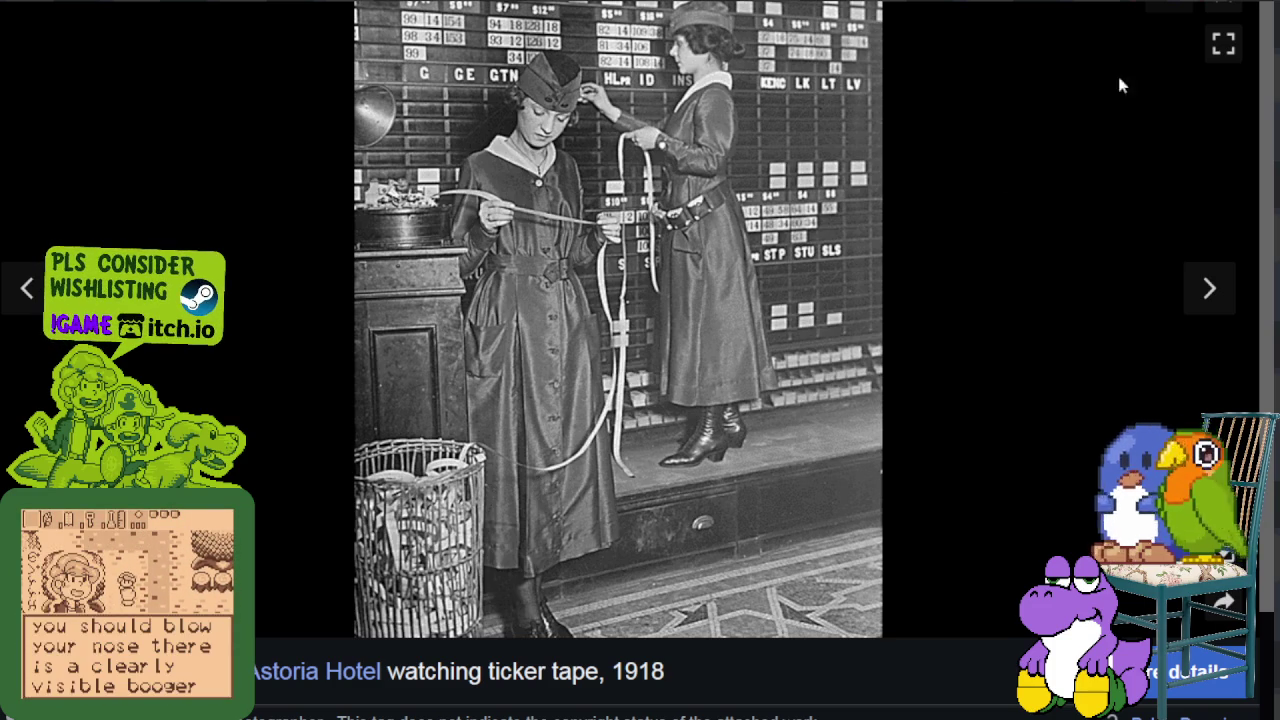
# Close the viewer and briefly view the enlarged Edison gold & stock ticker photo.
pyautogui.click(1238, 8)
pyautogui.scroll(-5, 750, 286)
pyautogui.scroll(-2, 1115, 170)
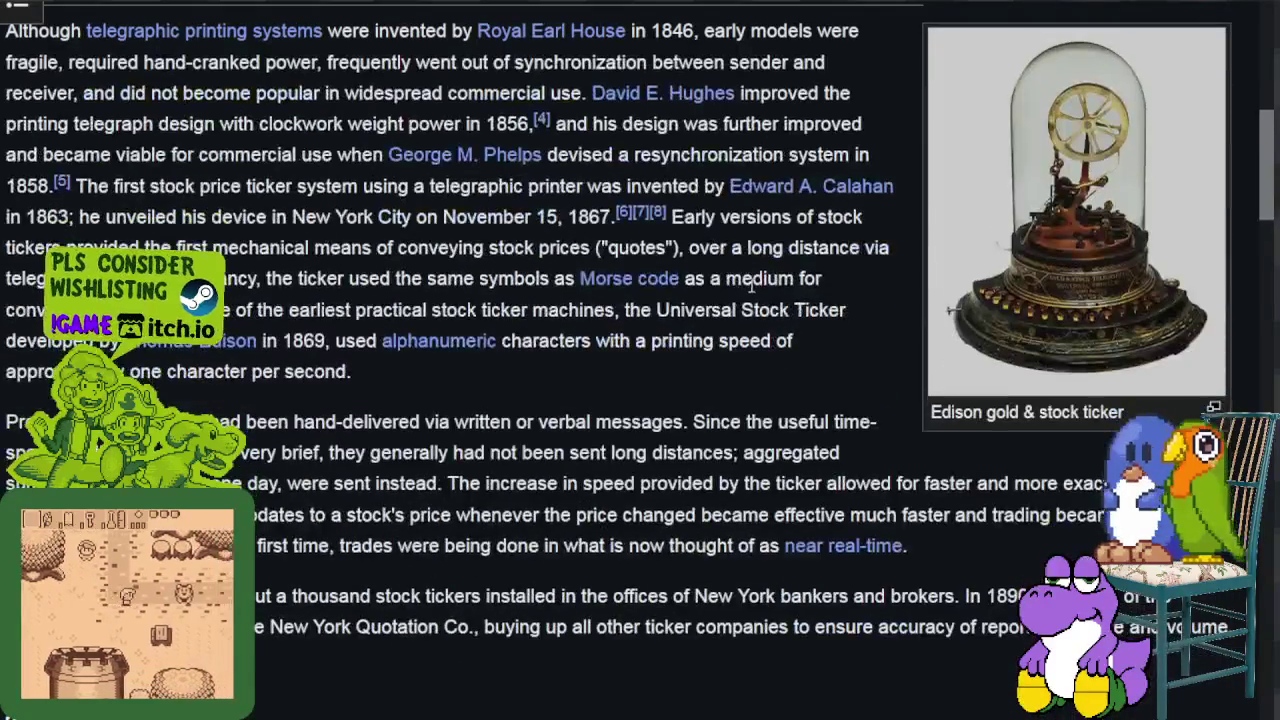
pyautogui.click(1115, 170)
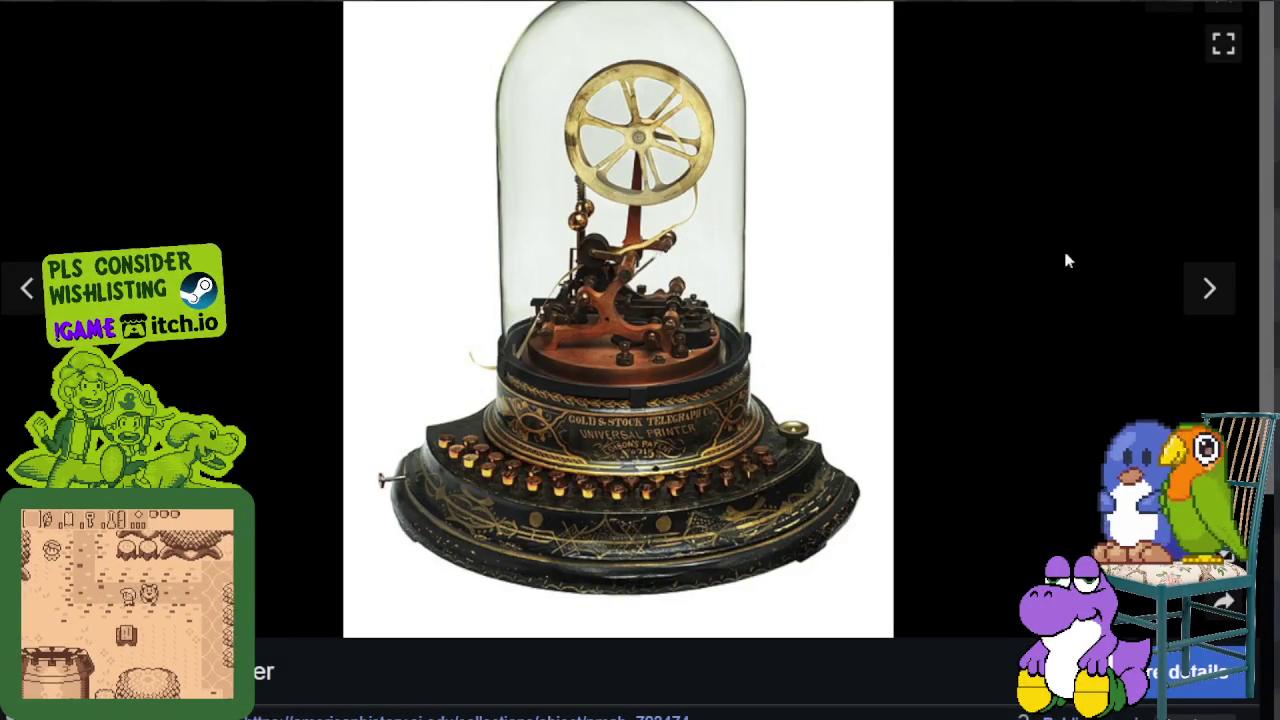
pyautogui.click(1222, 8)
# Scroll further down and enlarge the Hughes telegraph transmitter keyboard photo.
pyautogui.scroll(-5, 708, 268)
pyautogui.scroll(-2, 708, 268)
pyautogui.click(1060, 242)
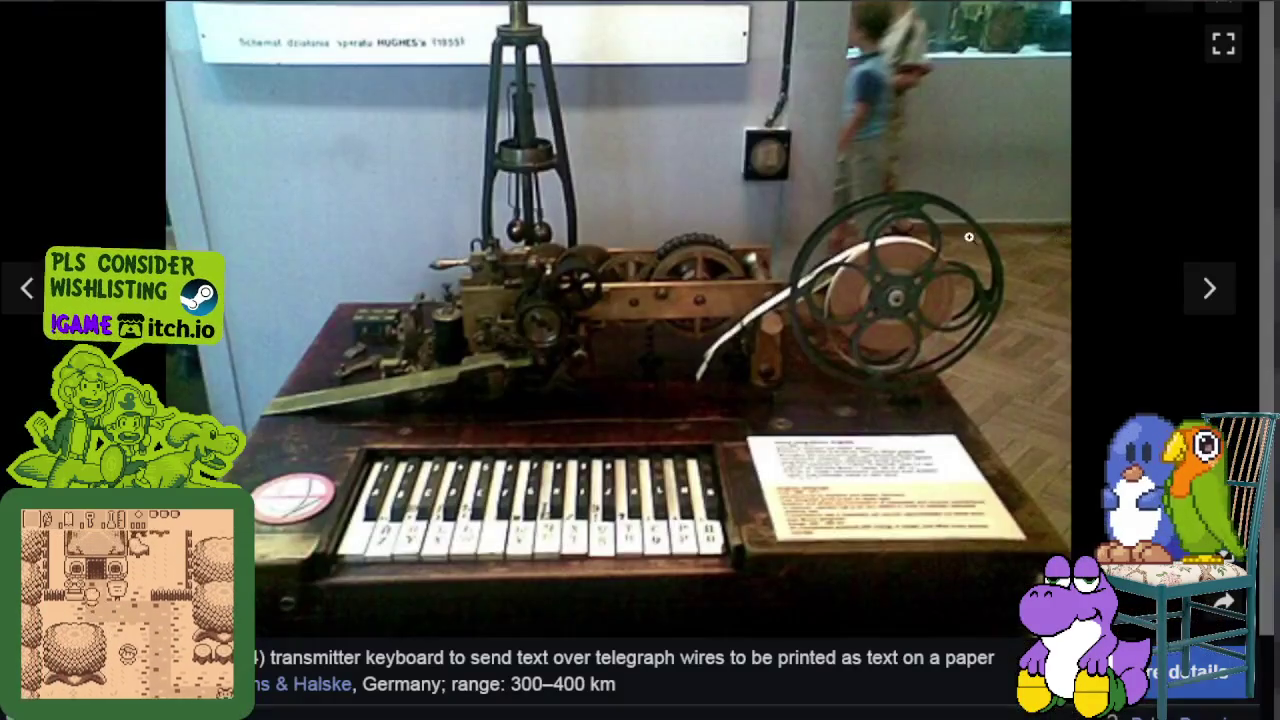